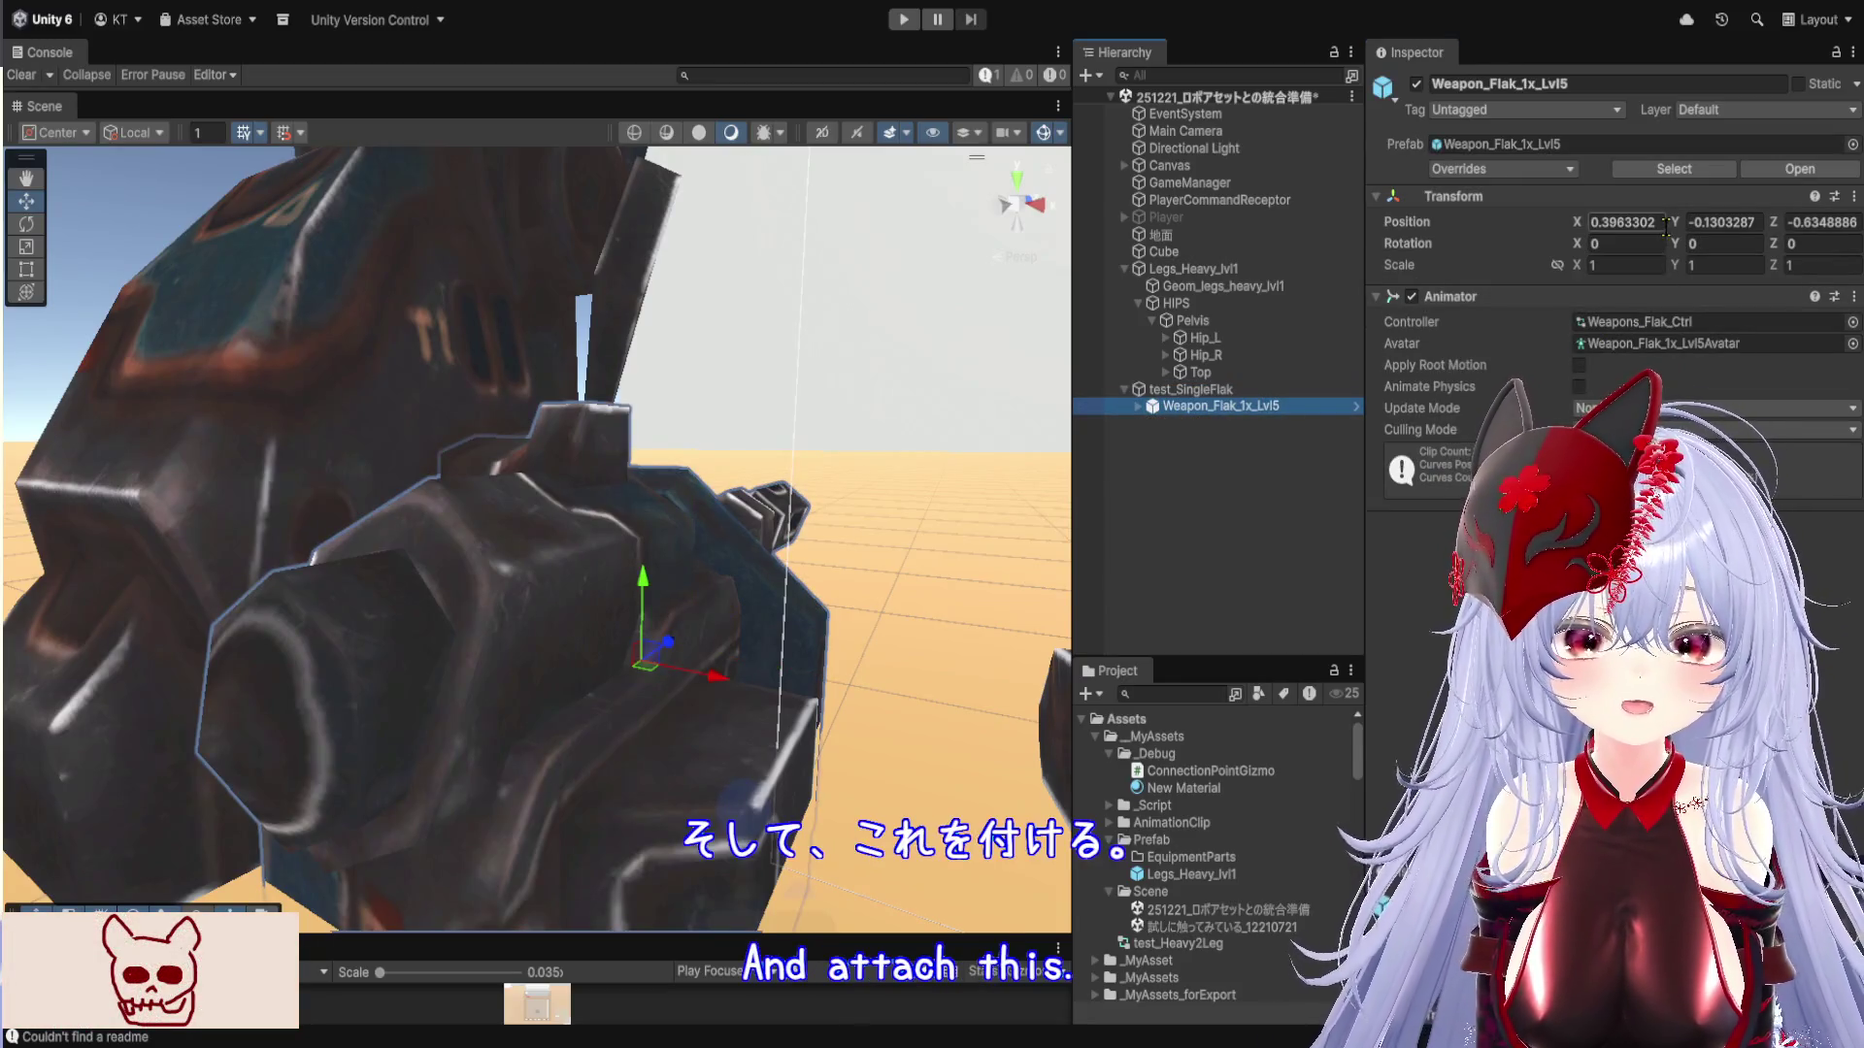
Zero Weapon_Flak_1x_Lvl5's position and set its Z rotation to -90
left_click(1625, 221)
type("0")
left_click(1723, 221)
type("00")
mouse_move(679, 437)
left_mouse_down()
mouse_move(874, 341)
mouse_move(730, 638)
mouse_move(844, 515)
mouse_move(815, 626)
left_mouse_up()
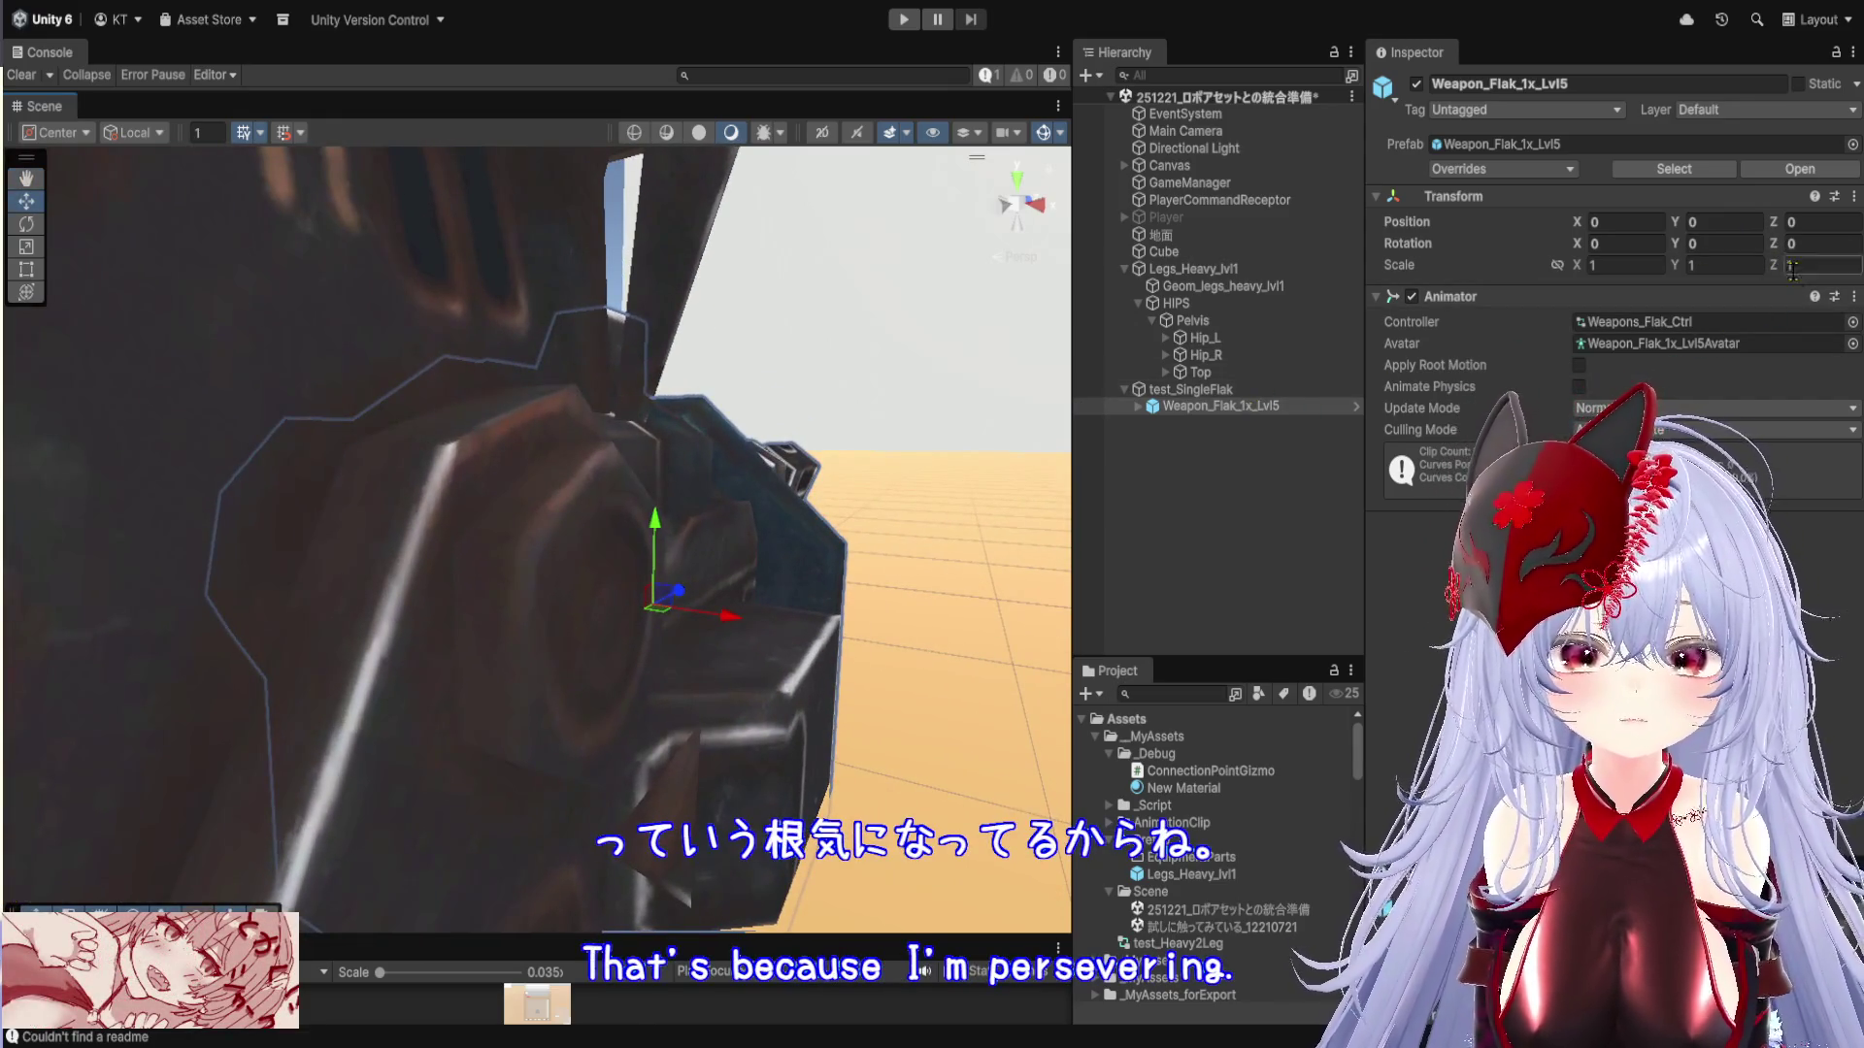
type("-90")
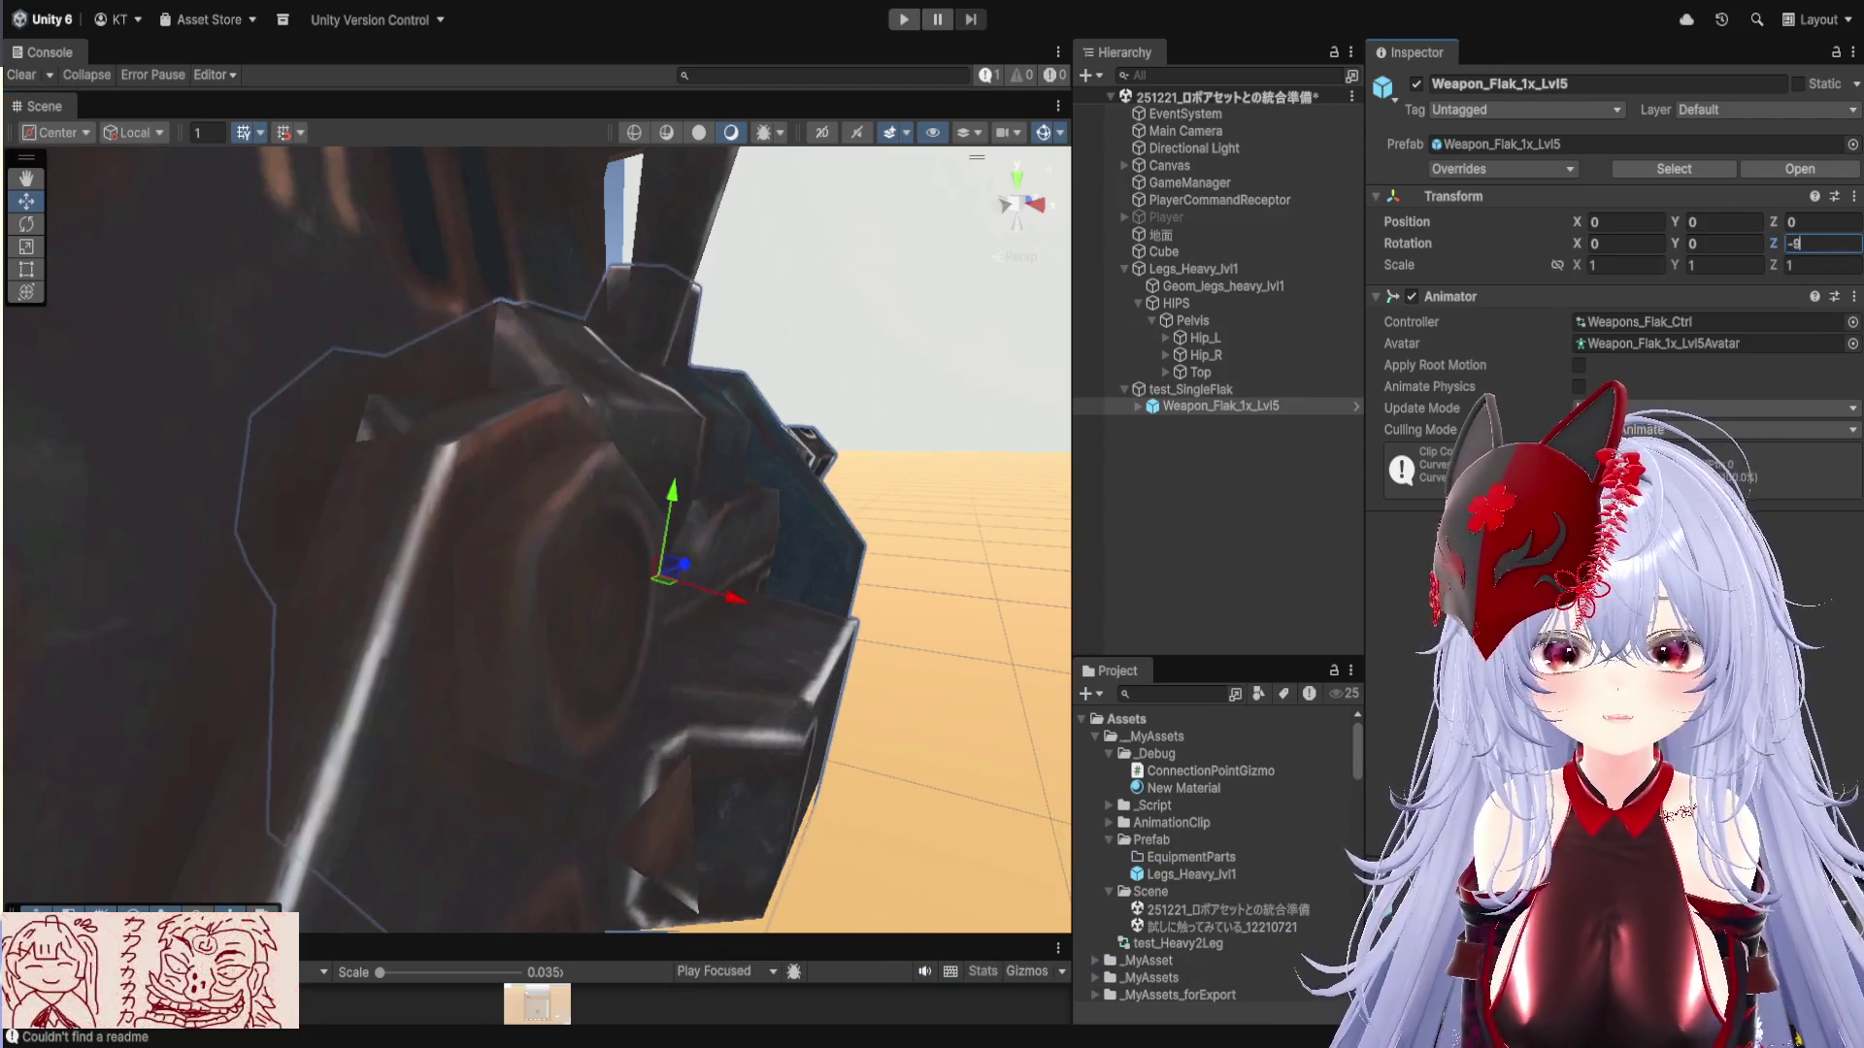
Select test_SingleFlak and orbit the view around the mounted weapon
mouse_move(582, 543)
left_mouse_down()
mouse_move(528, 520)
mouse_move(604, 528)
mouse_move(613, 563)
mouse_move(704, 591)
left_mouse_up()
left_click(1252, 389)
mouse_move(747, 476)
left_mouse_down()
mouse_move(833, 363)
mouse_move(835, 320)
mouse_move(866, 386)
mouse_move(831, 501)
mouse_move(769, 390)
mouse_move(692, 516)
mouse_move(1045, 529)
mouse_move(865, 727)
mouse_move(1091, 768)
mouse_move(982, 644)
mouse_move(834, 767)
mouse_move(761, 234)
mouse_move(703, 462)
mouse_move(612, 367)
left_mouse_up()
Check the flak weapon's transform, then reselect the test_SingleFlak parent
left_click_drag(651, 490, 680, 378)
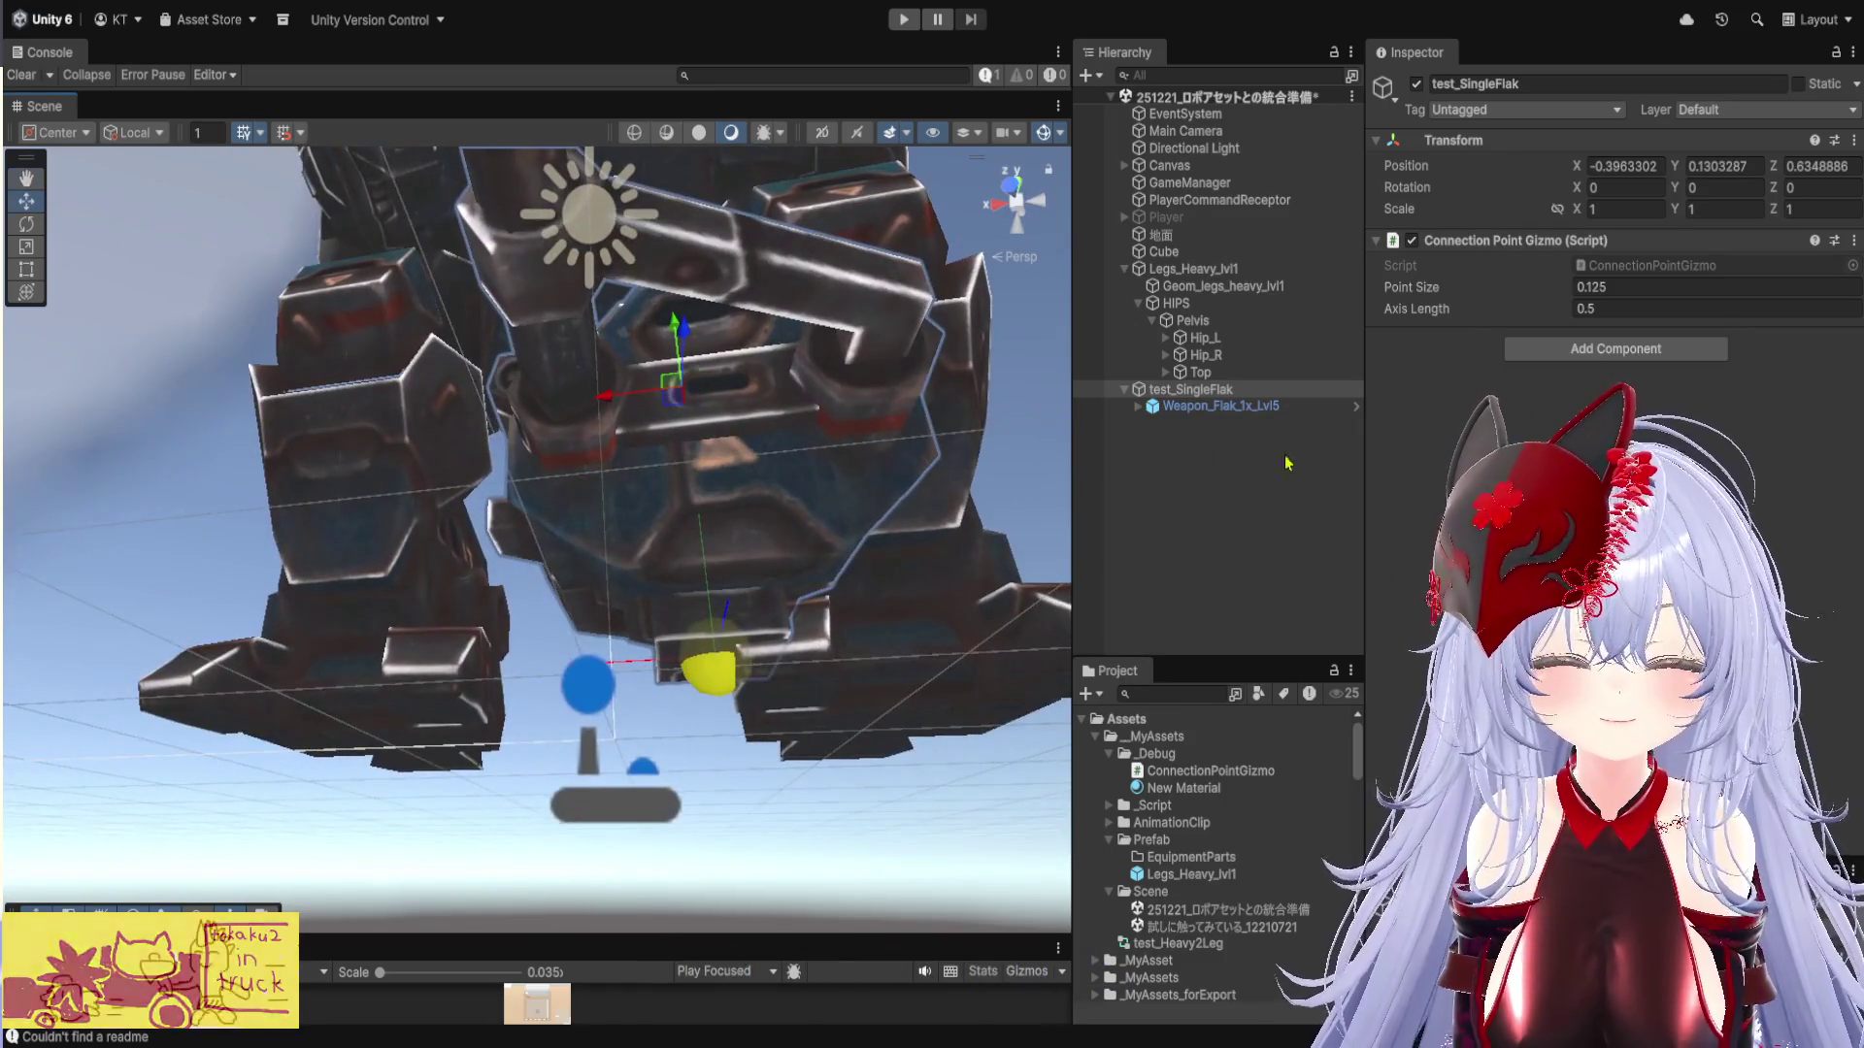
left_click(1245, 411)
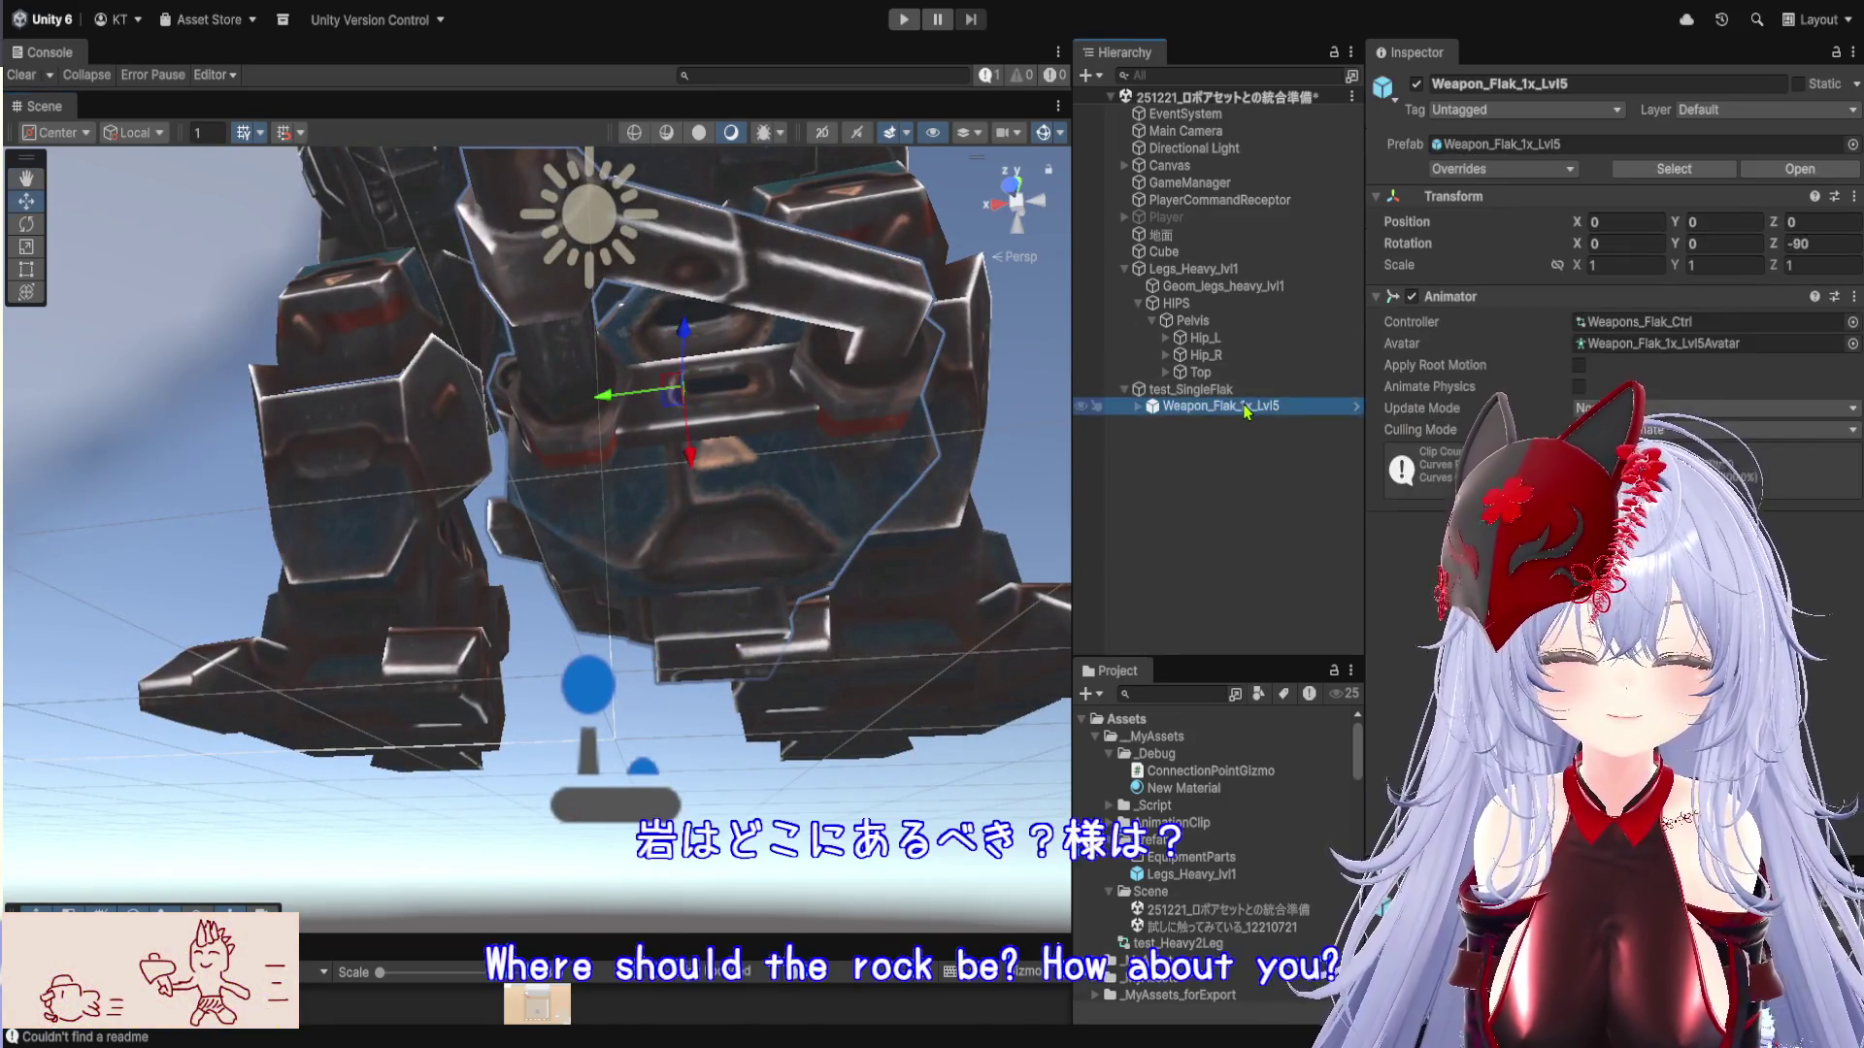
mouse_move(738, 718)
left_mouse_down()
mouse_move(668, 785)
mouse_move(684, 679)
left_mouse_up()
left_click(1207, 392)
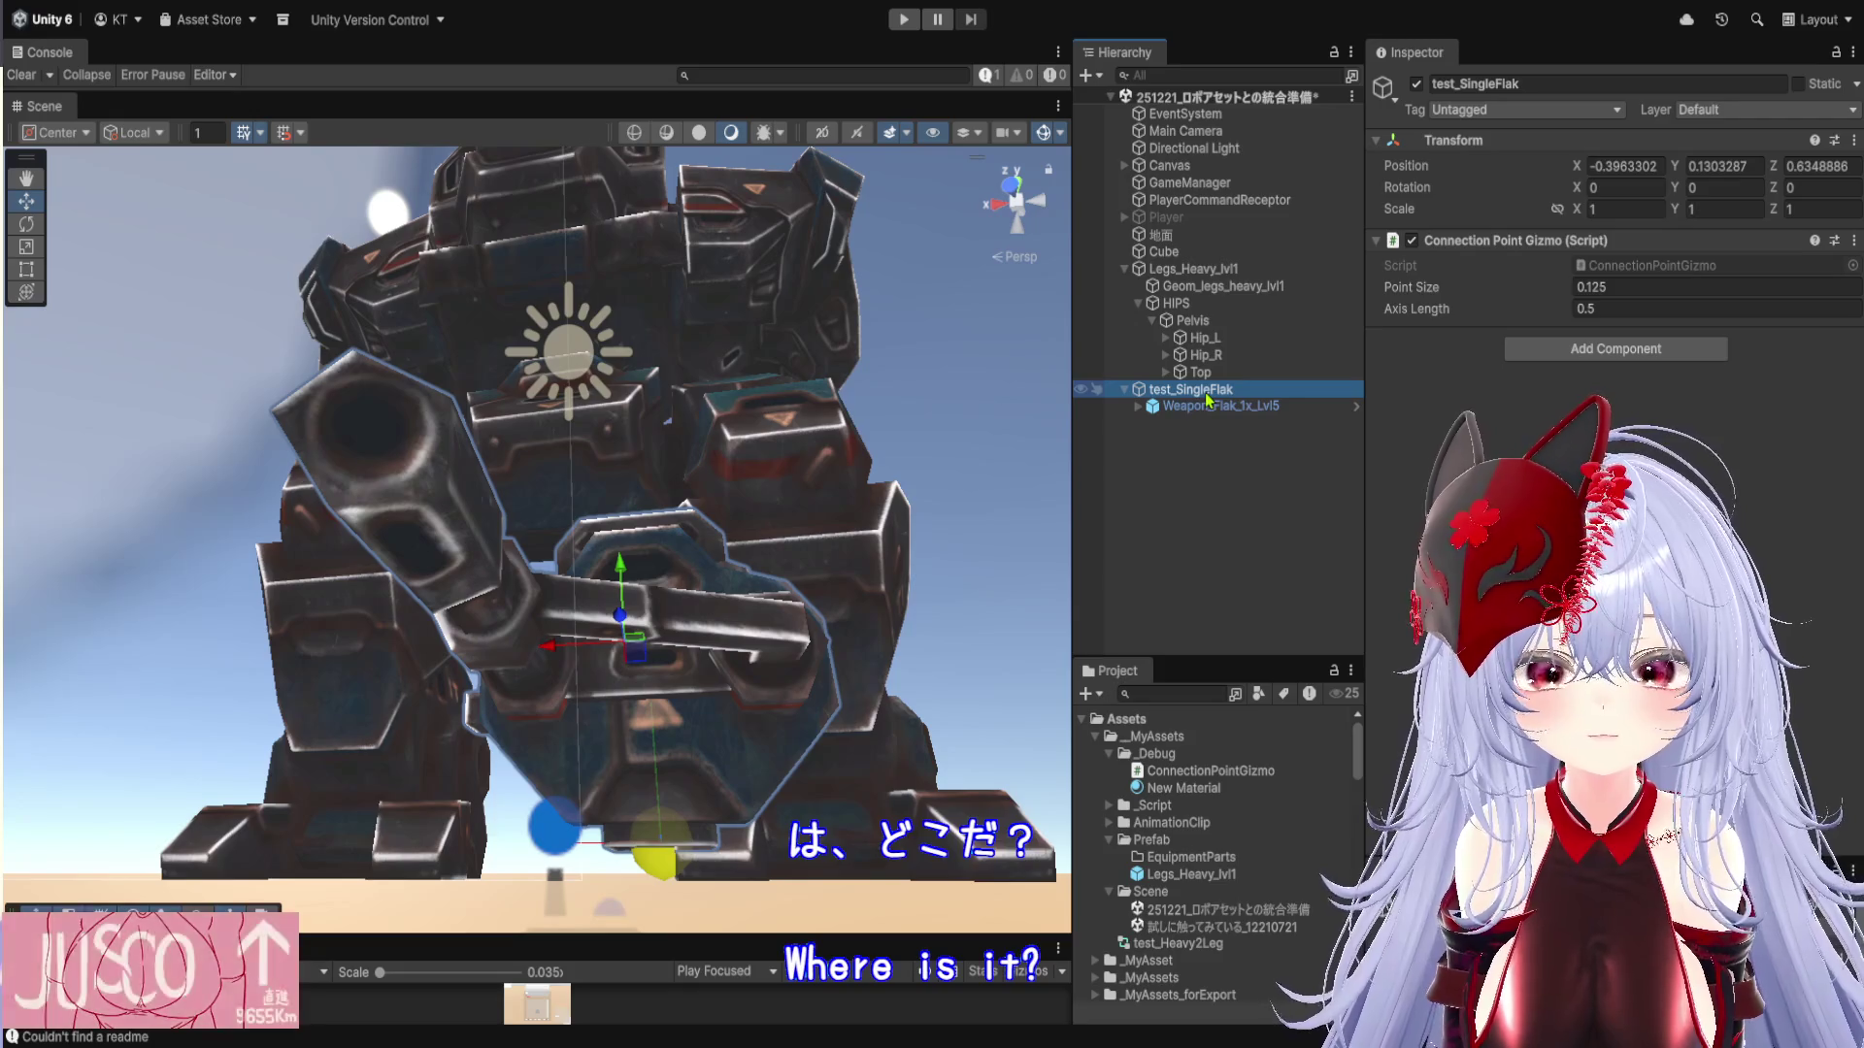
mouse_move(1004, 510)
left_mouse_down()
mouse_move(791, 550)
mouse_move(760, 663)
left_mouse_up()
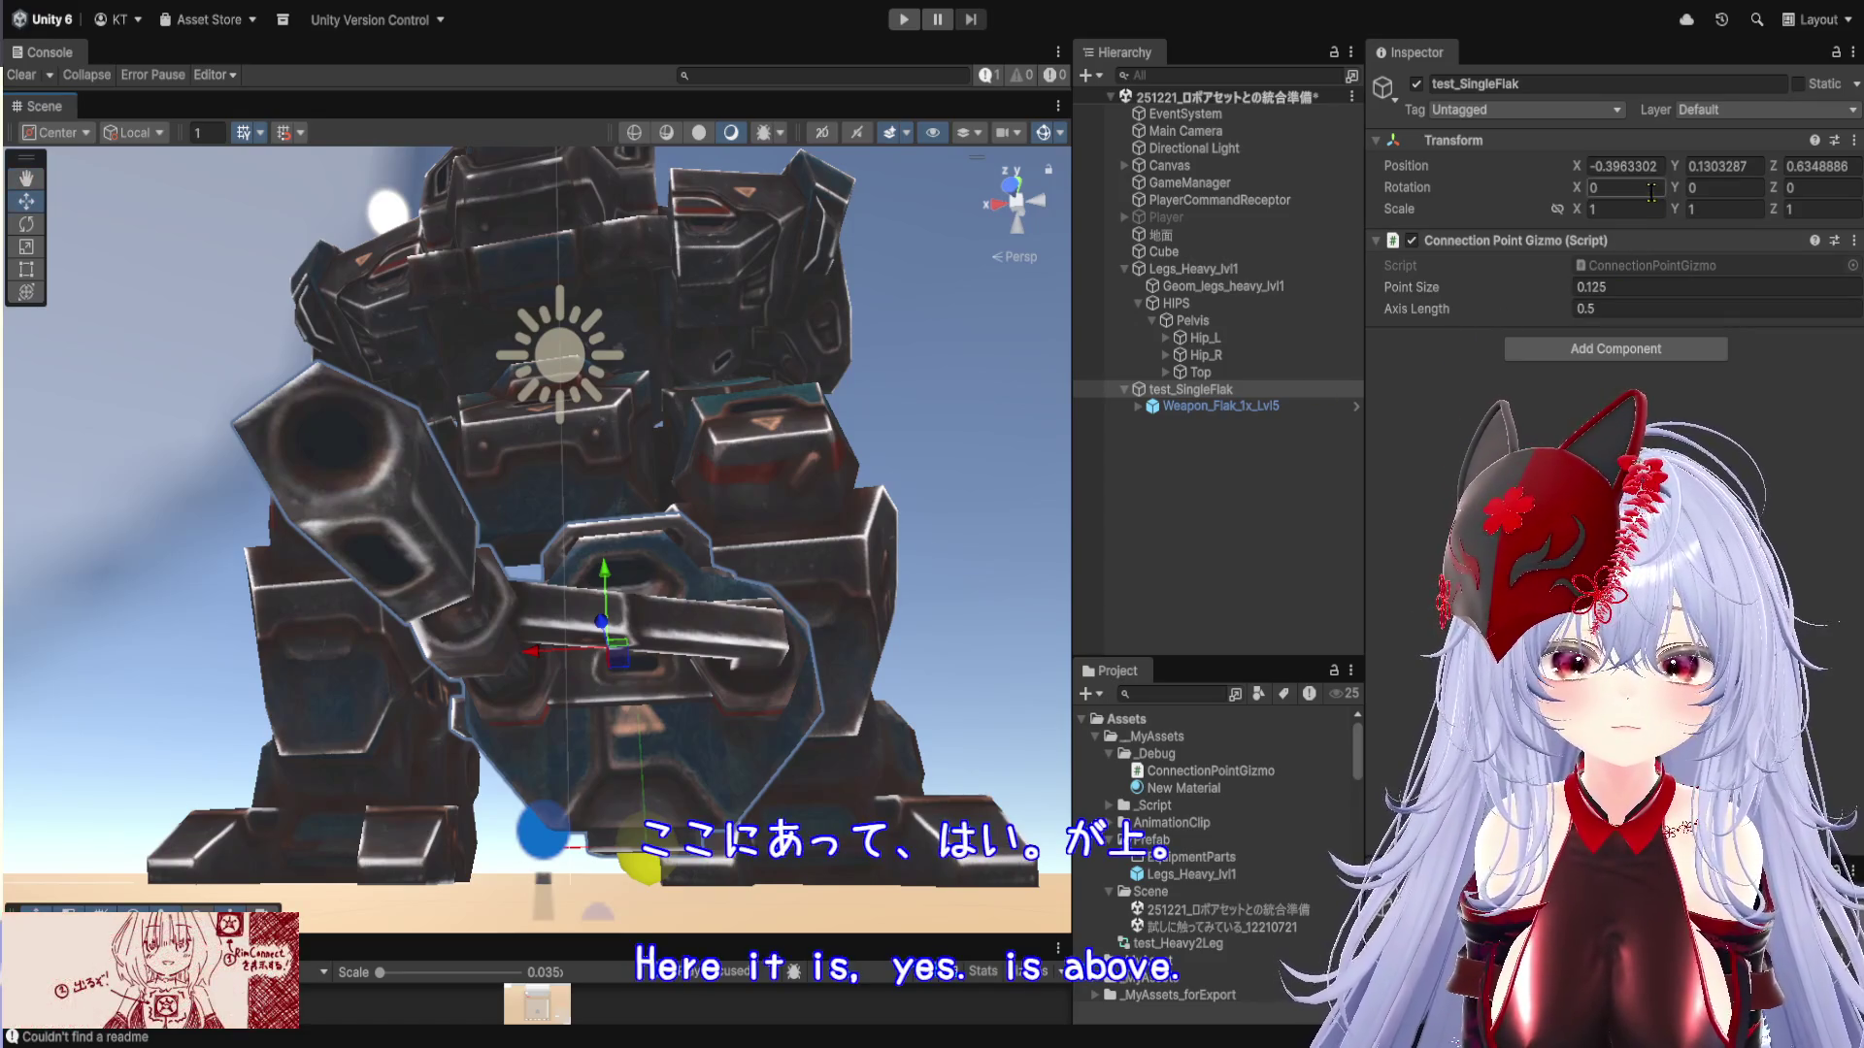
Set test_SingleFlak's Position X, Y and Z to 0
type("0")
key("Tab")
type("0")
key("Tab")
type("0")
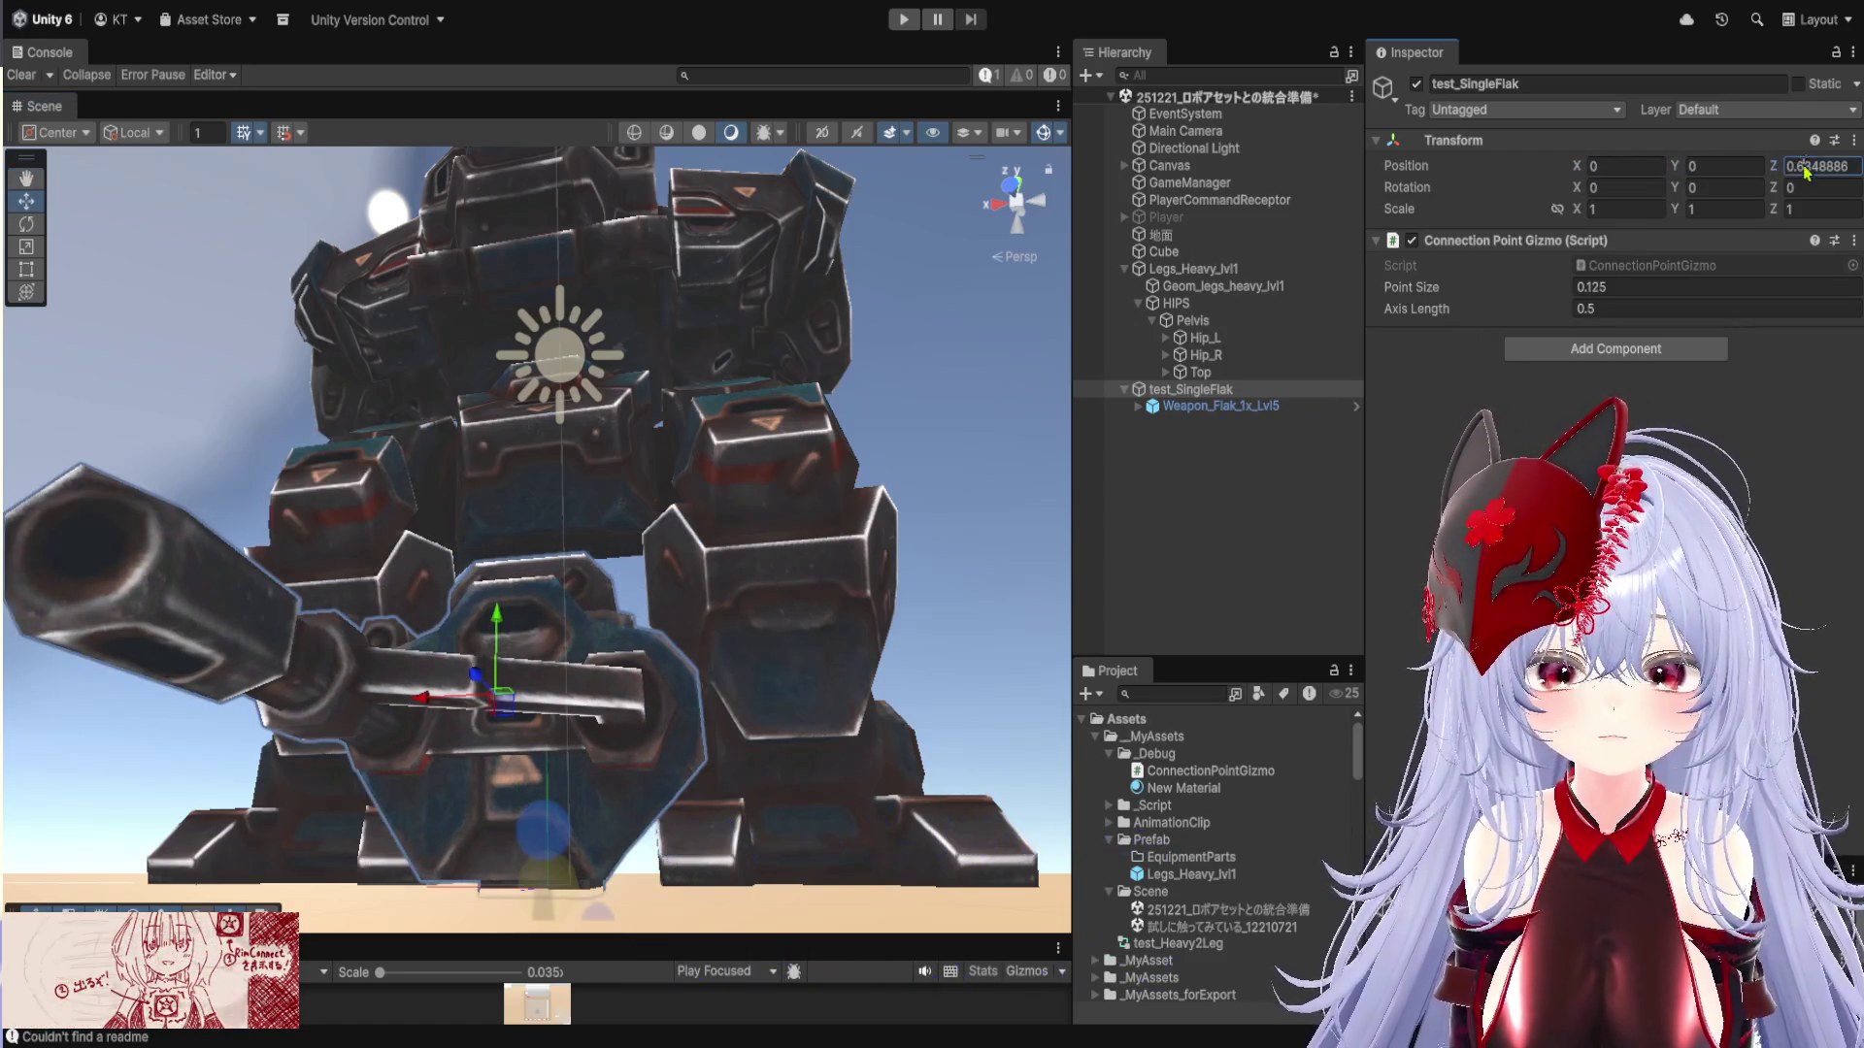
scroll(563, 640, "up", 2)
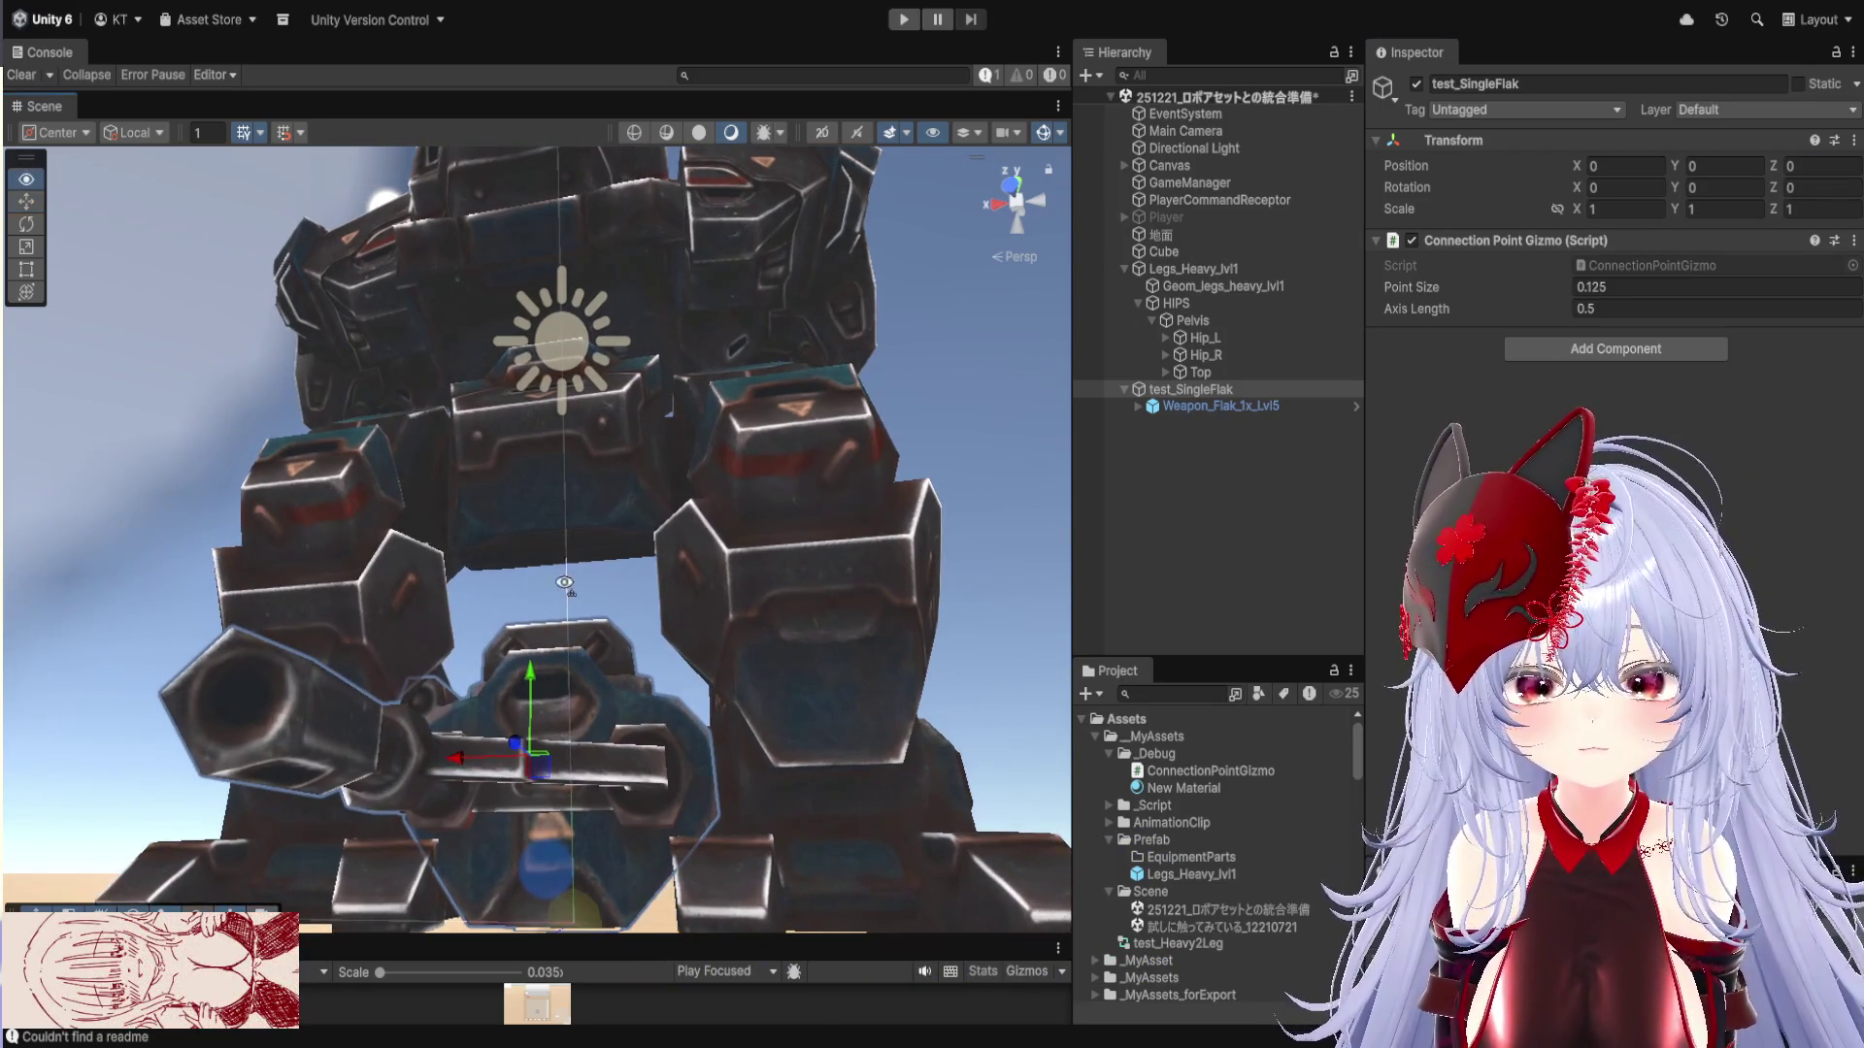
mouse_move(564, 582)
left_mouse_down()
mouse_move(645, 882)
mouse_move(777, 764)
mouse_move(675, 492)
left_mouse_up()
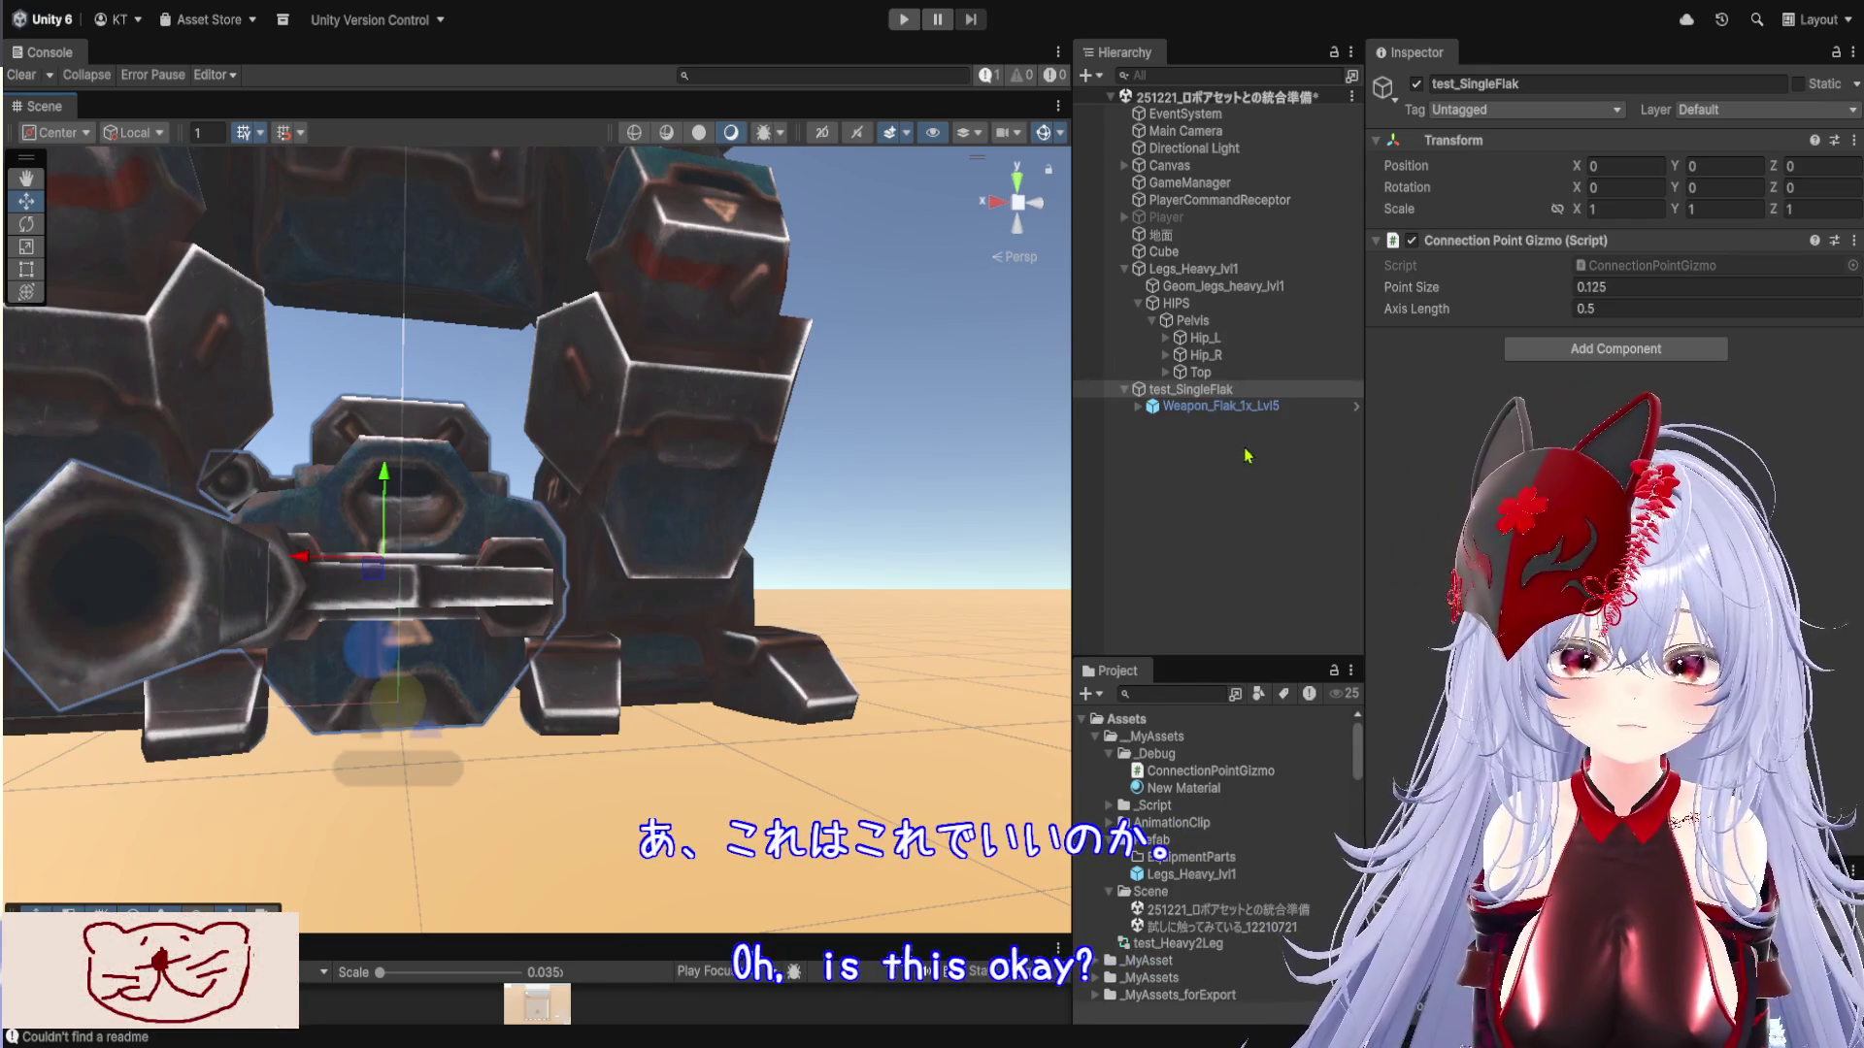
Compare the flak weapon's transform with test_SingleFlak's once more
left_click(1229, 389)
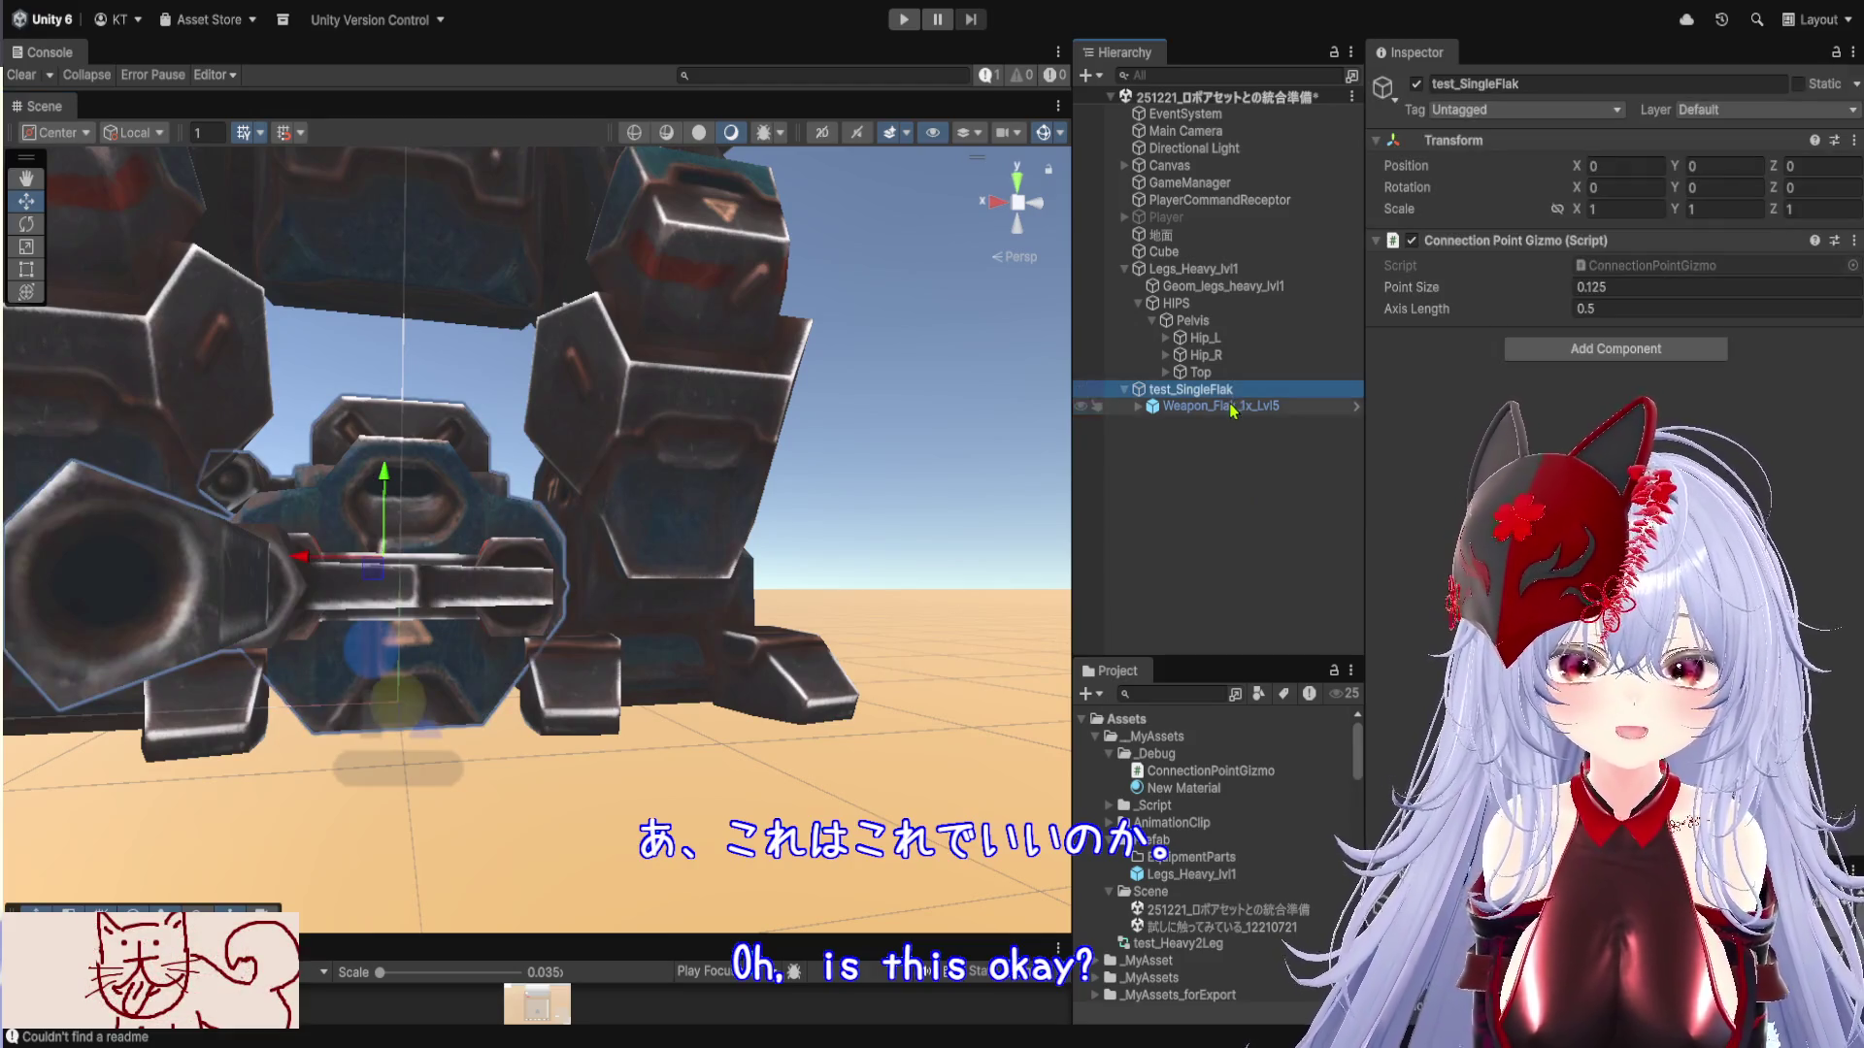
left_click(1229, 406)
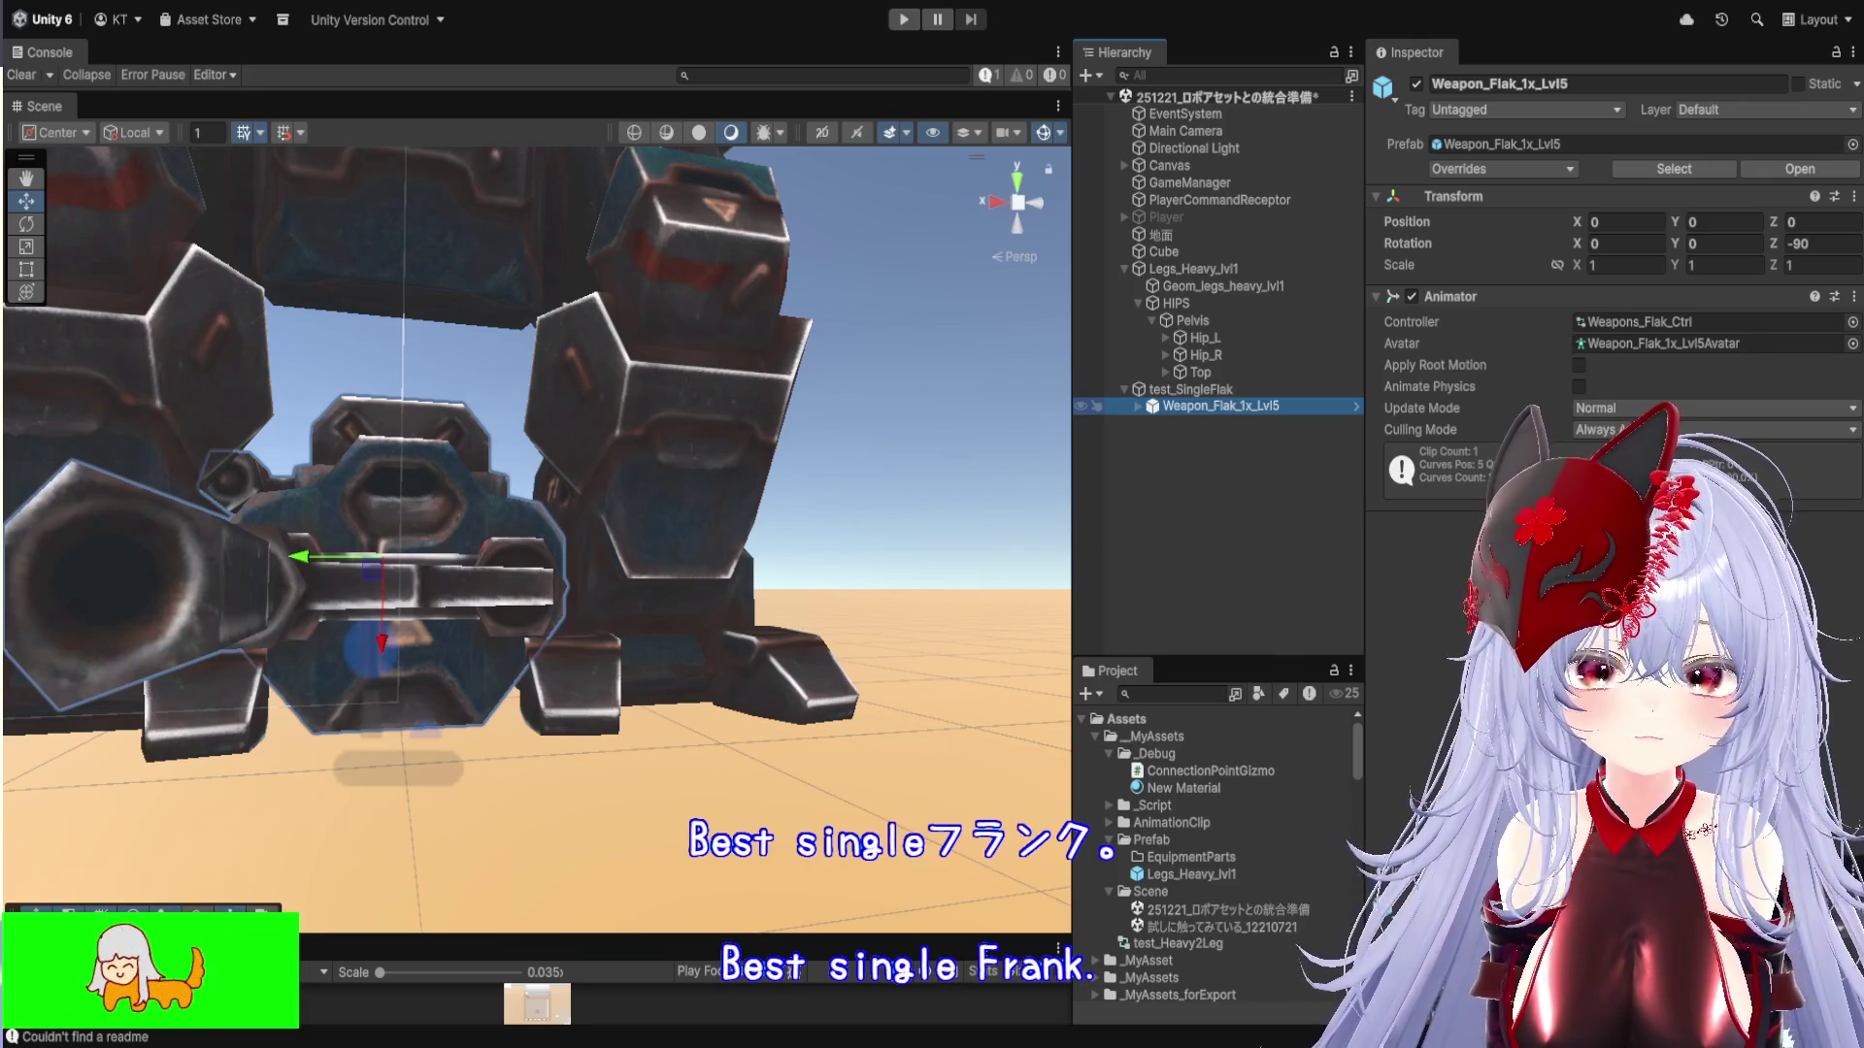
left_click(1186, 390)
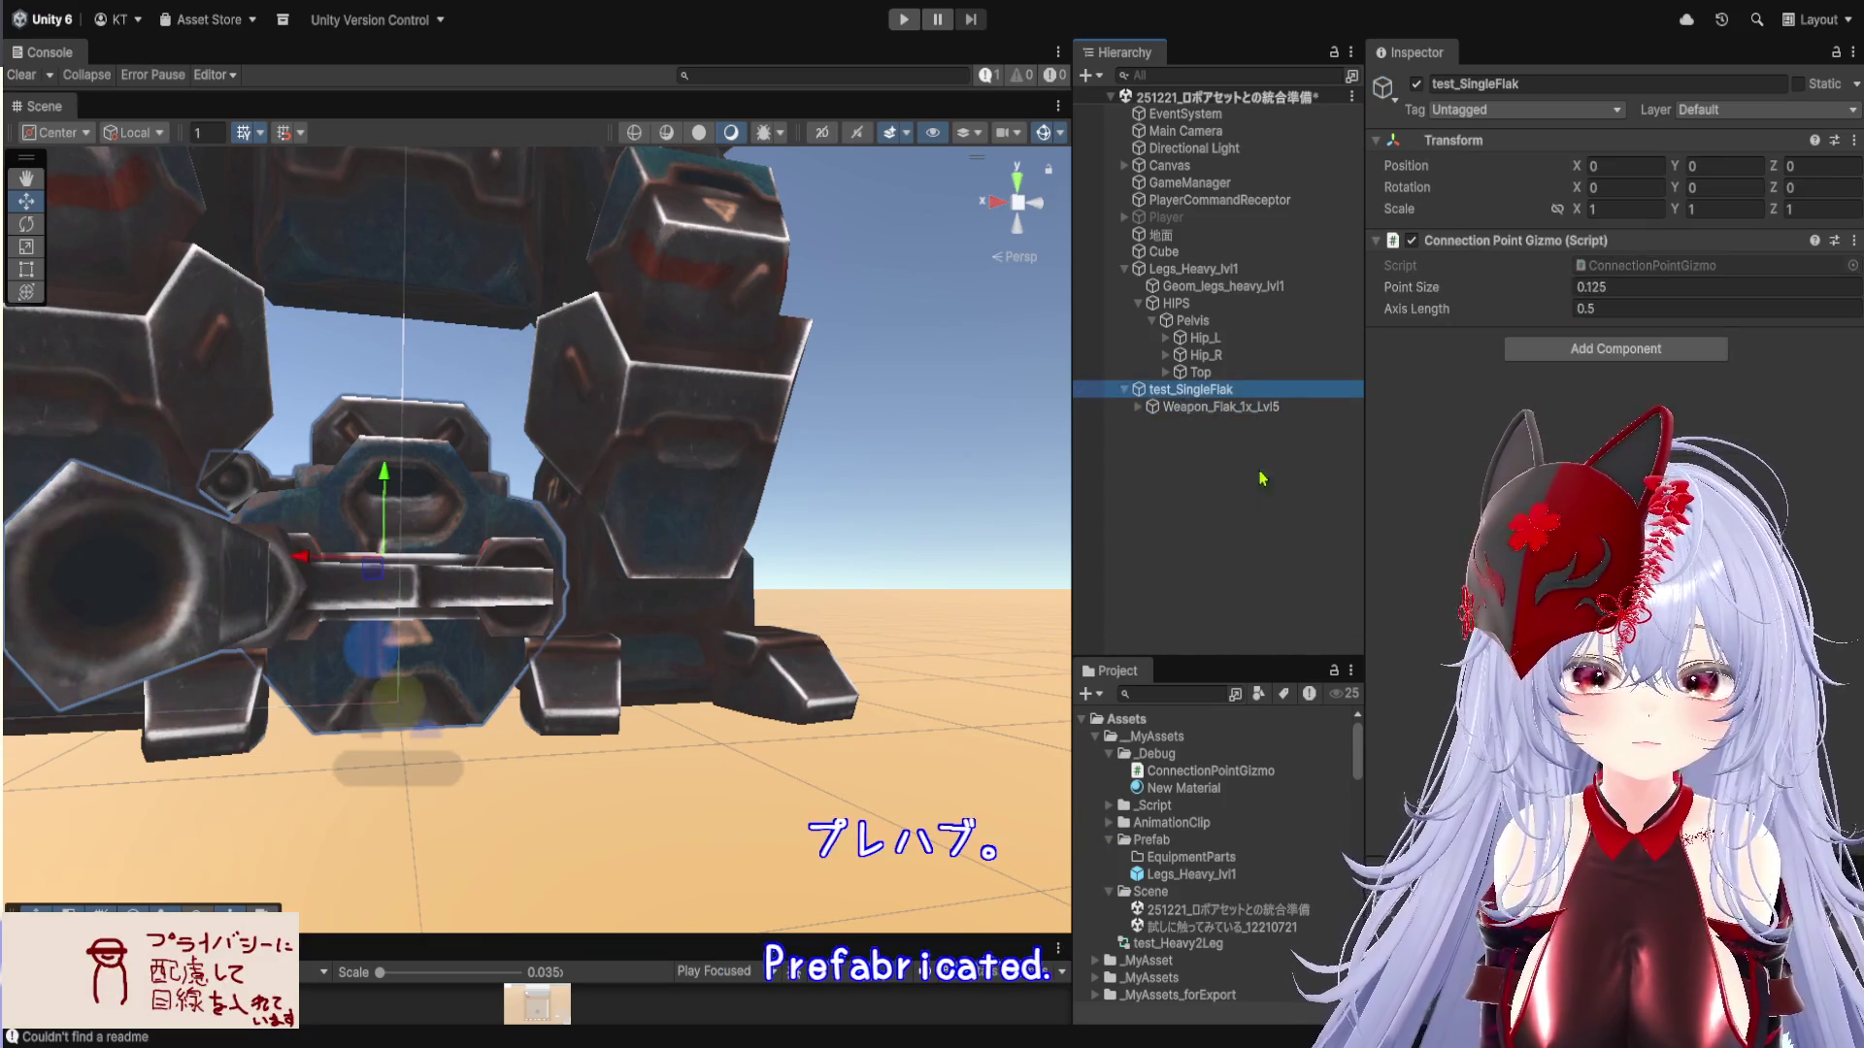
Deselect test_SingleFlak and scroll through the Hierarchy and Project lists
scroll(1252, 796, "down", 5)
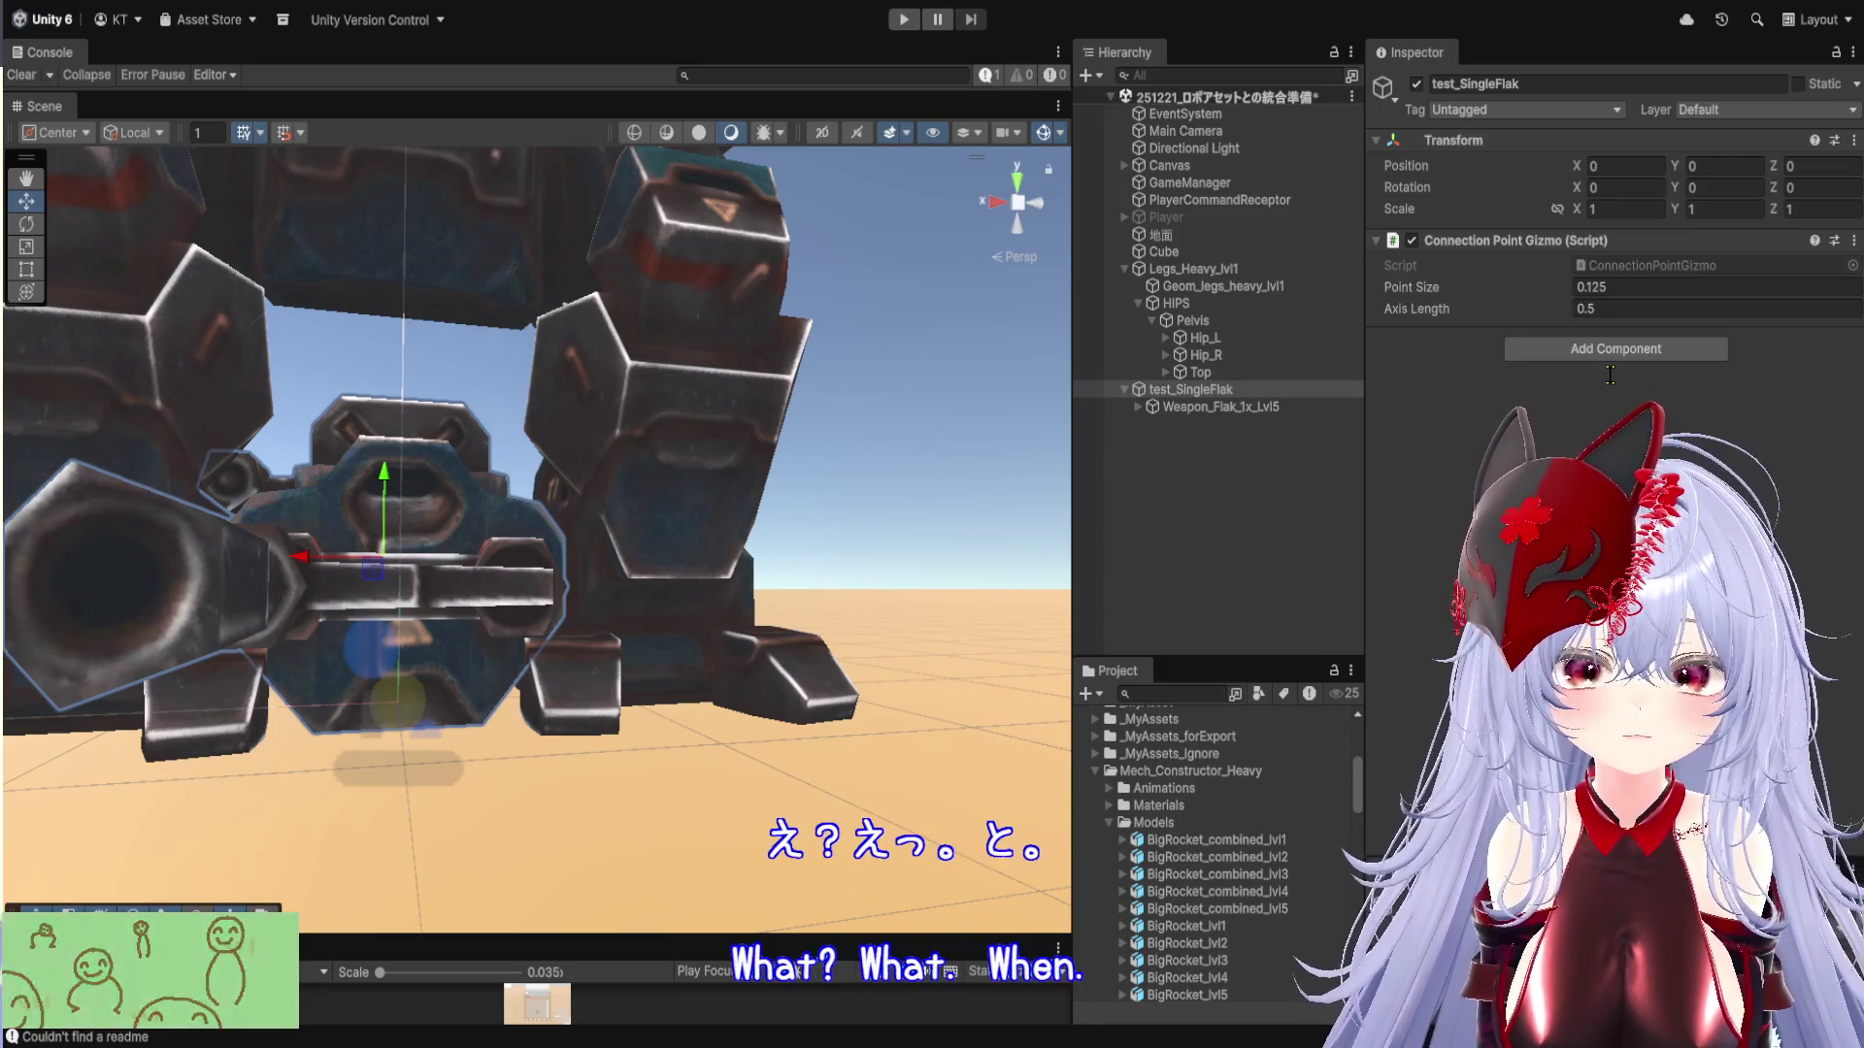
scroll(1282, 738, "down", 2)
left_click(1219, 488)
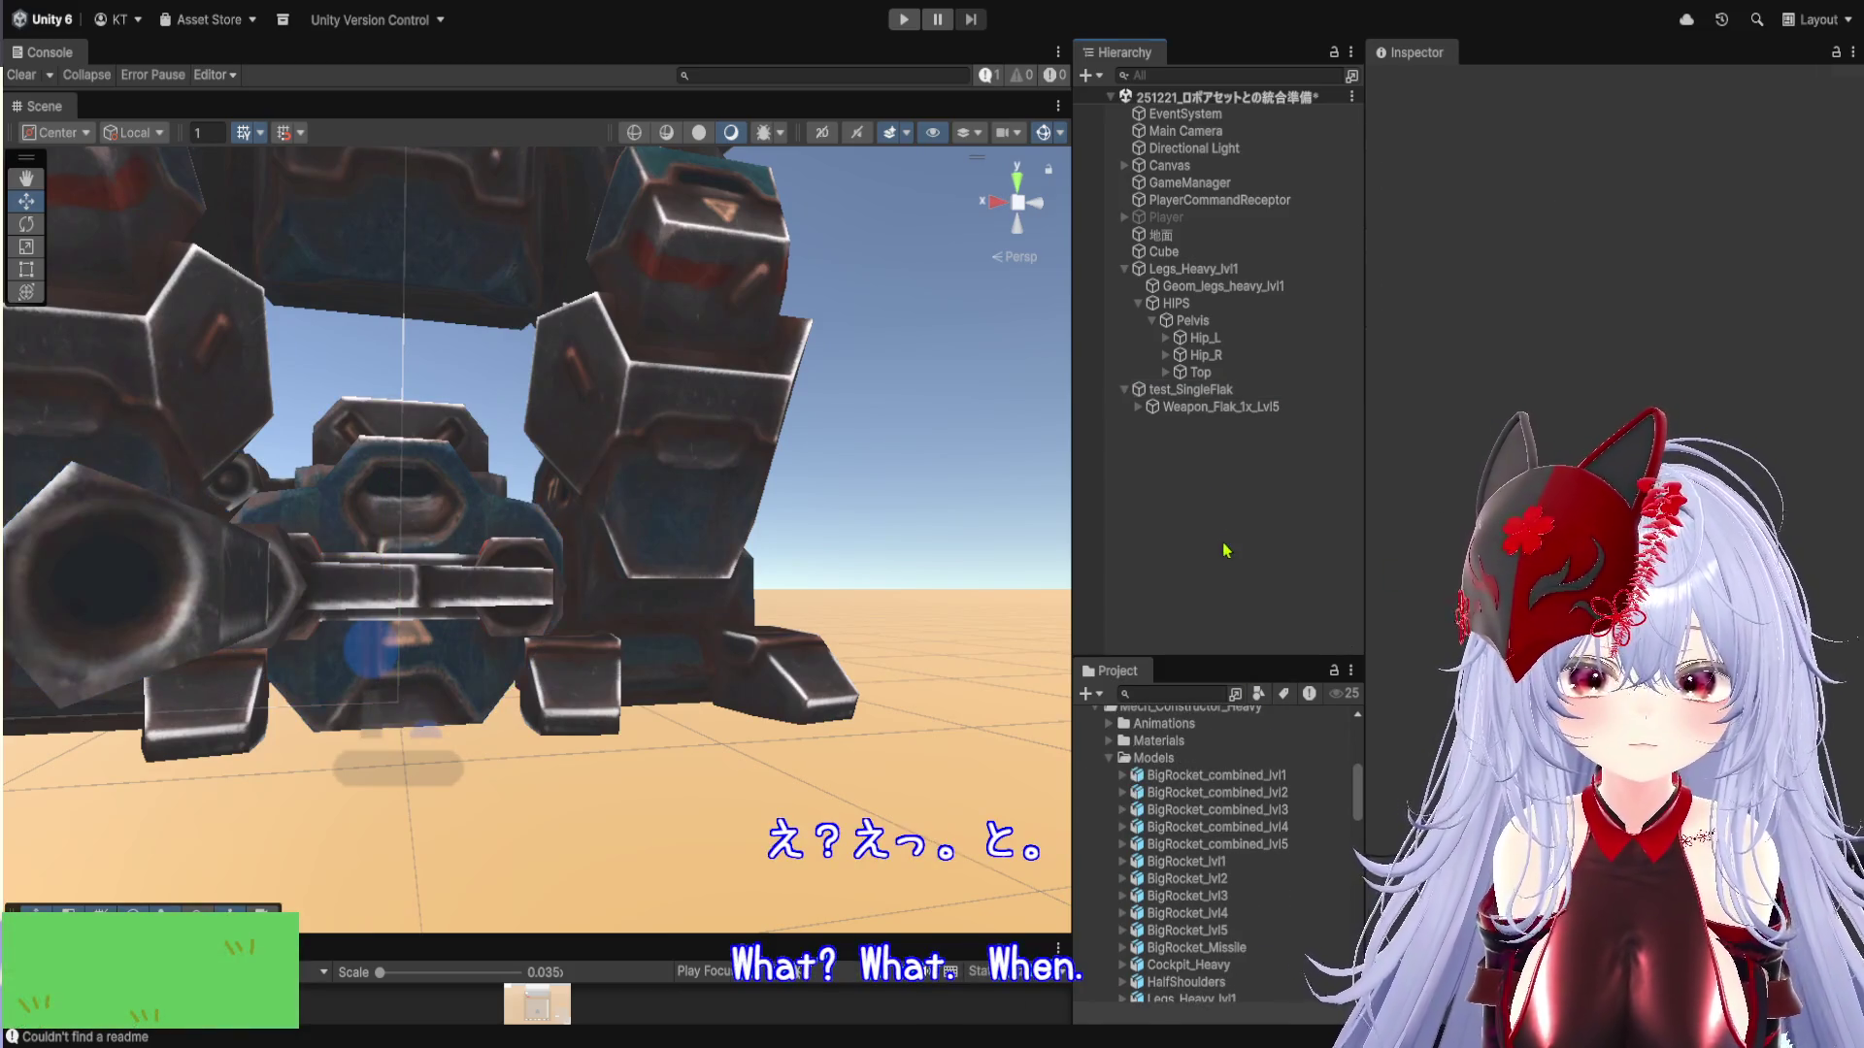
scroll(1247, 835, "down", 10)
scroll(1251, 840, "up", 8)
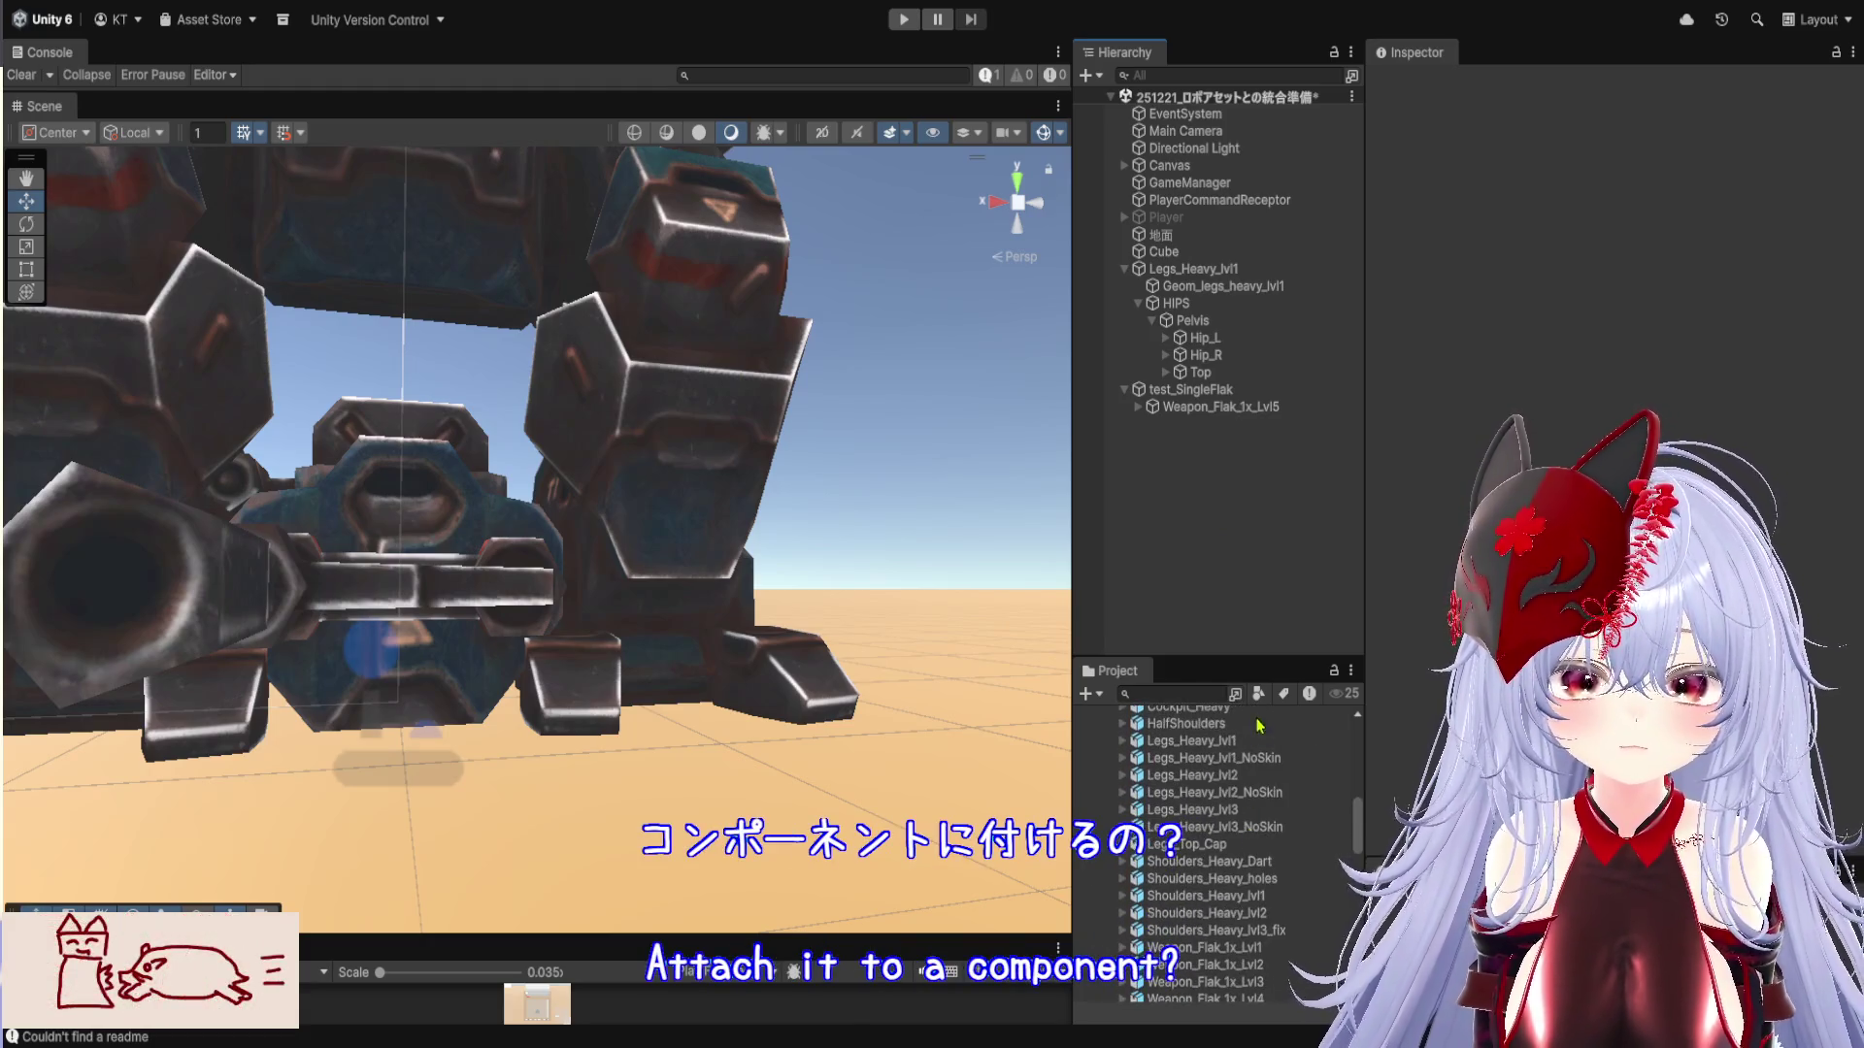
left_click_drag(1257, 653, 1257, 317)
scroll(1220, 802, "up", 10)
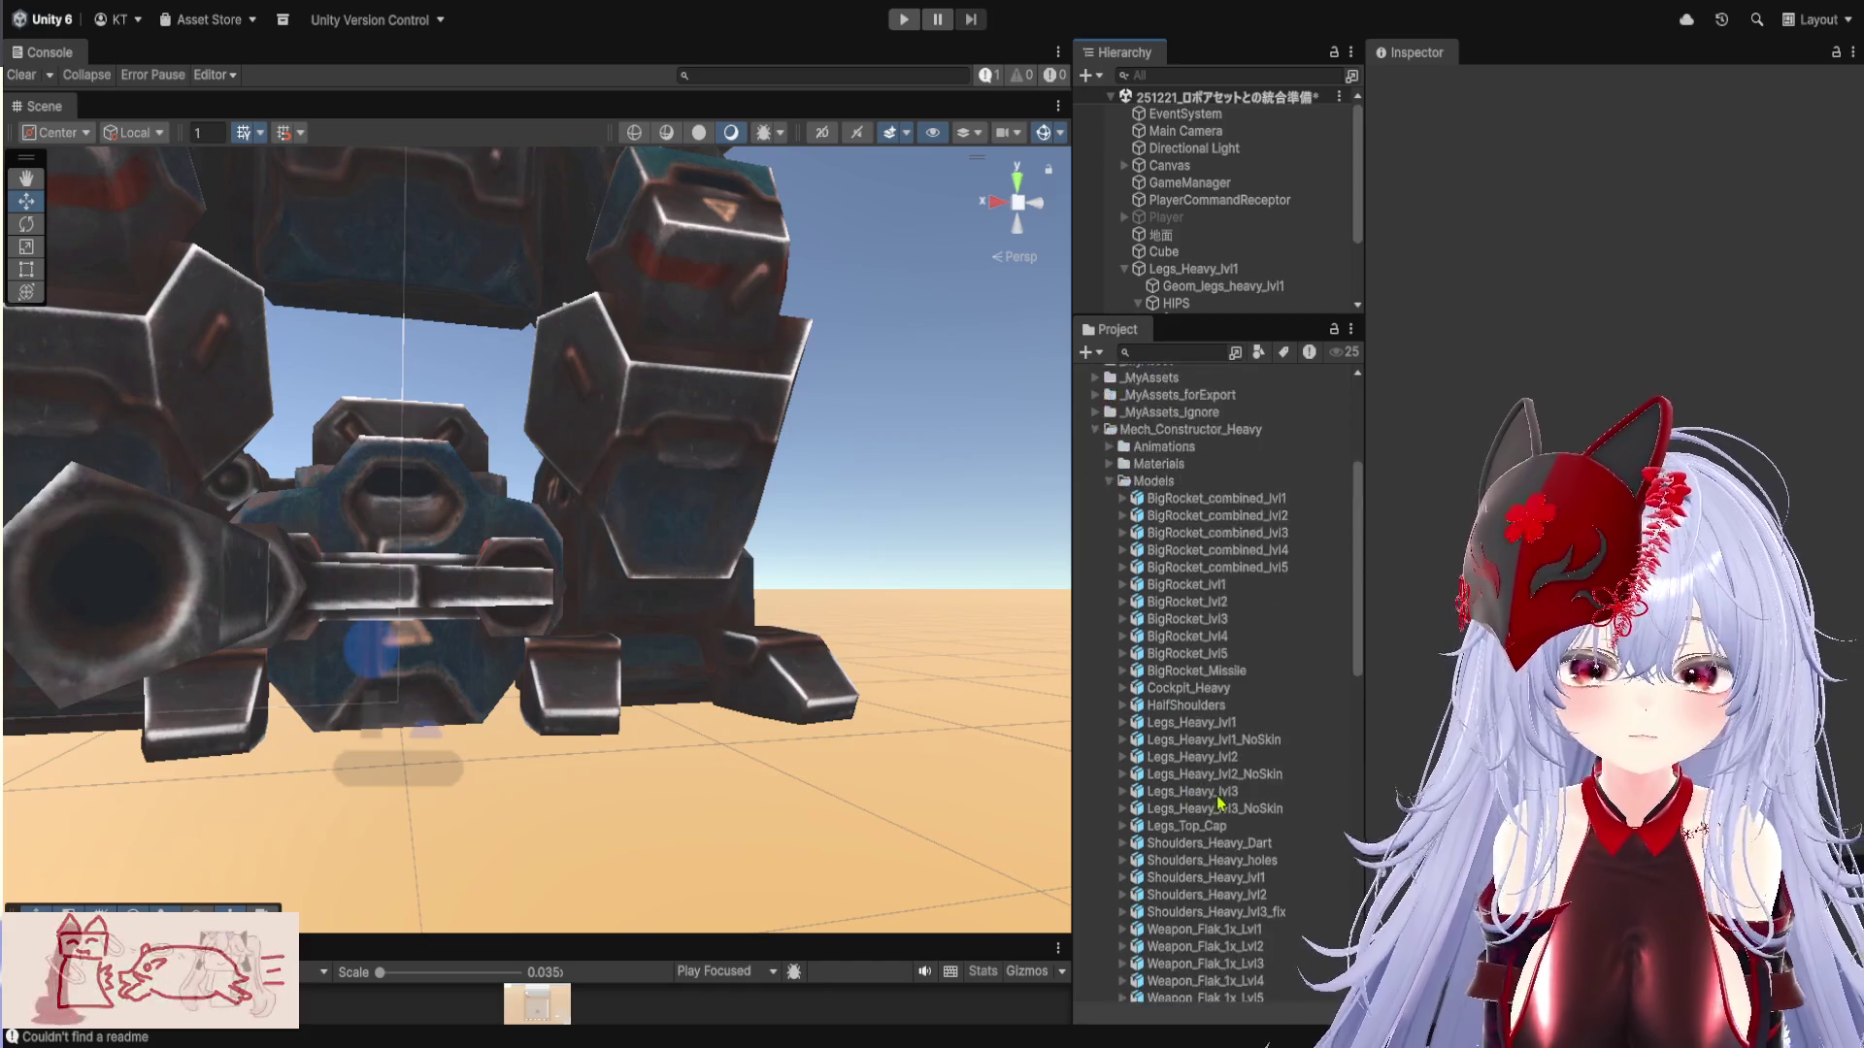
scroll(1221, 641, "down", 10)
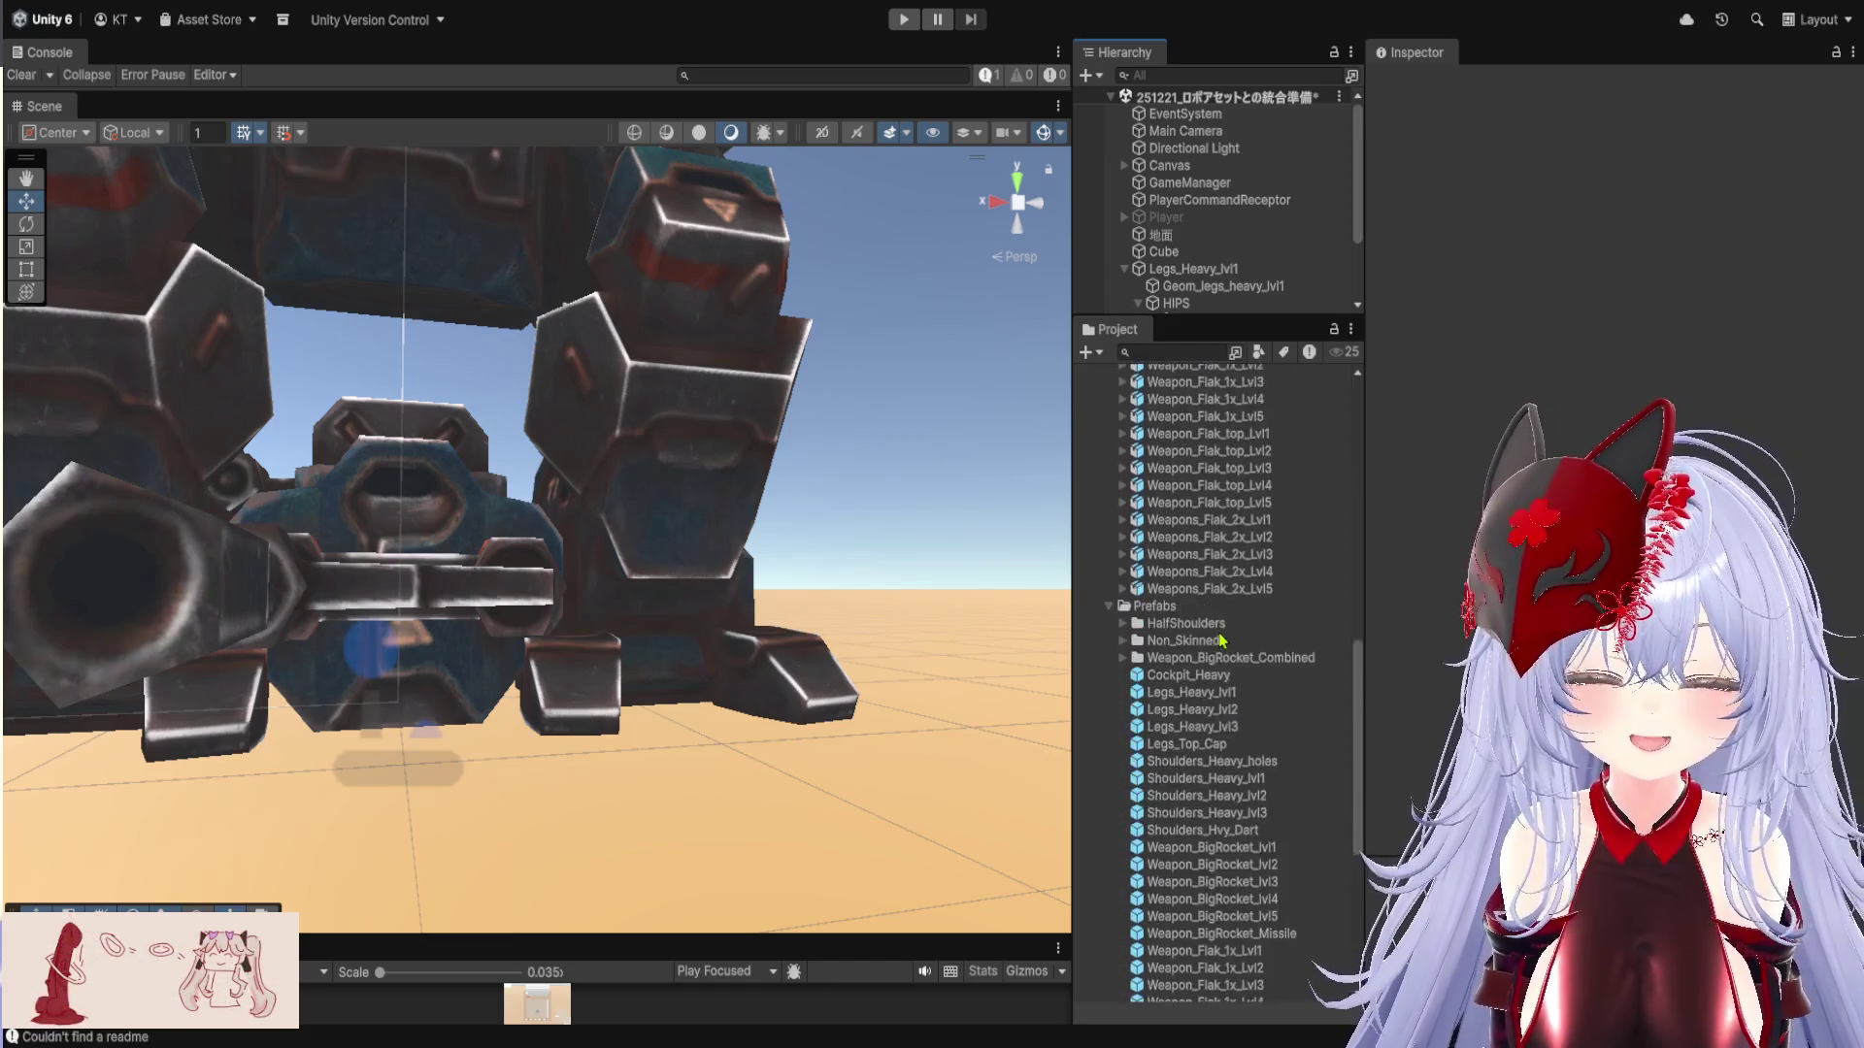
scroll(1210, 764, "up", 12)
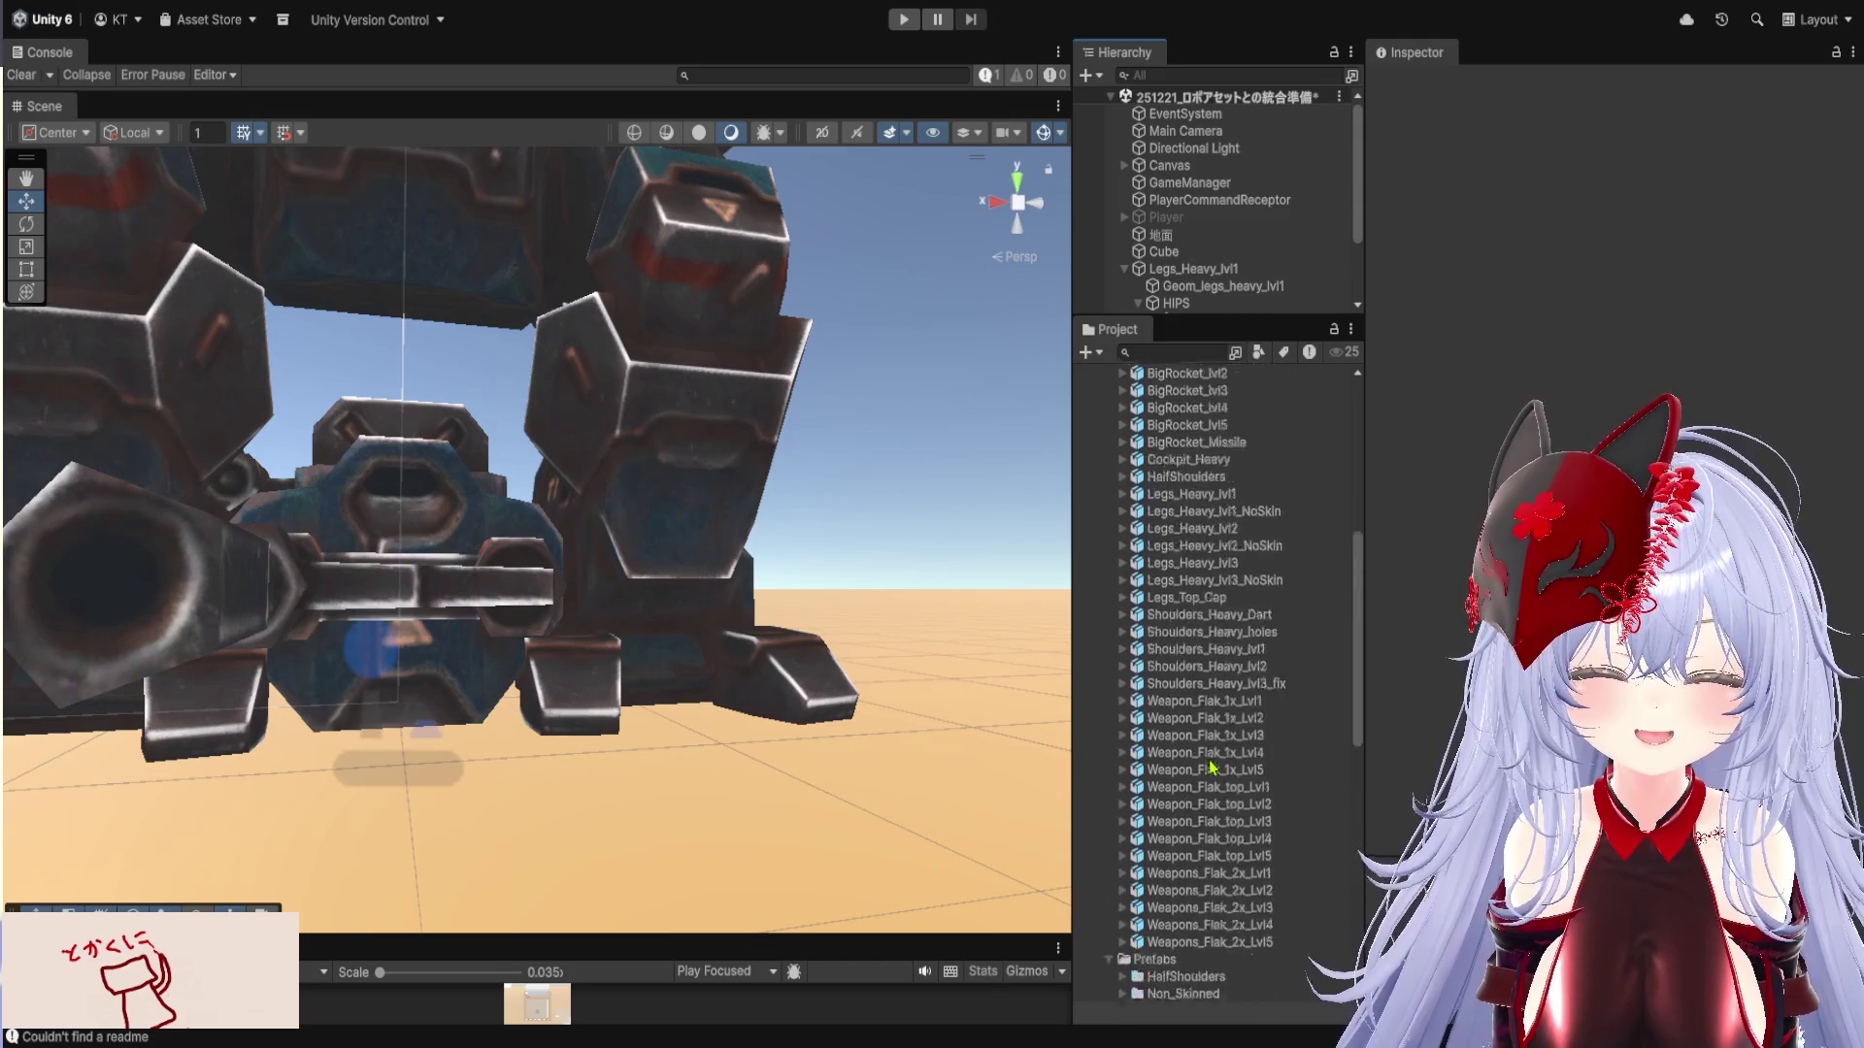
Expand _MyAssets > Prefab > EquipmentParts and inspect the ガトリング prefab's components
left_click(1094, 589)
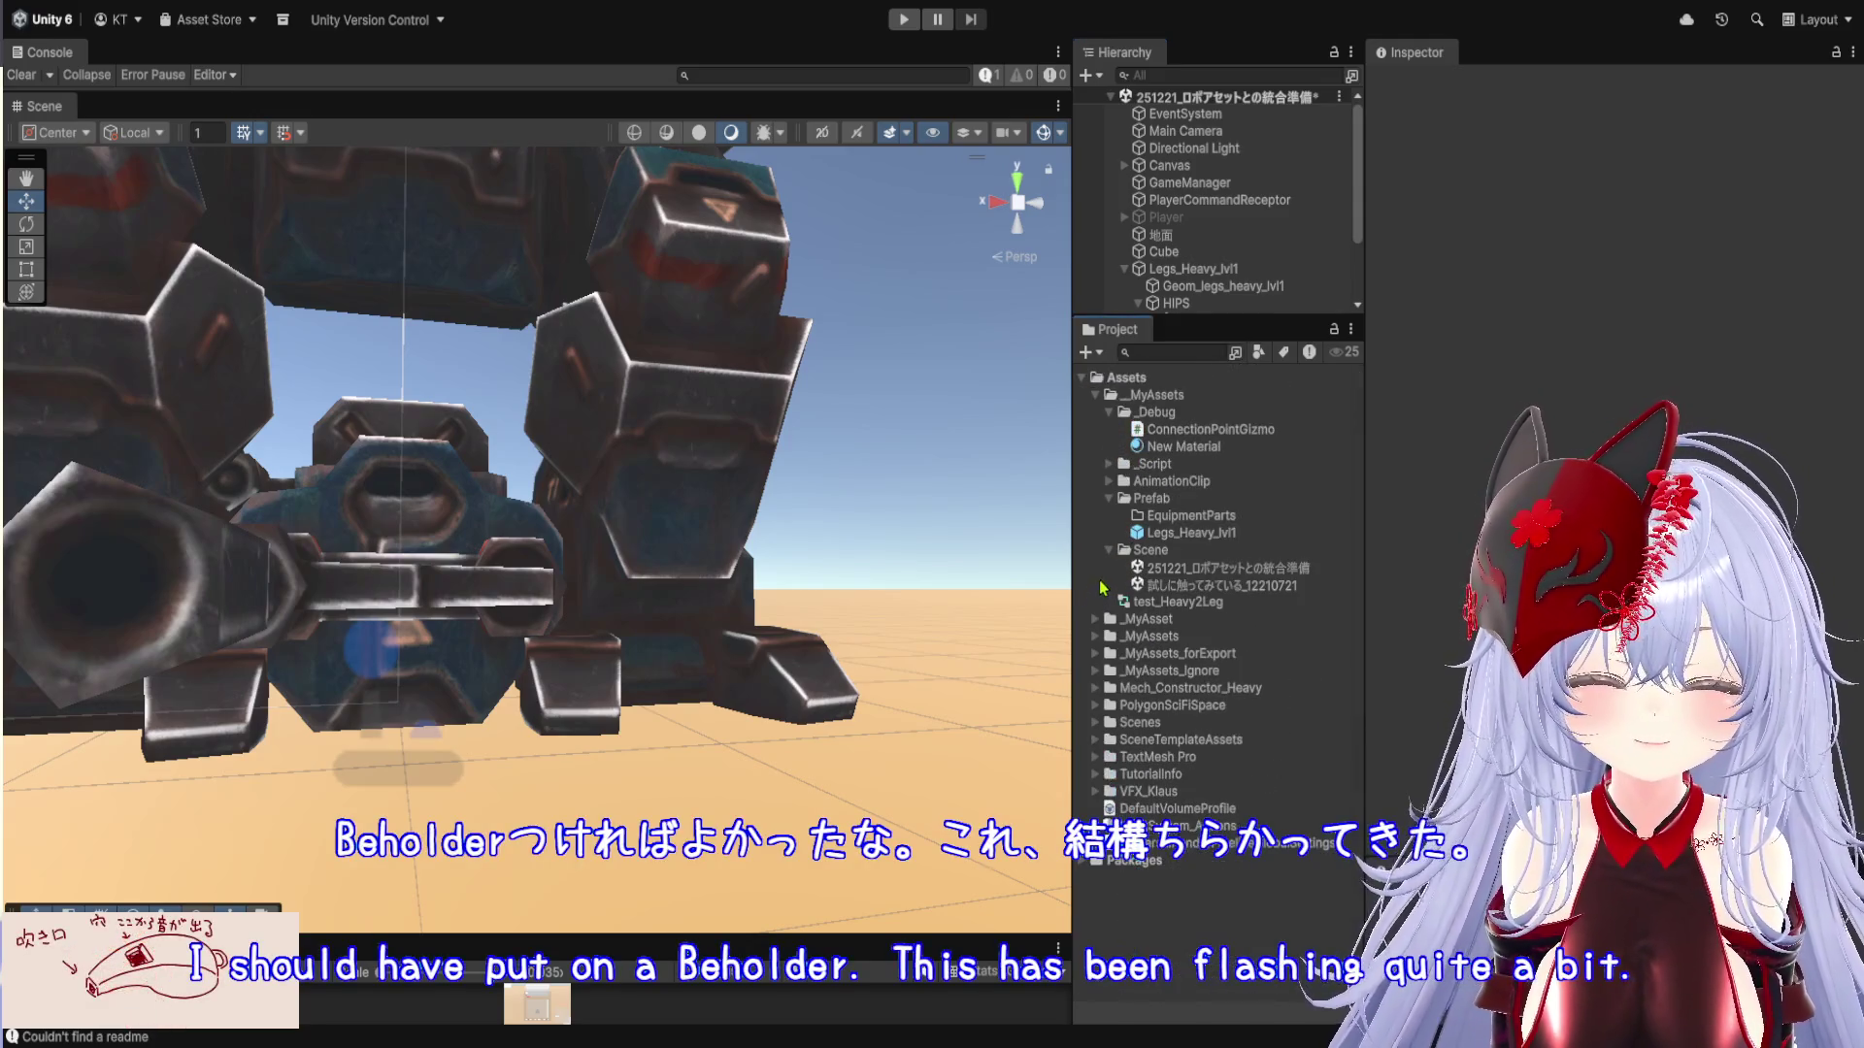
left_click(1095, 637)
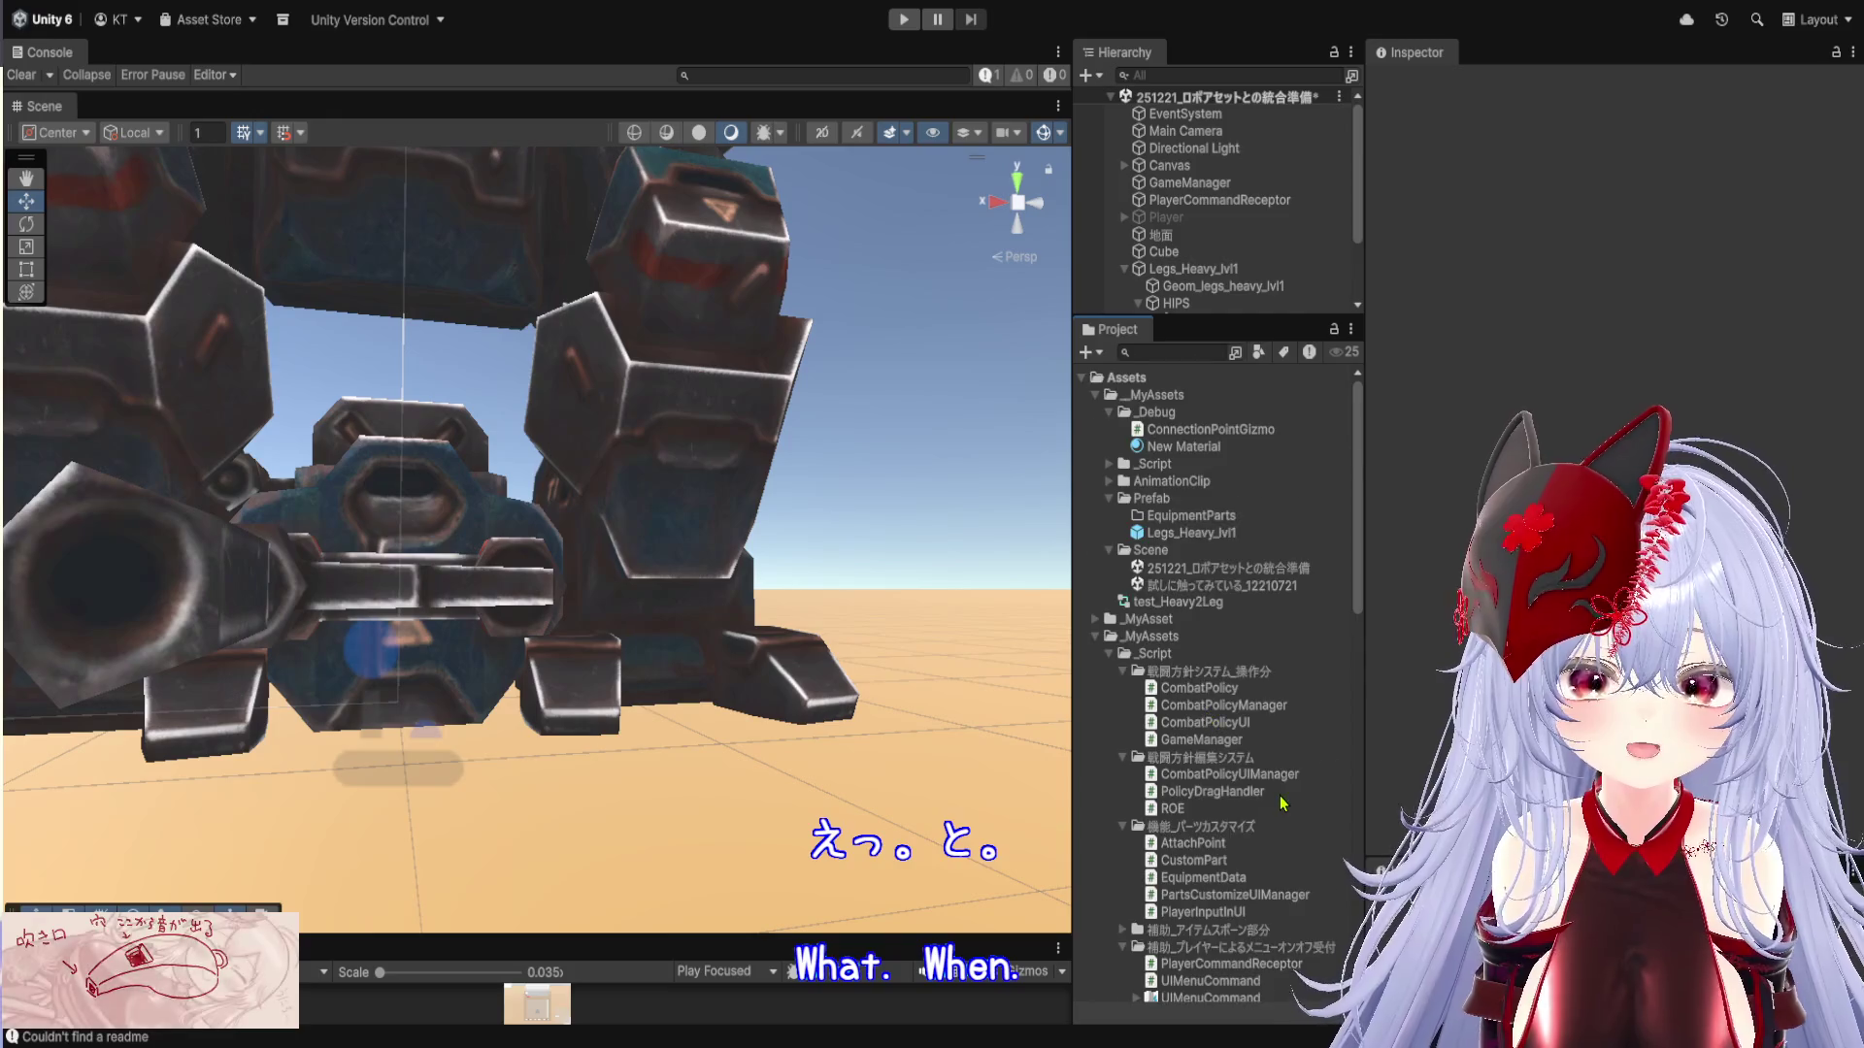
scroll(1249, 647, "down", 10)
left_click(1210, 527)
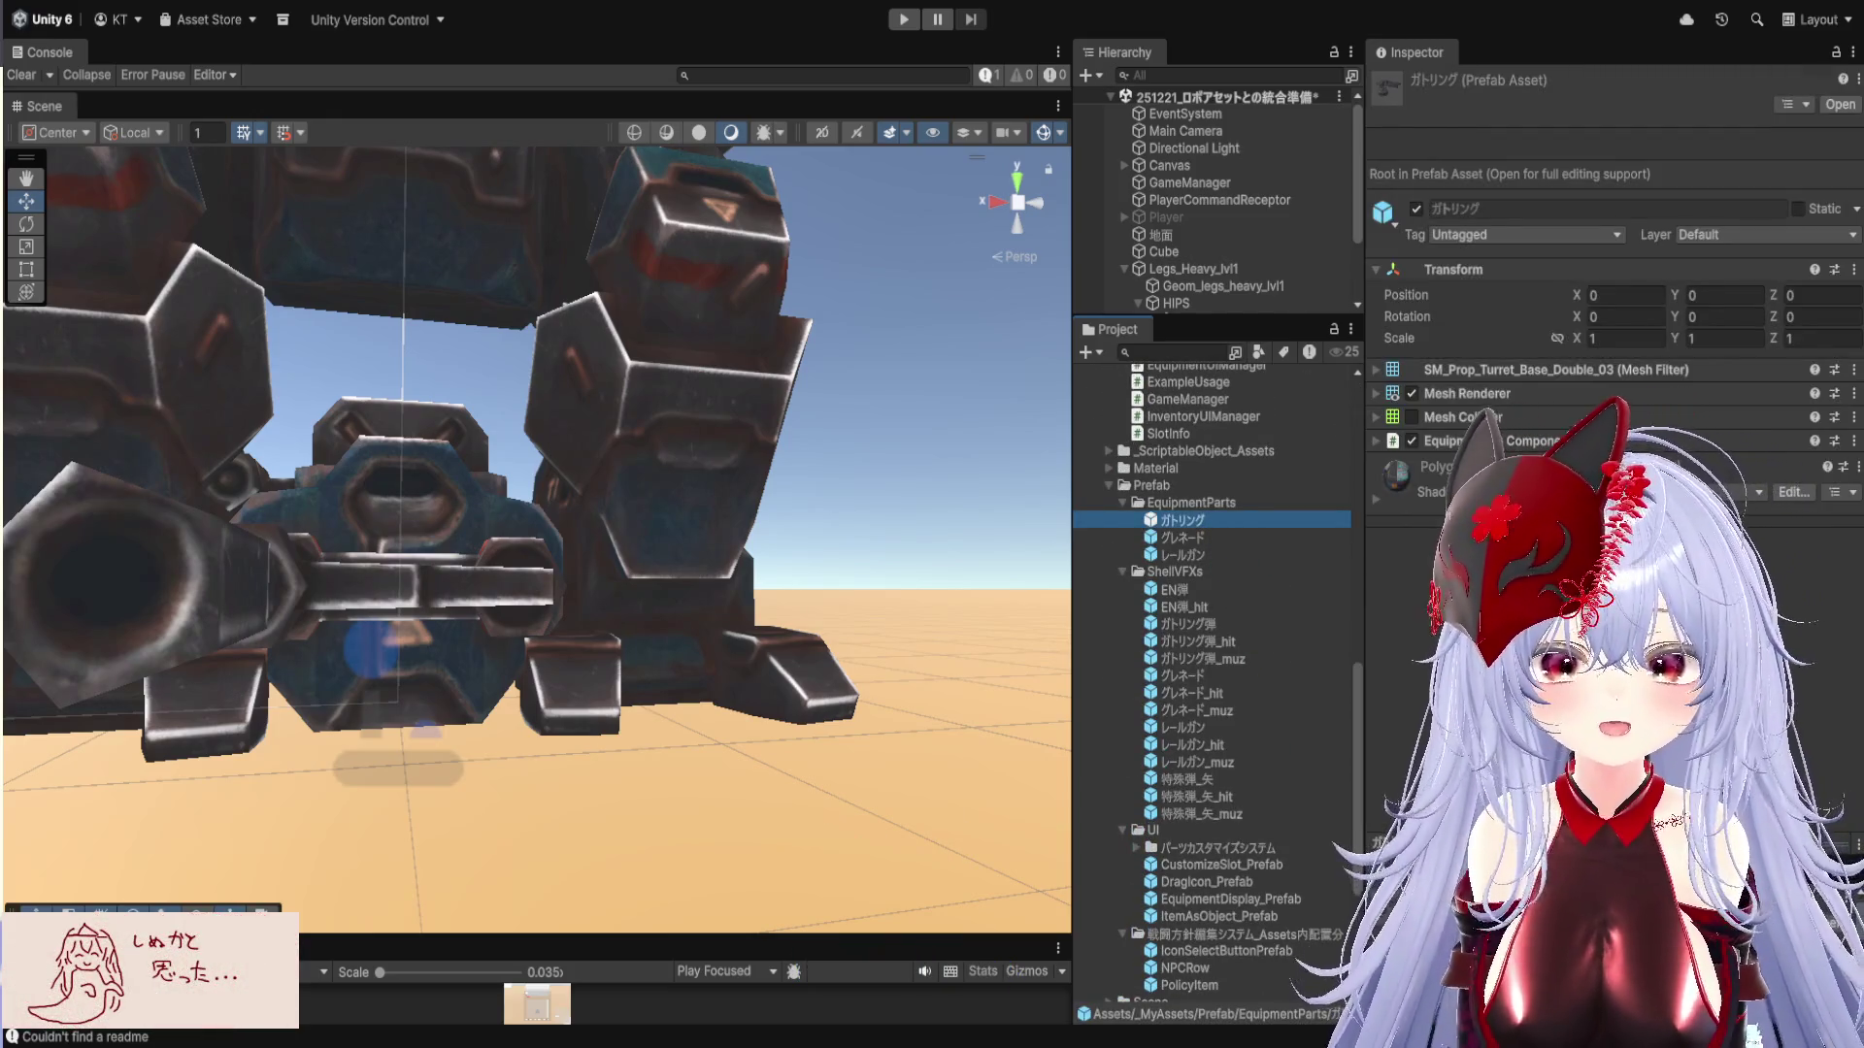
Reselect test_SingleFlak and add an Equipment As Component script to it
left_click_drag(1271, 315, 1270, 504)
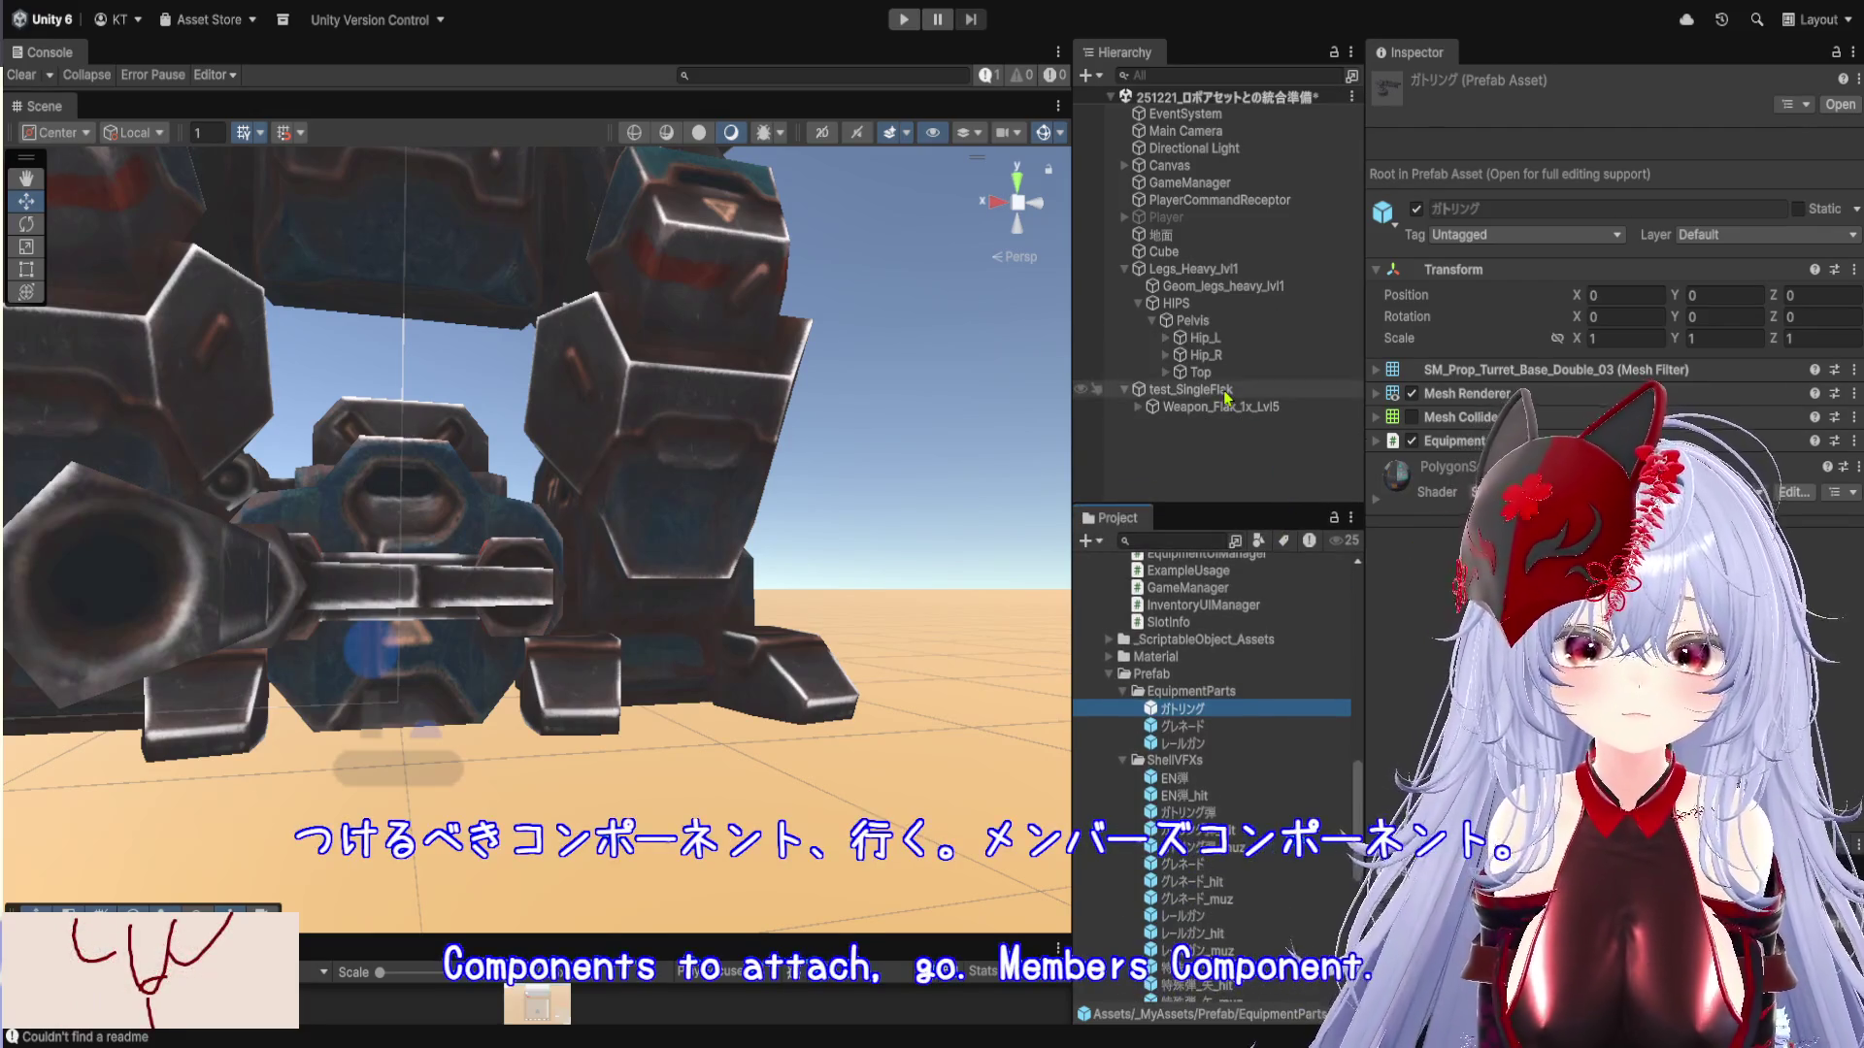
left_click(1192, 389)
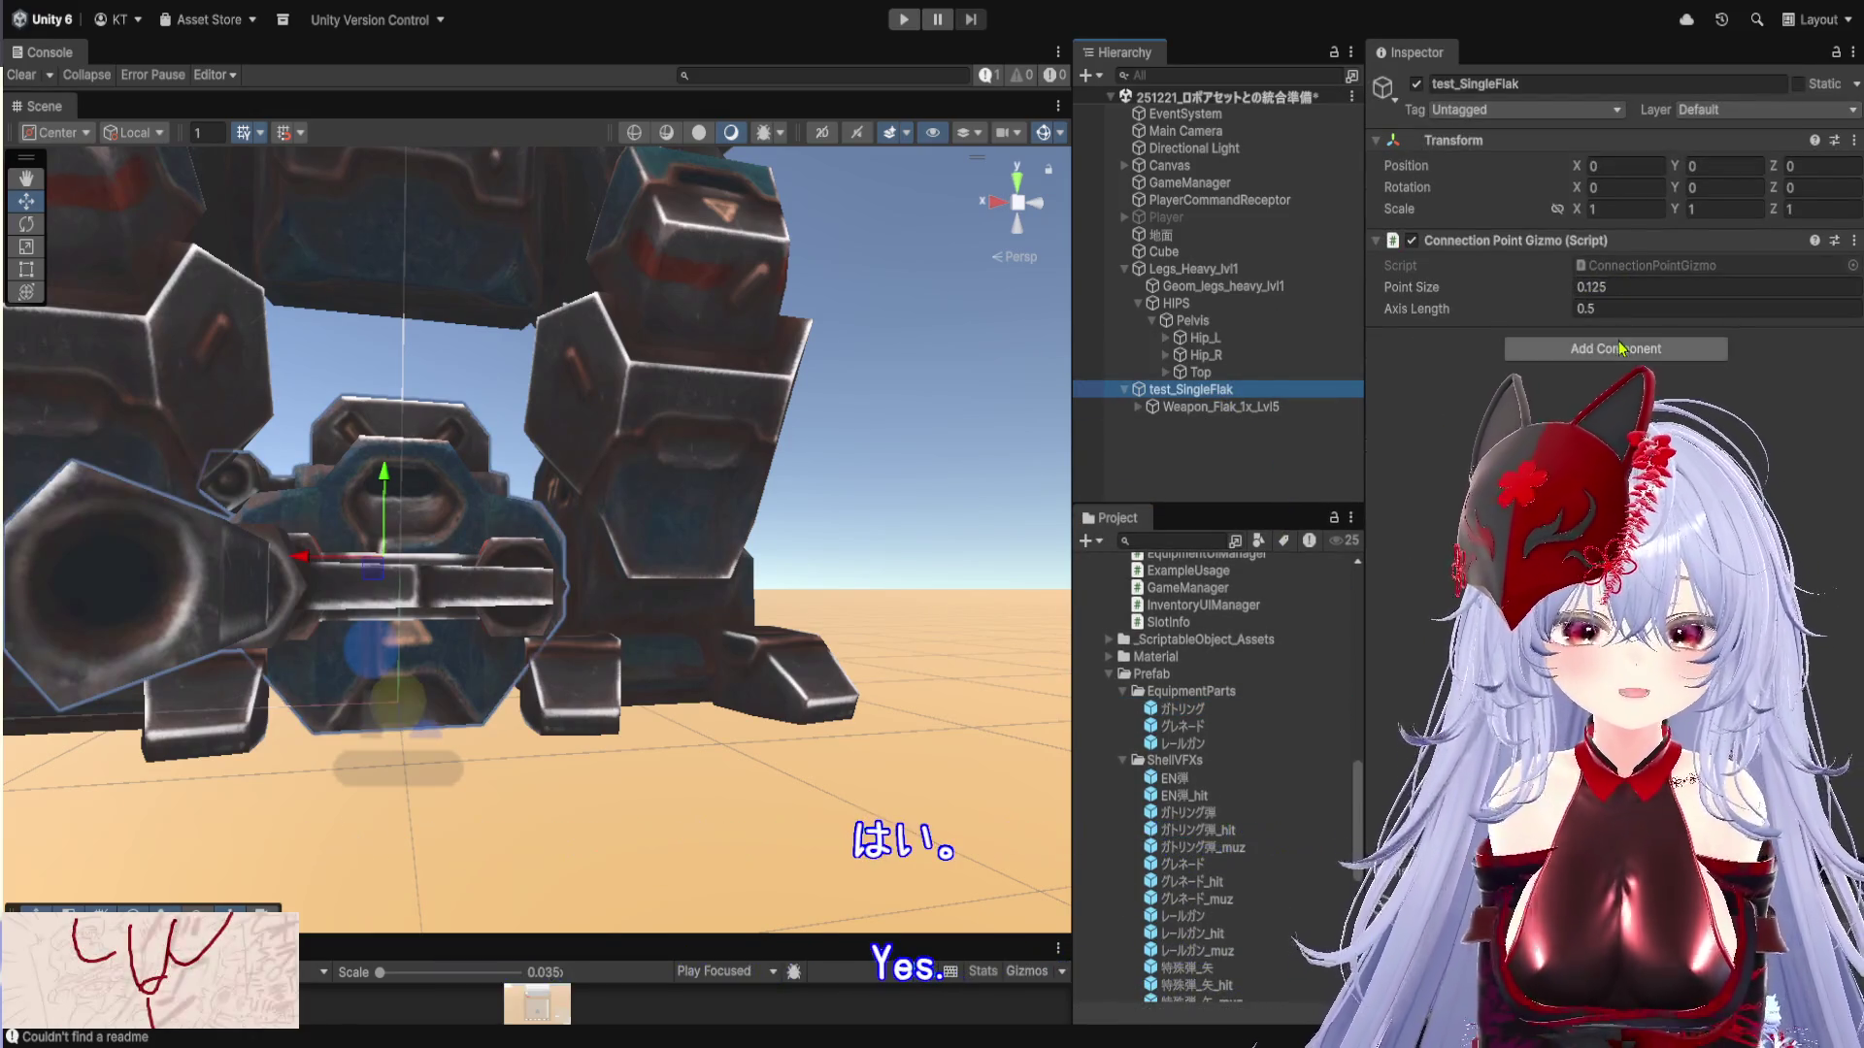
left_click(1694, 409)
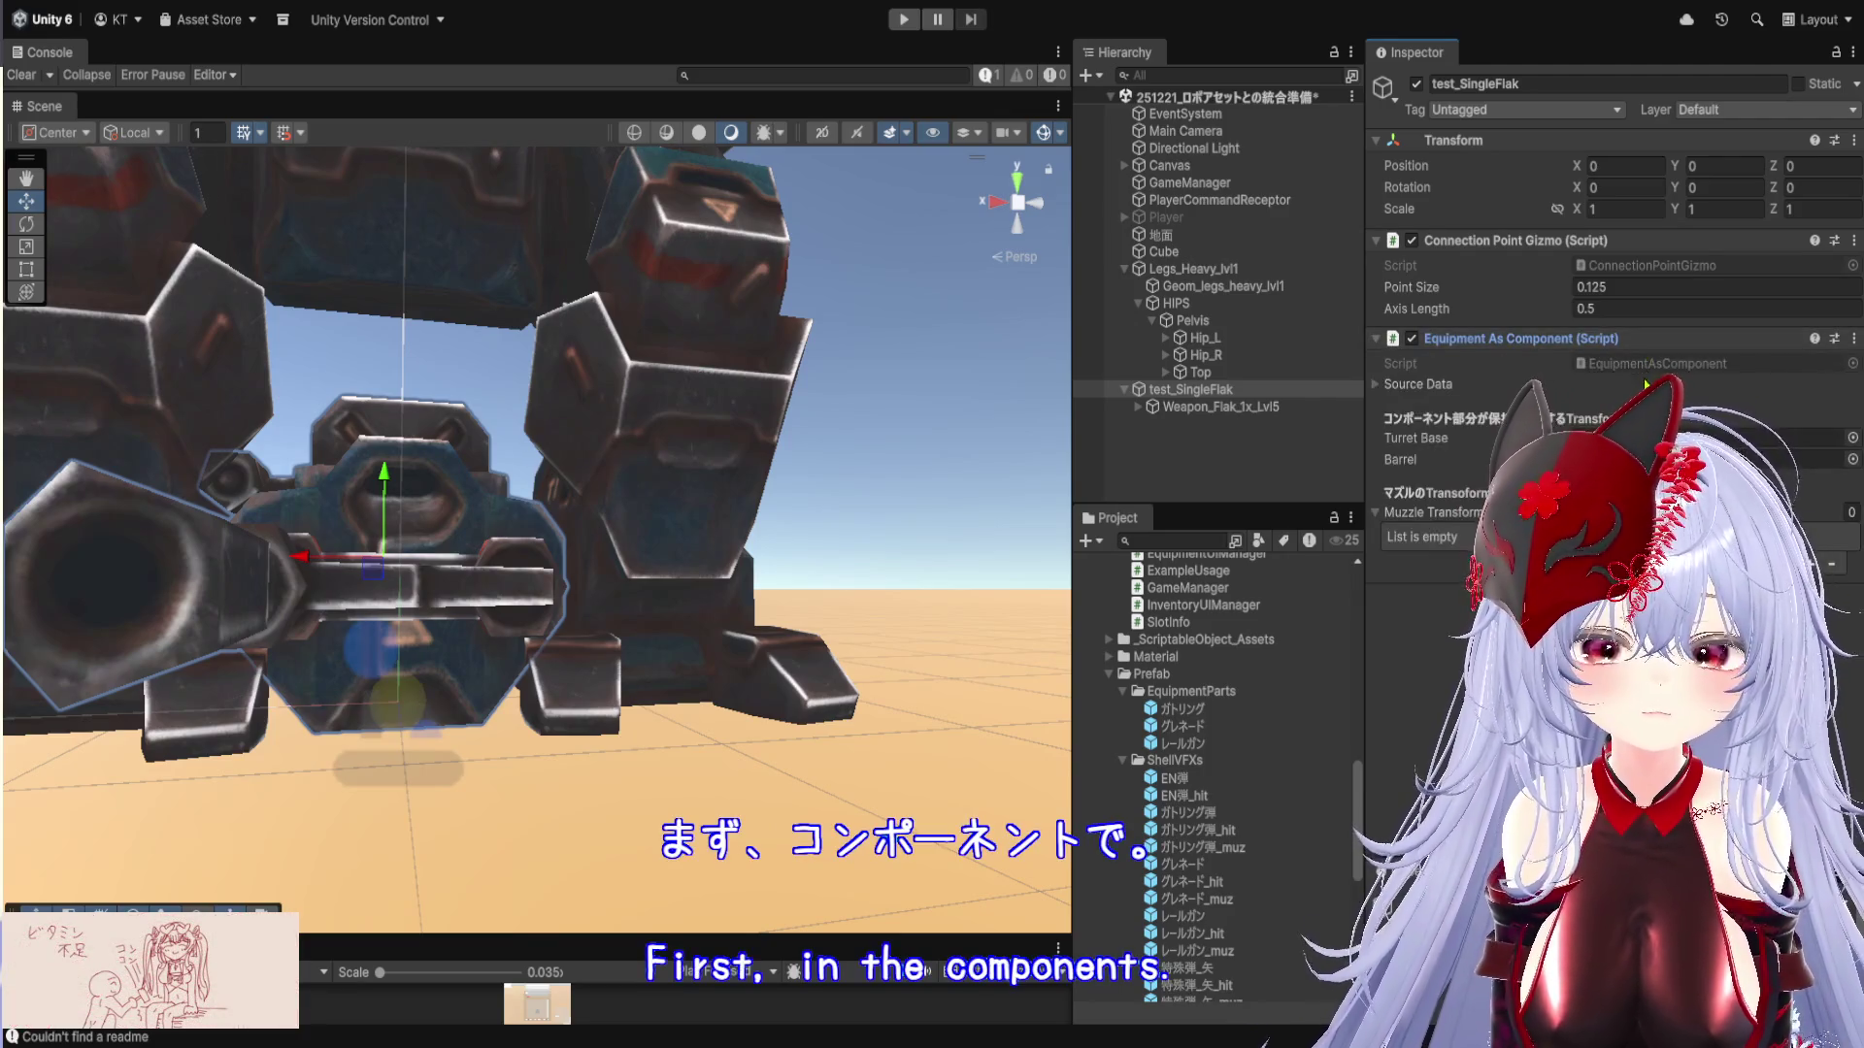
Find Barrel_end under Weapon_Flak_1x_Lvl5 > Flak, then reselect test_SingleFlak to fill its fields
left_click(1137, 407)
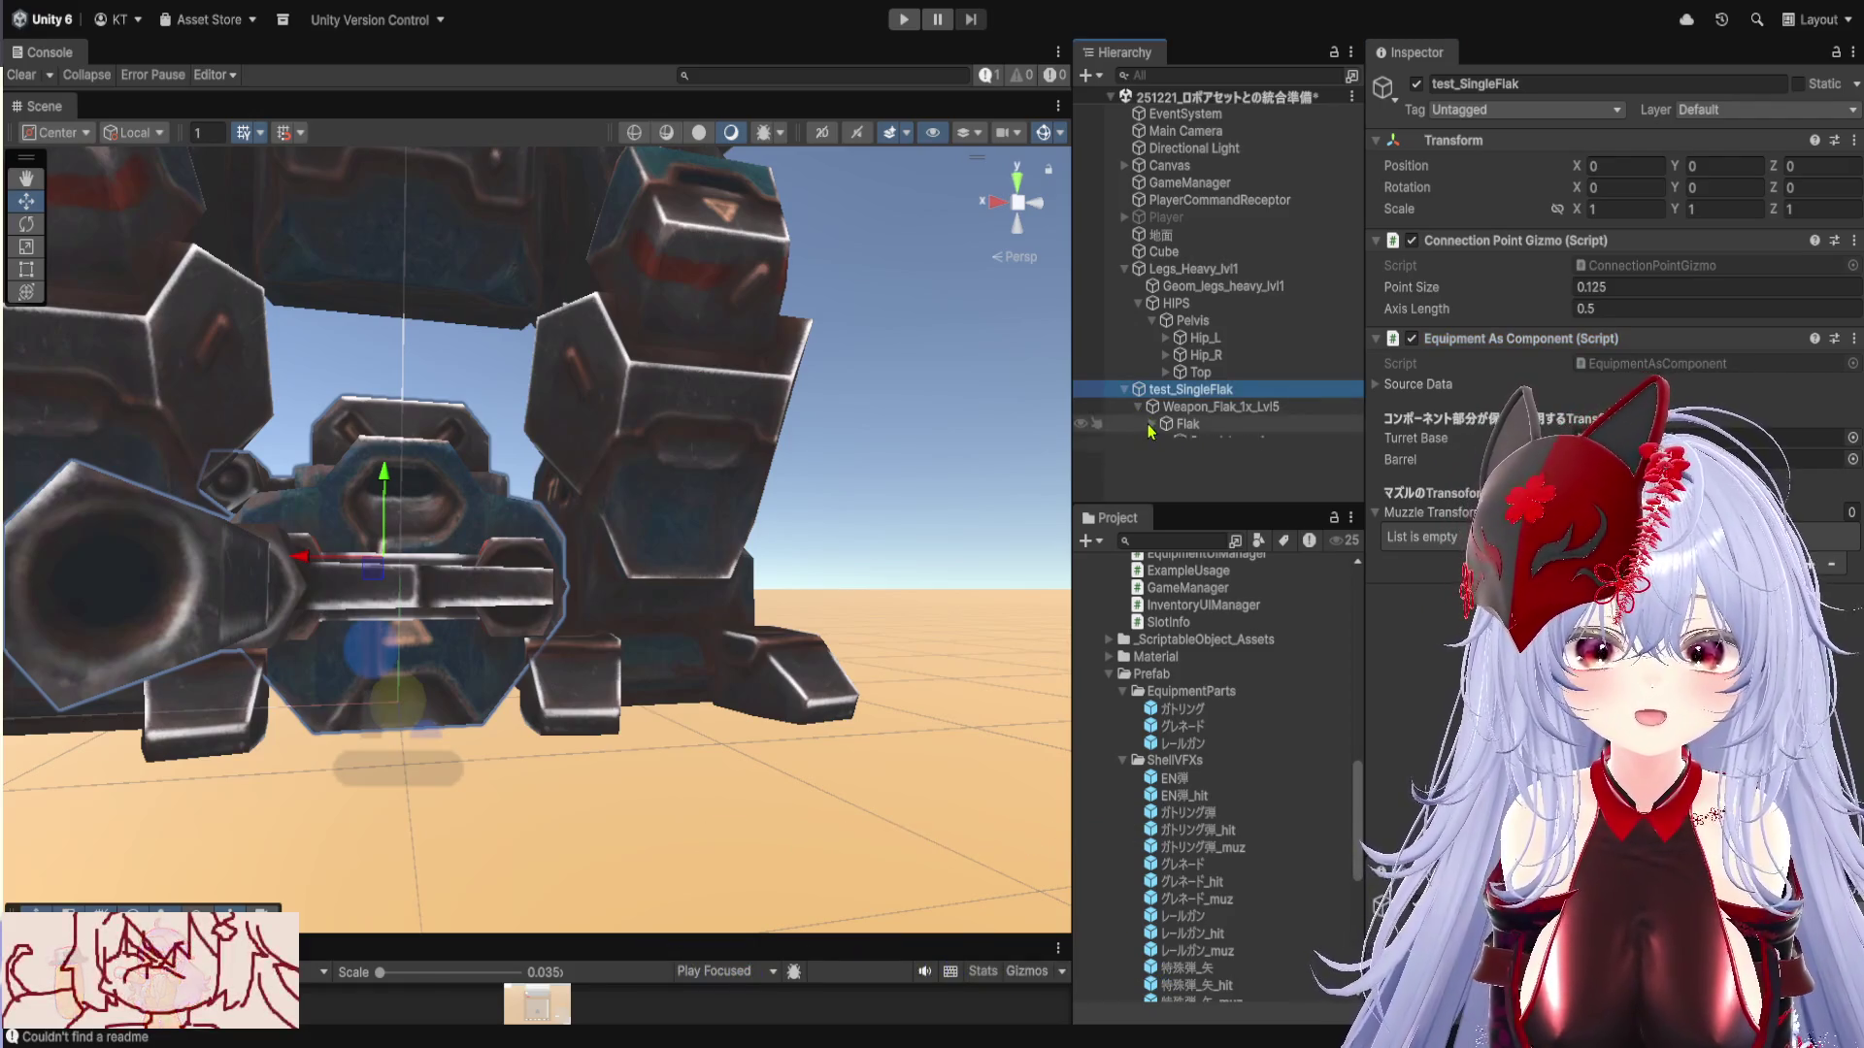
left_click(1151, 426)
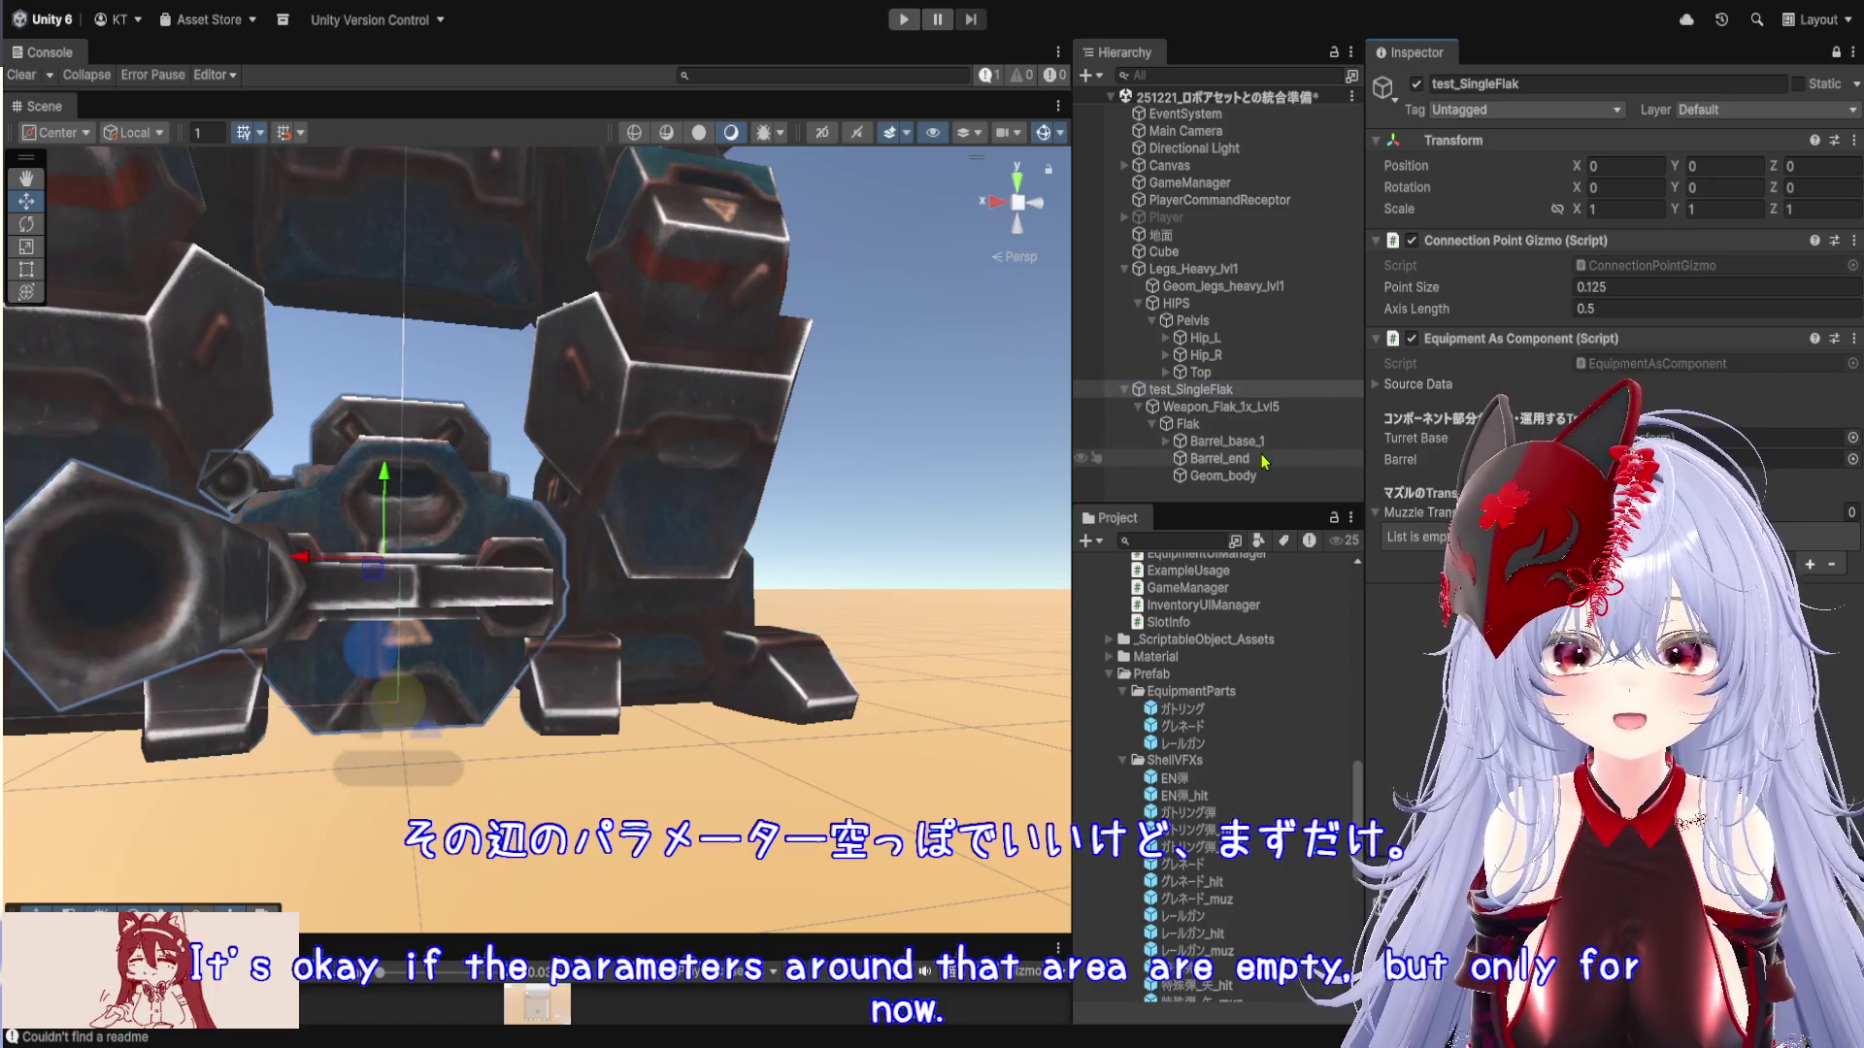
left_click(1219, 458)
left_click_drag(511, 667, 679, 645)
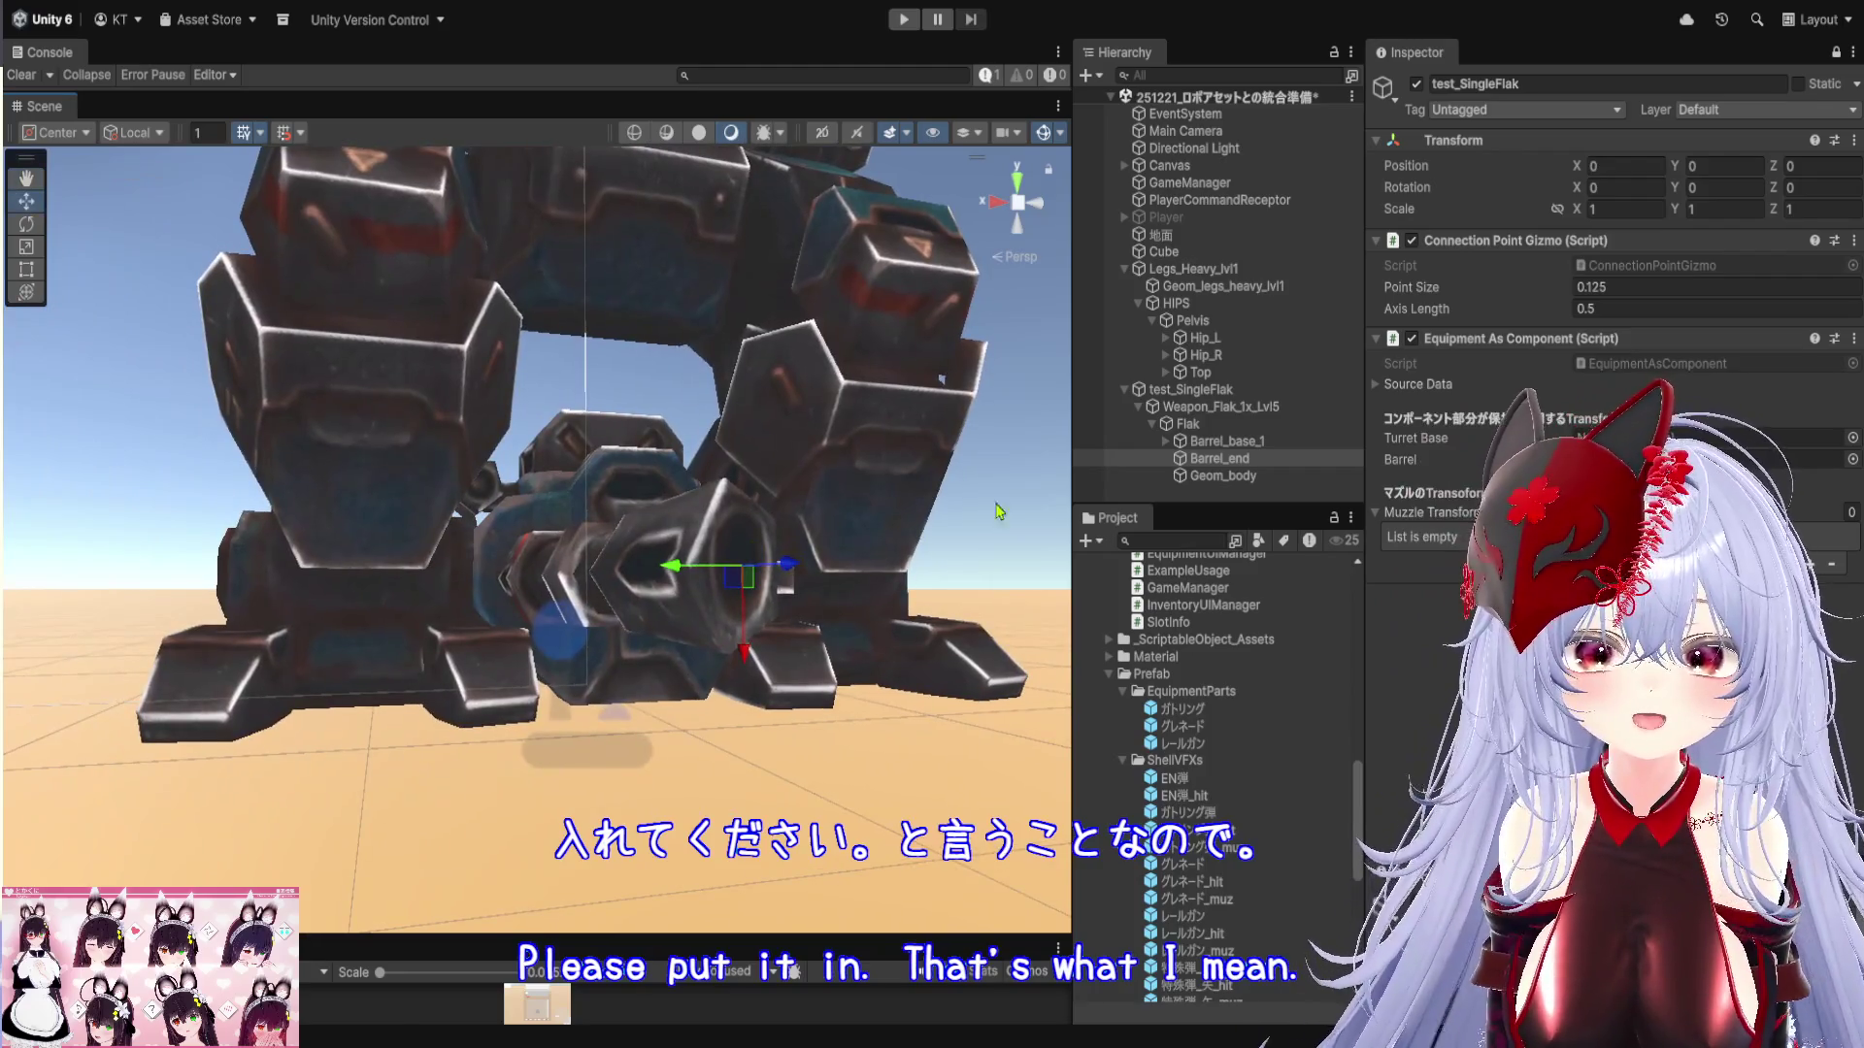
left_click(1240, 463)
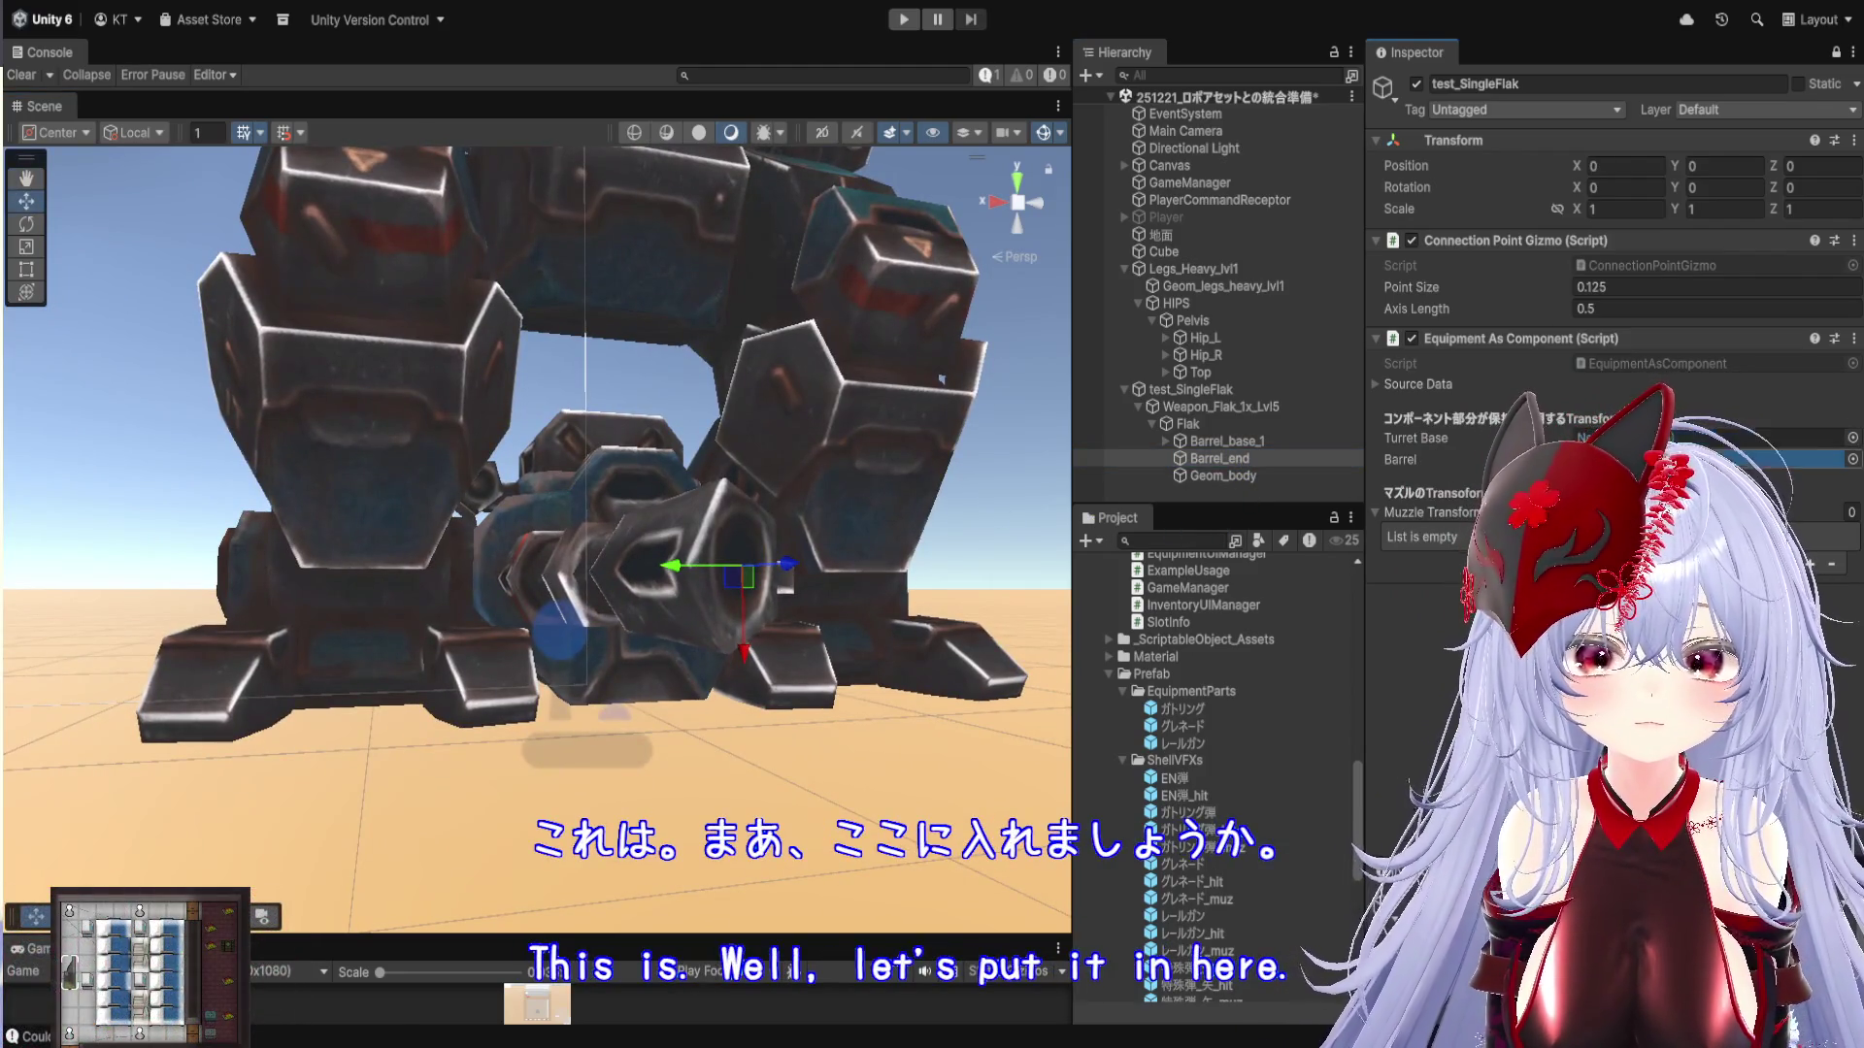
left_click(1196, 391)
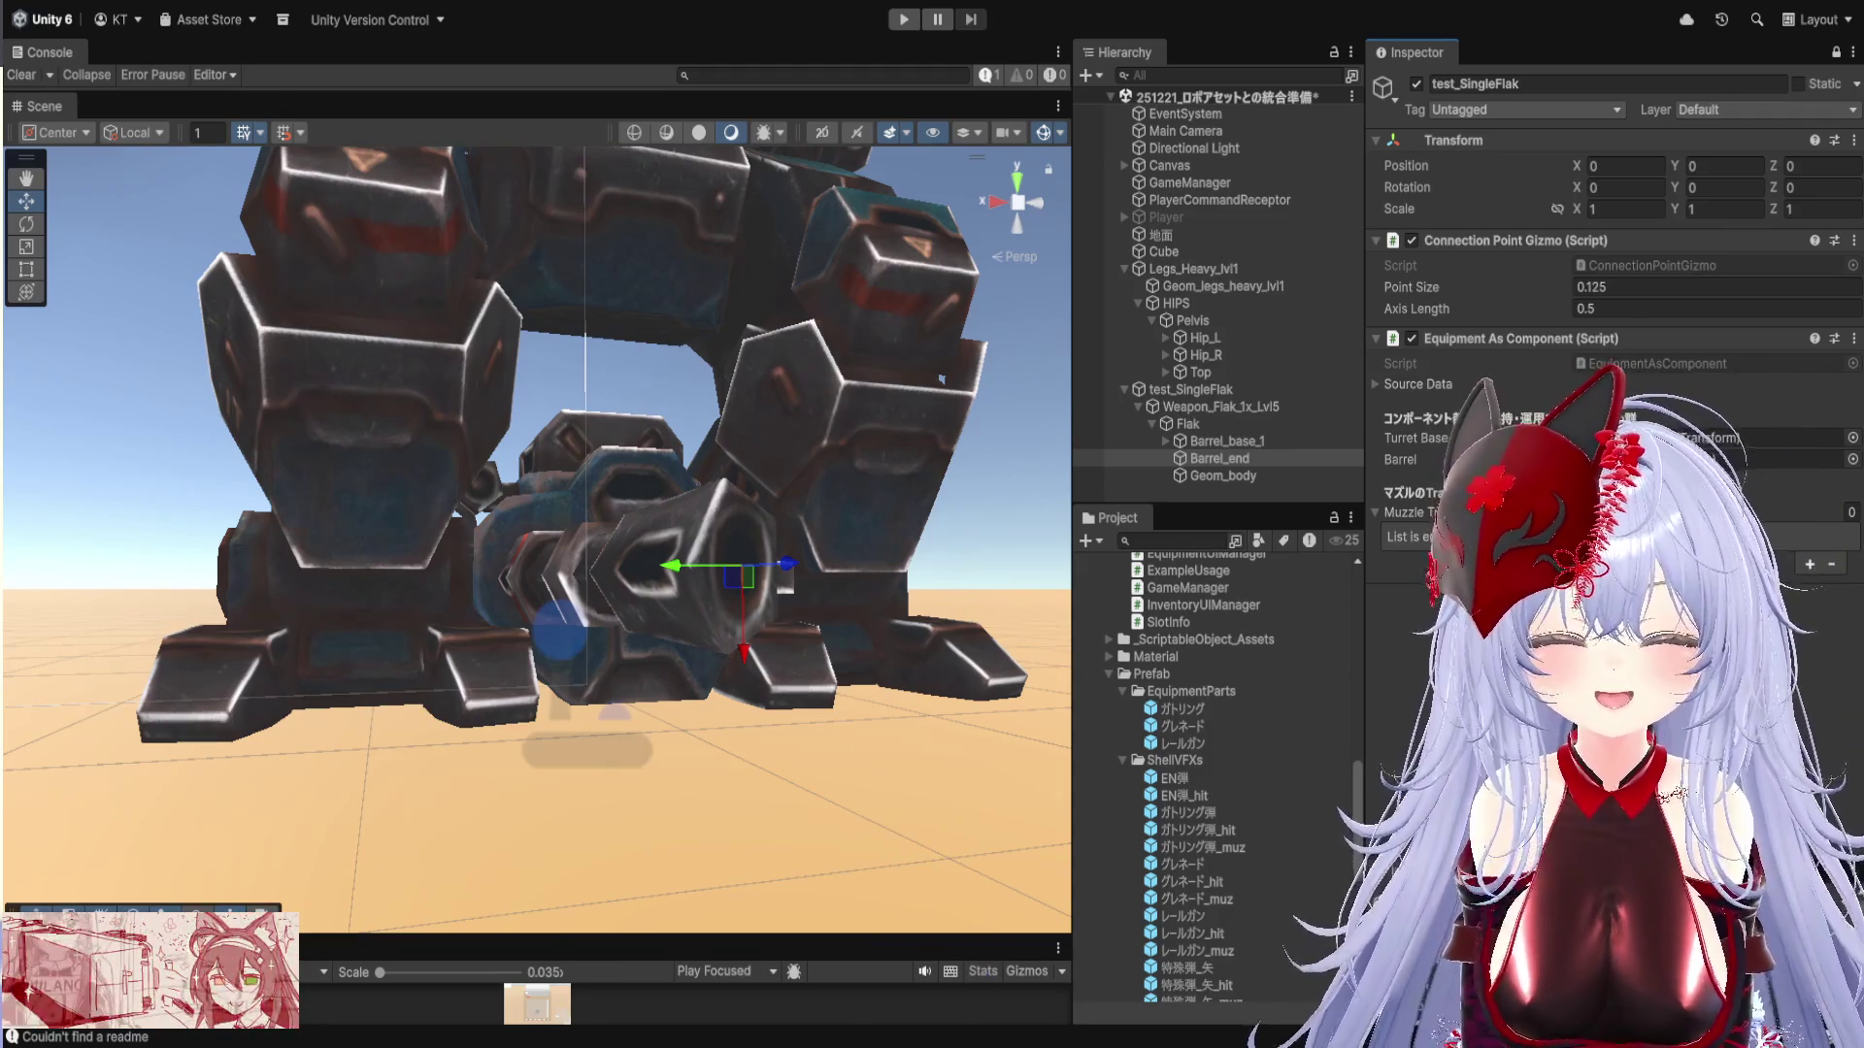
scroll(475, 490, "up", 2)
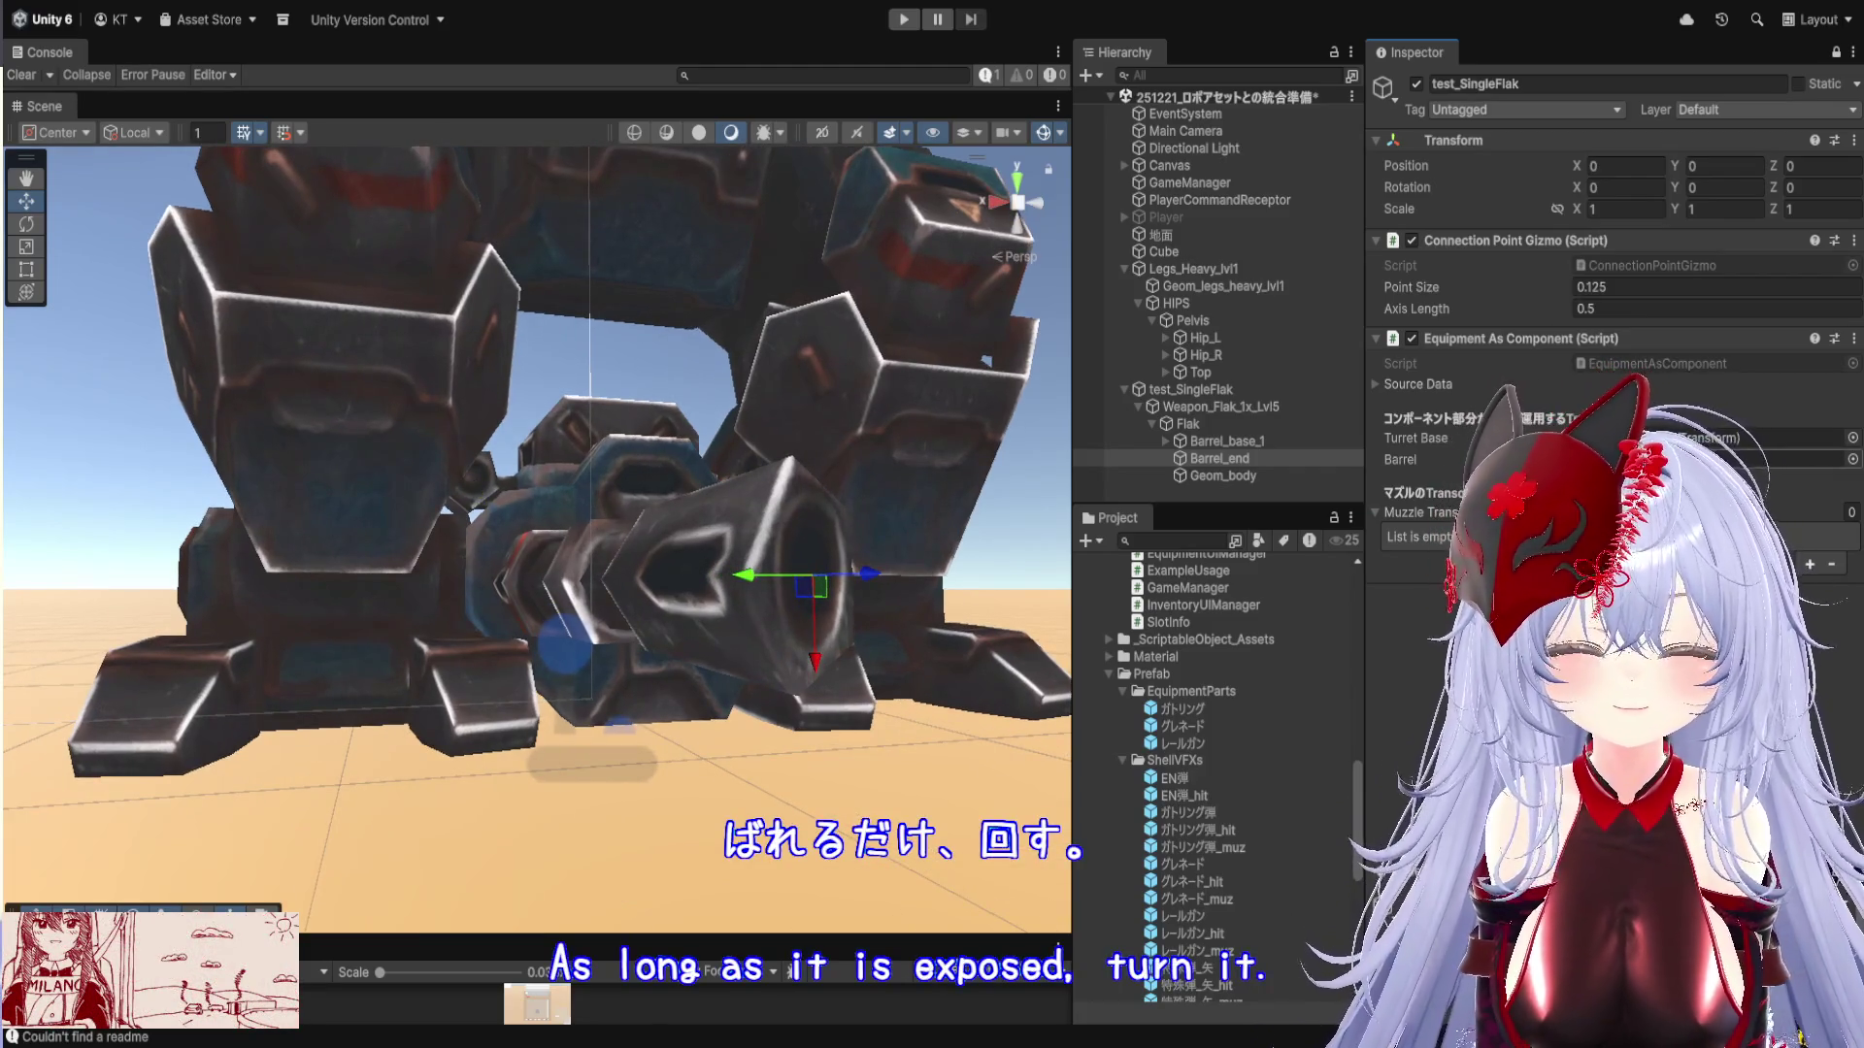
mouse_move(684, 456)
left_mouse_down()
mouse_move(621, 476)
mouse_move(559, 453)
mouse_move(577, 490)
mouse_move(602, 485)
left_mouse_up()
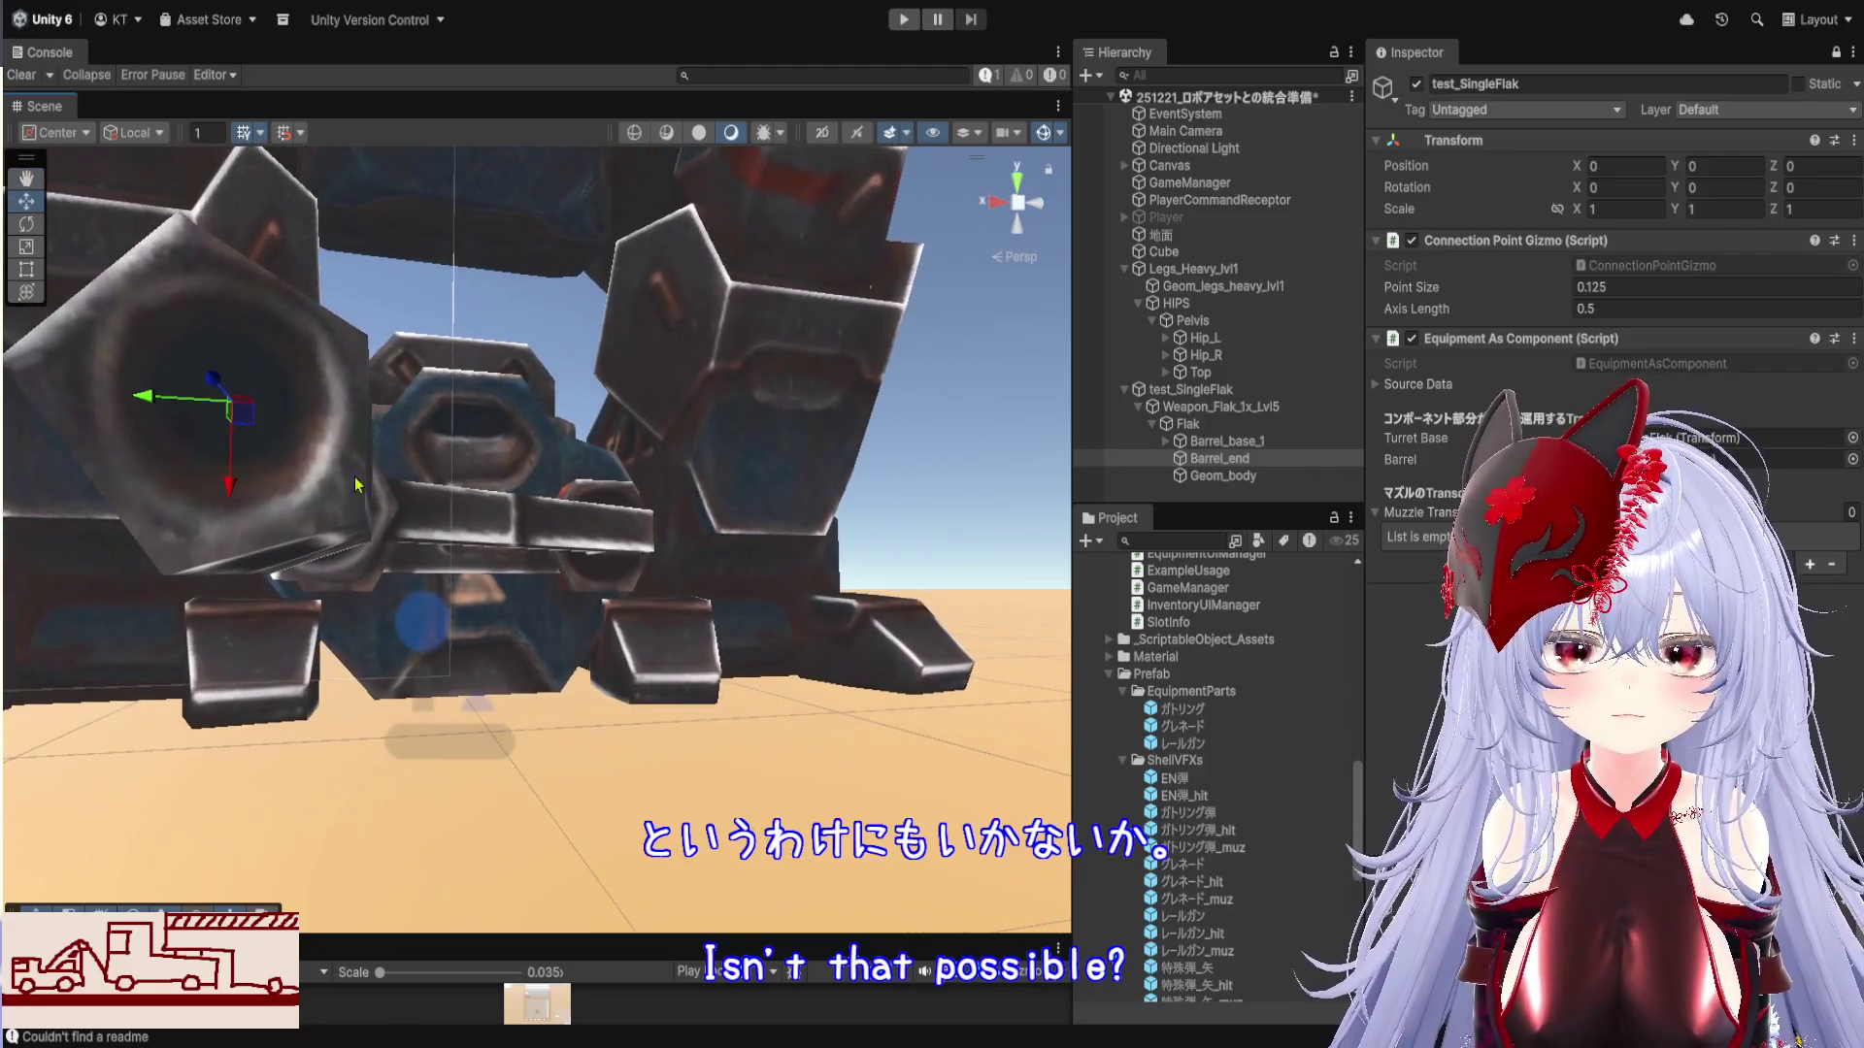
left_click(1188, 424)
left_click(1210, 411)
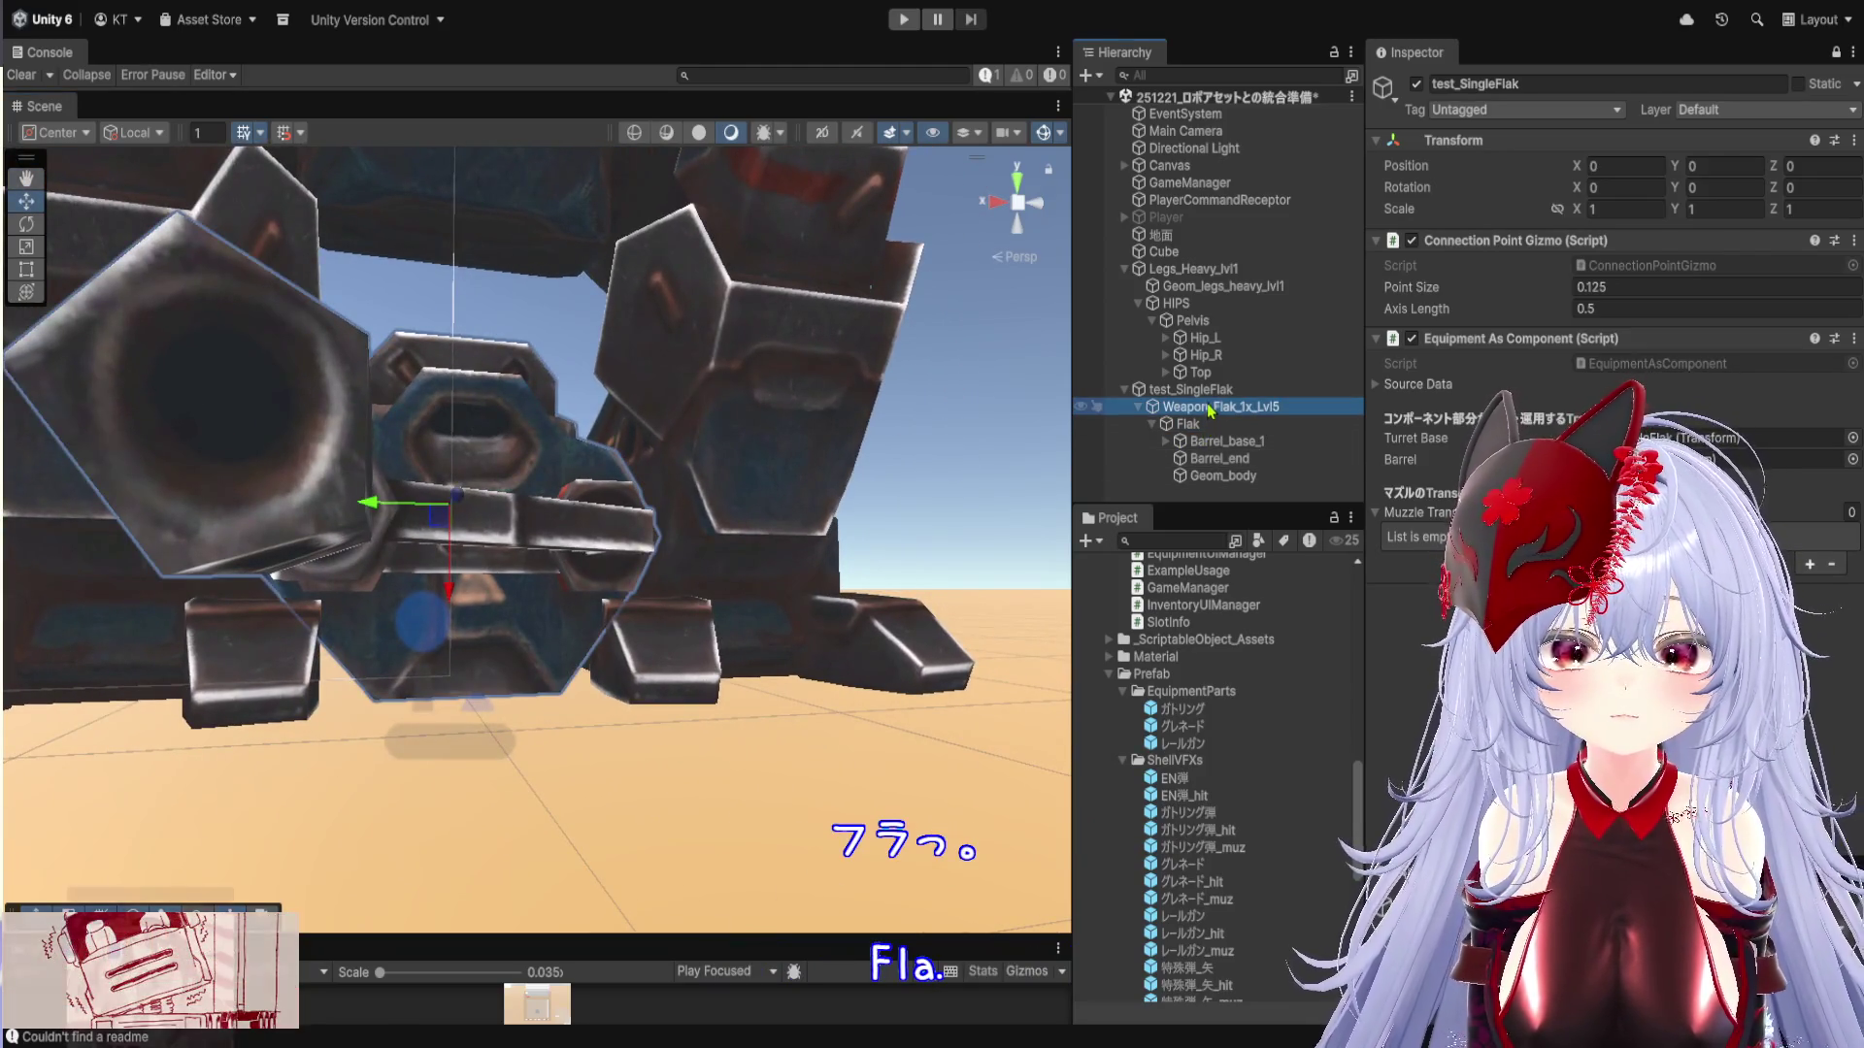
left_click(1211, 393)
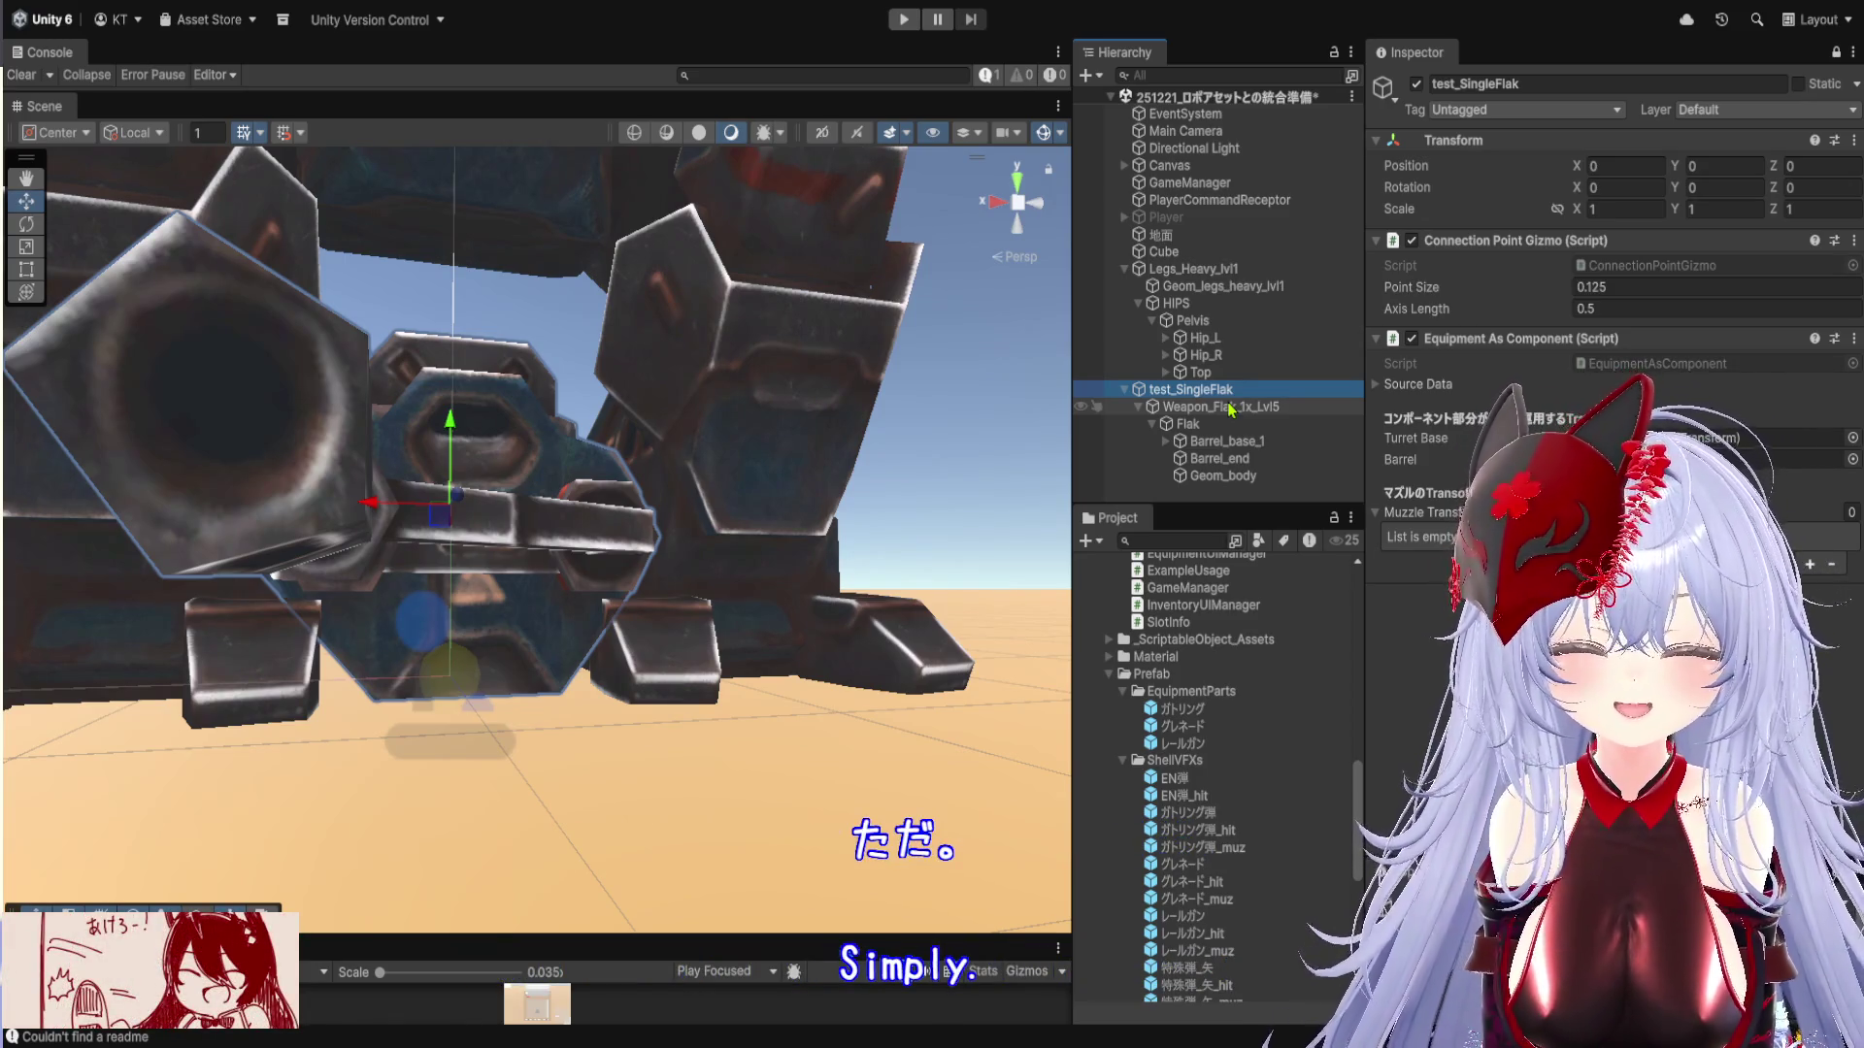
scroll(684, 534, "down", 5)
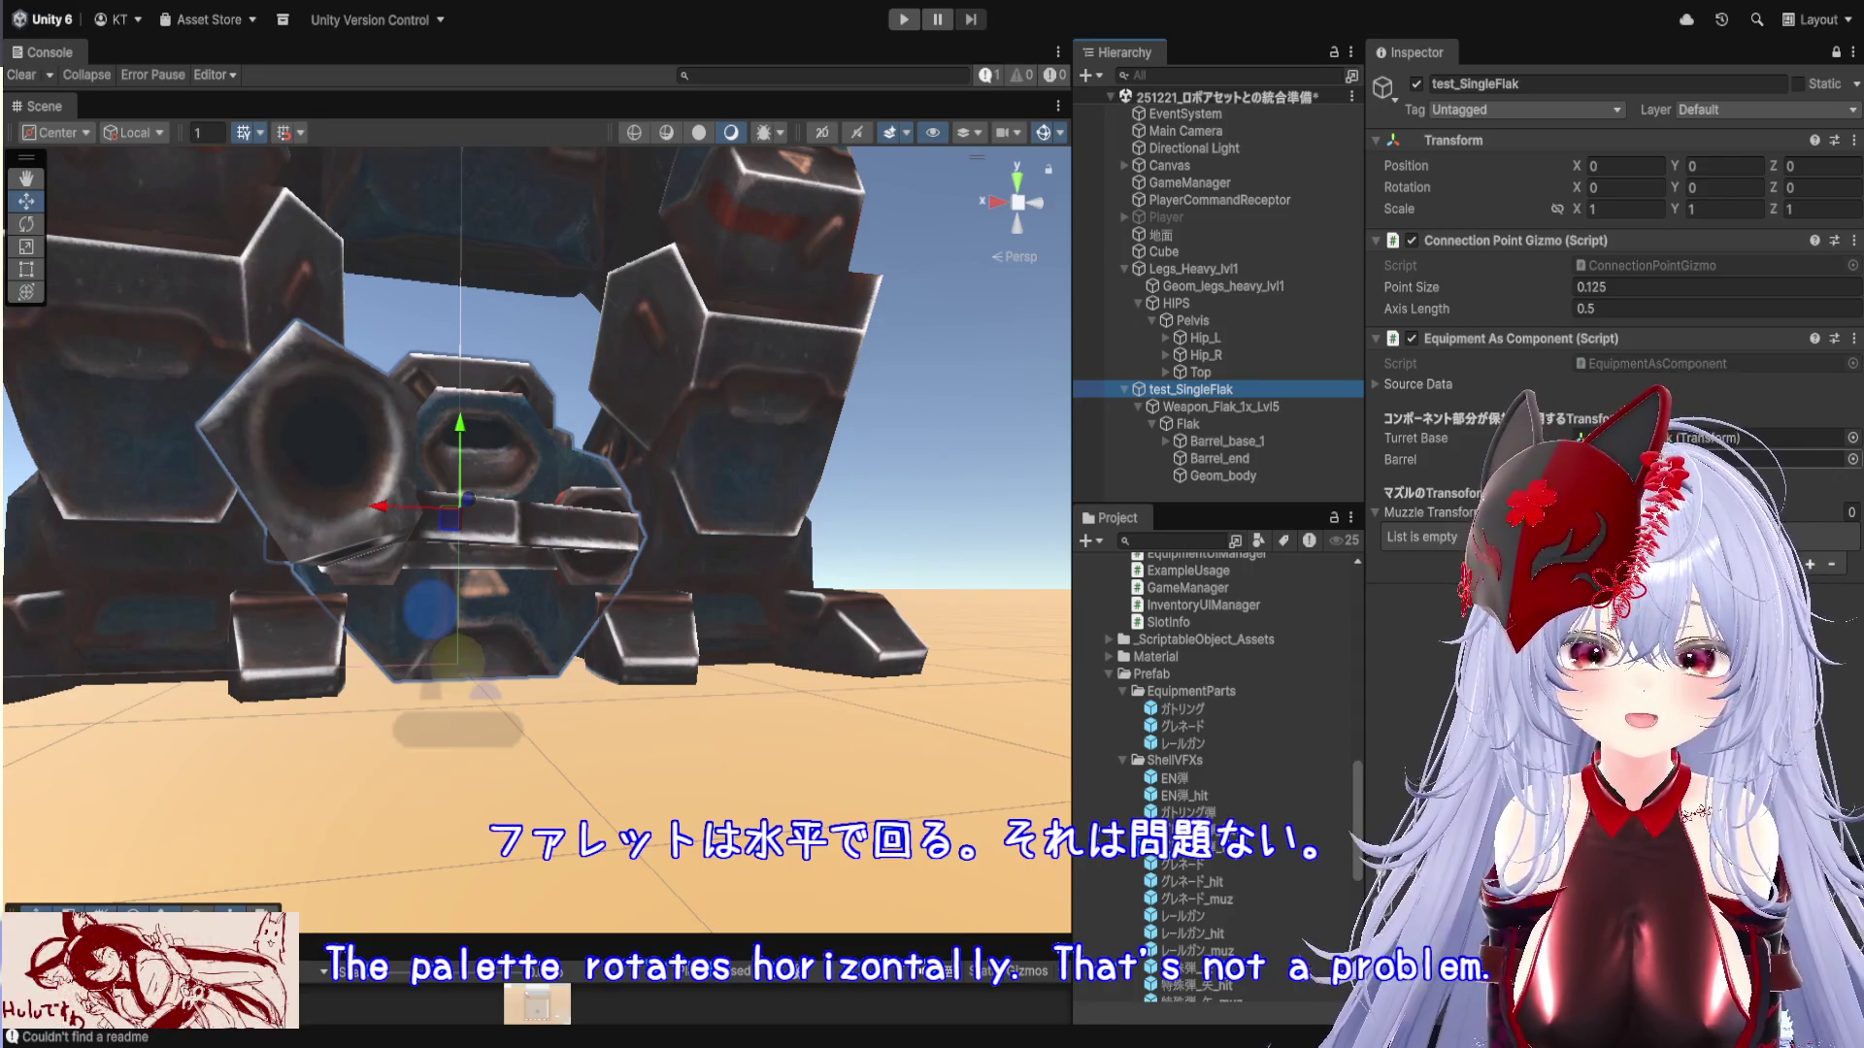
left_click(1767, 459)
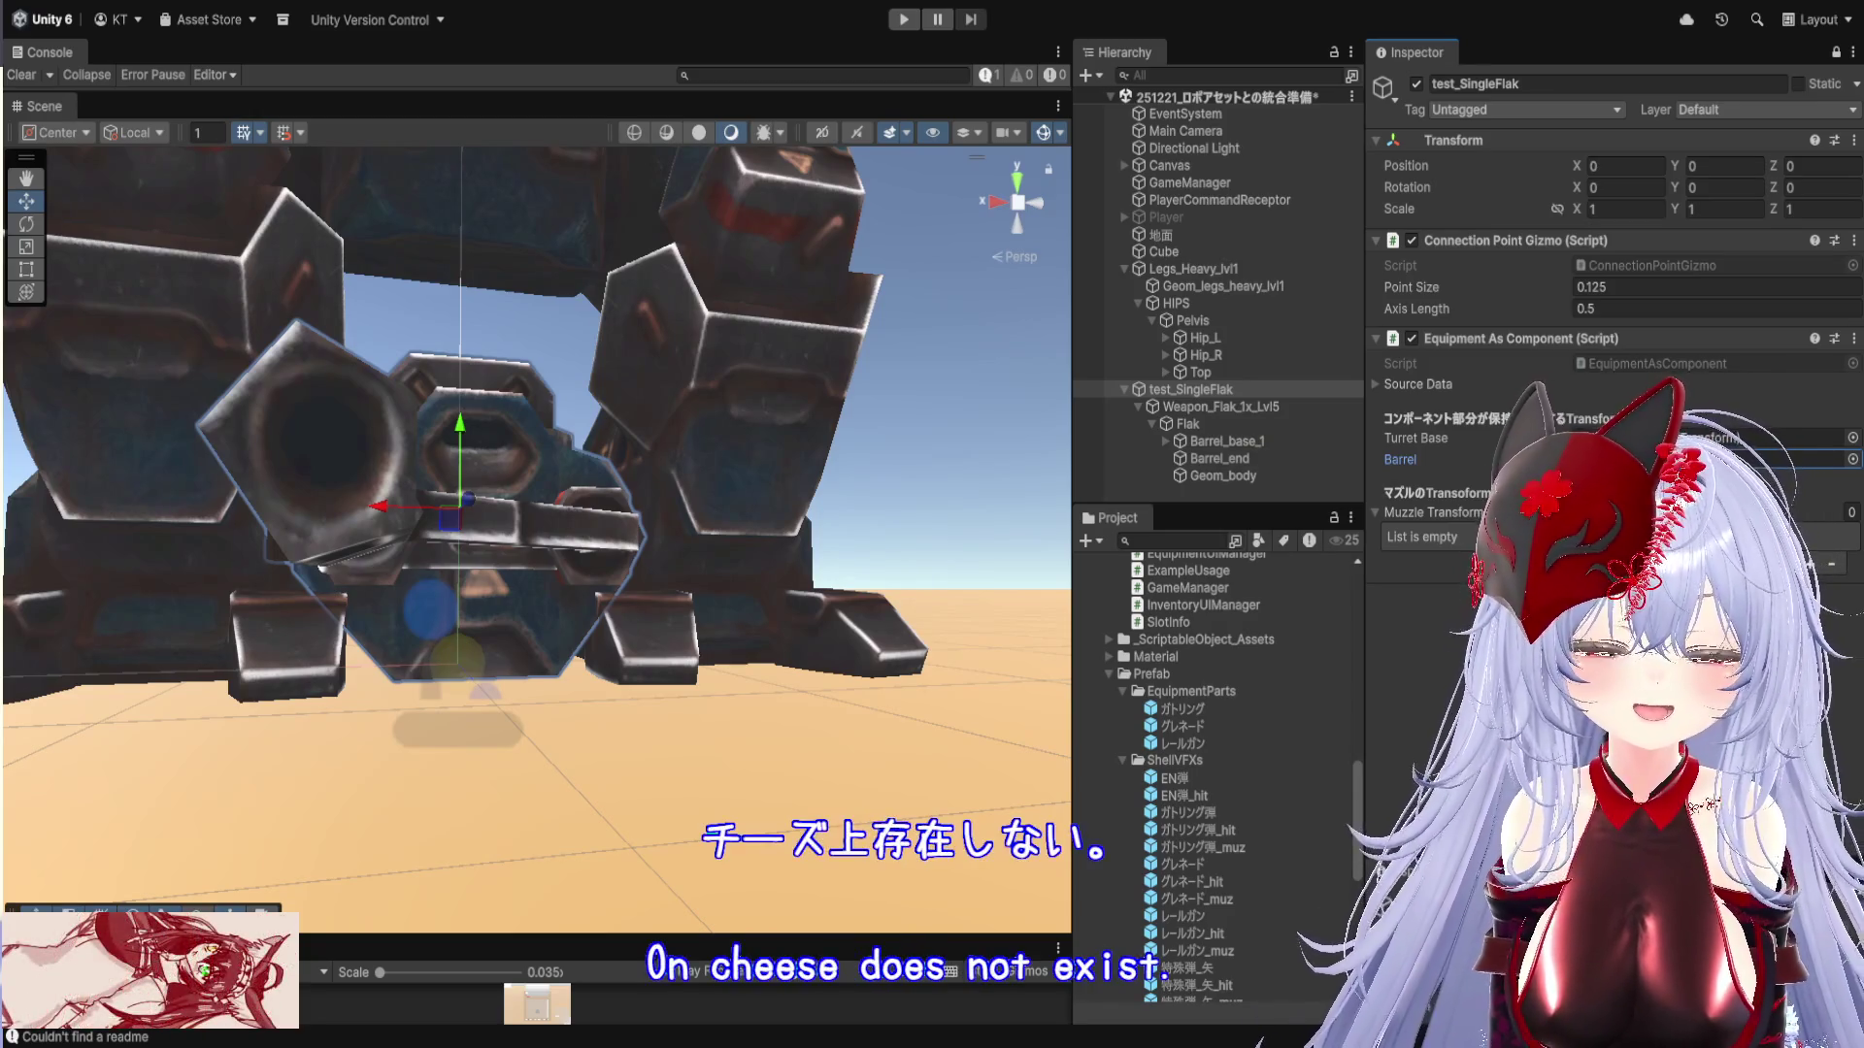
left_click(1582, 364)
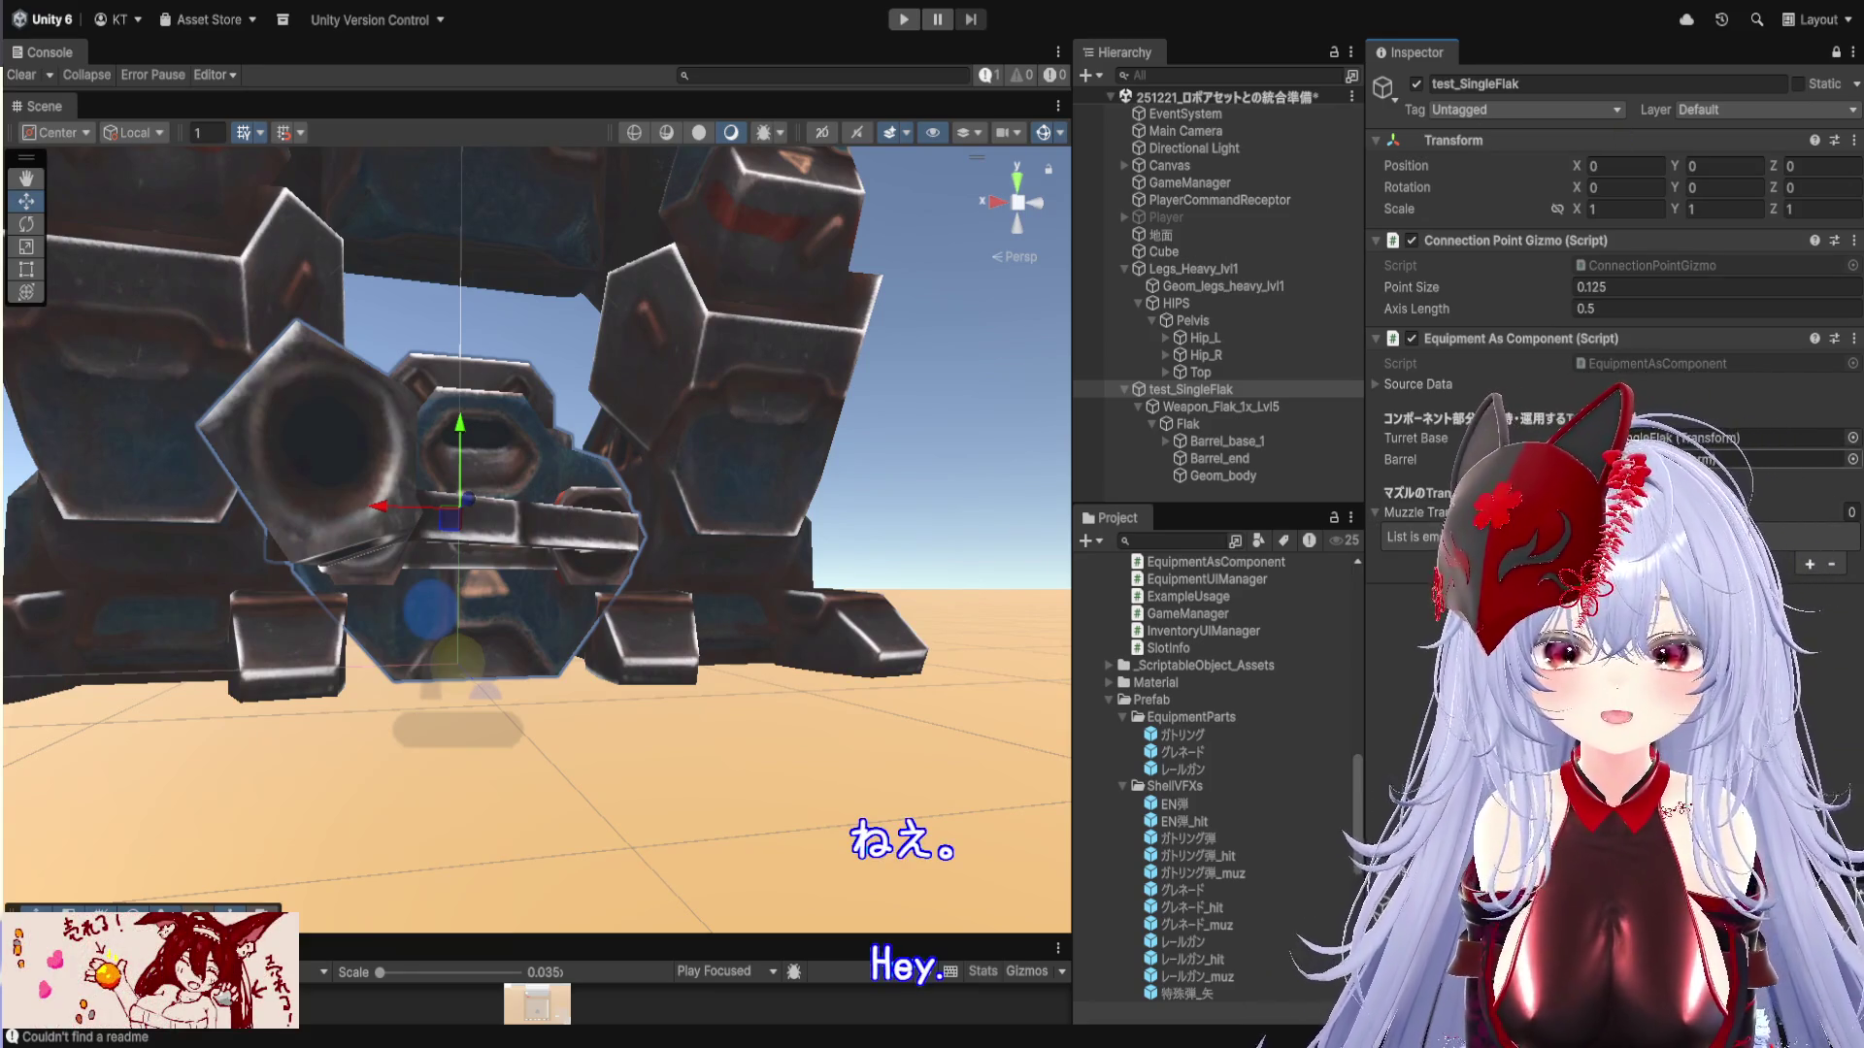
Inspect the Turret Base object and test_SingleFlak's Weapon_Flak_1x_Lvl5 and Flak children
left_click(1694, 438)
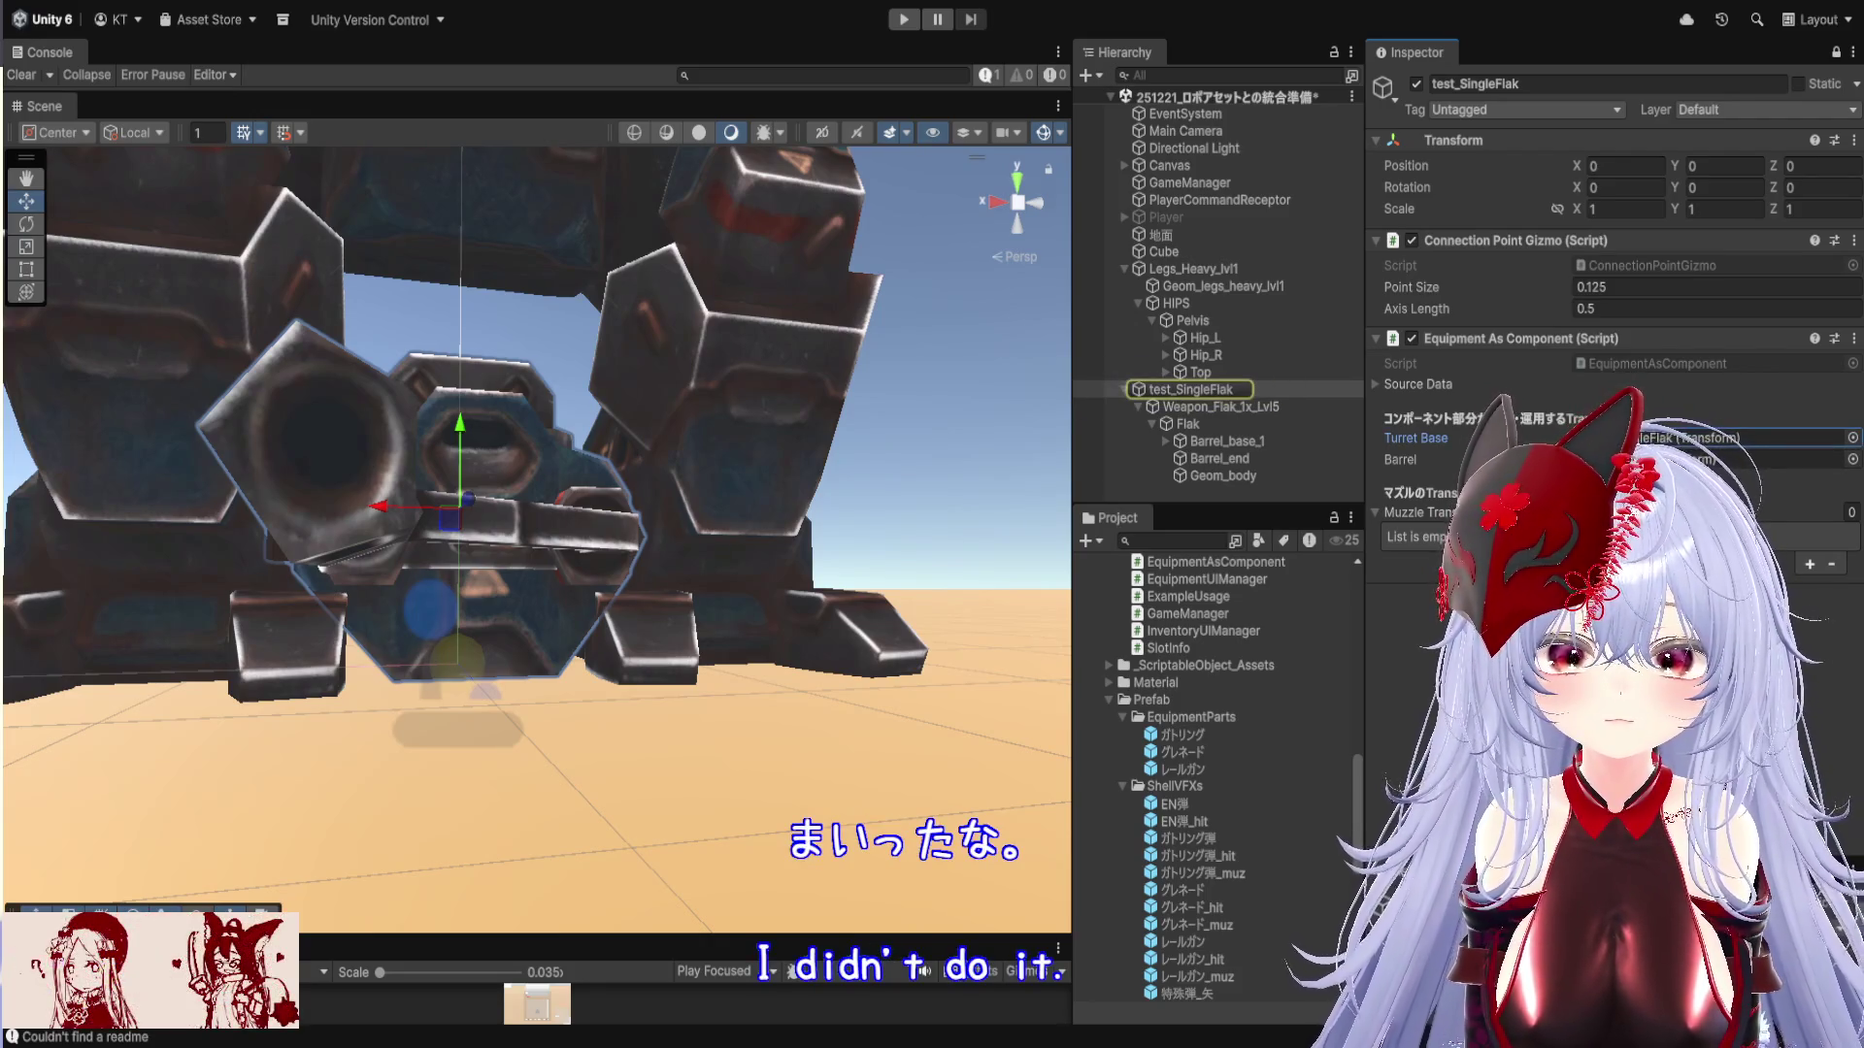
left_click(1227, 412)
left_click(1228, 425)
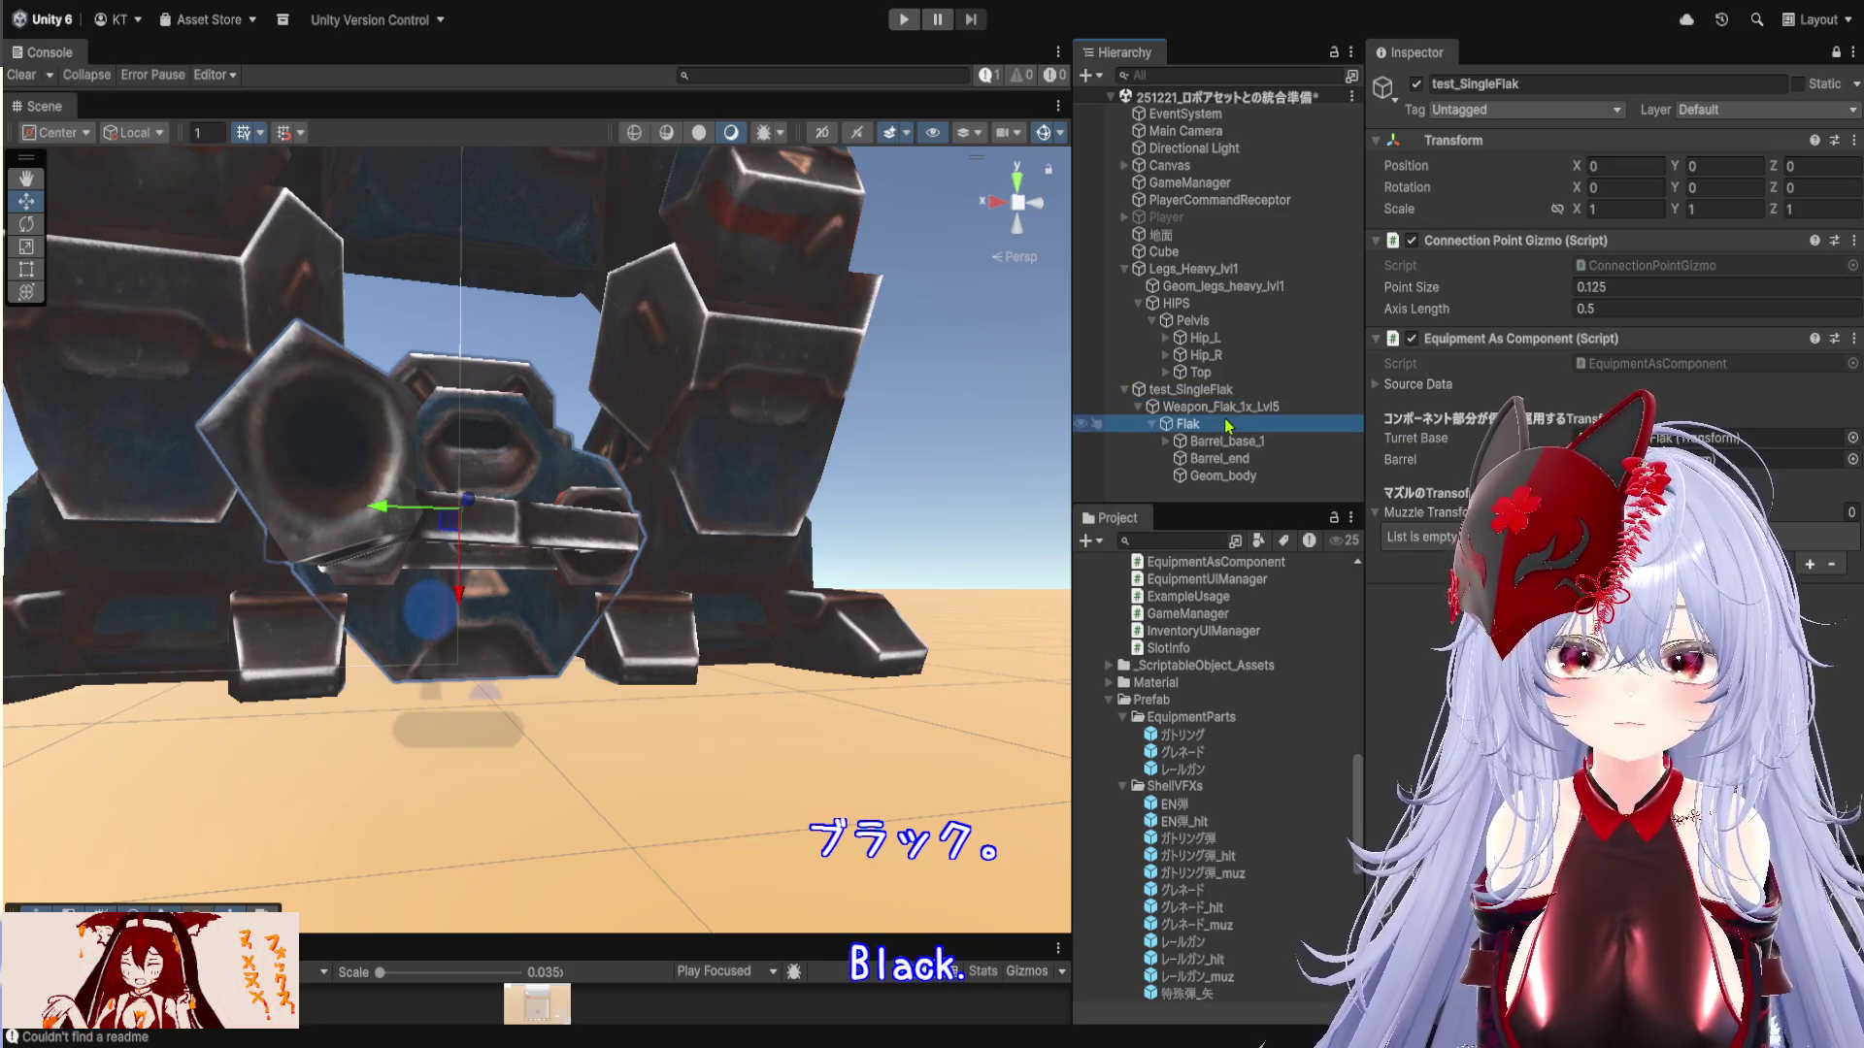
left_click(1229, 427)
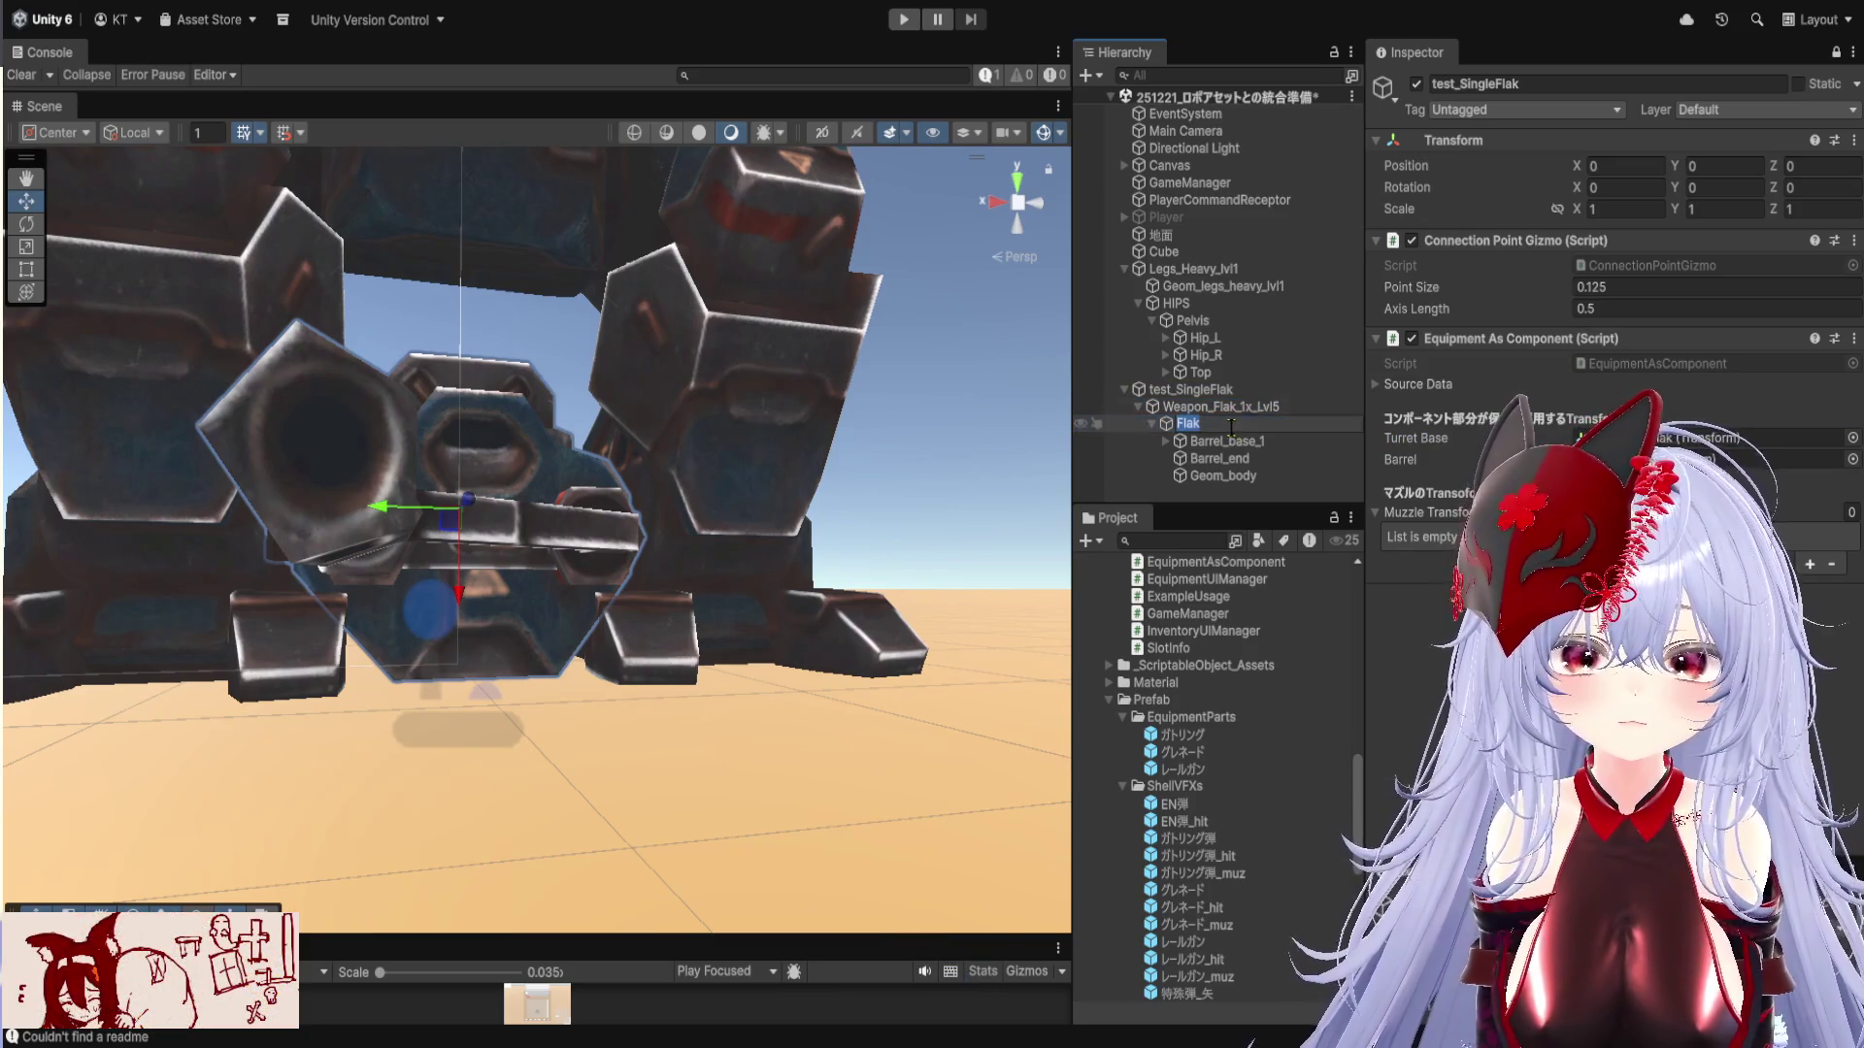
left_click(1229, 391)
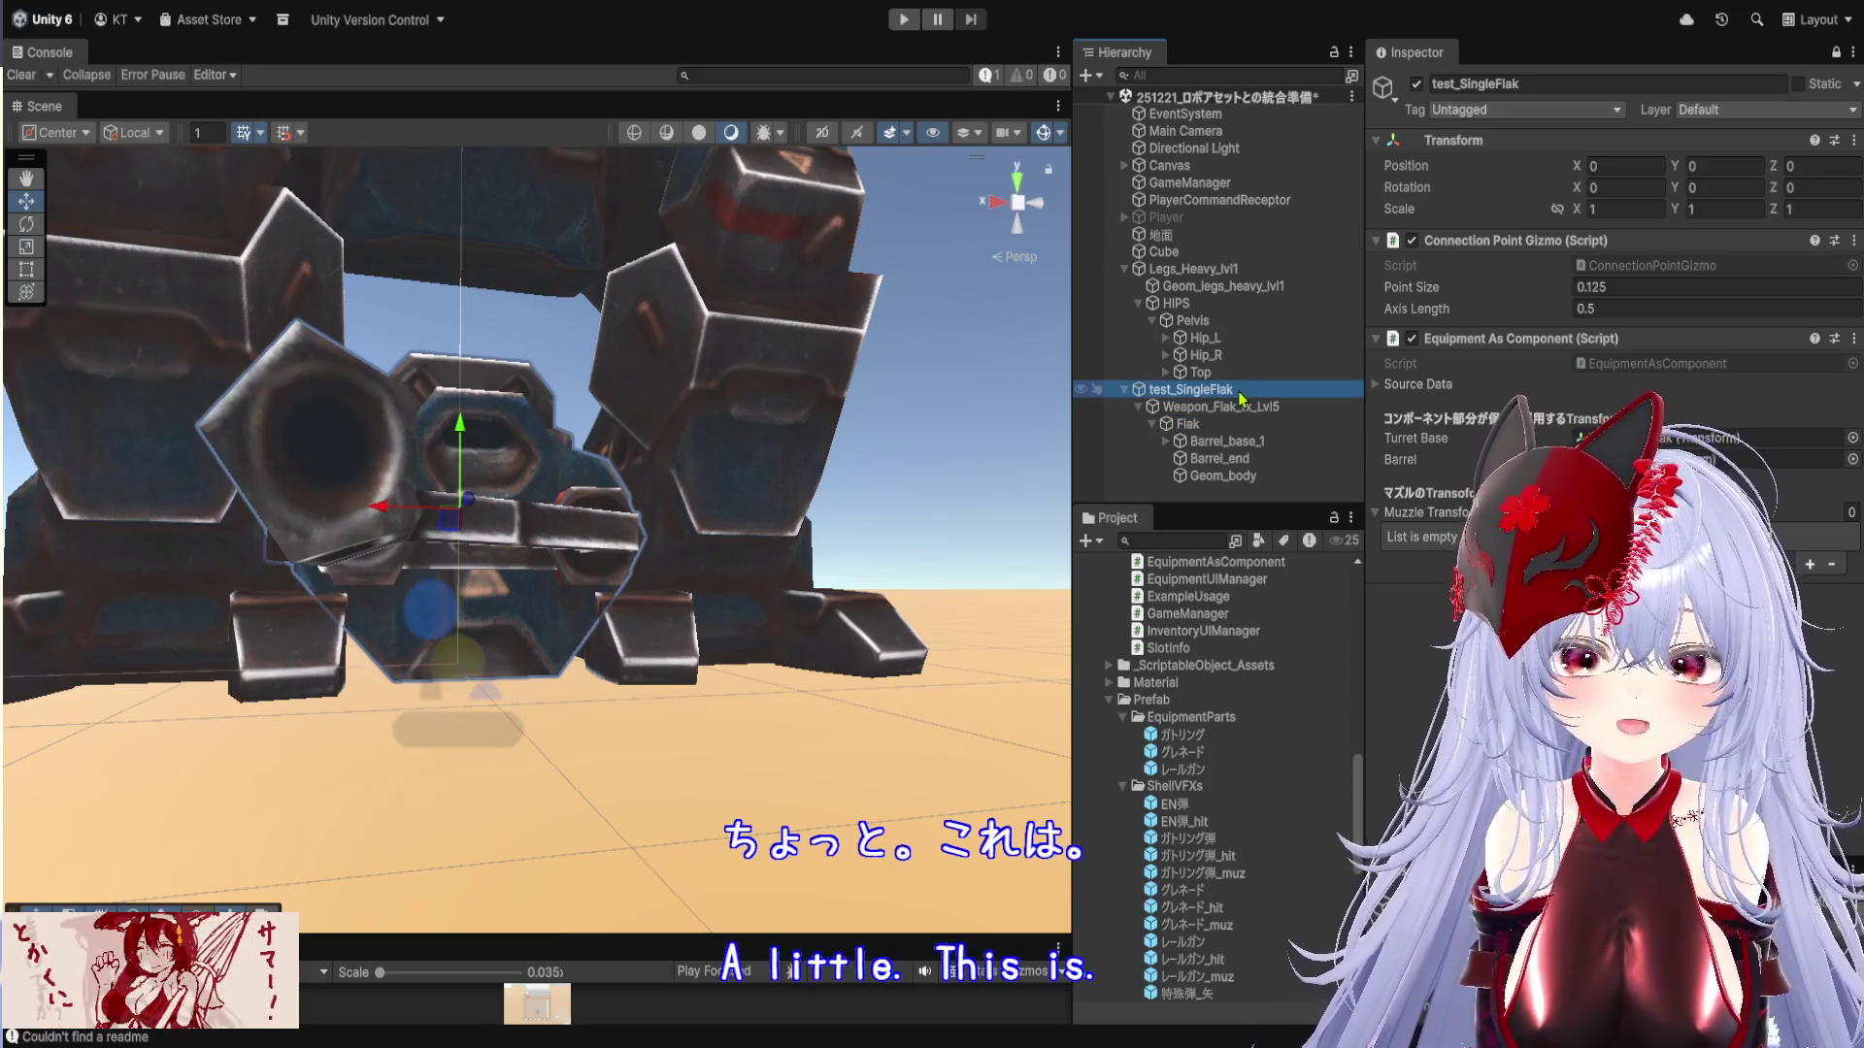
left_click(1240, 408)
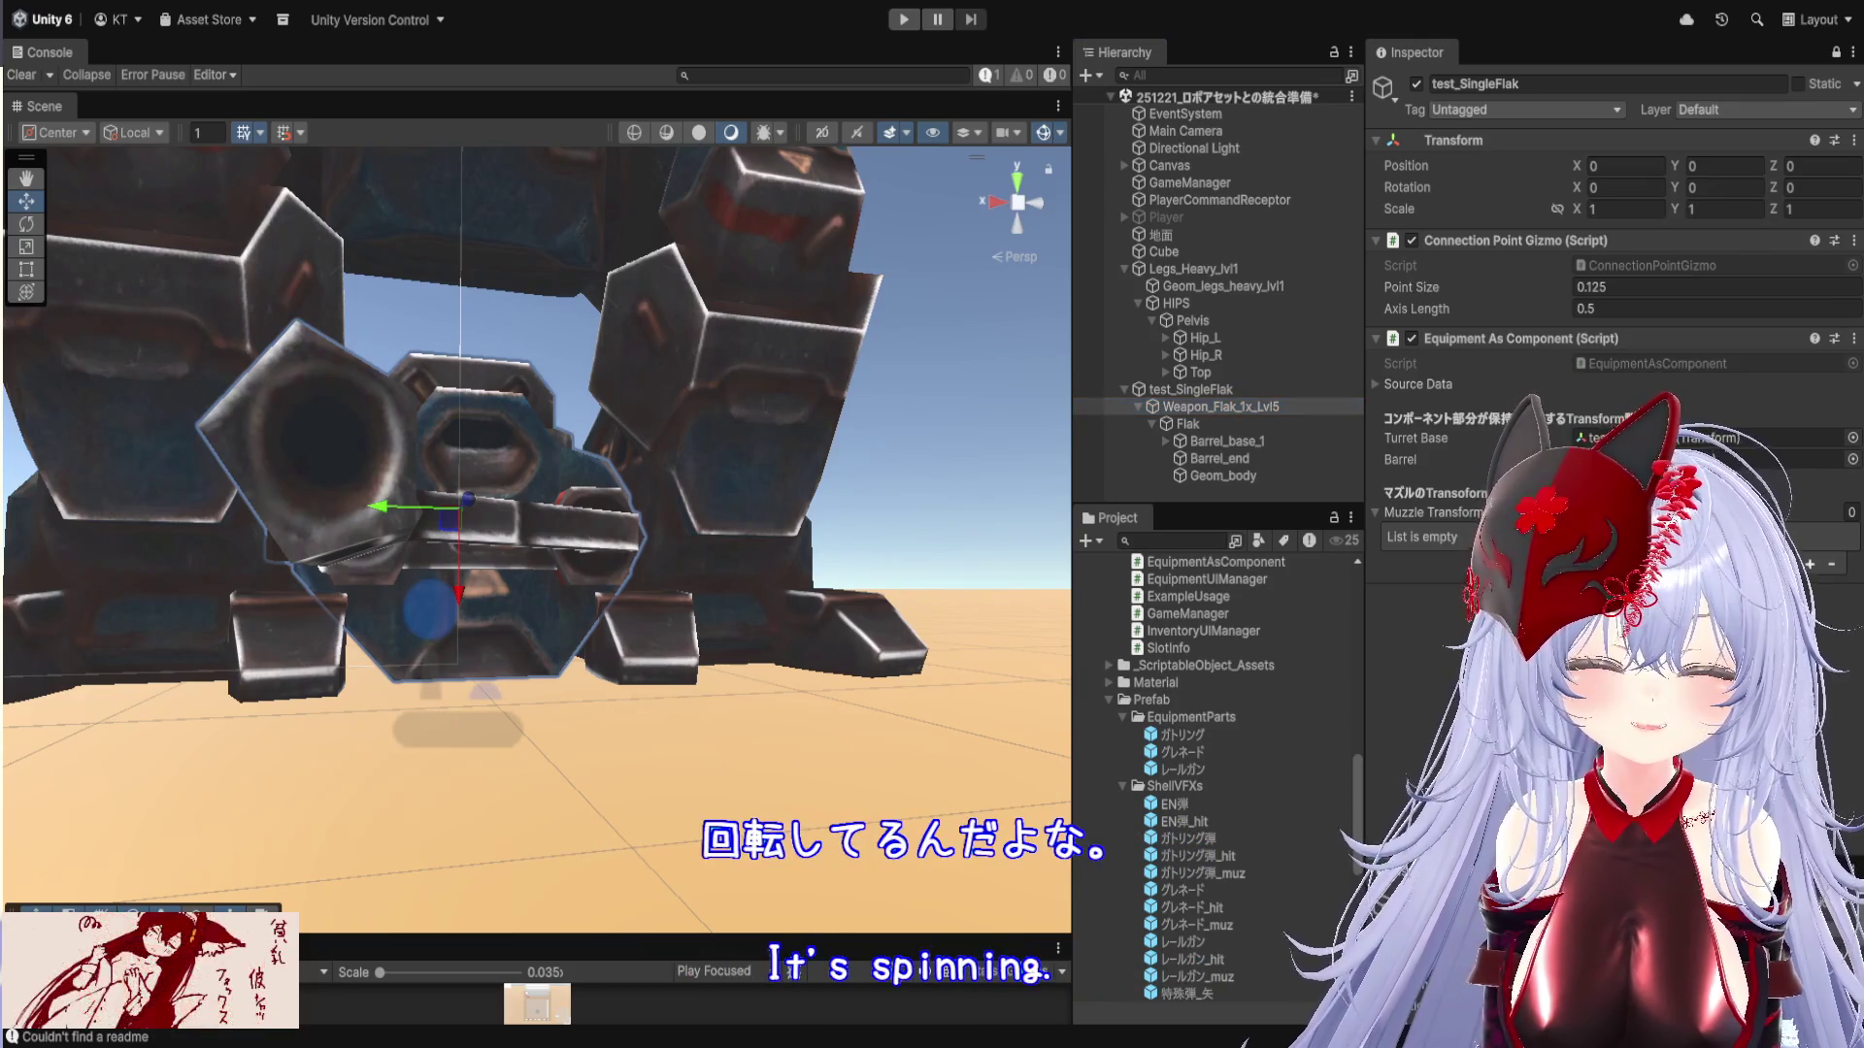
left_click(1218, 427)
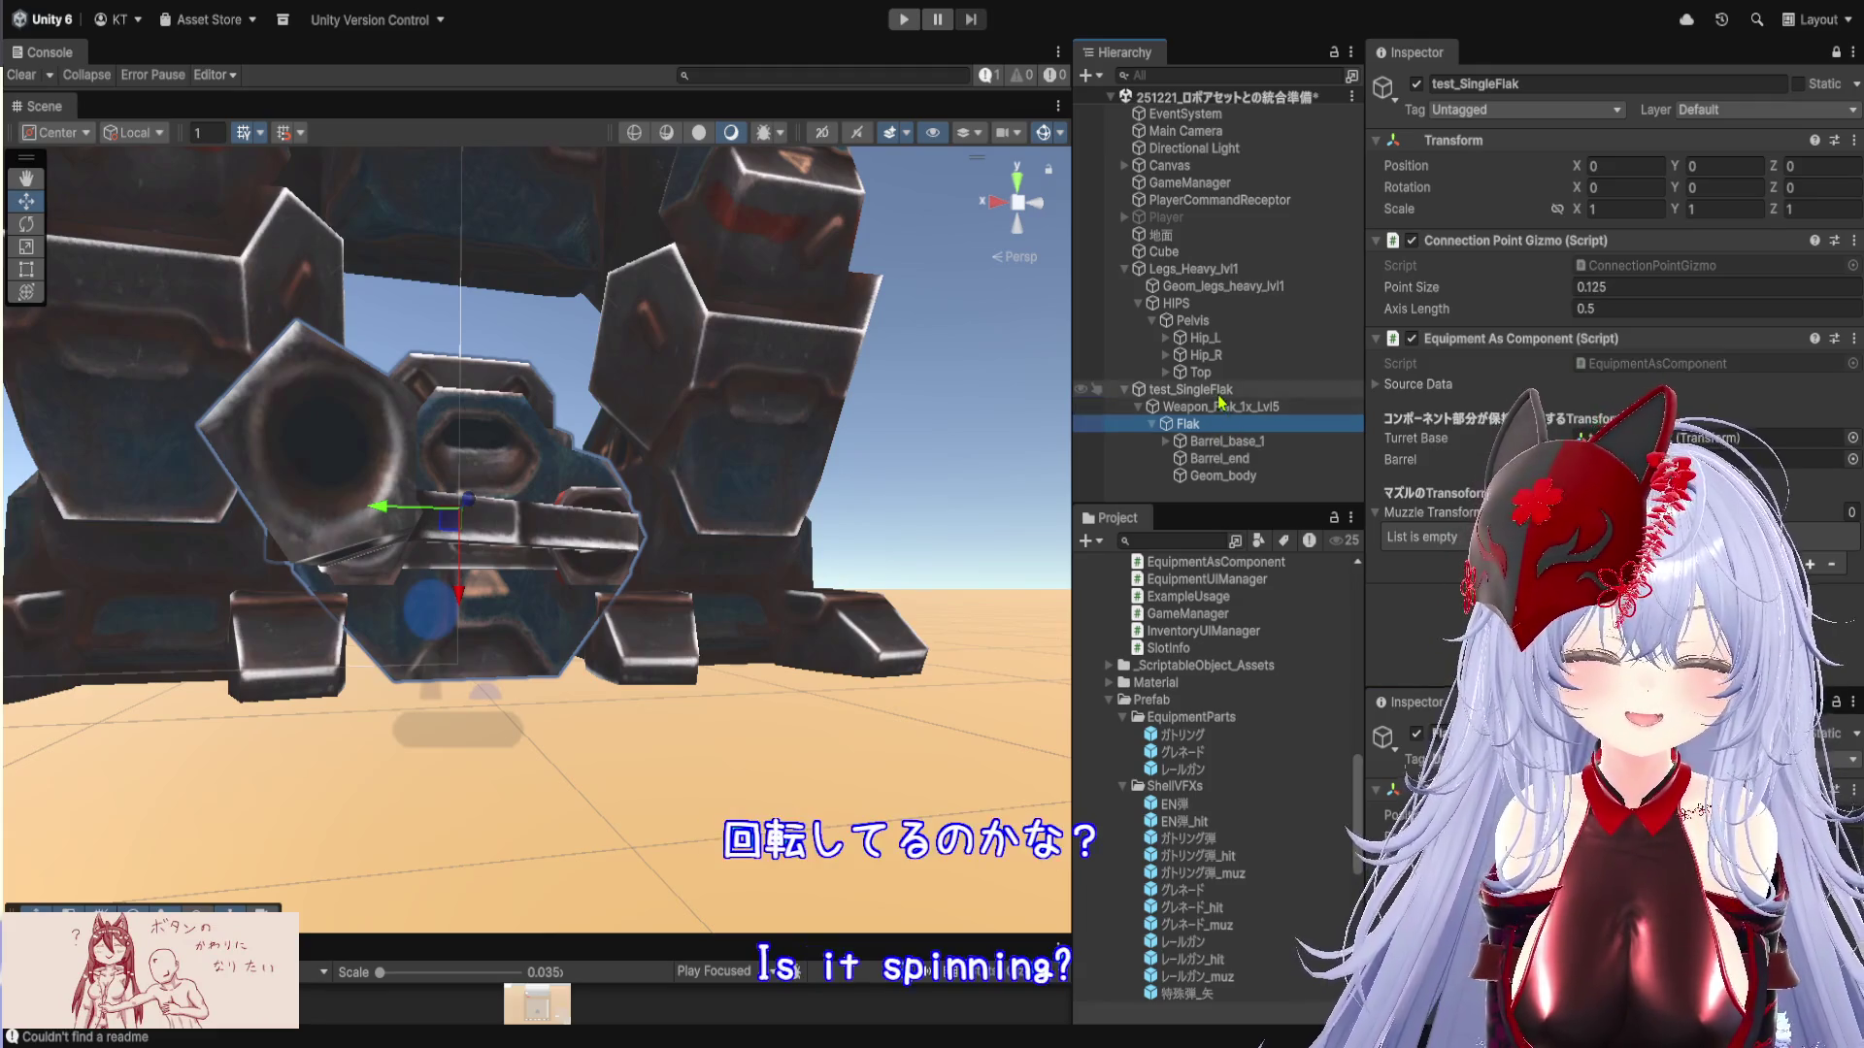
left_click(1209, 389)
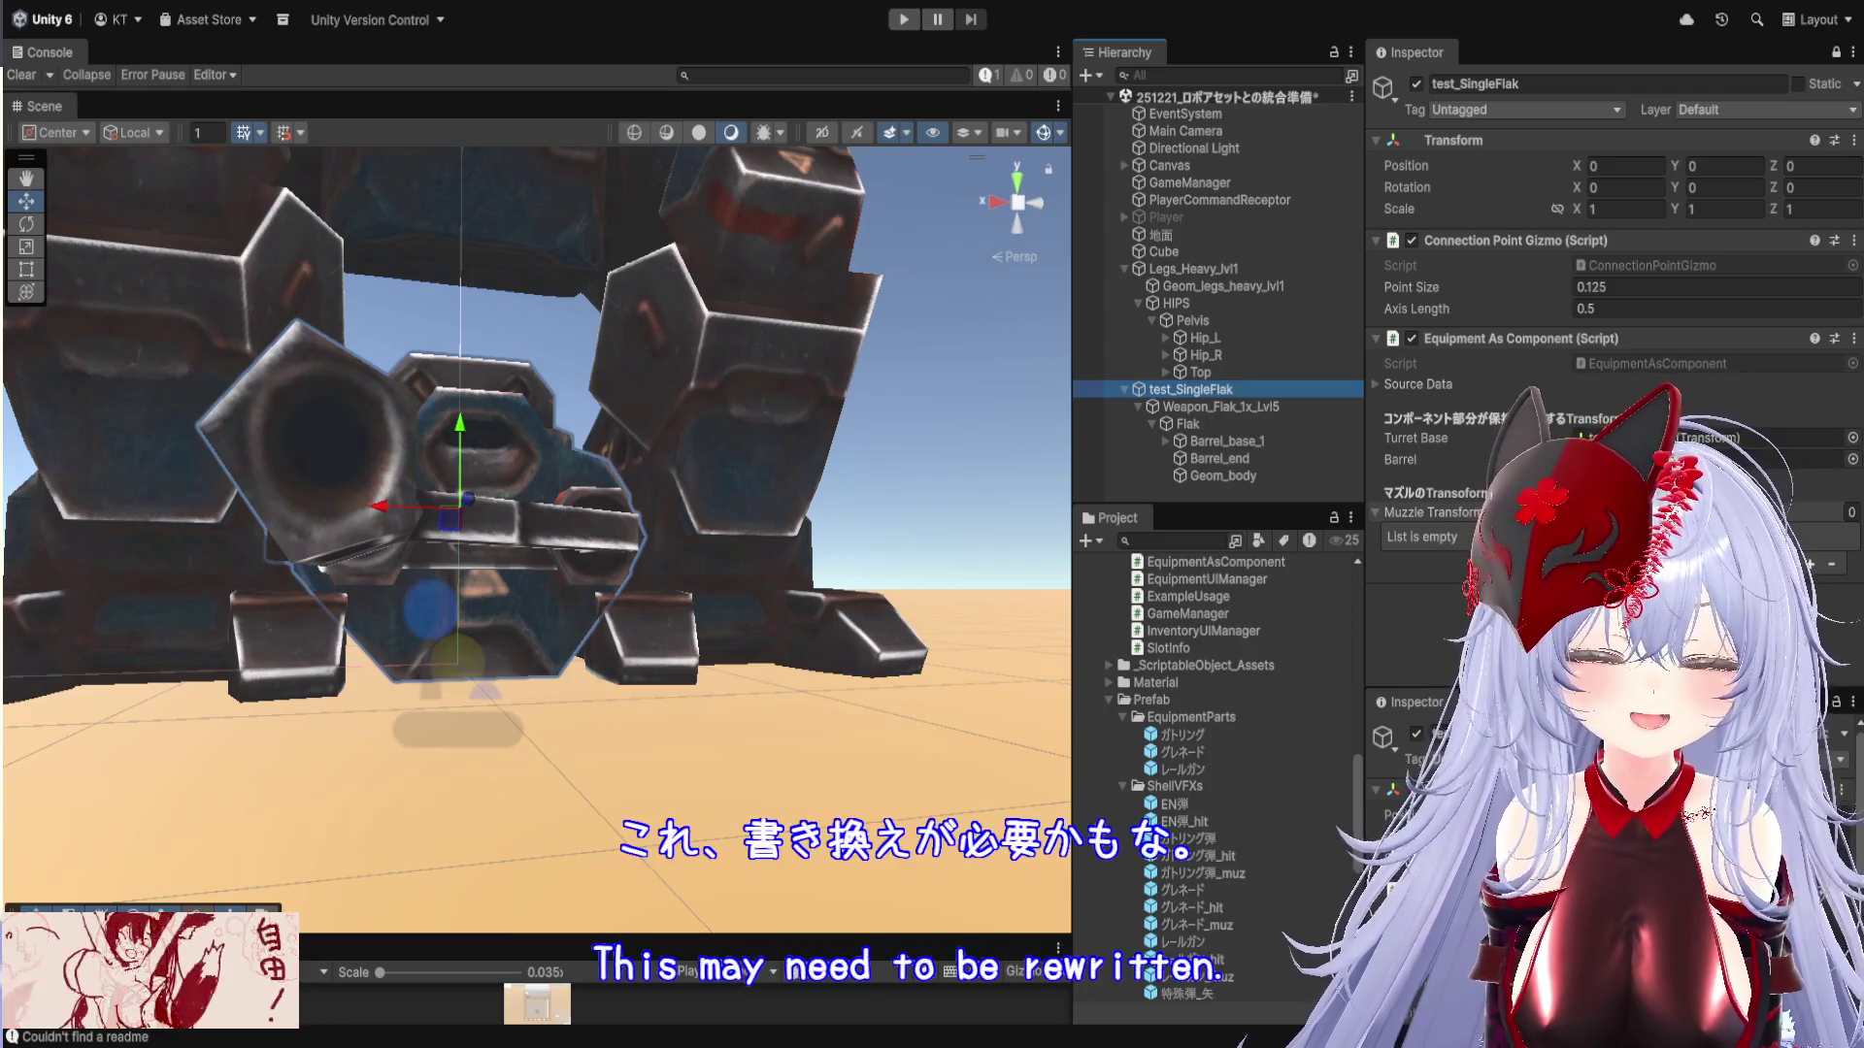
Add Element 0 to the Muzzle Transforms list
left_click(1810, 564)
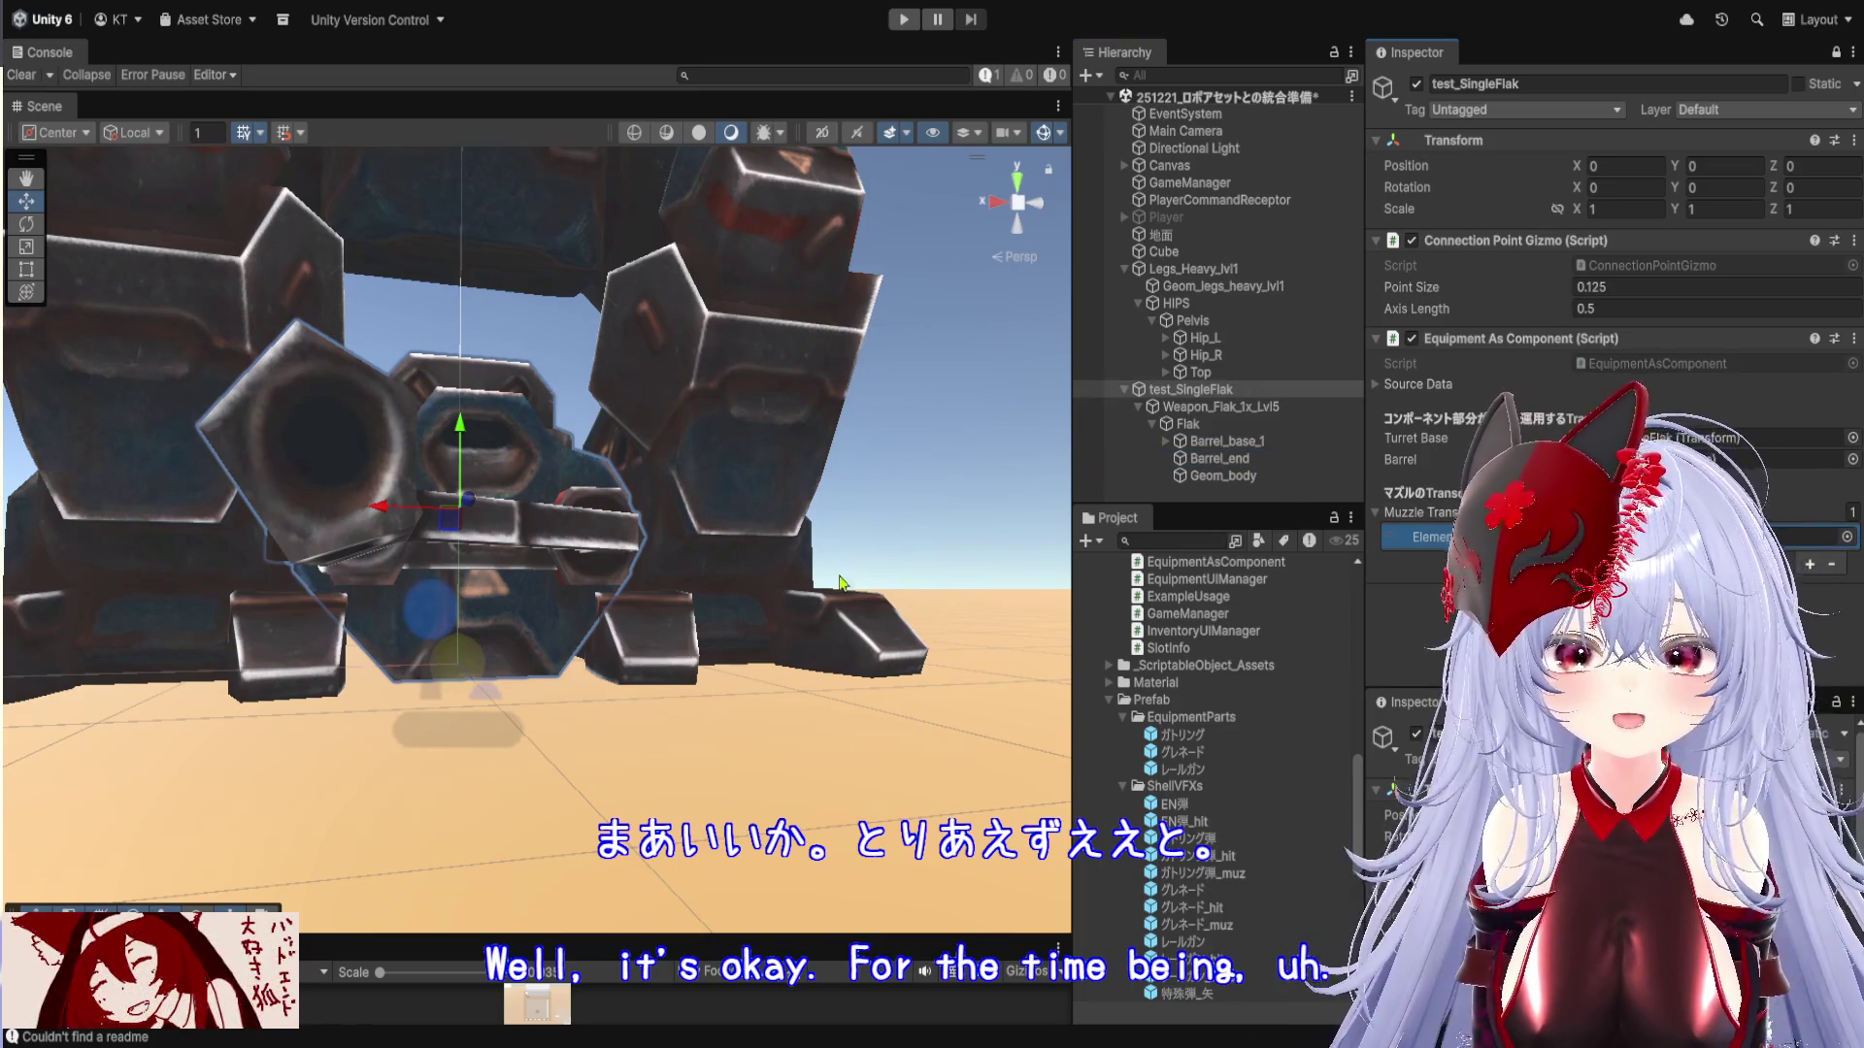
scroll(796, 597, "down", 5)
scroll(796, 597, "down", 6)
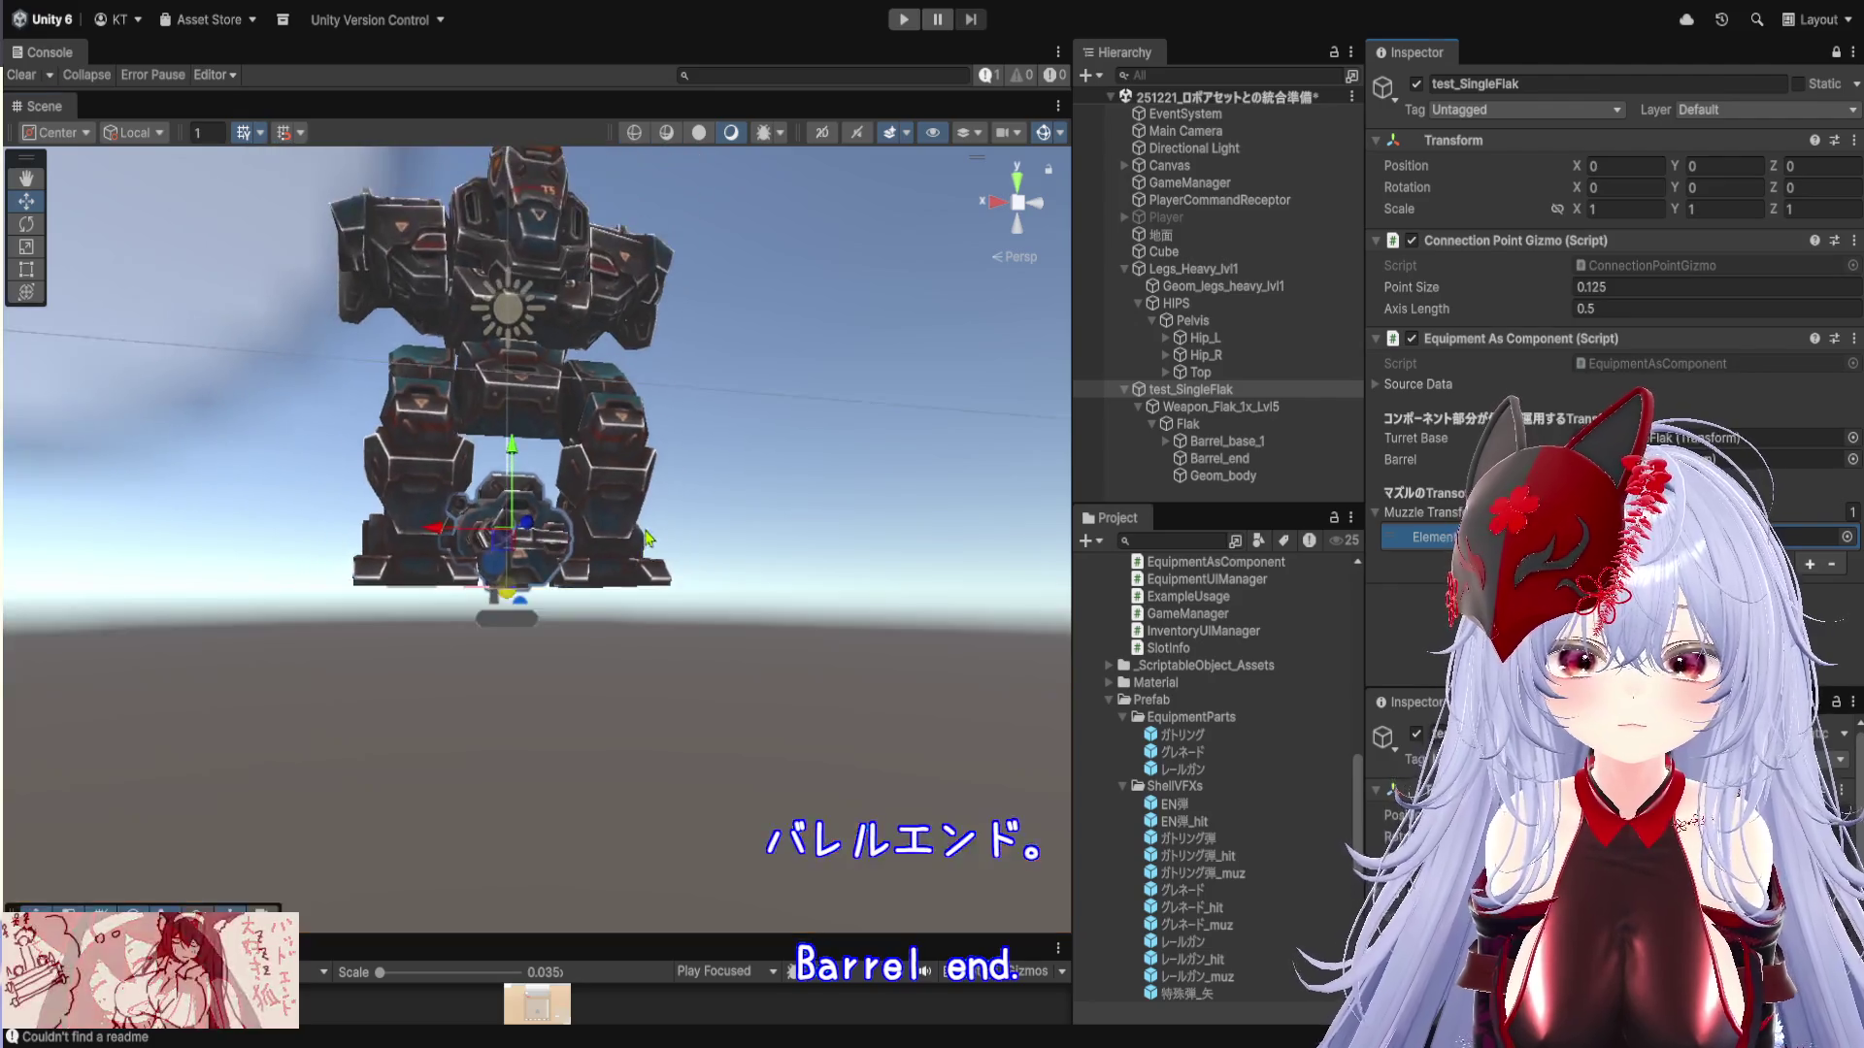
scroll(715, 582, "up", 3)
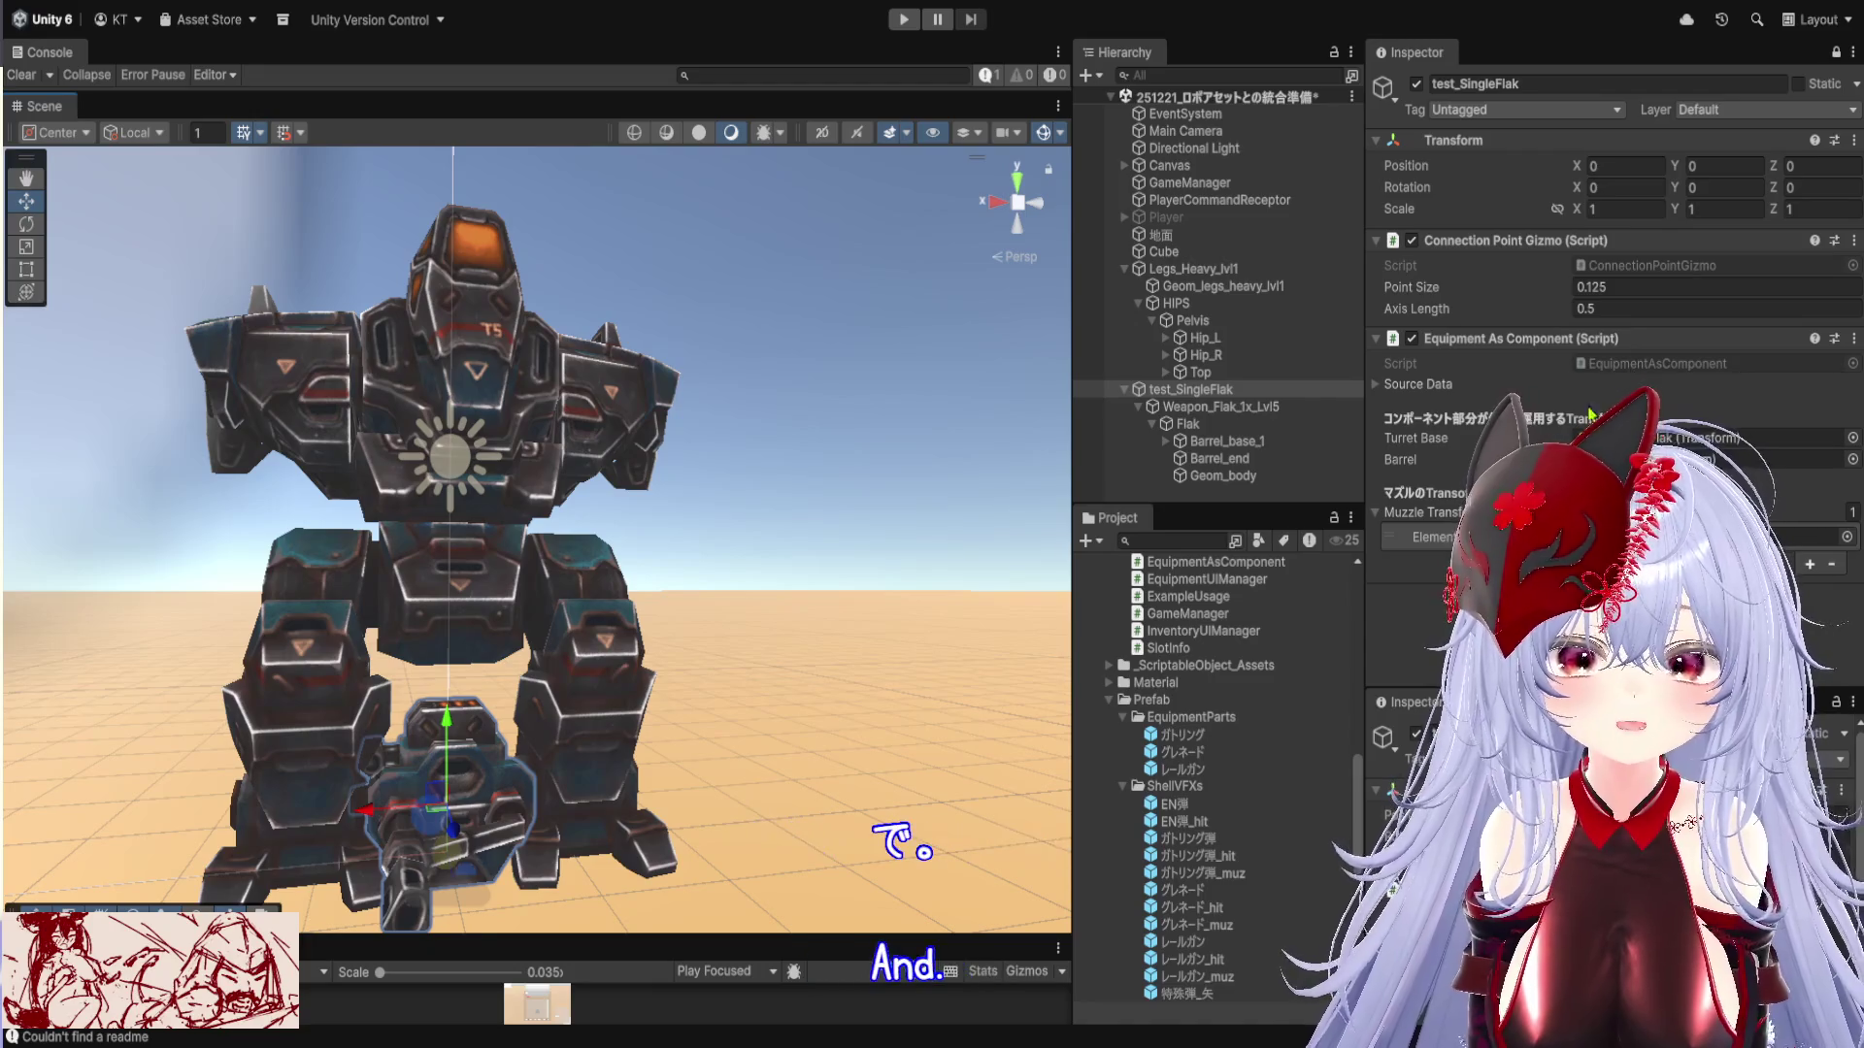
scroll(1201, 713, "up", 2)
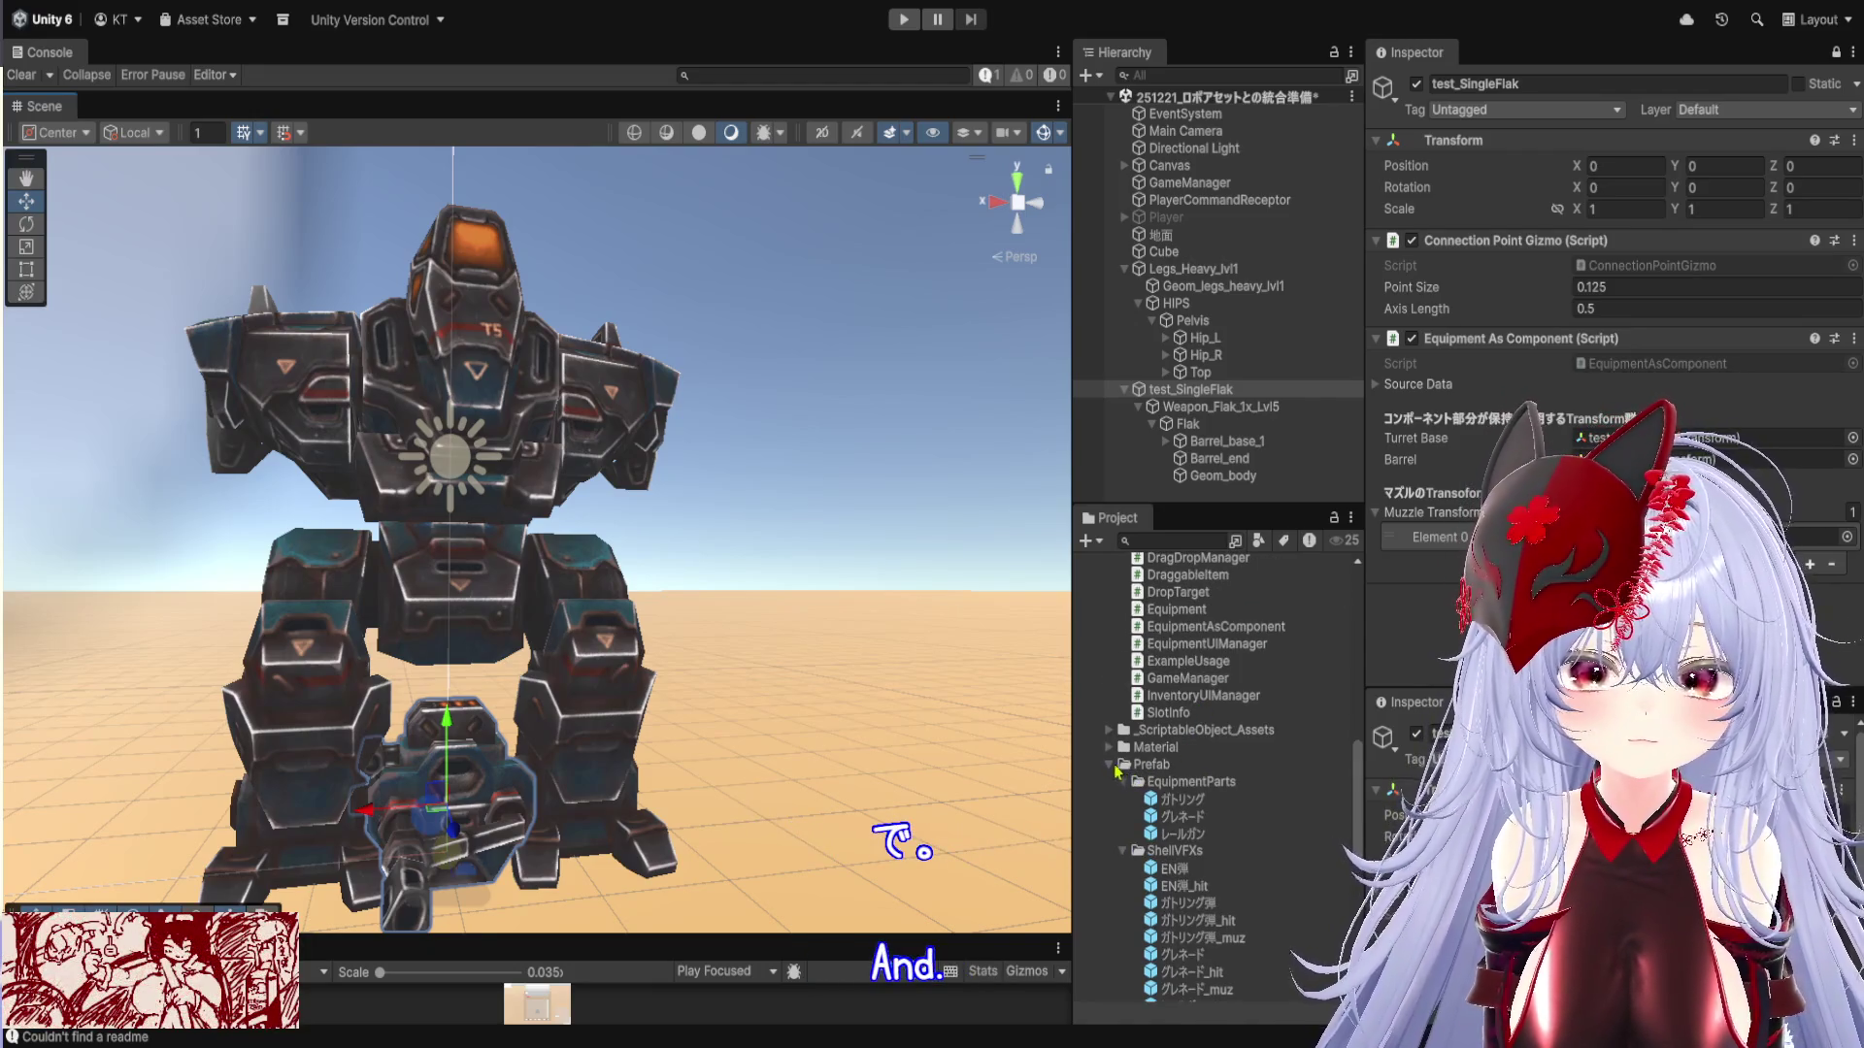
Save test_SingleFlak as a prefab in the EquipmentParts folder
left_click(1108, 765)
scroll(1212, 695, "up", 10)
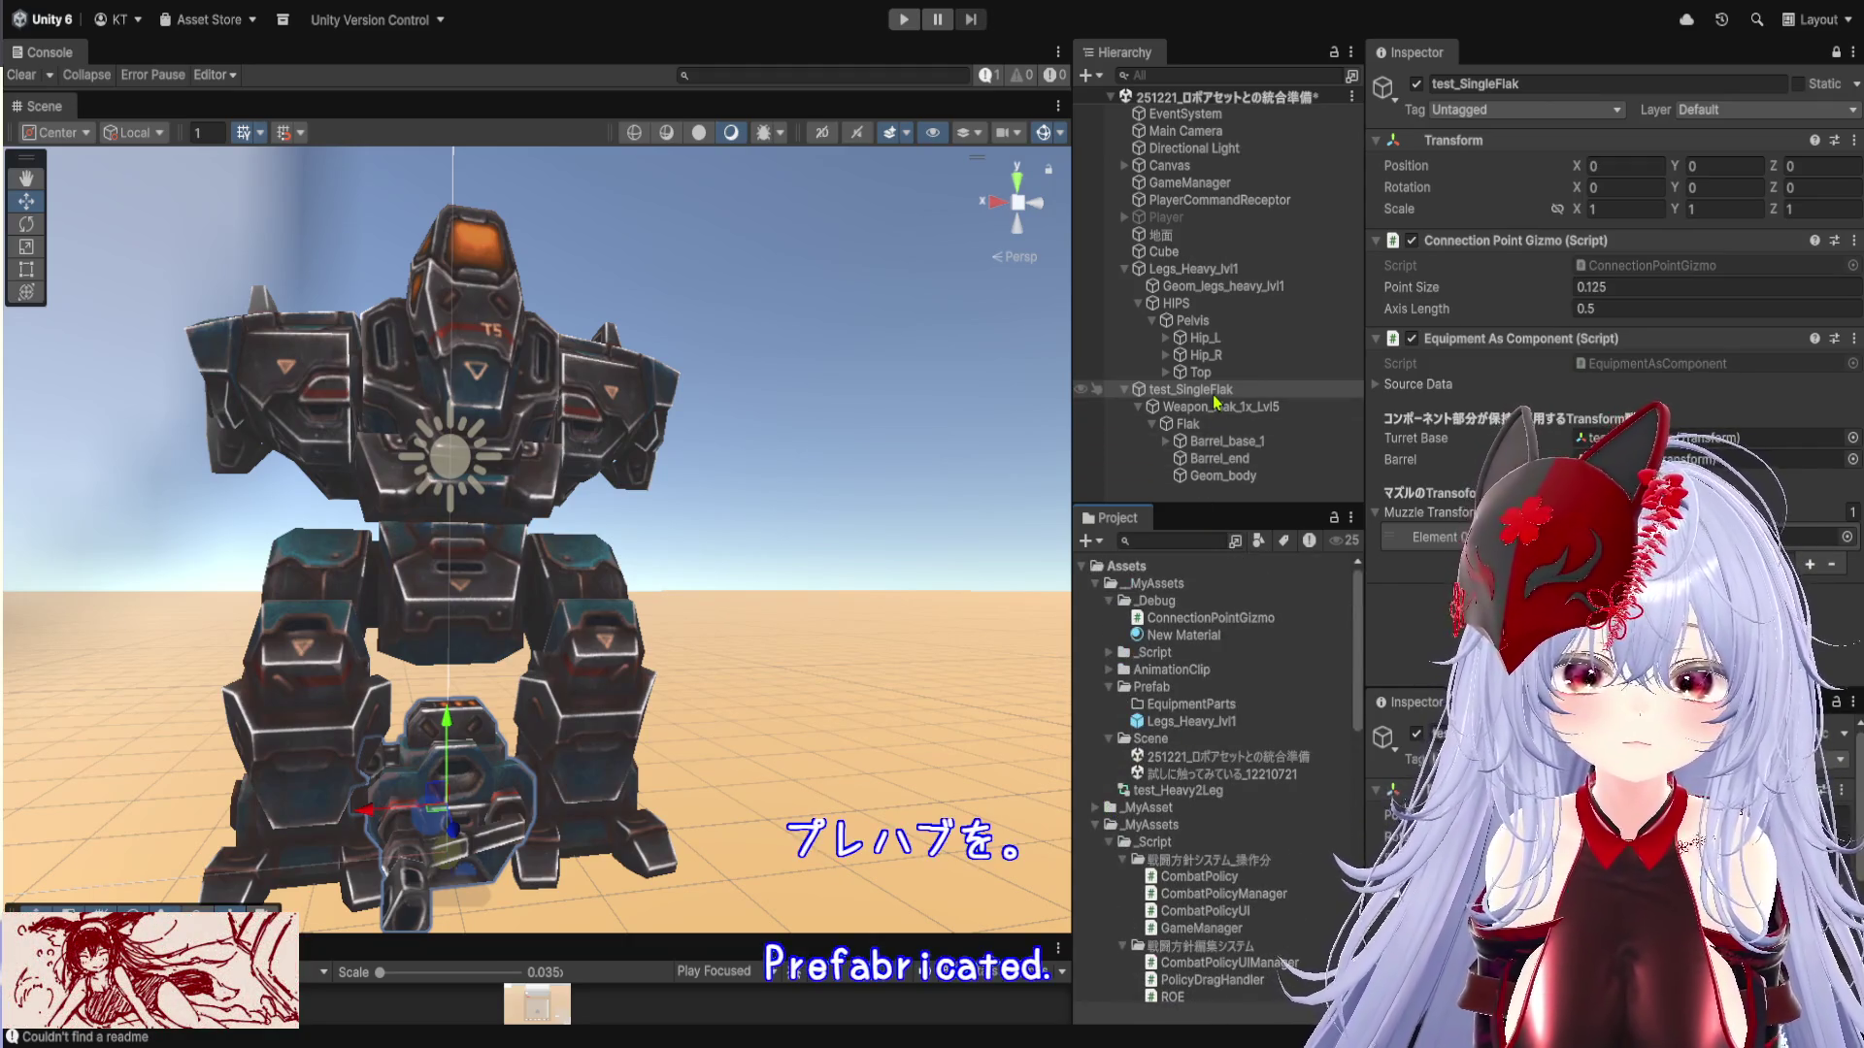
mouse_move(1196, 390)
left_mouse_down()
mouse_move(1204, 694)
mouse_move(1235, 713)
left_mouse_up()
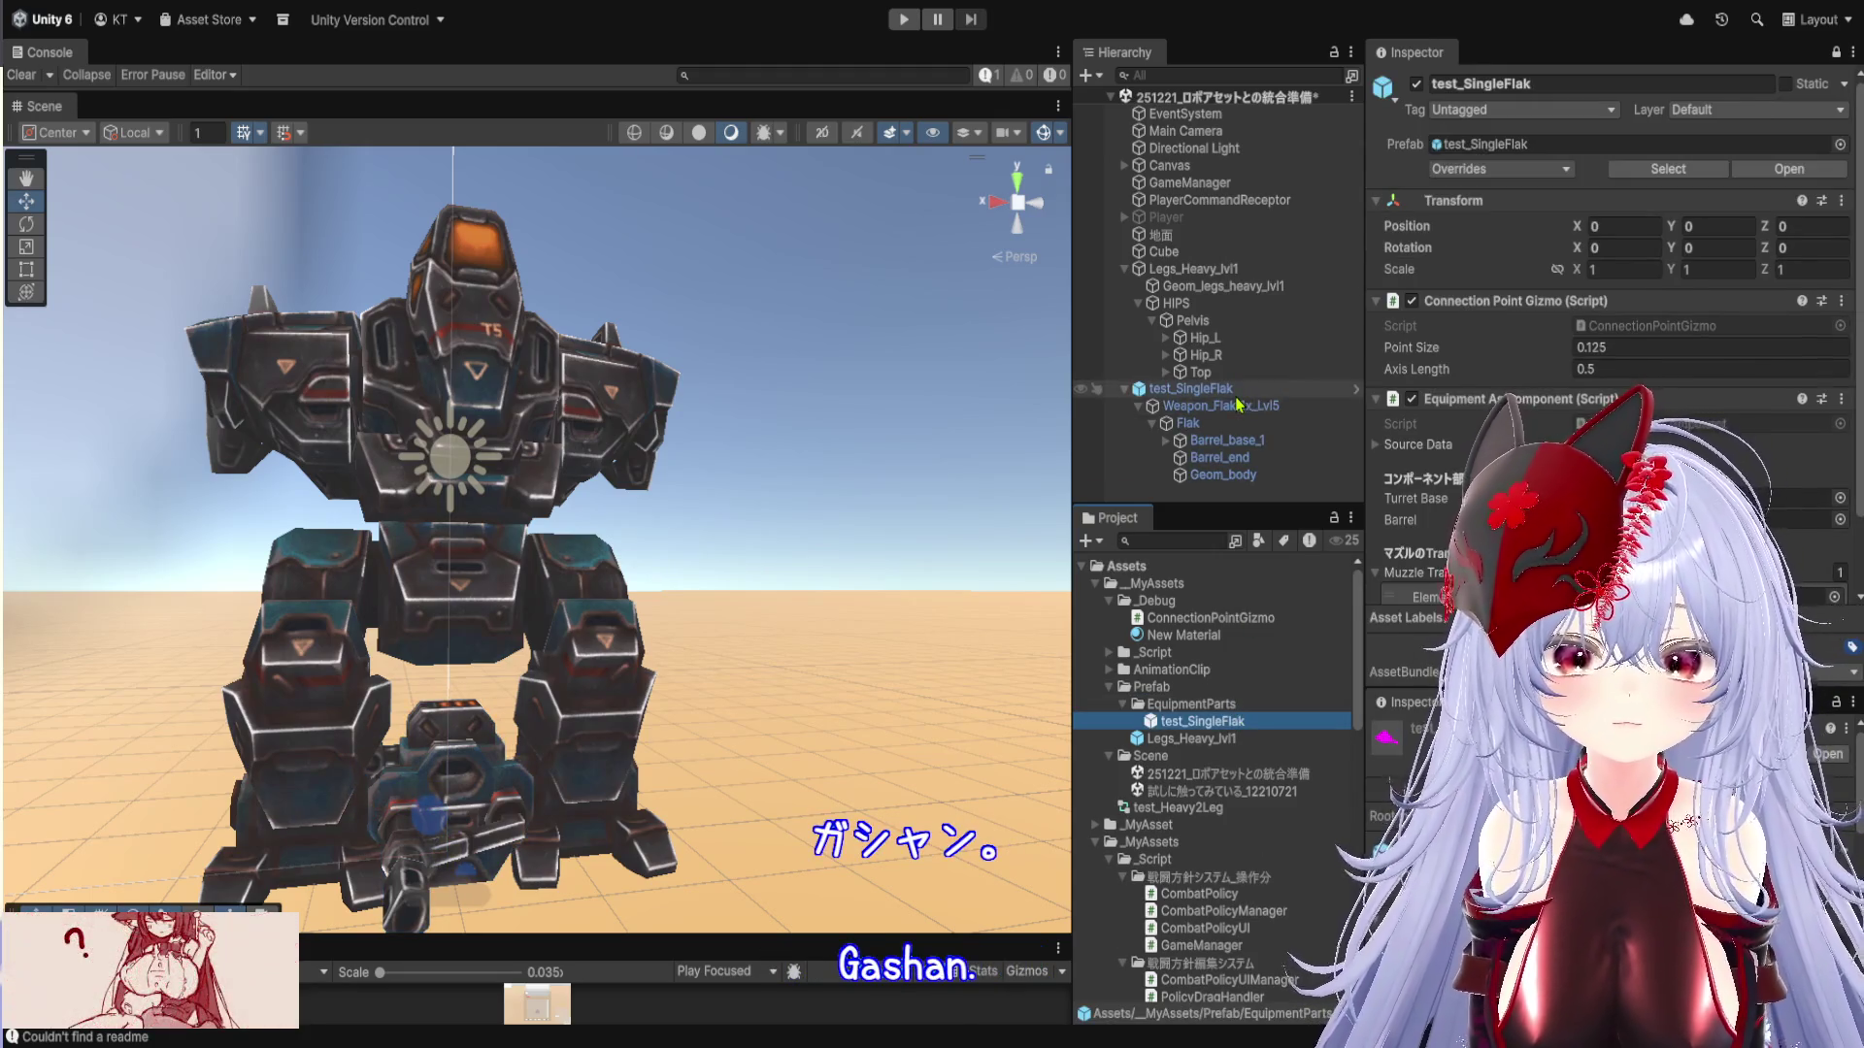
Open the test_SingleFlak prefab in Prefab Mode and view the flak model up close
double_click(1264, 737)
double_click(1262, 723)
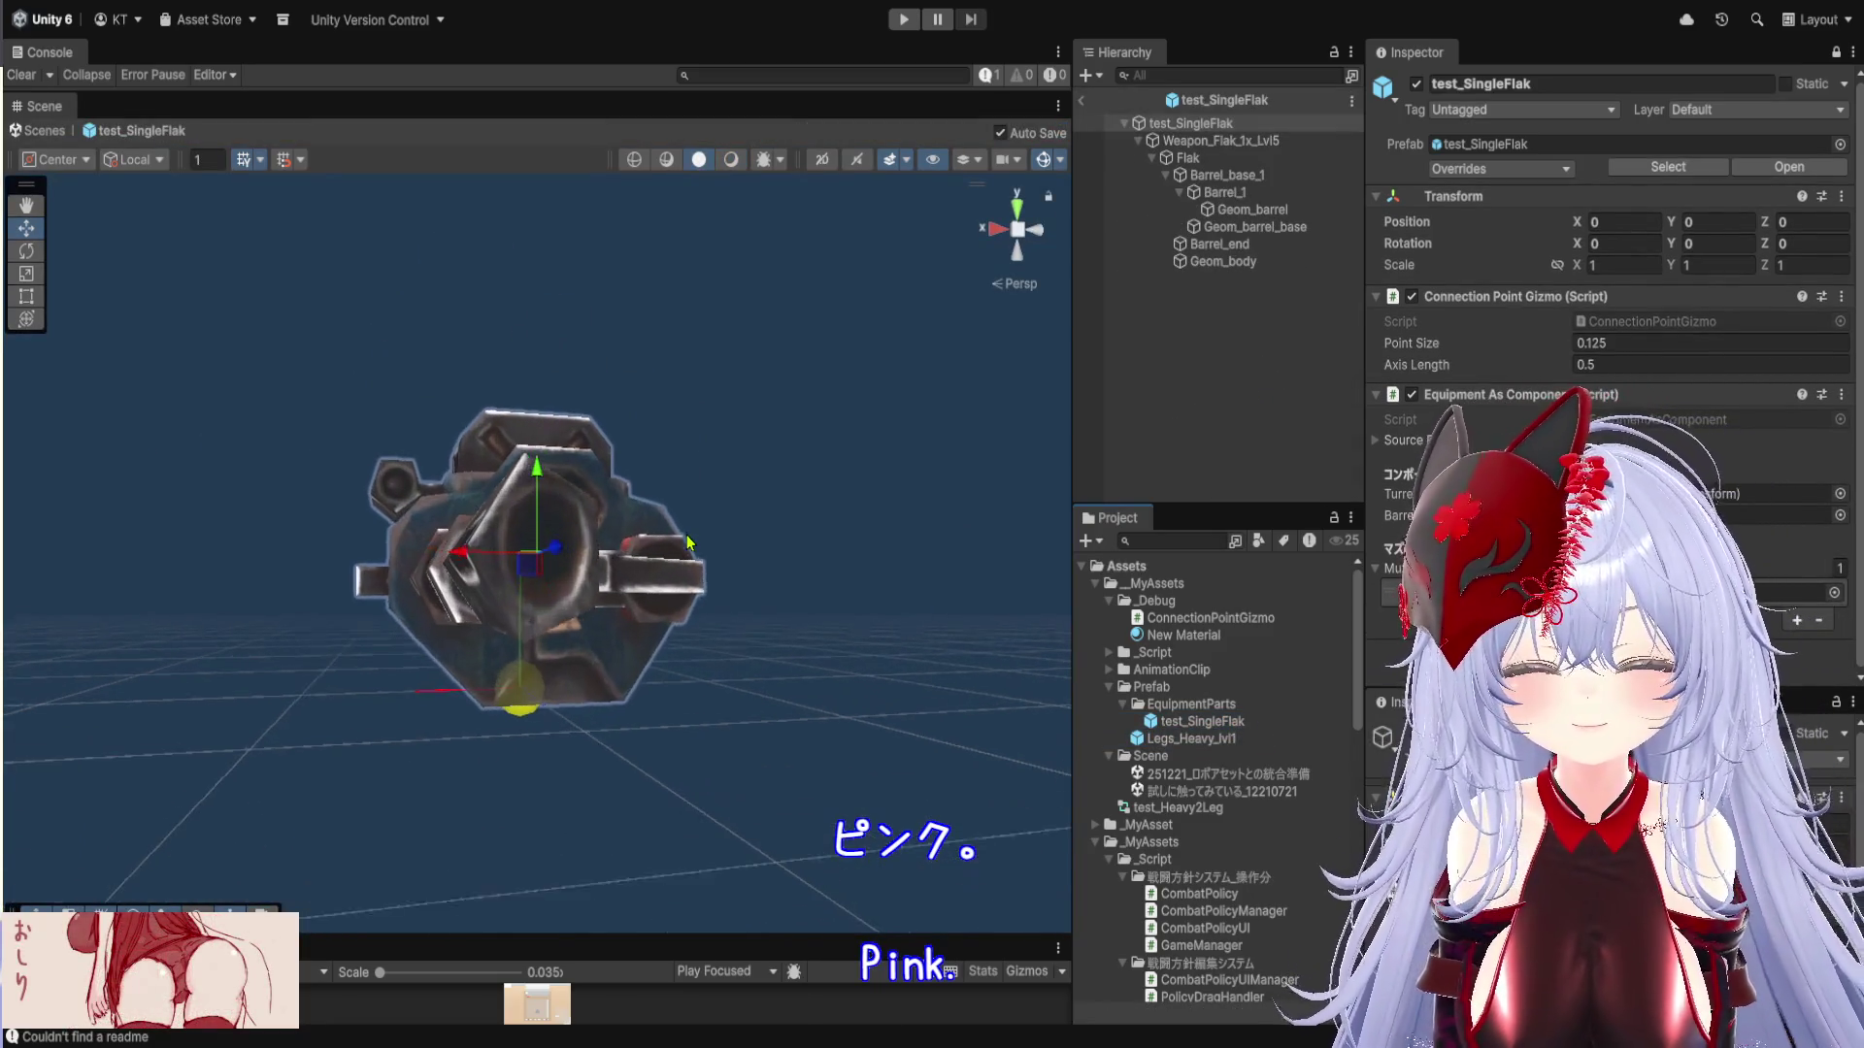
left_click_drag(686, 536, 771, 735)
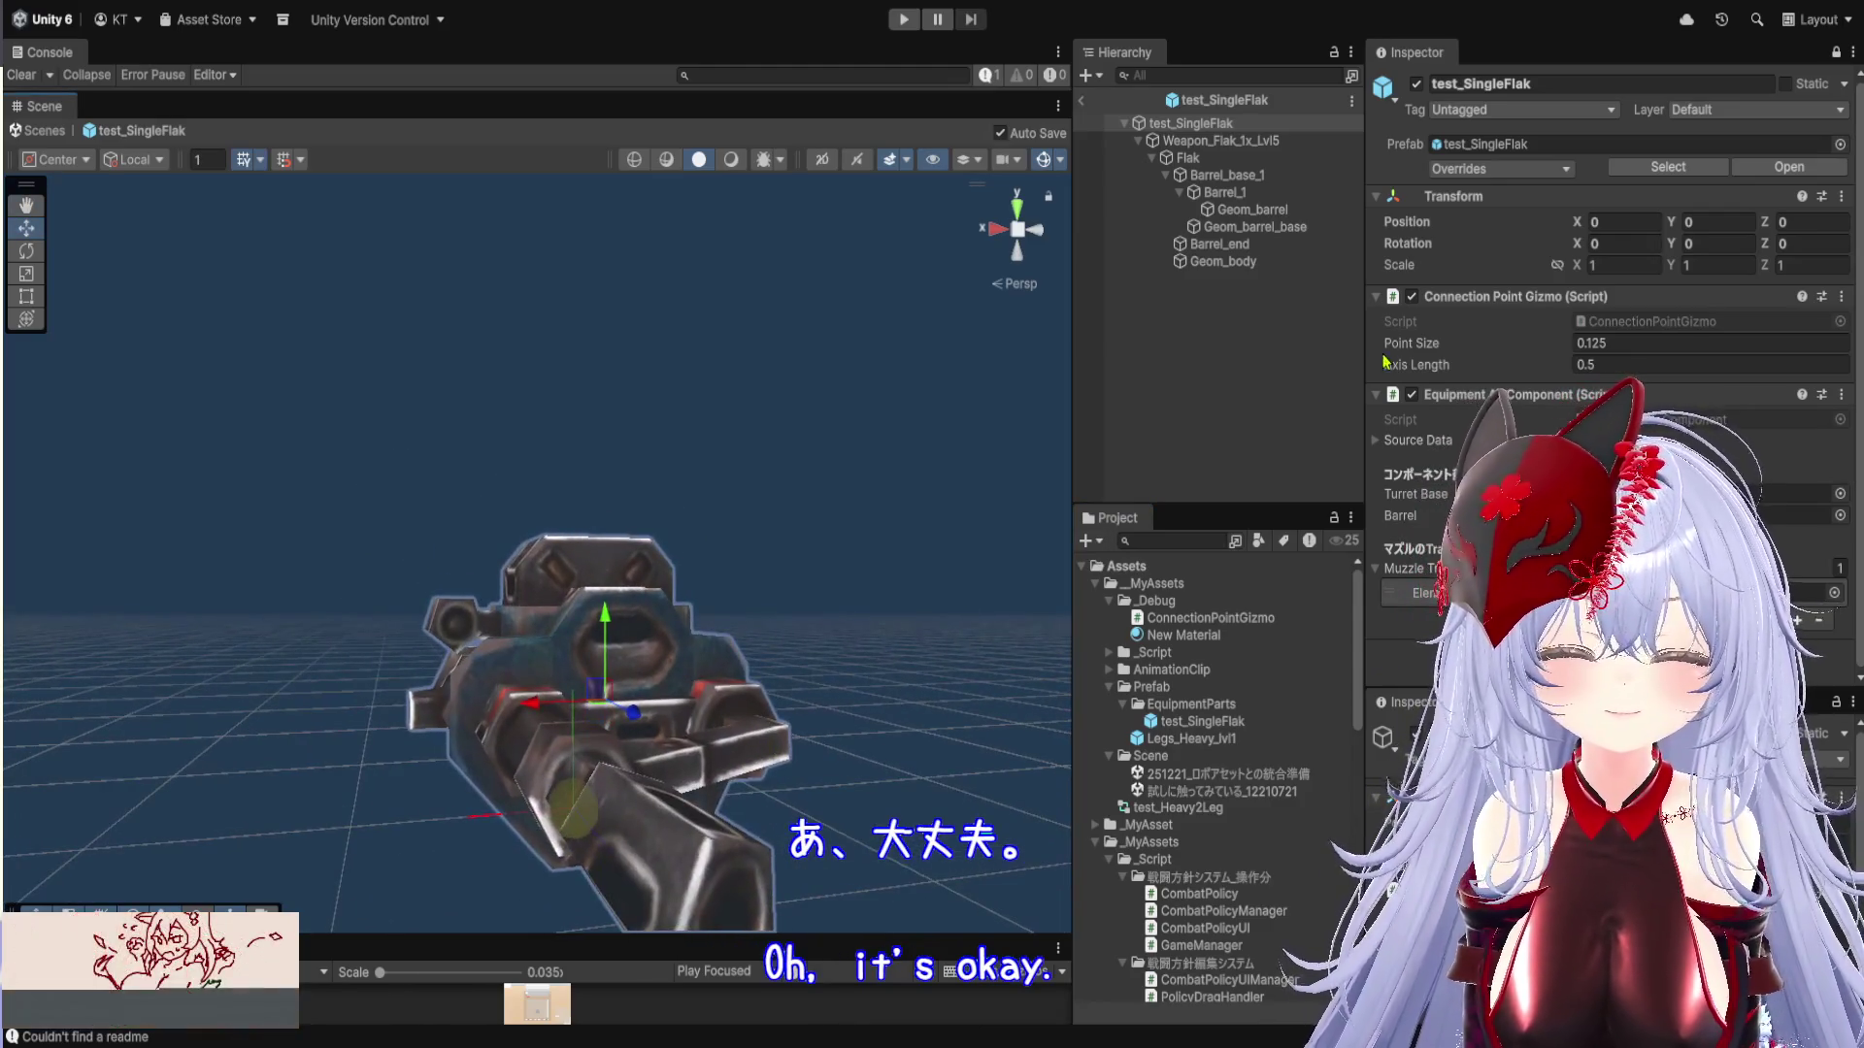
mouse_move(690, 499)
left_mouse_down()
mouse_move(670, 524)
mouse_move(632, 491)
mouse_move(746, 343)
mouse_move(553, 437)
mouse_move(533, 586)
mouse_move(804, 469)
mouse_move(805, 427)
mouse_move(636, 511)
mouse_move(644, 437)
mouse_move(714, 345)
mouse_move(820, 433)
mouse_move(951, 707)
mouse_move(946, 643)
mouse_move(730, 297)
mouse_move(690, 543)
left_mouse_up()
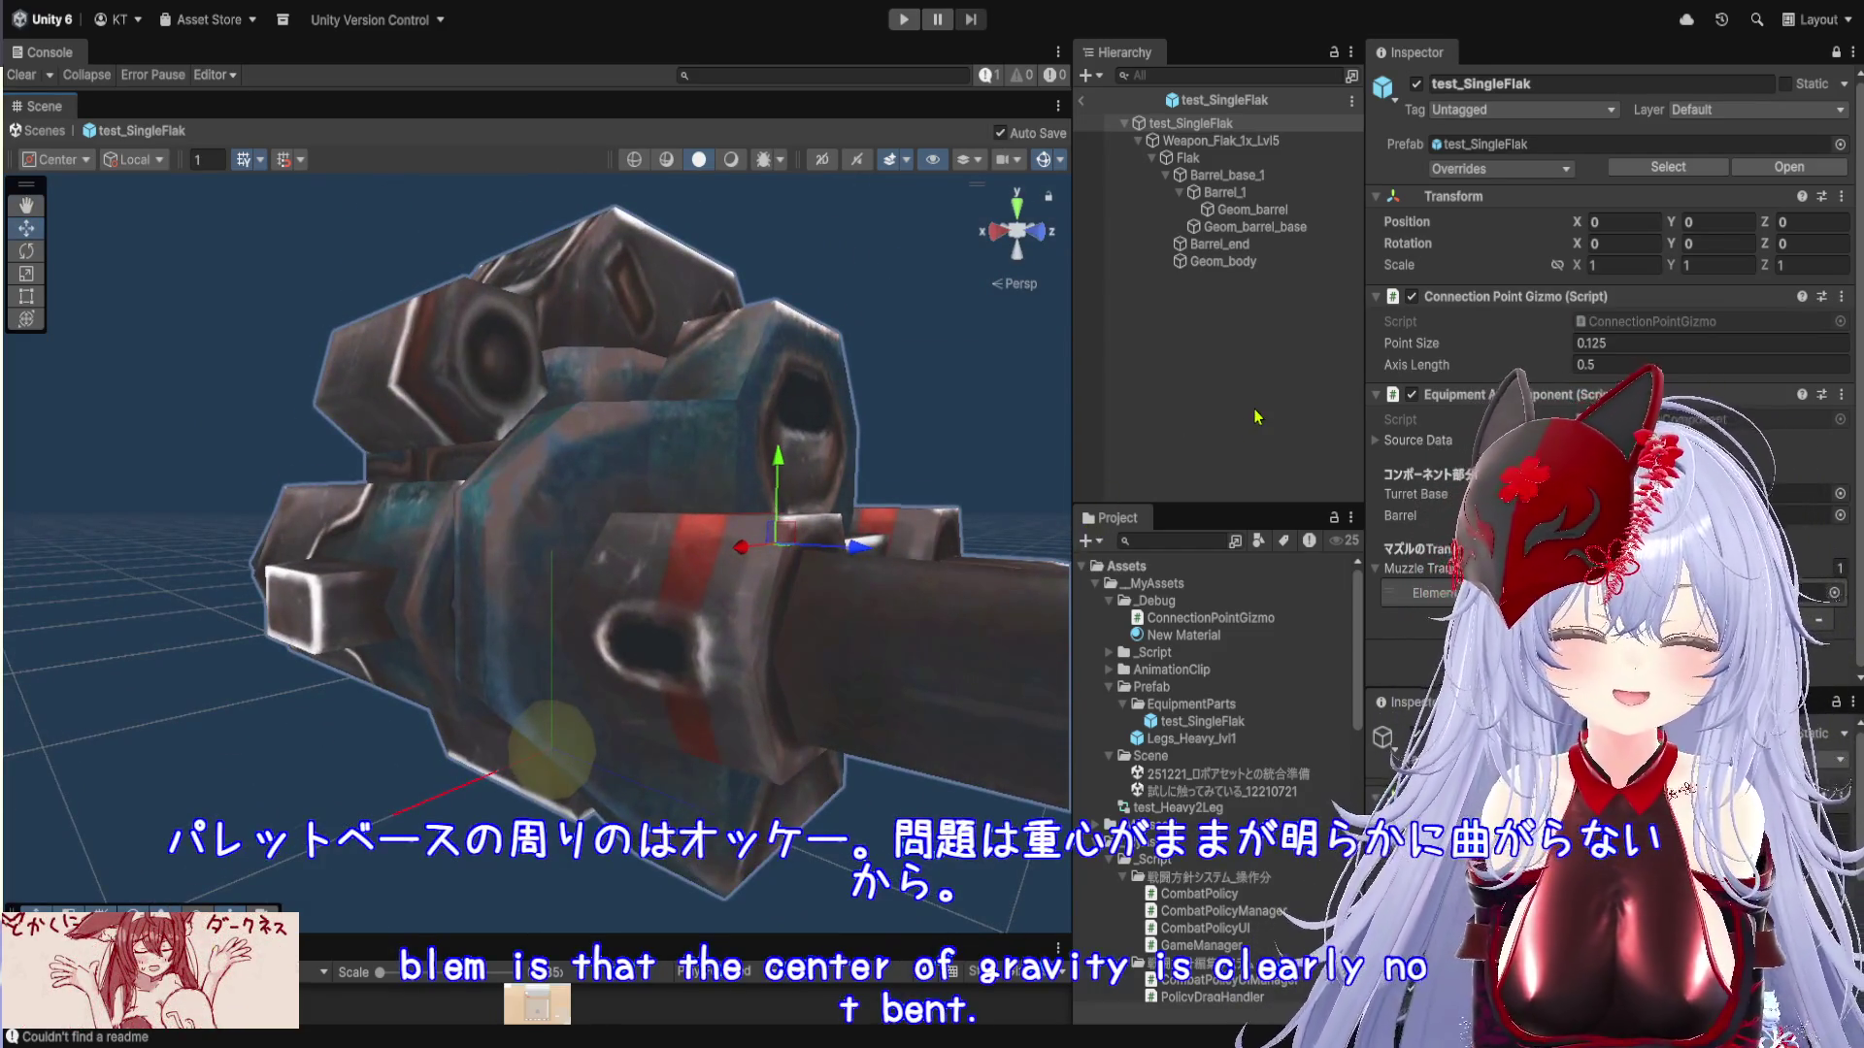
left_click(1650, 420)
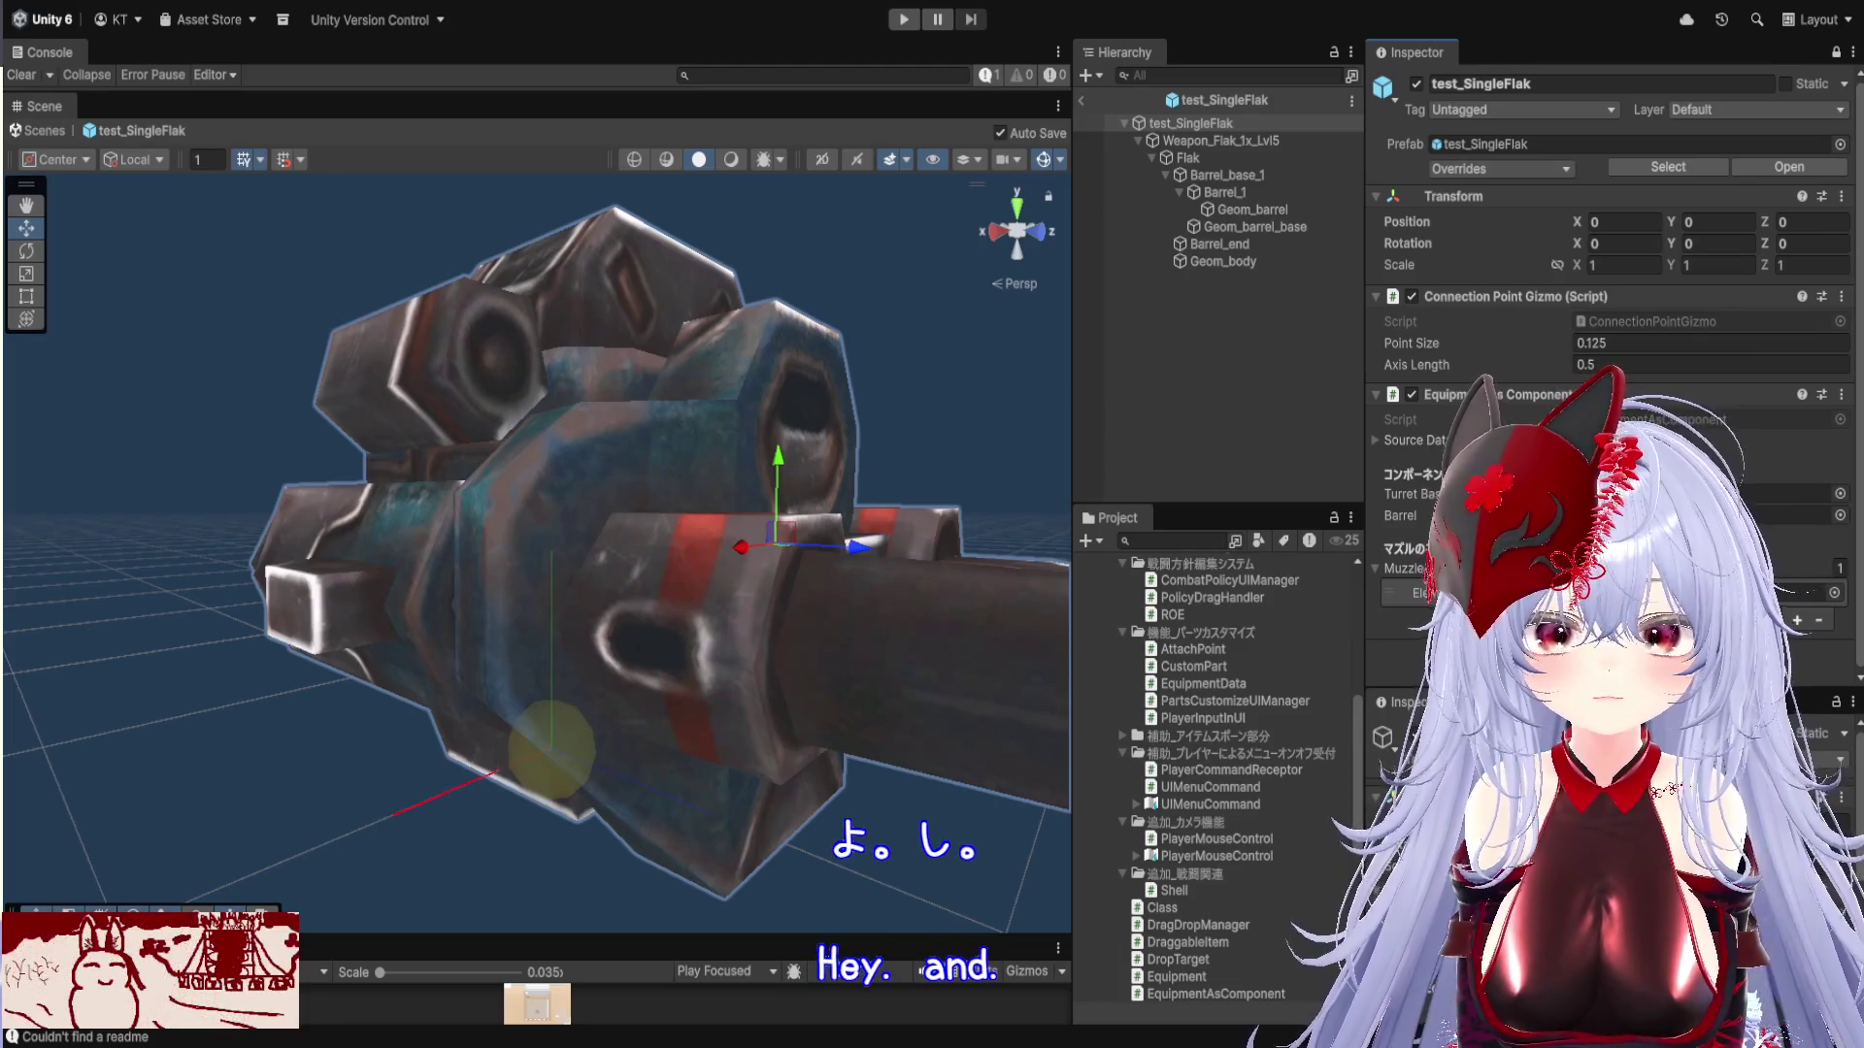
left_click_drag(1068, 476, 1412, 477)
scroll(1220, 805, "down", 8)
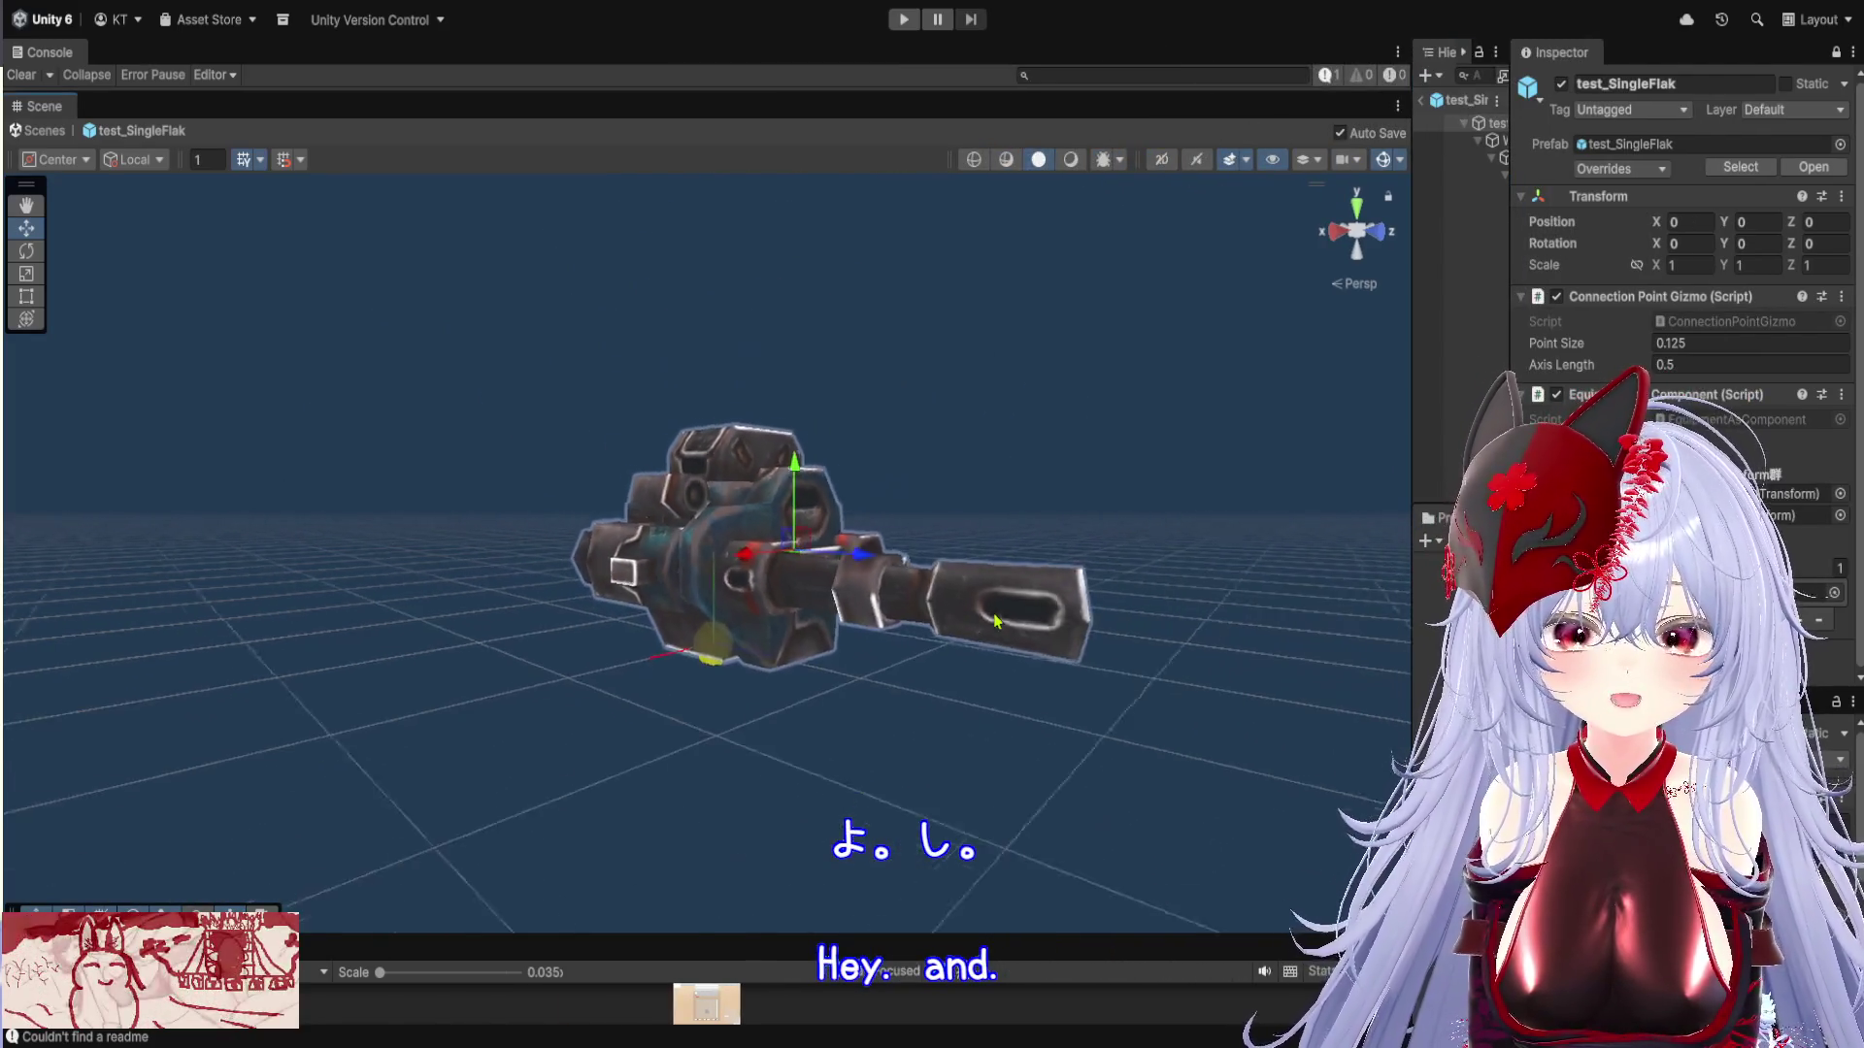
Widen the Hierarchy, Project and Inspector panels
left_click_drag(1411, 658, 782, 696)
left_click_drag(1510, 493, 1157, 493)
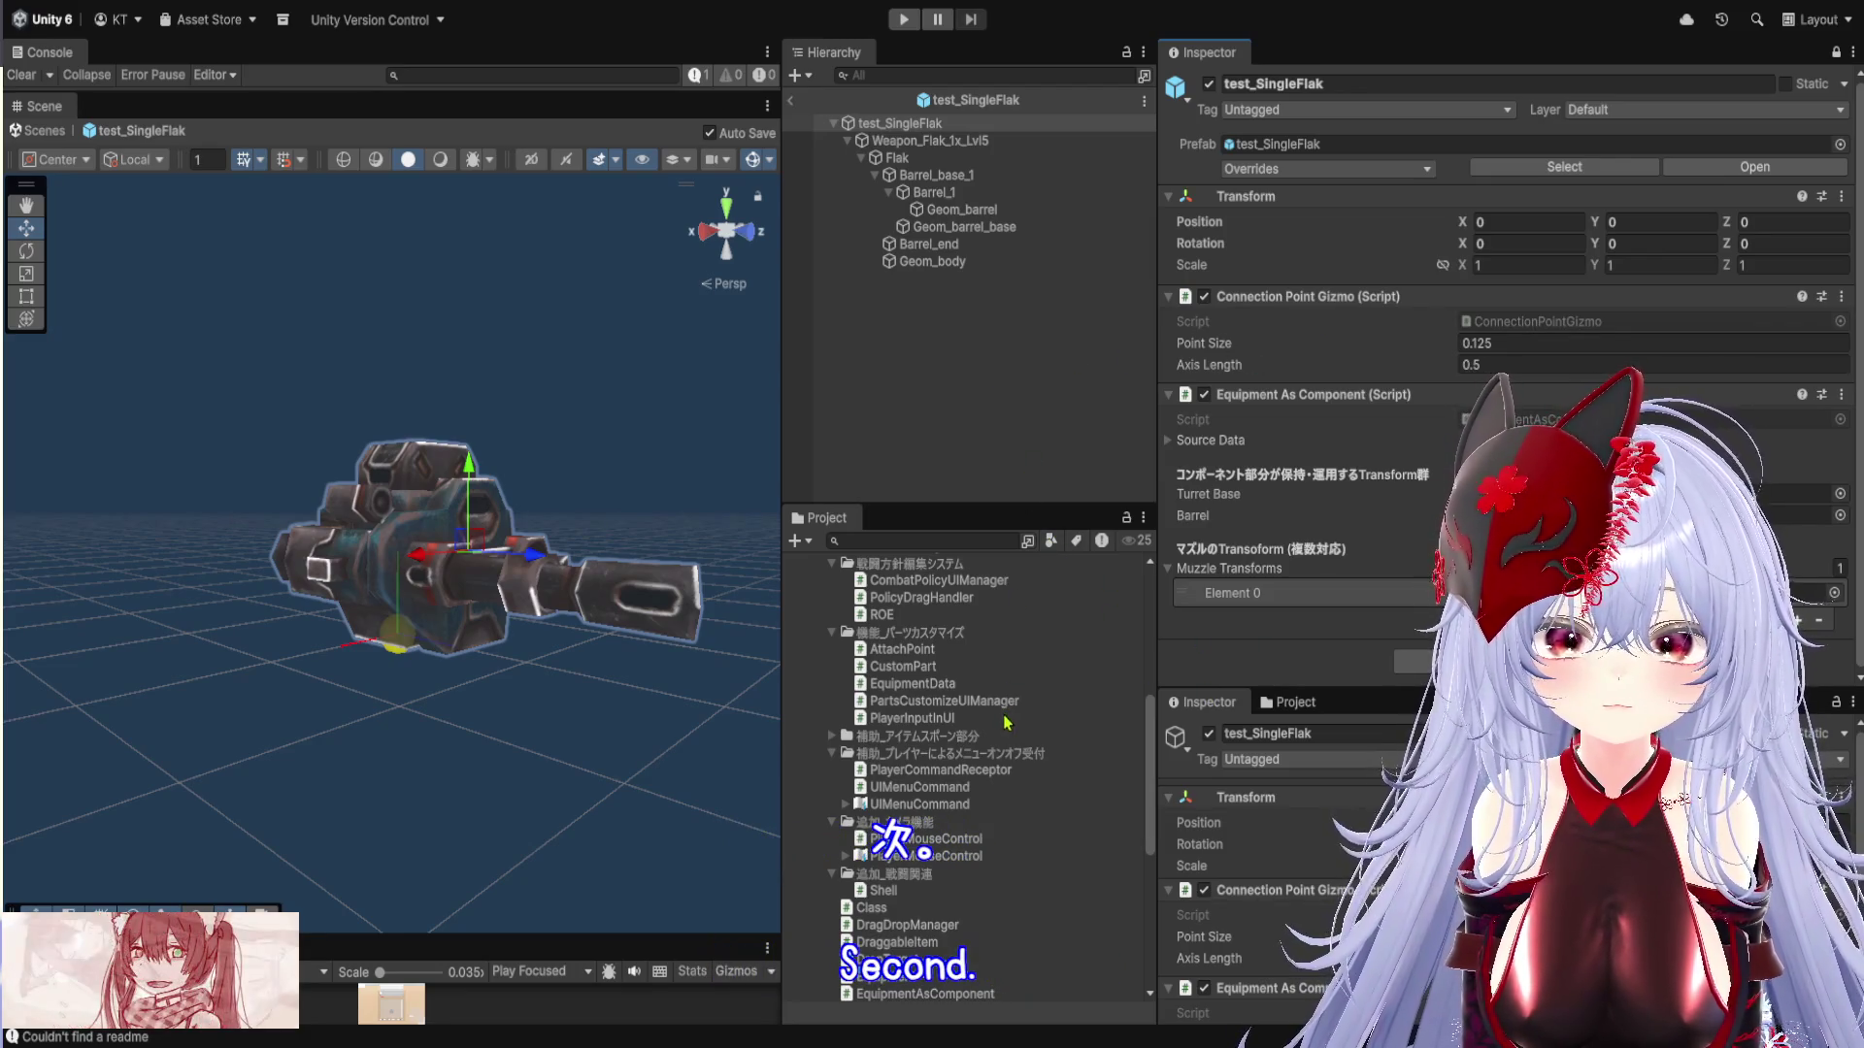
scroll(1006, 718, "up", 3)
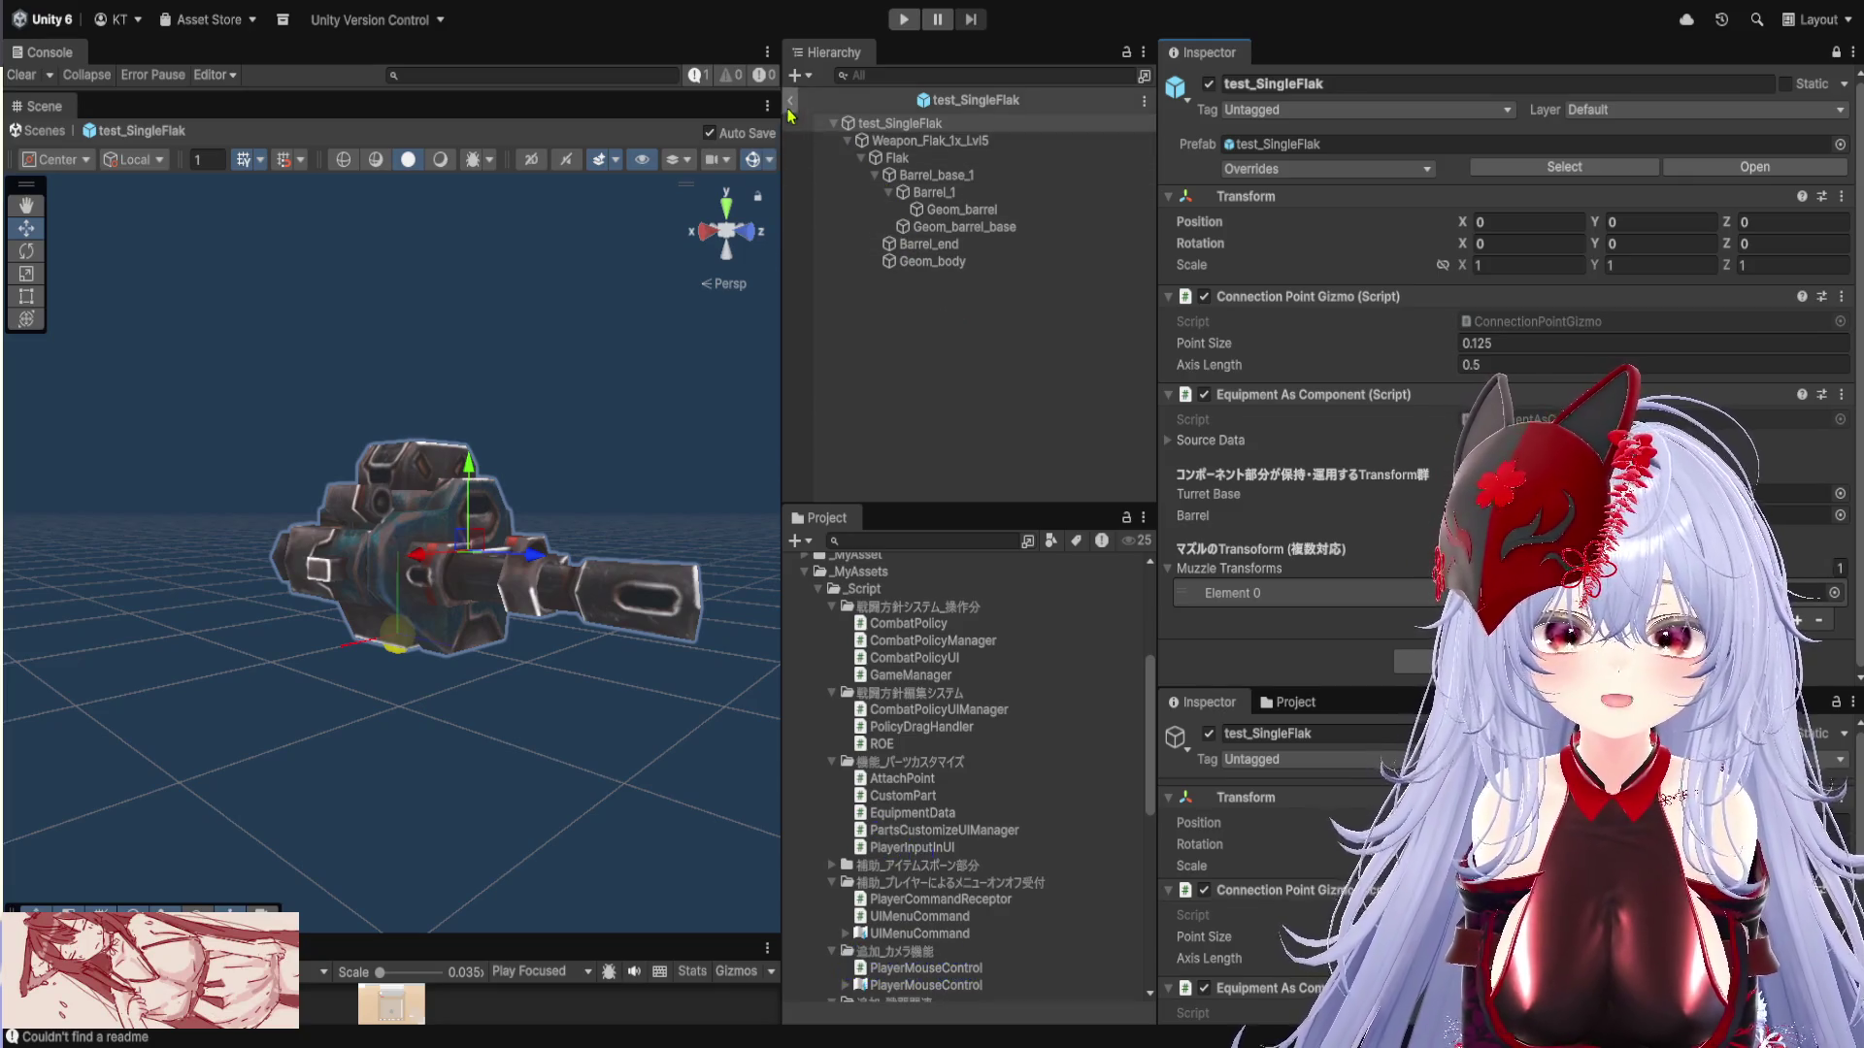
Exit Prefab Mode and delete the test_SingleFlak instance from the scene
left_click(790, 100)
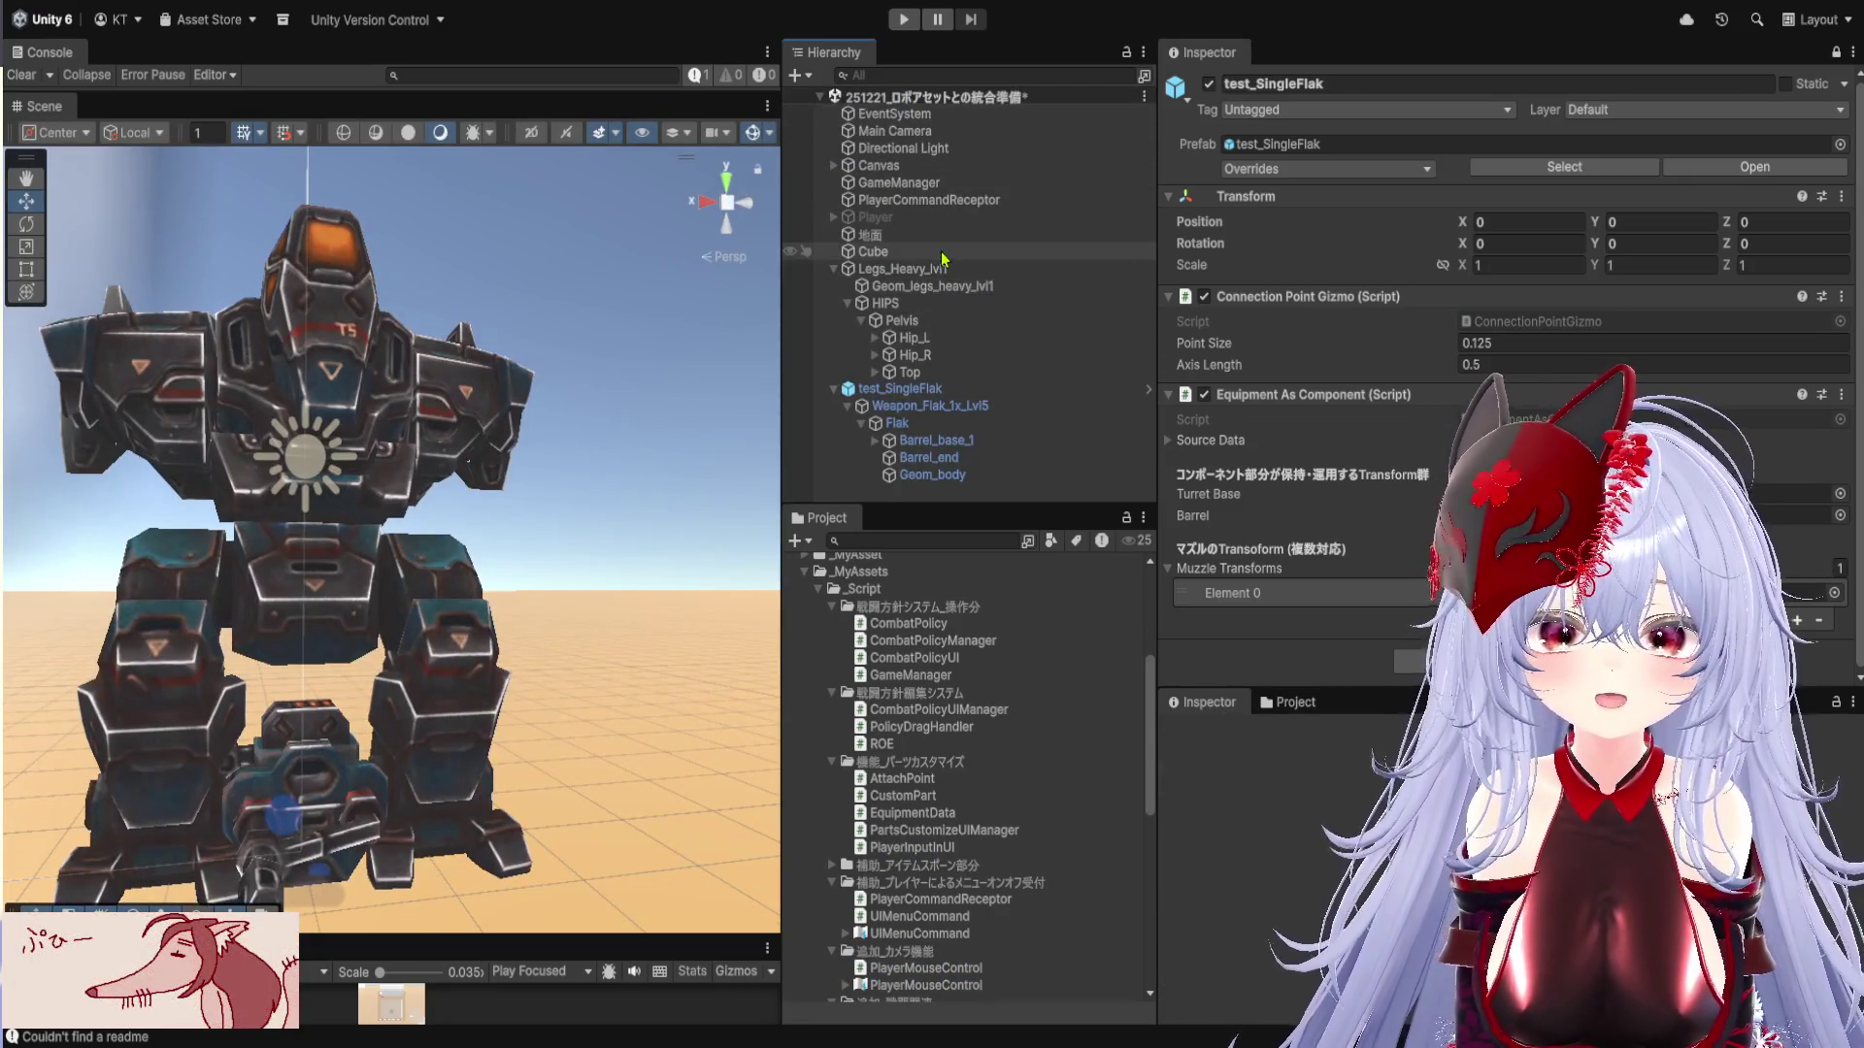
left_click(961, 389)
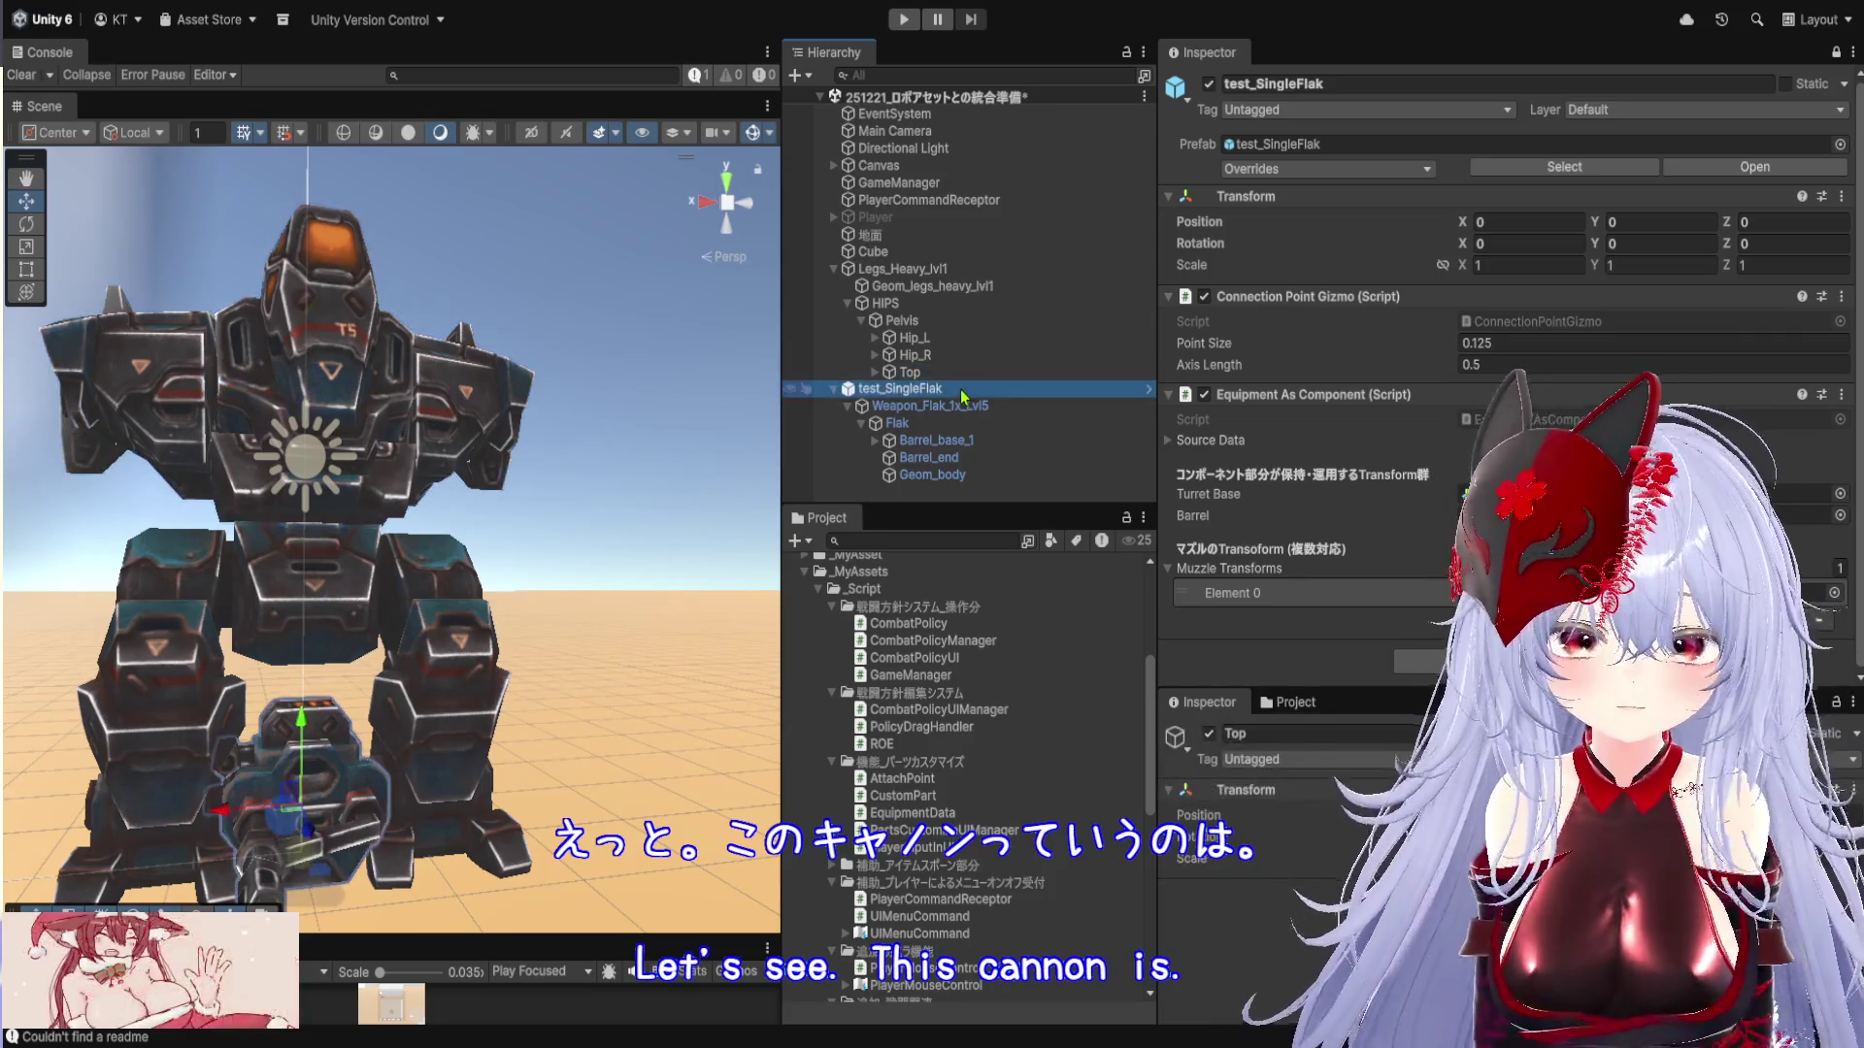
key("Delete")
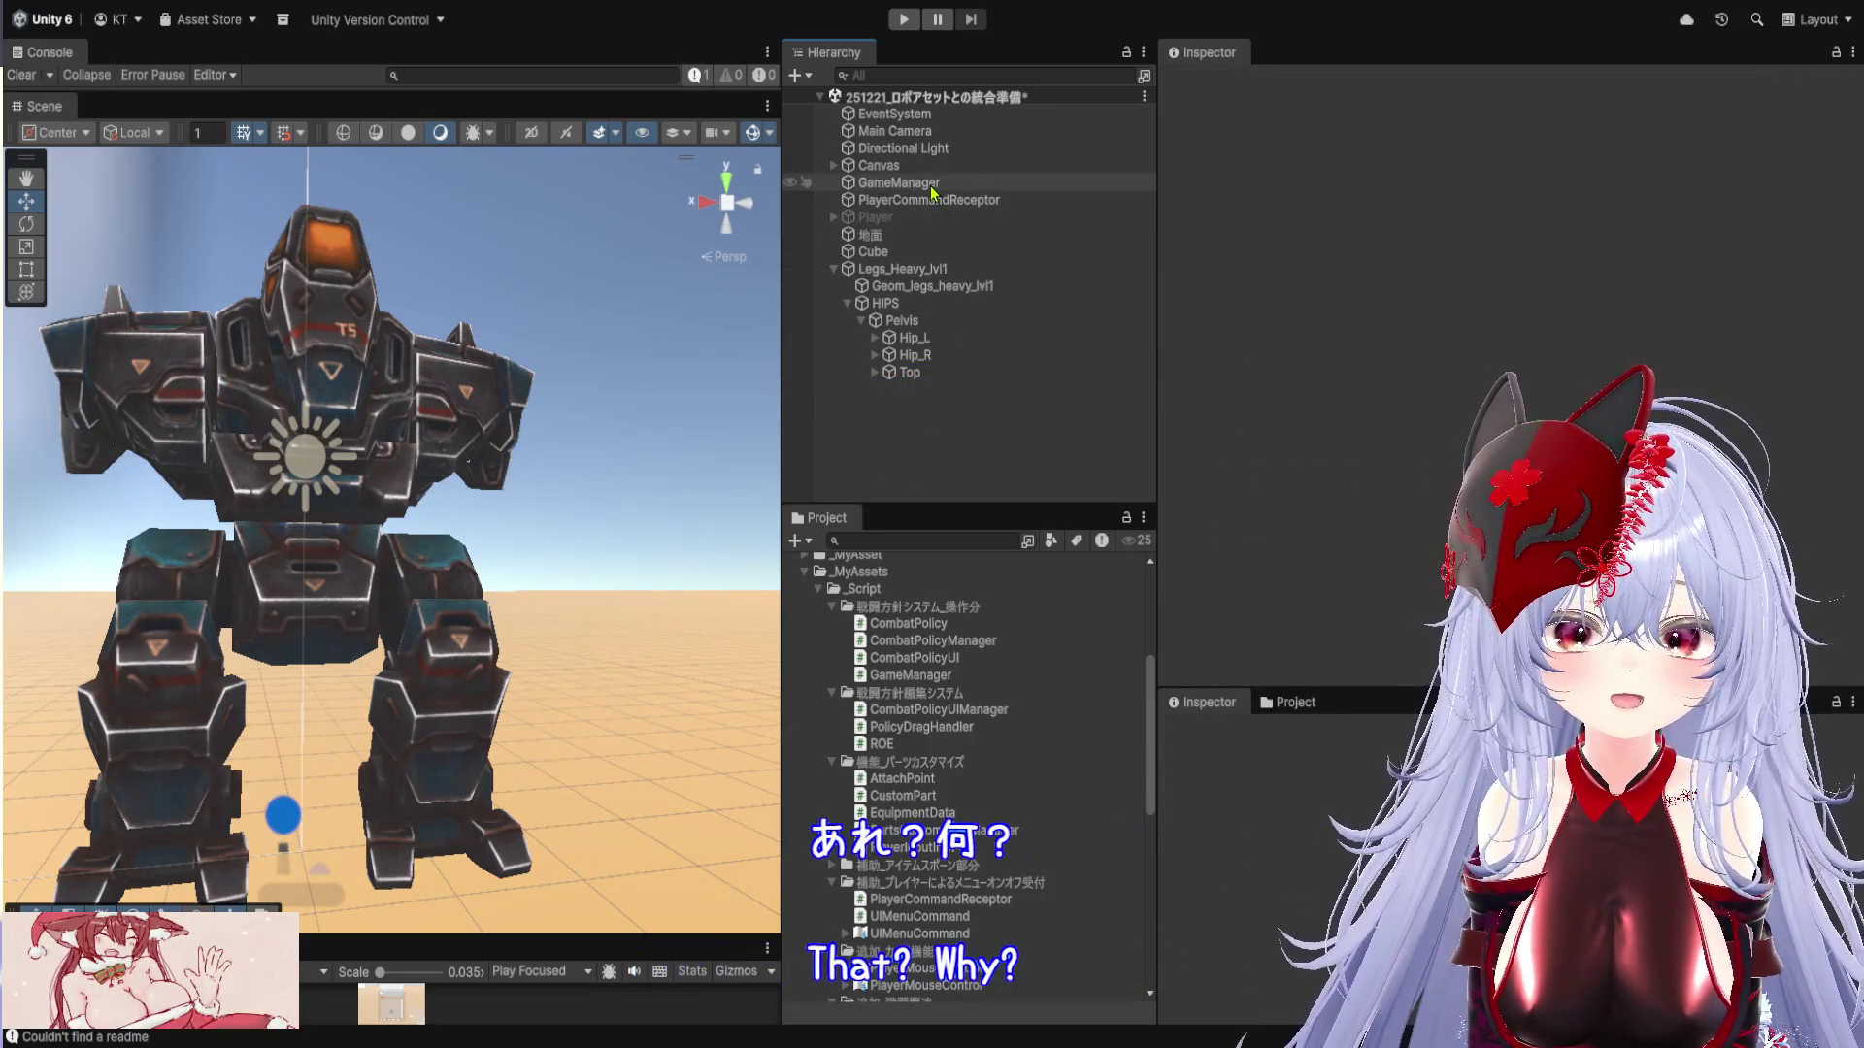
Trace GameManager's Player Equipment Inventory Element 0 Source Data to the ガトリング asset
left_click(927, 183)
scroll(1388, 430, "down", 3)
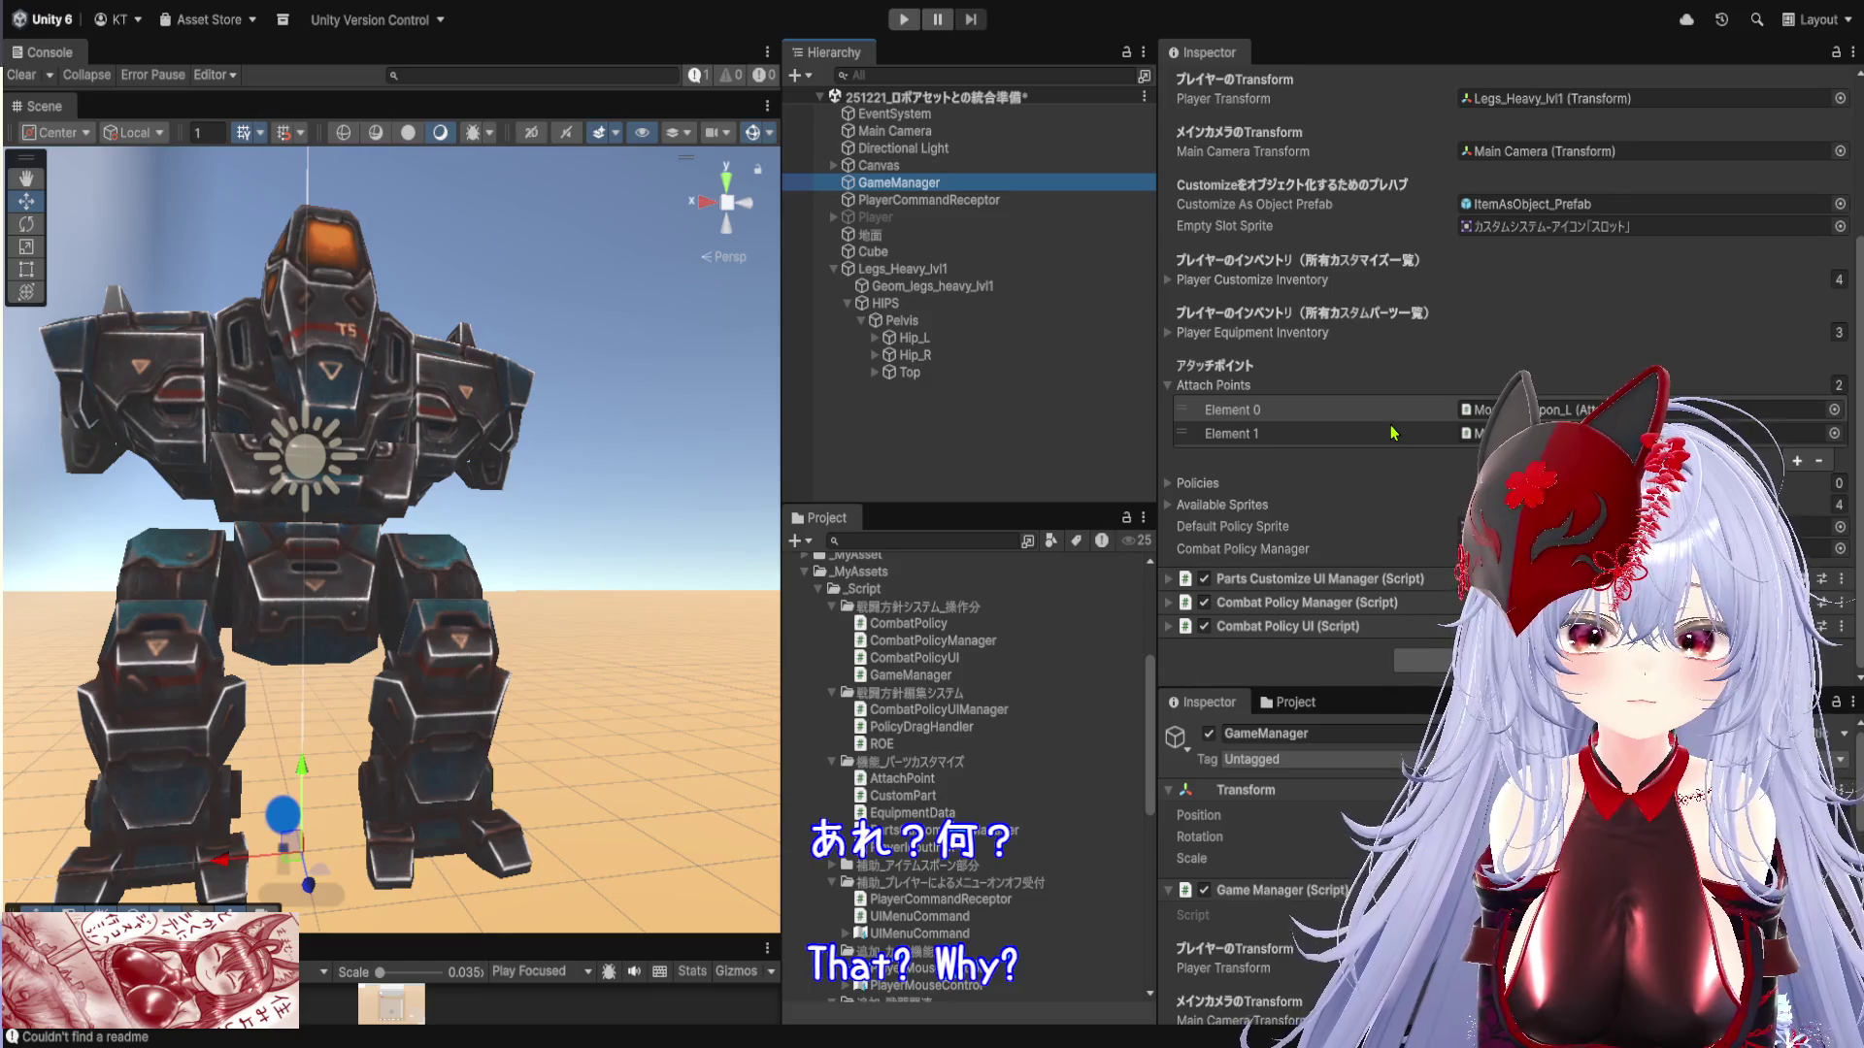
left_click(1219, 506)
left_click(1219, 505)
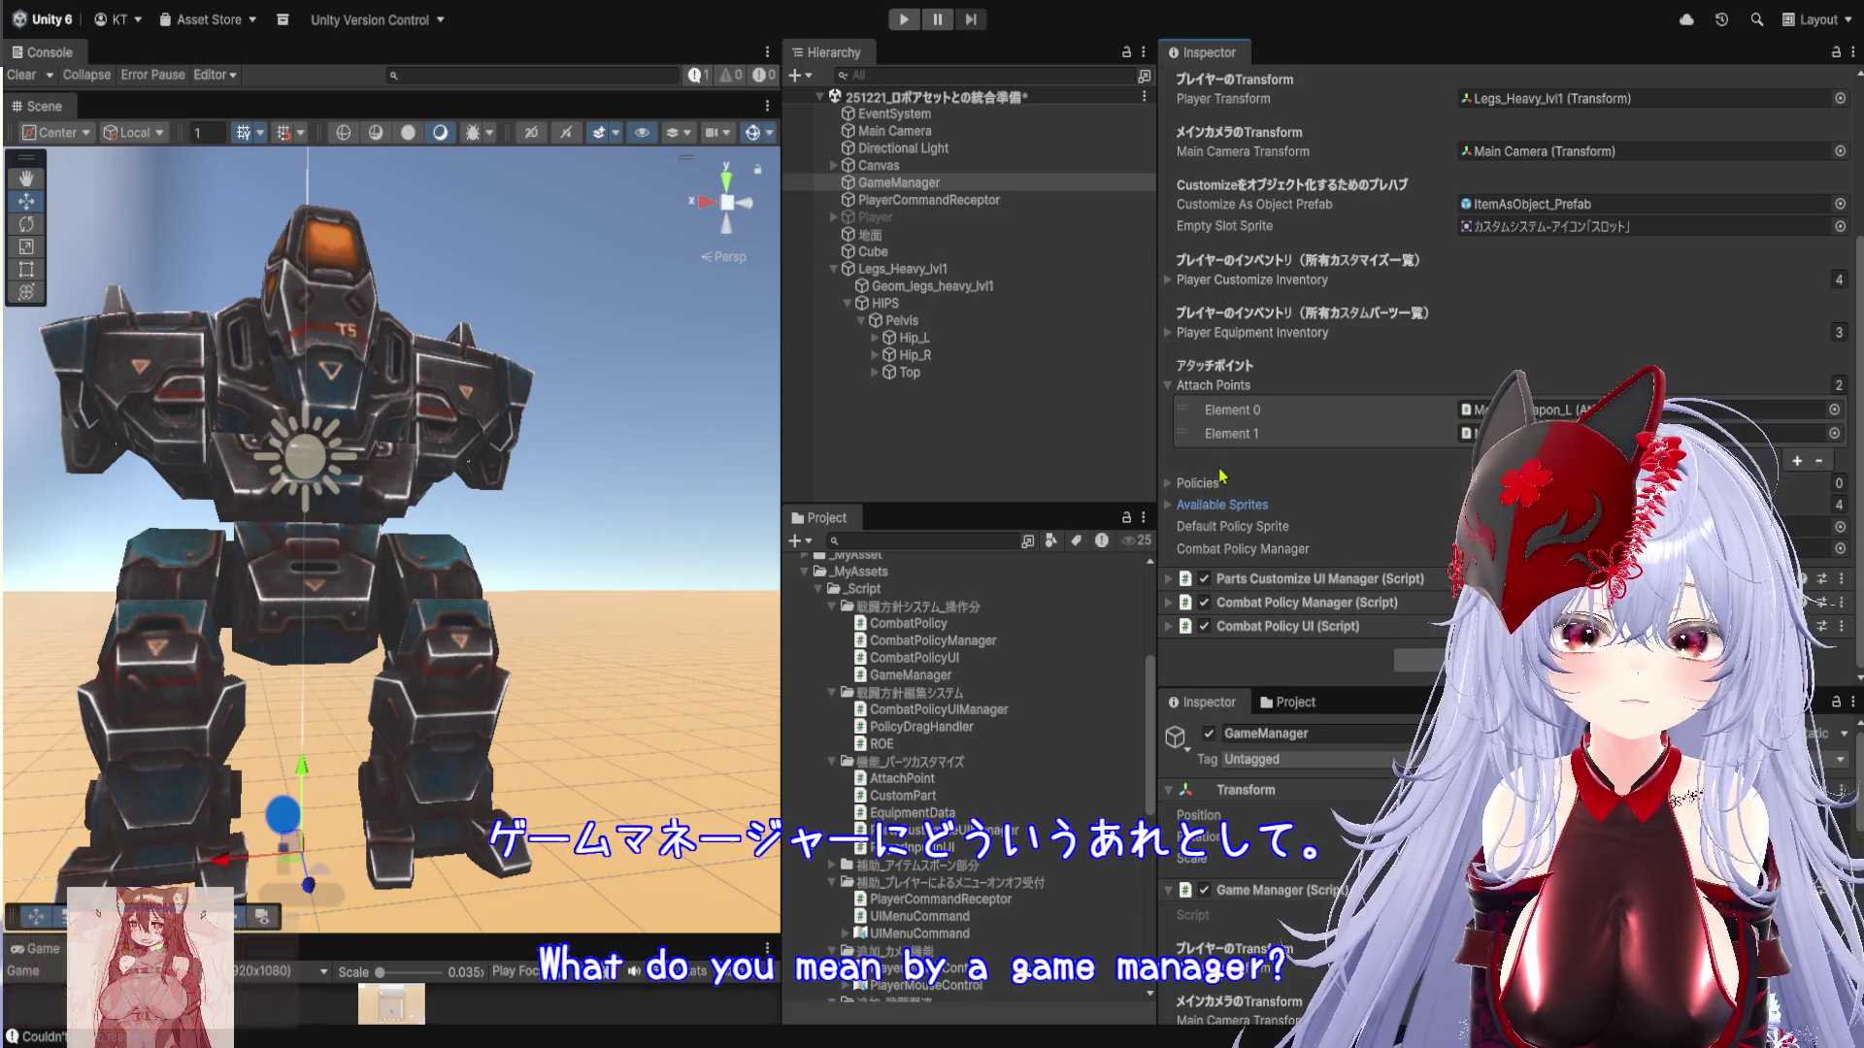
scroll(1252, 446, "up", 5)
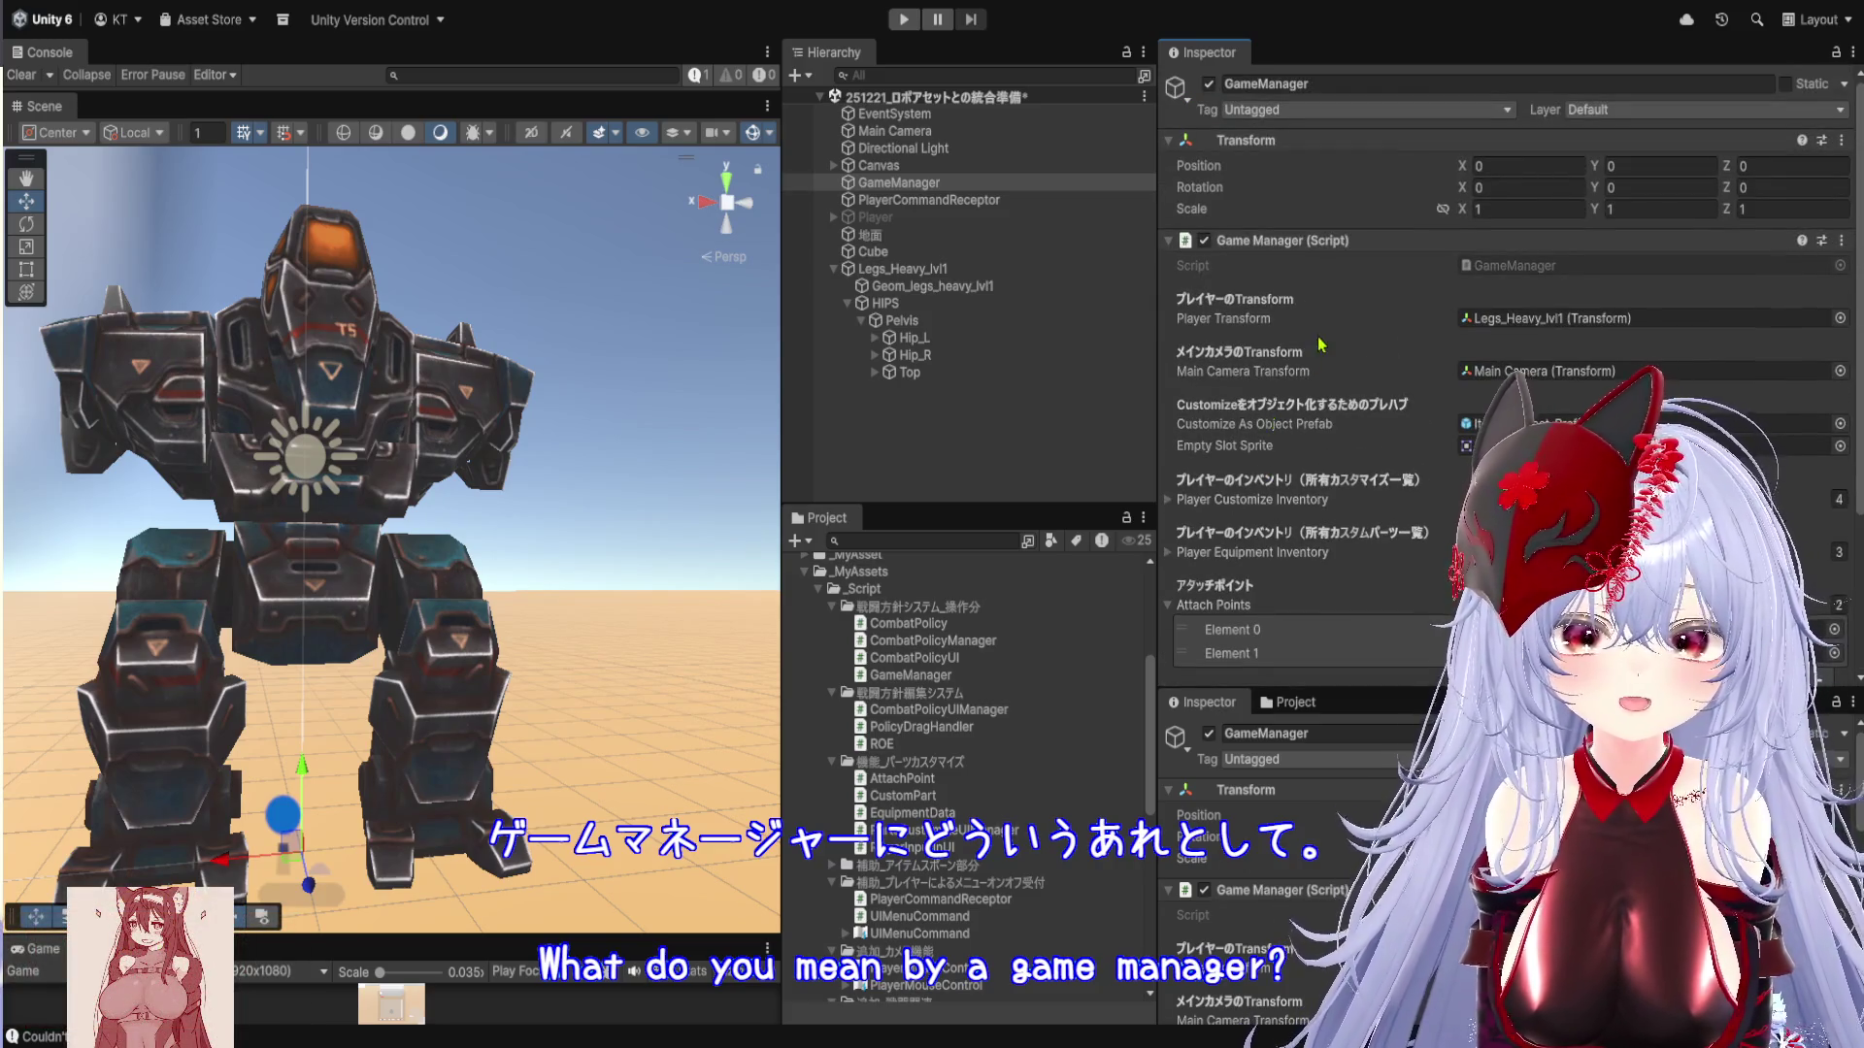
left_click(1252, 551)
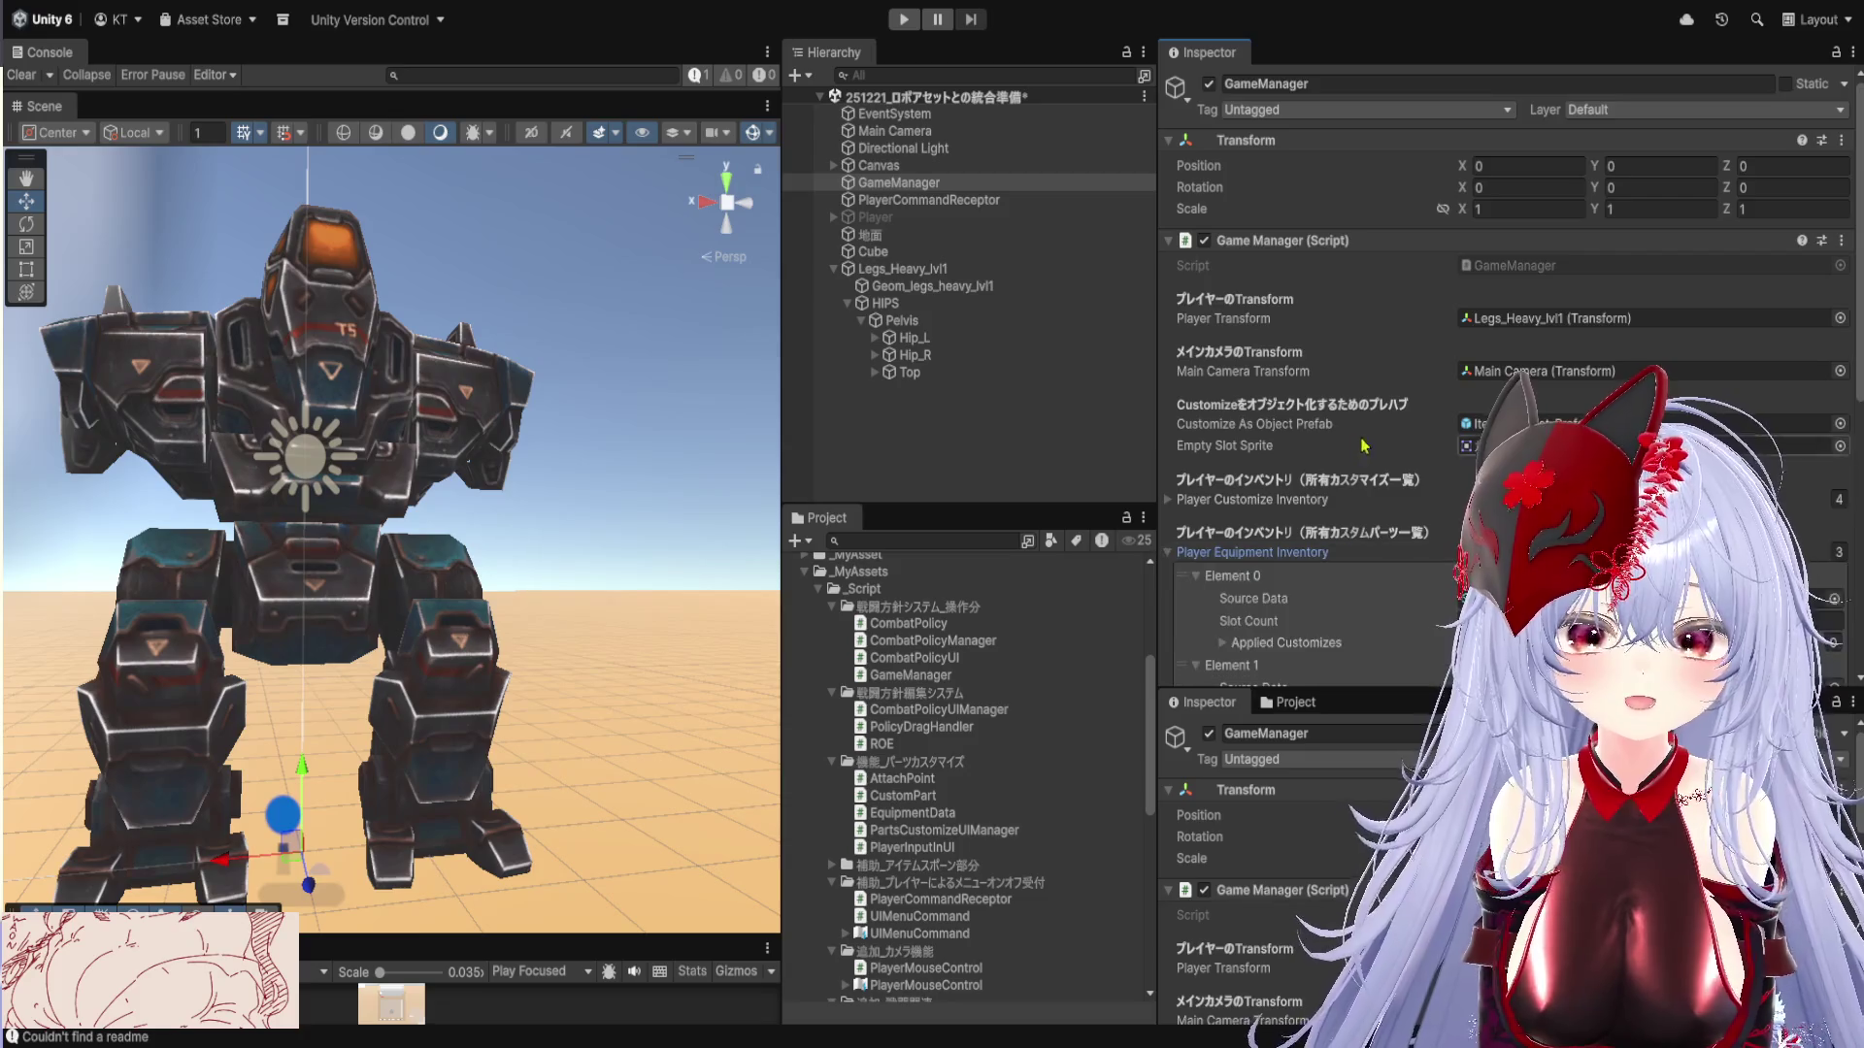
scroll(1362, 453, "down", 6)
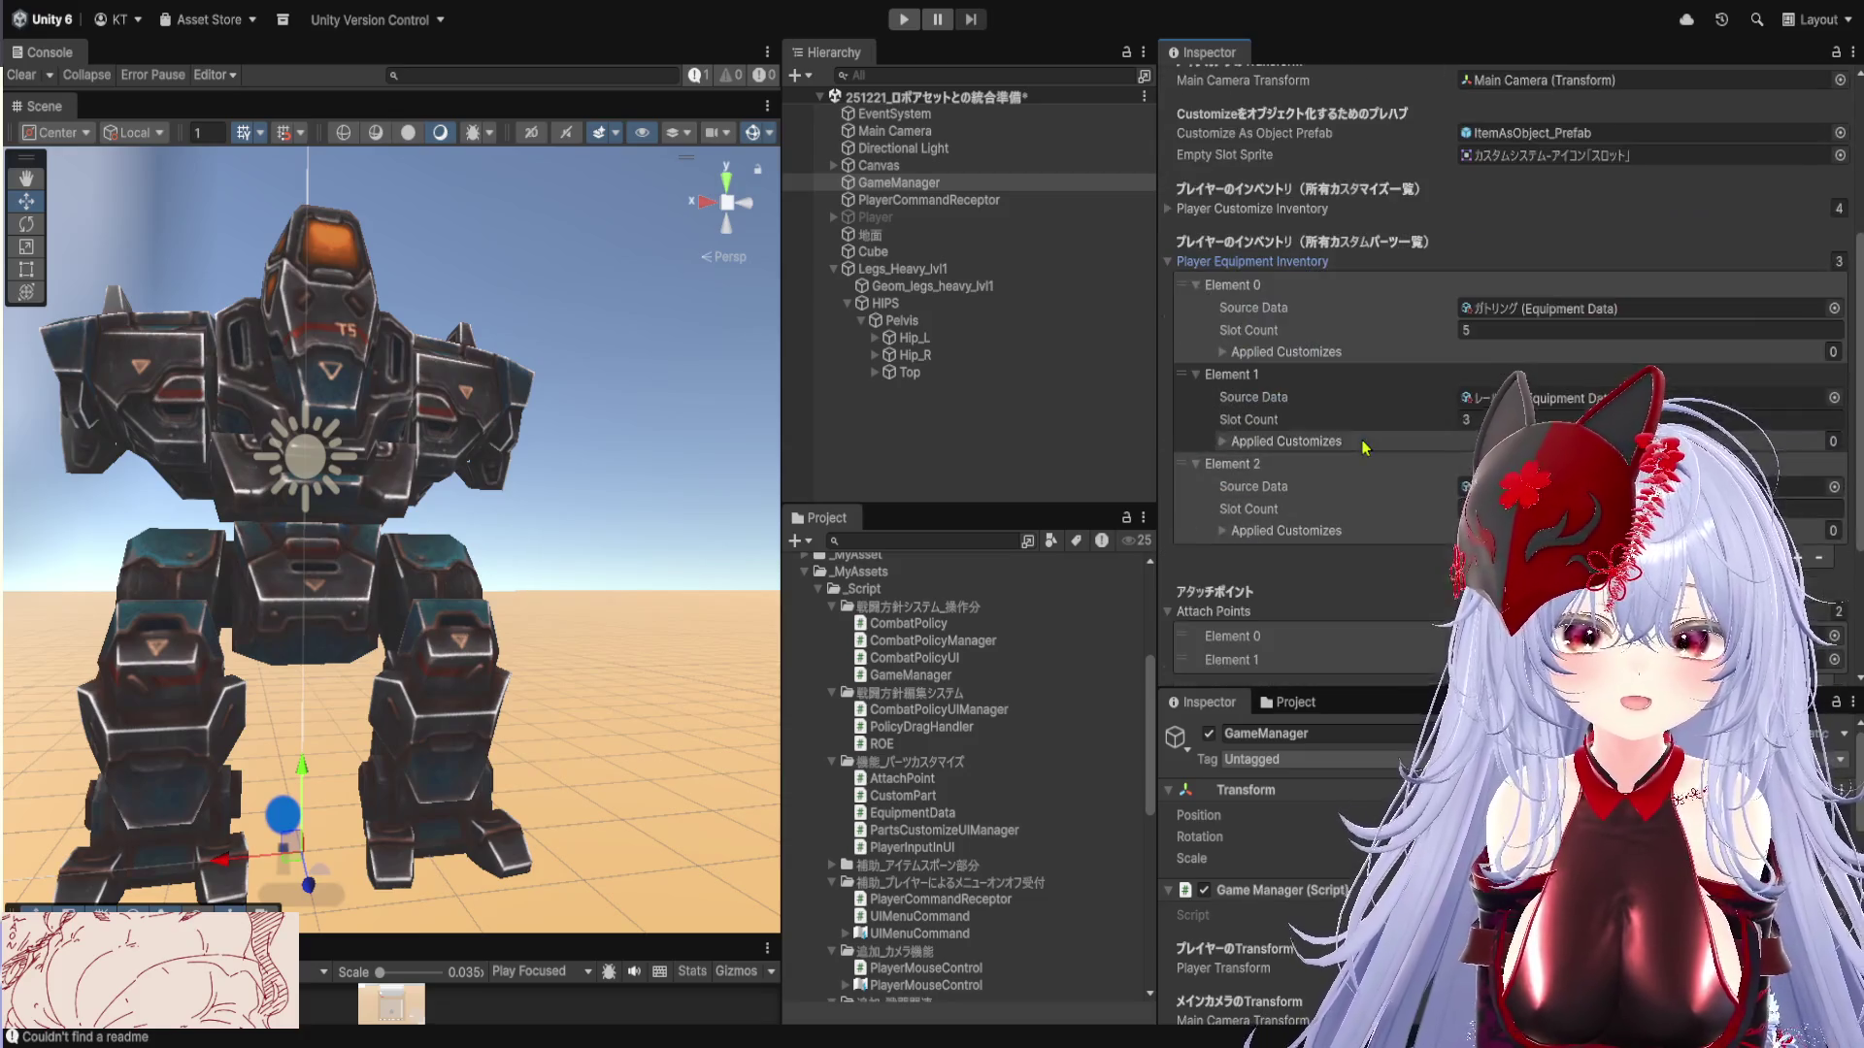
left_click(1299, 444)
left_click(1322, 353)
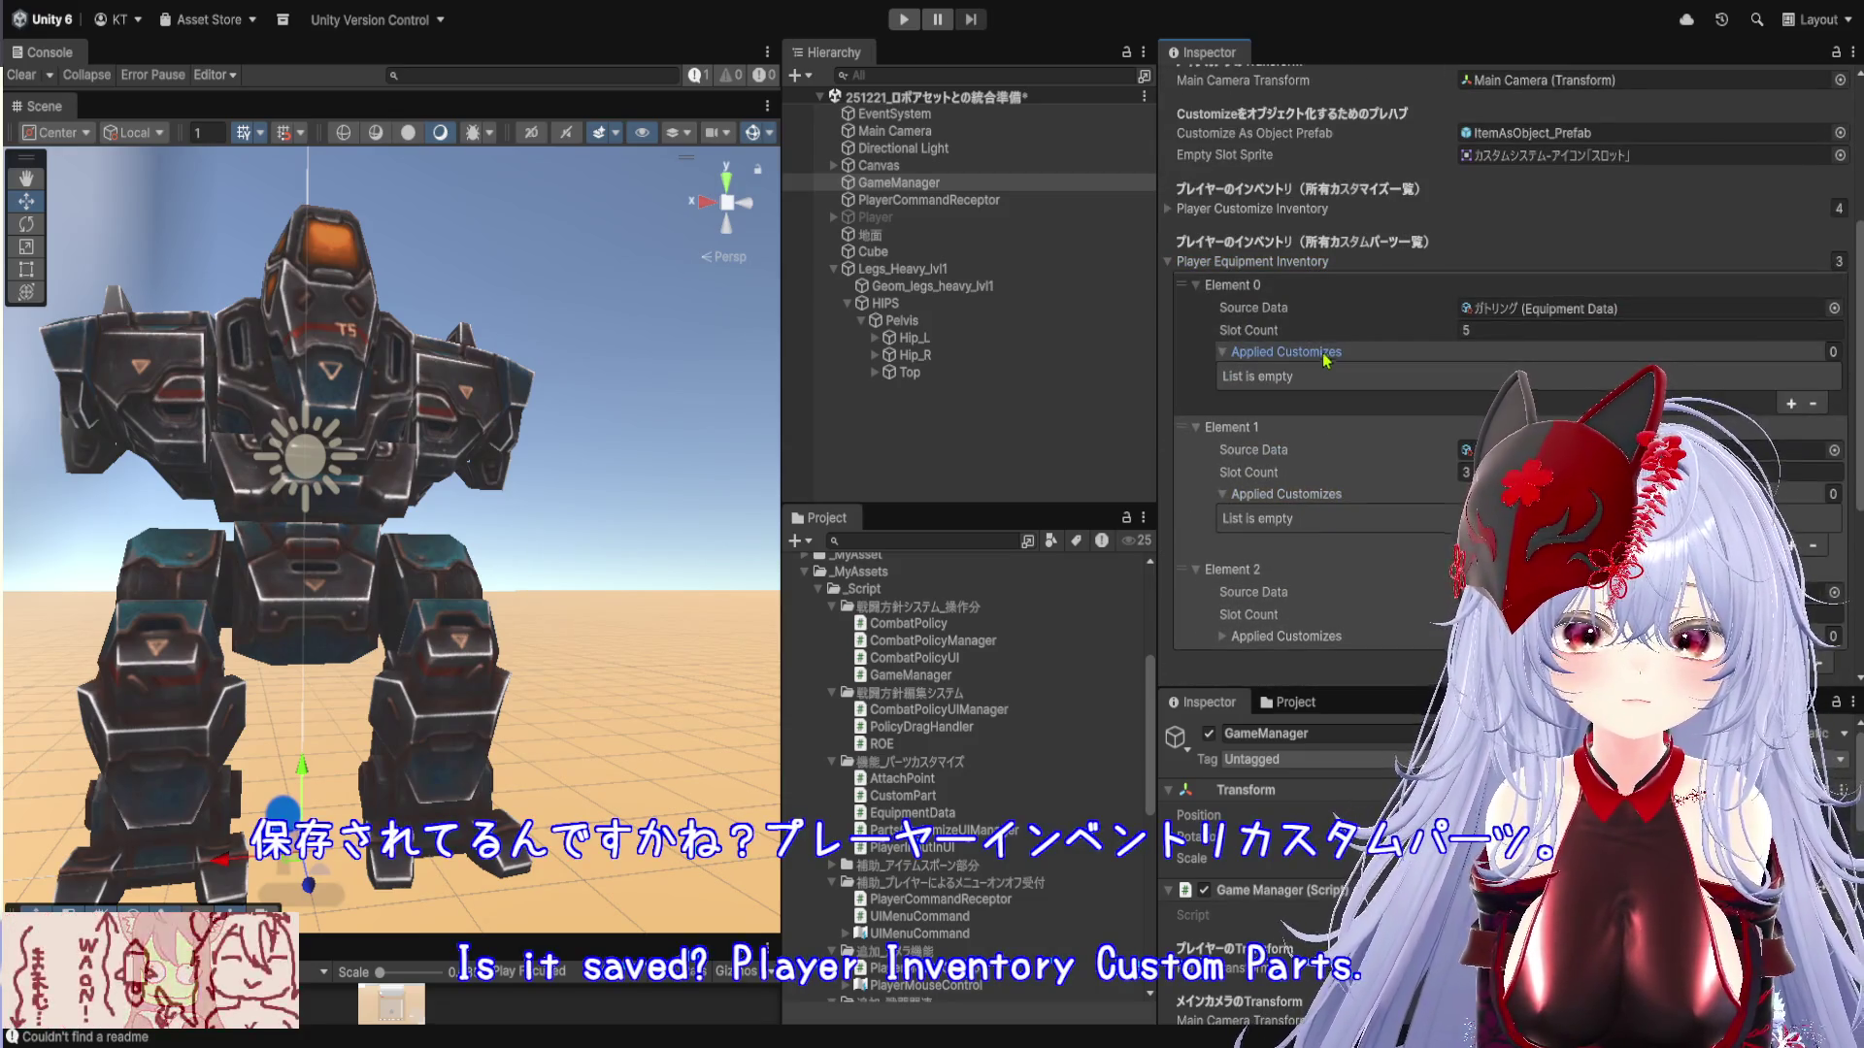
left_click(1534, 309)
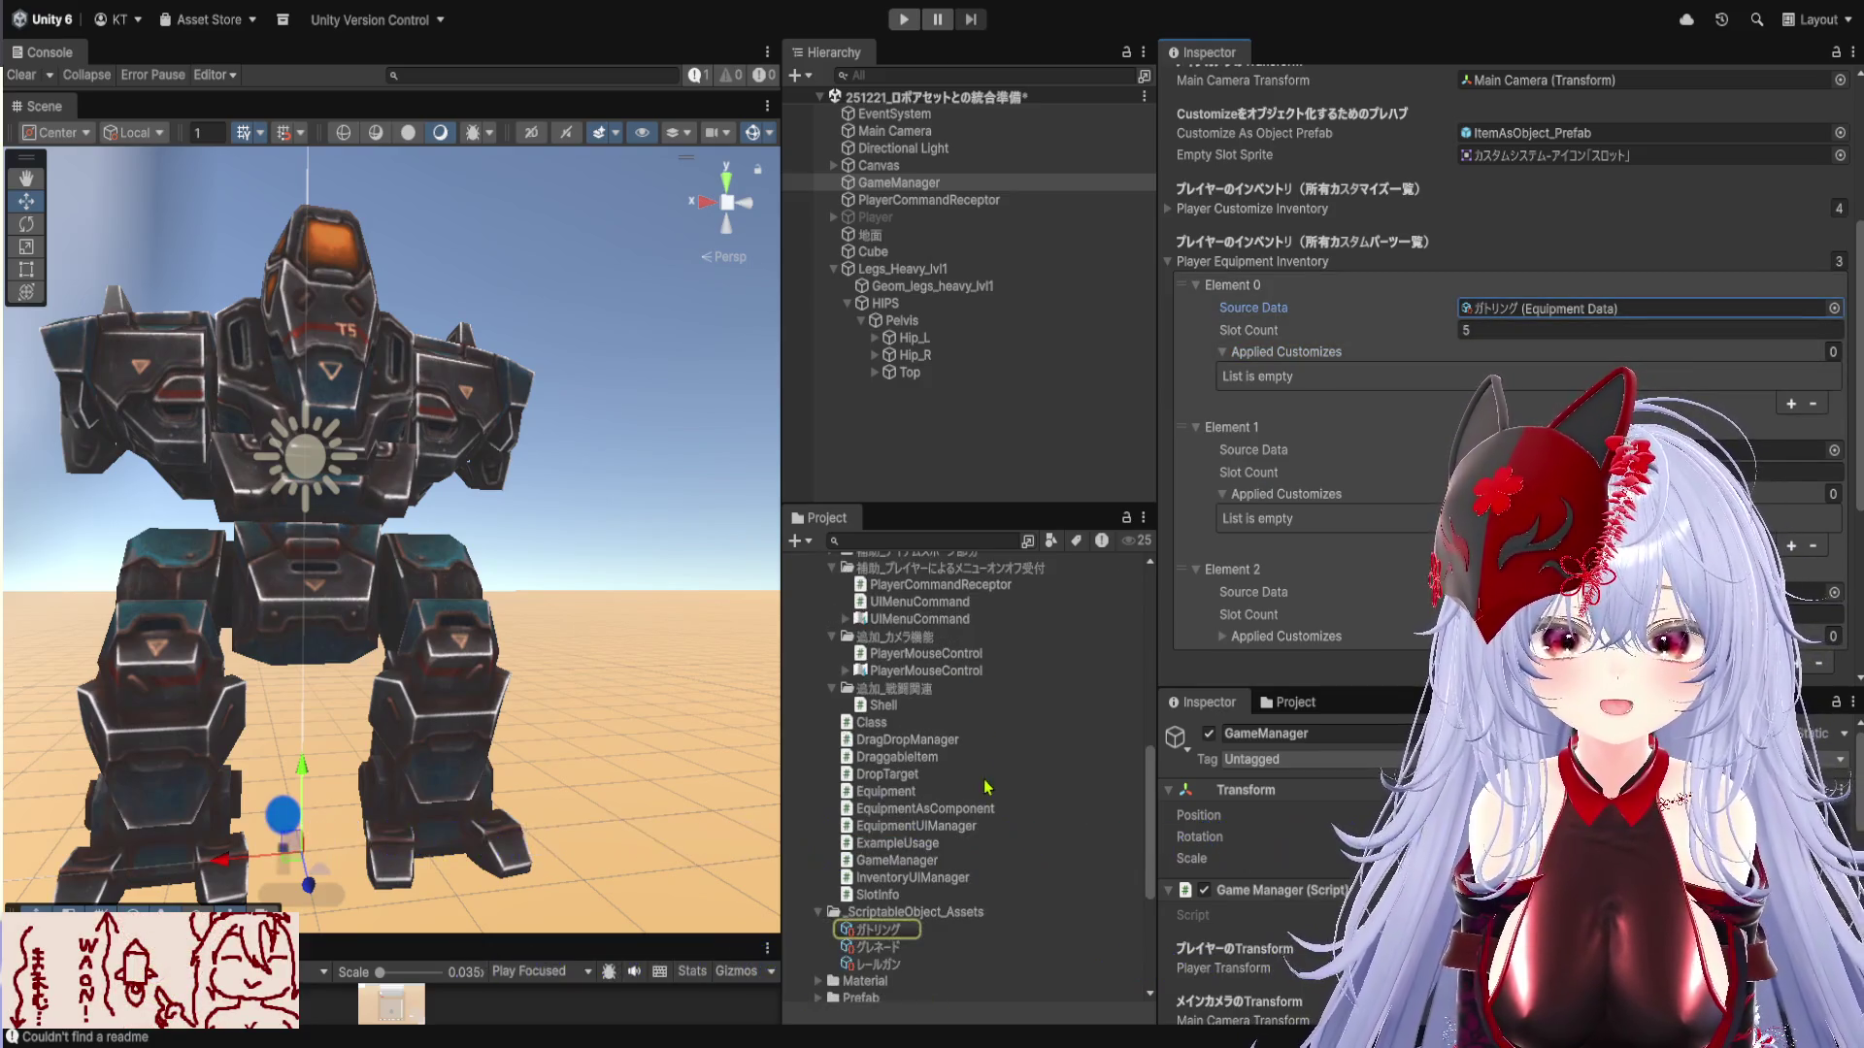
left_click(876, 929)
scroll(1393, 471, "up", 1)
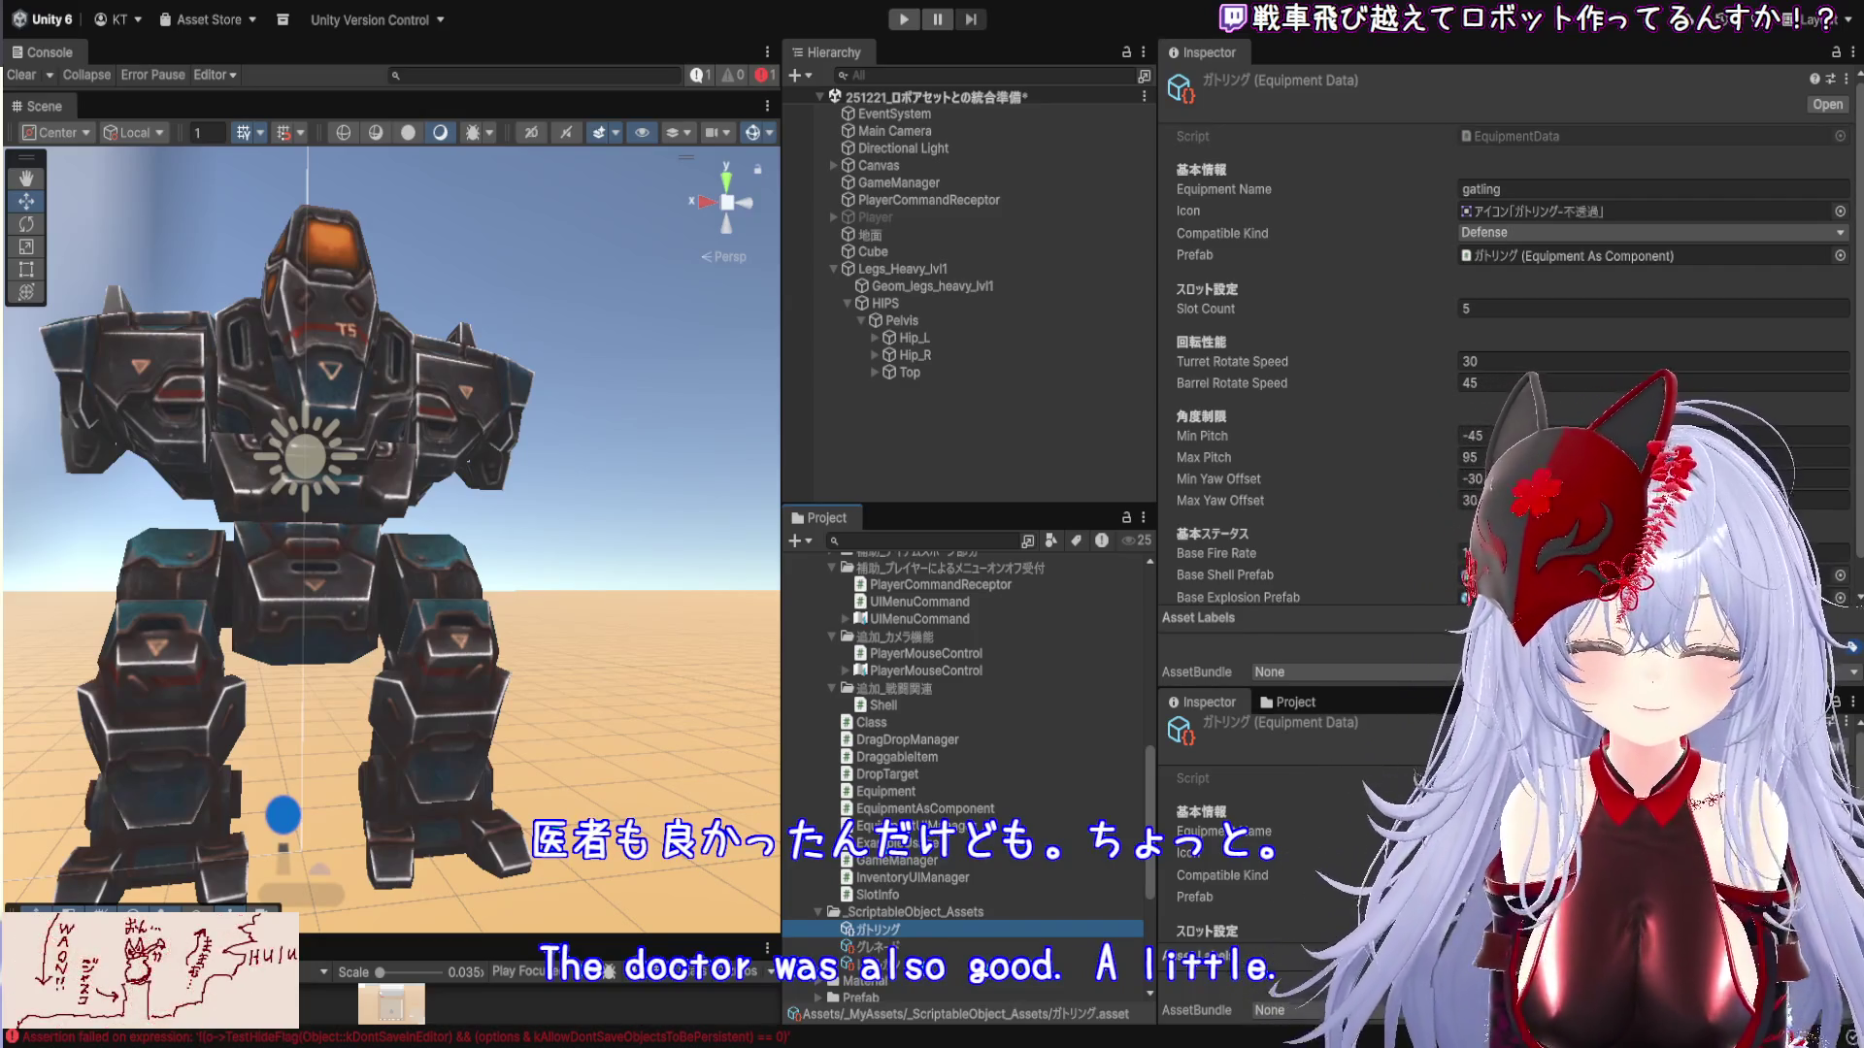
scroll(1398, 508, "down", 1)
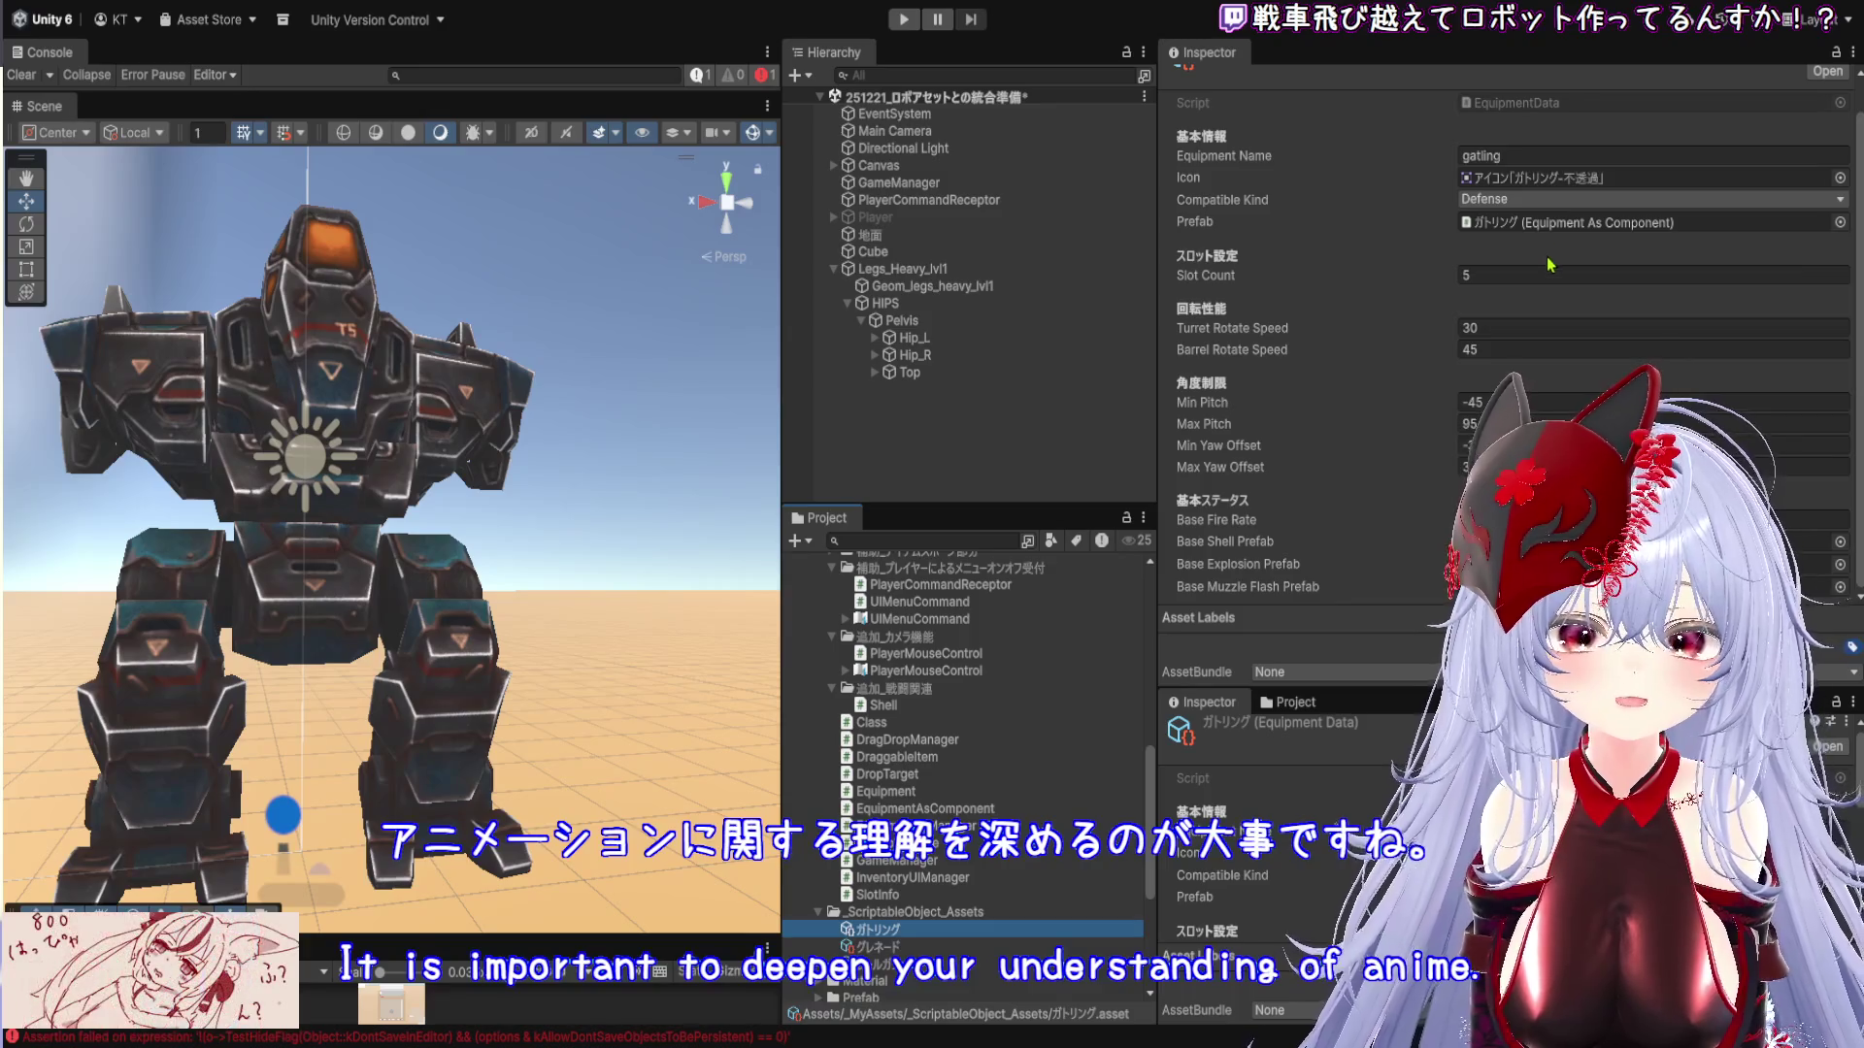
scroll(1549, 257, "up", 1)
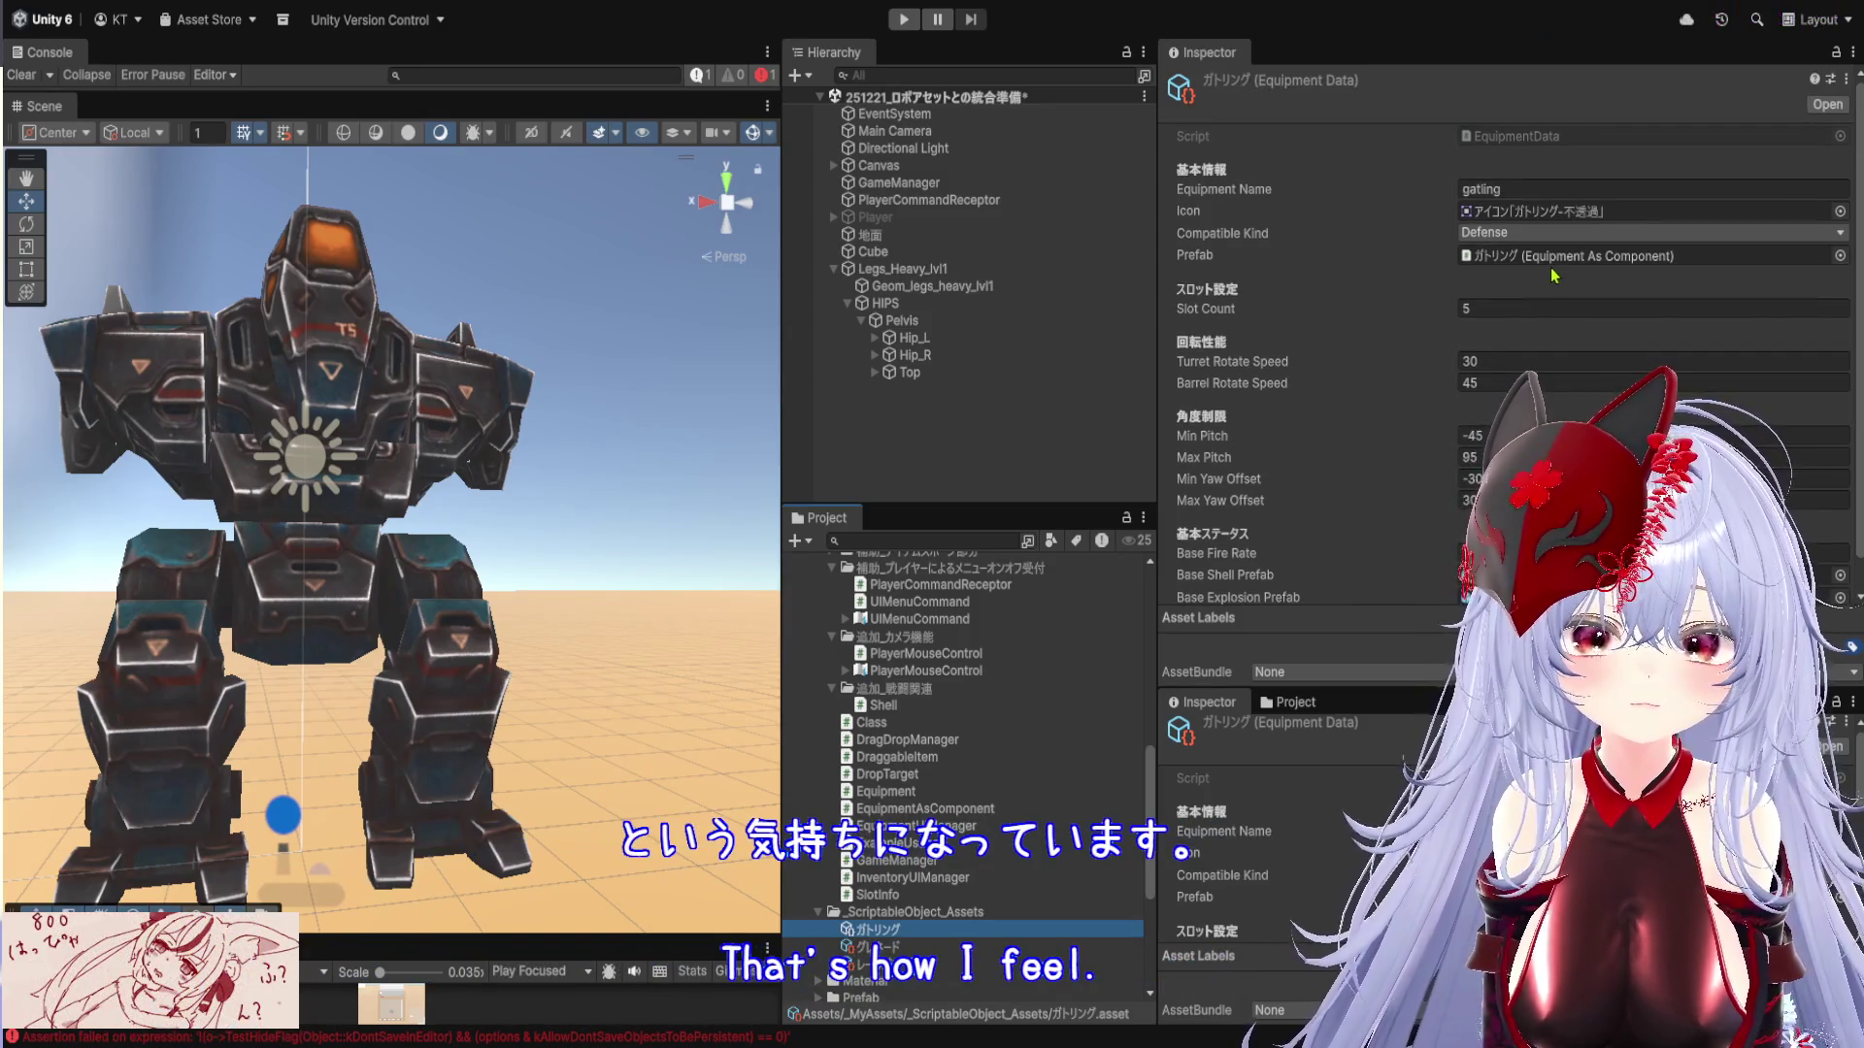
scroll(1551, 276, "down", 1)
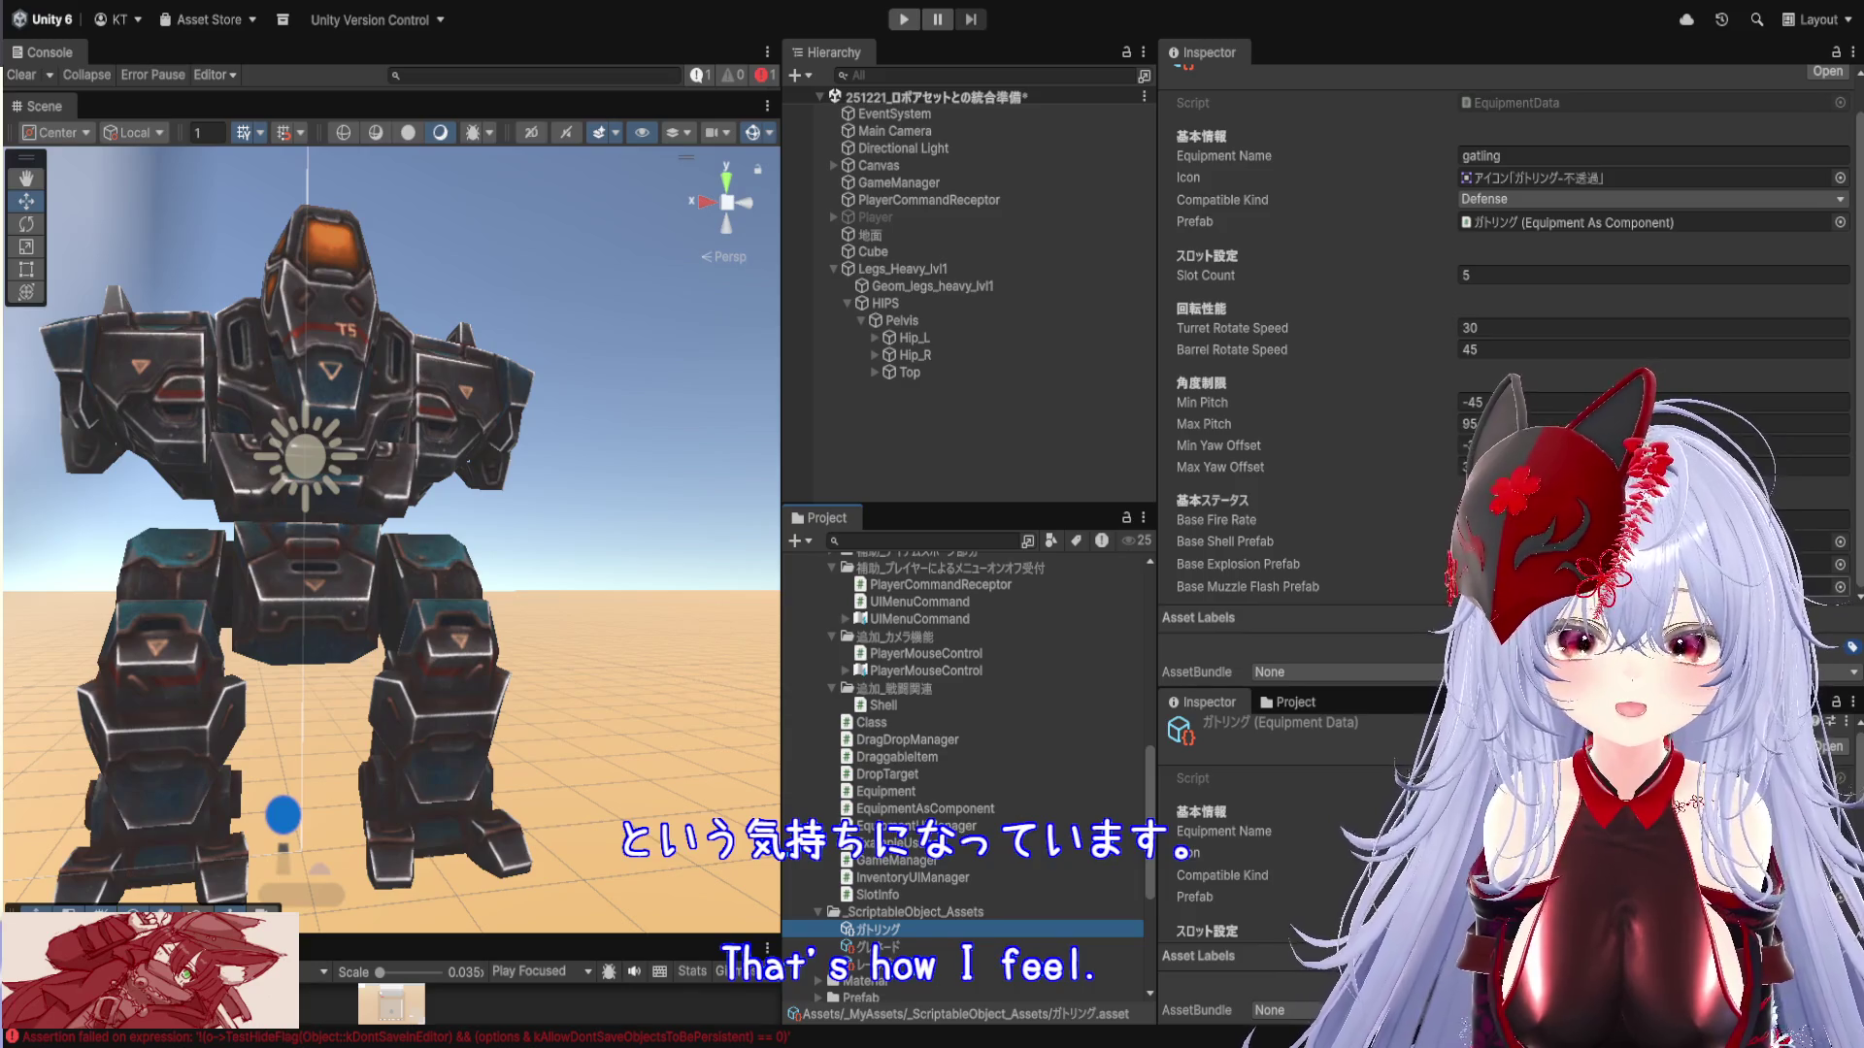
scroll(951, 702, "up", 15)
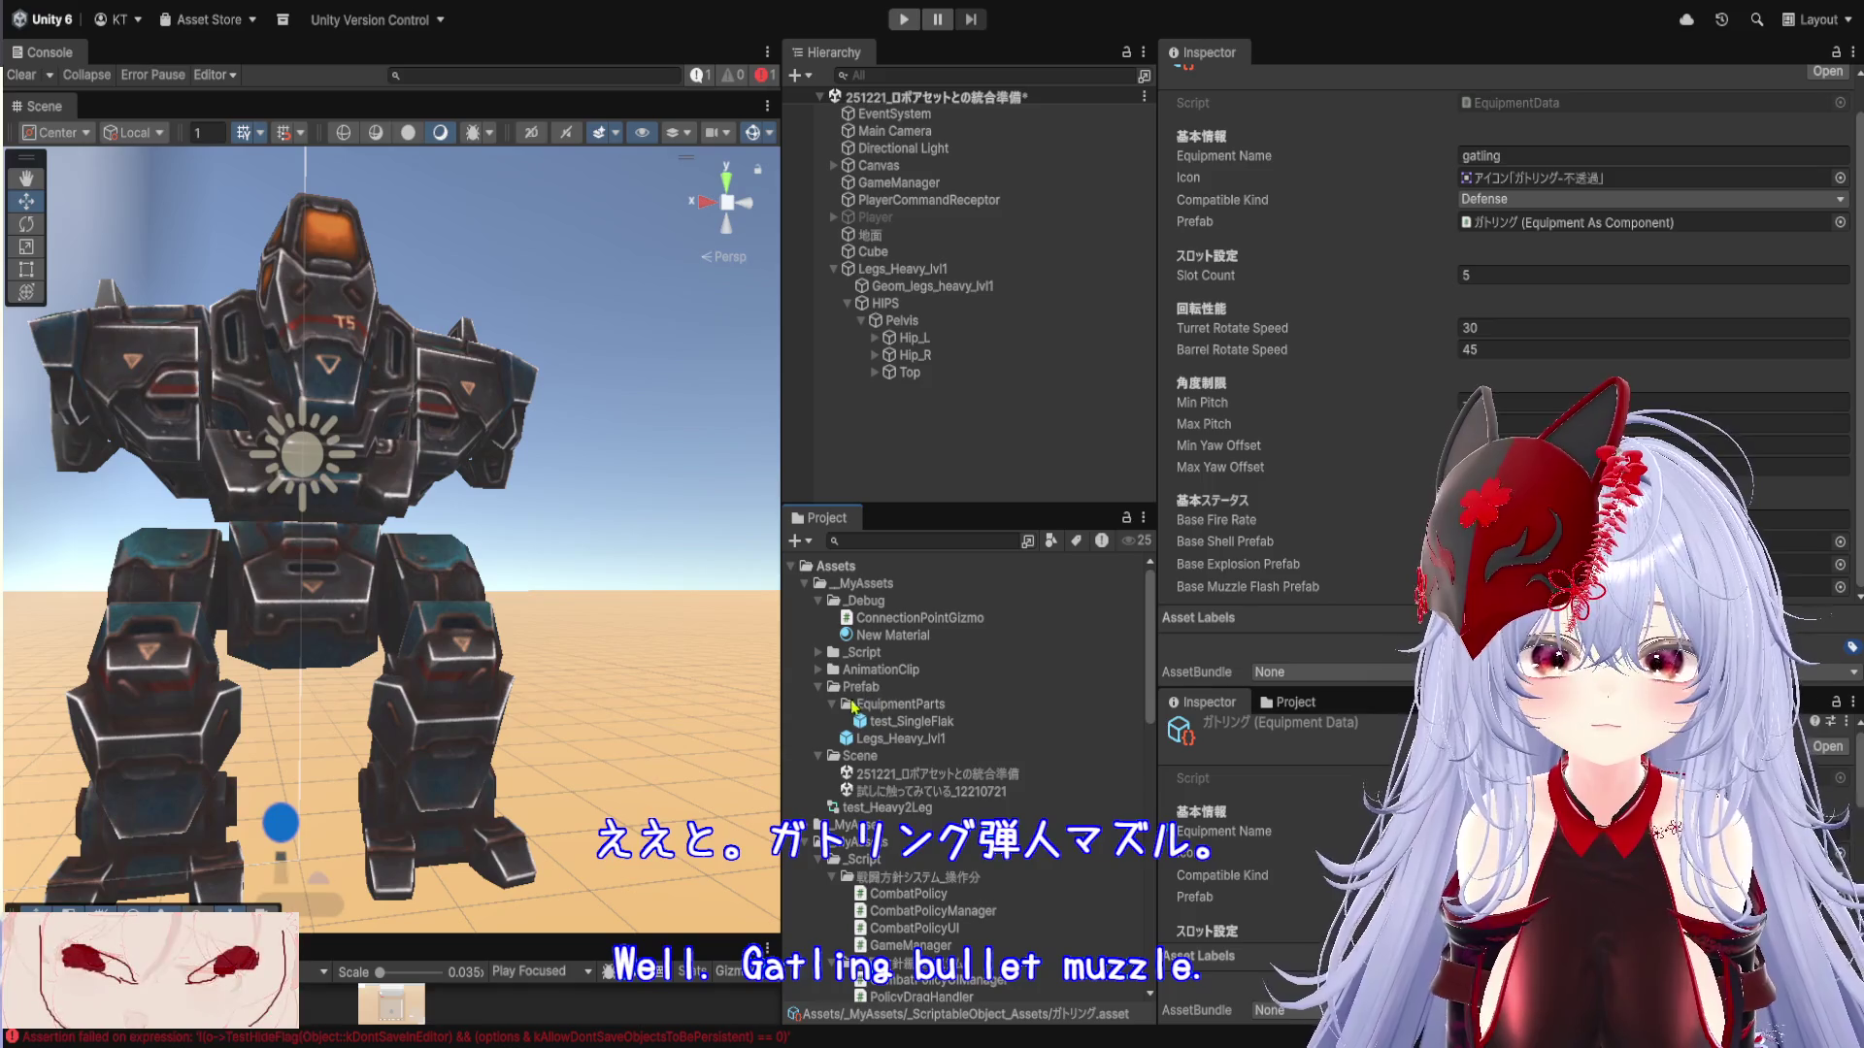
Collapse Prefab and create a ScriptableObject folder inside _MyAssets with Ctrl+Shift+N
left_click(816, 693)
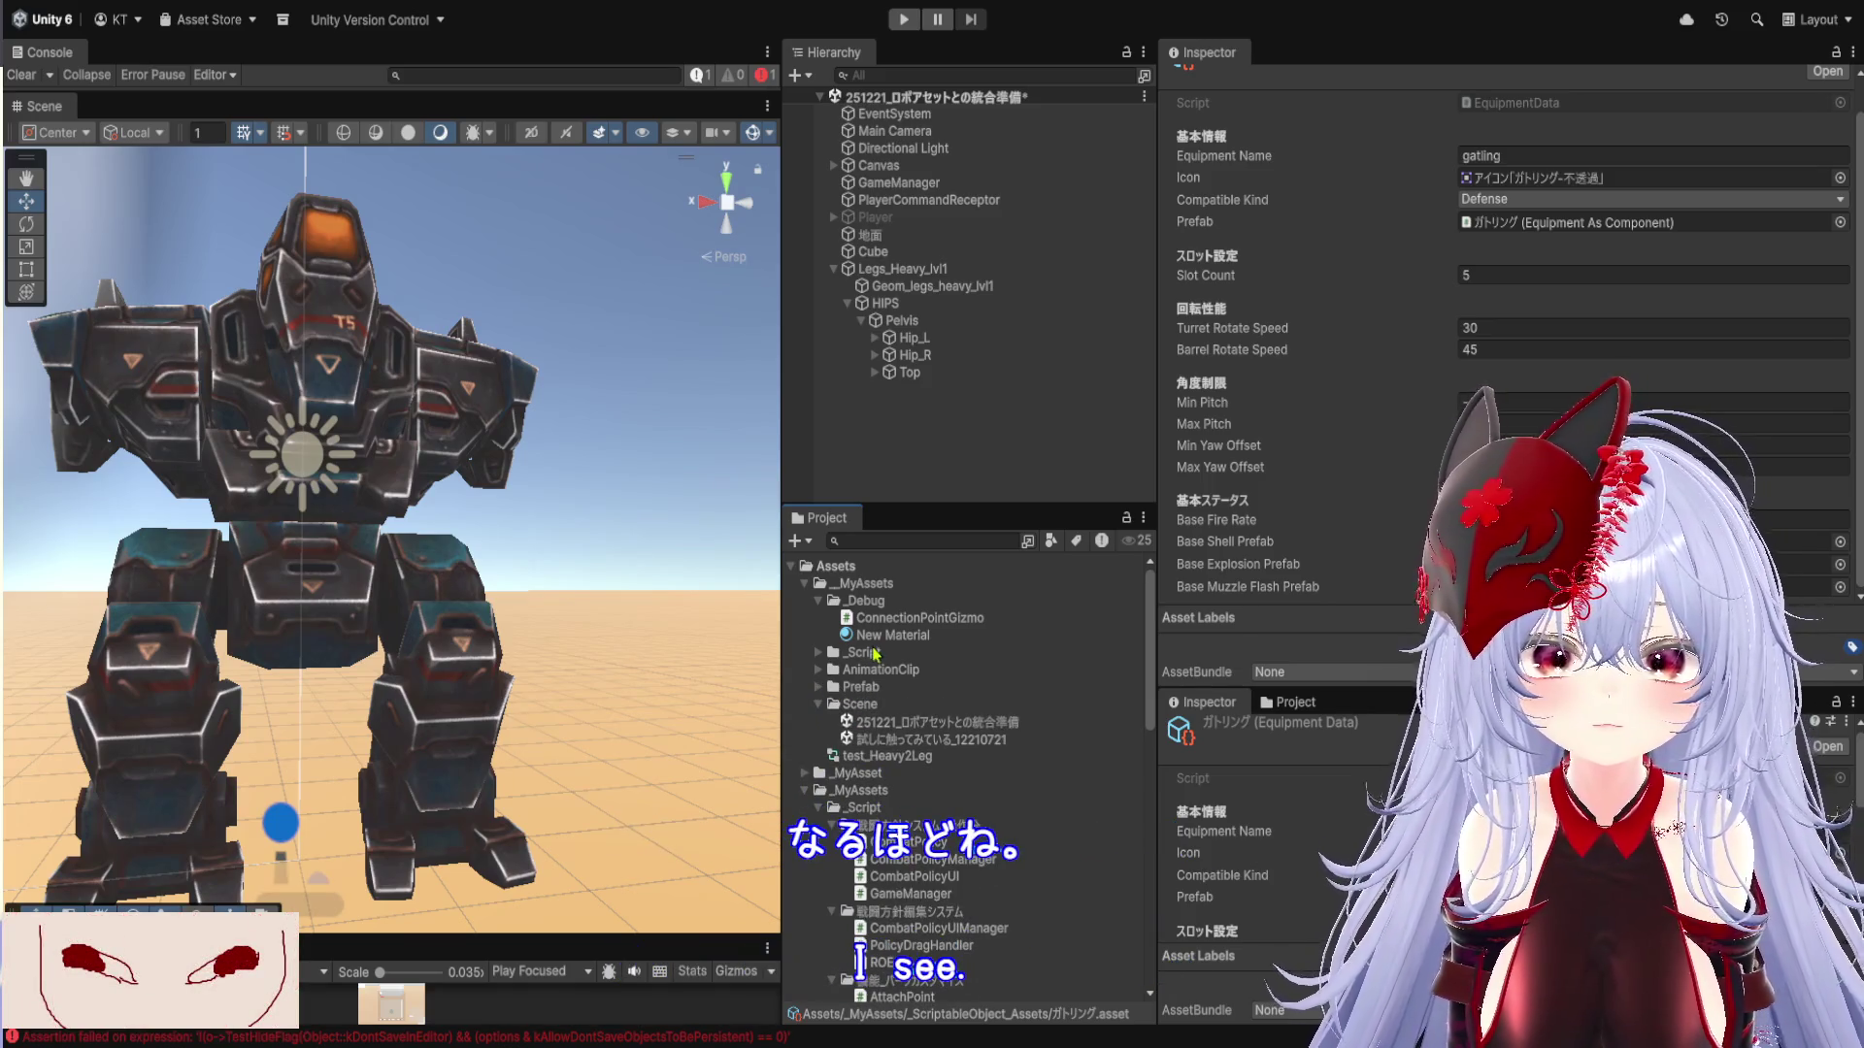
left_click(867, 585)
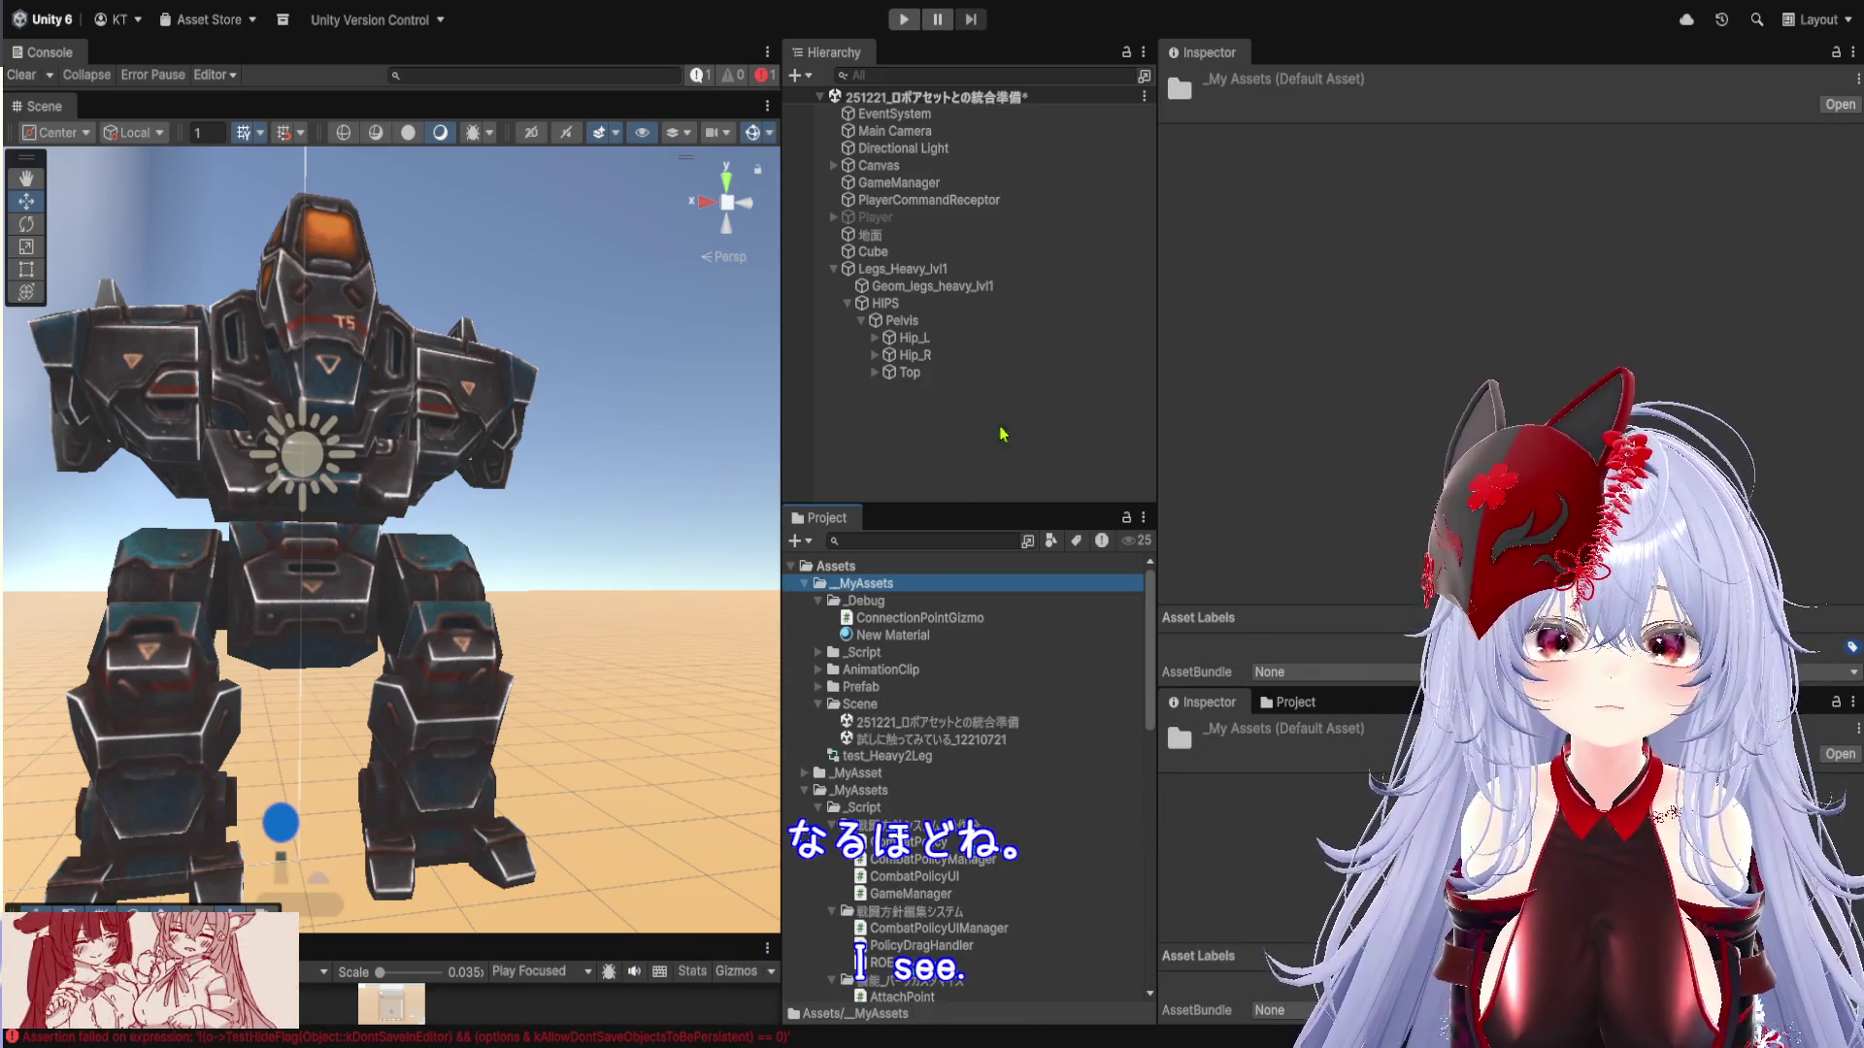
key("ctrl+shift+n")
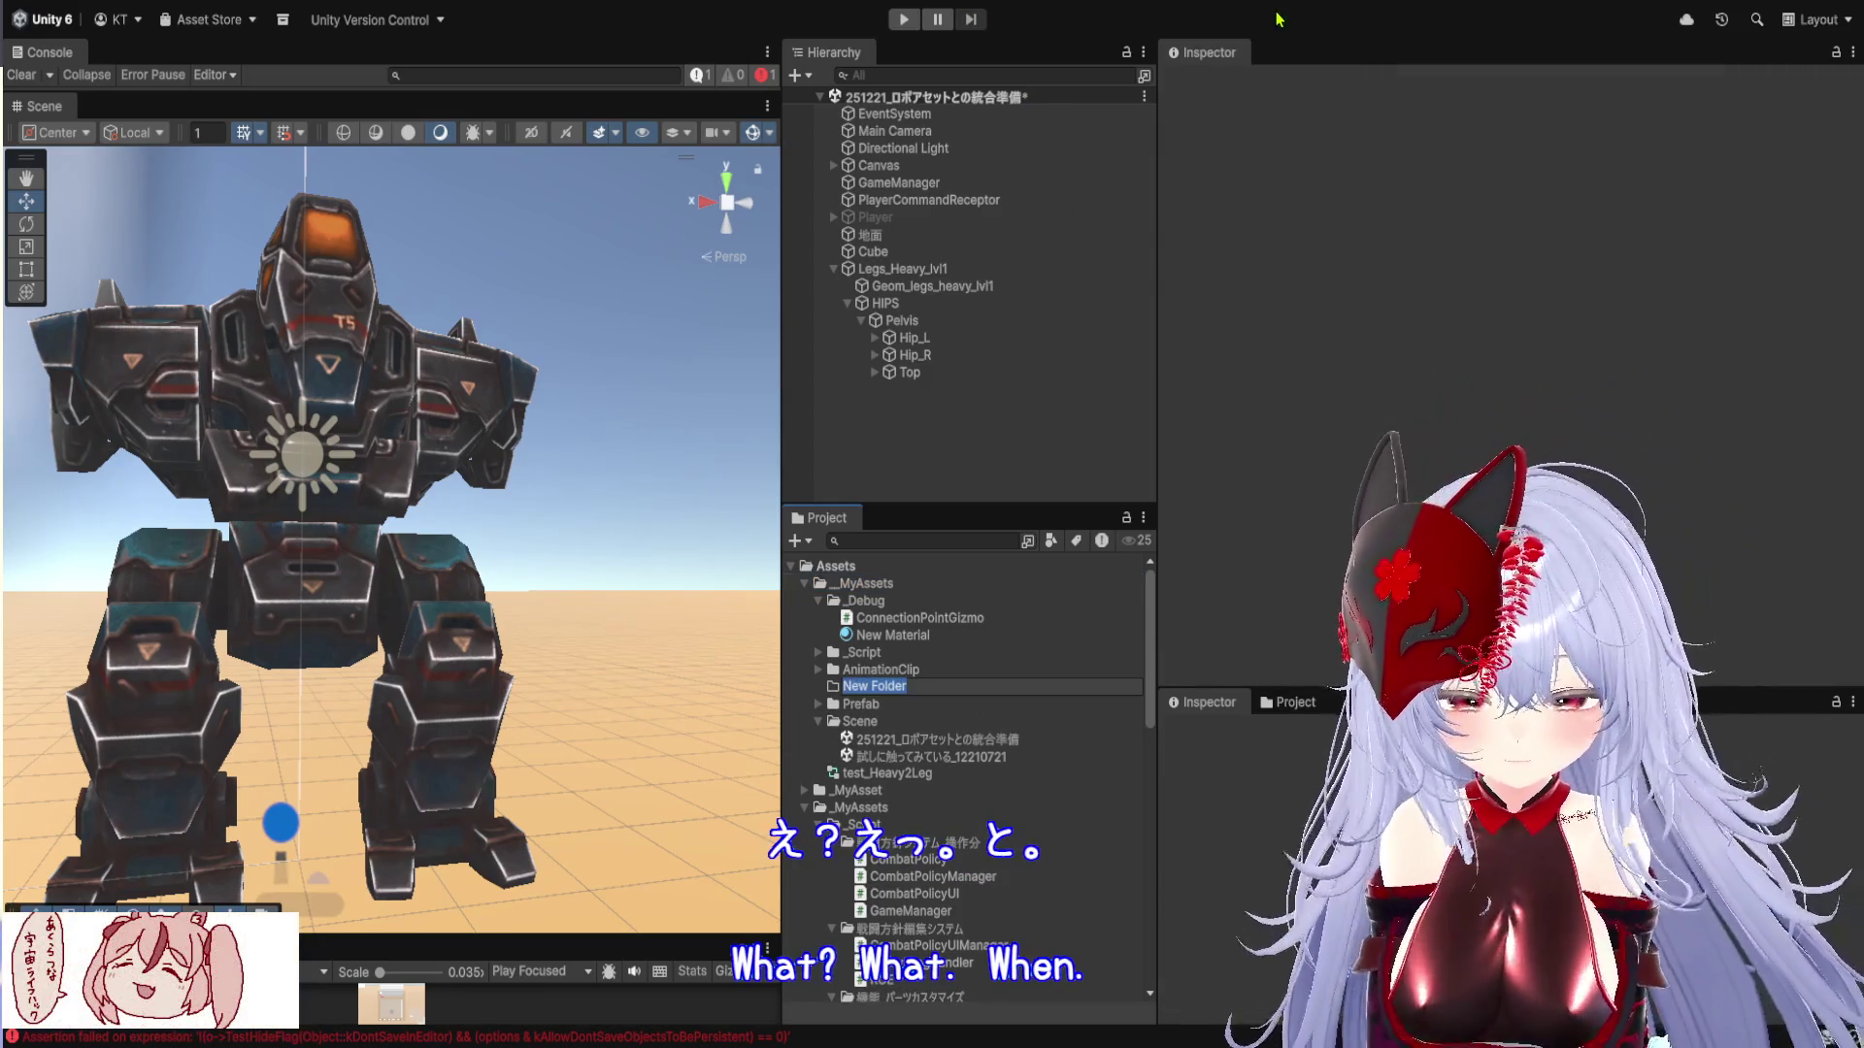
type("ScriptableObje")
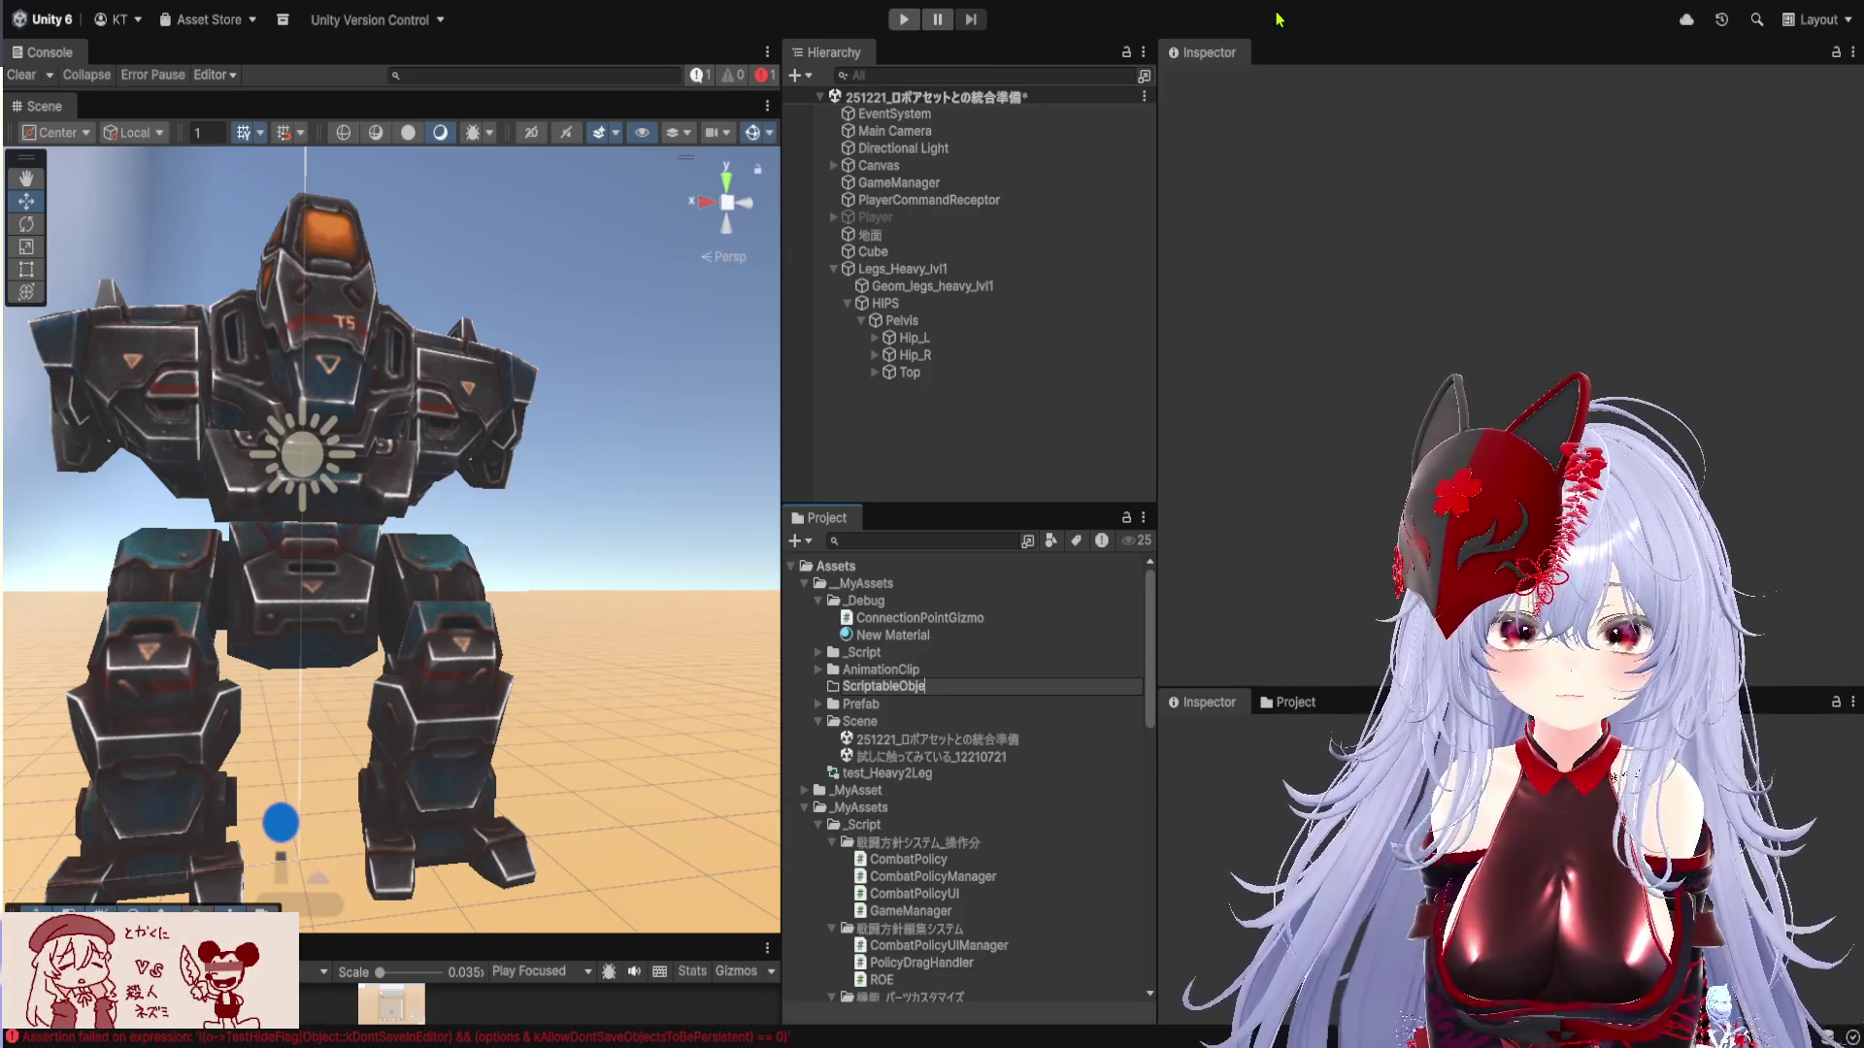
type("ct")
key("Return")
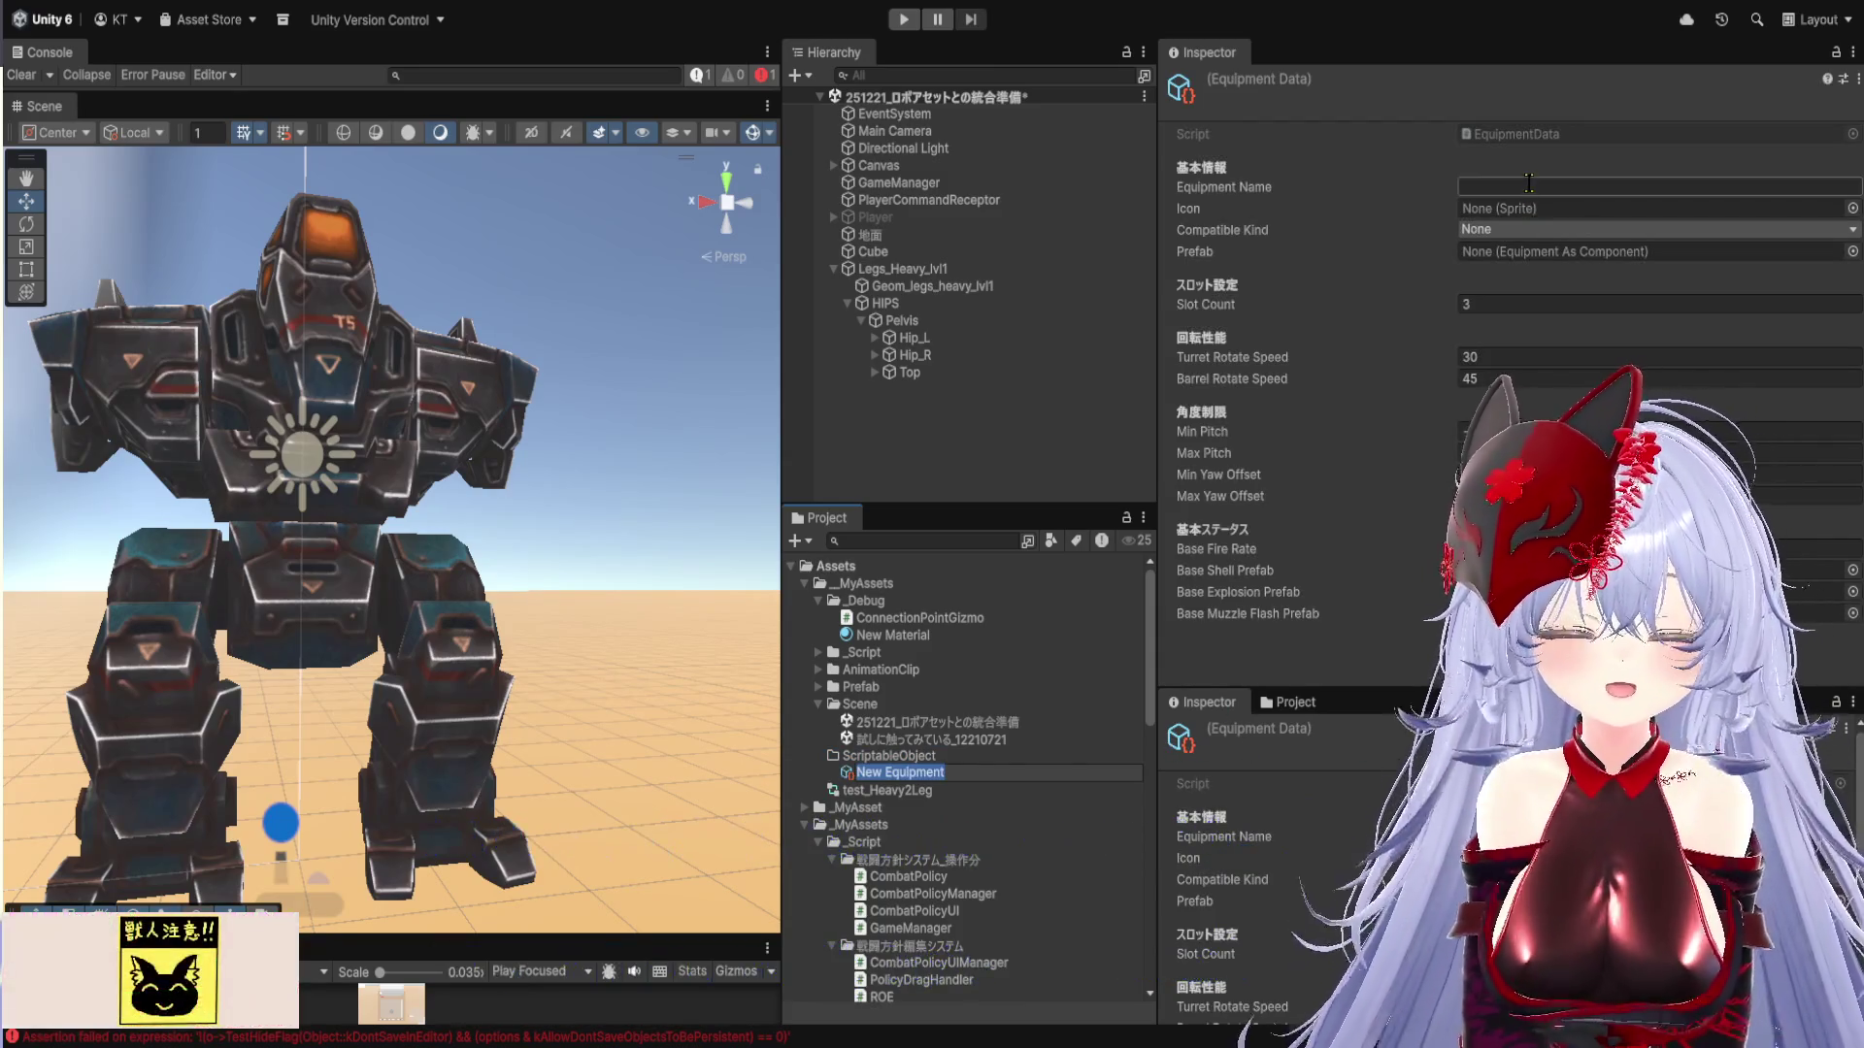
Create a New Equipment data asset and enter FlakLv1 as its Equipment Name
left_click(1565, 186)
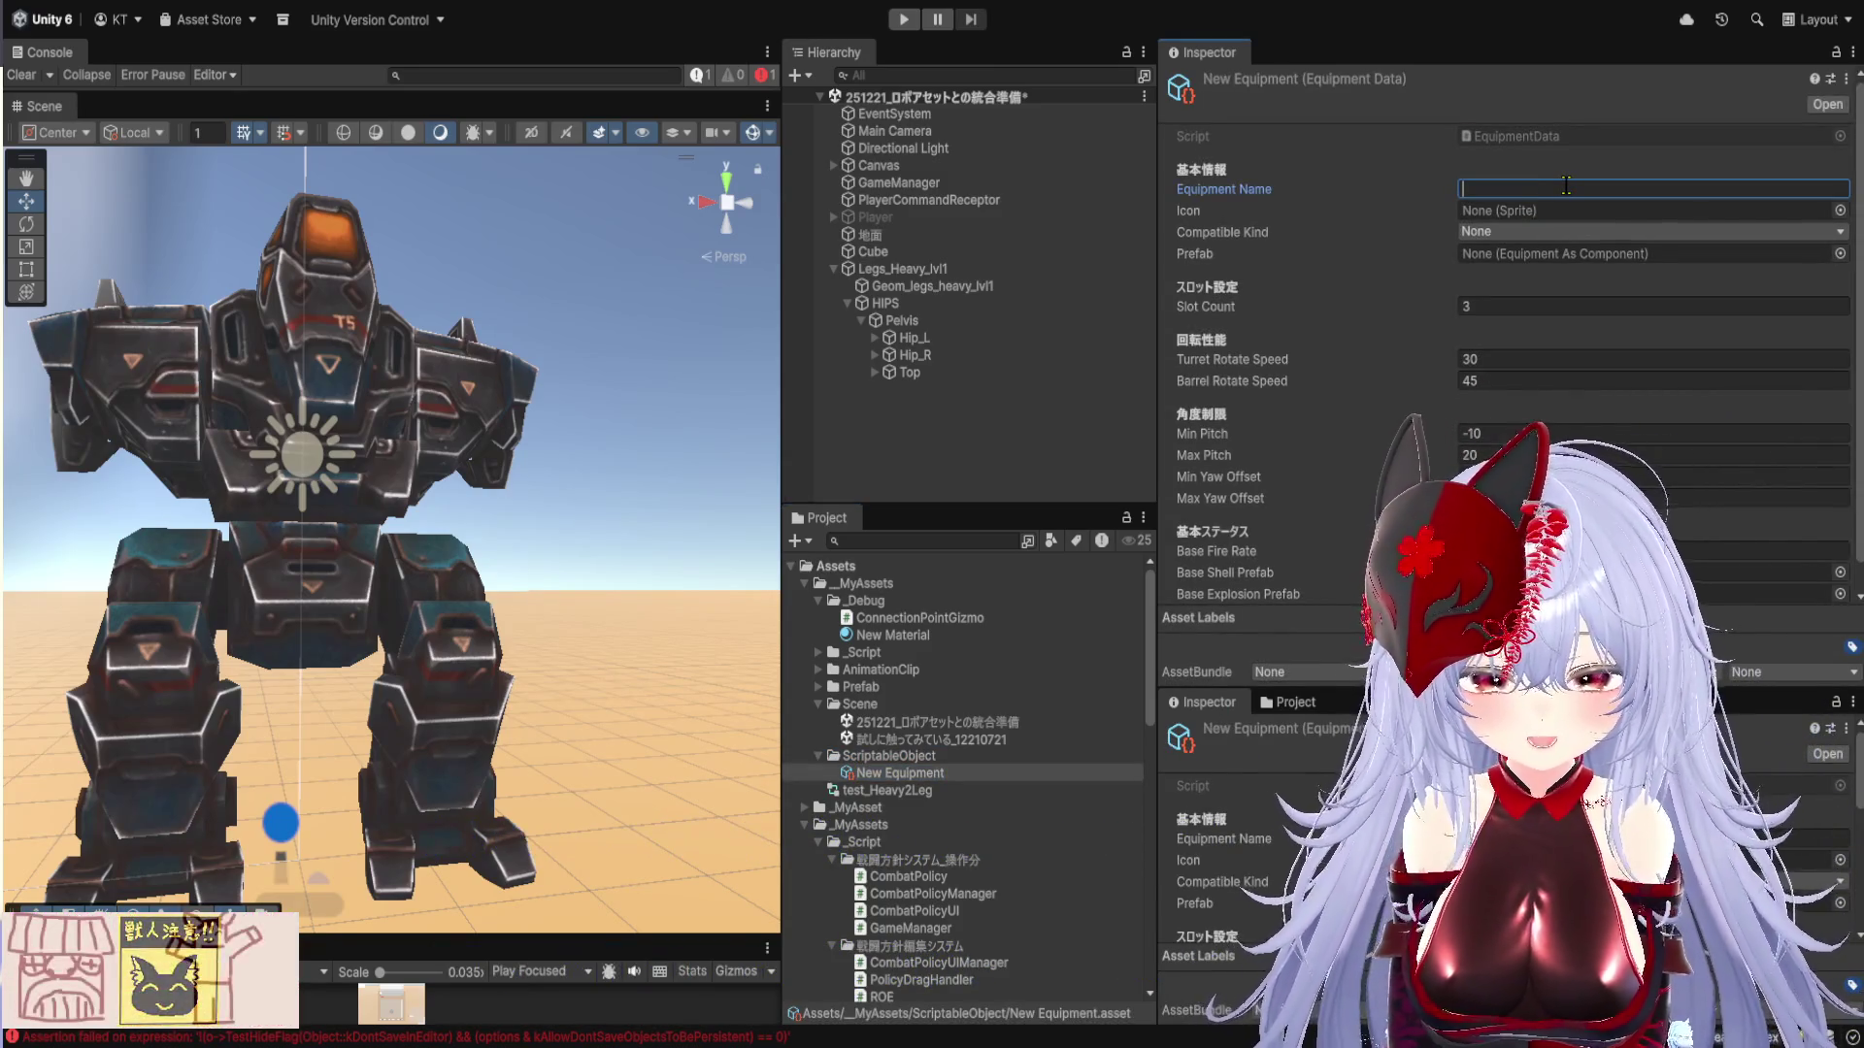
type("Flak")
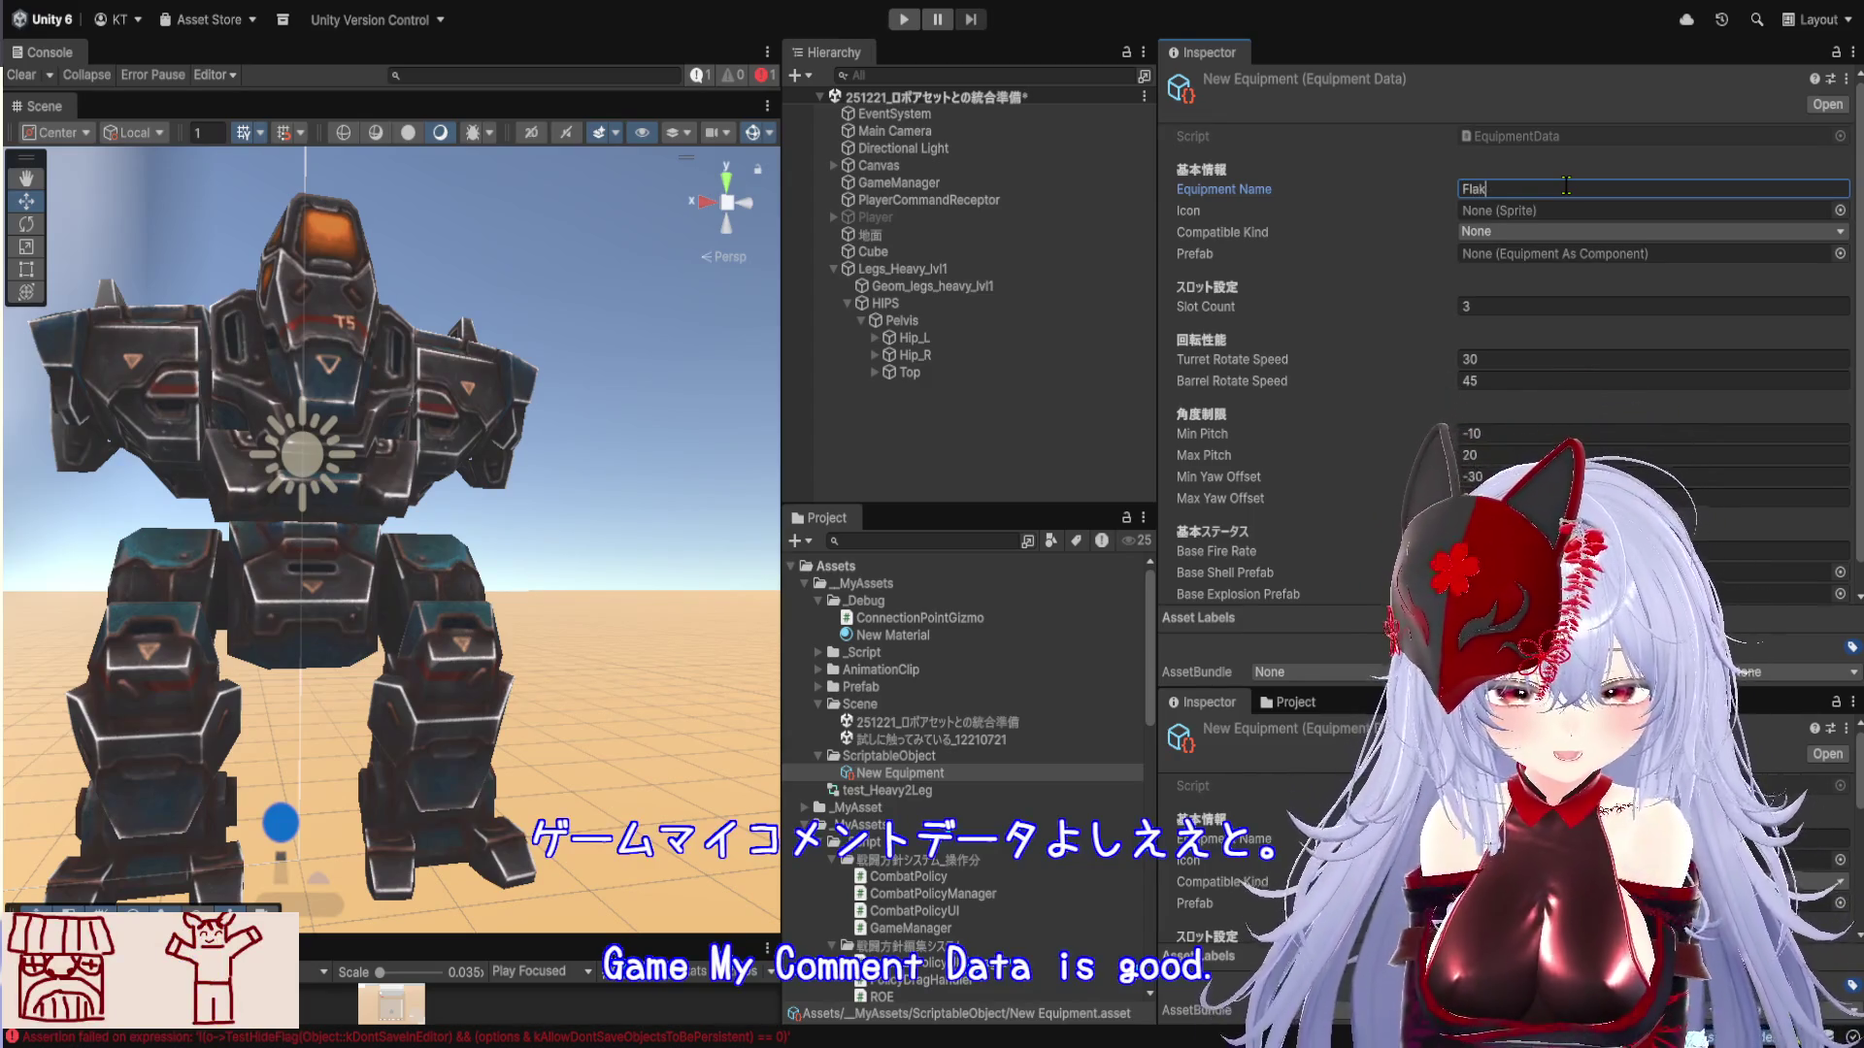
type("Lv1")
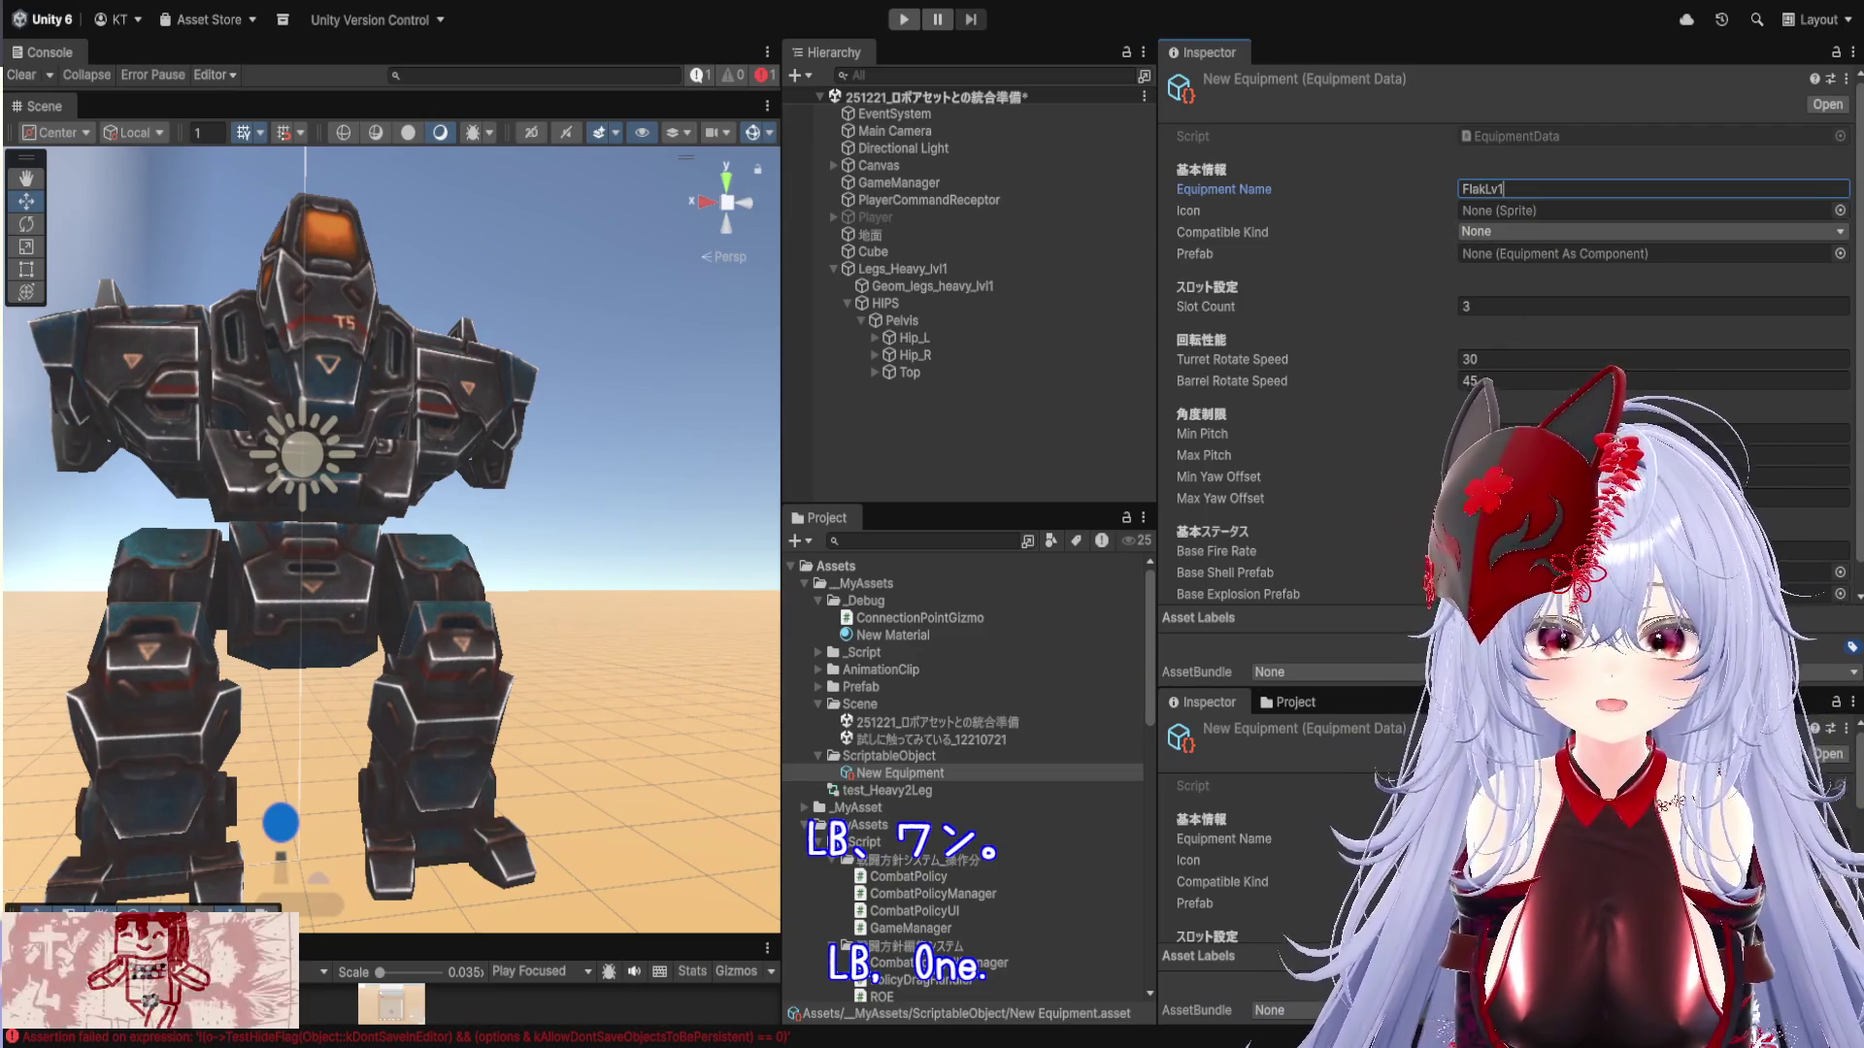
left_click_drag(999, 502, 1002, 554)
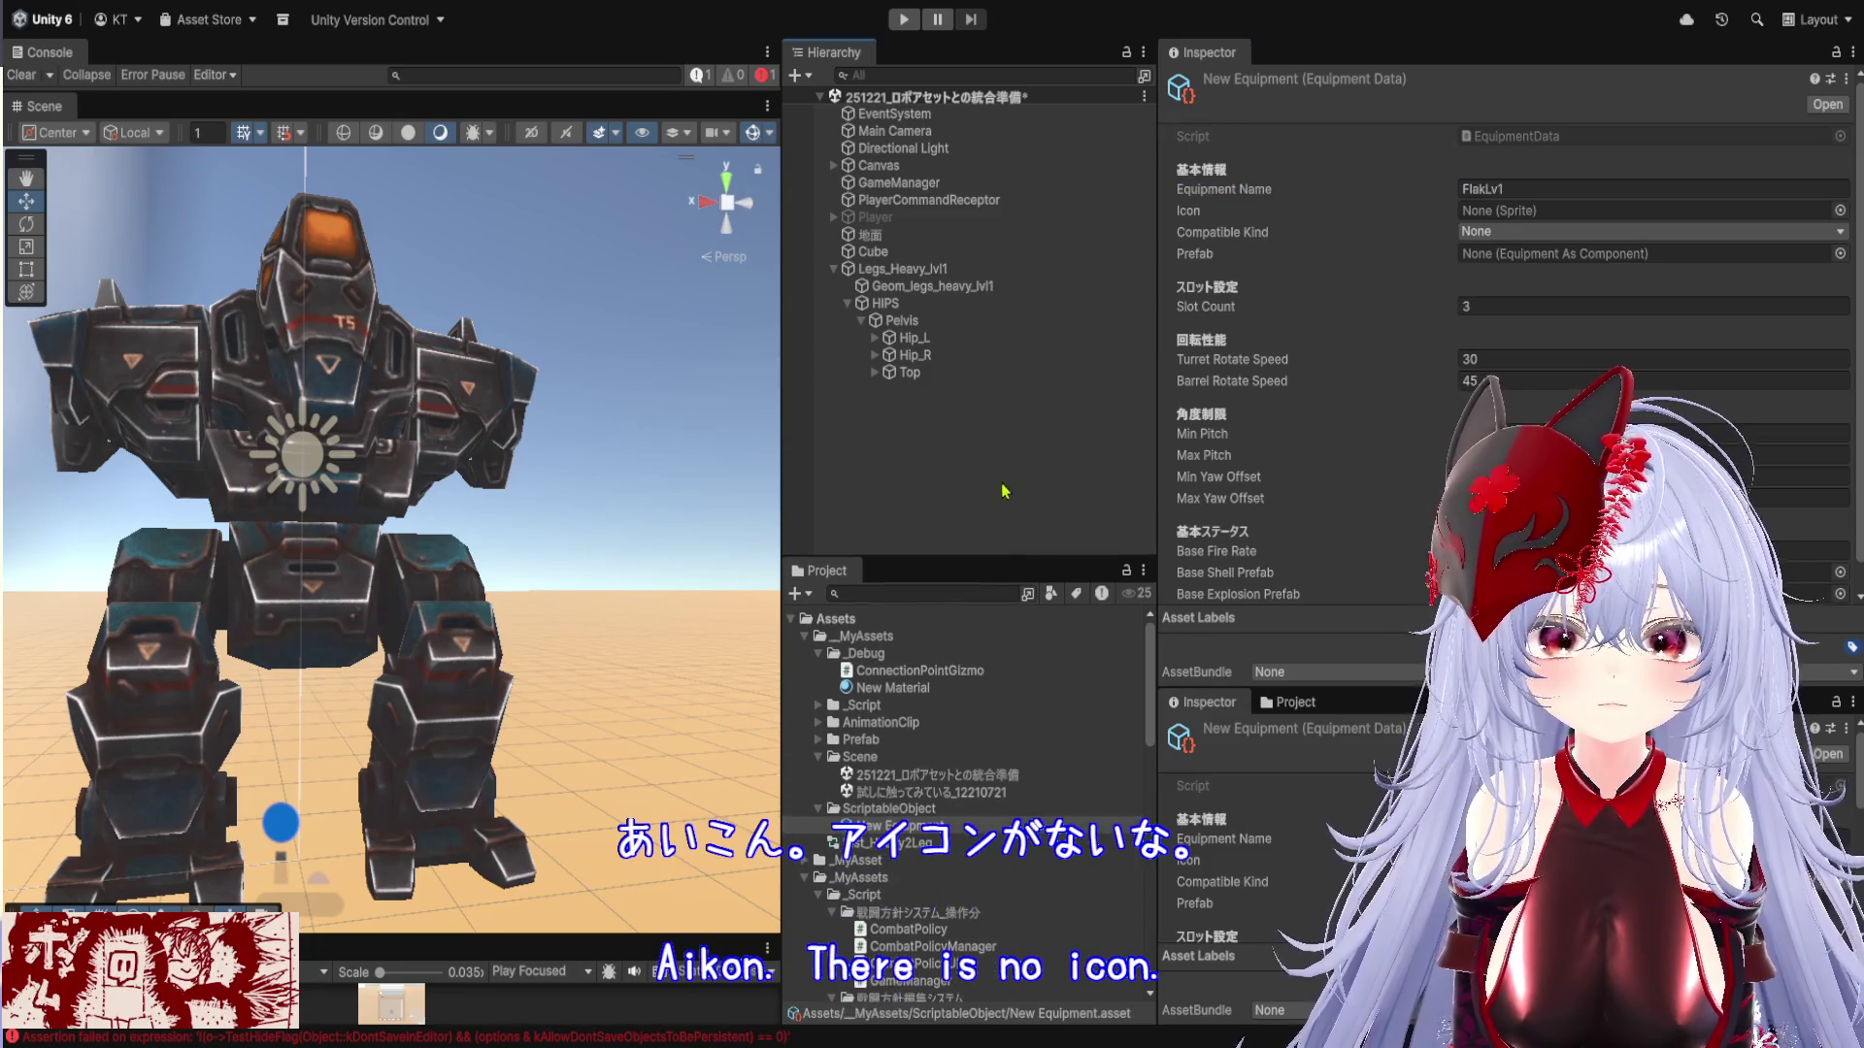
Enlarge the Project panel and expand the Prefab folder to find the flak prefab
left_click_drag(685, 934, 684, 585)
scroll(905, 823, "down", 2)
scroll(905, 823, "down", 15)
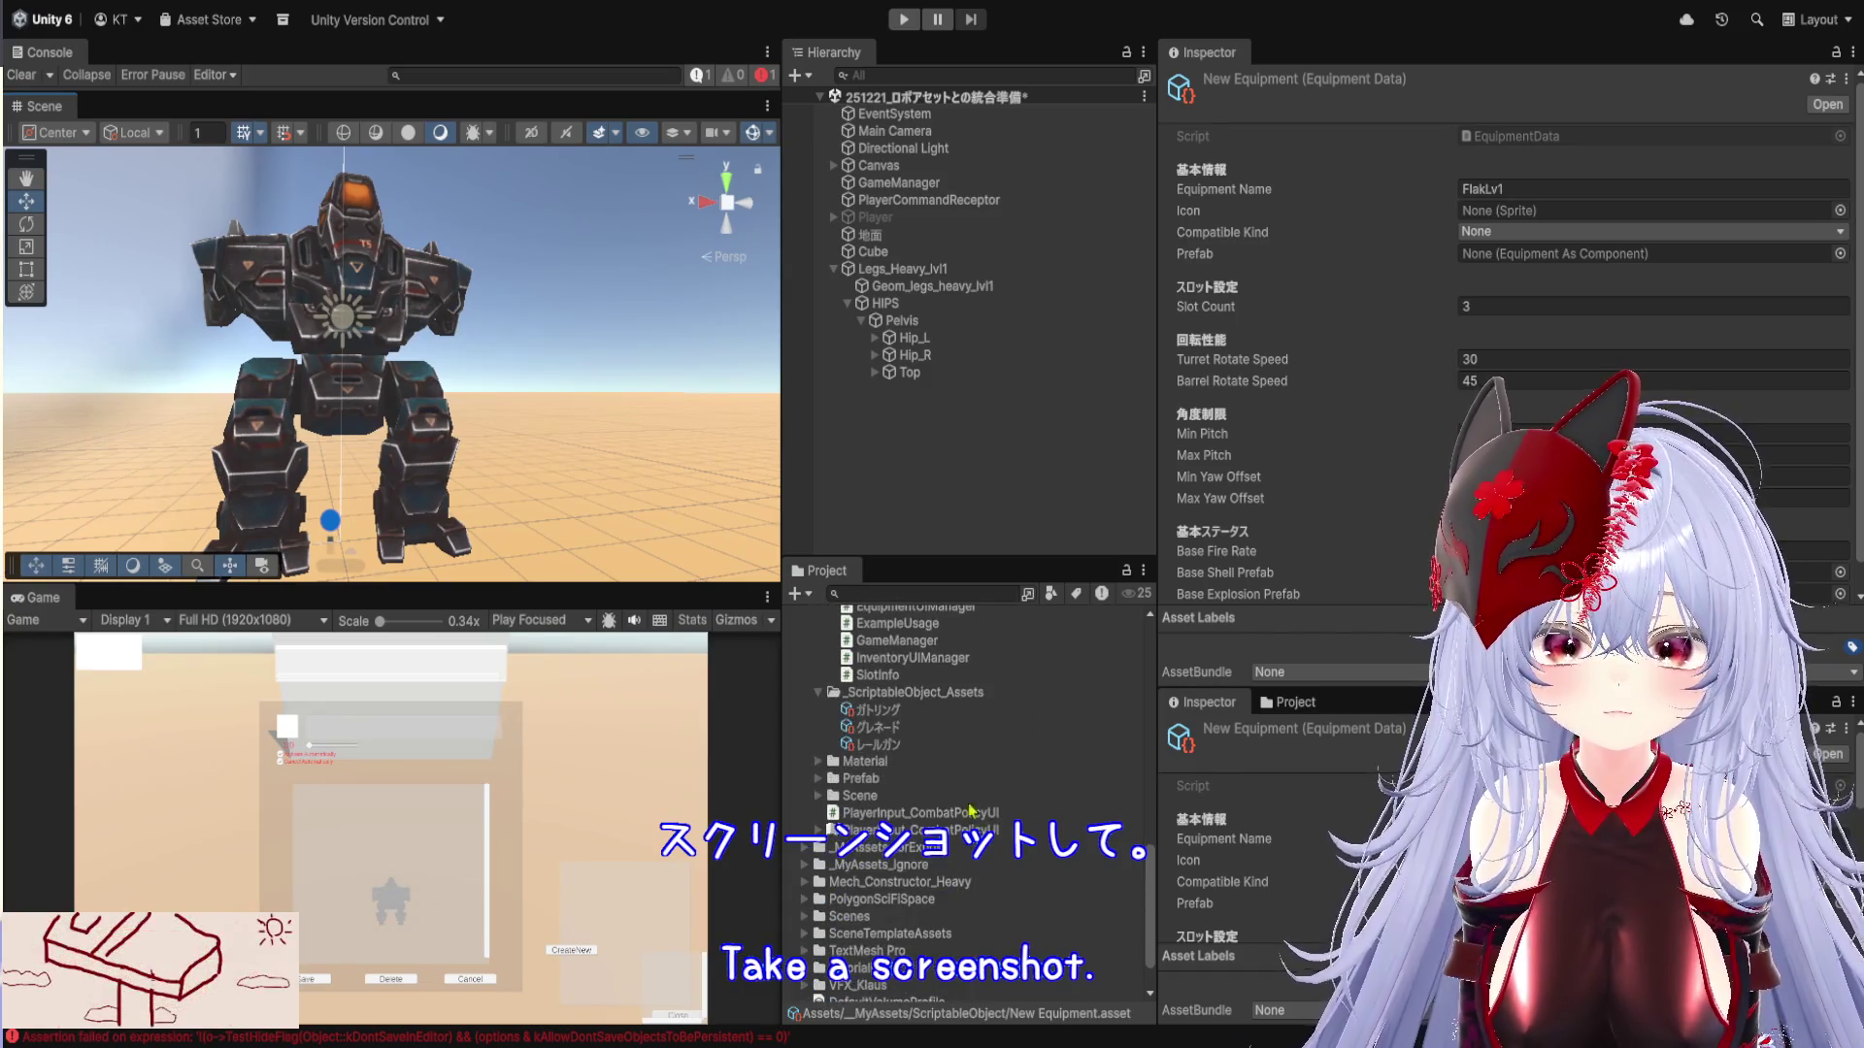
scroll(952, 779, "up", 10)
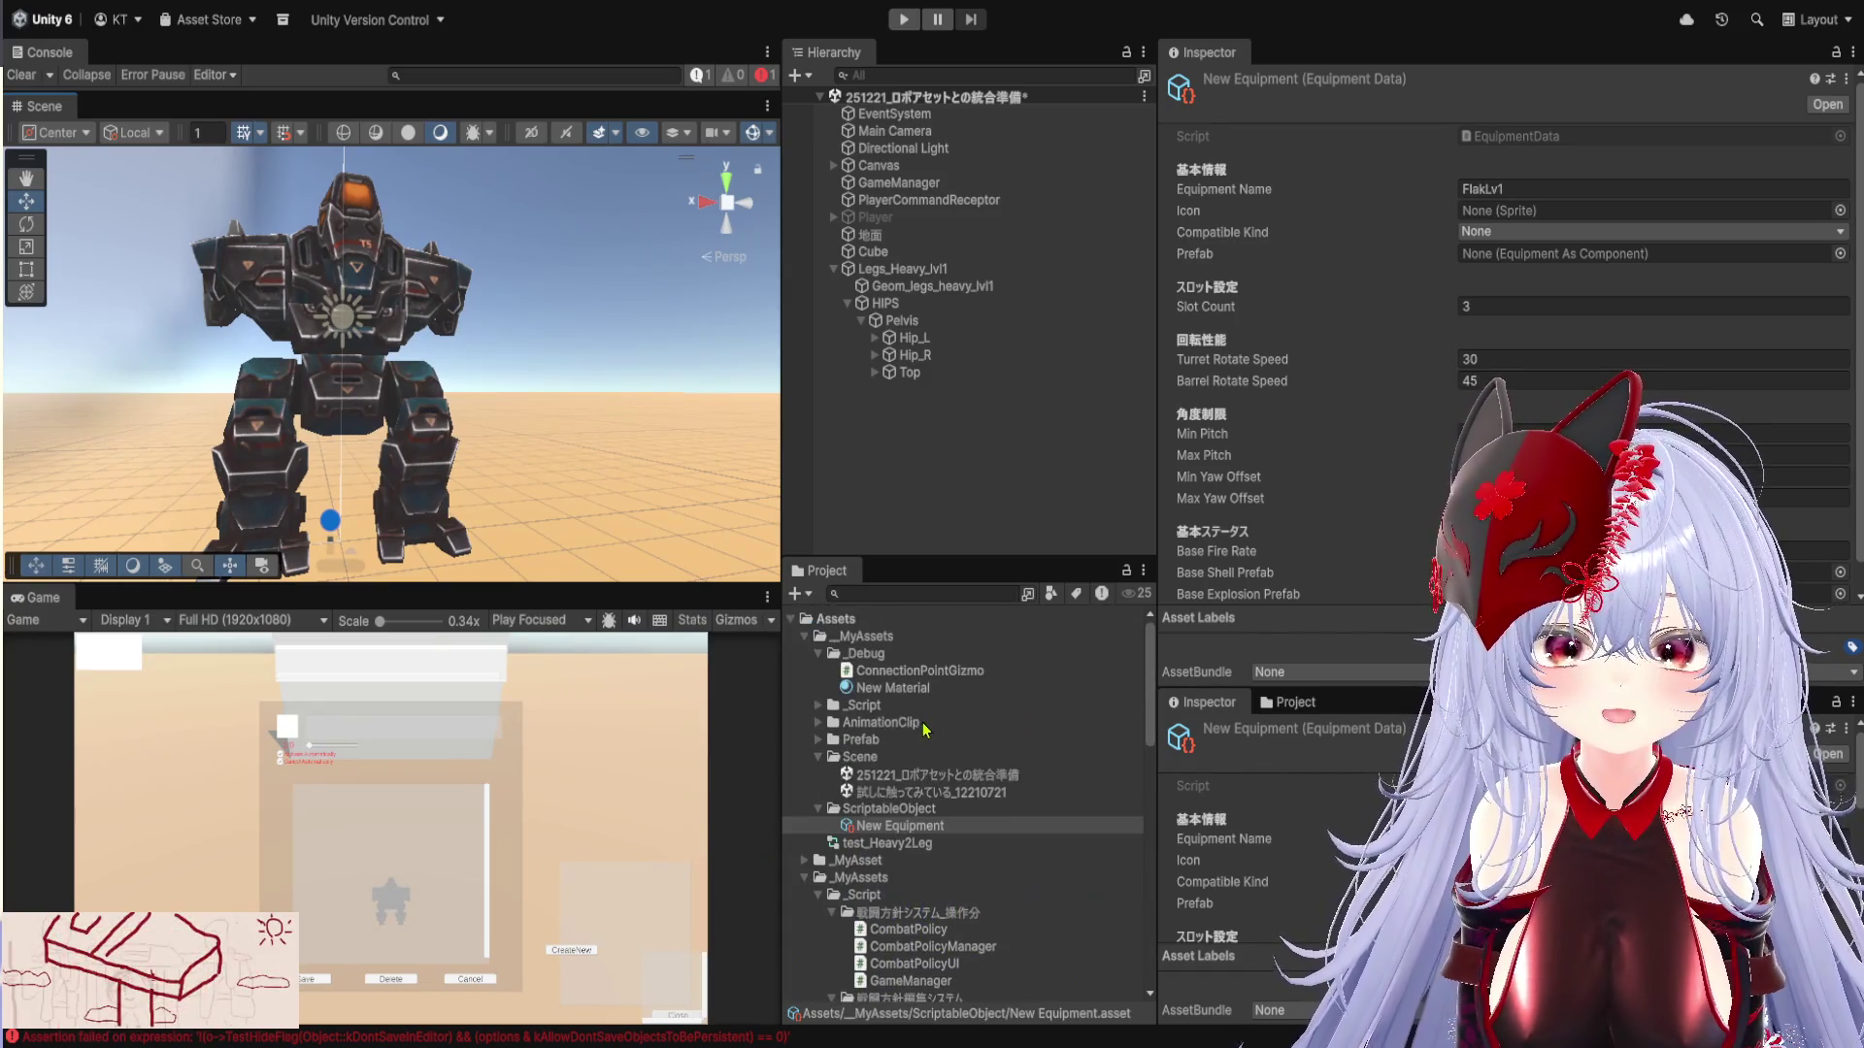
scroll(846, 733, "up", 5)
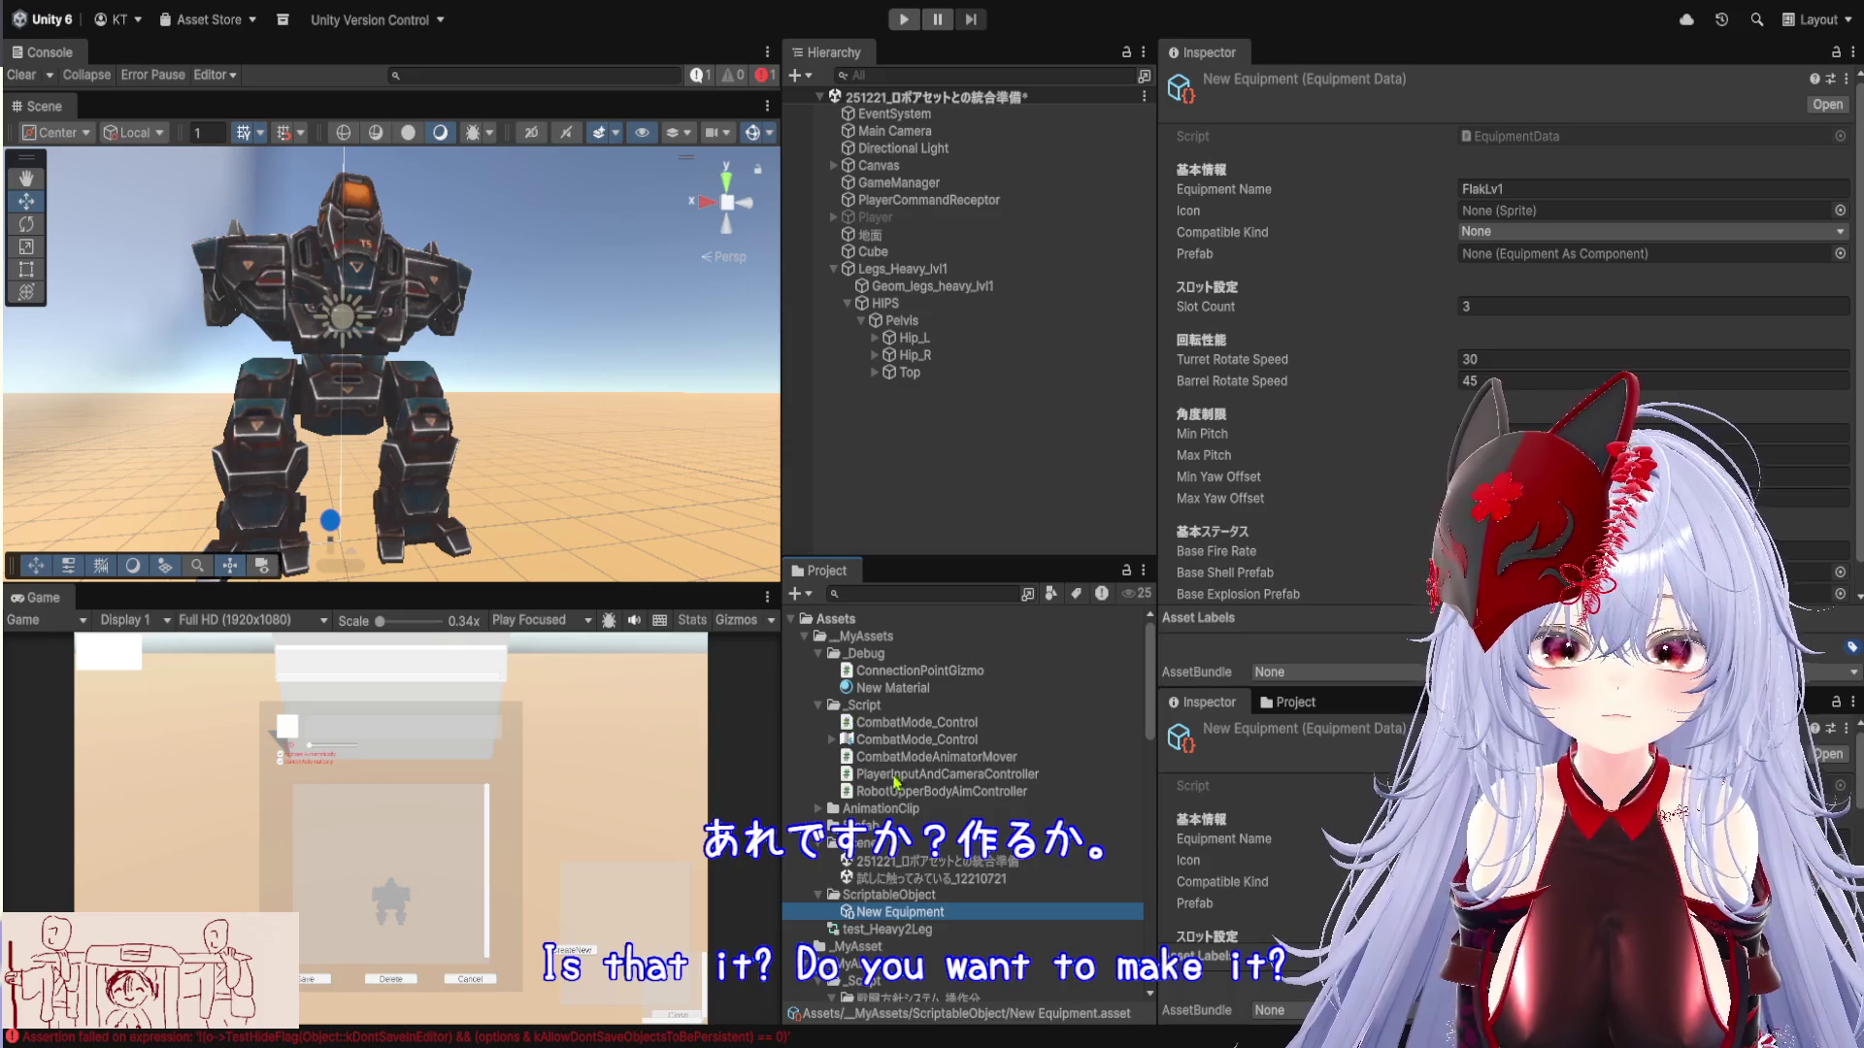
left_click(818, 827)
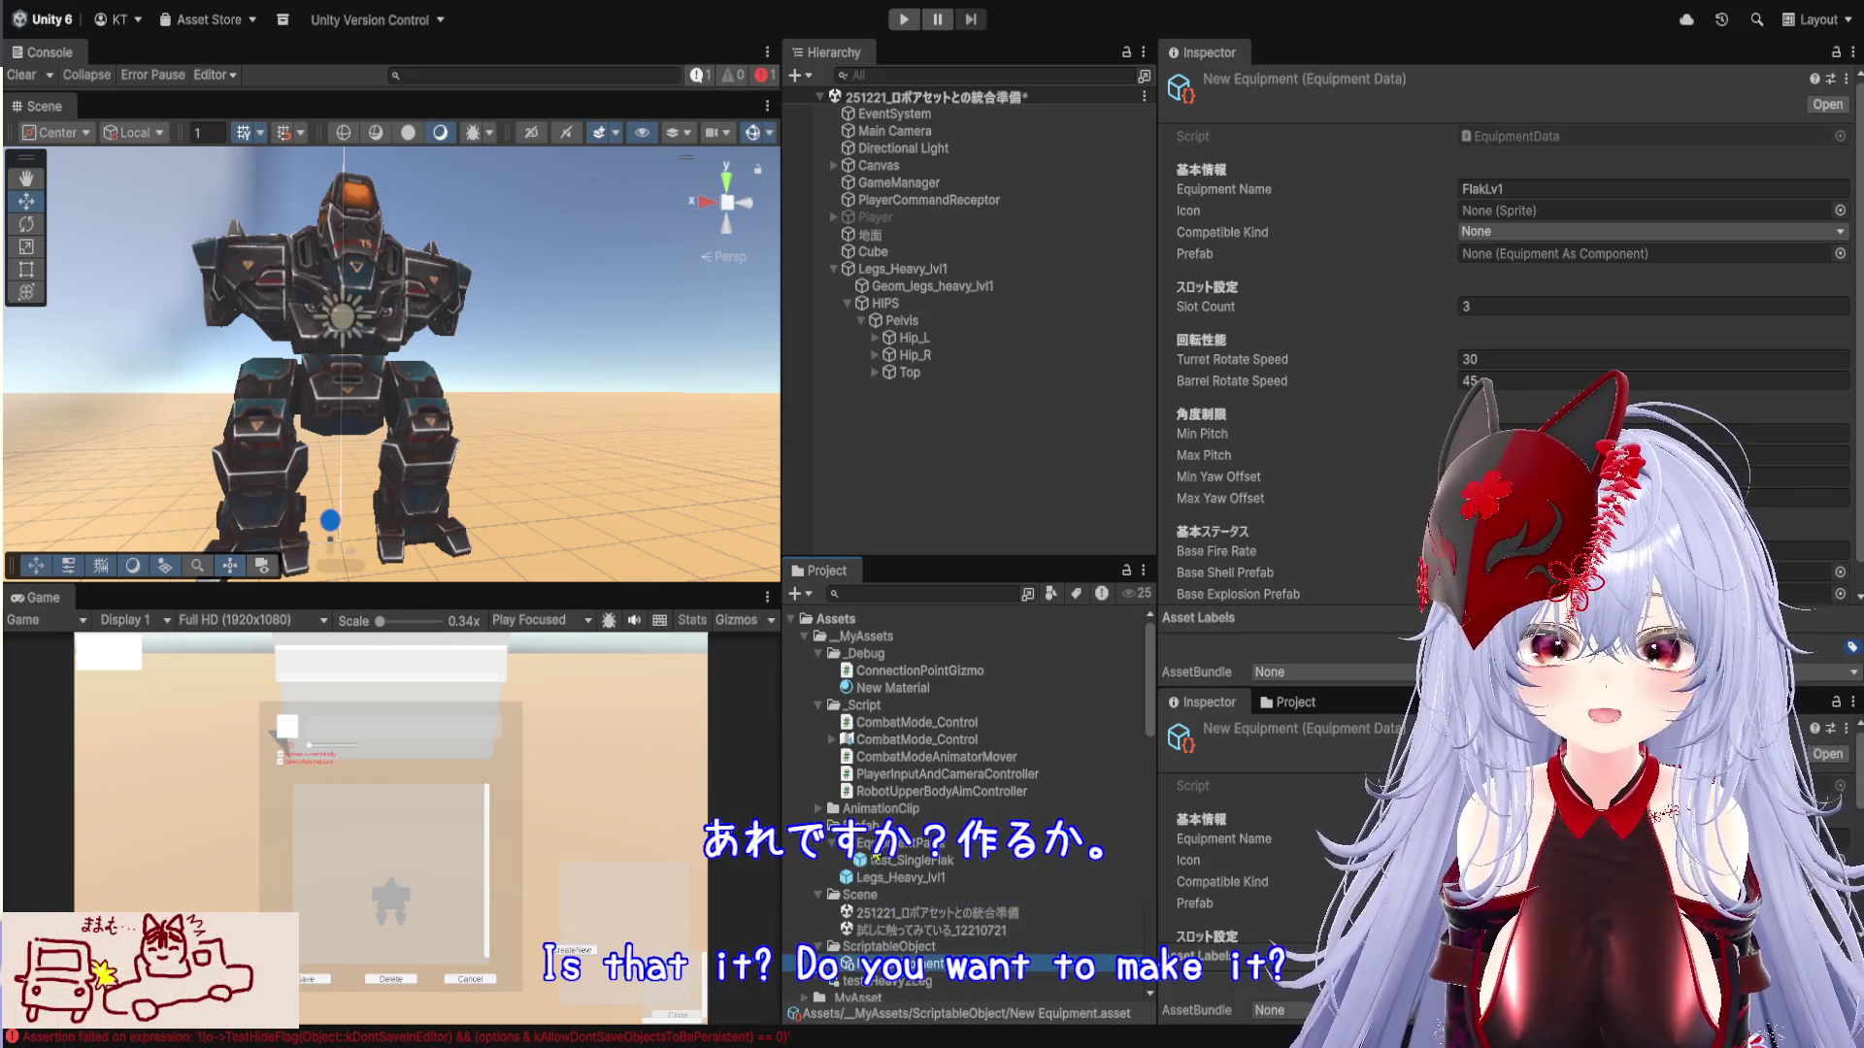
Open test_SingleFlak in Prefab Mode and enlarge the Scene view to full height and width
double_click(910, 860)
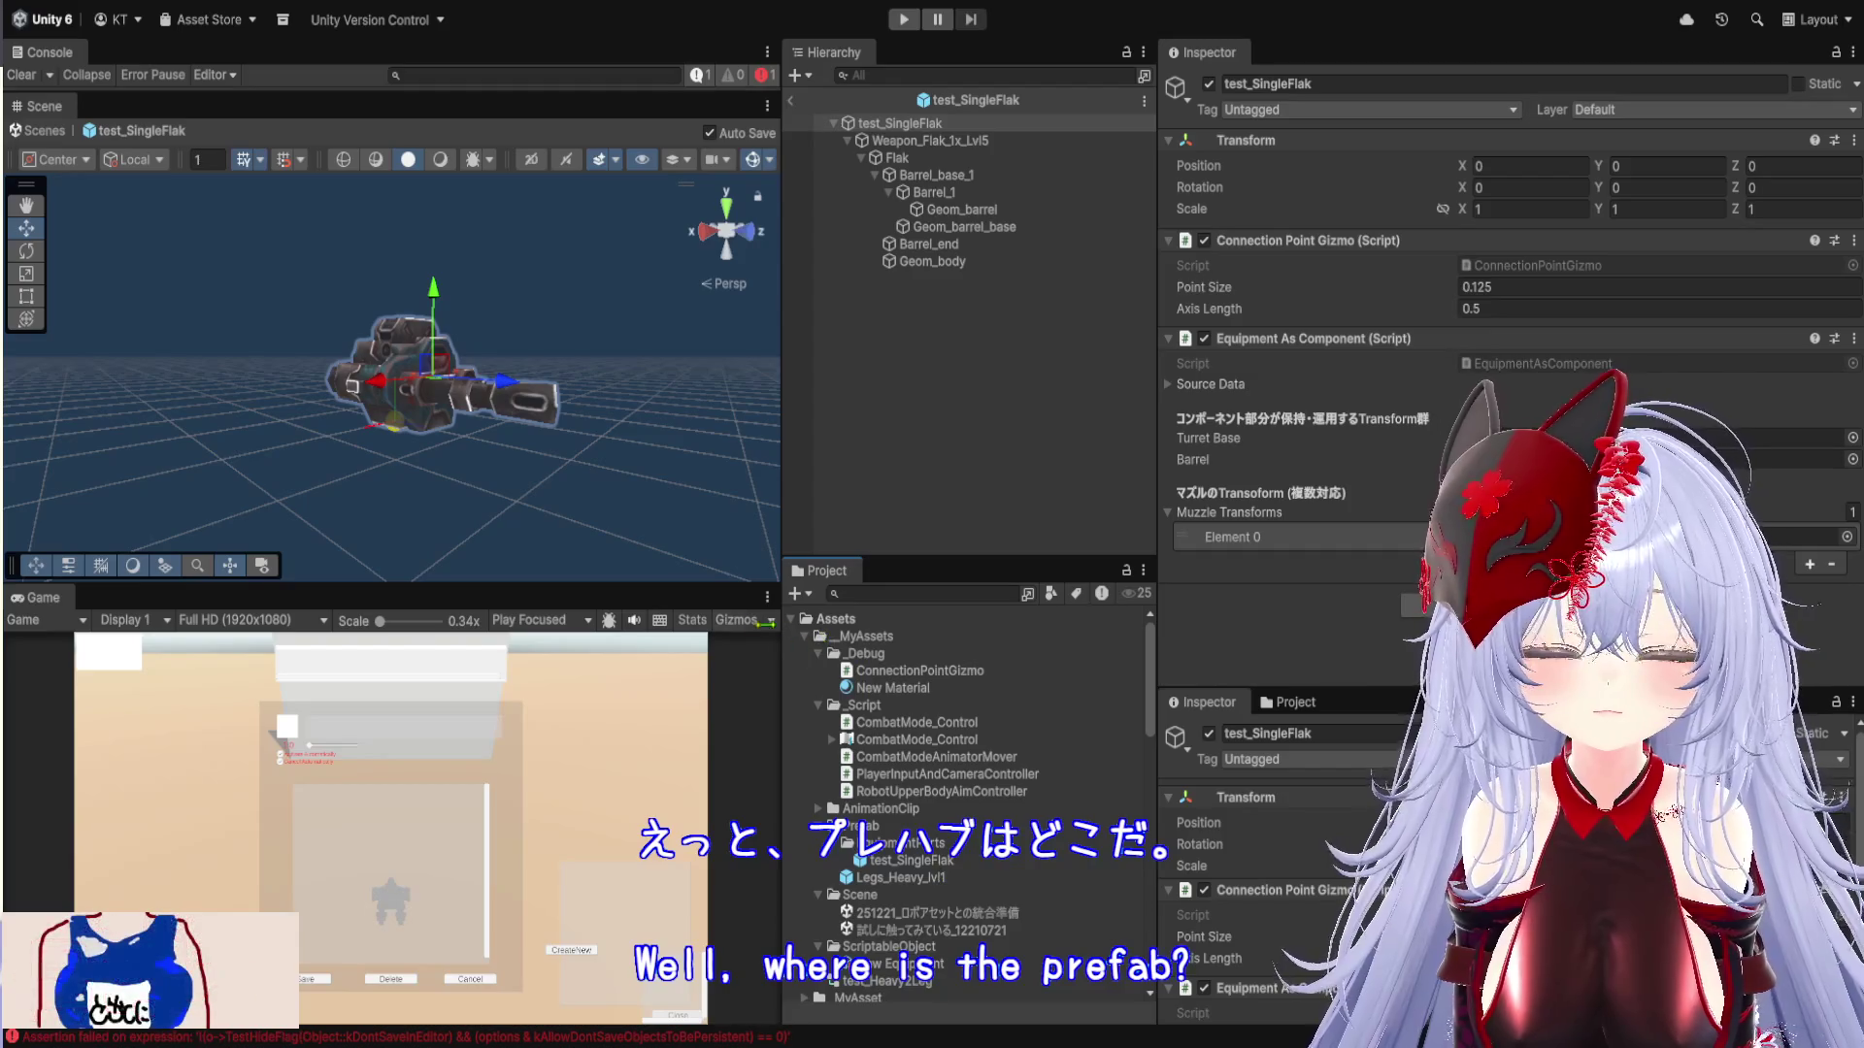
left_click_drag(737, 586, 738, 975)
left_click_drag(777, 525, 1279, 525)
Orbit around the flak turret, clear the selection, and switch to wireframe shading
mouse_move(669, 448)
left_mouse_down()
mouse_move(520, 370)
mouse_move(450, 433)
mouse_move(567, 408)
mouse_move(395, 411)
mouse_move(543, 485)
mouse_move(466, 408)
mouse_move(616, 458)
mouse_move(595, 324)
mouse_move(537, 300)
mouse_move(579, 324)
mouse_move(602, 457)
mouse_move(454, 483)
mouse_move(440, 541)
mouse_move(329, 598)
mouse_move(349, 711)
mouse_move(508, 582)
mouse_move(645, 865)
mouse_move(721, 879)
mouse_move(660, 844)
mouse_move(912, 870)
mouse_move(970, 637)
mouse_move(978, 693)
mouse_move(911, 699)
mouse_move(919, 737)
mouse_move(894, 753)
left_mouse_up()
left_click(622, 345)
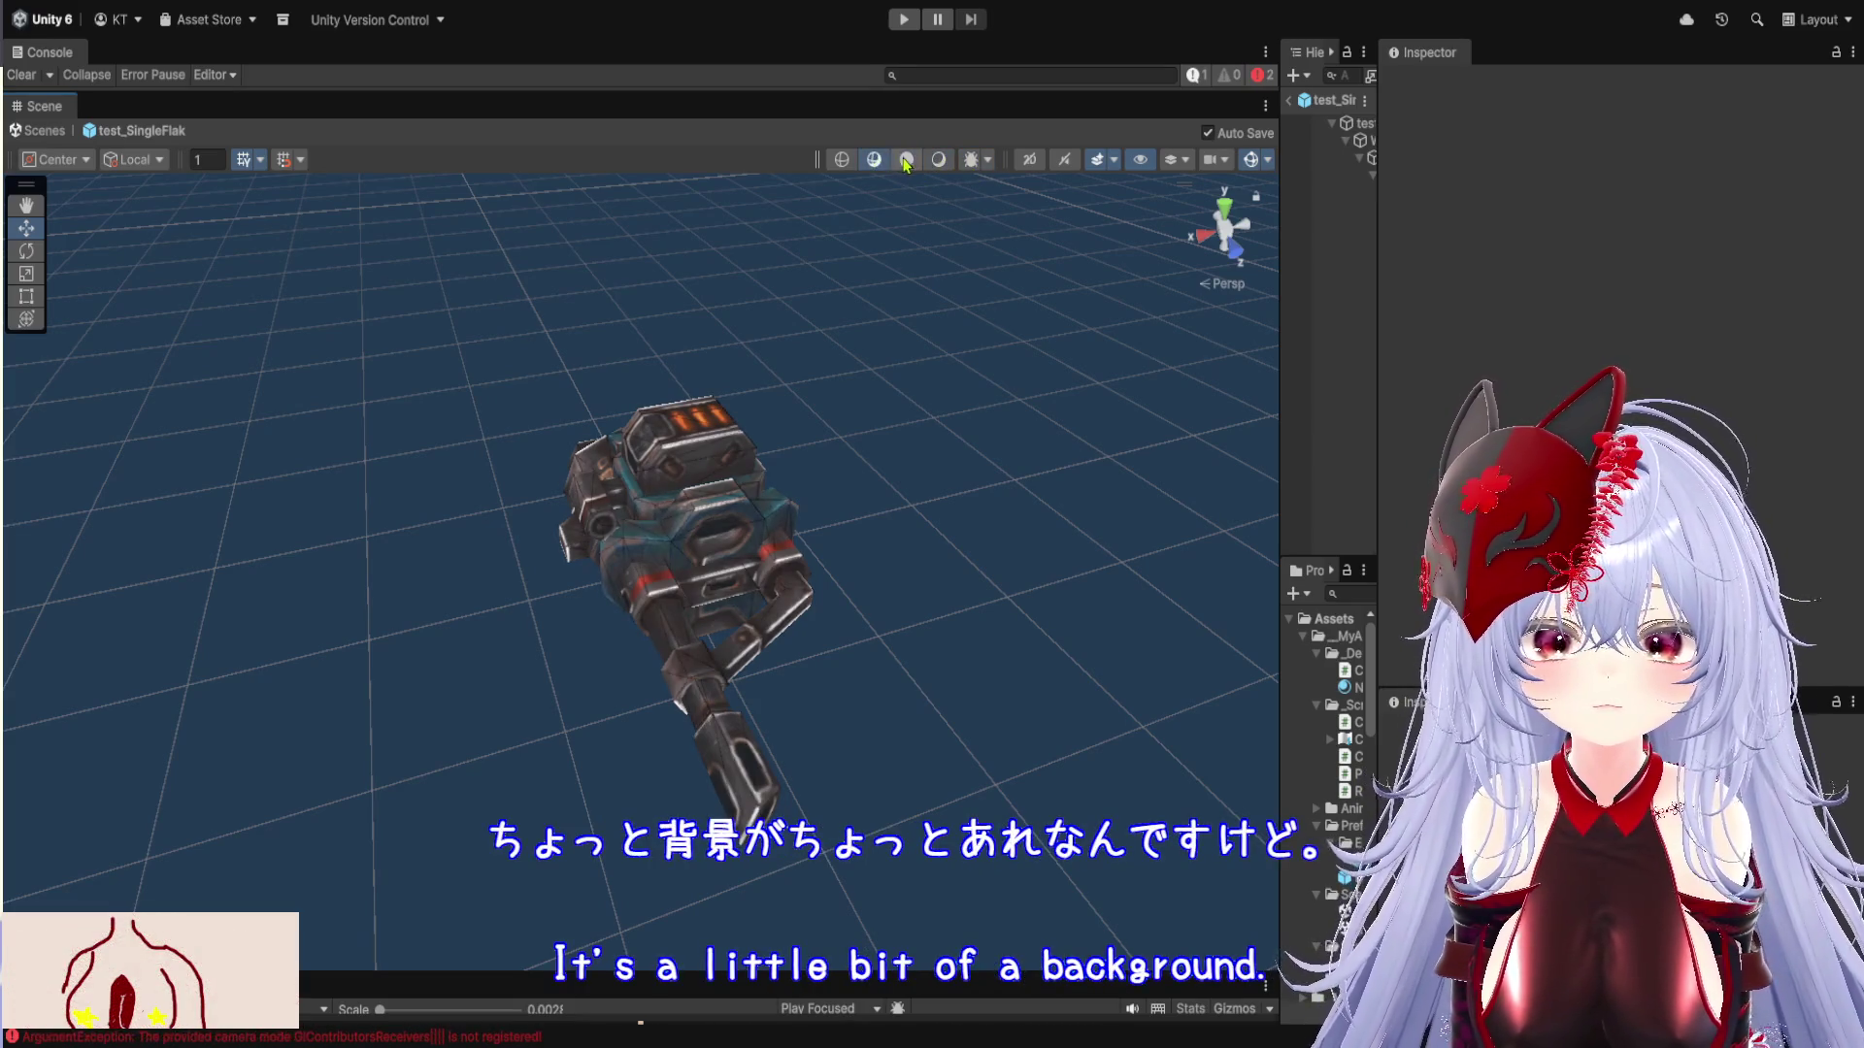
left_click(841, 161)
left_click(904, 163)
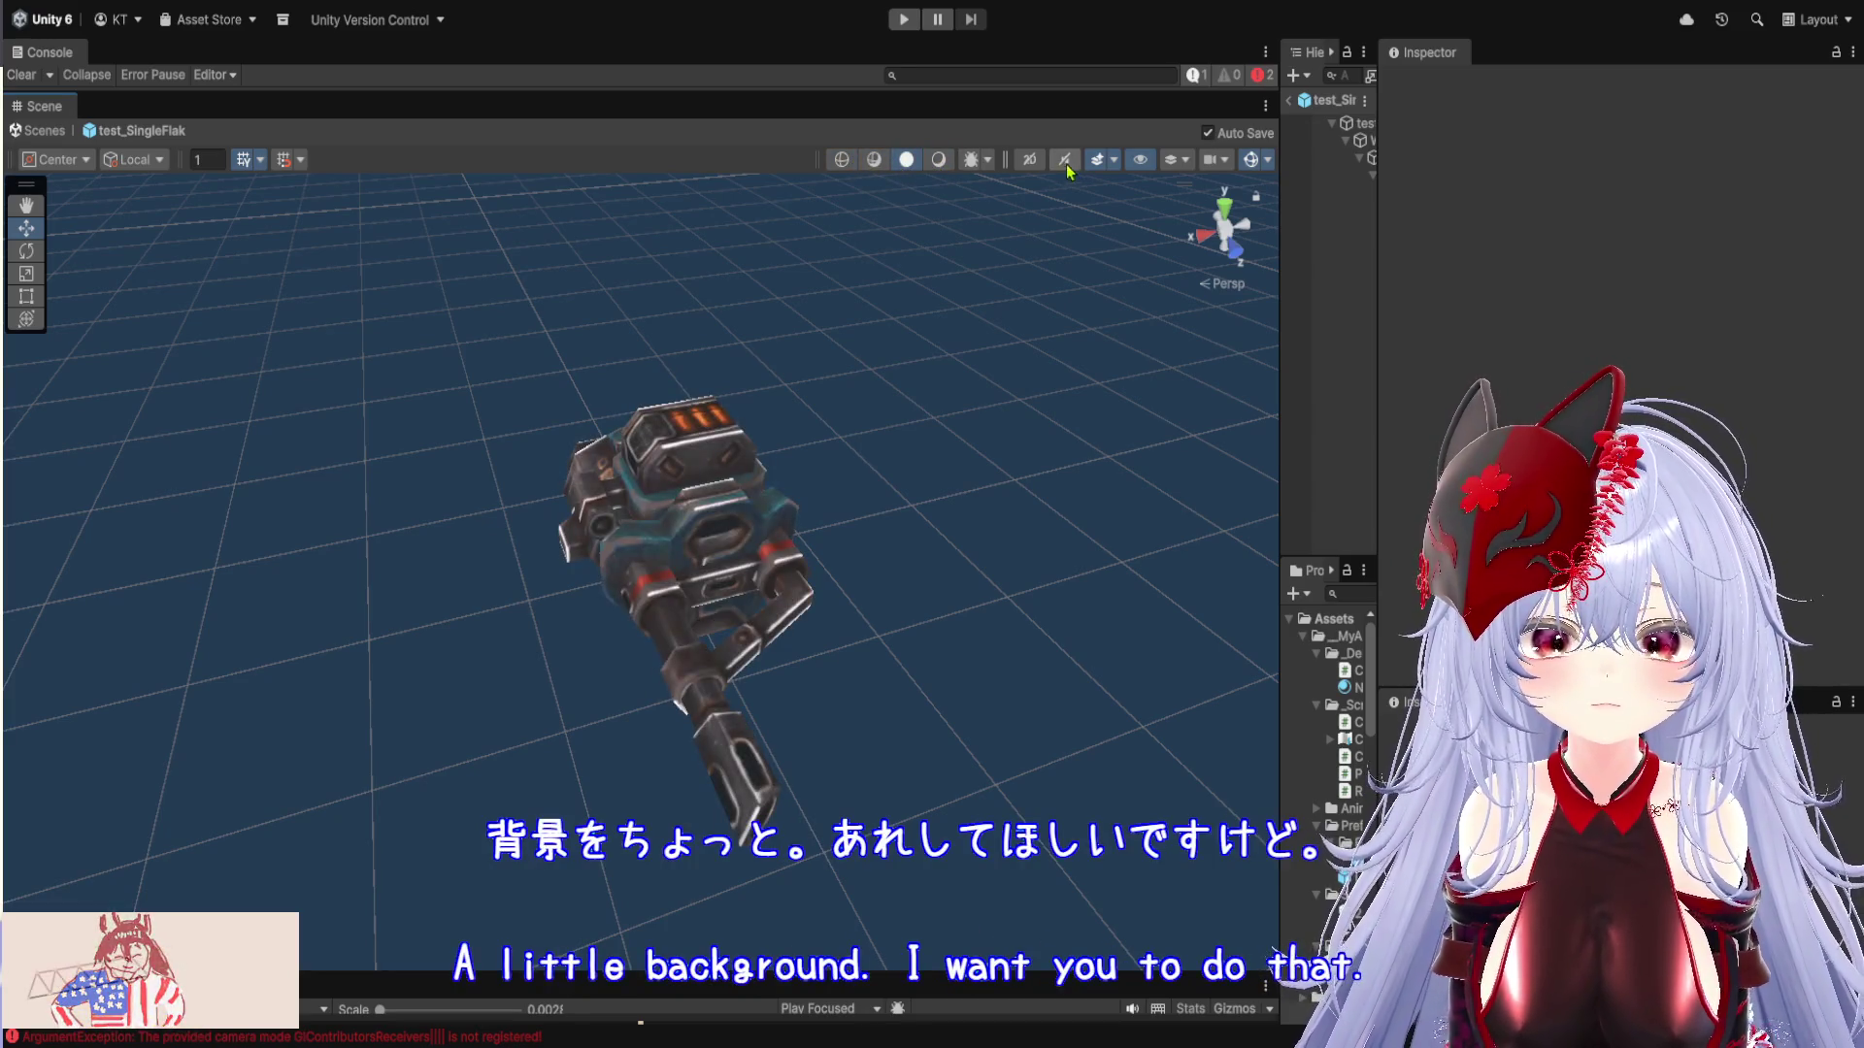
left_click(1029, 161)
left_click(1030, 162)
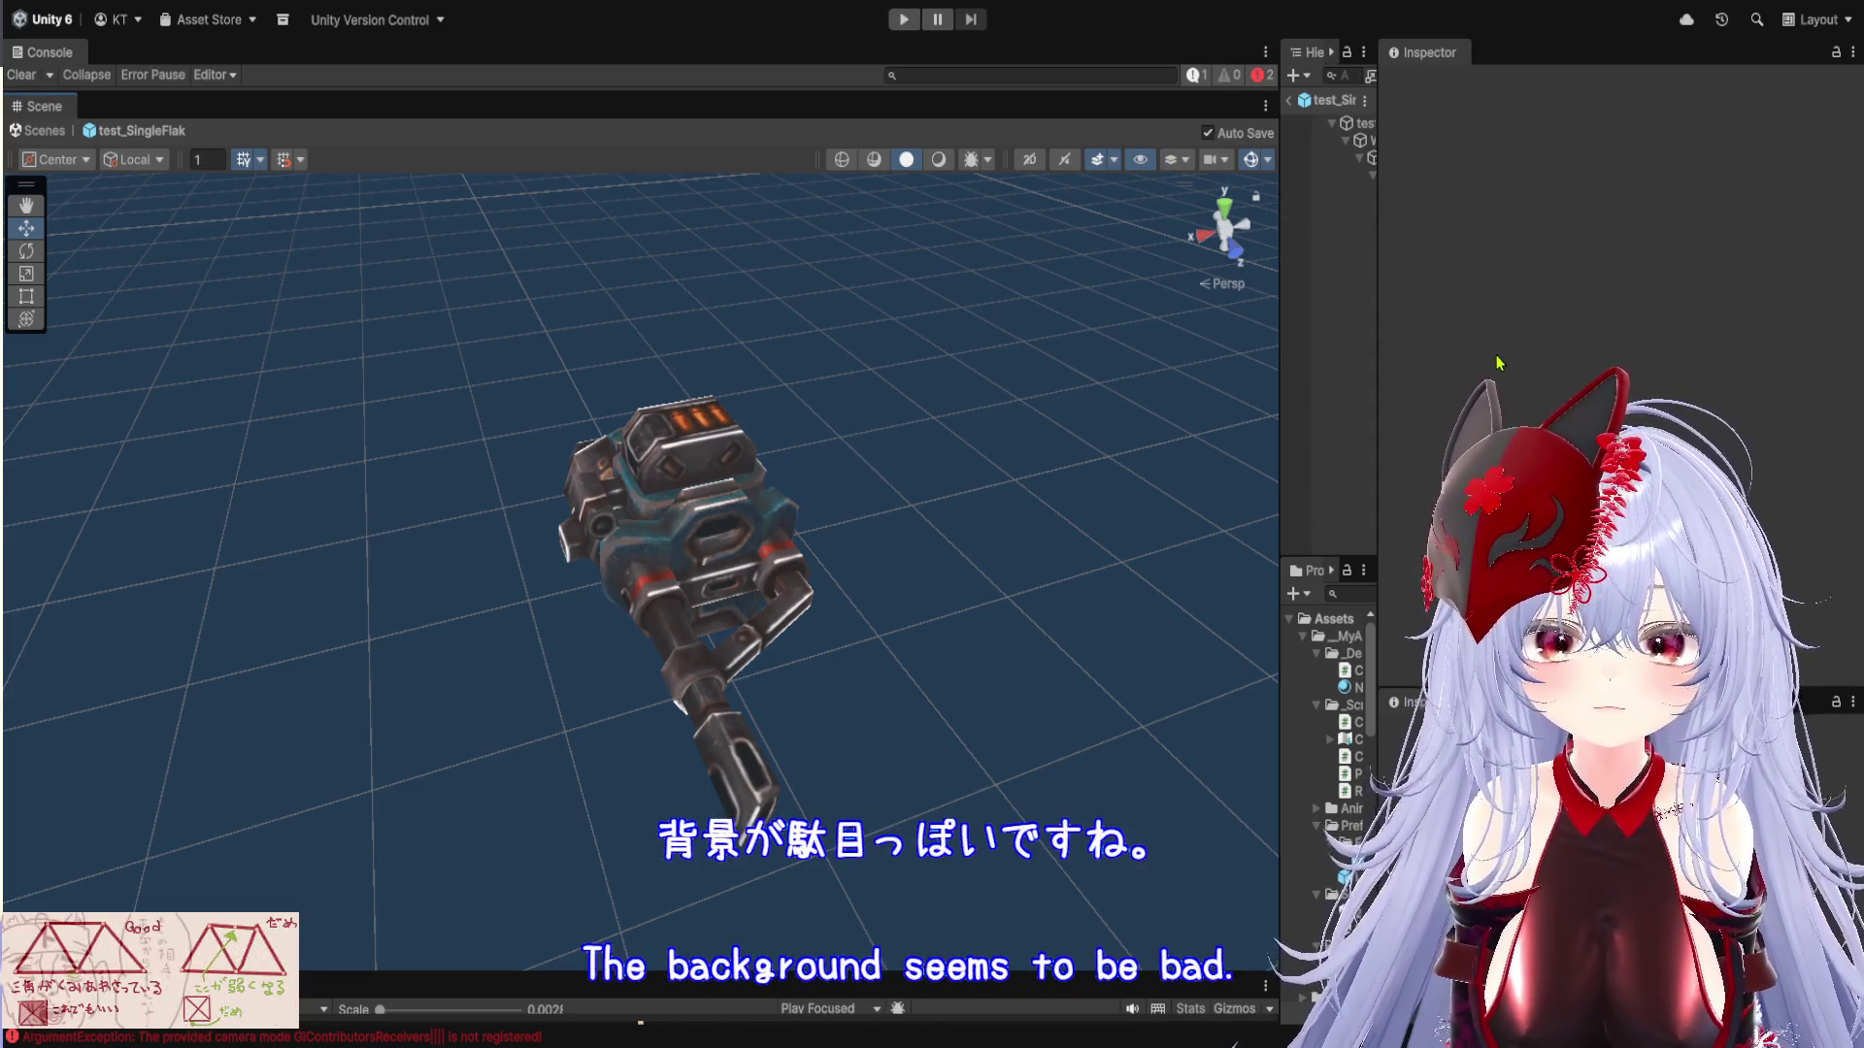
mouse_move(928, 487)
left_mouse_down()
mouse_move(836, 470)
mouse_move(757, 653)
mouse_move(874, 366)
mouse_move(902, 812)
mouse_move(891, 718)
left_mouse_up()
left_click_drag(886, 716, 852, 707)
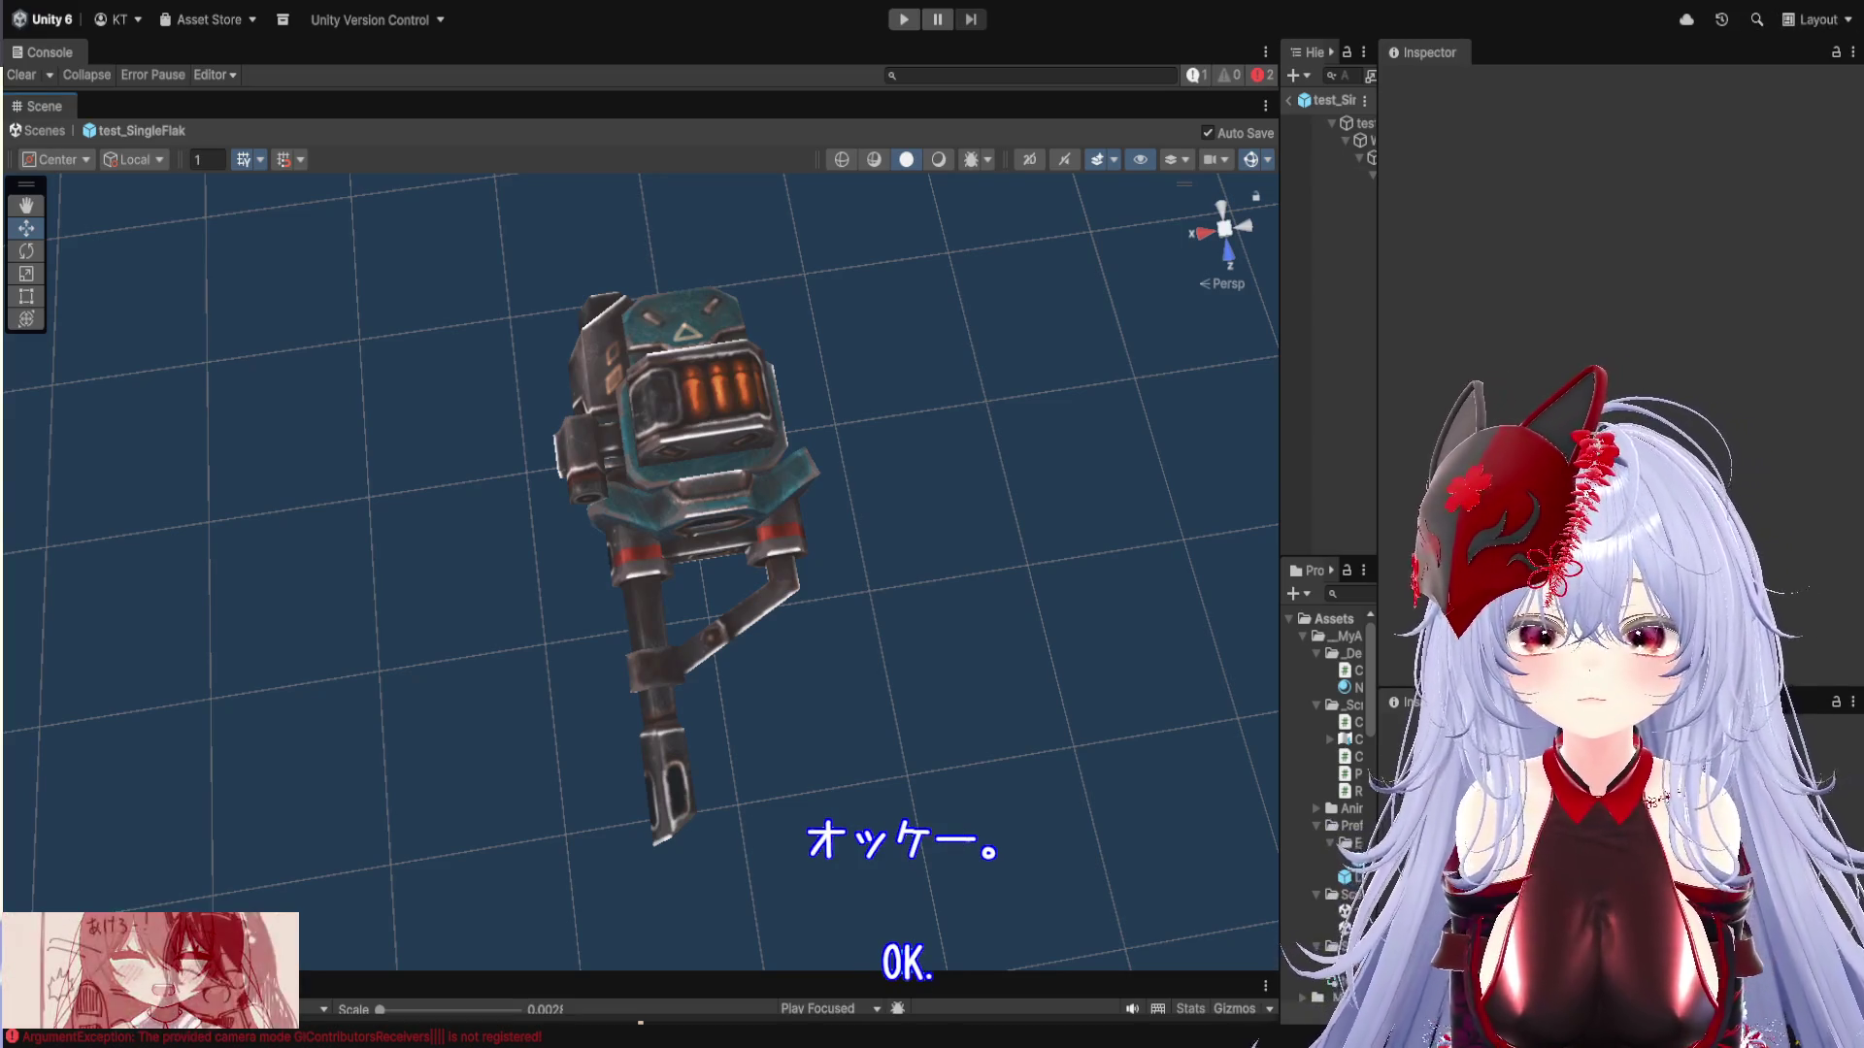
Return from Prefab Mode to the main scene and widen the Hierarchy and Project panels
left_click(44, 131)
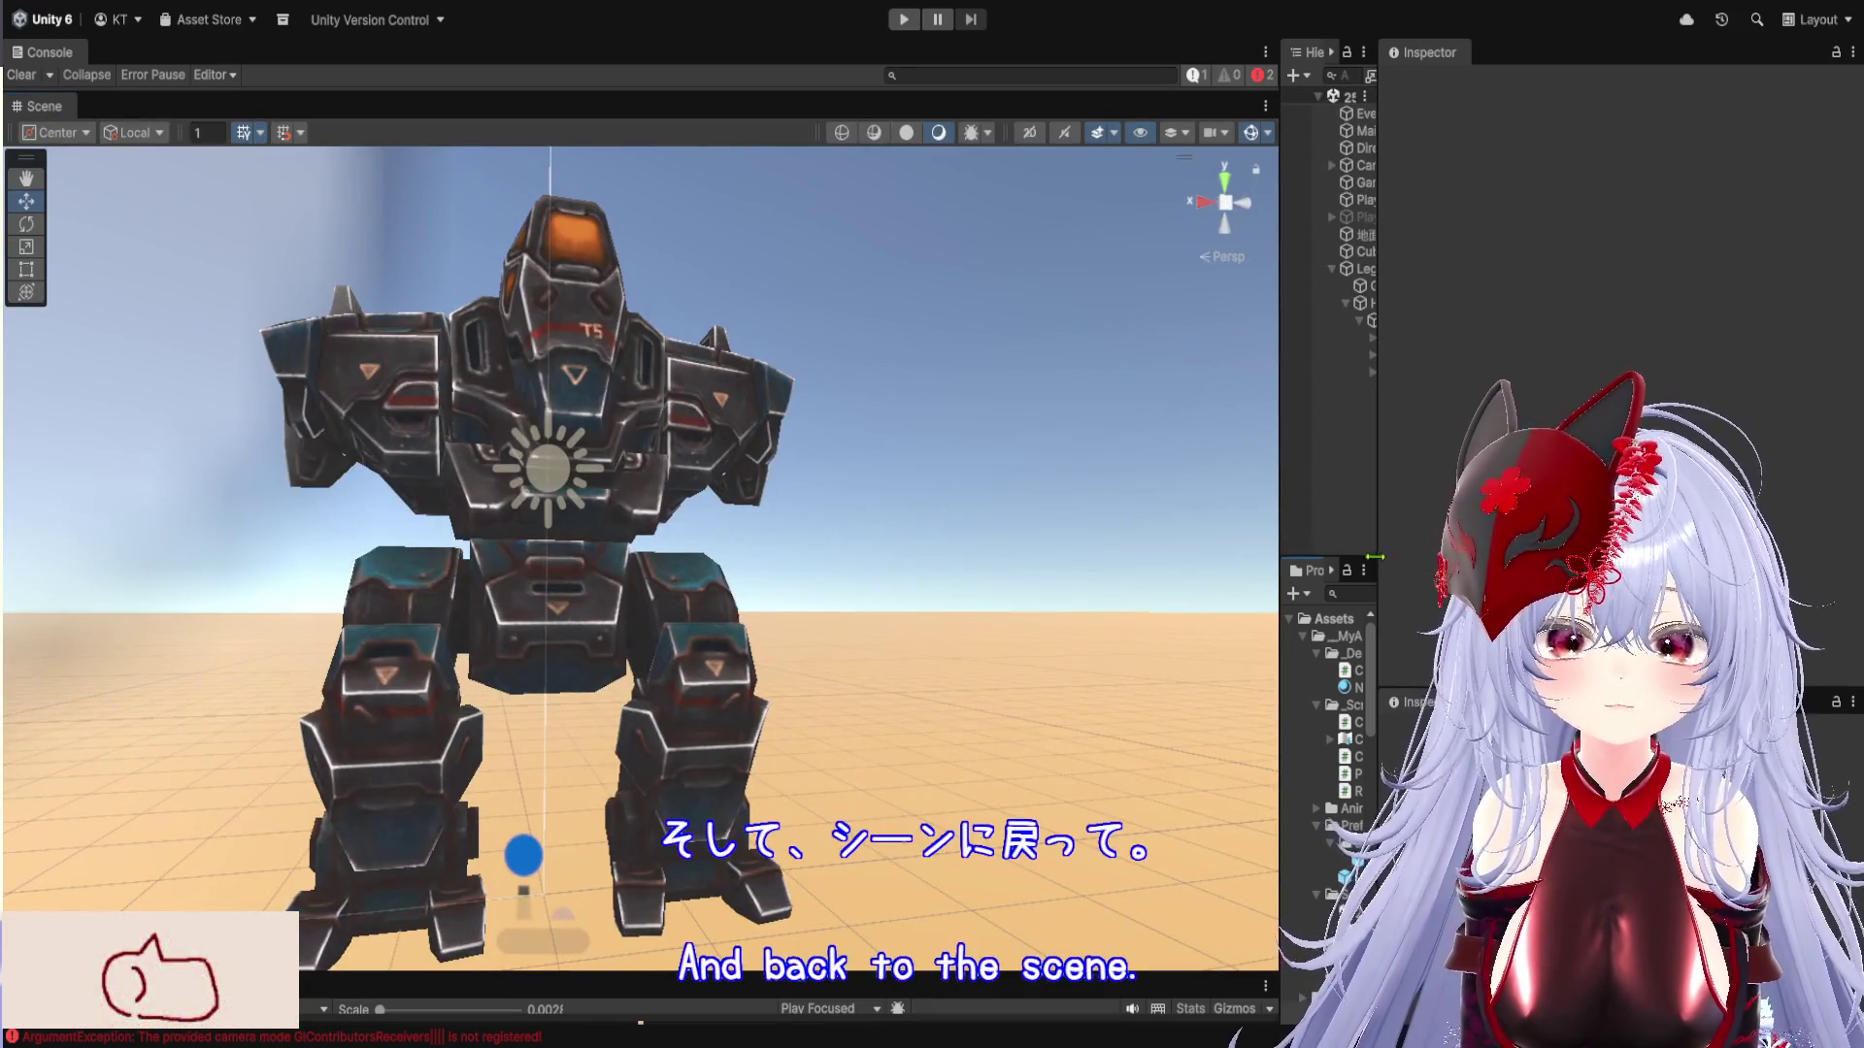
left_click_drag(1374, 557, 1697, 543)
left_click_drag(1281, 514, 1037, 500)
scroll(1129, 767, "down", 15)
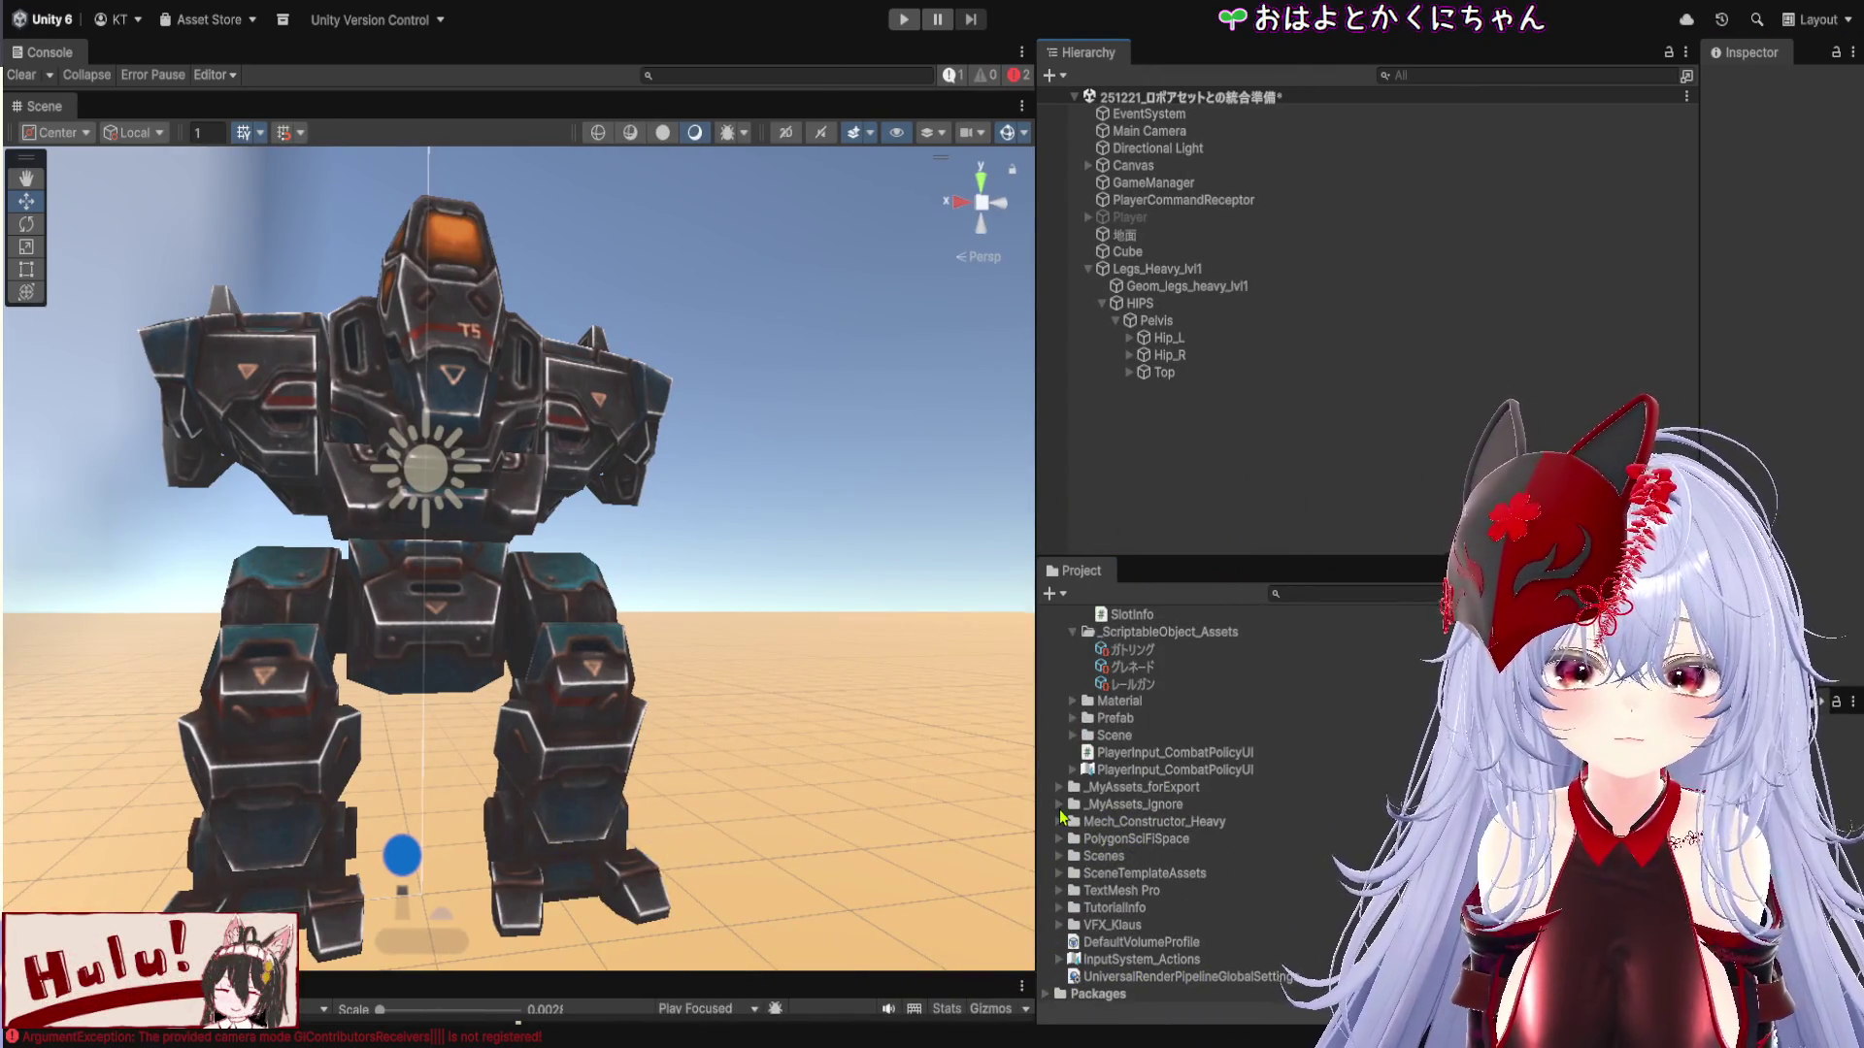
Expand _MyAssets_Ignore to the 武器アイコン folder and show the 1xFlak texture's import settings
left_click(1059, 805)
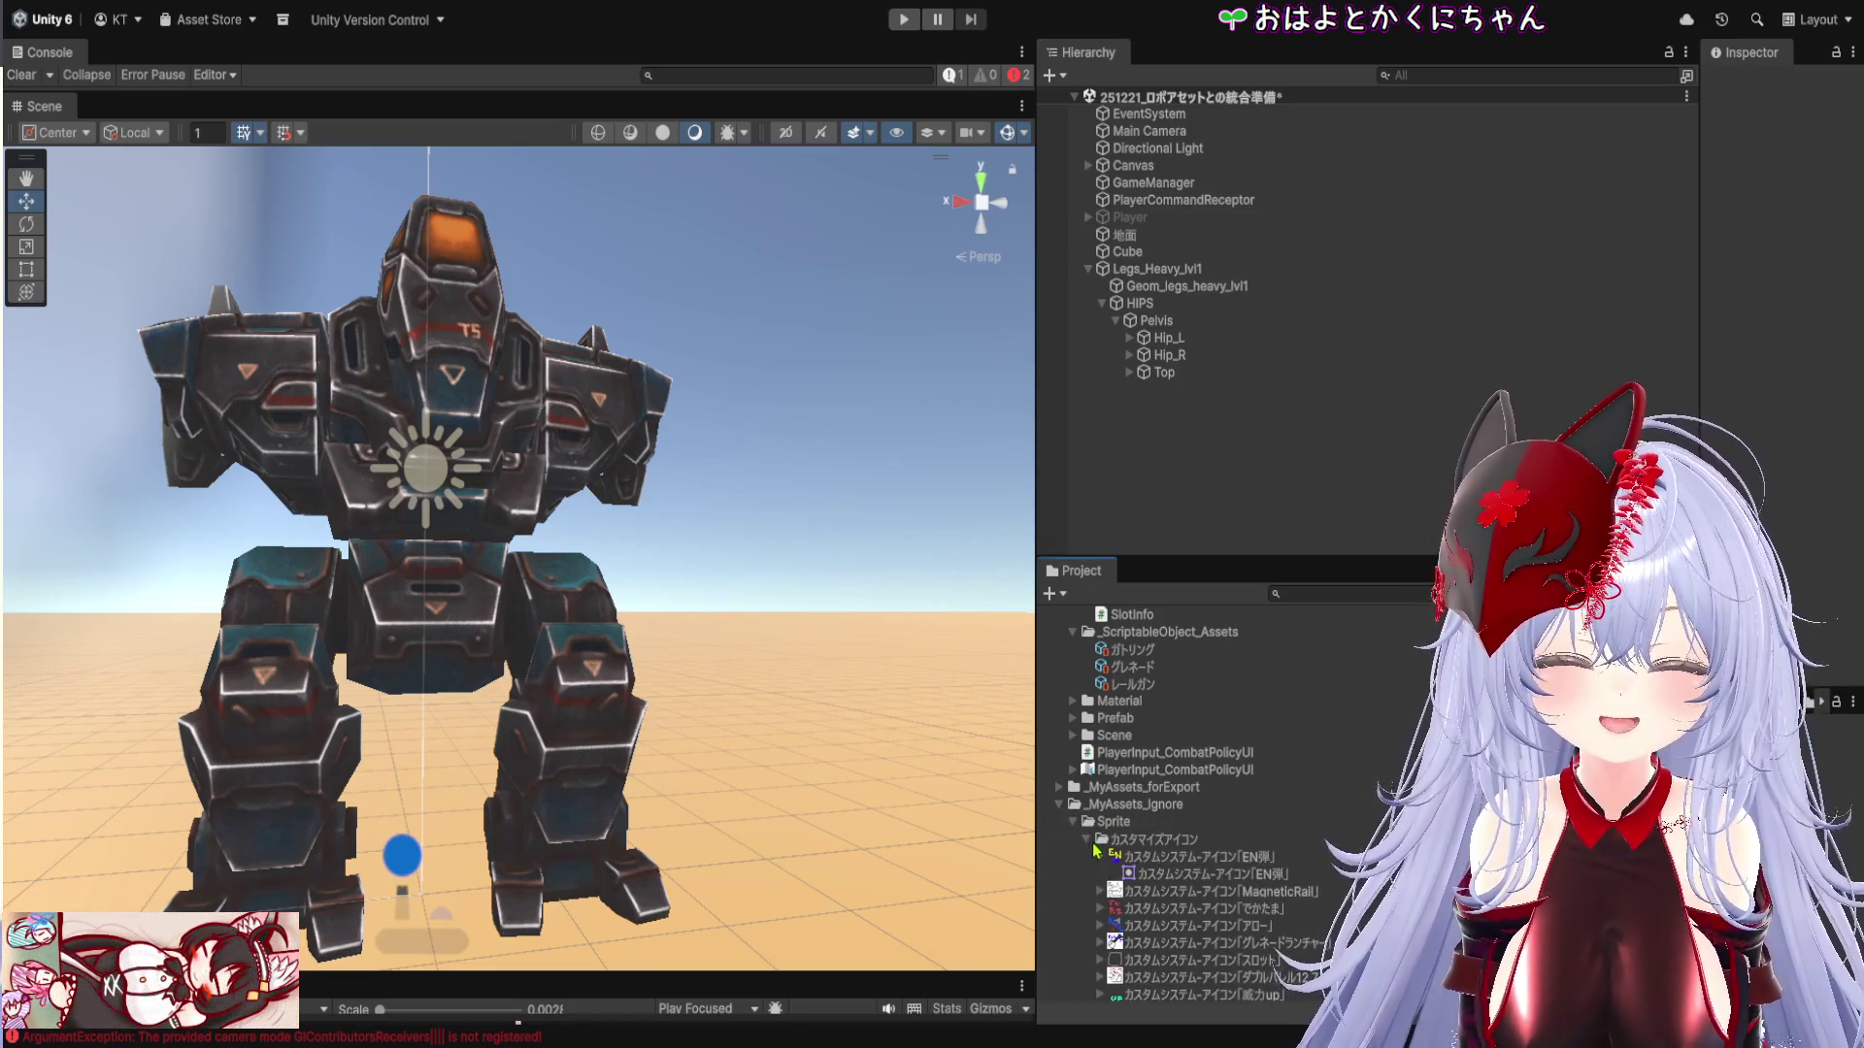
left_click(1107, 841)
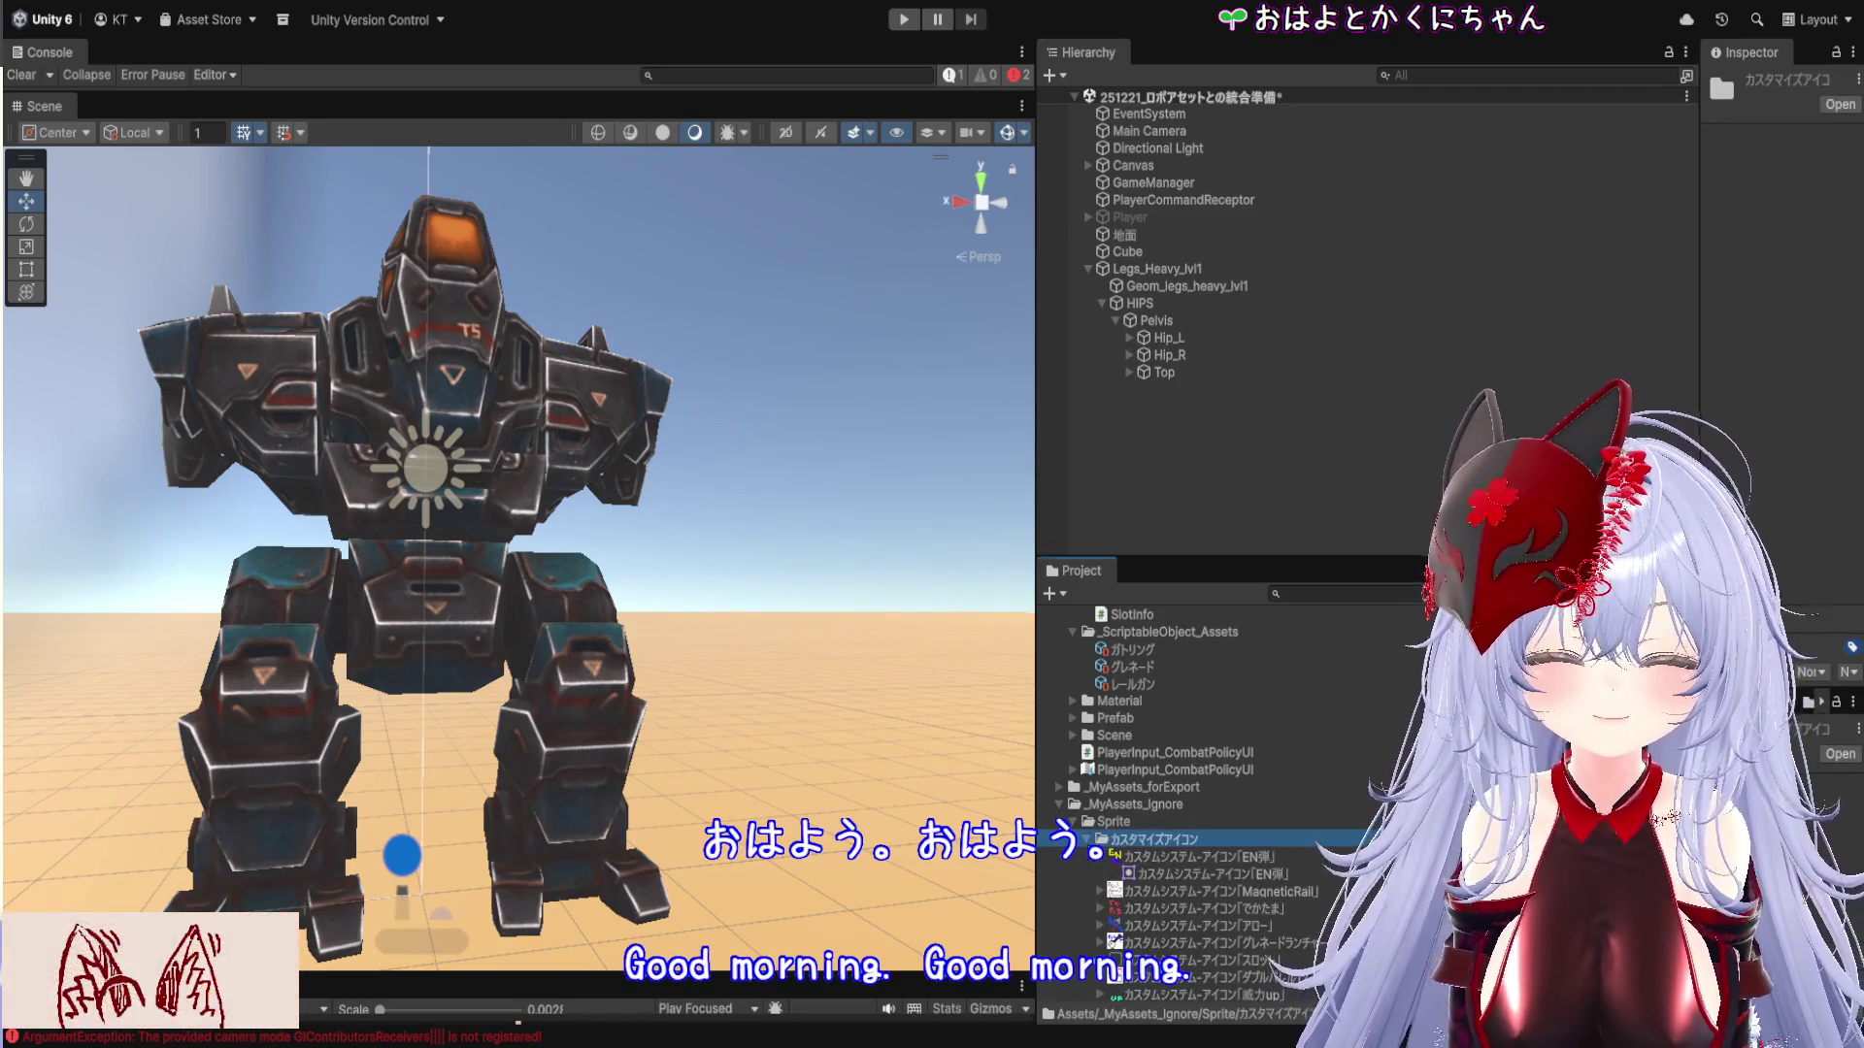
key("Left")
scroll(1209, 843, "down", 3)
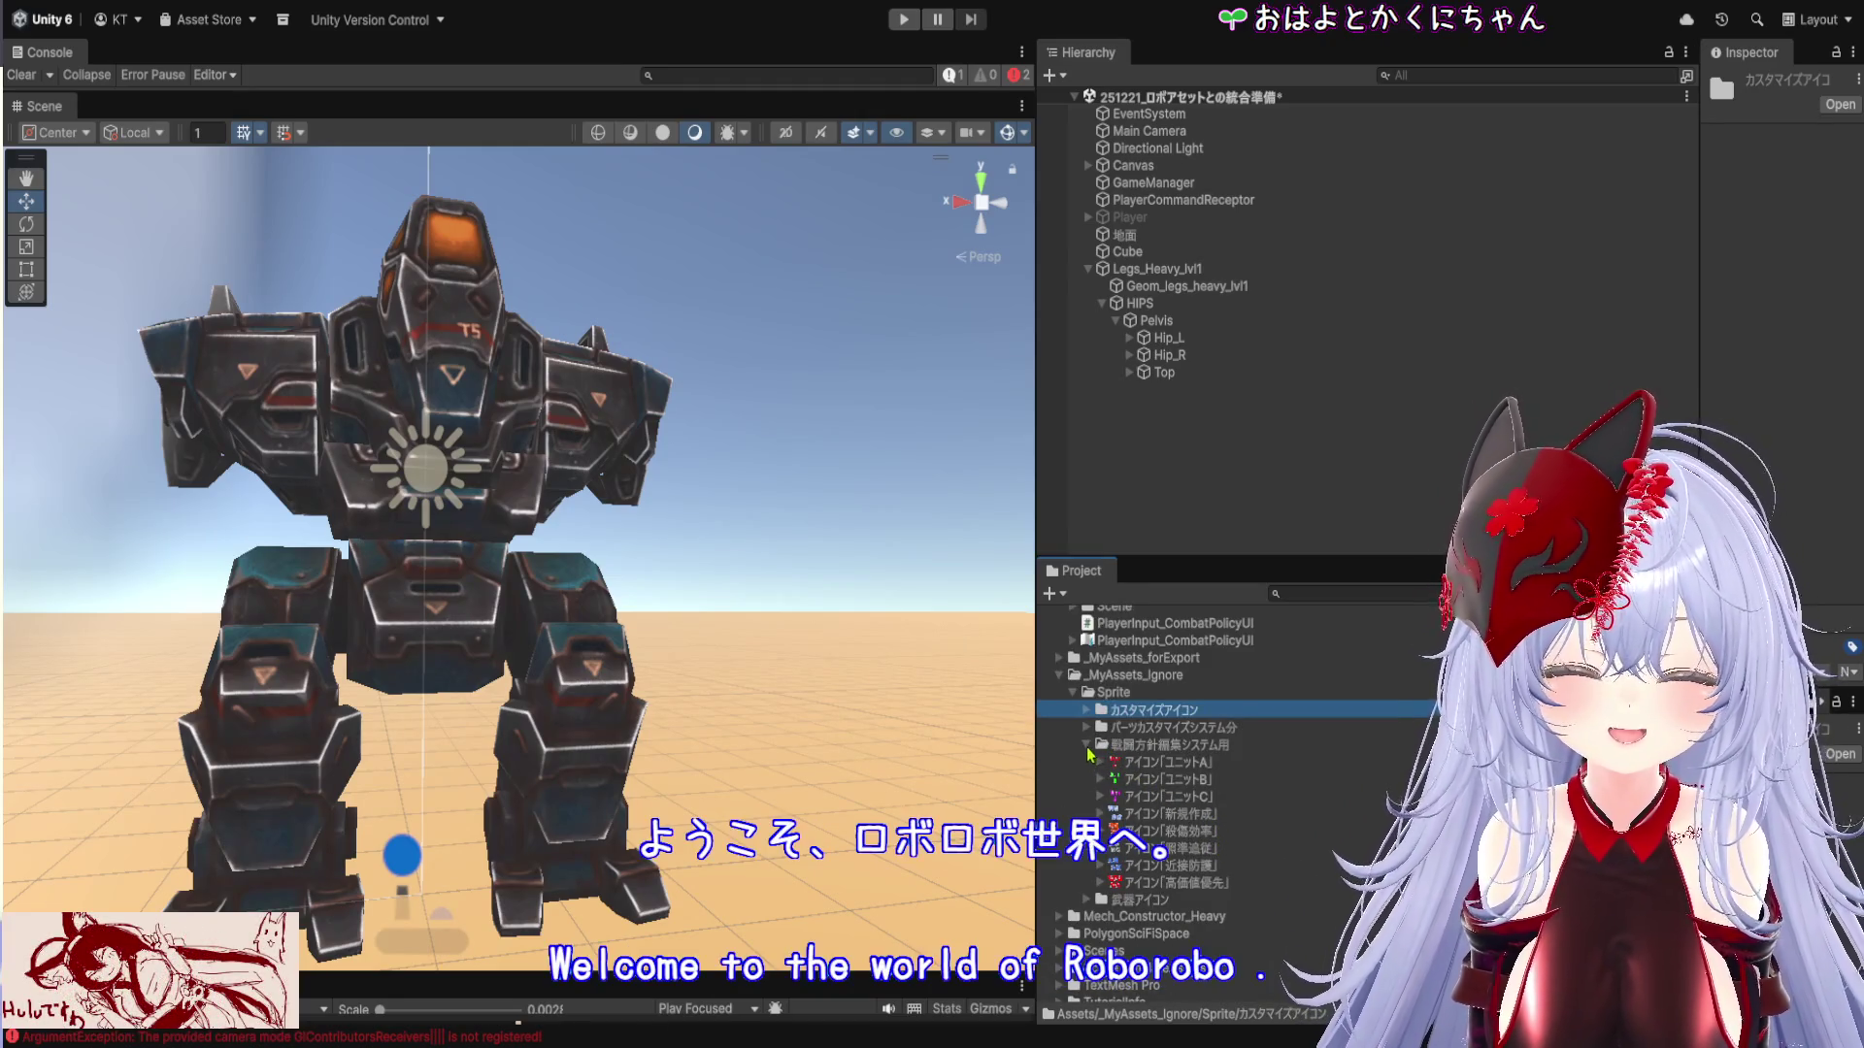
left_click(1086, 744)
left_click(1086, 805)
scroll(1184, 830, "down", 2)
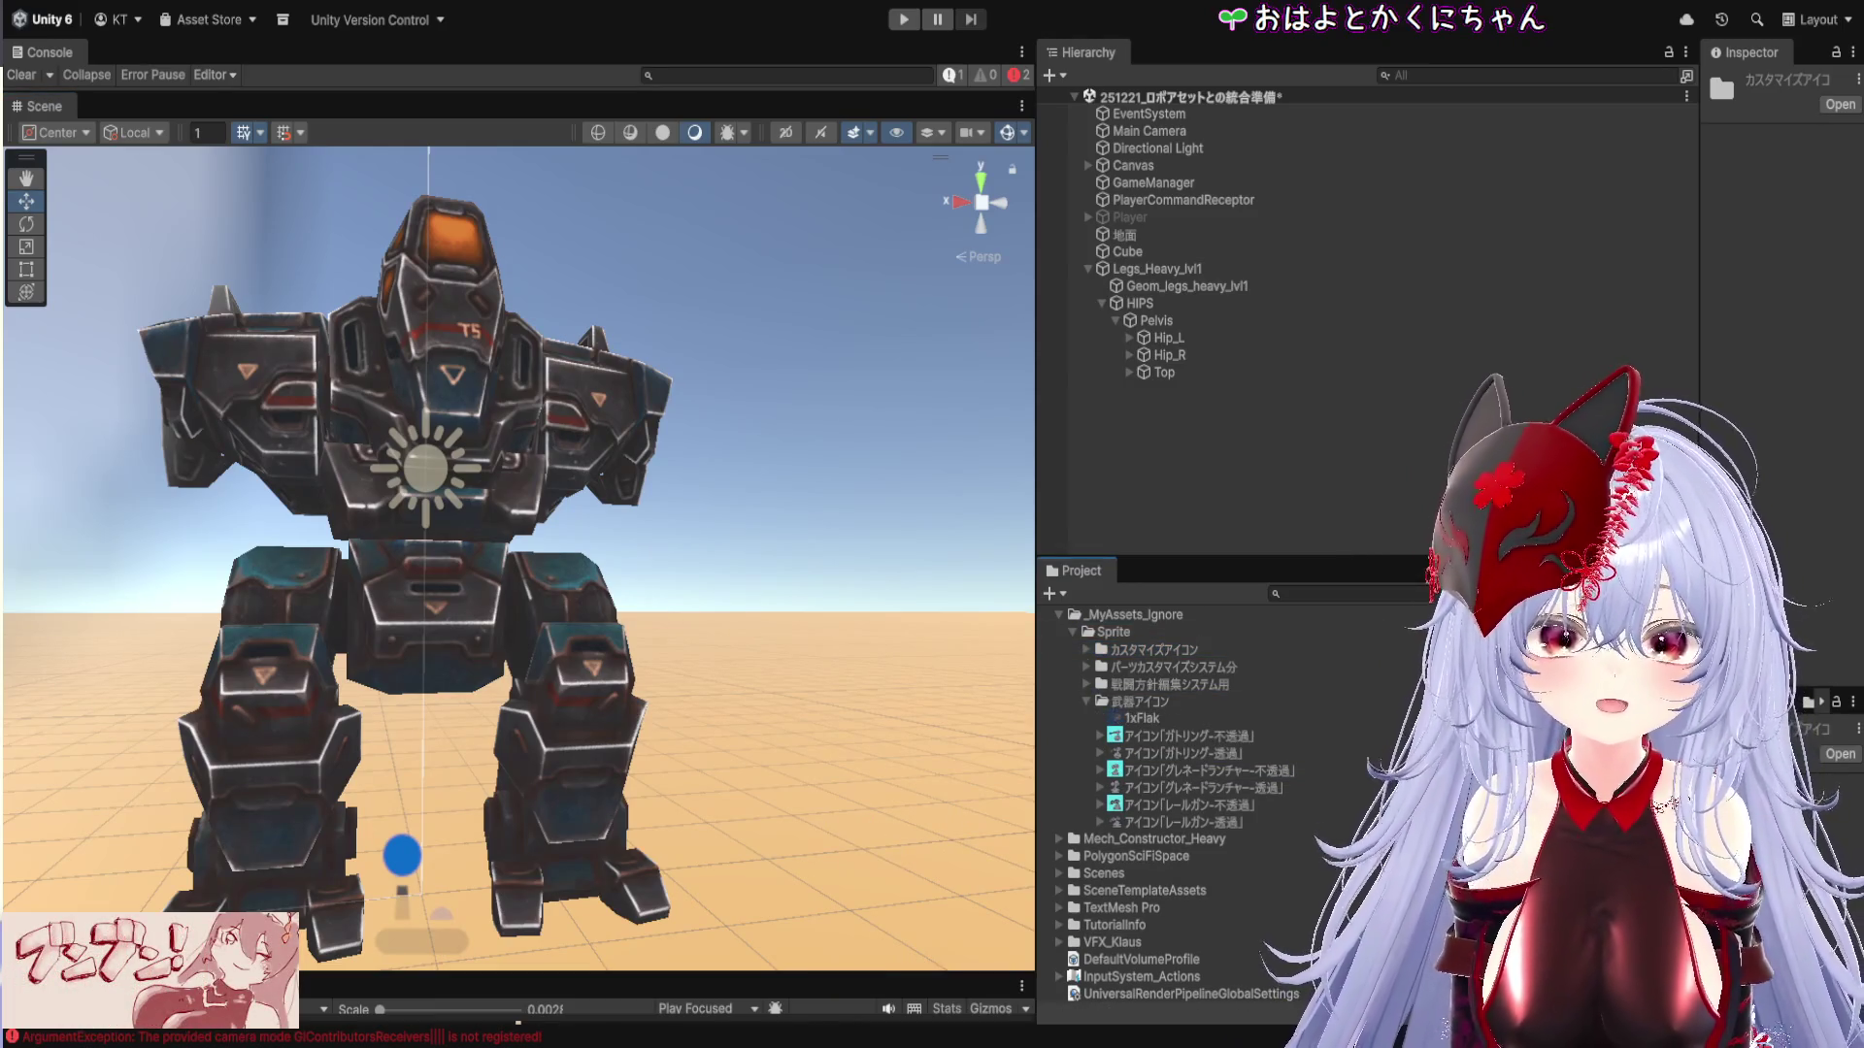
left_click_drag(1700, 294, 1259, 294)
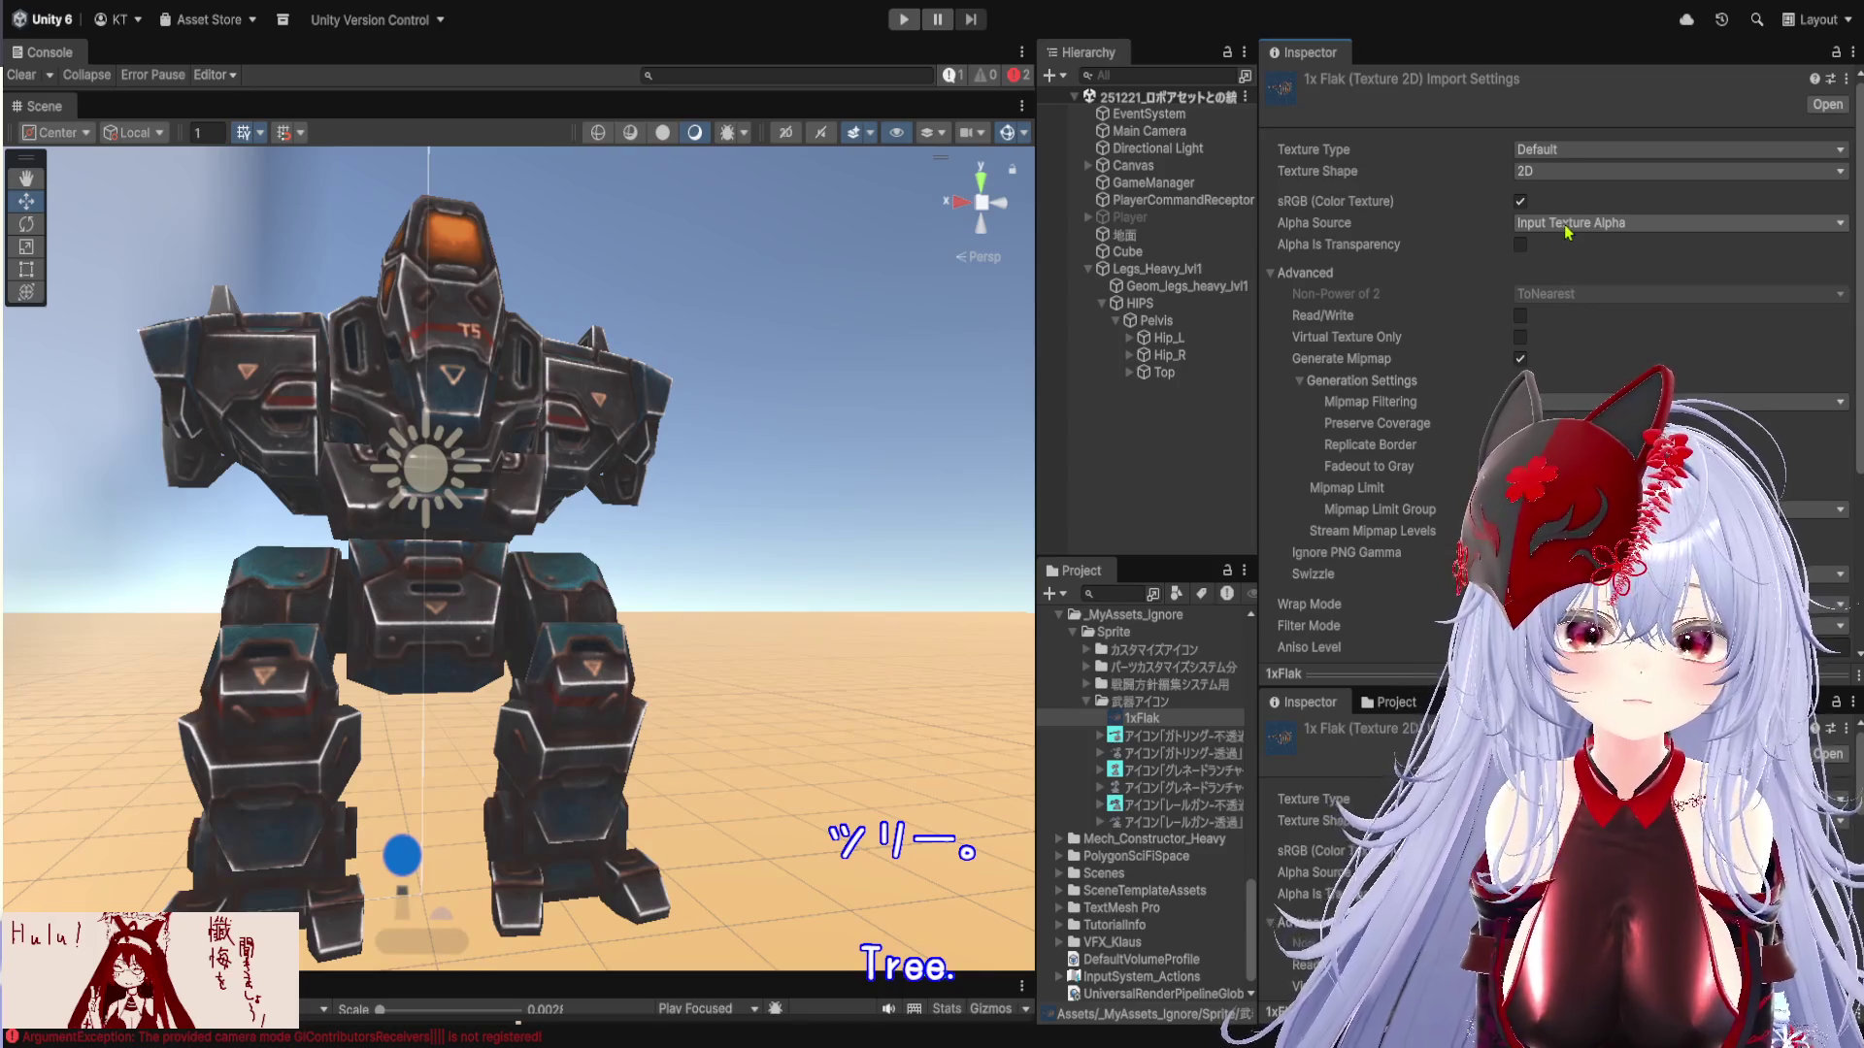
Import 1xFlak as Sprite (2D and UI), Single mode, Full Rect mesh, and apply the change
scroll(1566, 233, "down", 5)
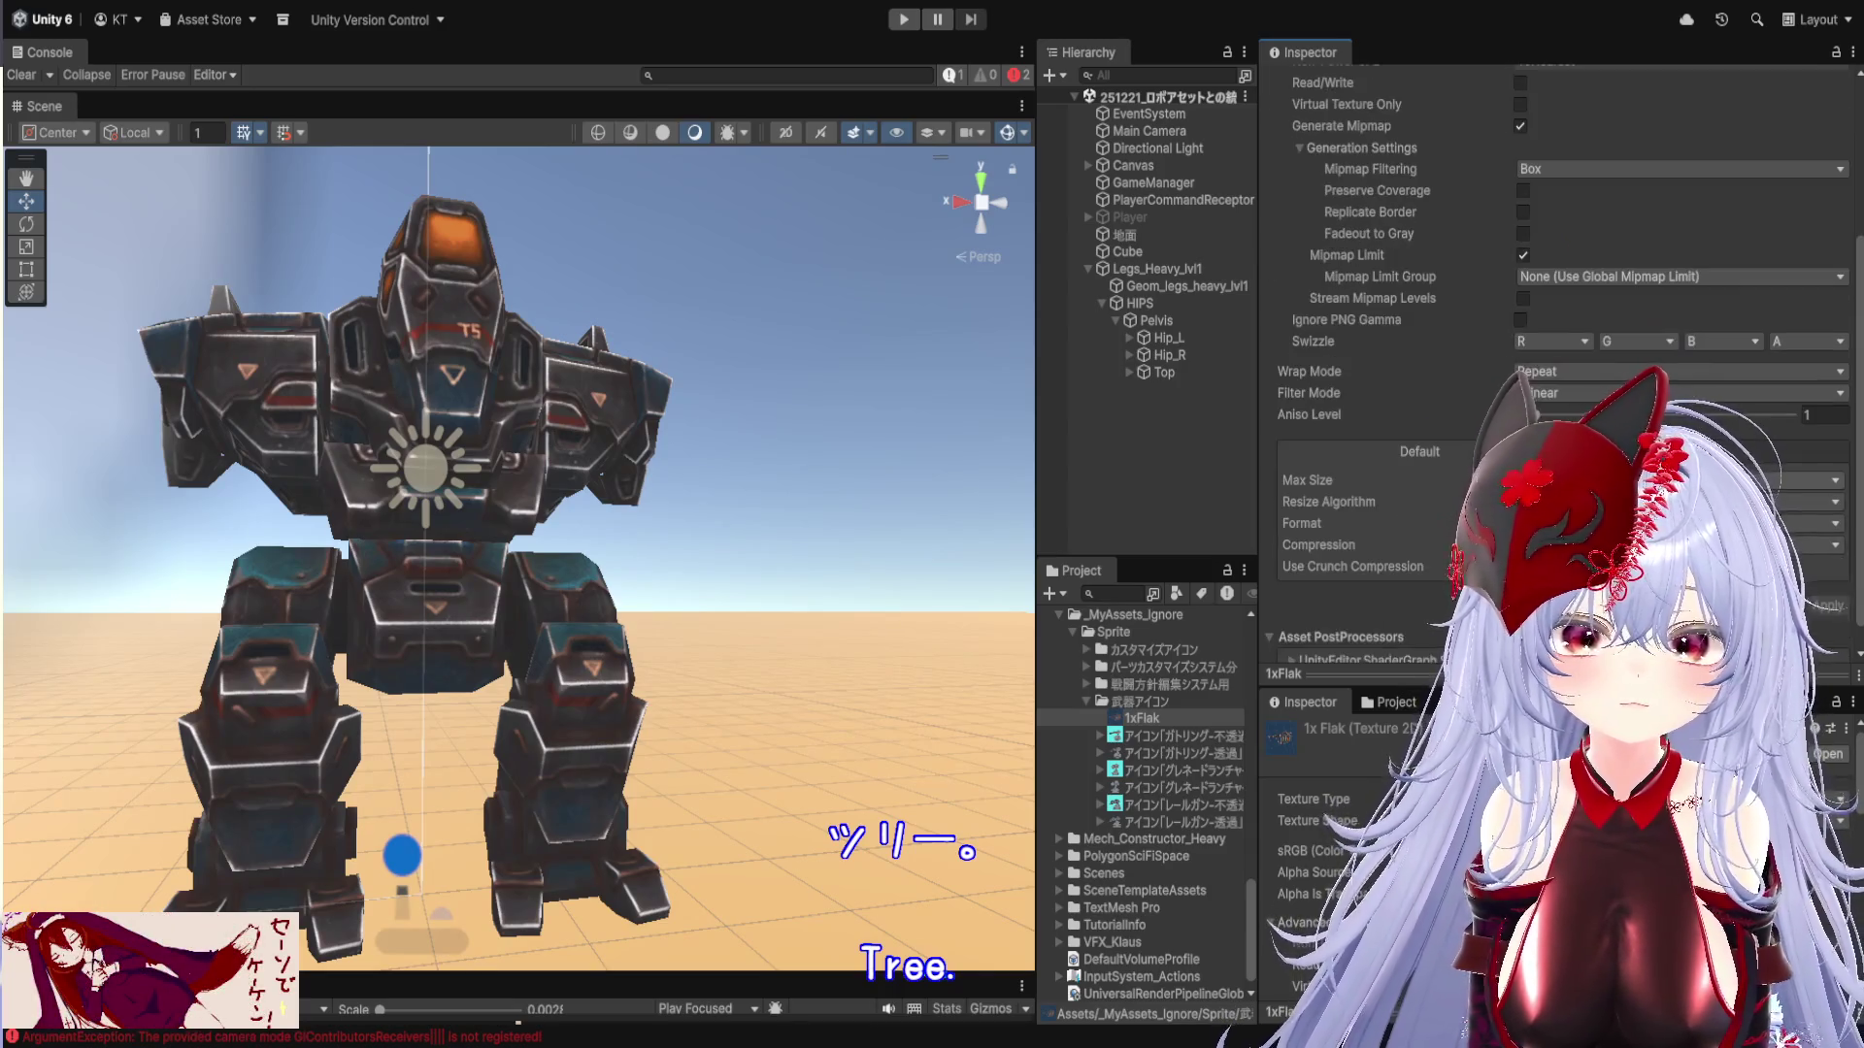
scroll(1563, 233, "down", 1)
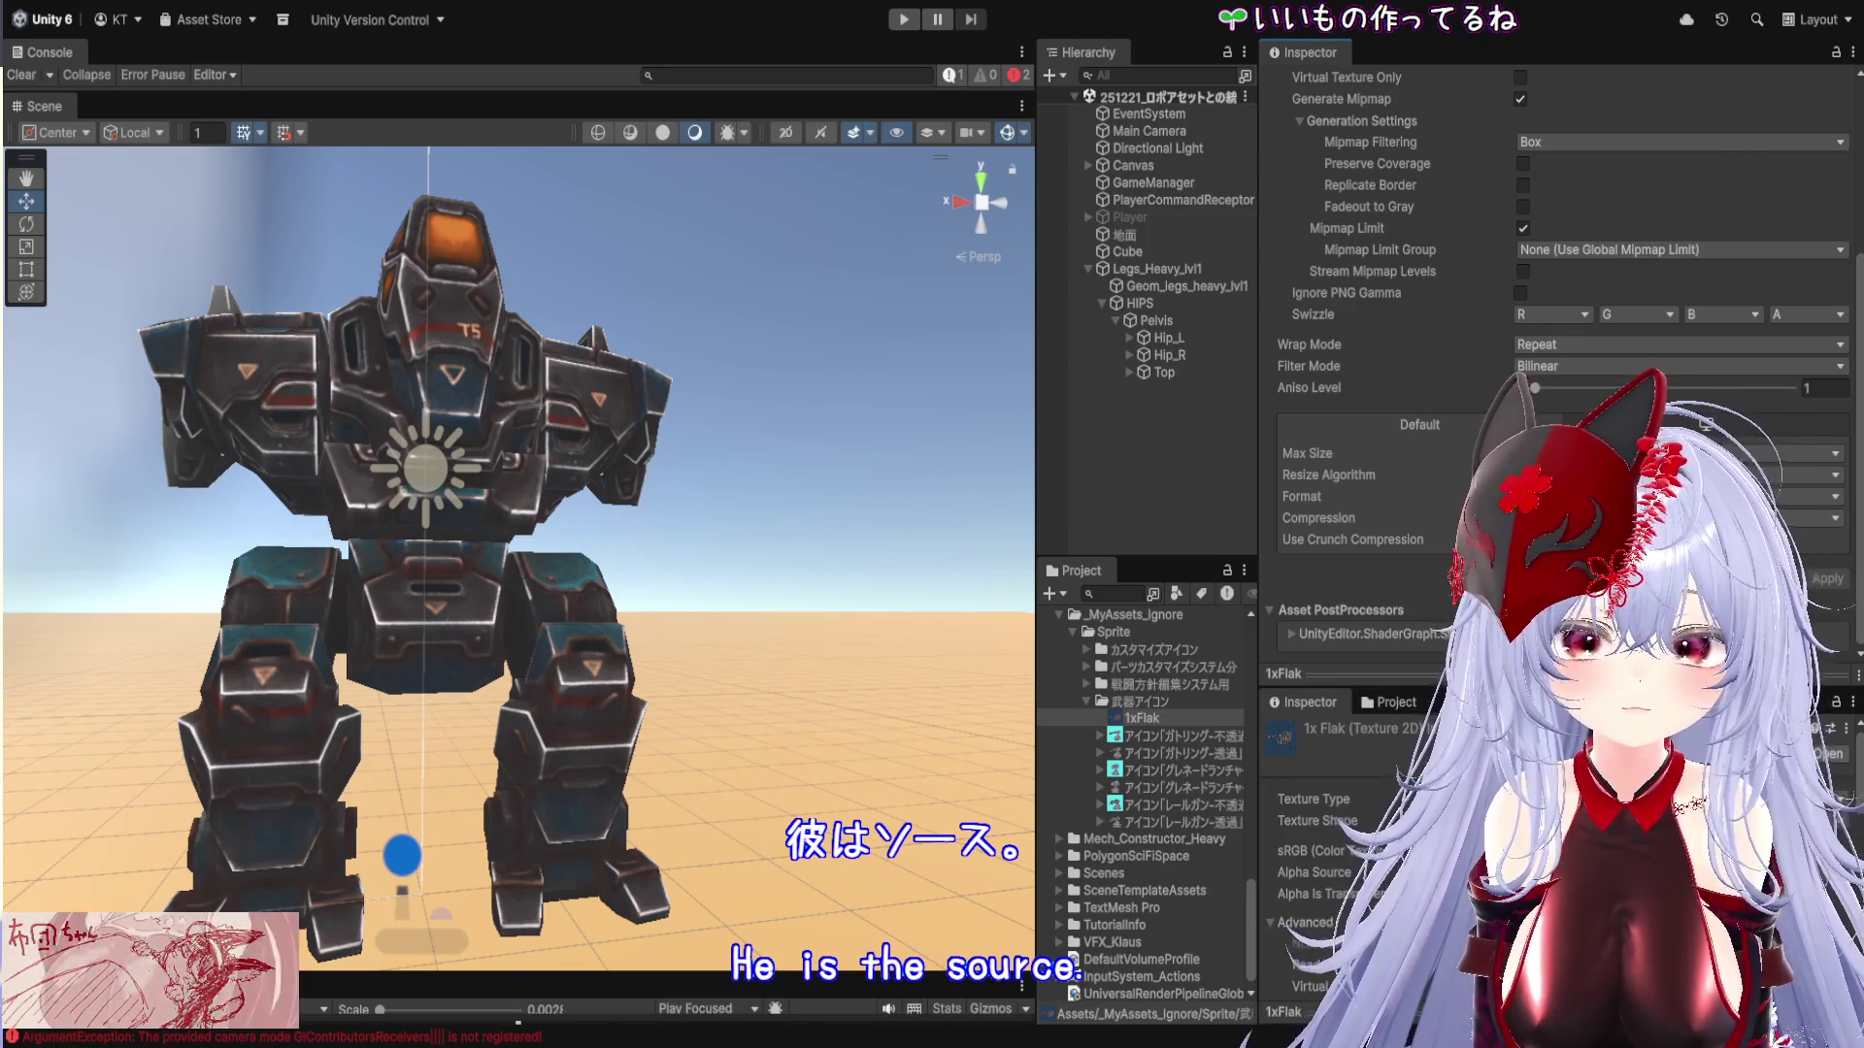
scroll(1414, 478, "up", 5)
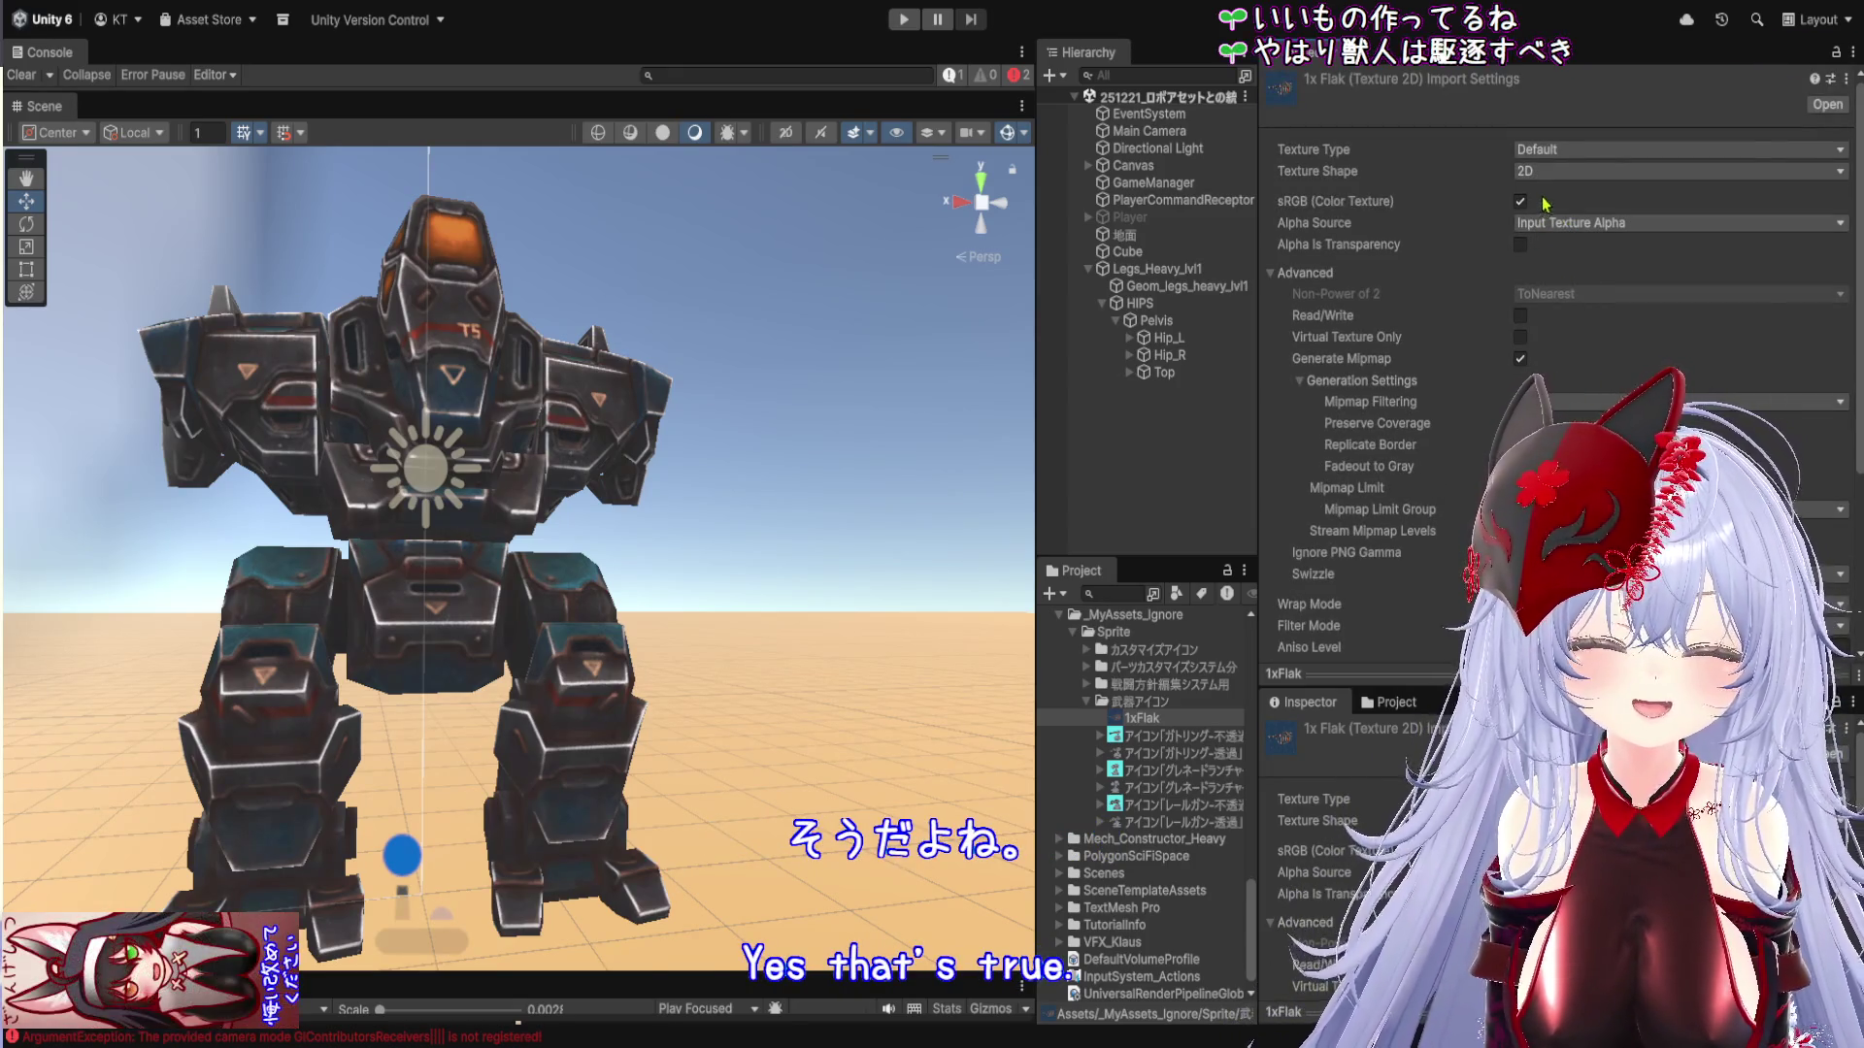
left_click(1572, 171)
left_click(1597, 238)
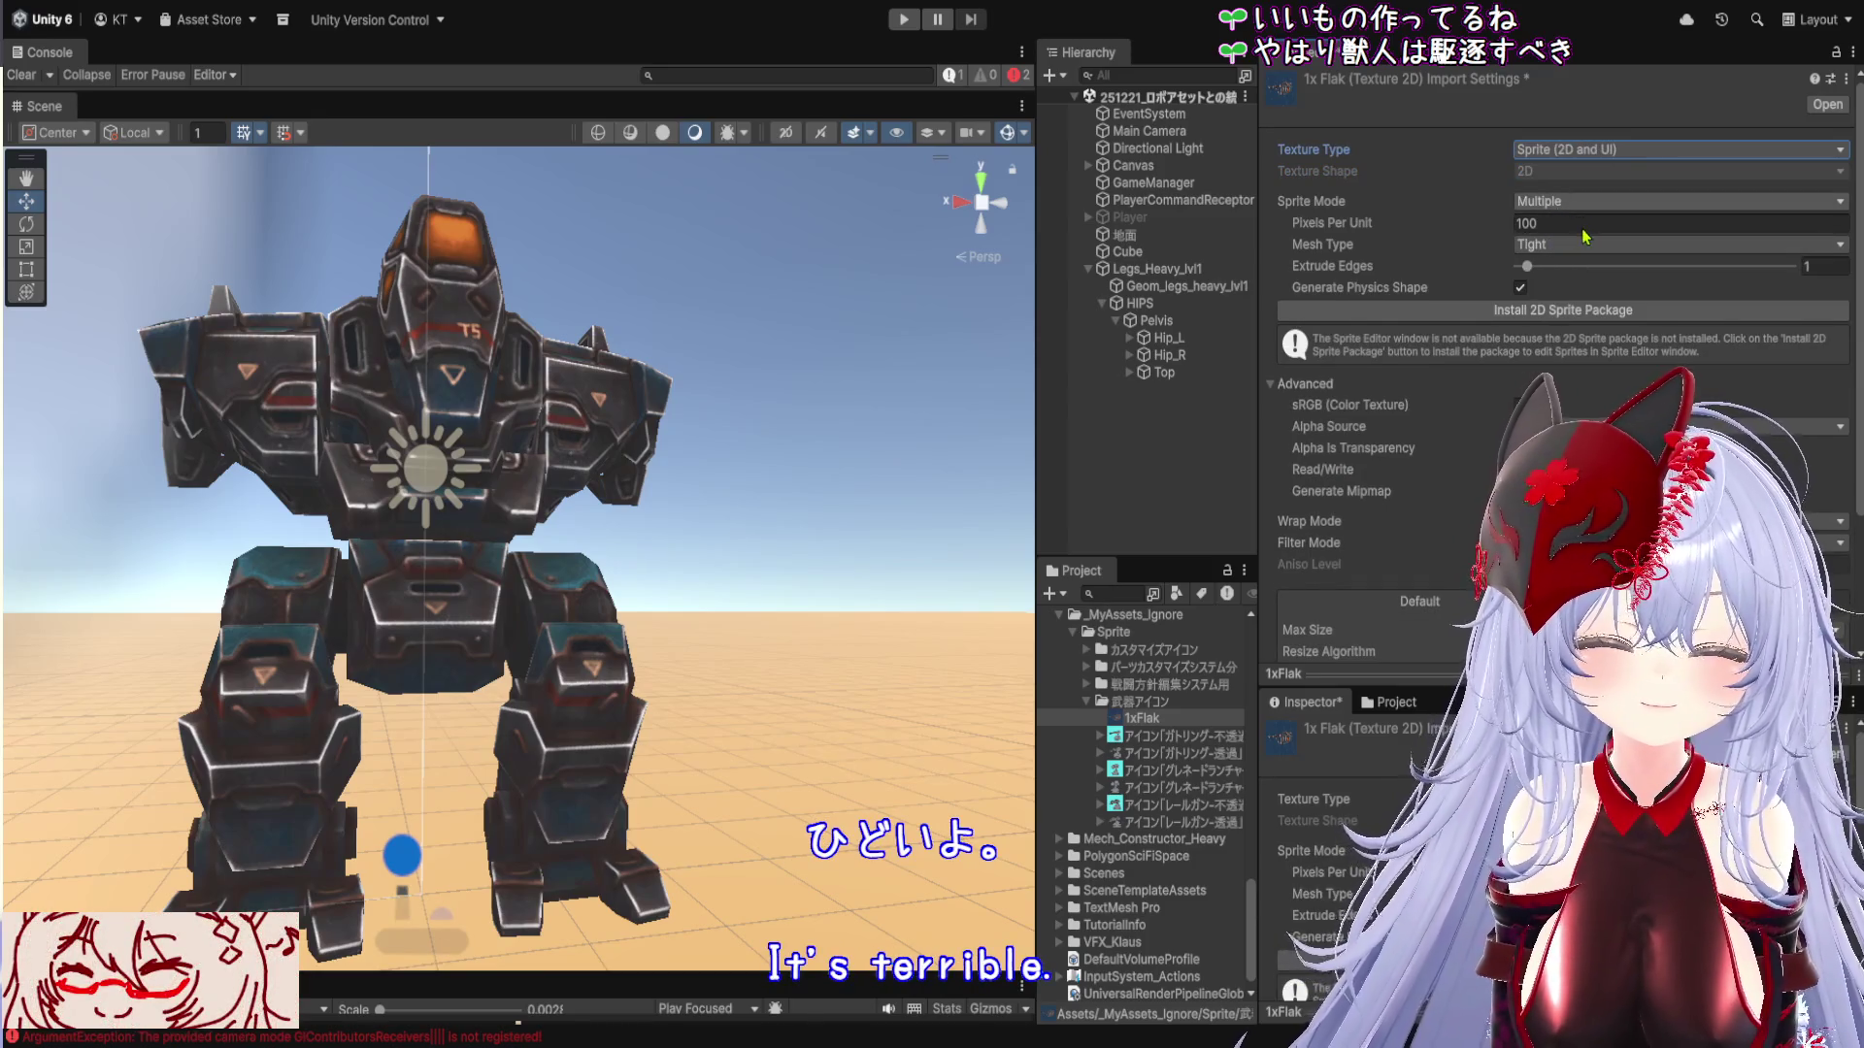
left_click(1584, 238)
left_click(1592, 273)
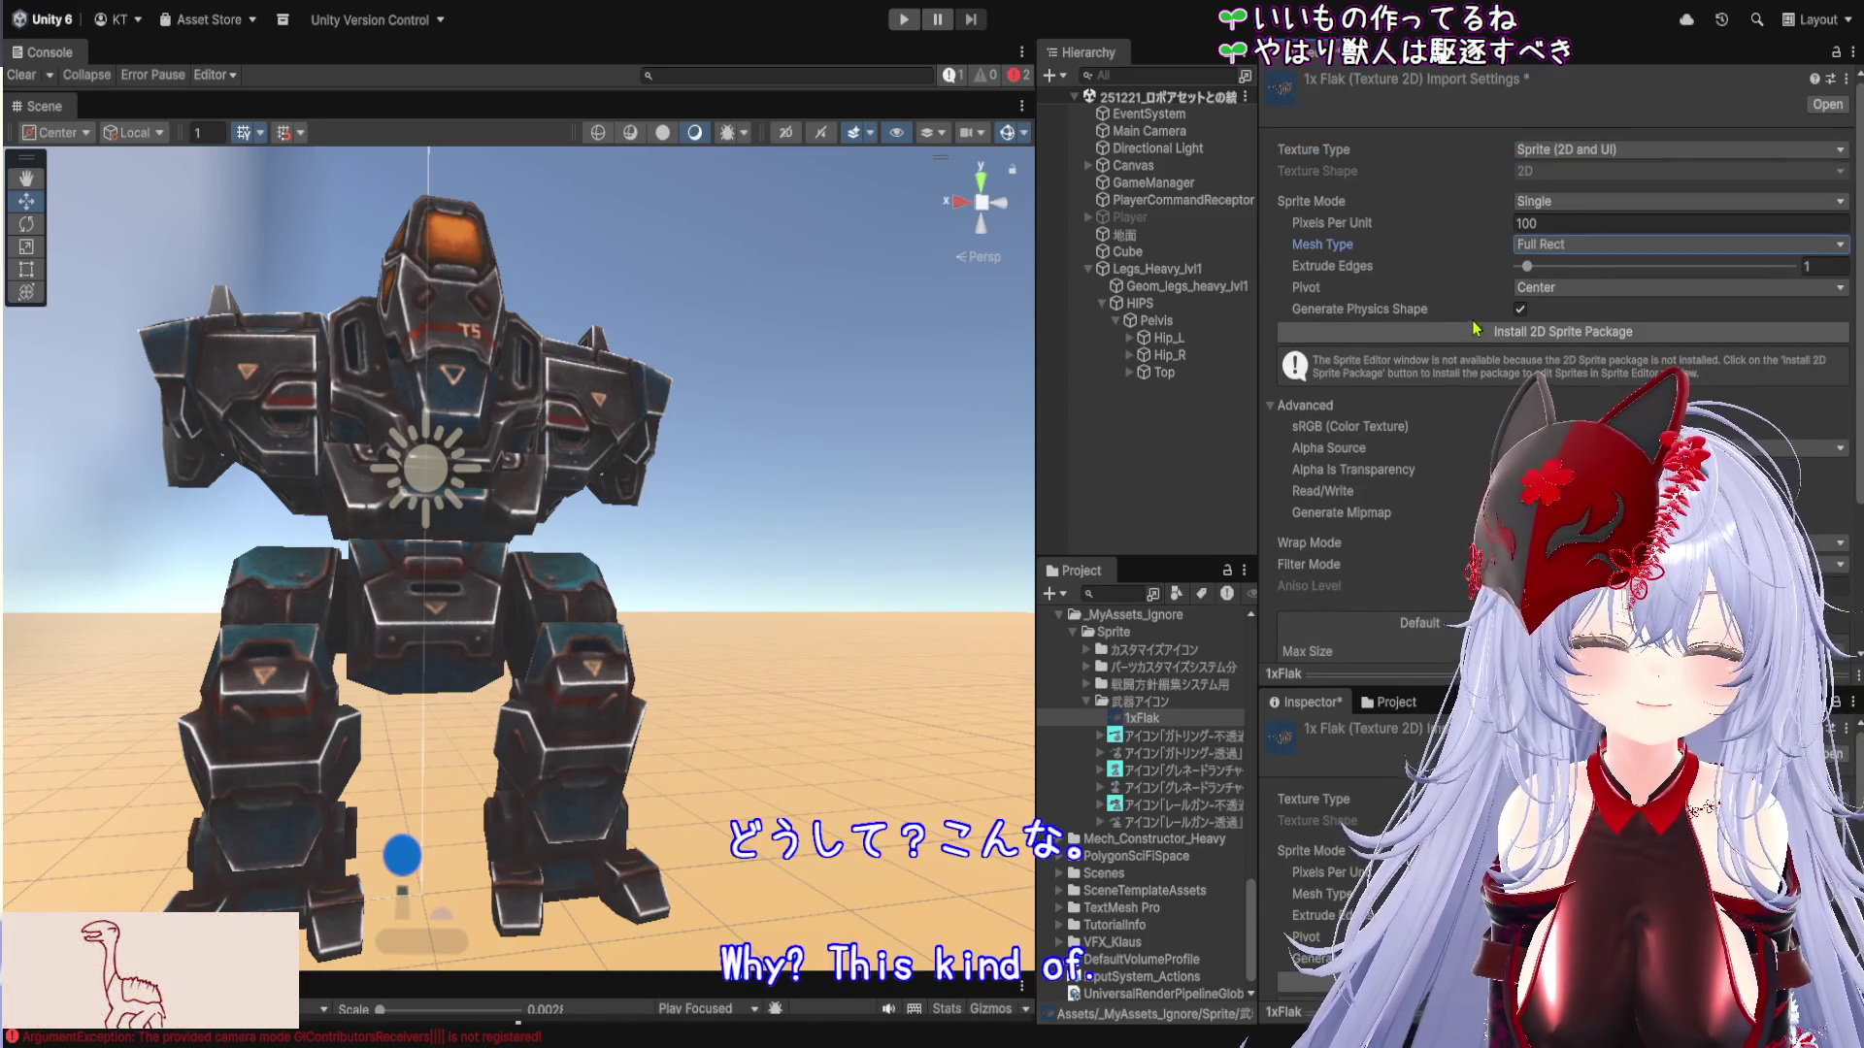
scroll(1451, 349, "down", 5)
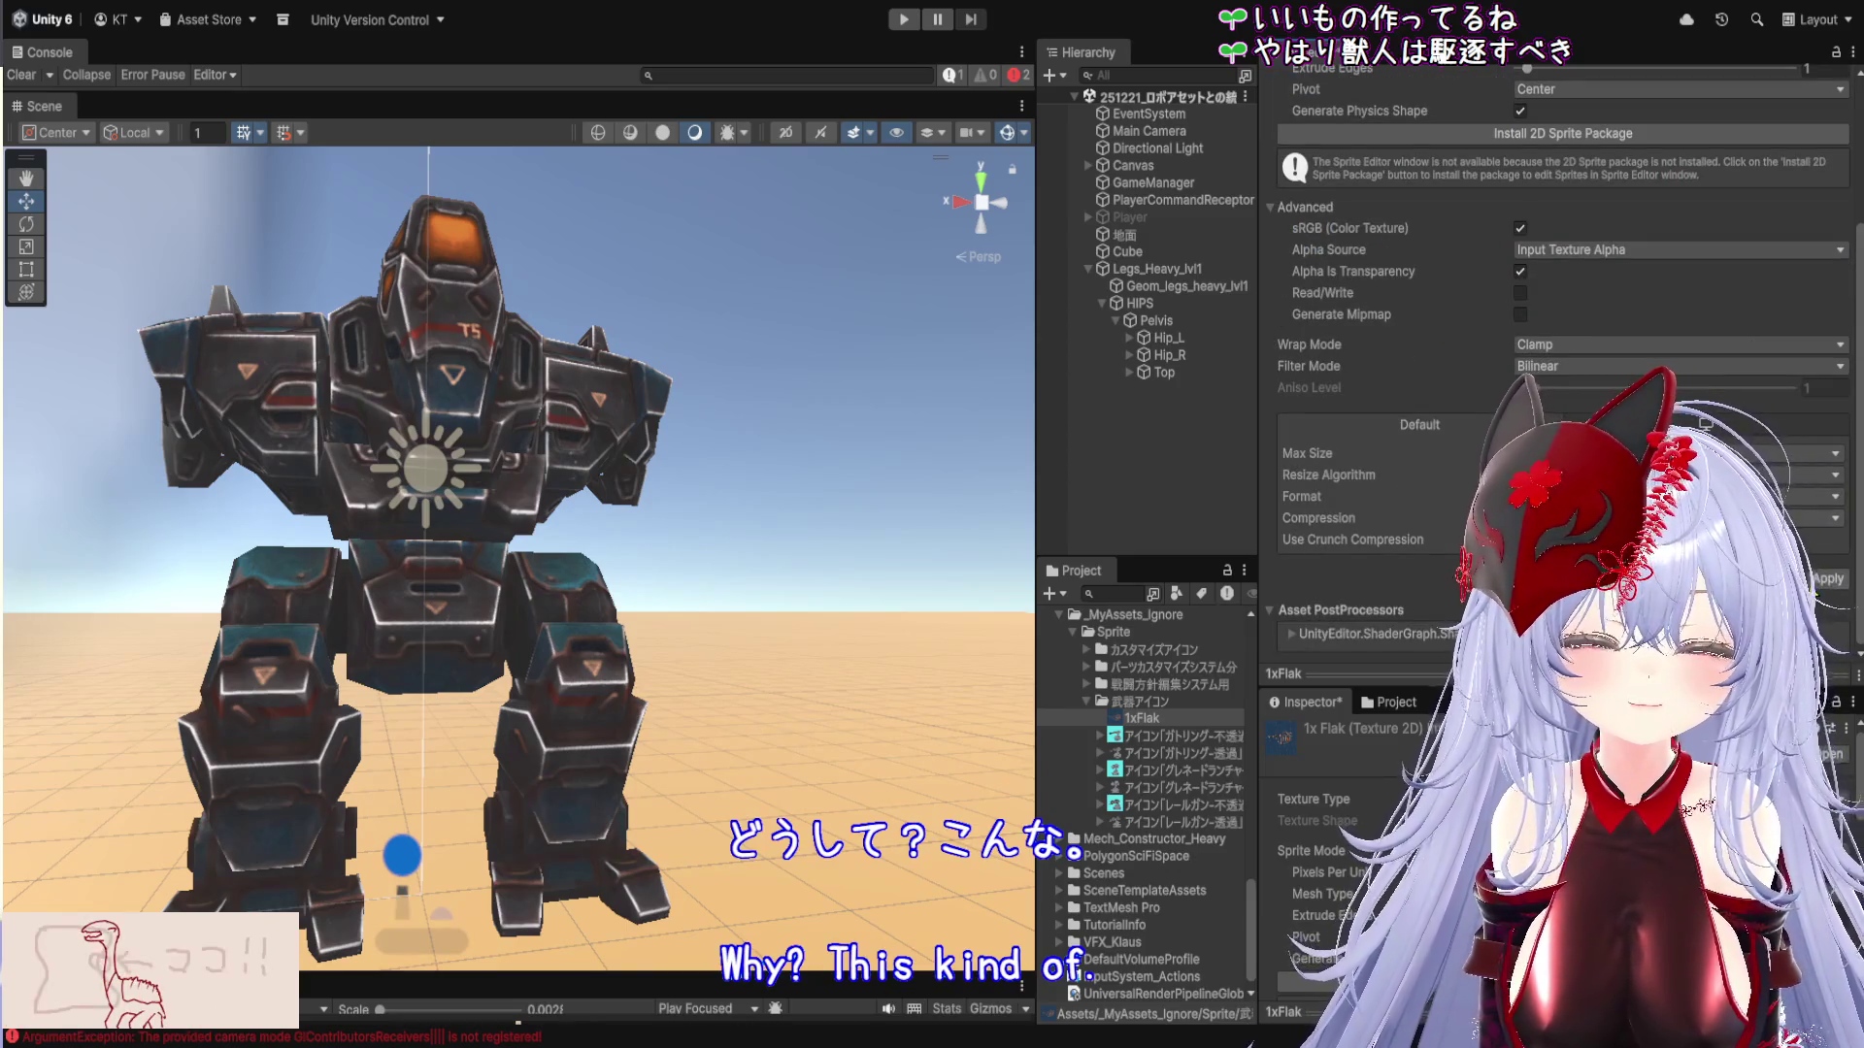
left_click(1826, 581)
left_click_drag(1259, 519, 1546, 519)
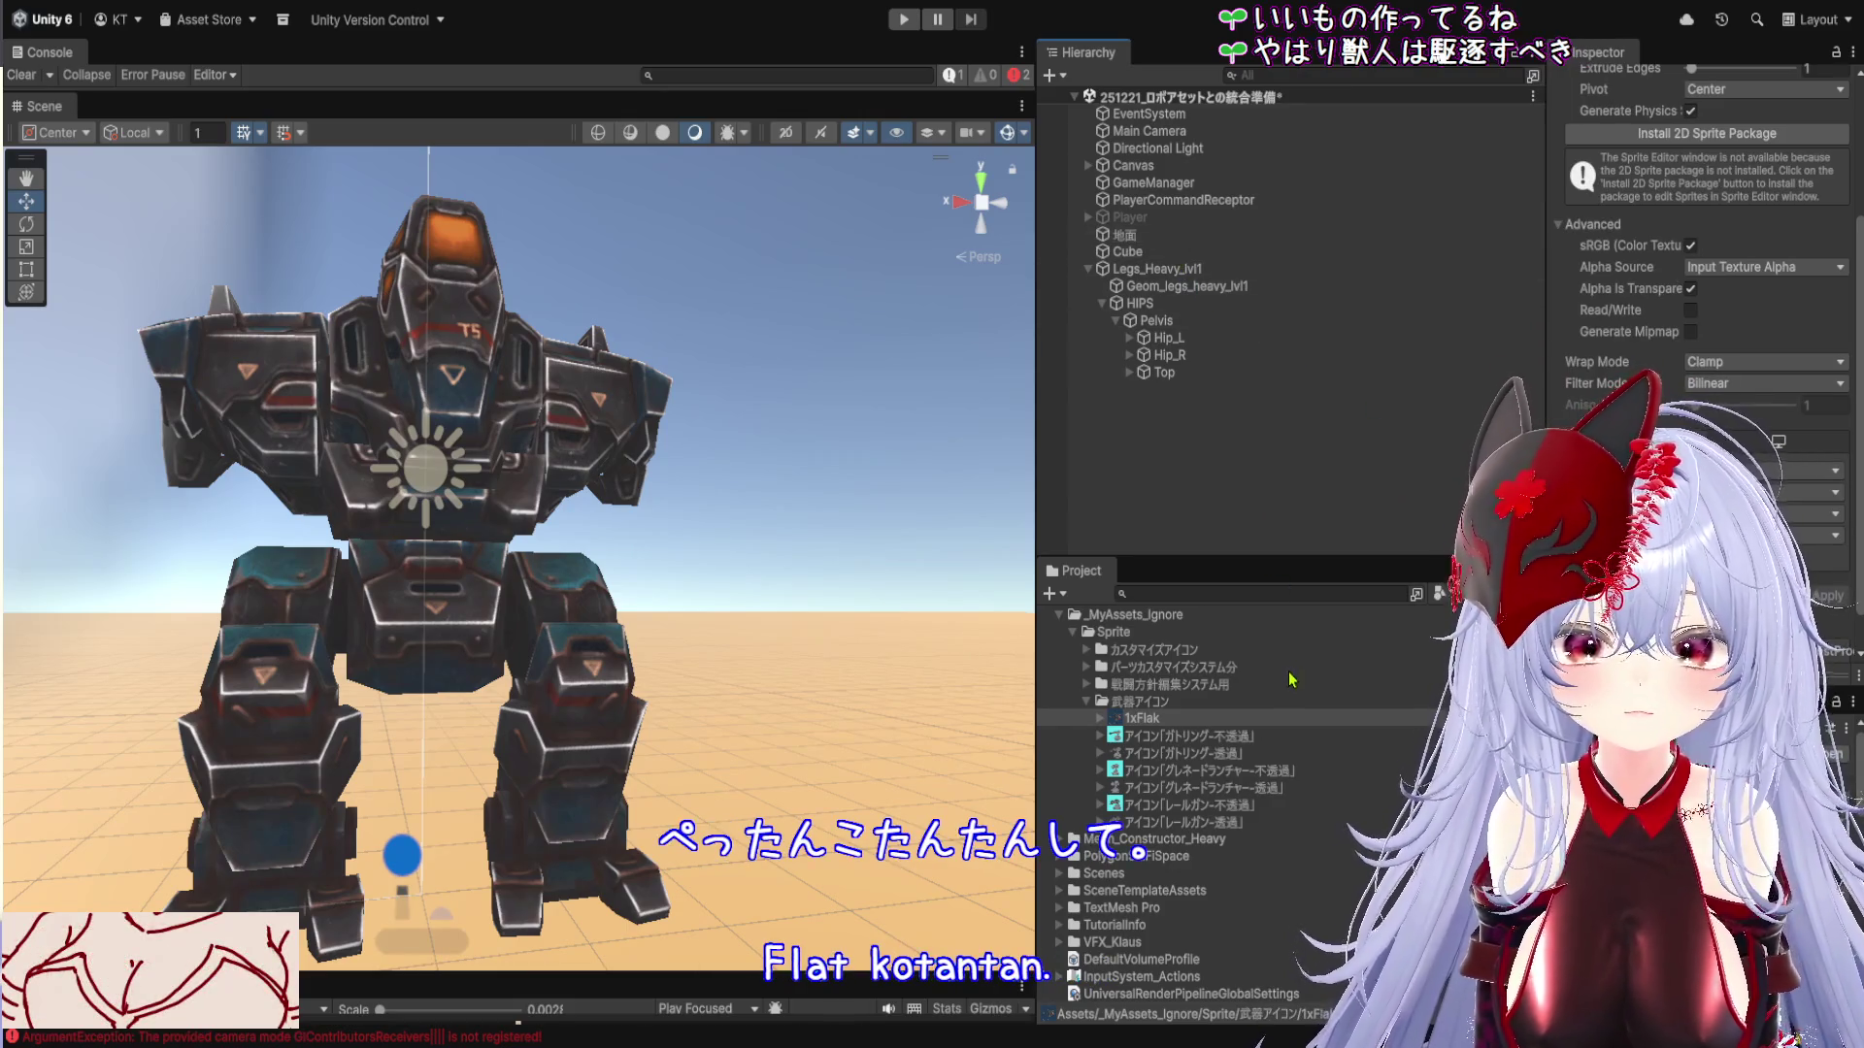
Rename the New Equipment asset under ScriptableObject to test_1xFlak with F2
scroll(1171, 721, "up", 15)
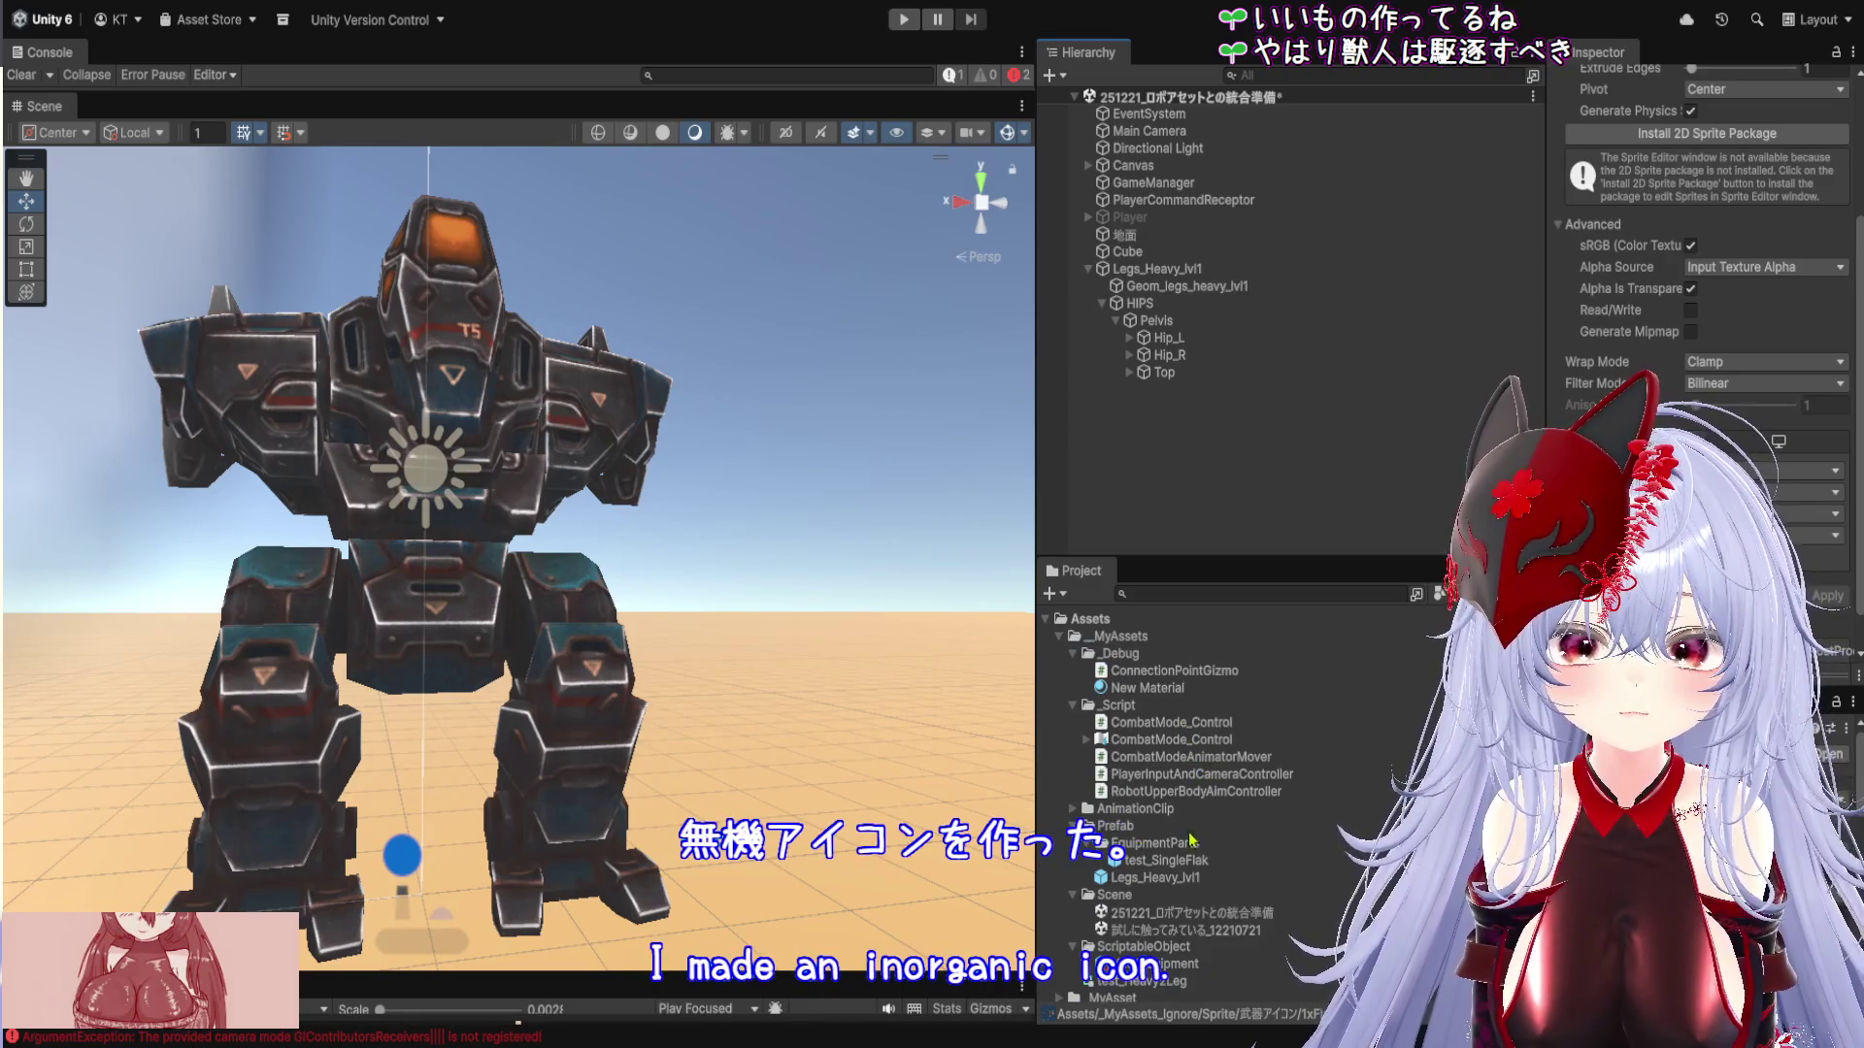
scroll(1209, 776, "down", 3)
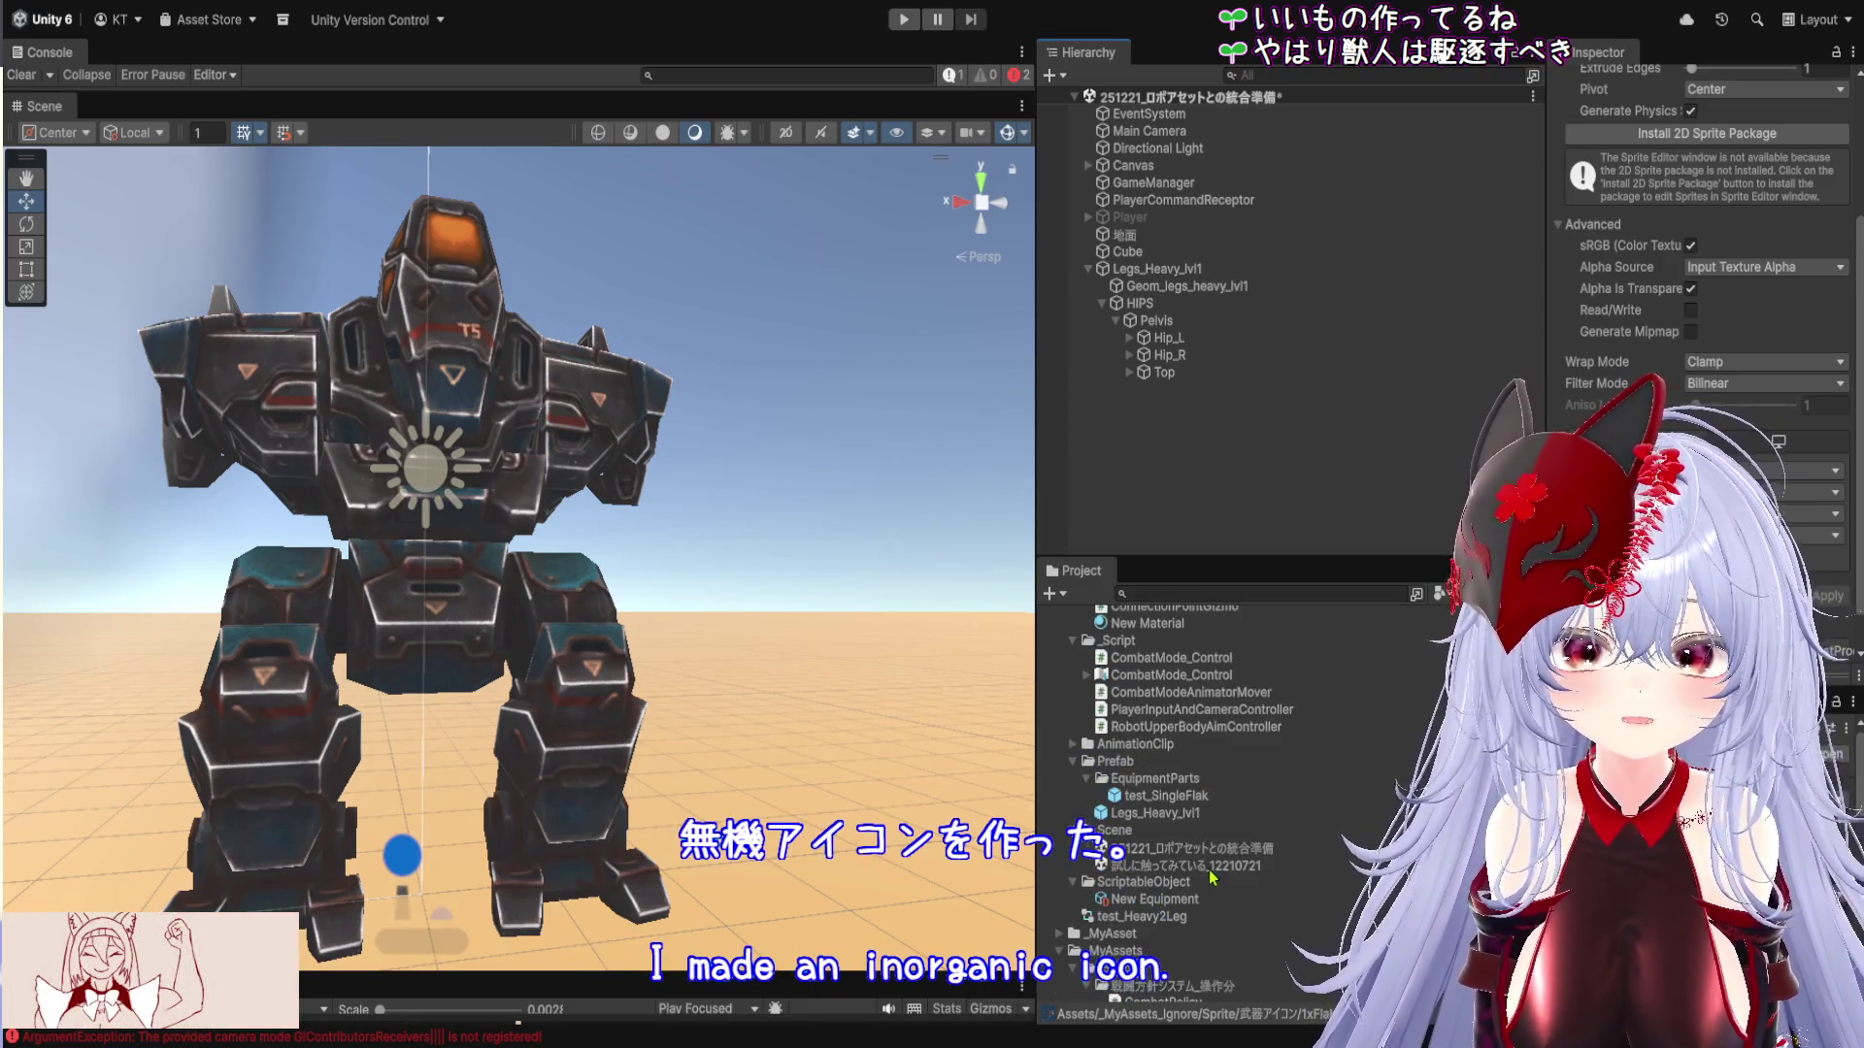
left_click(1203, 901)
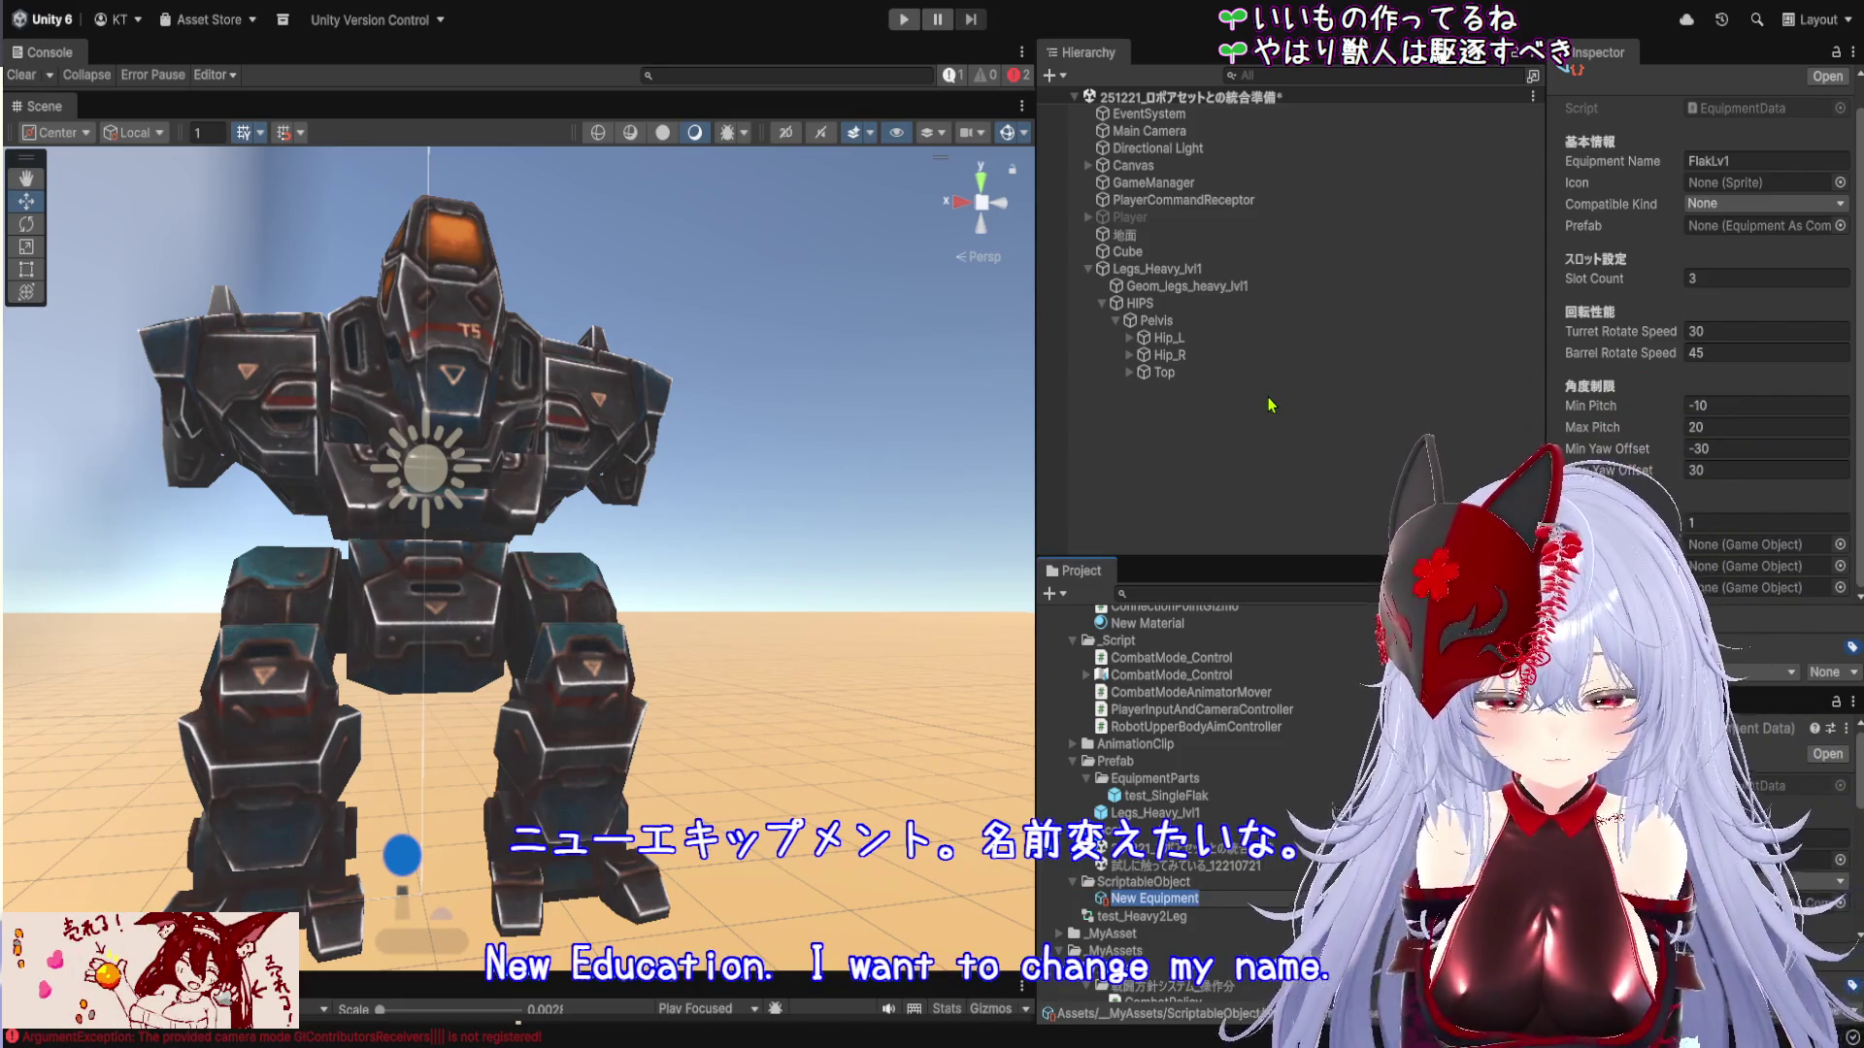
type("te")
key("F2")
type("test")
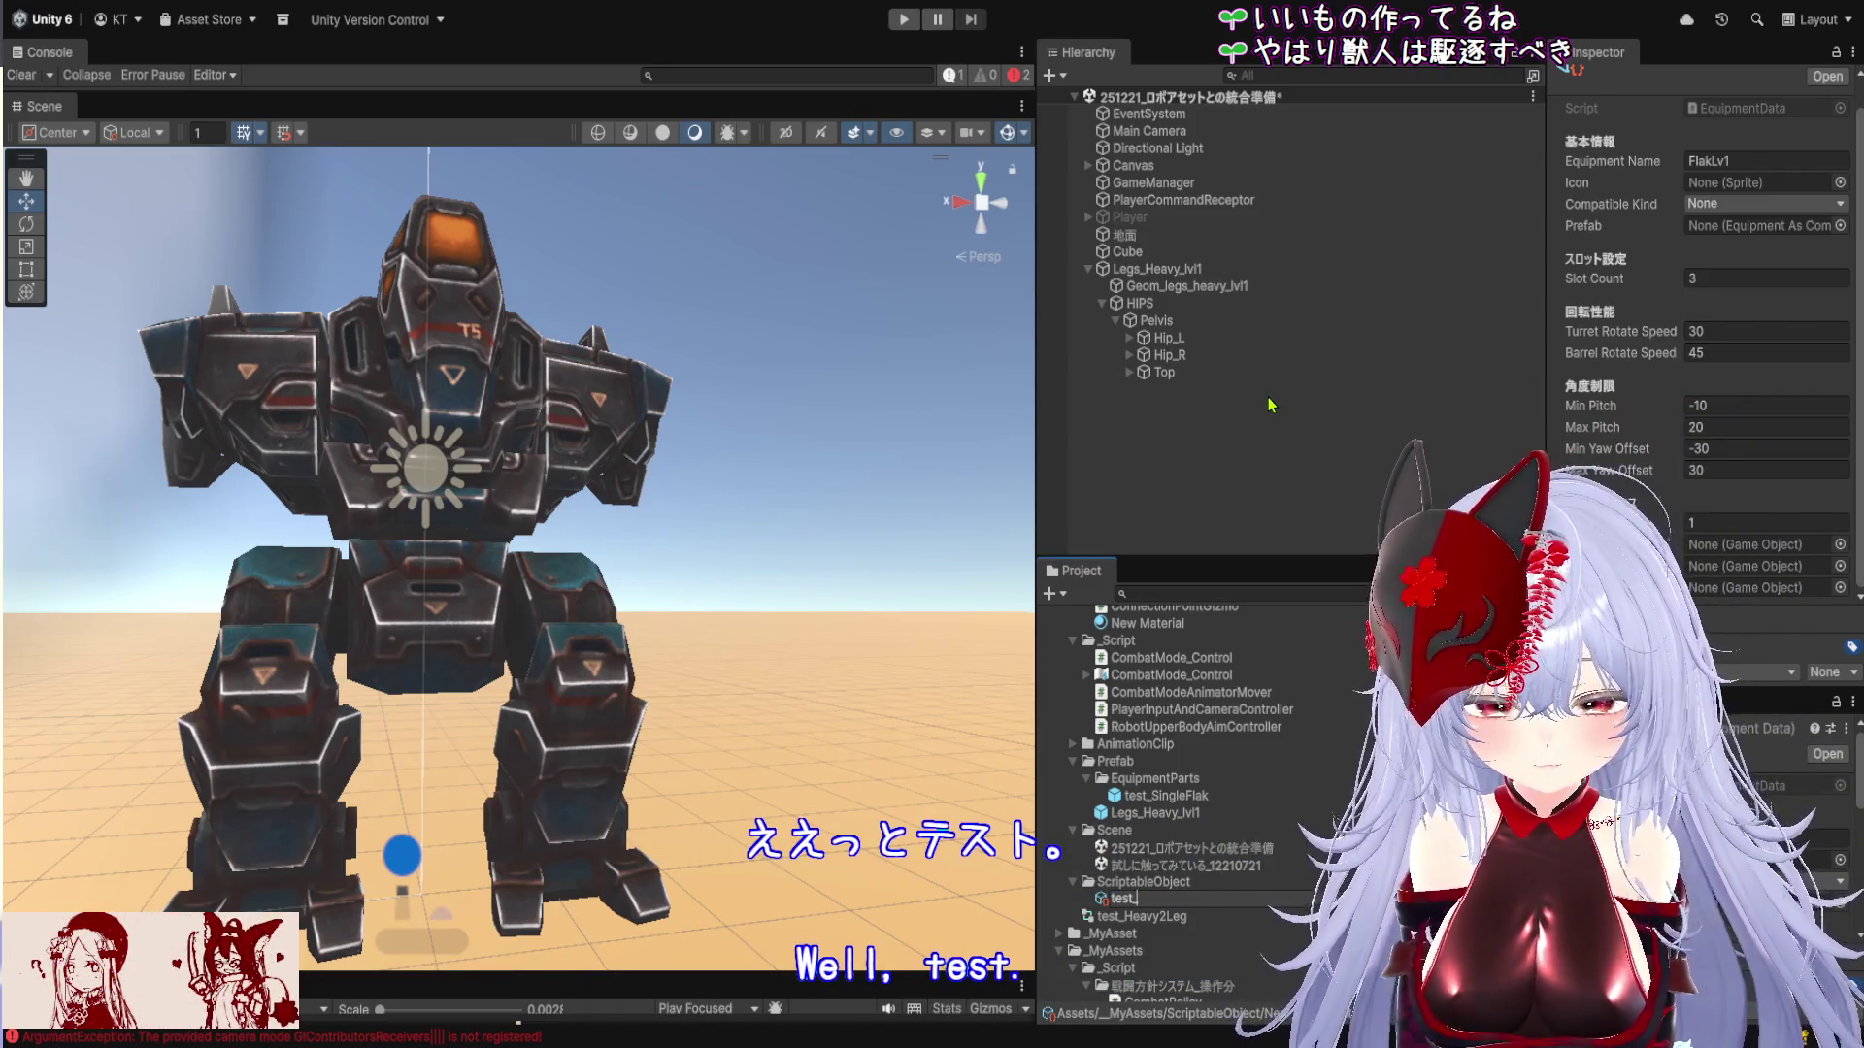
type("_1xFlak")
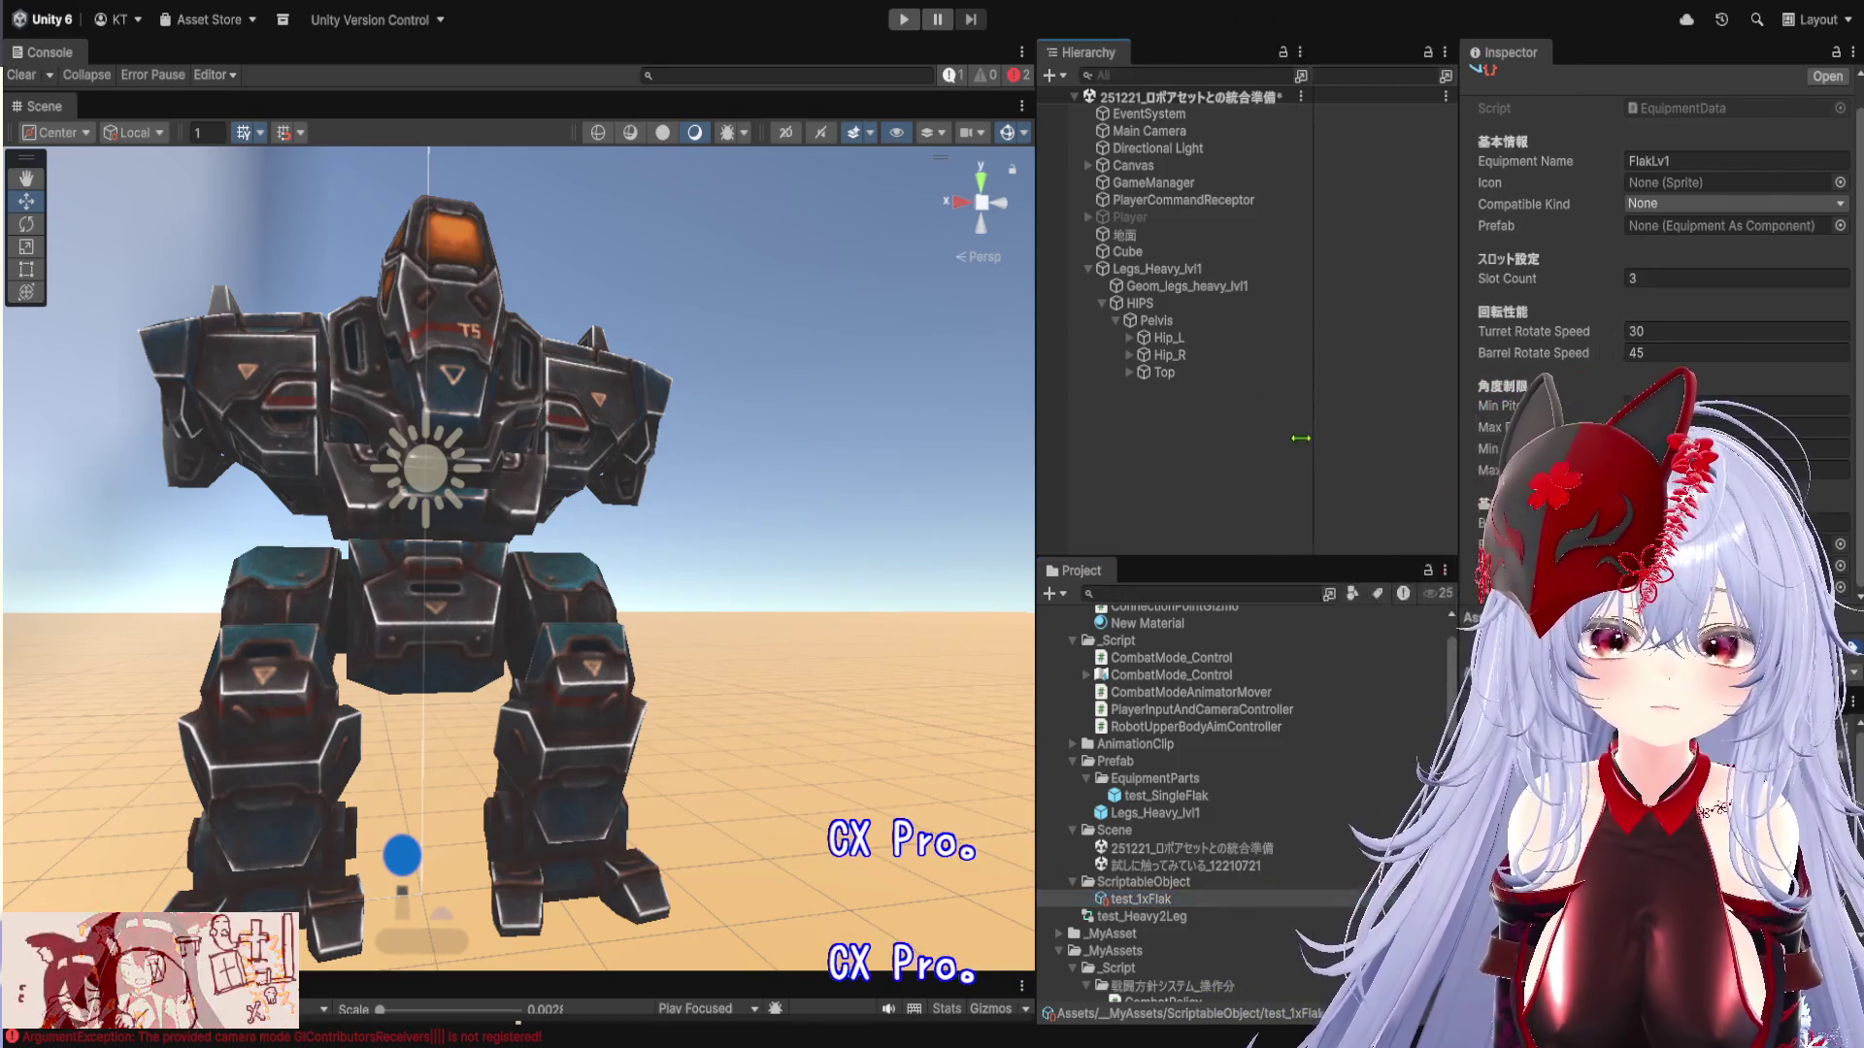
Drag the 1xFlak sprite into Icon and the test_SingleFlak prefab into Prefab on test_1xFlak
left_click_drag(1545, 320, 1300, 321)
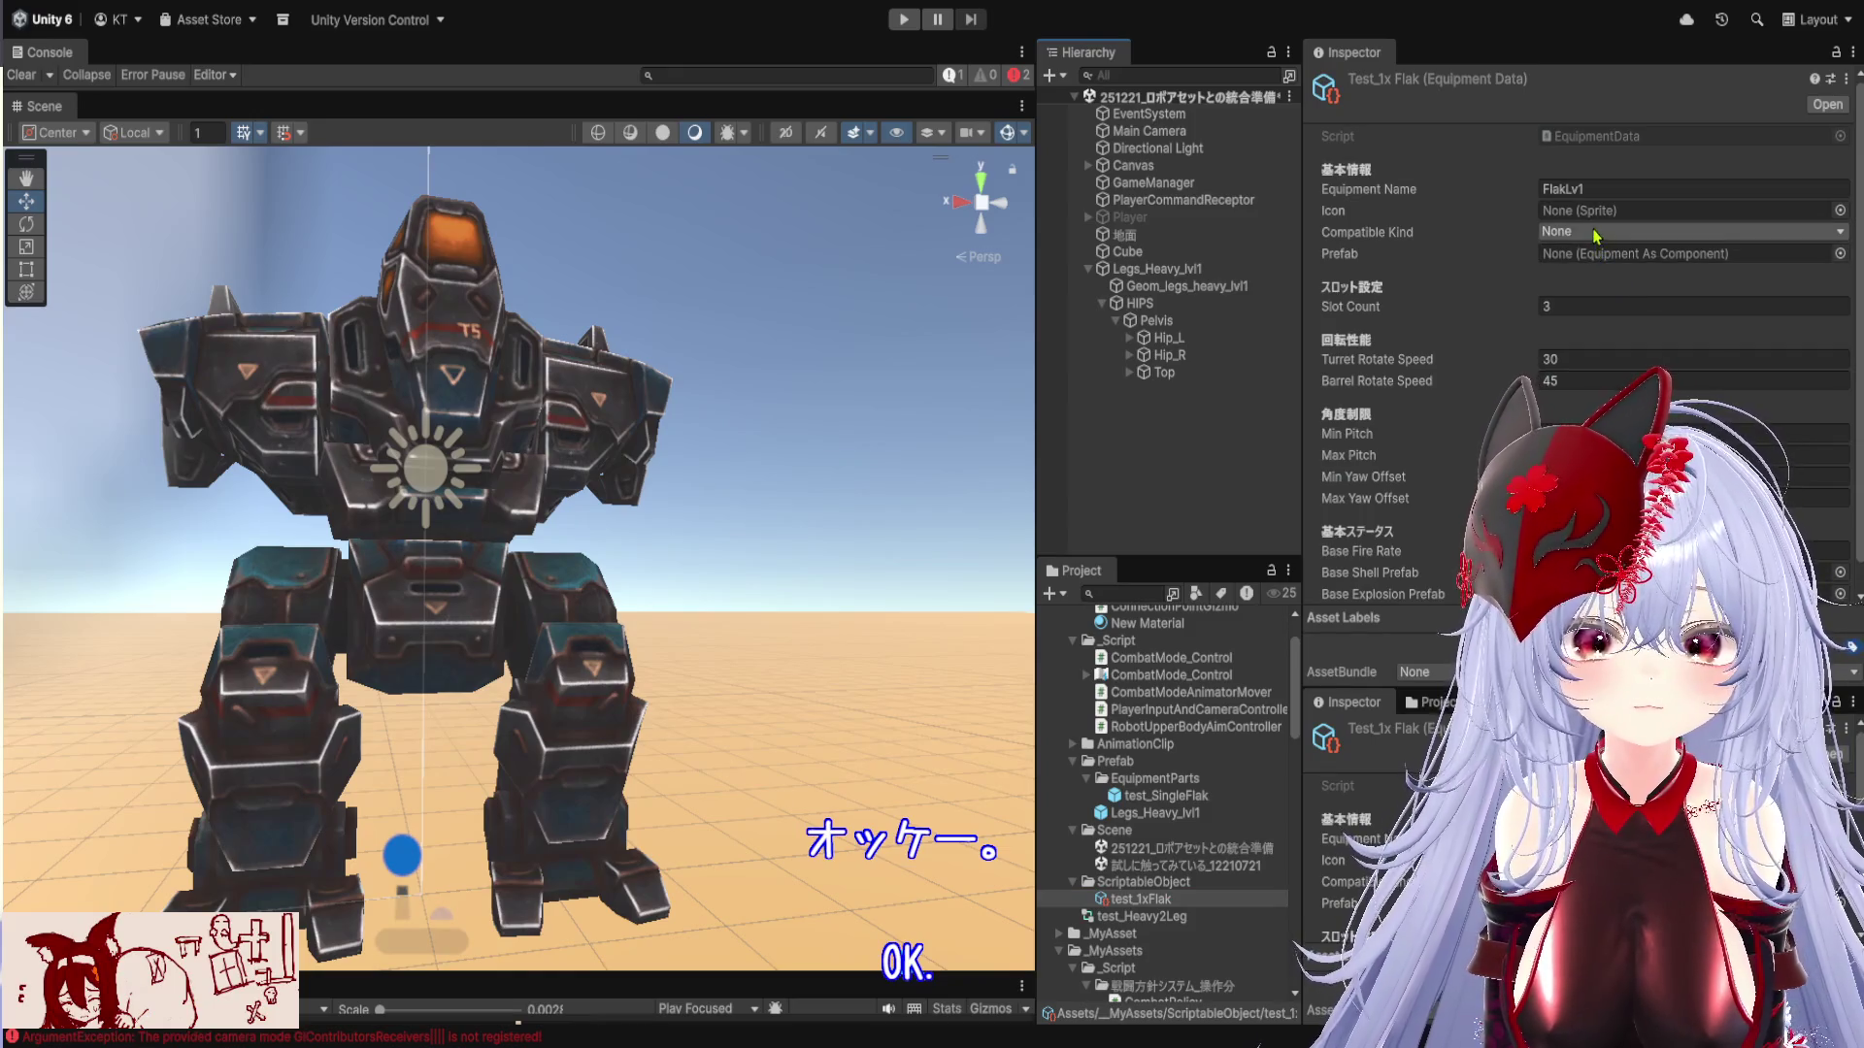
scroll(1190, 796, "down", 10)
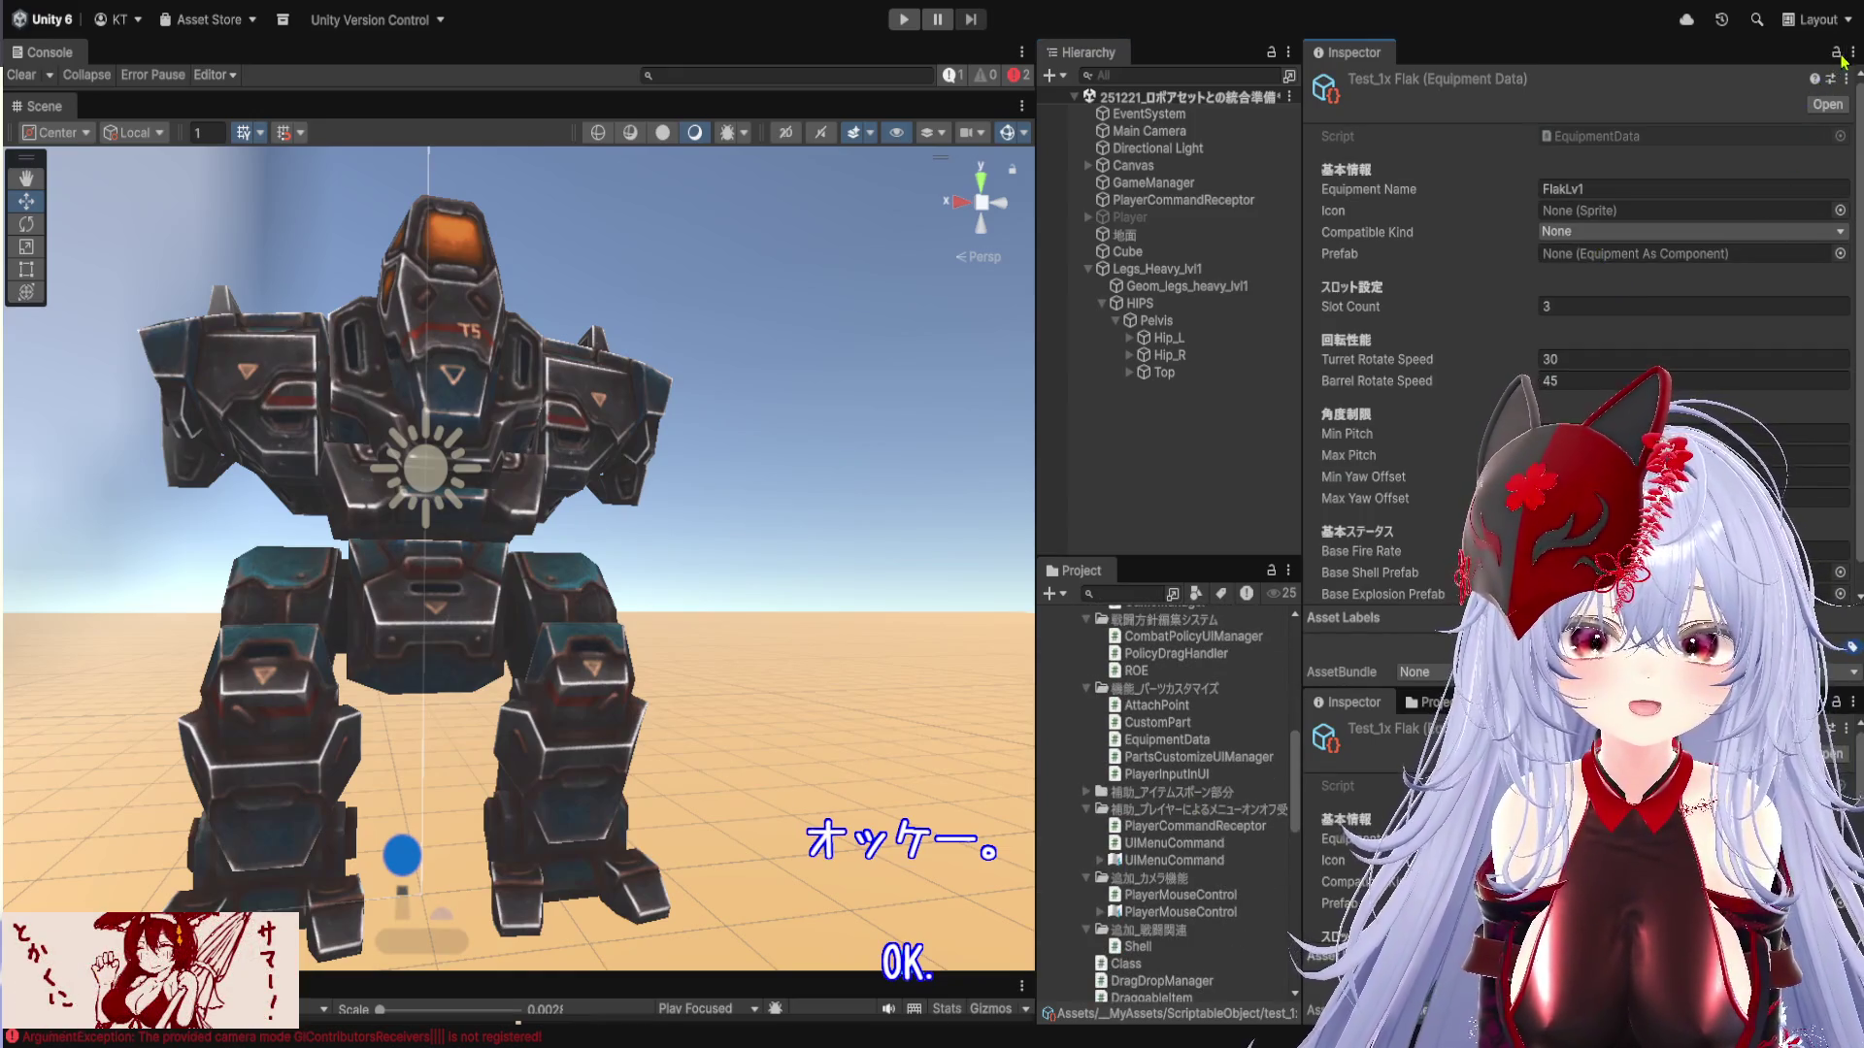
scroll(1141, 808, "down", 10)
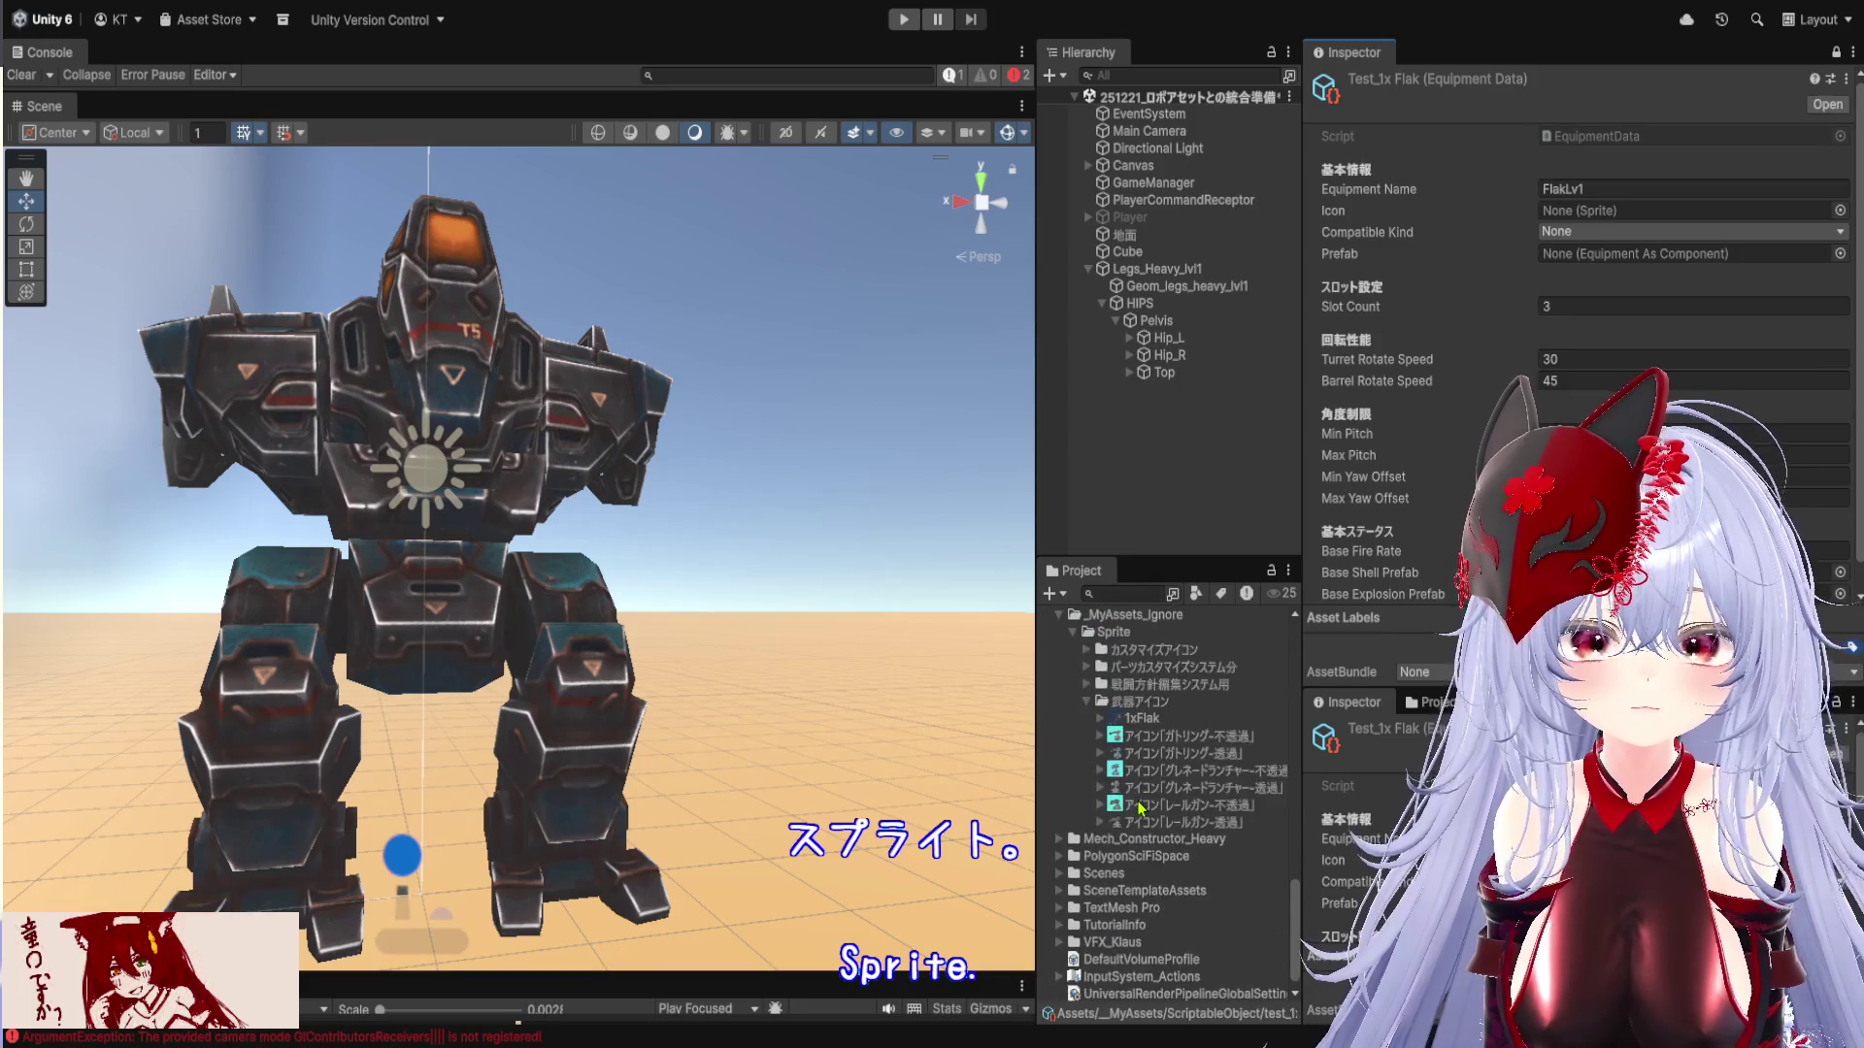
left_click_drag(1610, 230, 1610, 211)
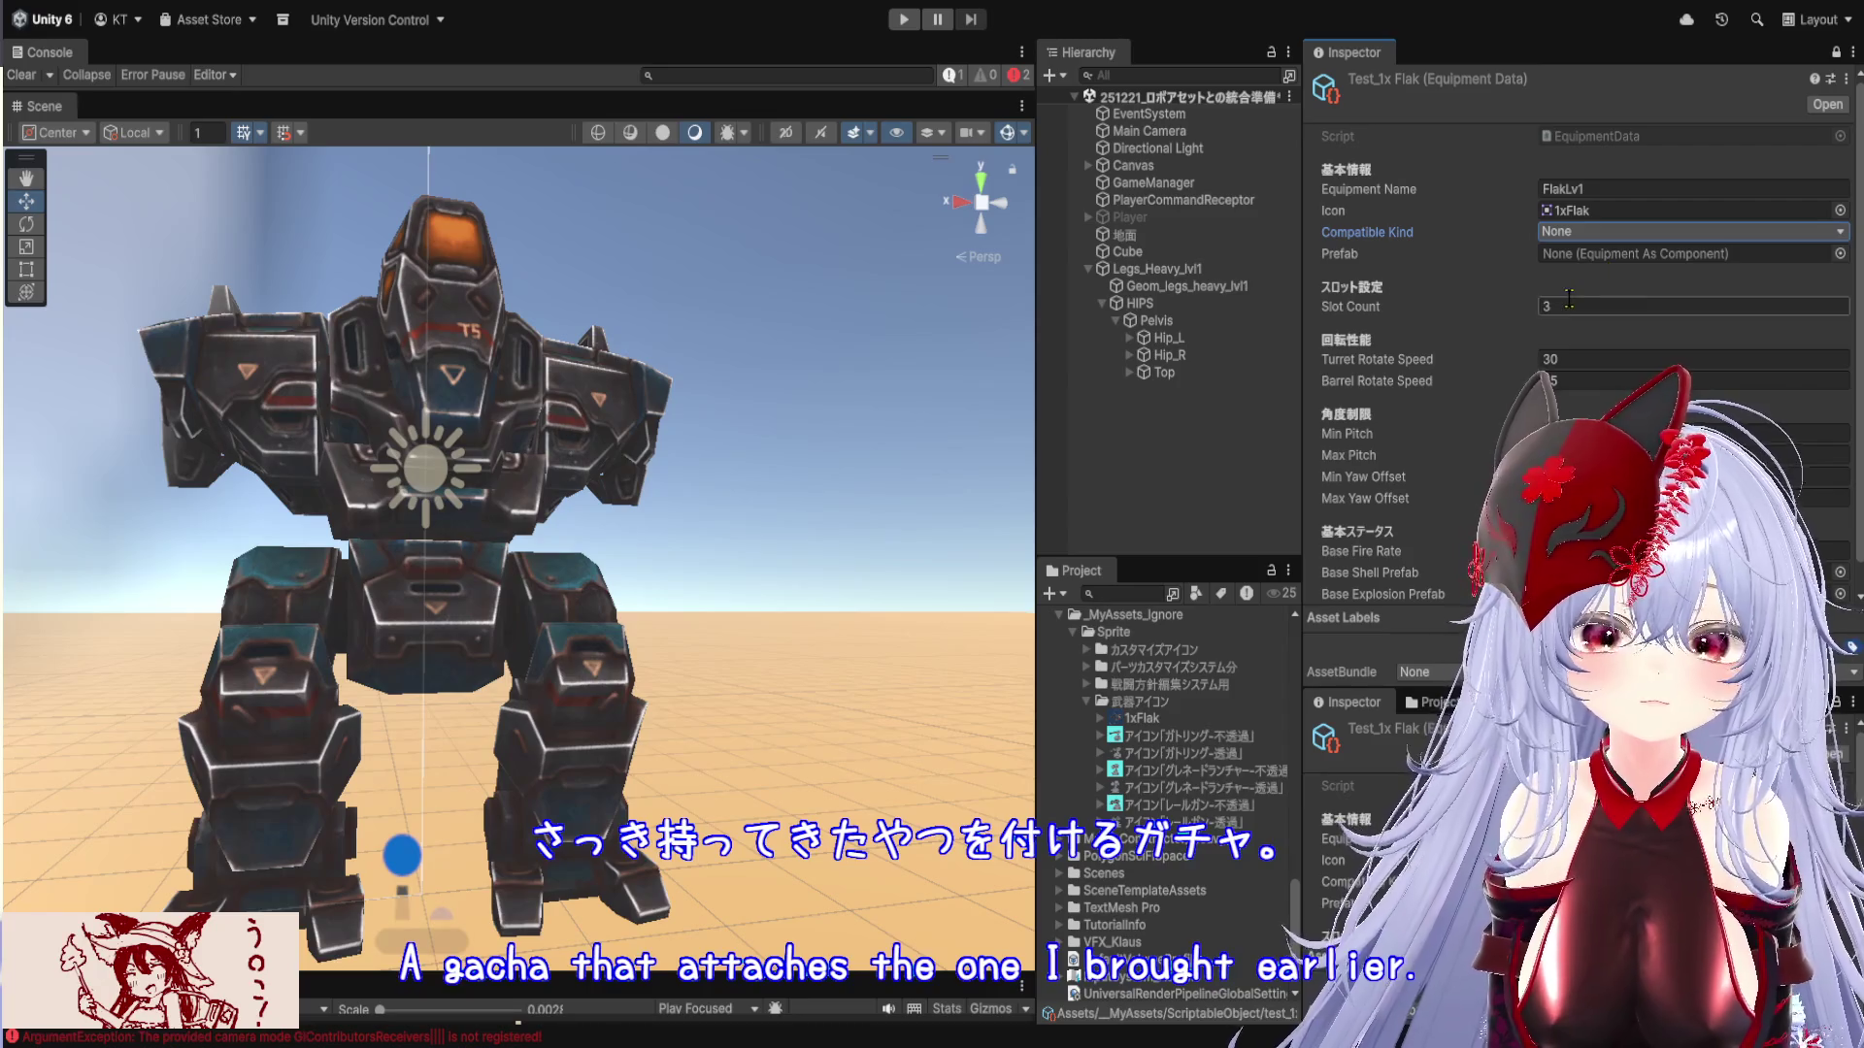
scroll(1181, 808, "up", 10)
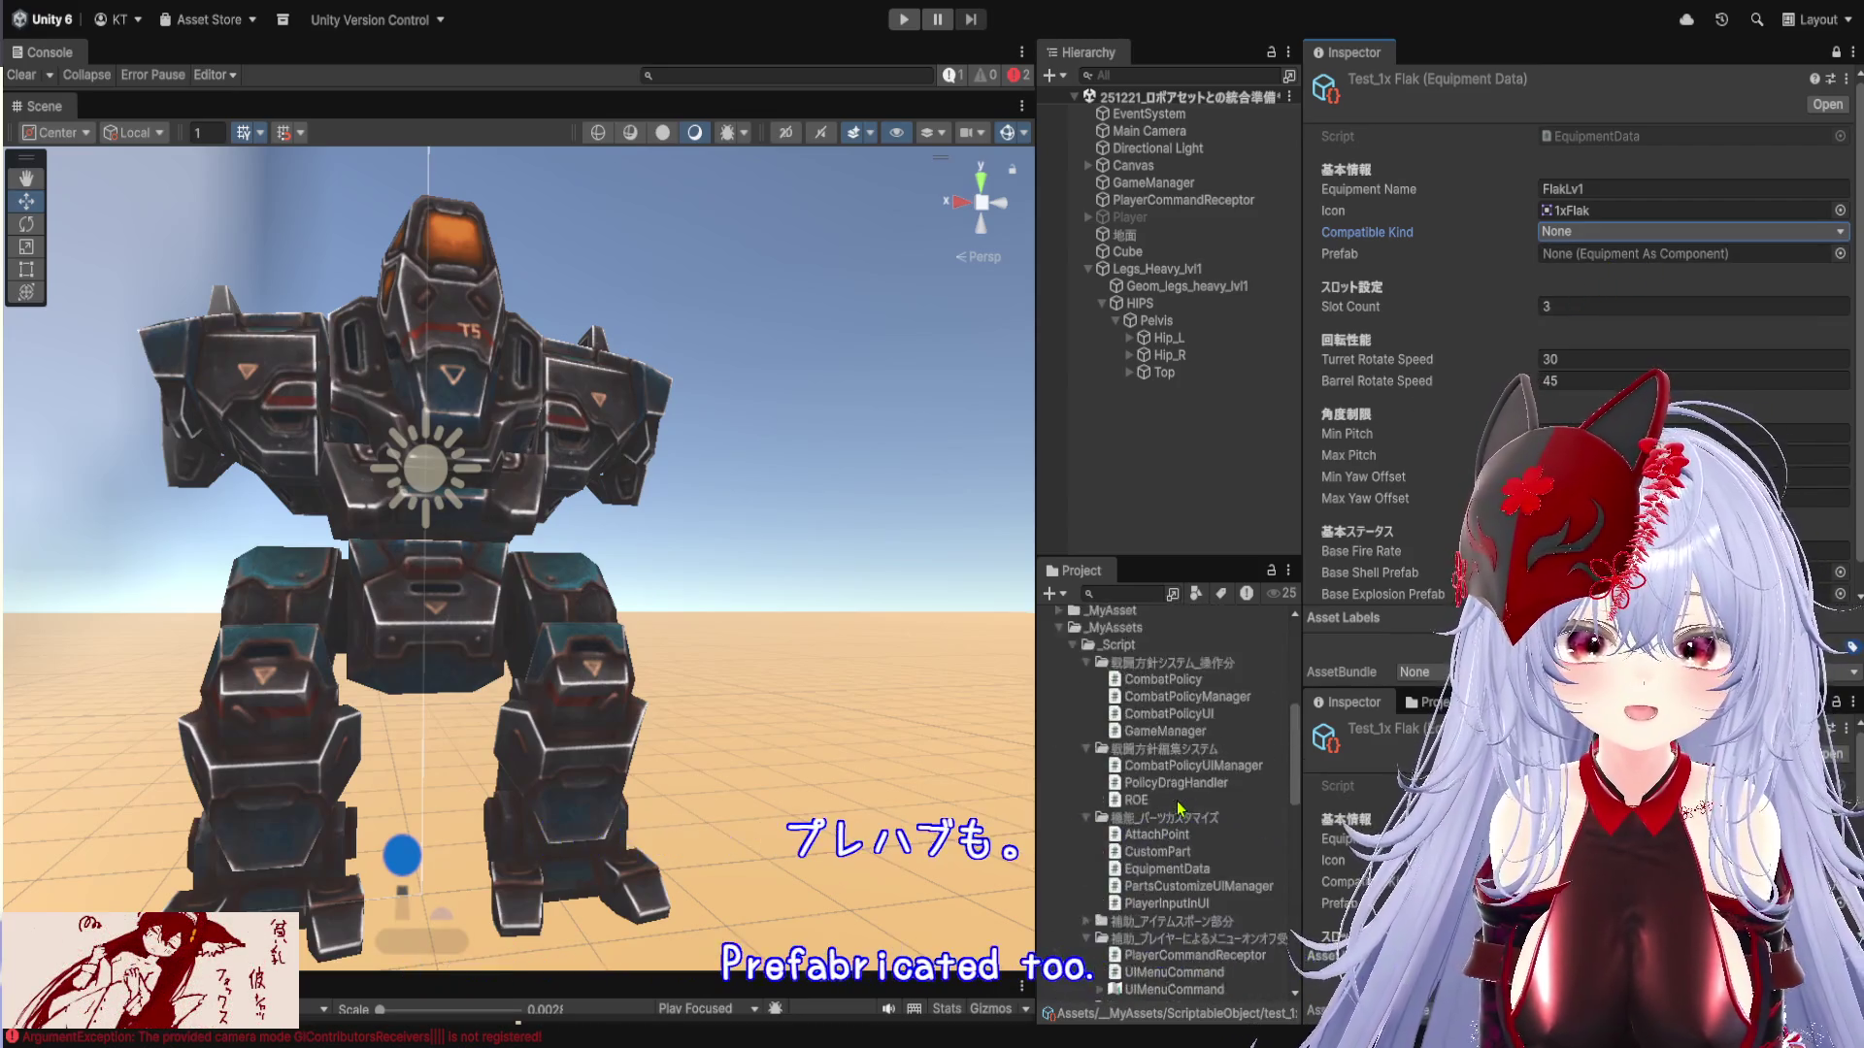
scroll(1181, 808, "up", 6)
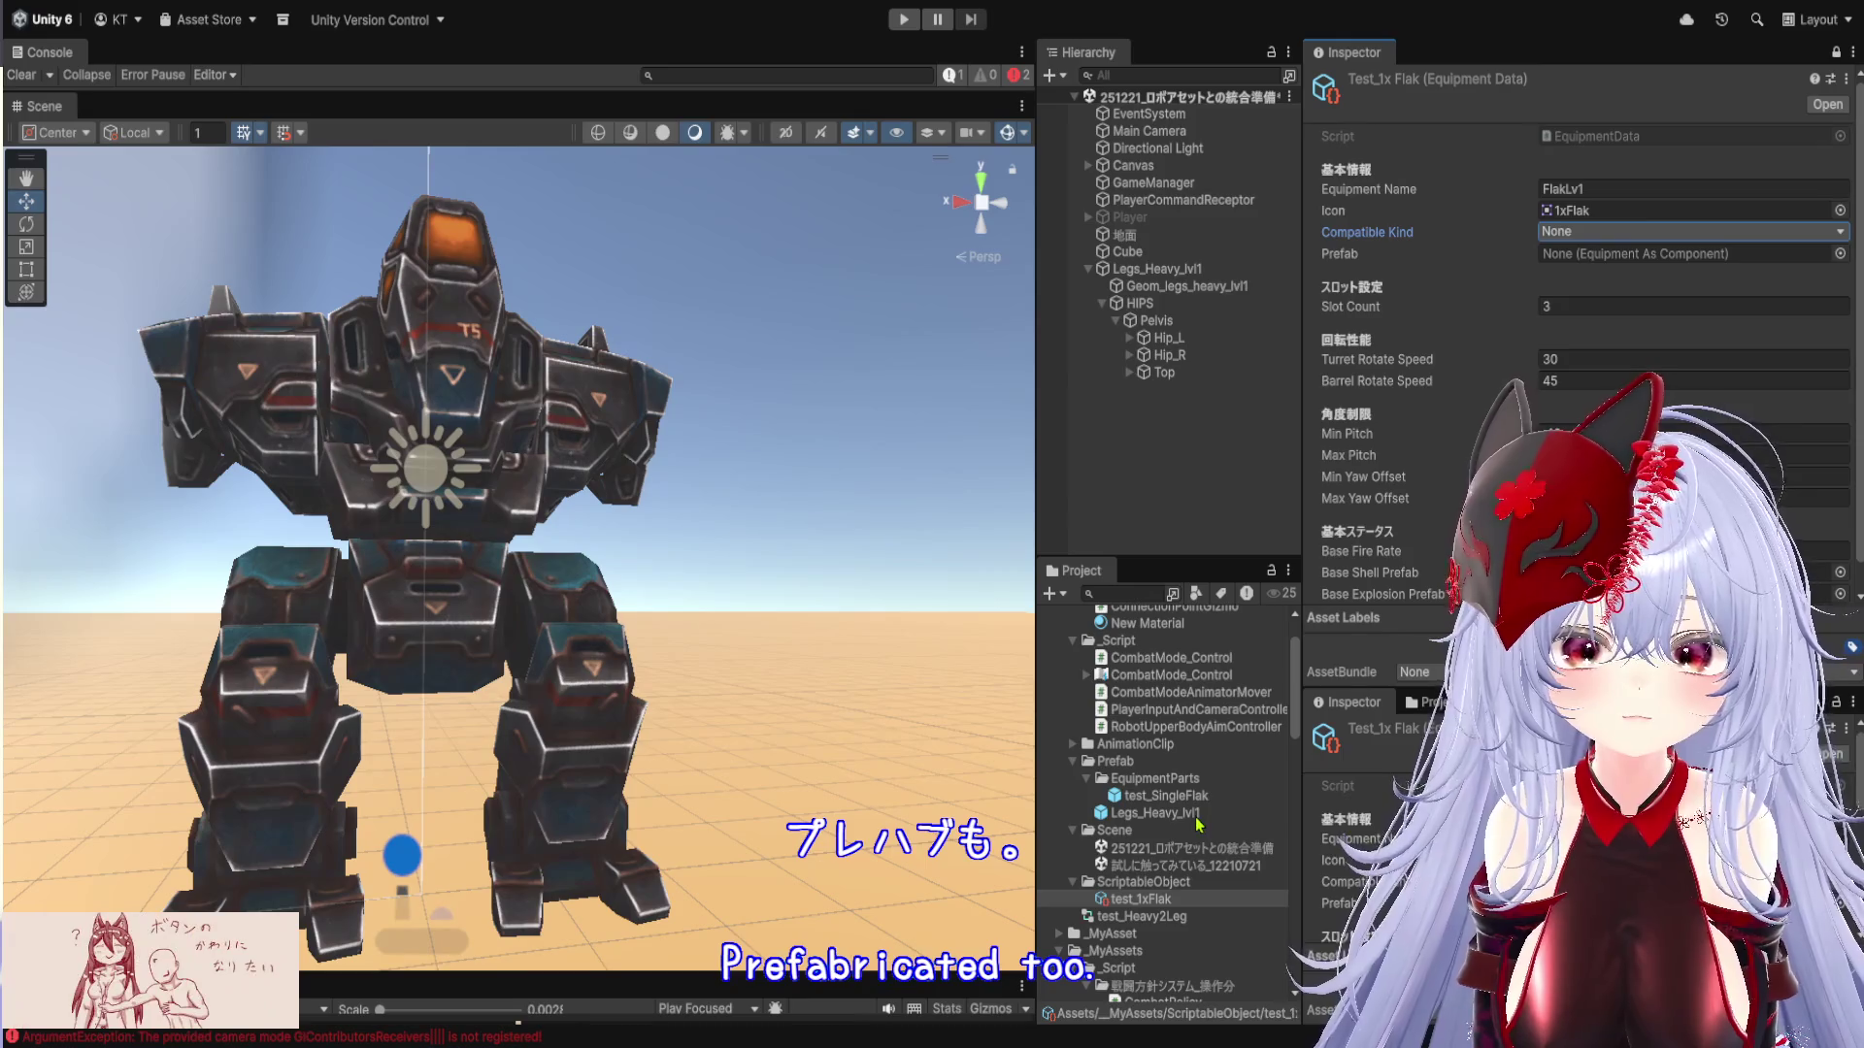
scroll(1198, 826, "up", 3)
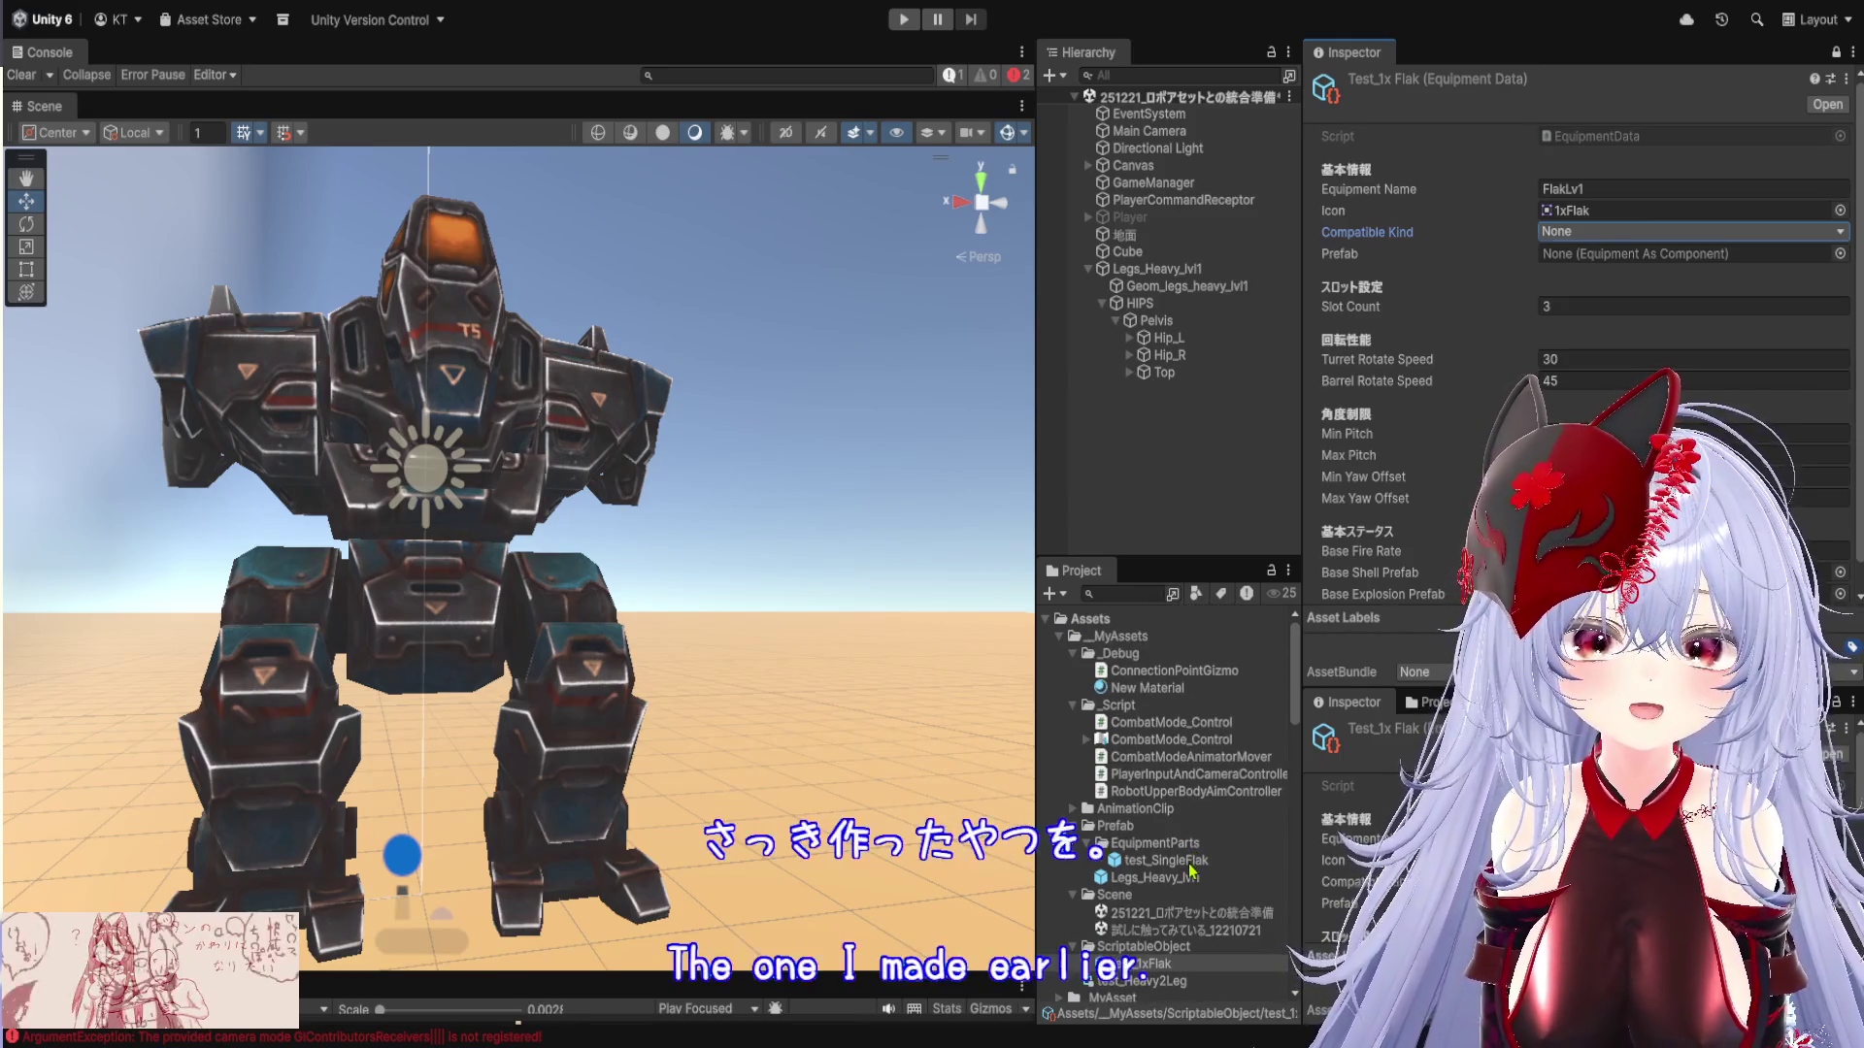
left_click_drag(1599, 262, 1604, 264)
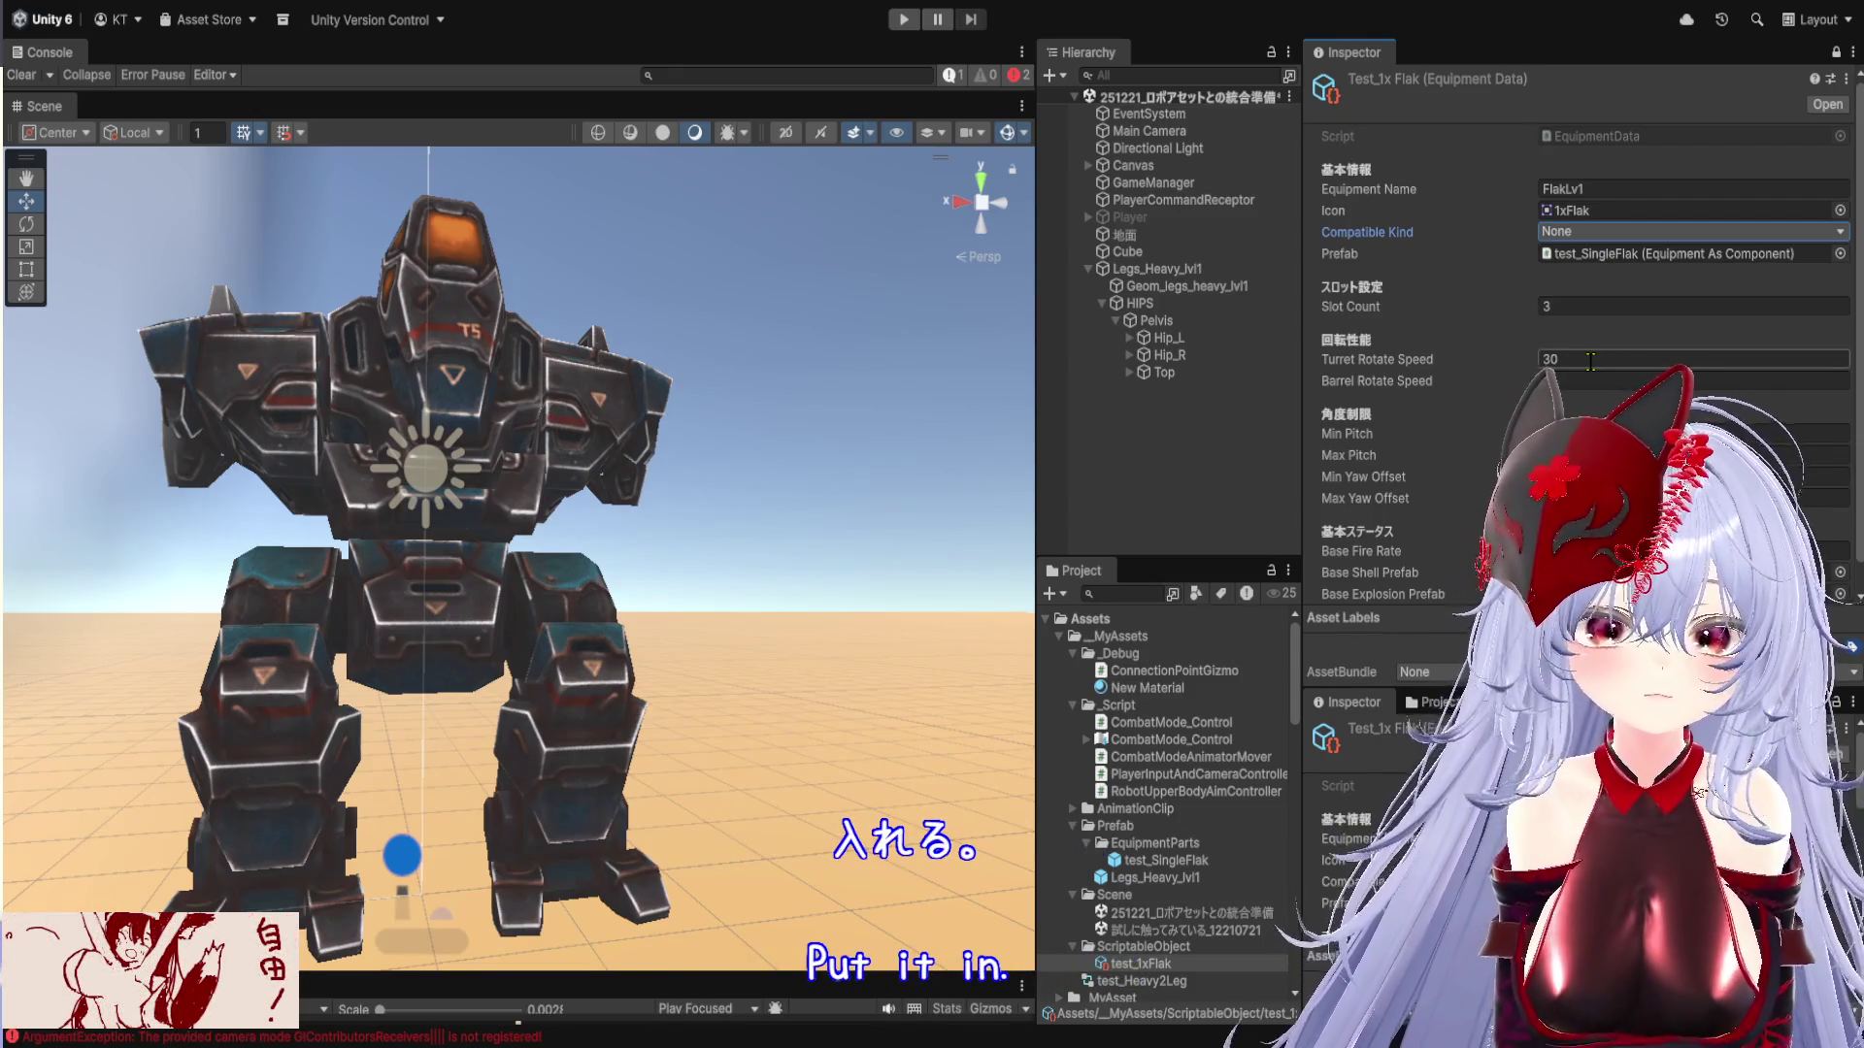
Enter 0 in test_1xFlak's Barrel Rotate Speed field, replacing an initial 45
type("45")
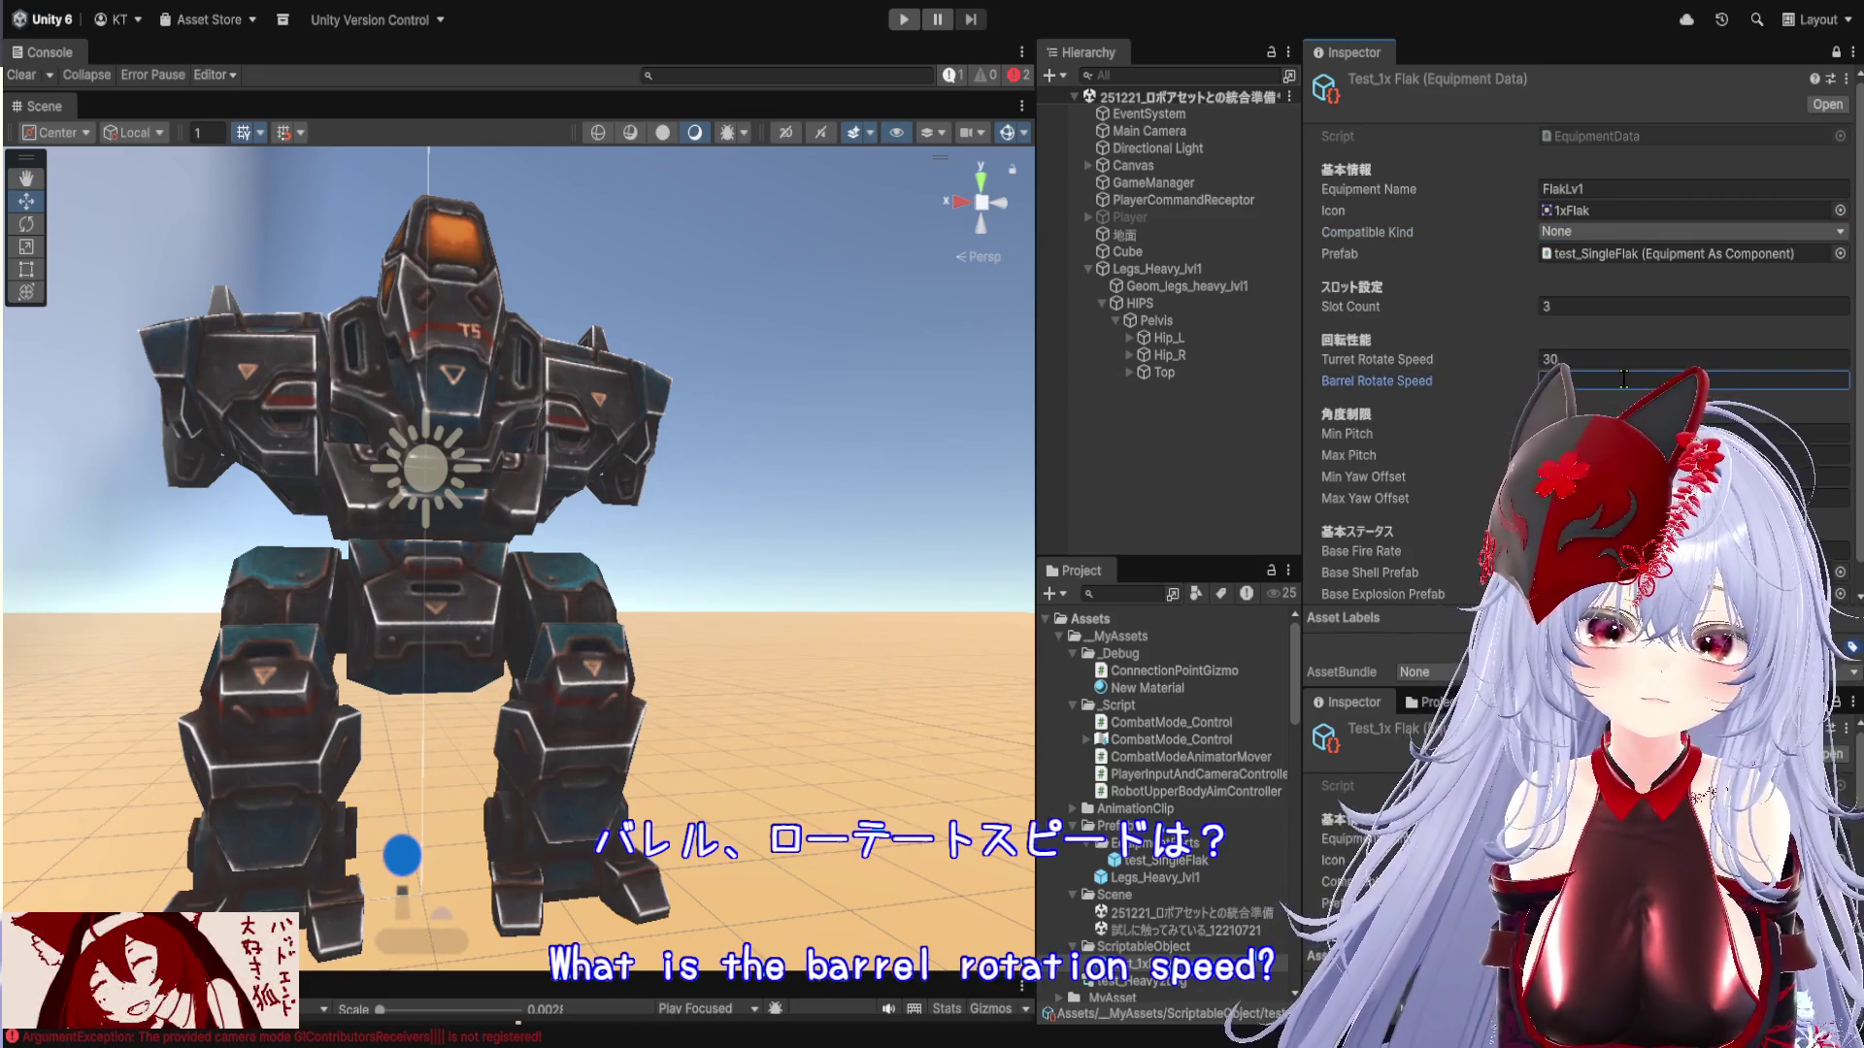
type("0")
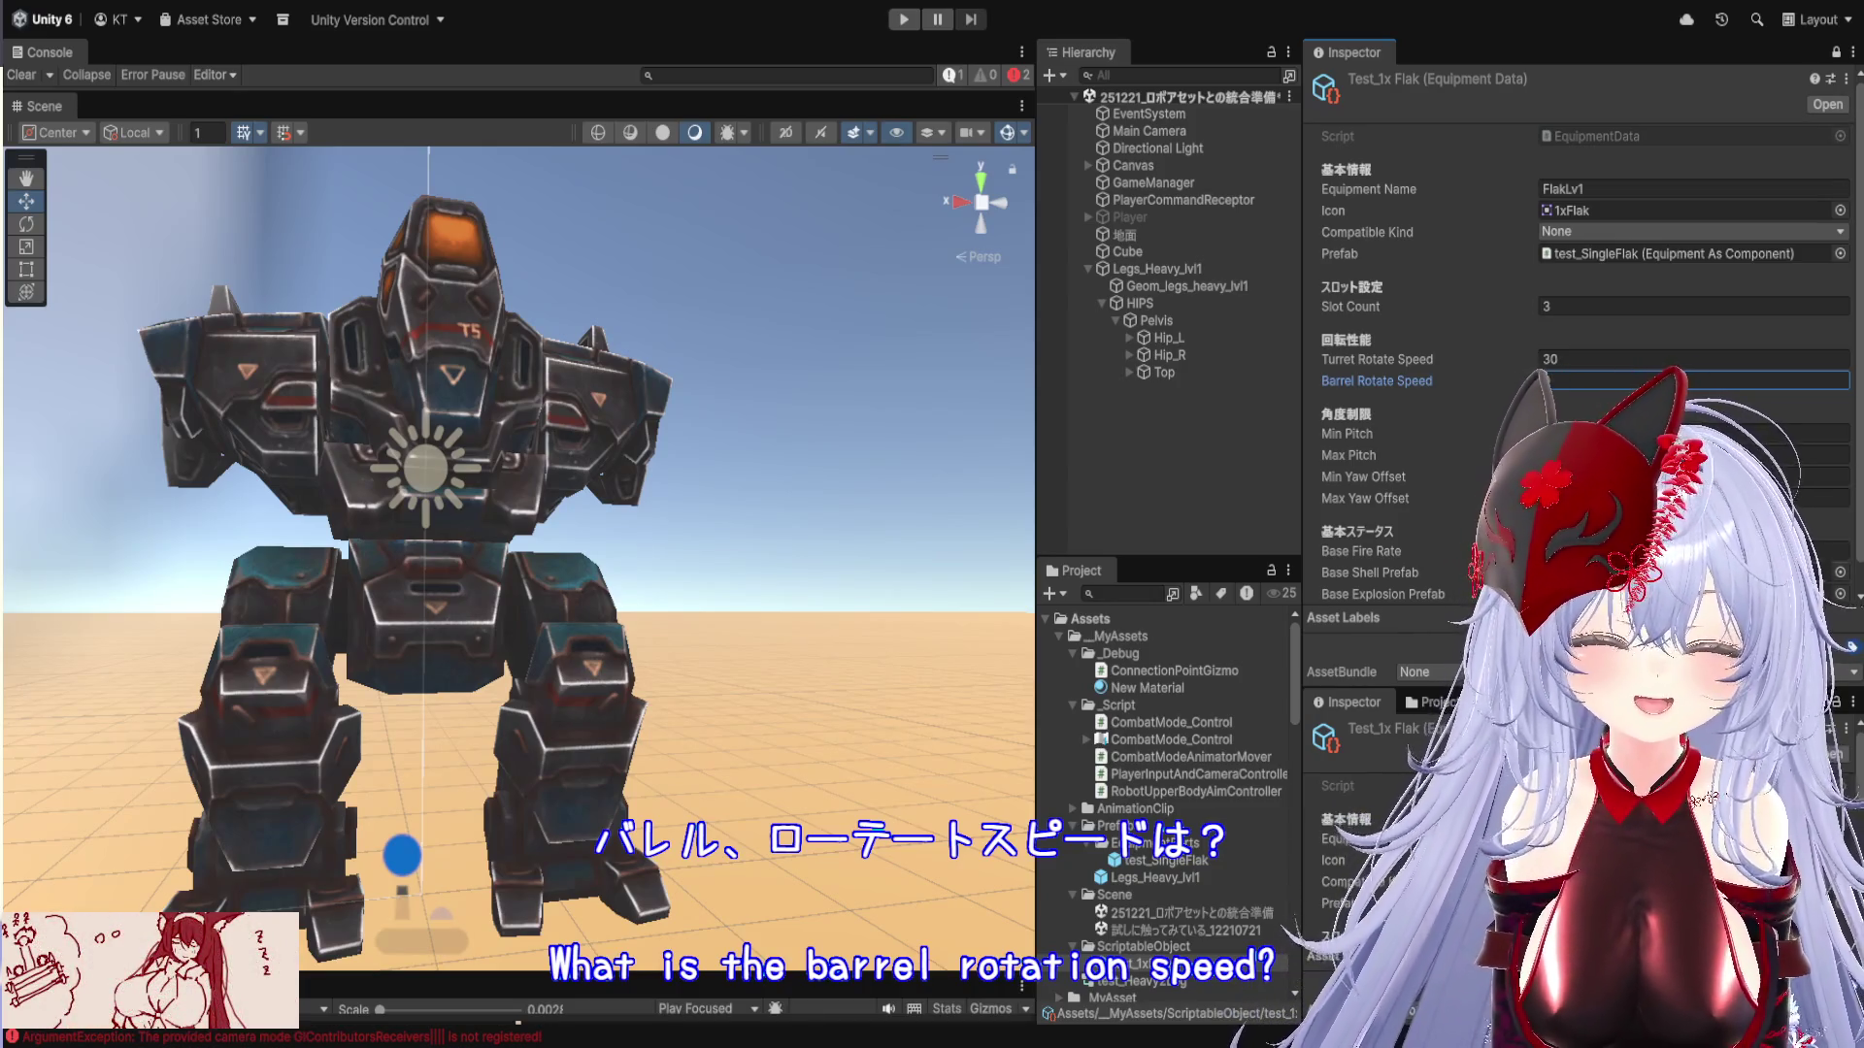
scroll(1573, 437, "down", 1)
scroll(1225, 820, "down", 5)
scroll(1225, 820, "down", 10)
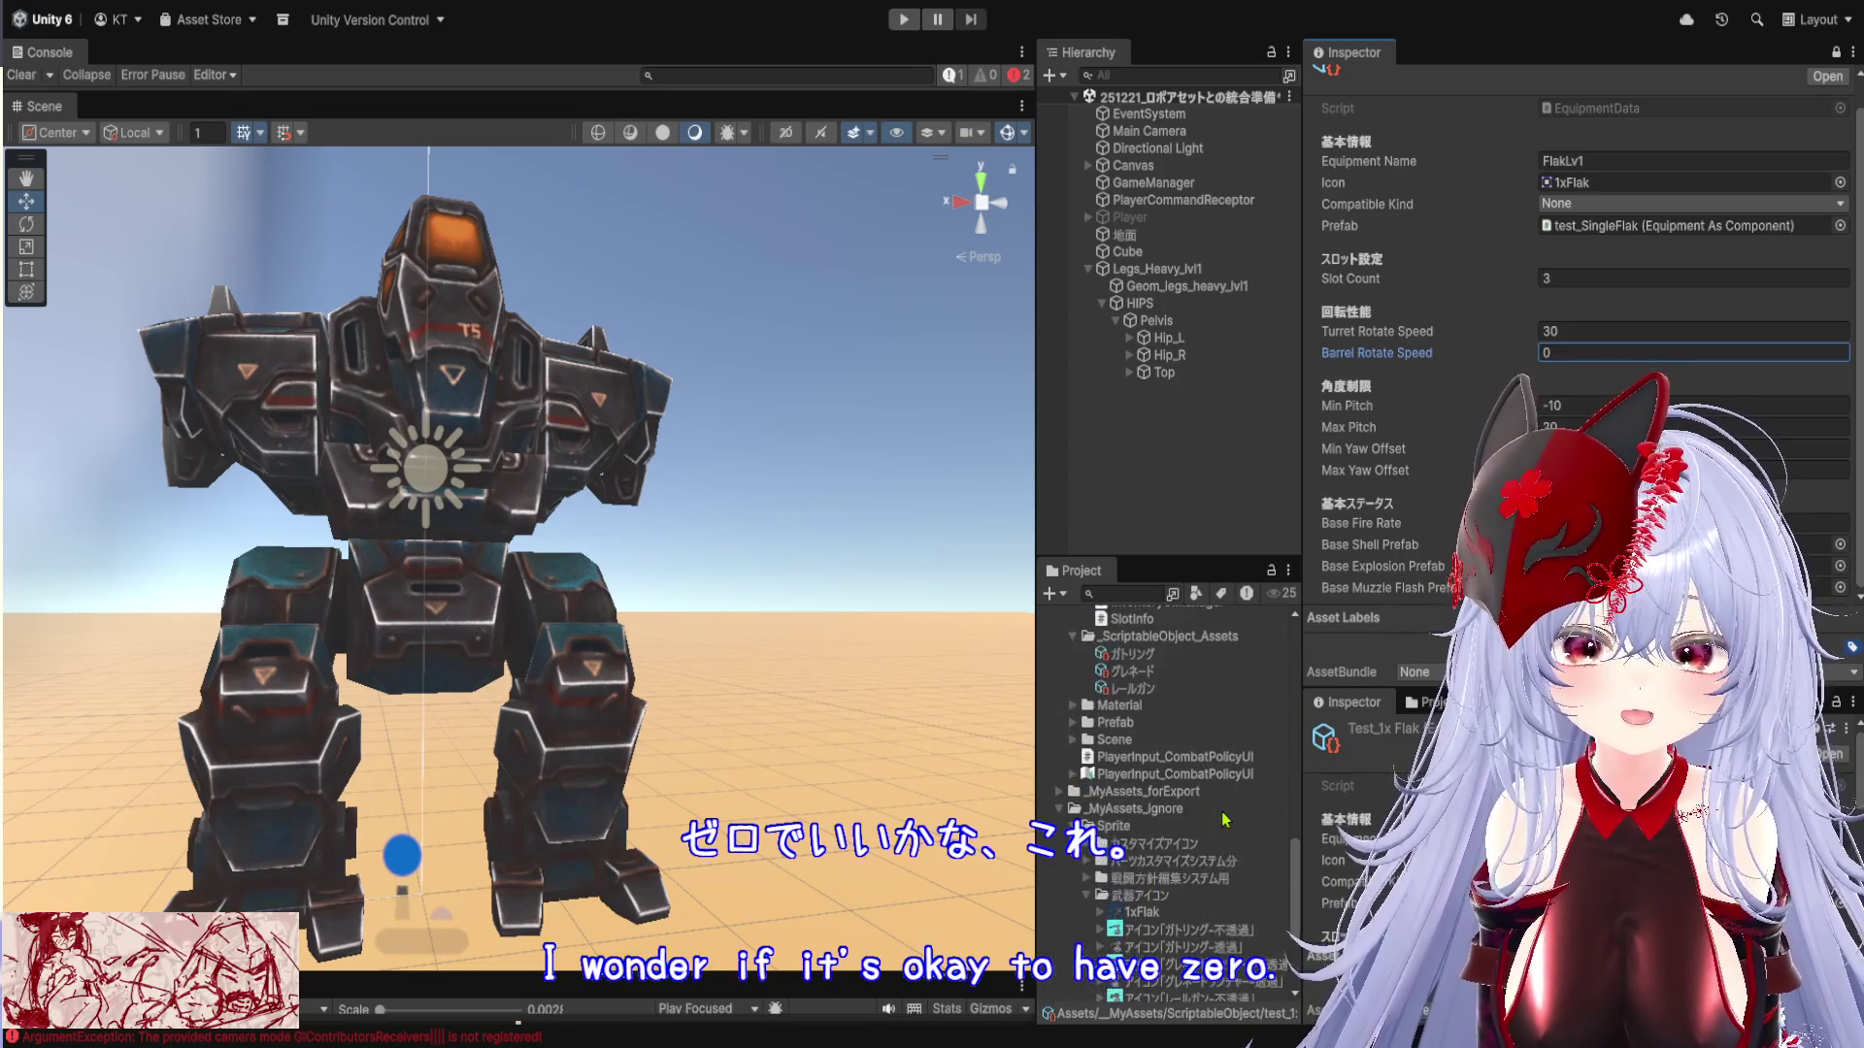
Scroll the Project panel and expand the Prefab folder to show its subfolders
scroll(1225, 820, "up", 10)
scroll(1225, 820, "down", 8)
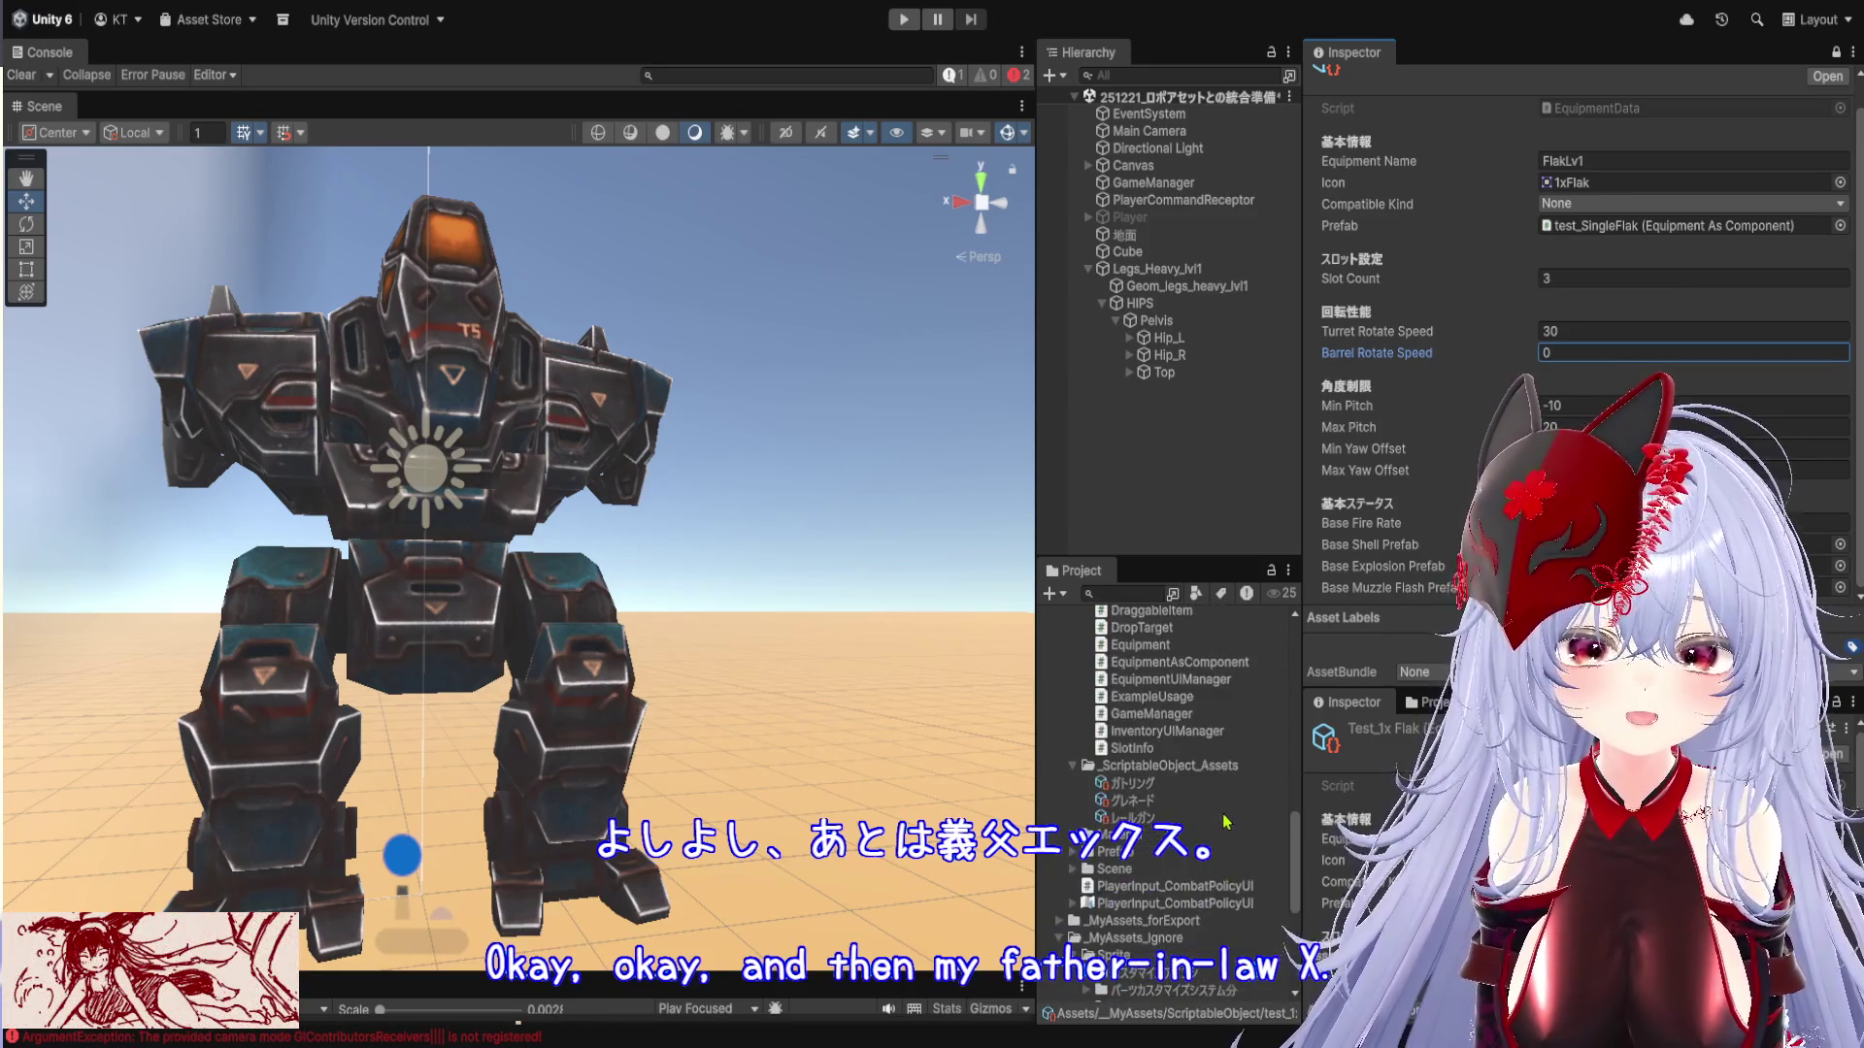
scroll(1225, 820, "up", 8)
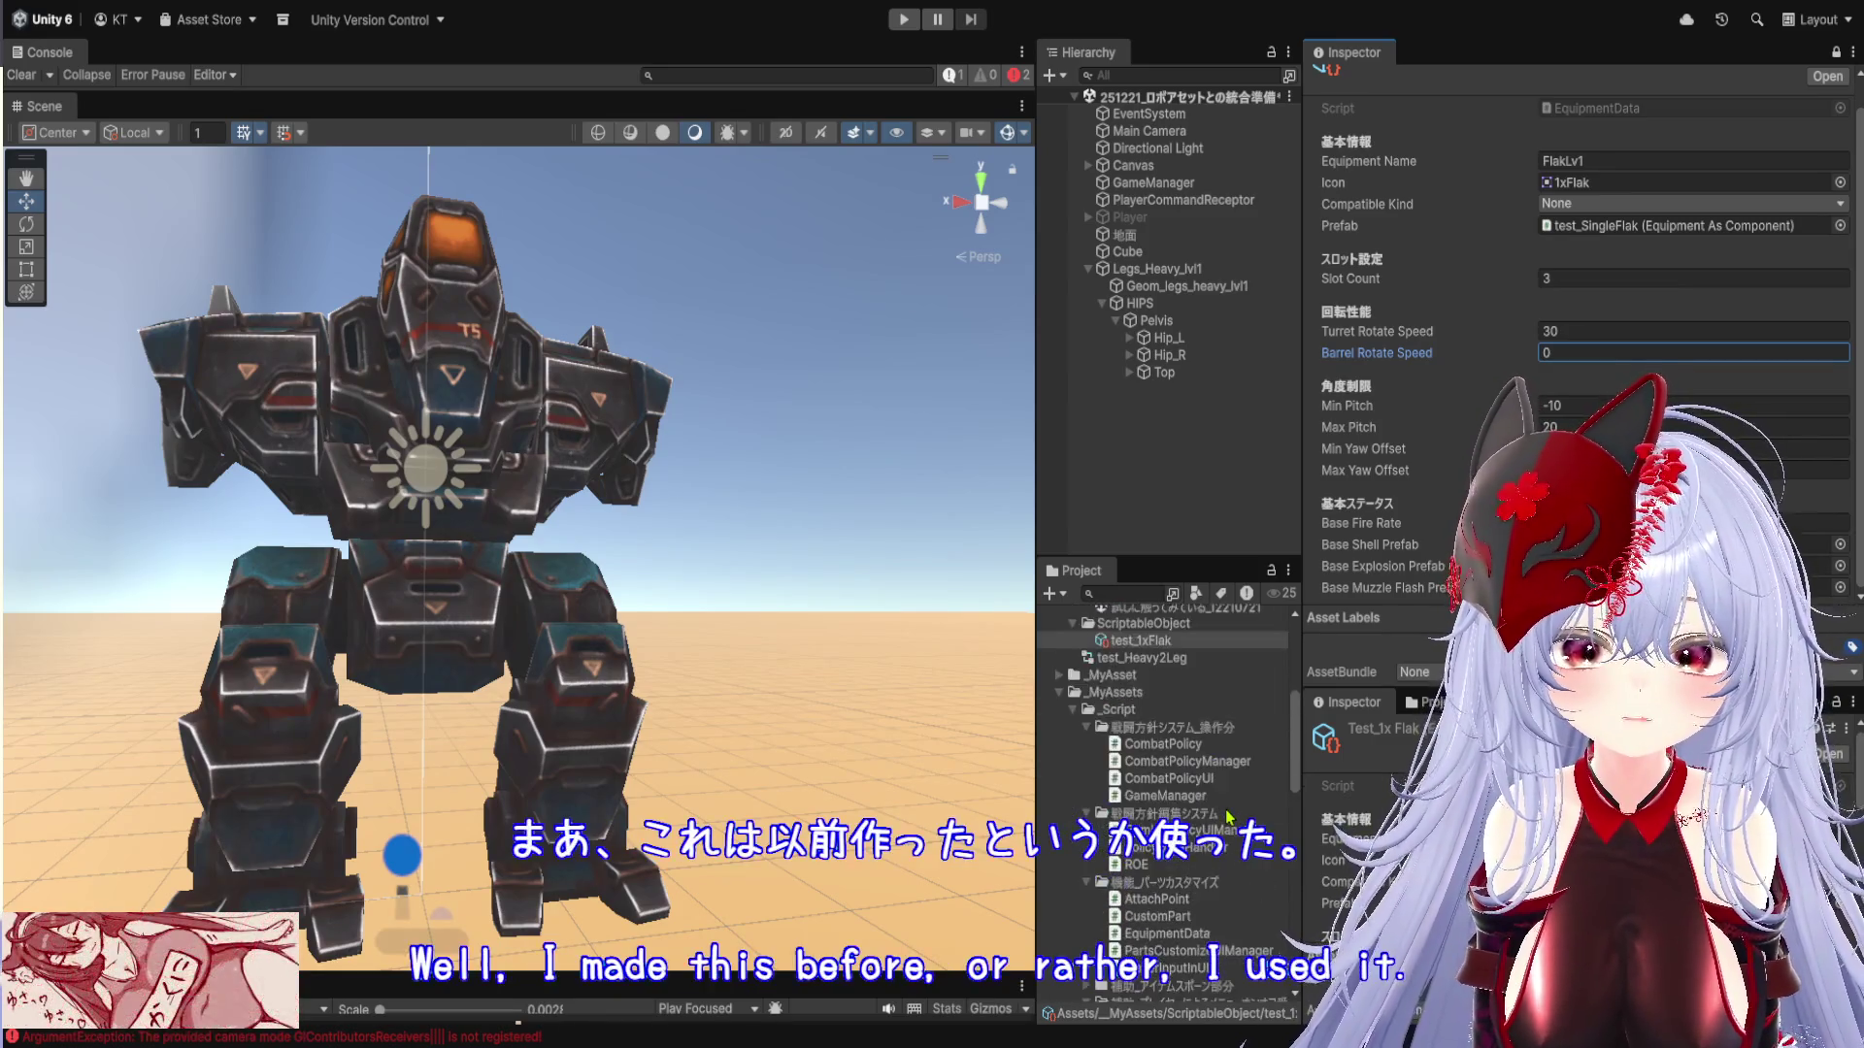
scroll(1229, 818, "down", 10)
scroll(1148, 782, "down", 5)
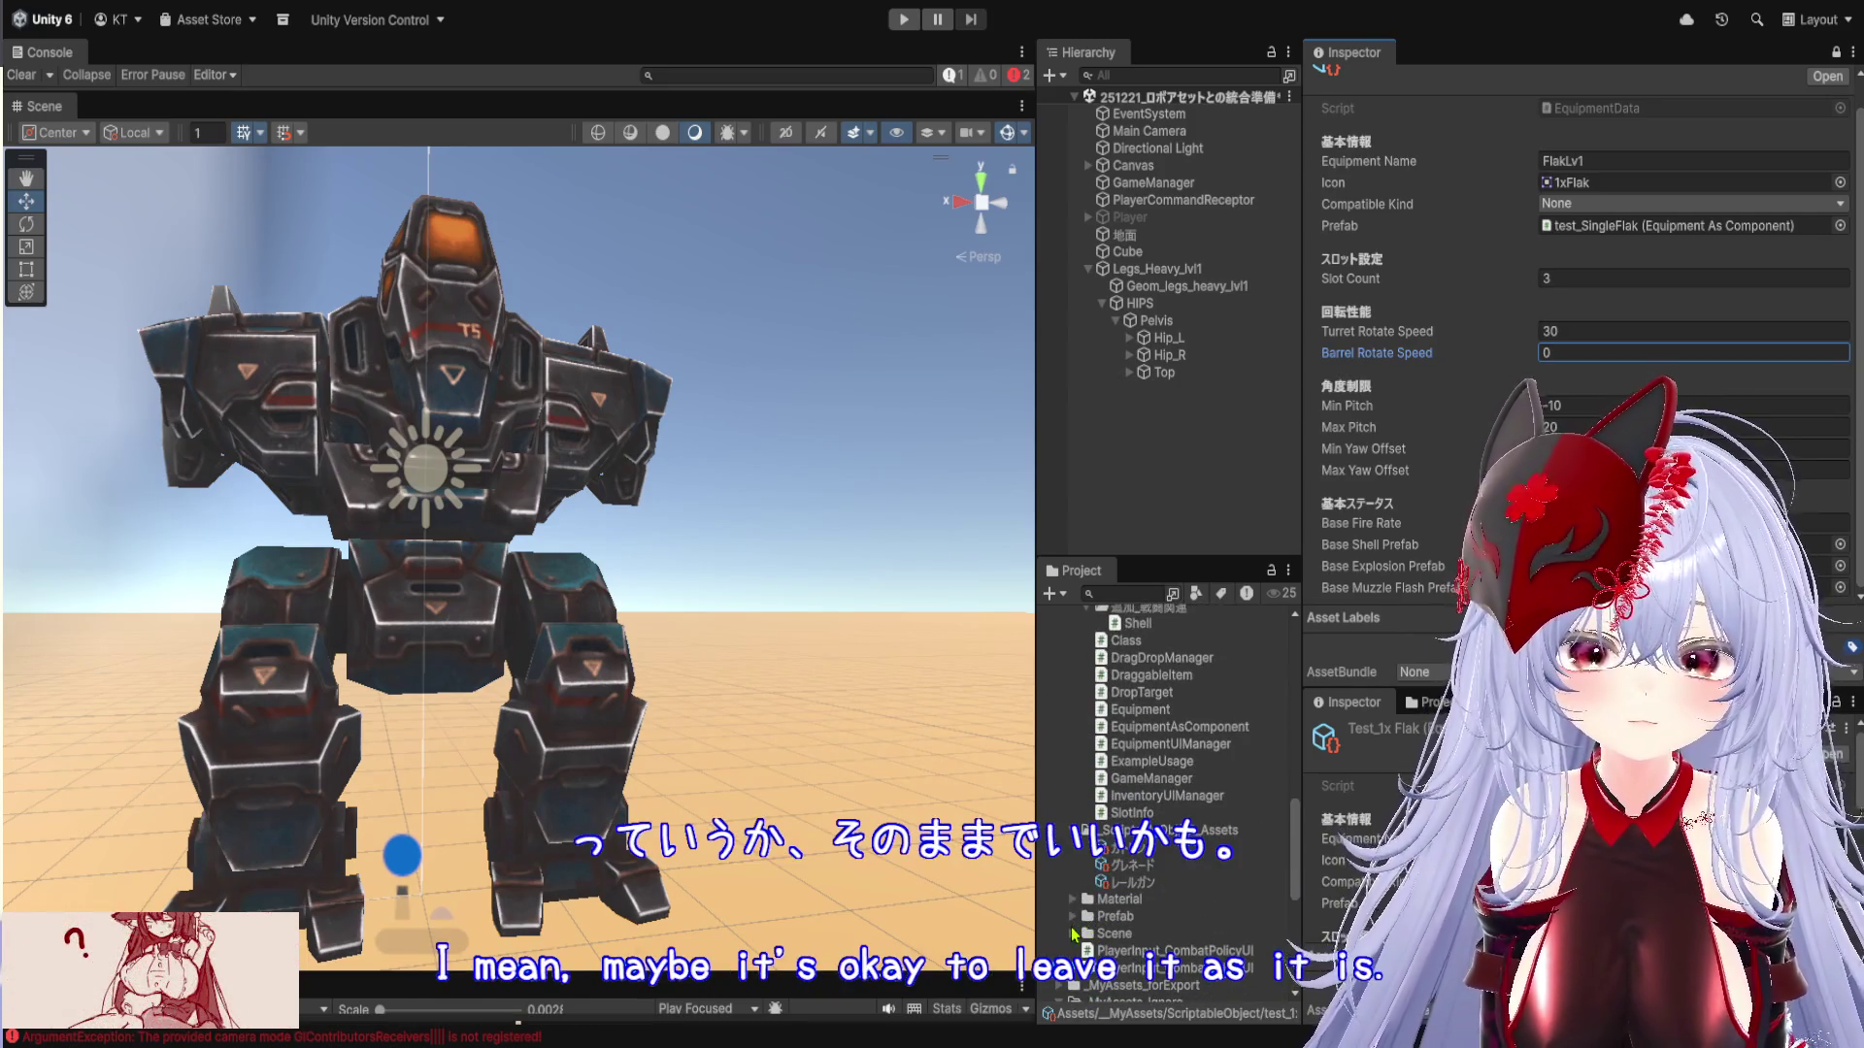
left_click(1072, 918)
Assign the ガトリング弾_muz prefab from ShellVFXs as the flak's Base Explosion Prefab
scroll(1193, 860, "down", 8)
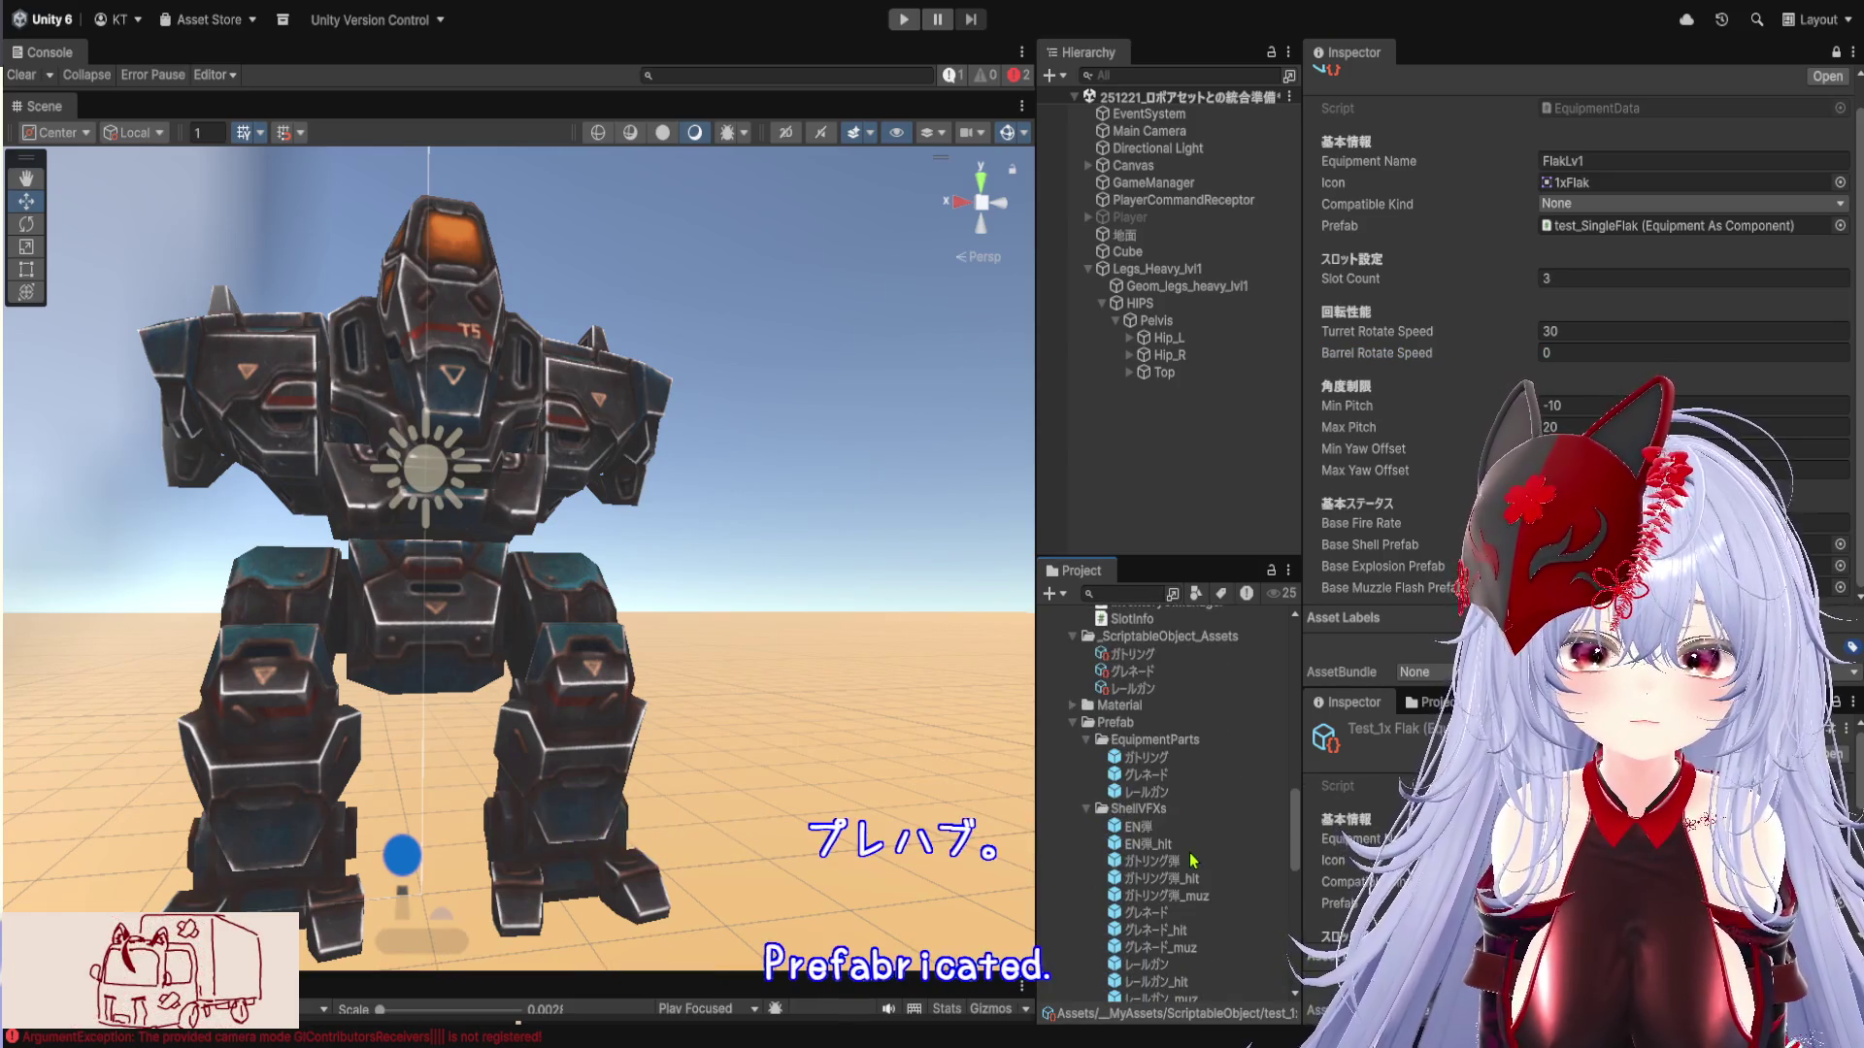
scroll(1193, 860, "down", 5)
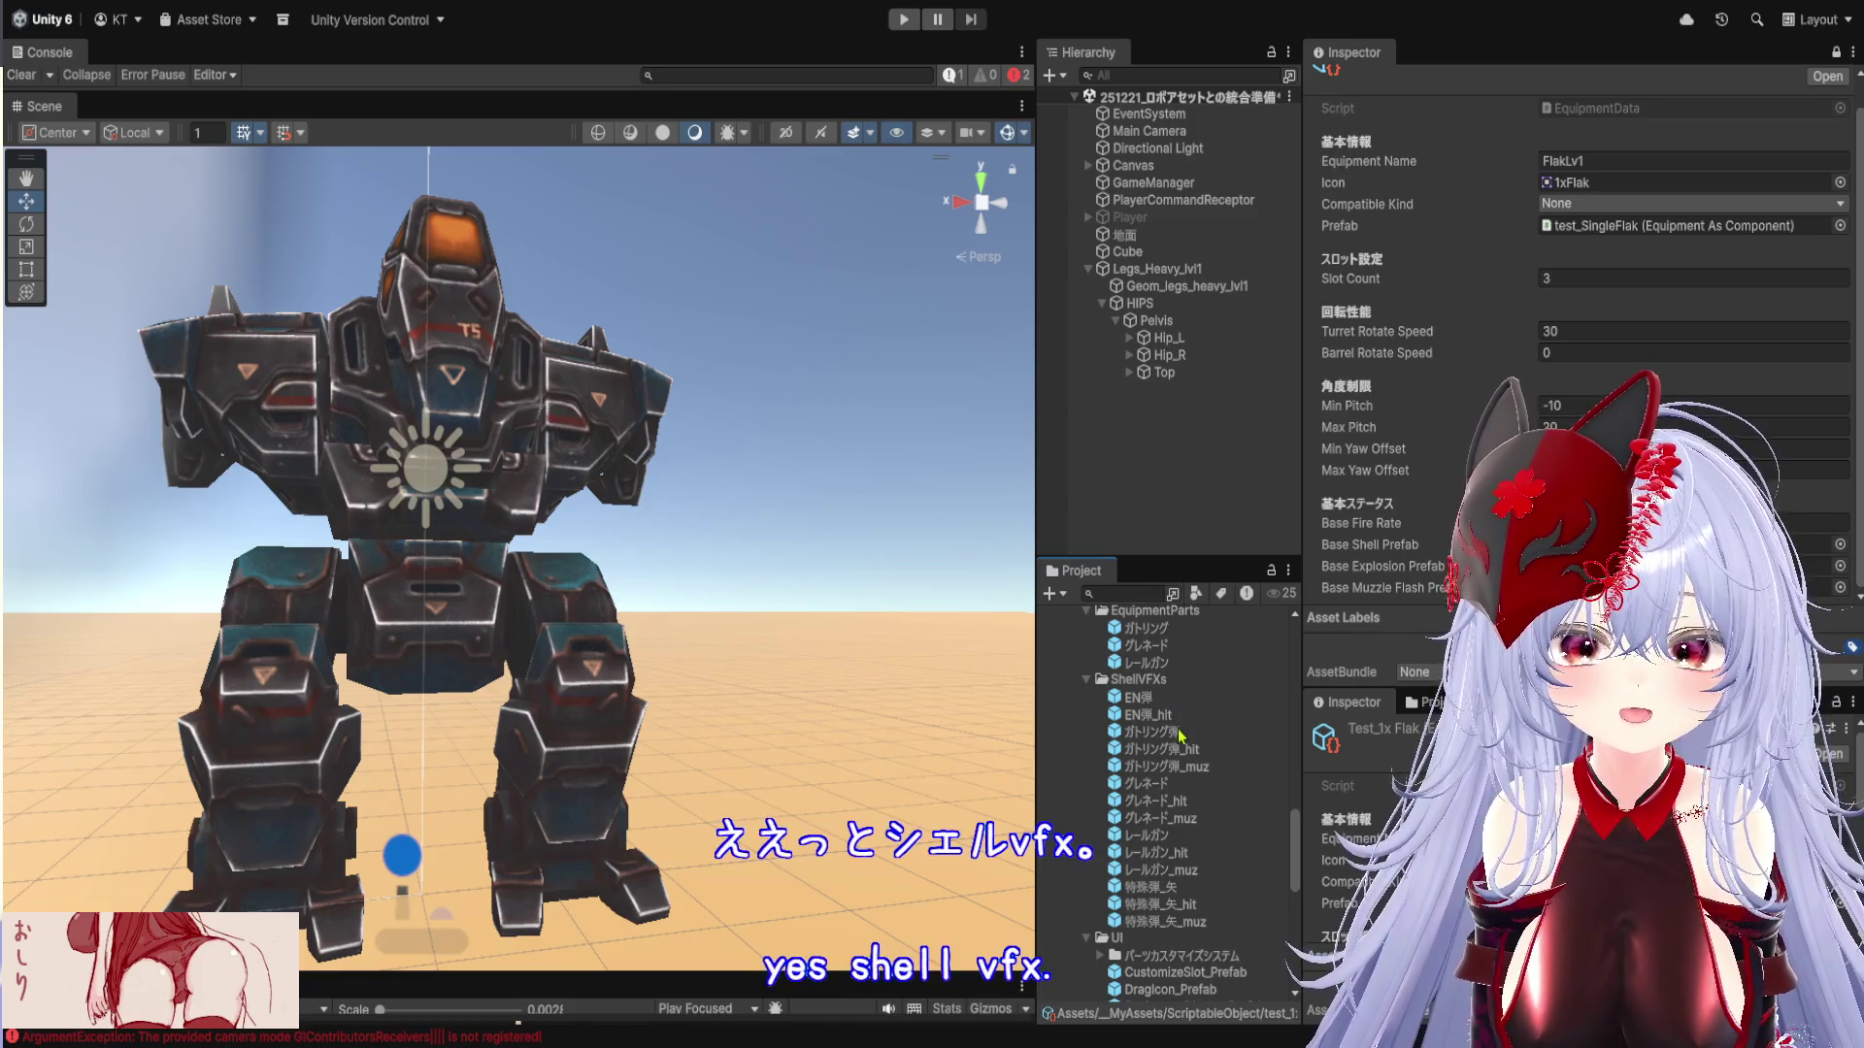
left_click(1194, 767)
mouse_move(1197, 772)
left_mouse_down()
mouse_move(1601, 601)
mouse_move(1805, 566)
left_mouse_up()
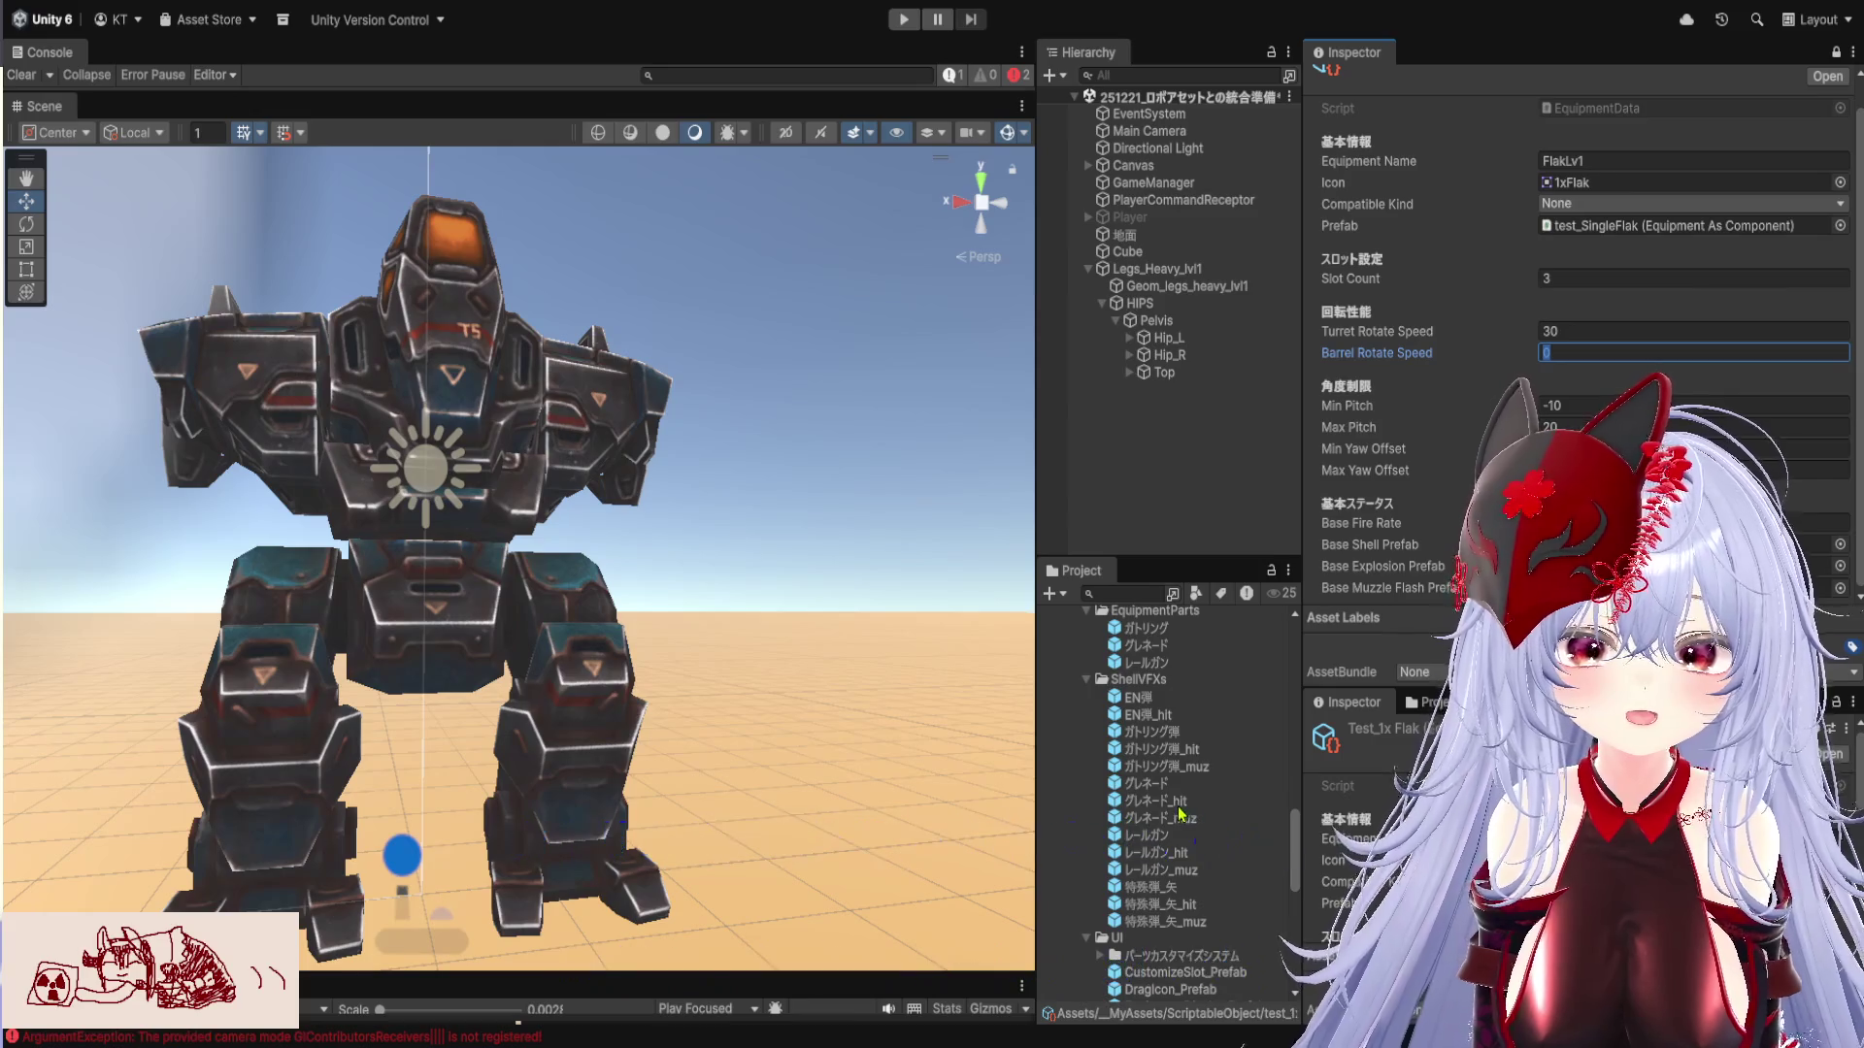
Set a ShellVFXs prefab as Base Muzzle Flash Prefab and commit Barrel Rotate Speed 0
left_click_drag(1188, 757, 1815, 586)
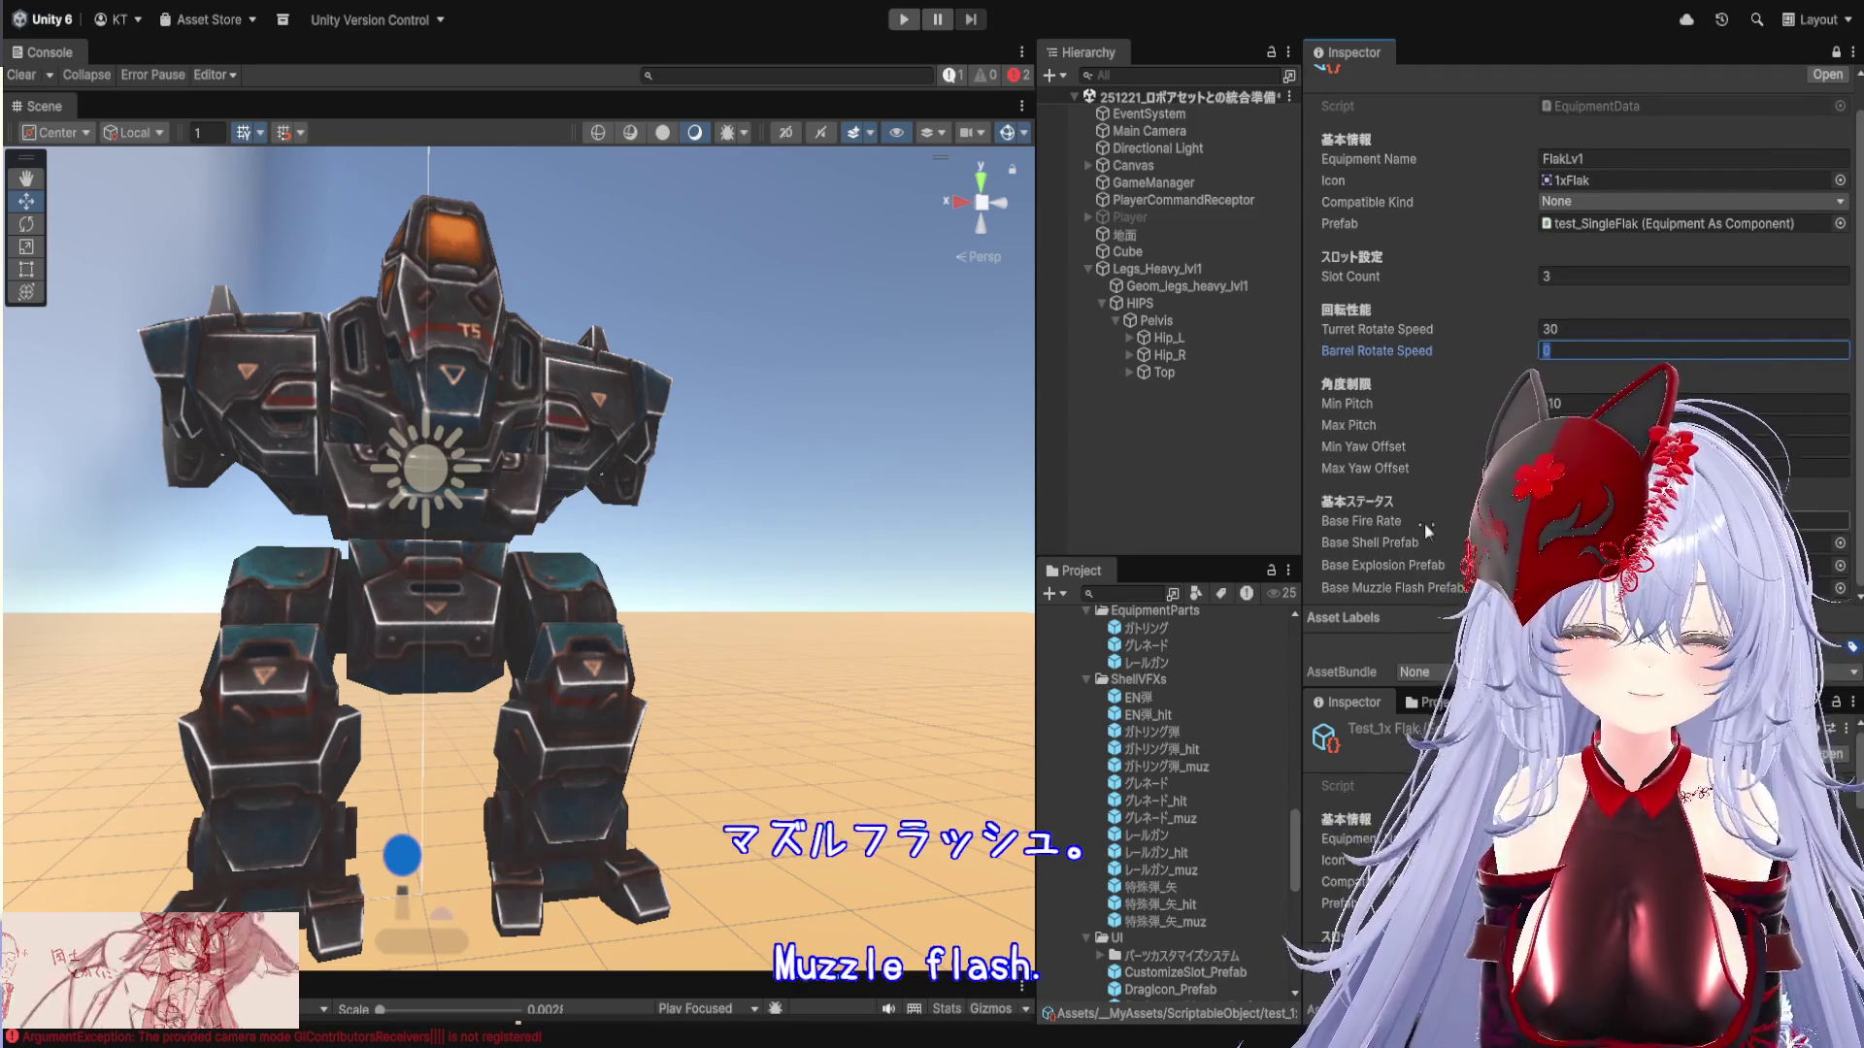
scroll(1443, 484, "up", 1)
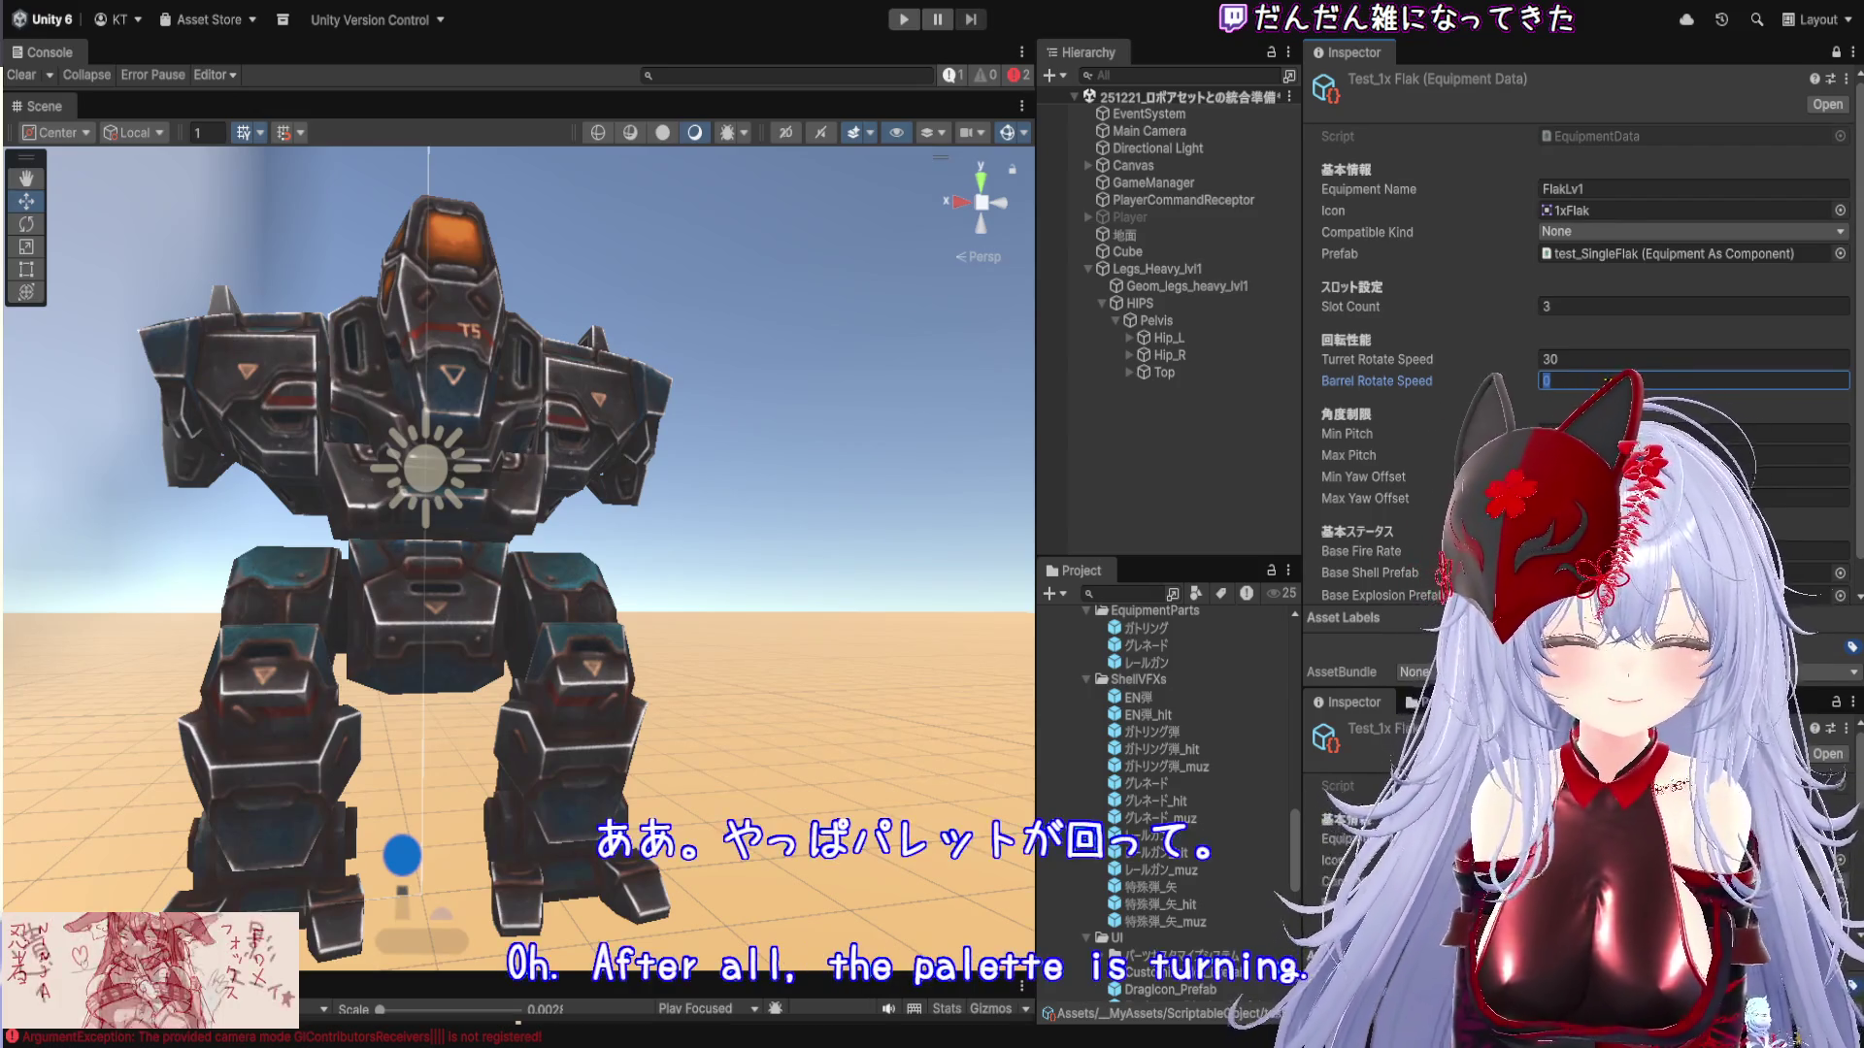
key("Return")
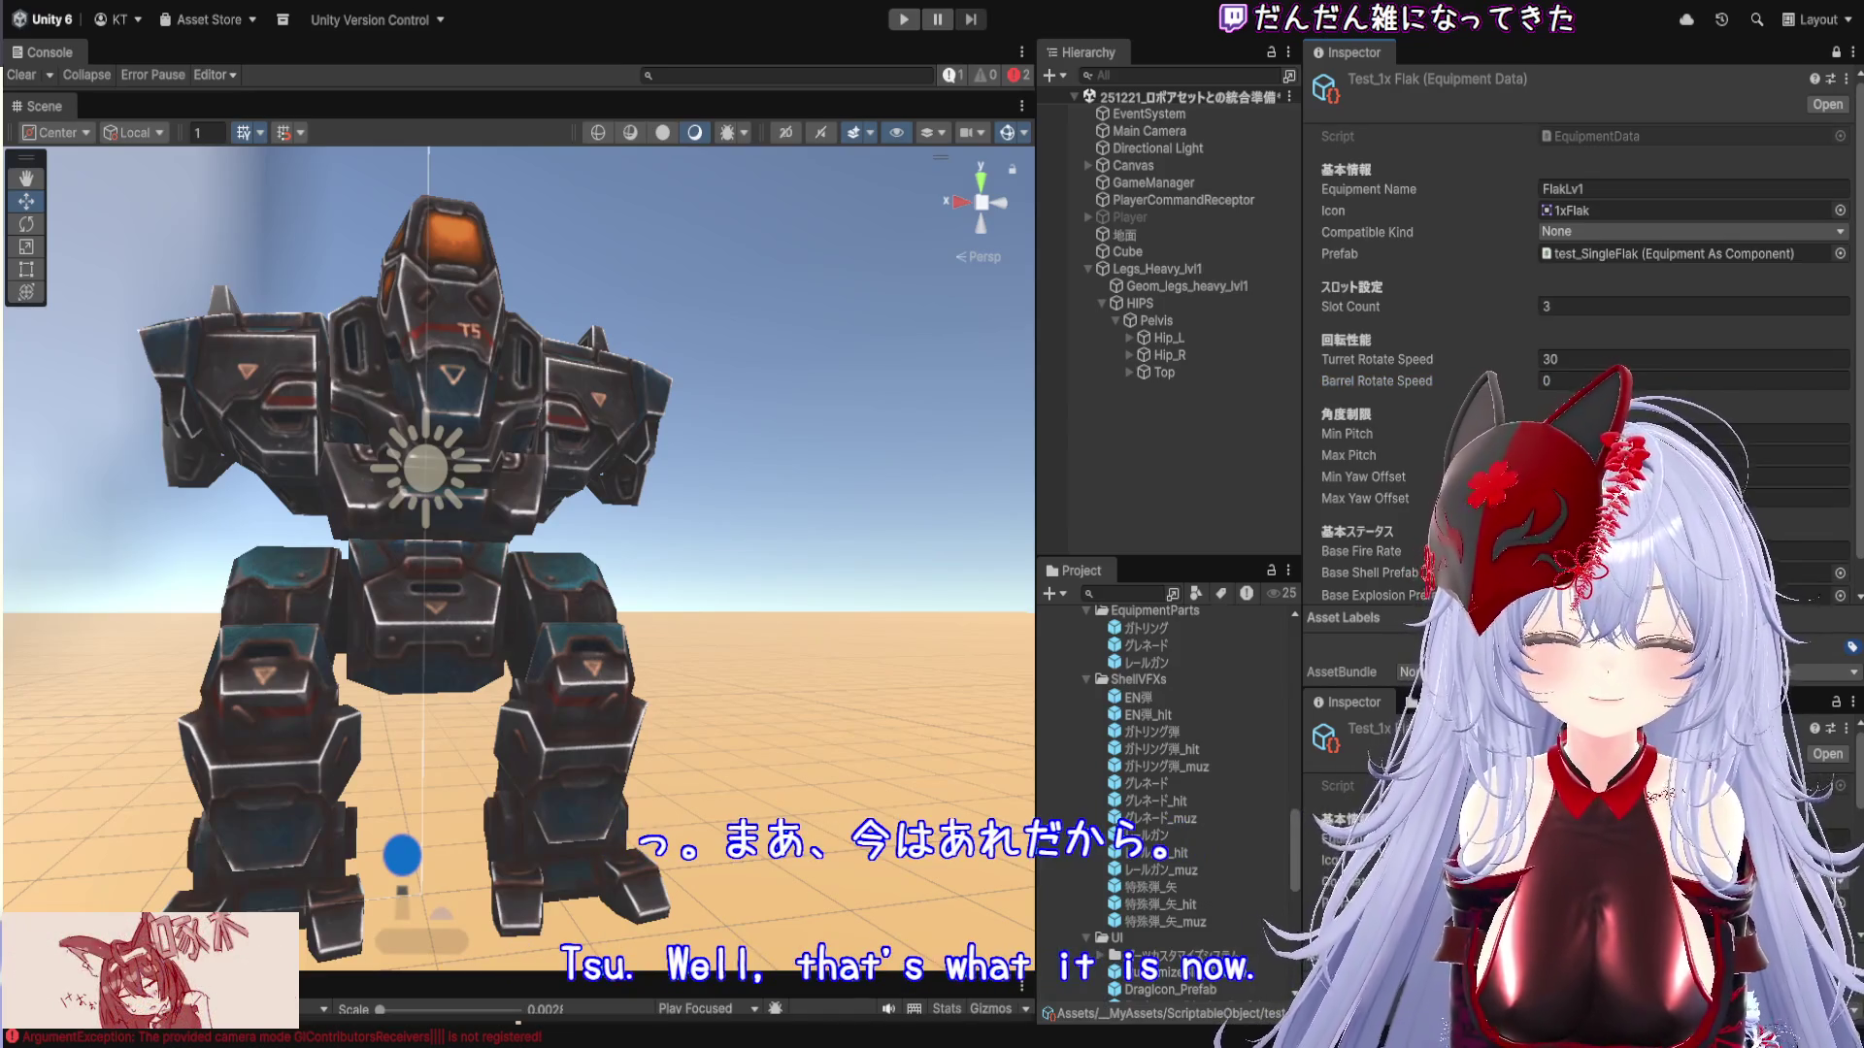
left_click_drag(1301, 543, 1268, 543)
scroll(1433, 548, "down", 1)
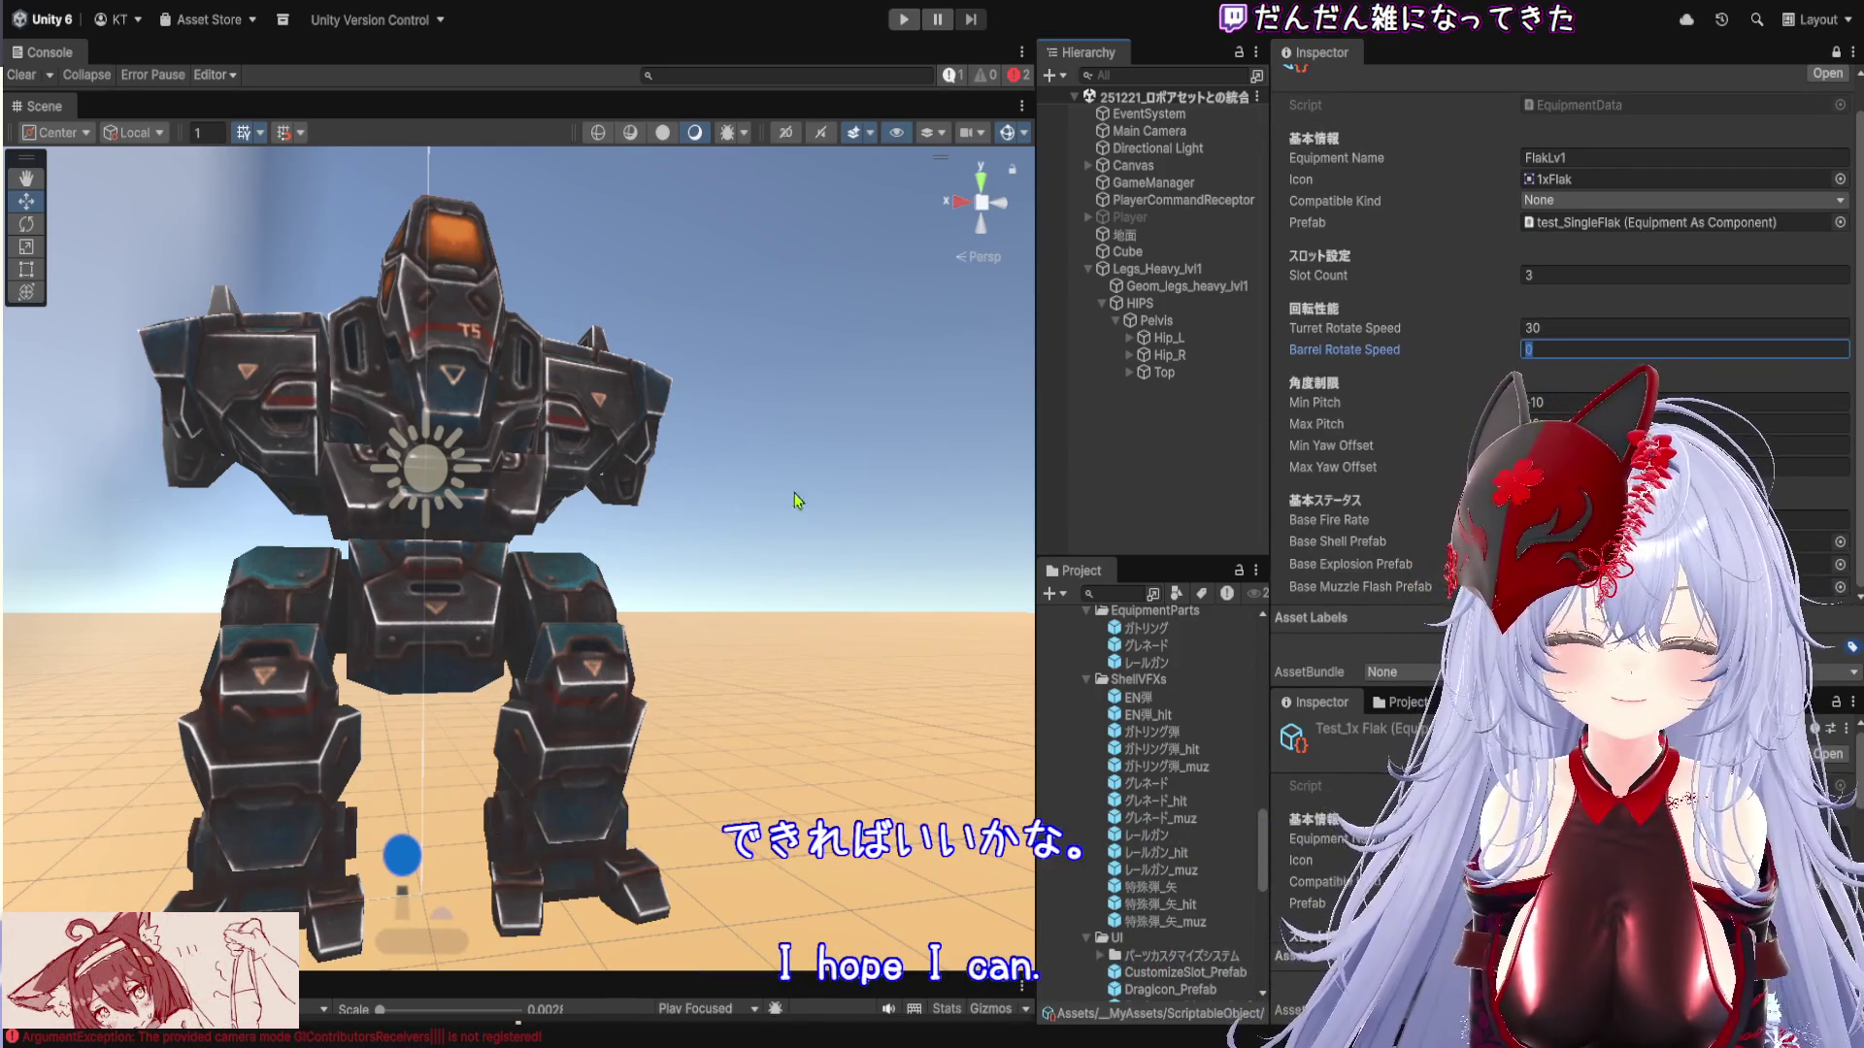
scroll(1369, 439, "up", 1)
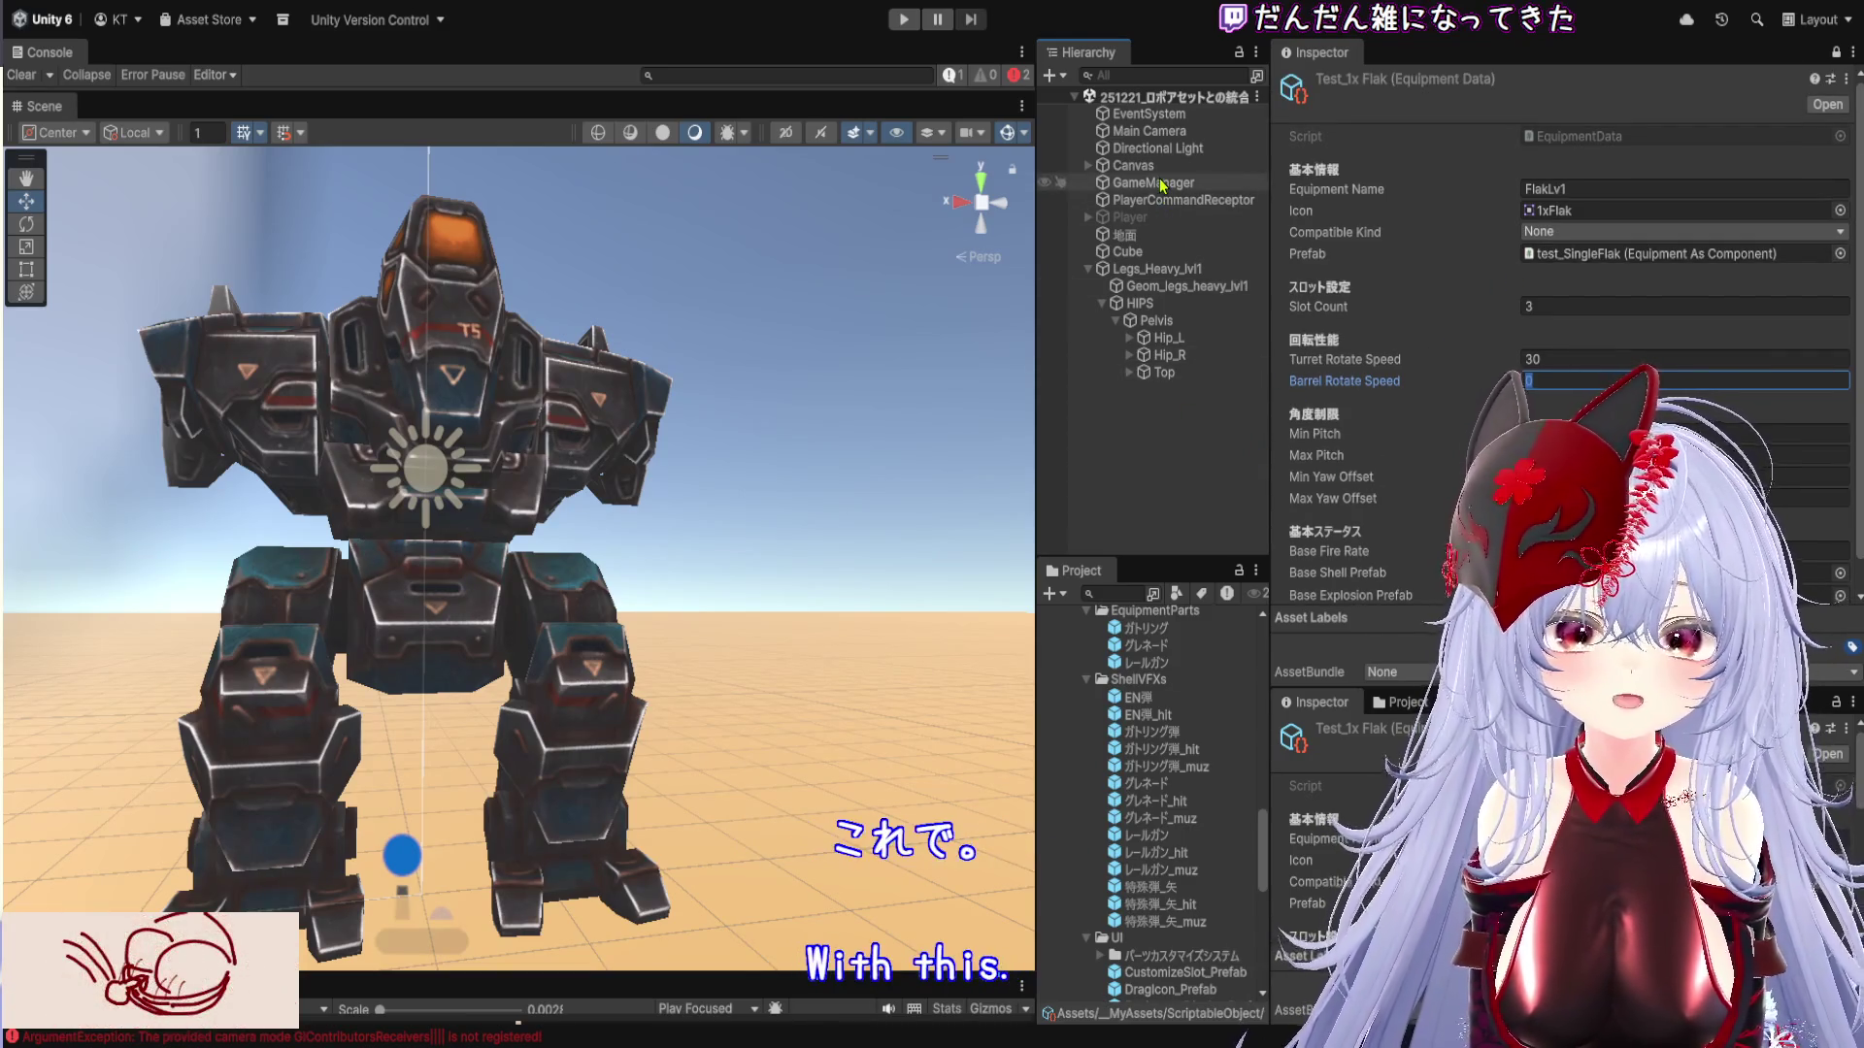
Select GameManager and remove two Player Equipment Inventory entries, leaving one
left_click(1231, 183)
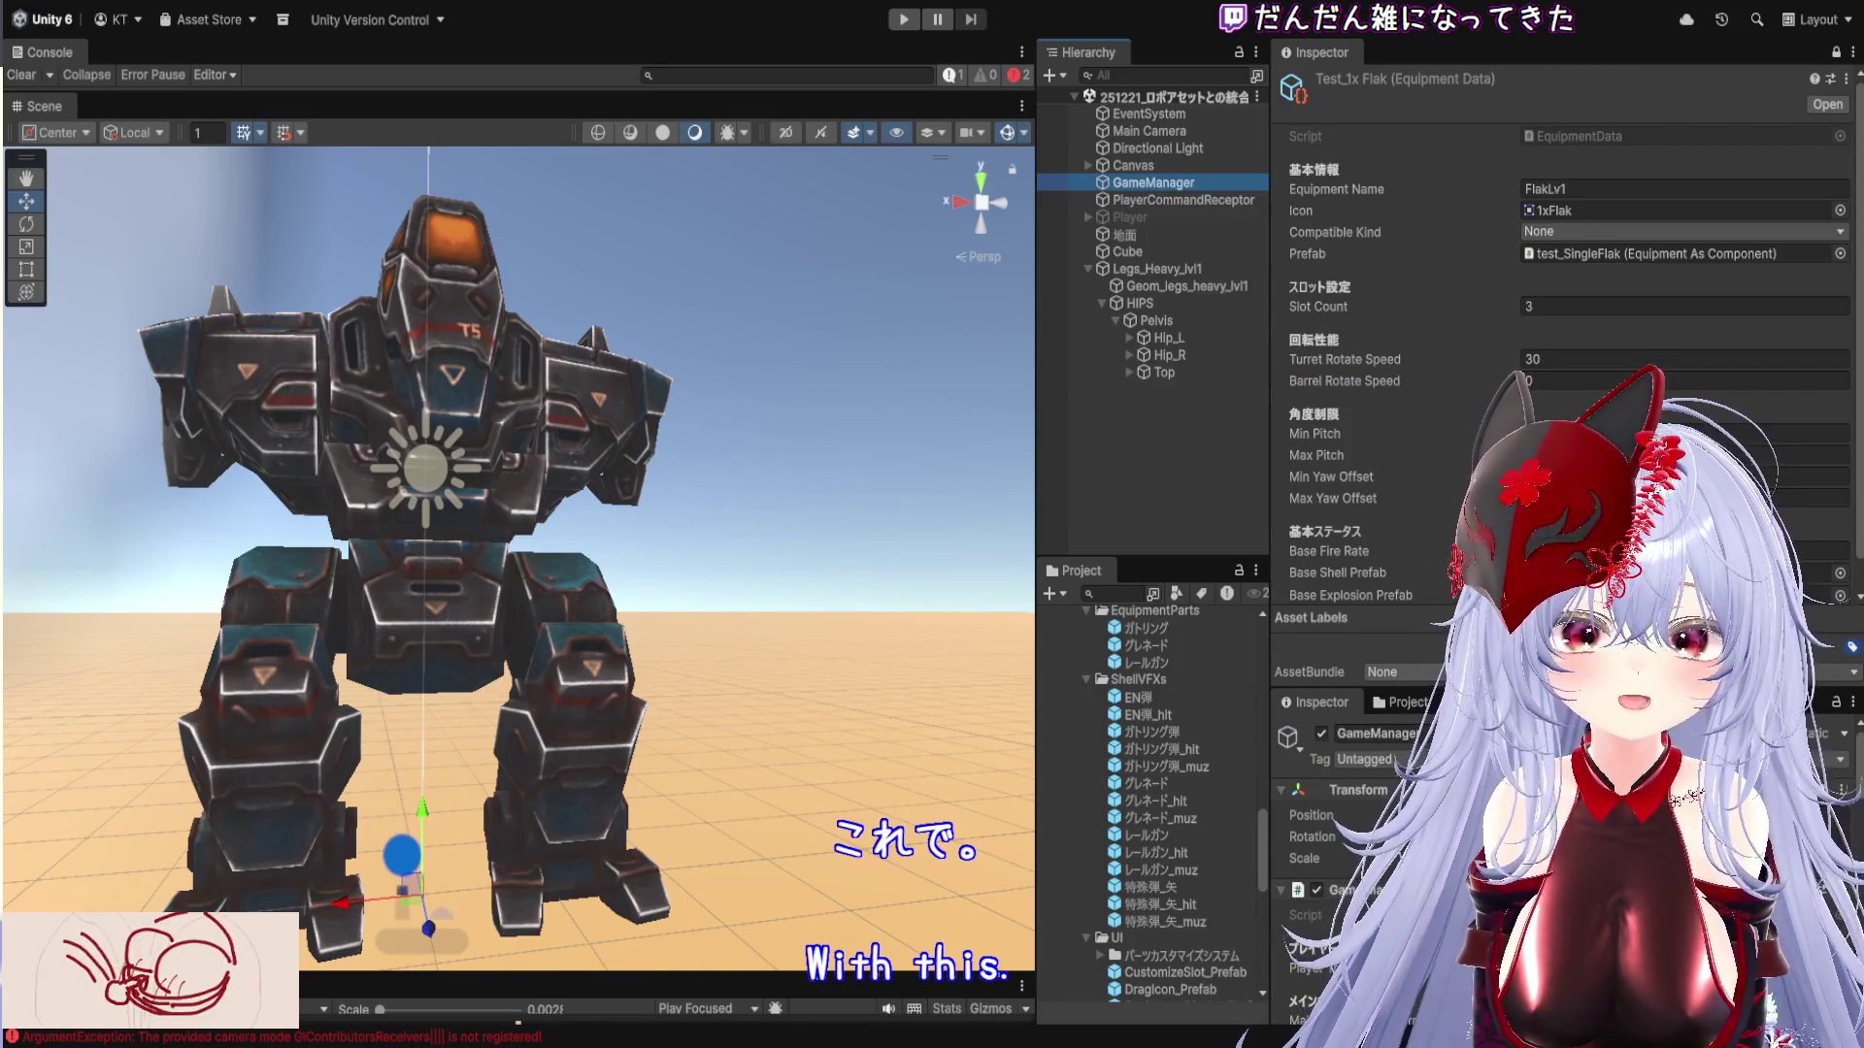
scroll(1417, 665, "down", 10)
scroll(1415, 664, "down", 3)
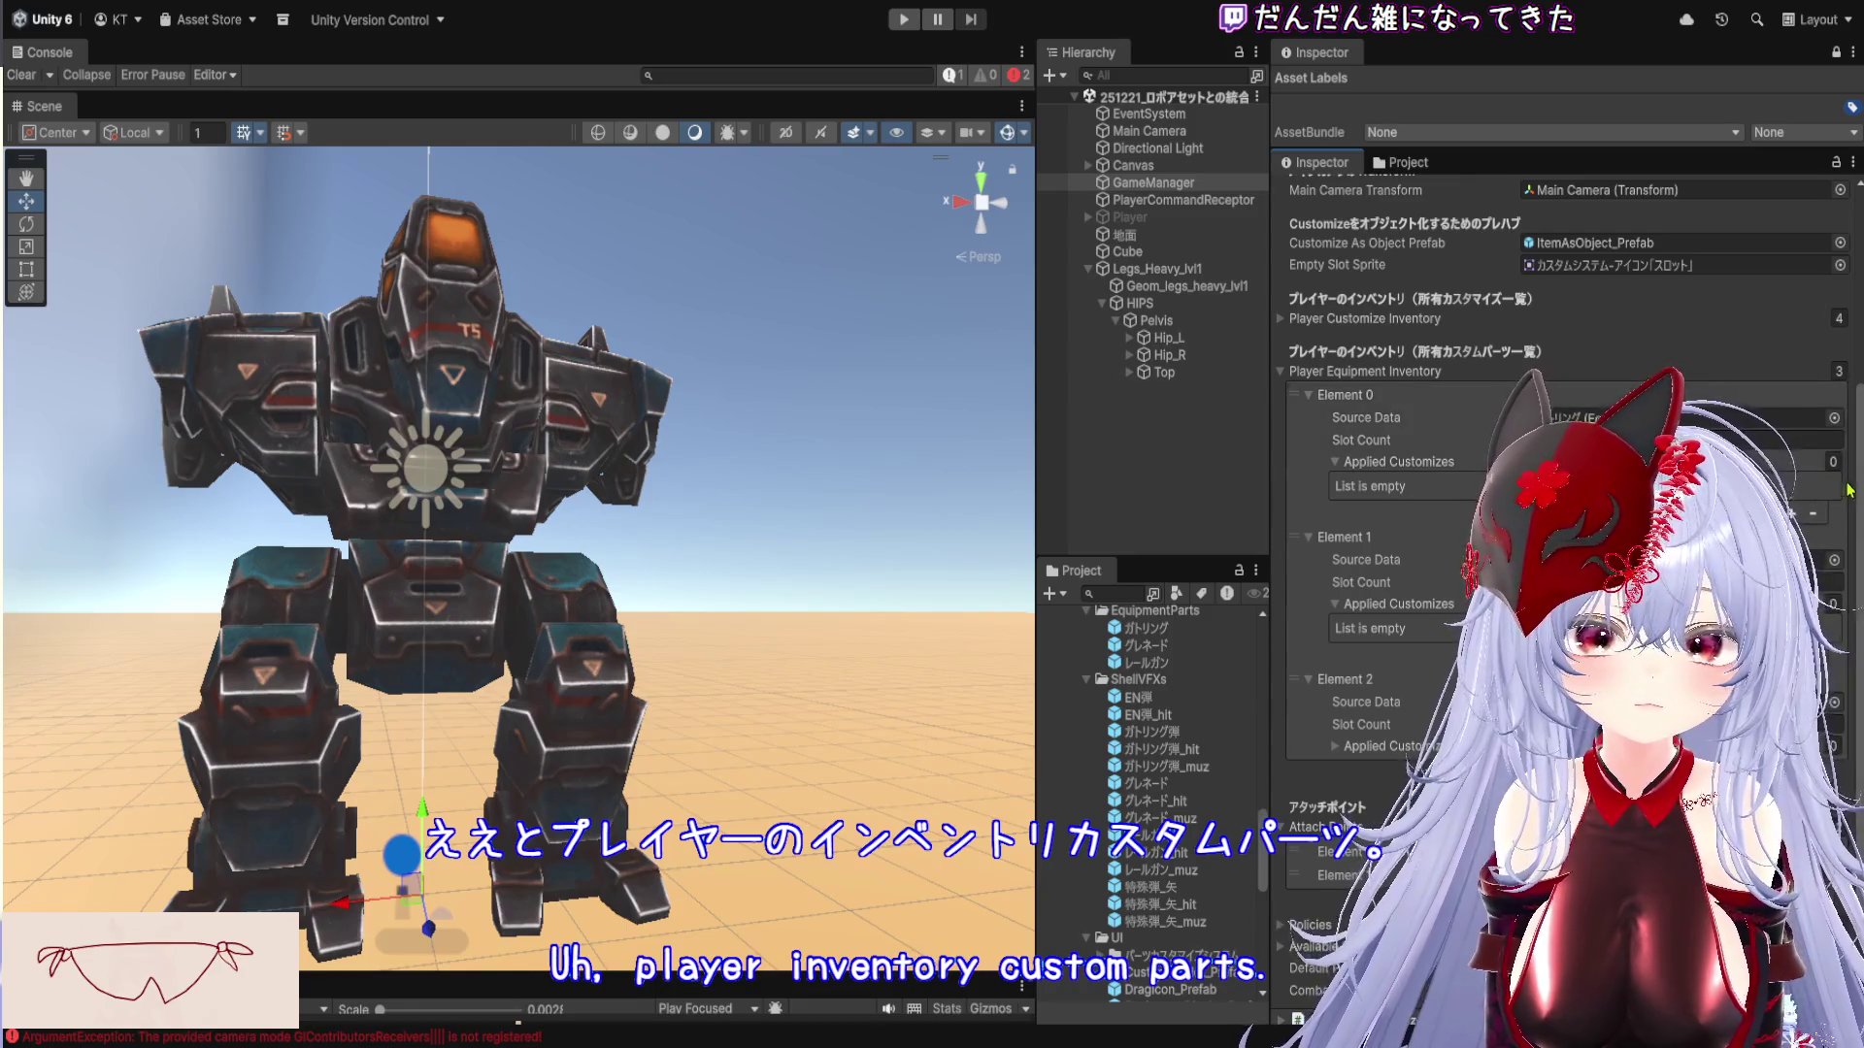
left_click(1812, 512)
left_click(1812, 679)
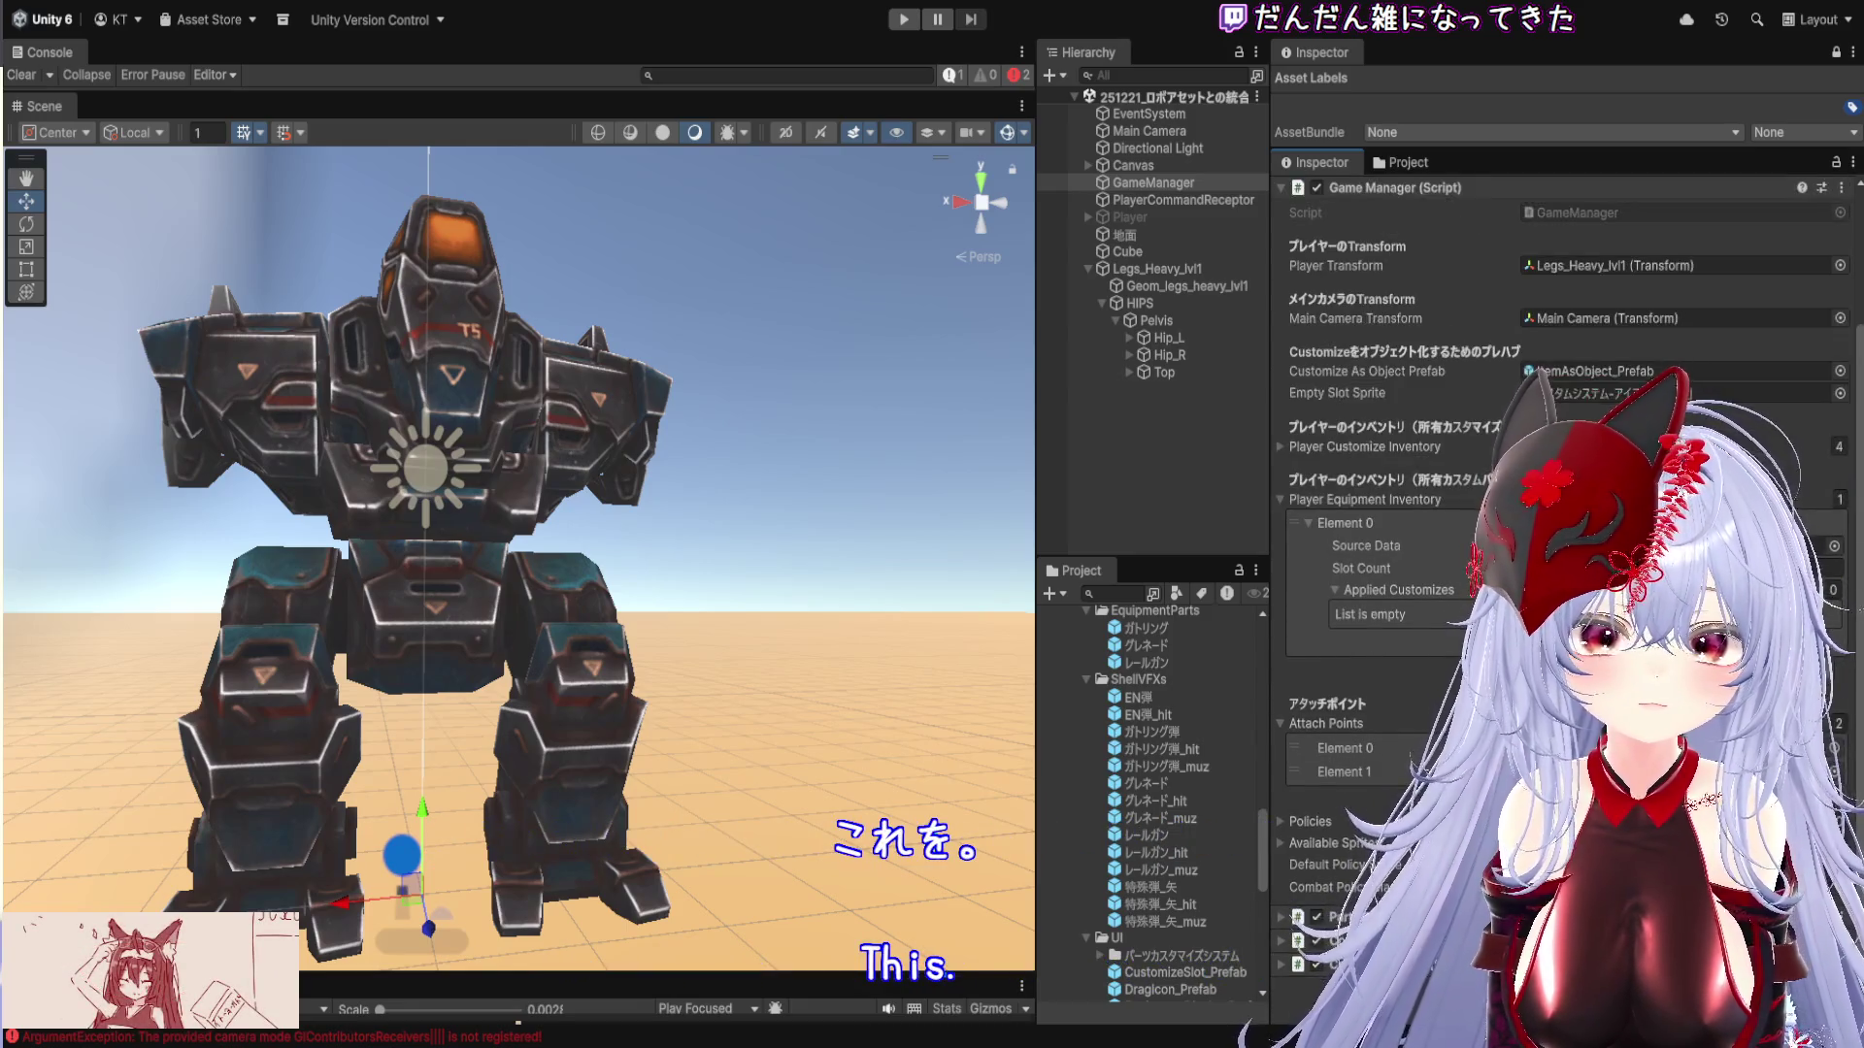
Add a second entry, Element 1, to Player Equipment Inventory and widen the Scene view
scroll(1553, 485, "up", 5)
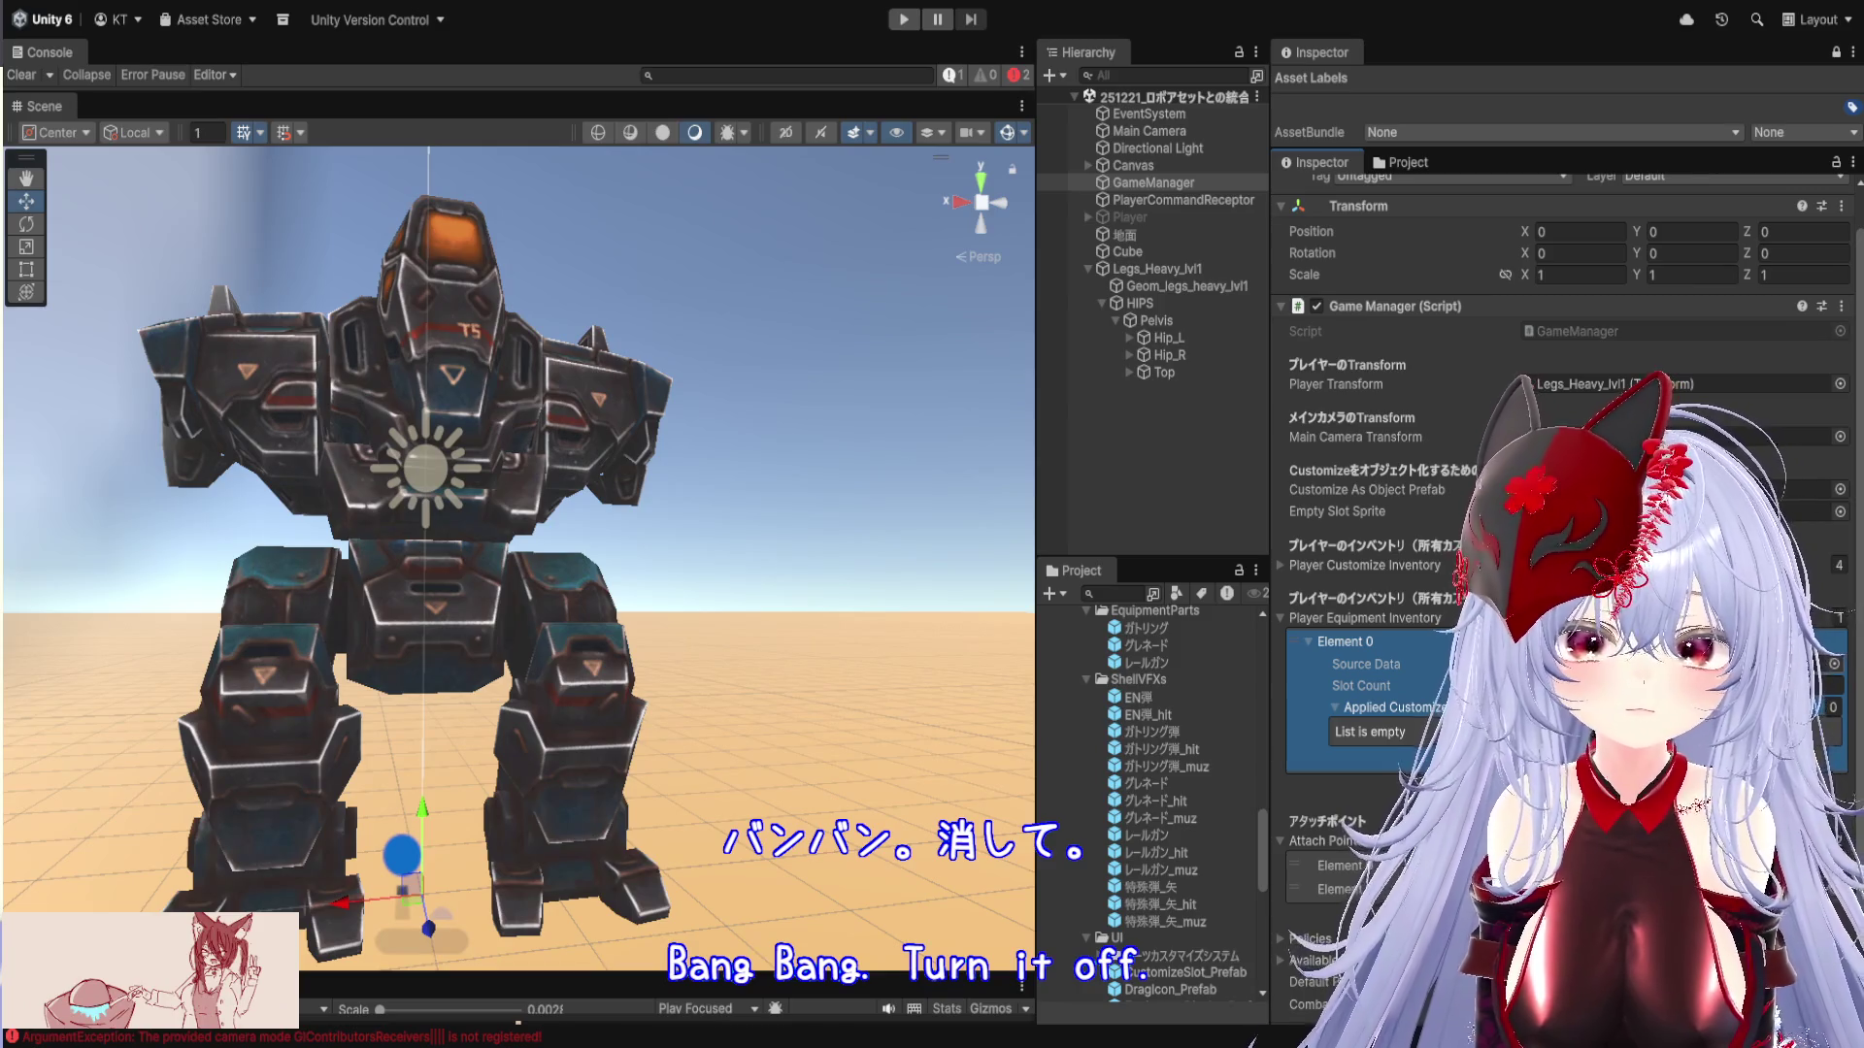
scroll(1199, 707, "up", 10)
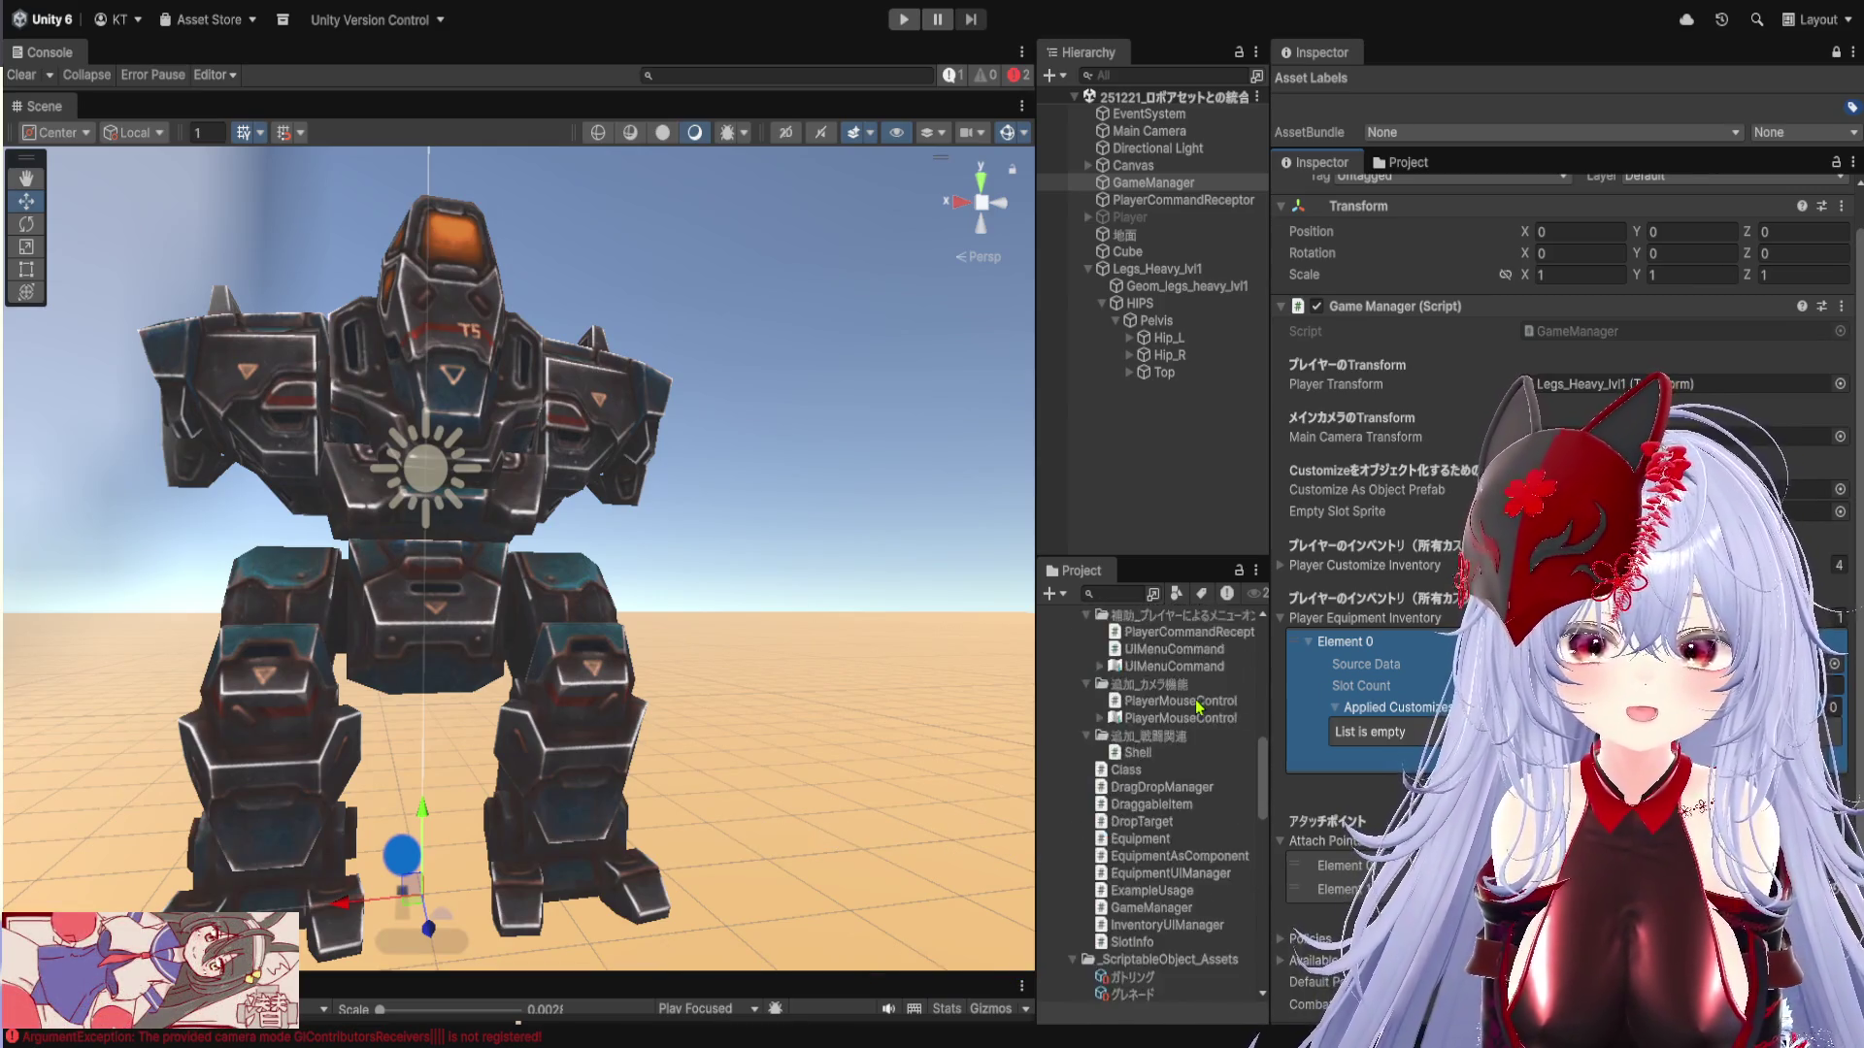
scroll(1198, 706, "up", 5)
scroll(1185, 736, "up", 3)
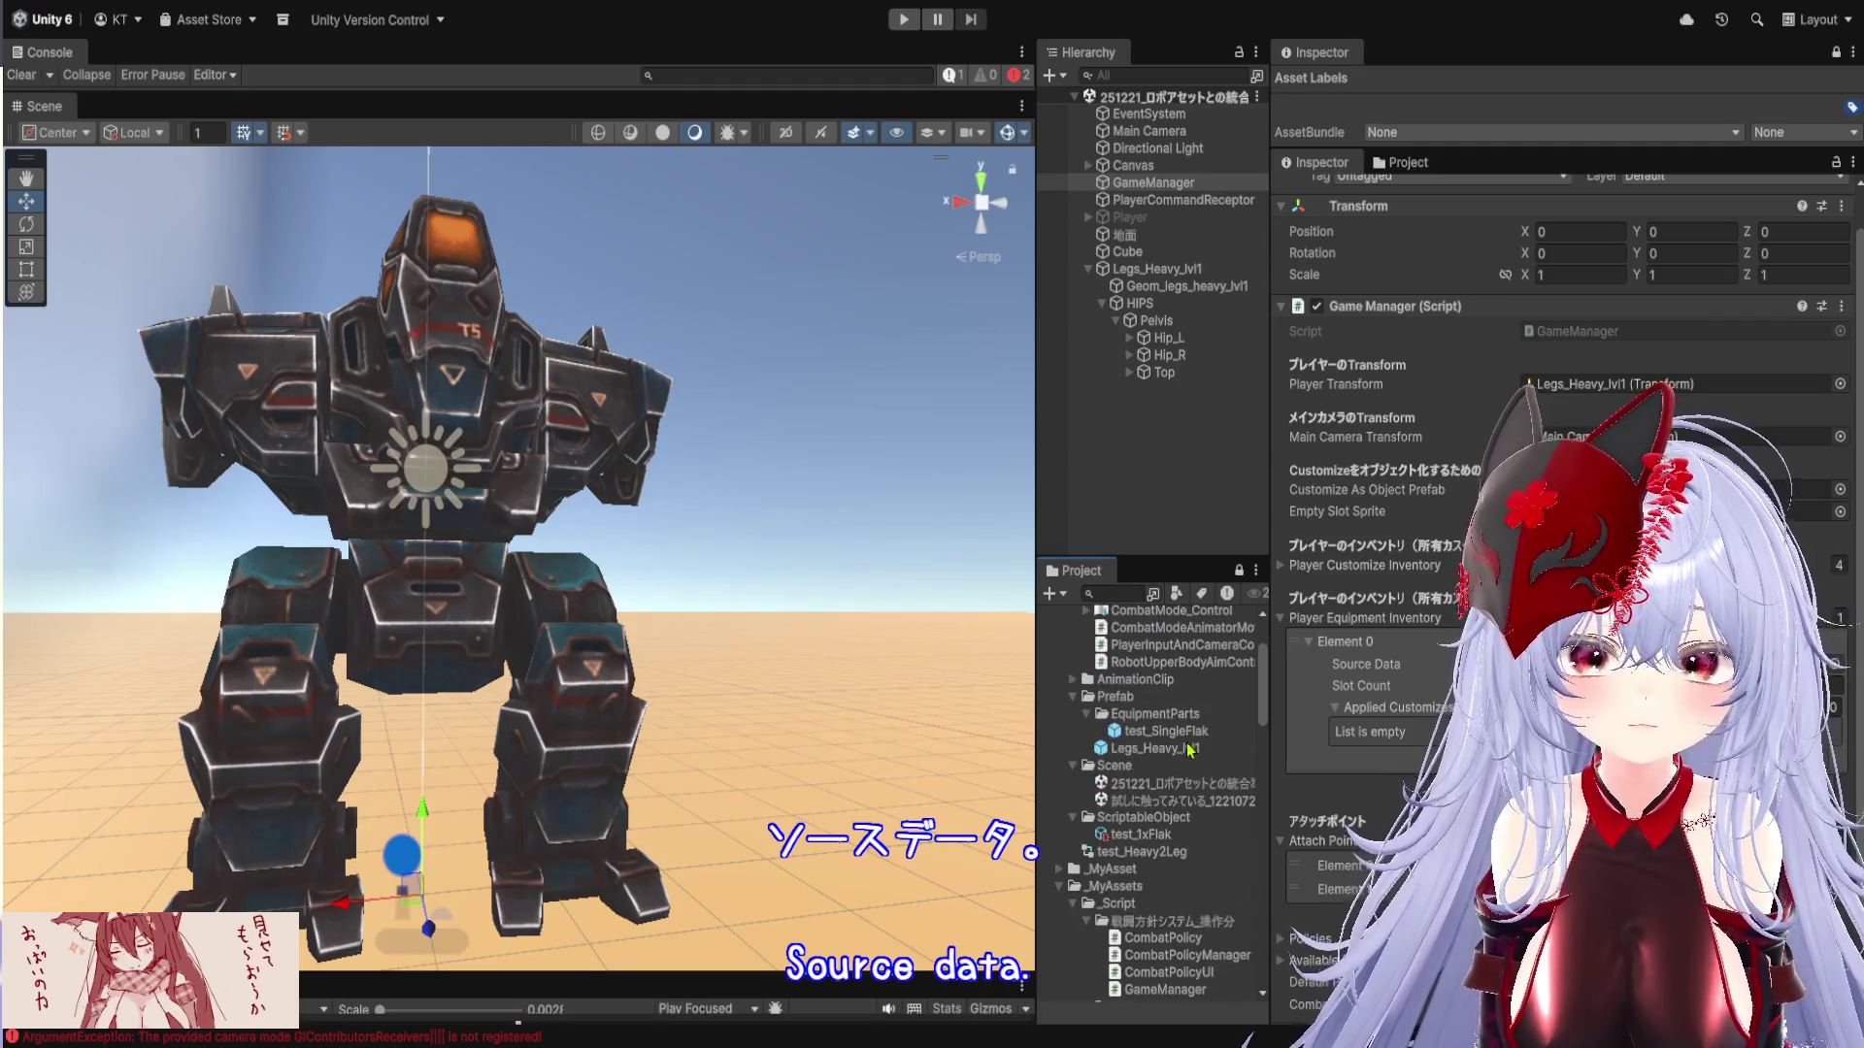
scroll(1193, 750, "up", 3)
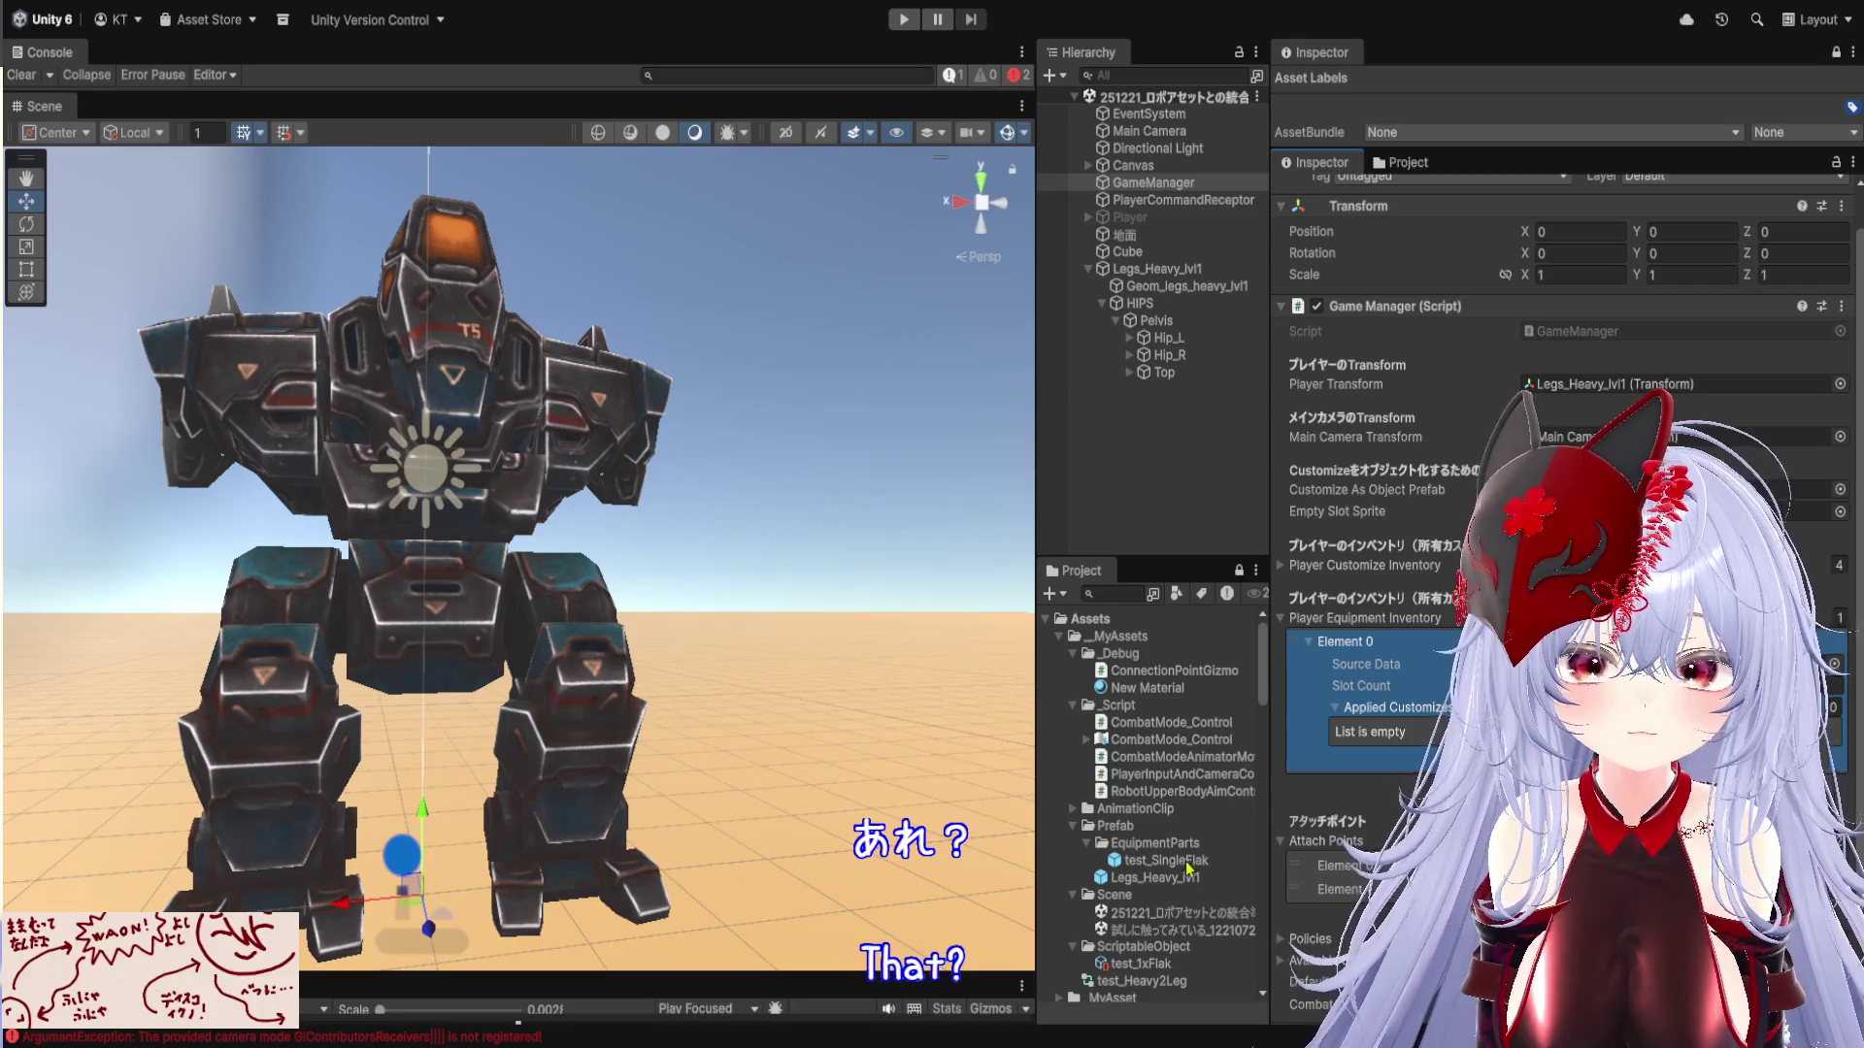
scroll(1167, 870, "down", 2)
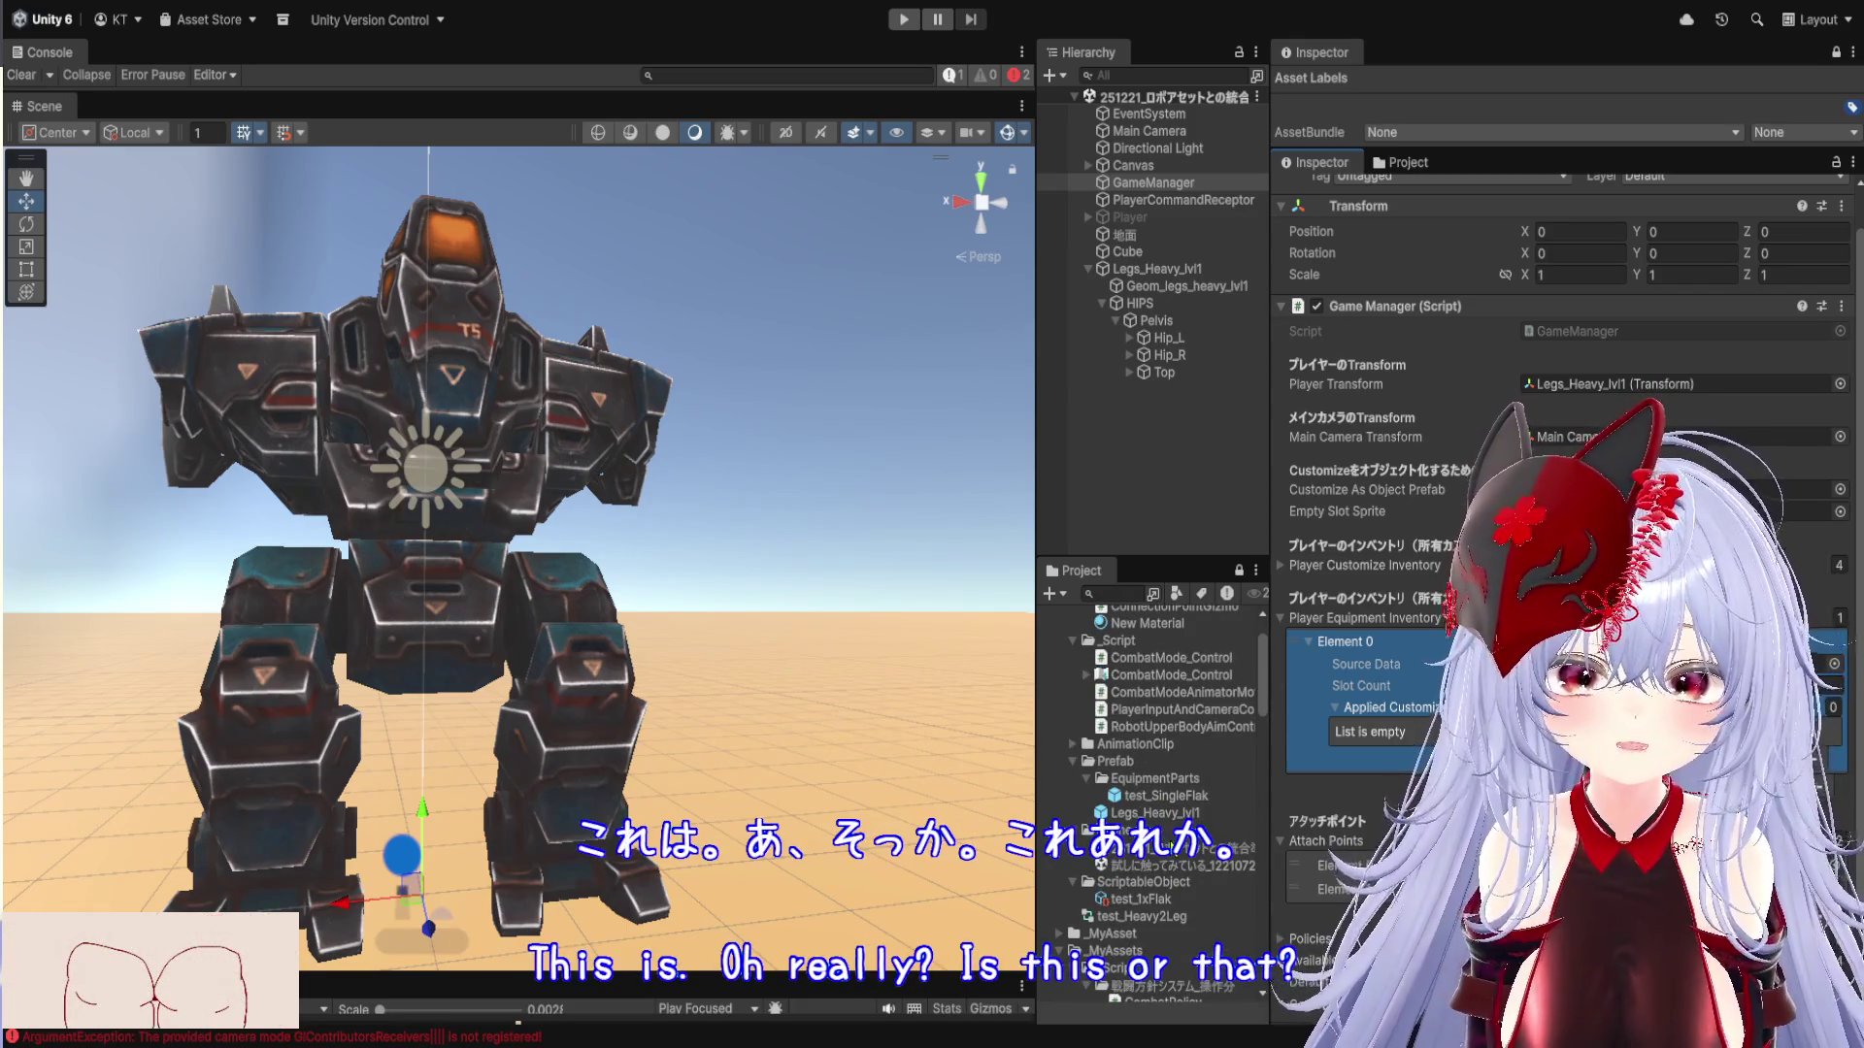
left_click(1345, 642)
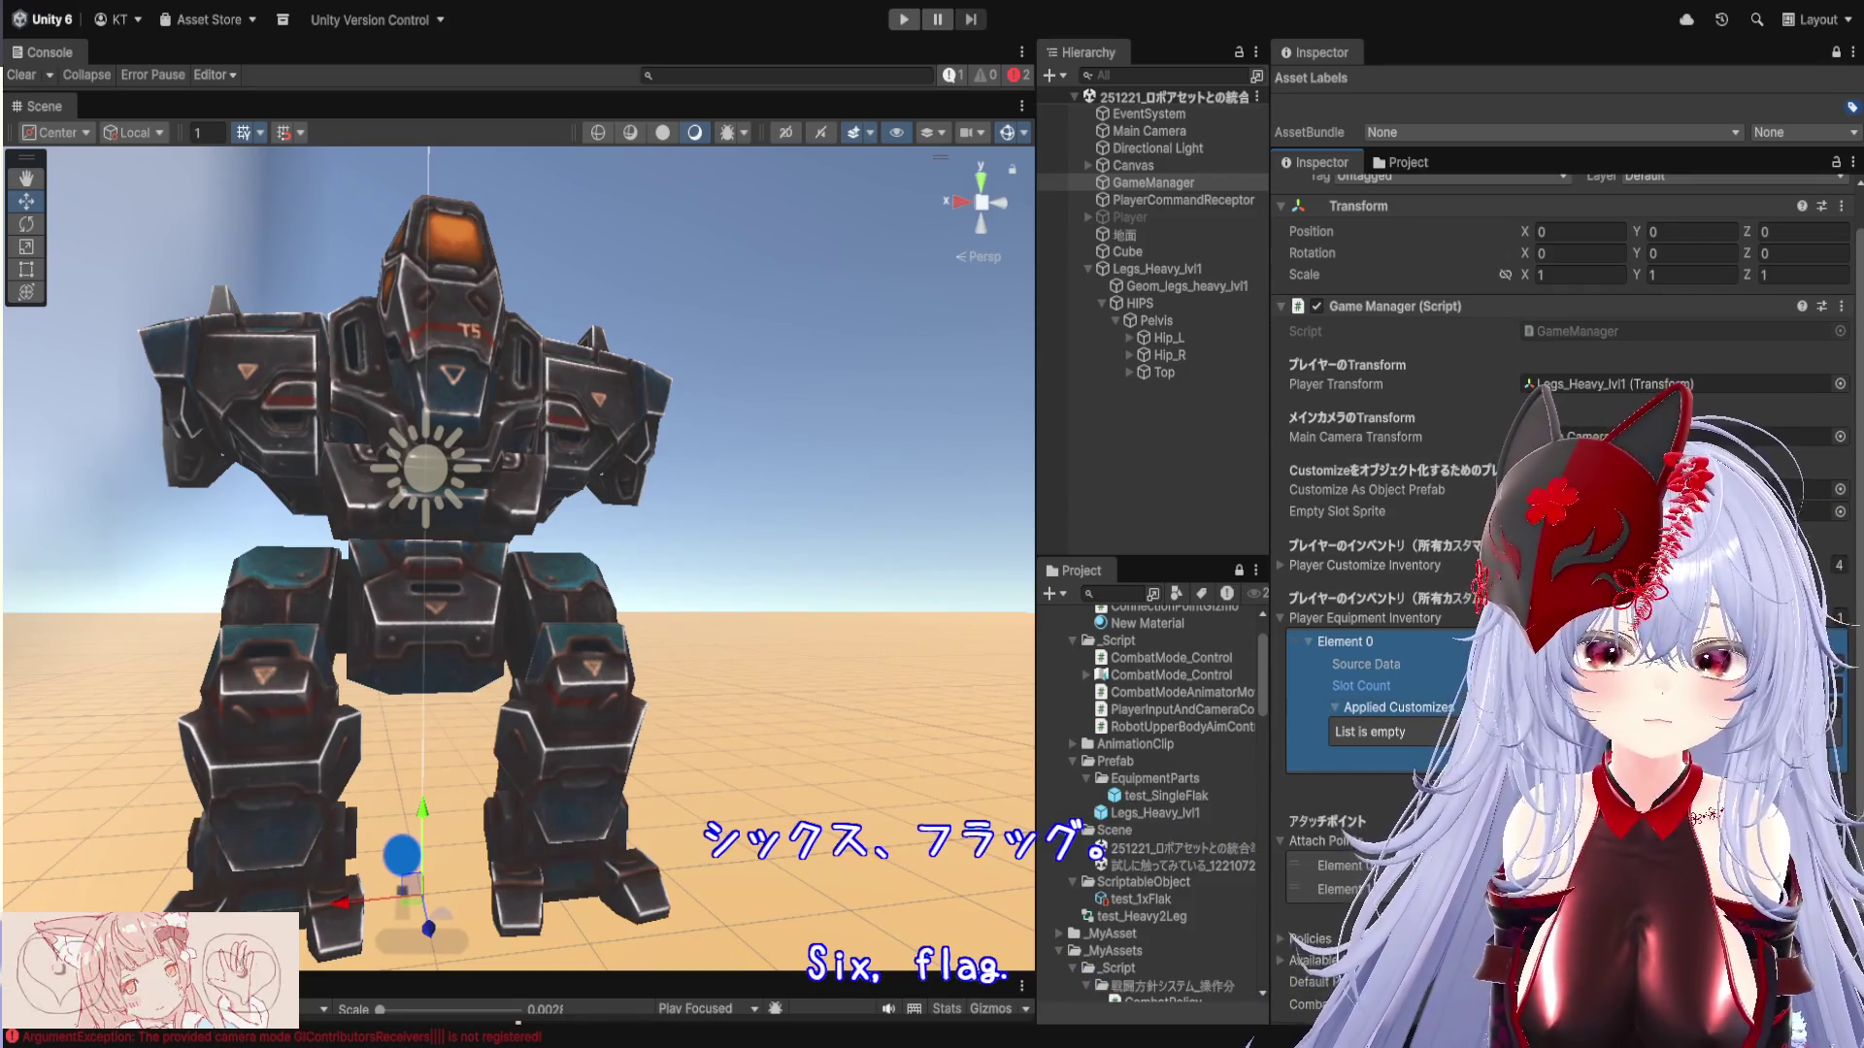
scroll(1427, 711, "down", 3)
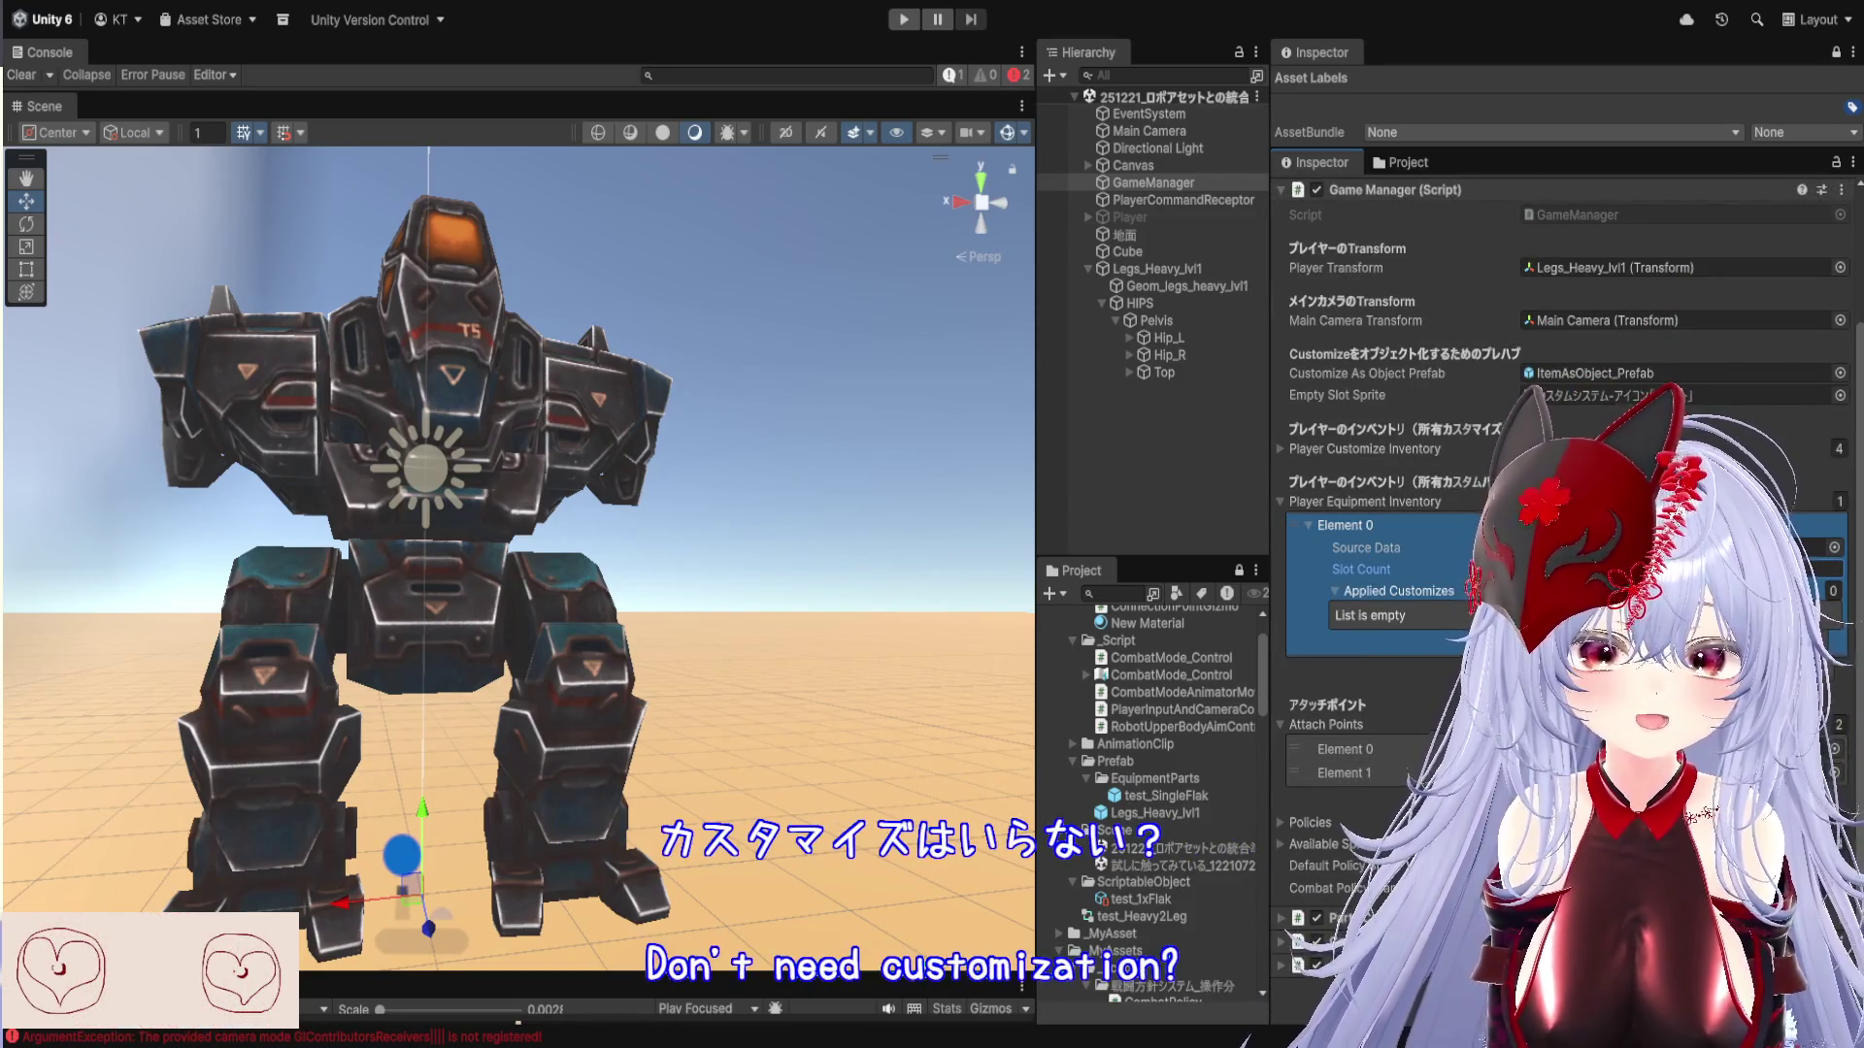
left_click(1811, 649)
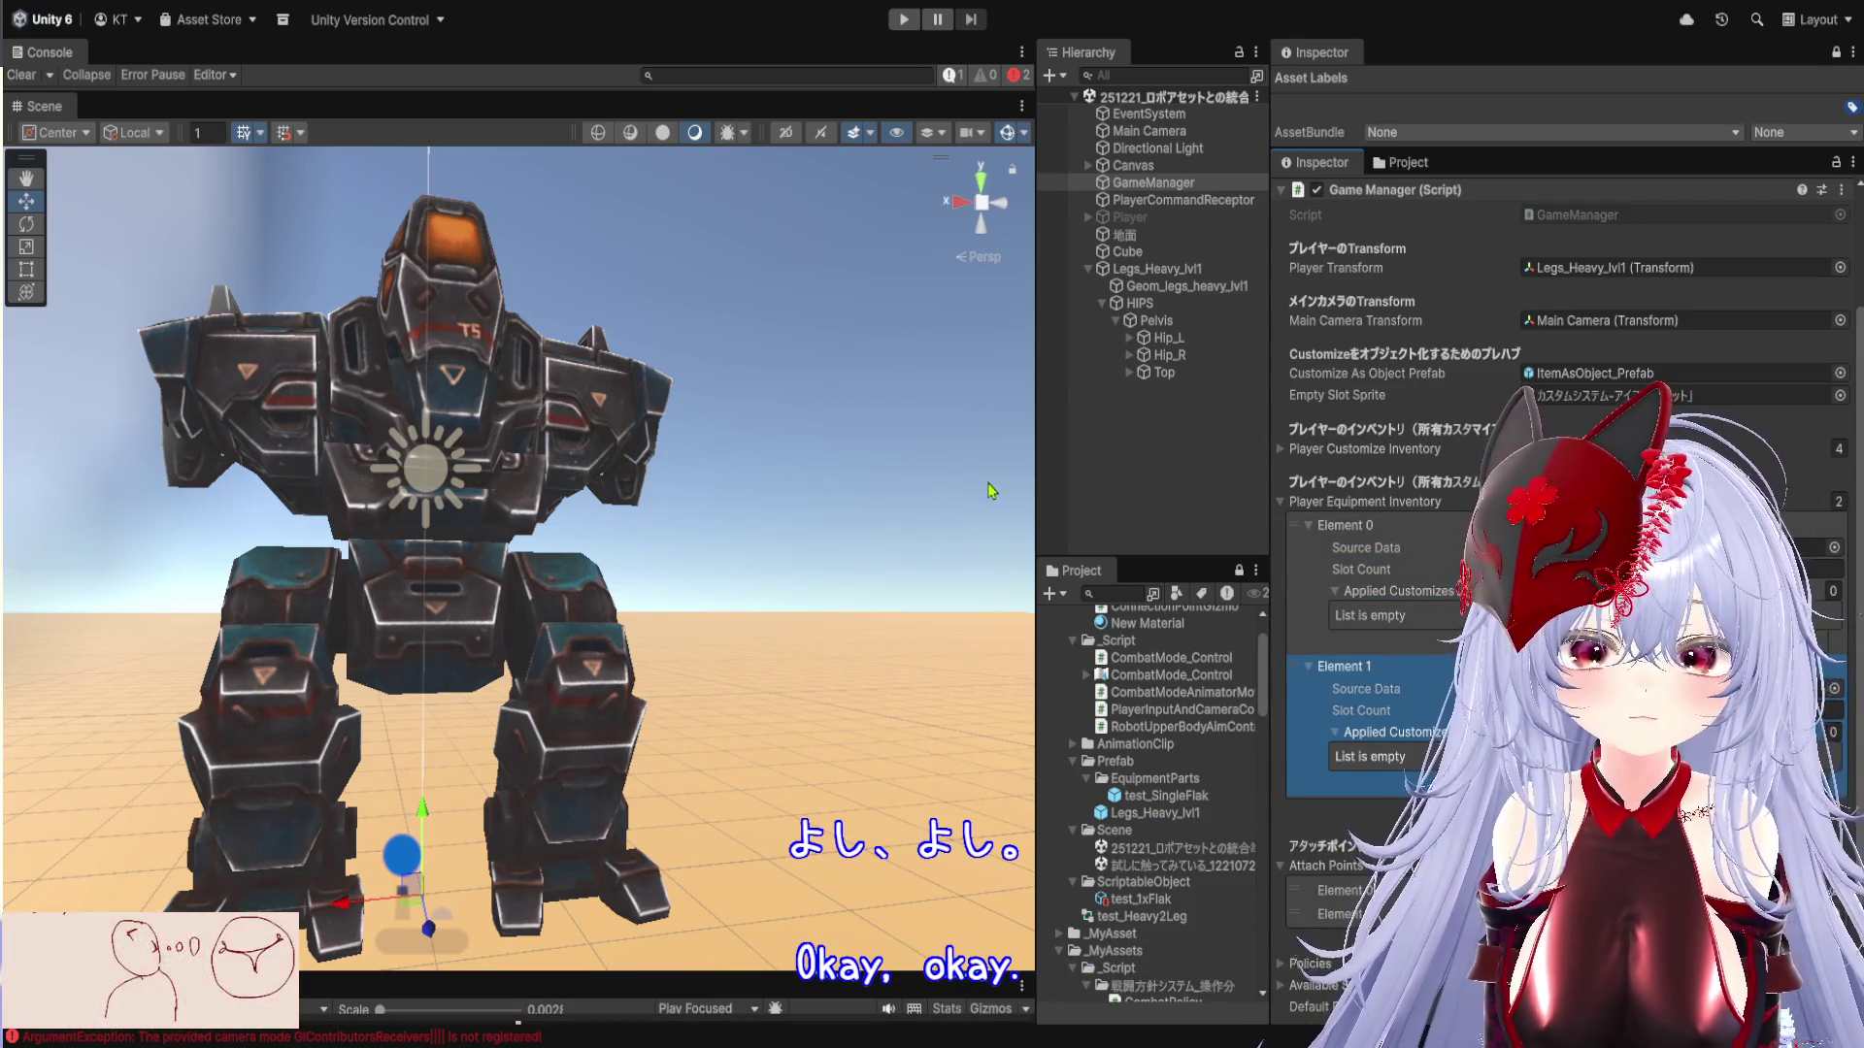
left_click_drag(1031, 493, 1182, 502)
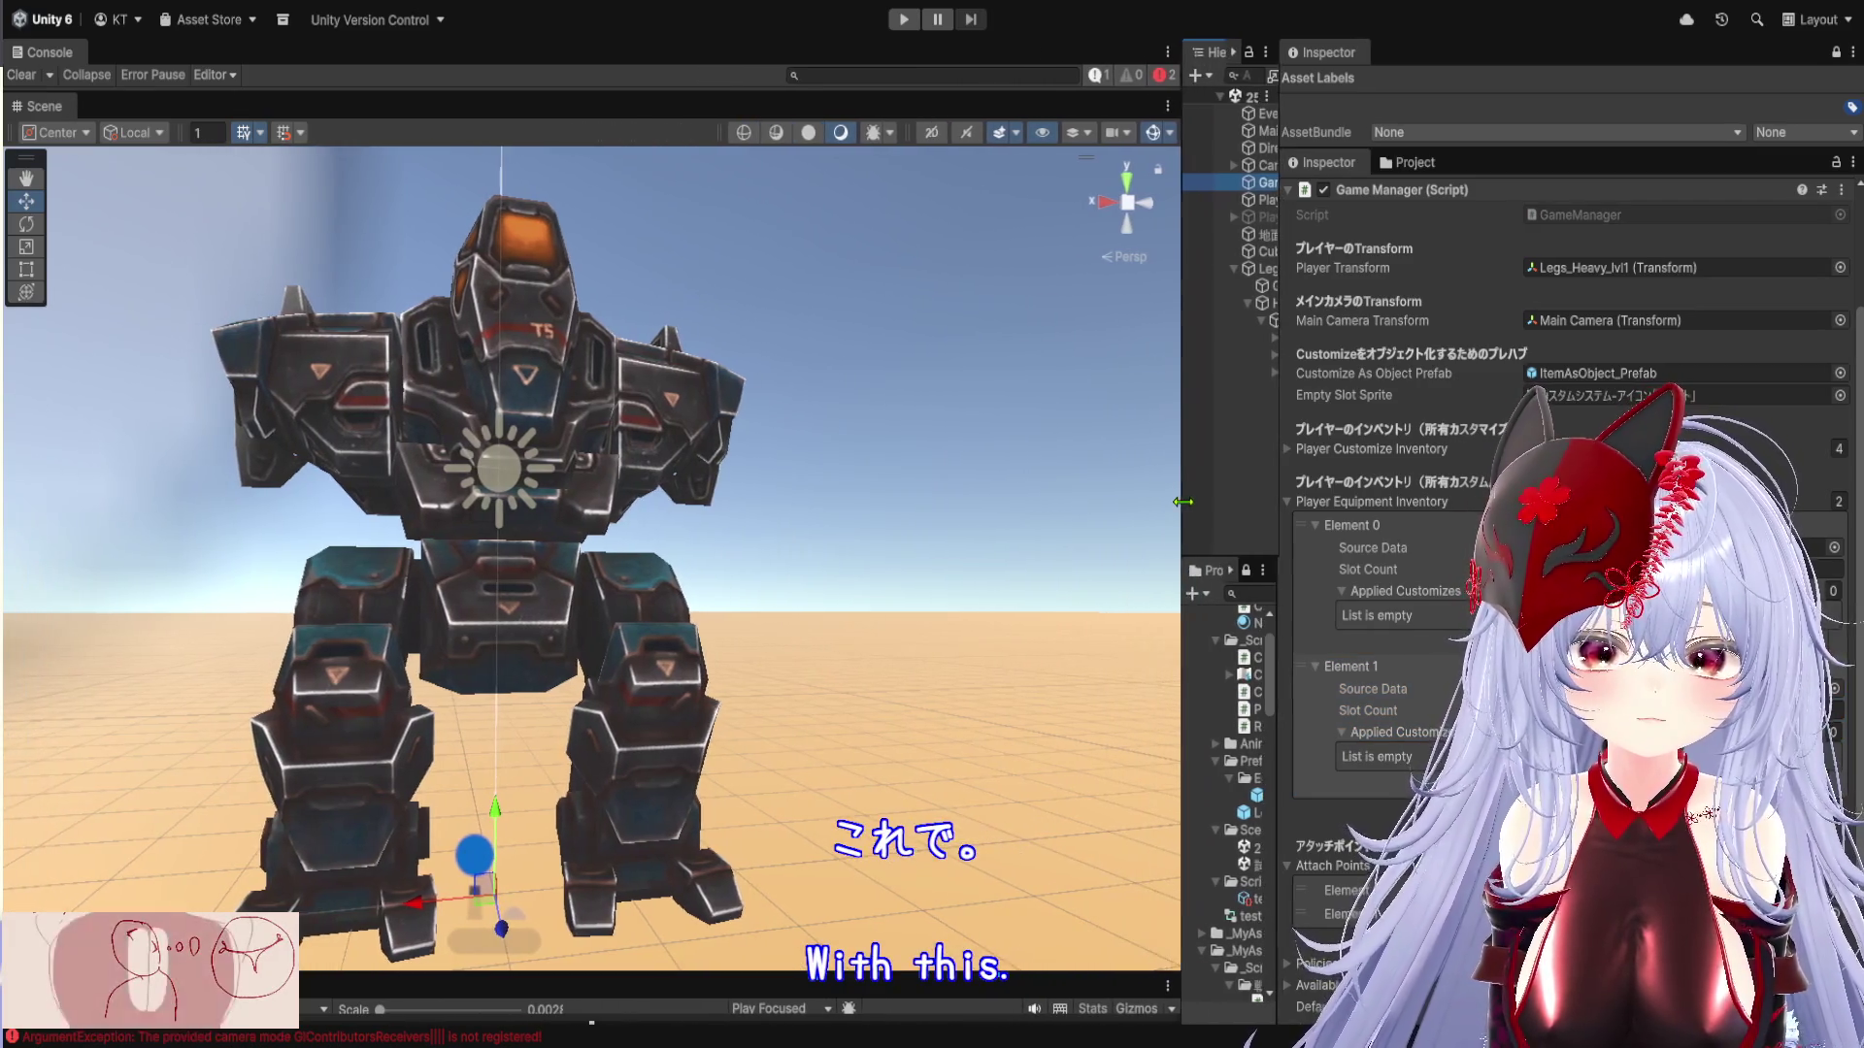
scroll(1430, 568, "up", 3)
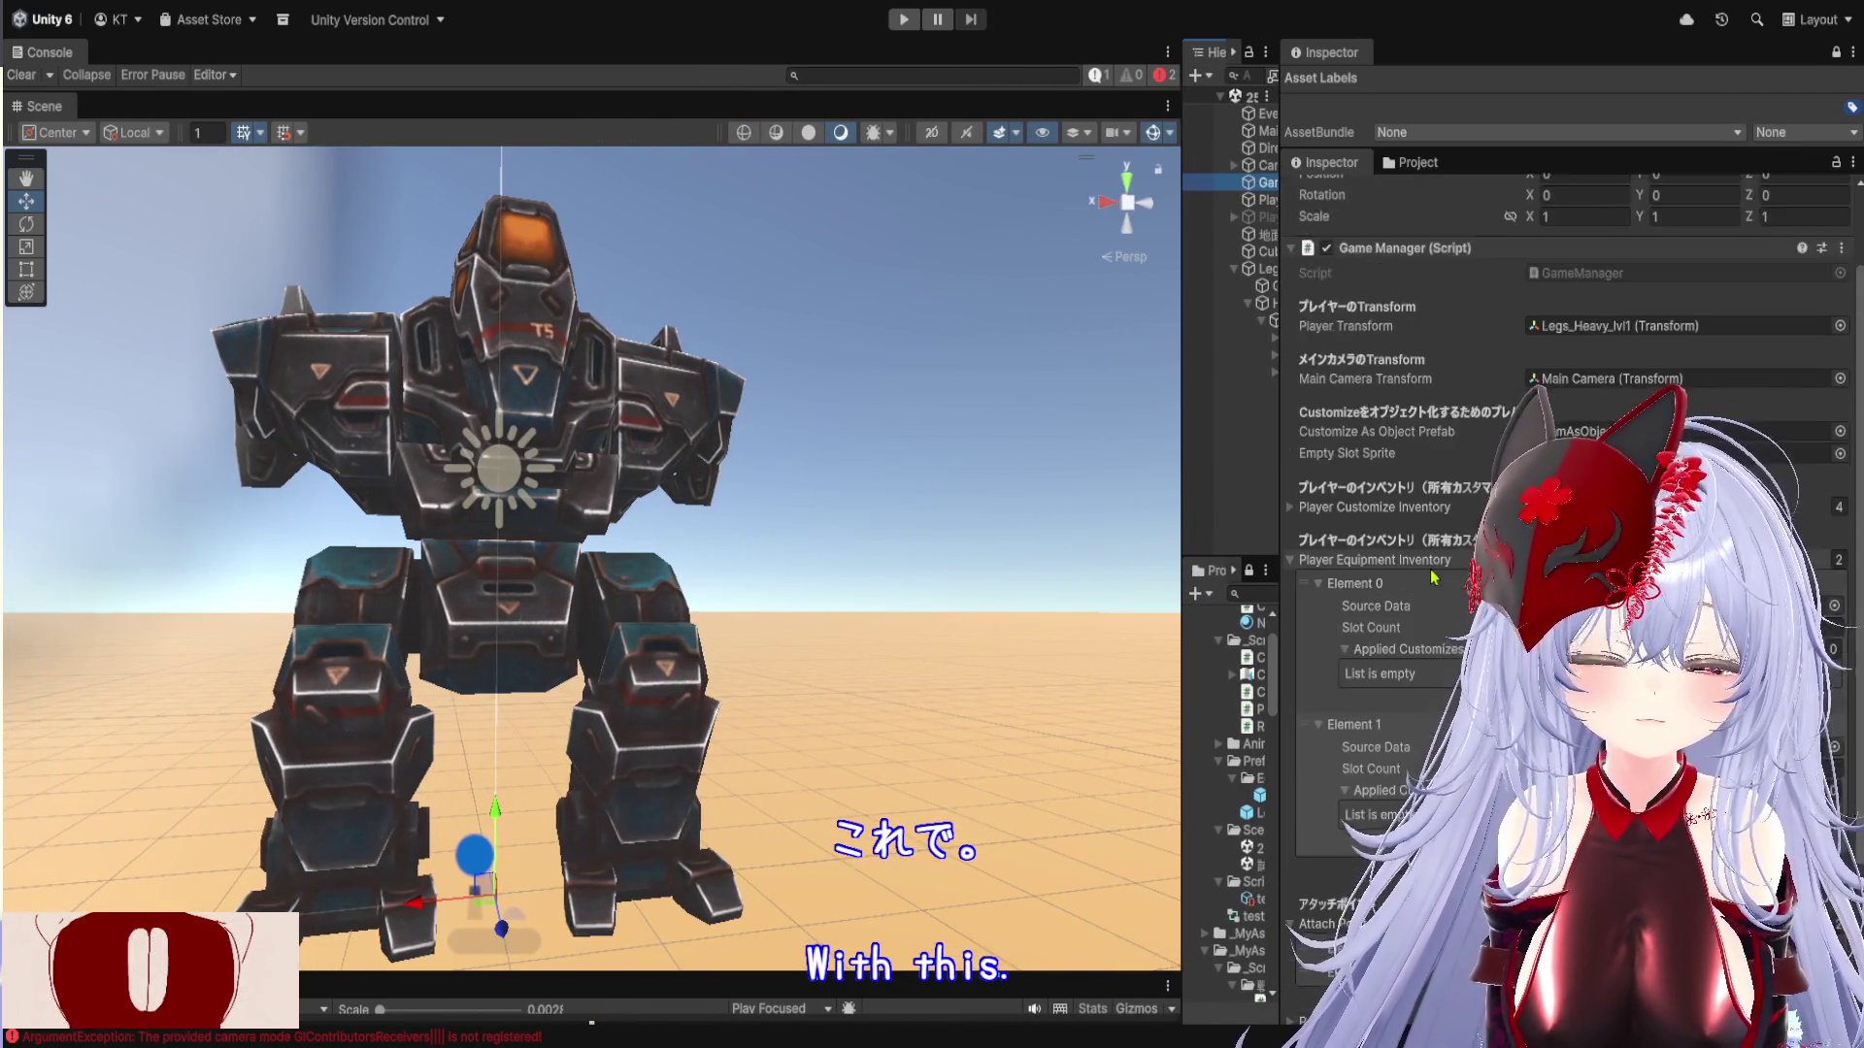
scroll(985, 444, "down", 3)
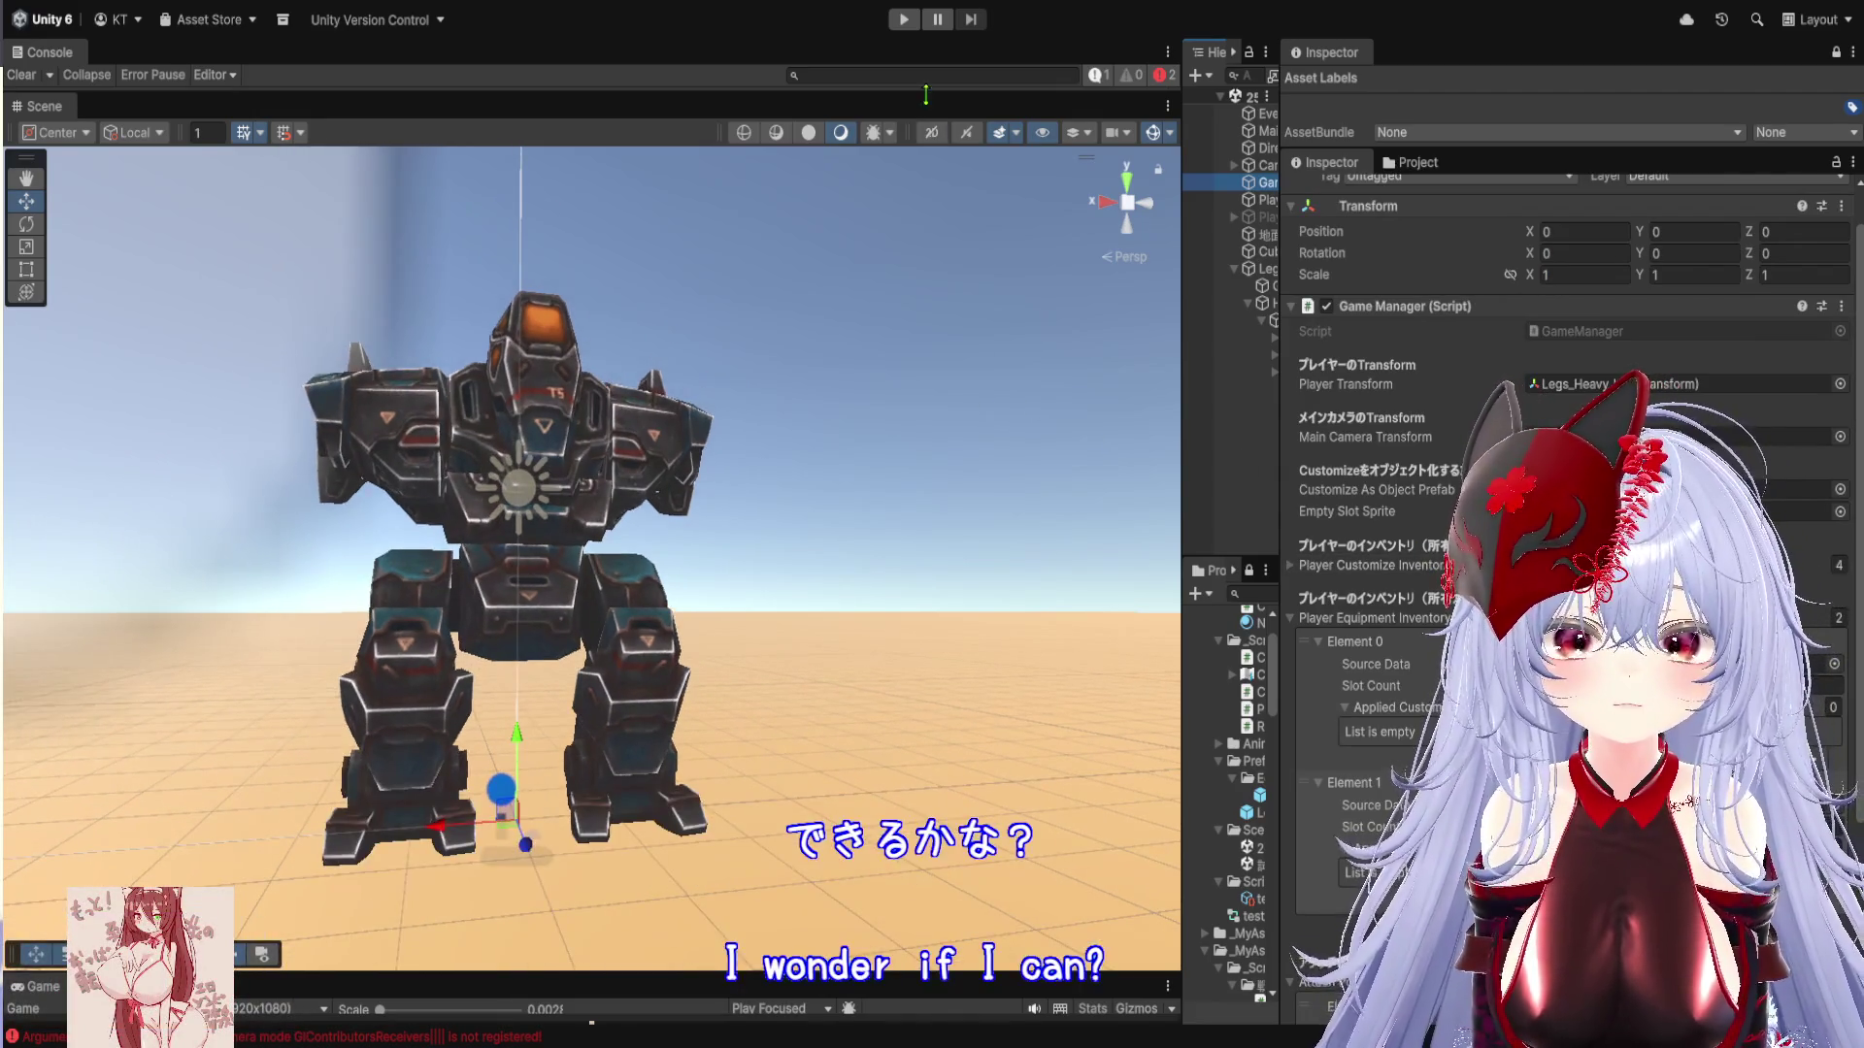
Enter Play mode, open and close the customize panel, and turn the camera toward the white wall
left_click(906, 20)
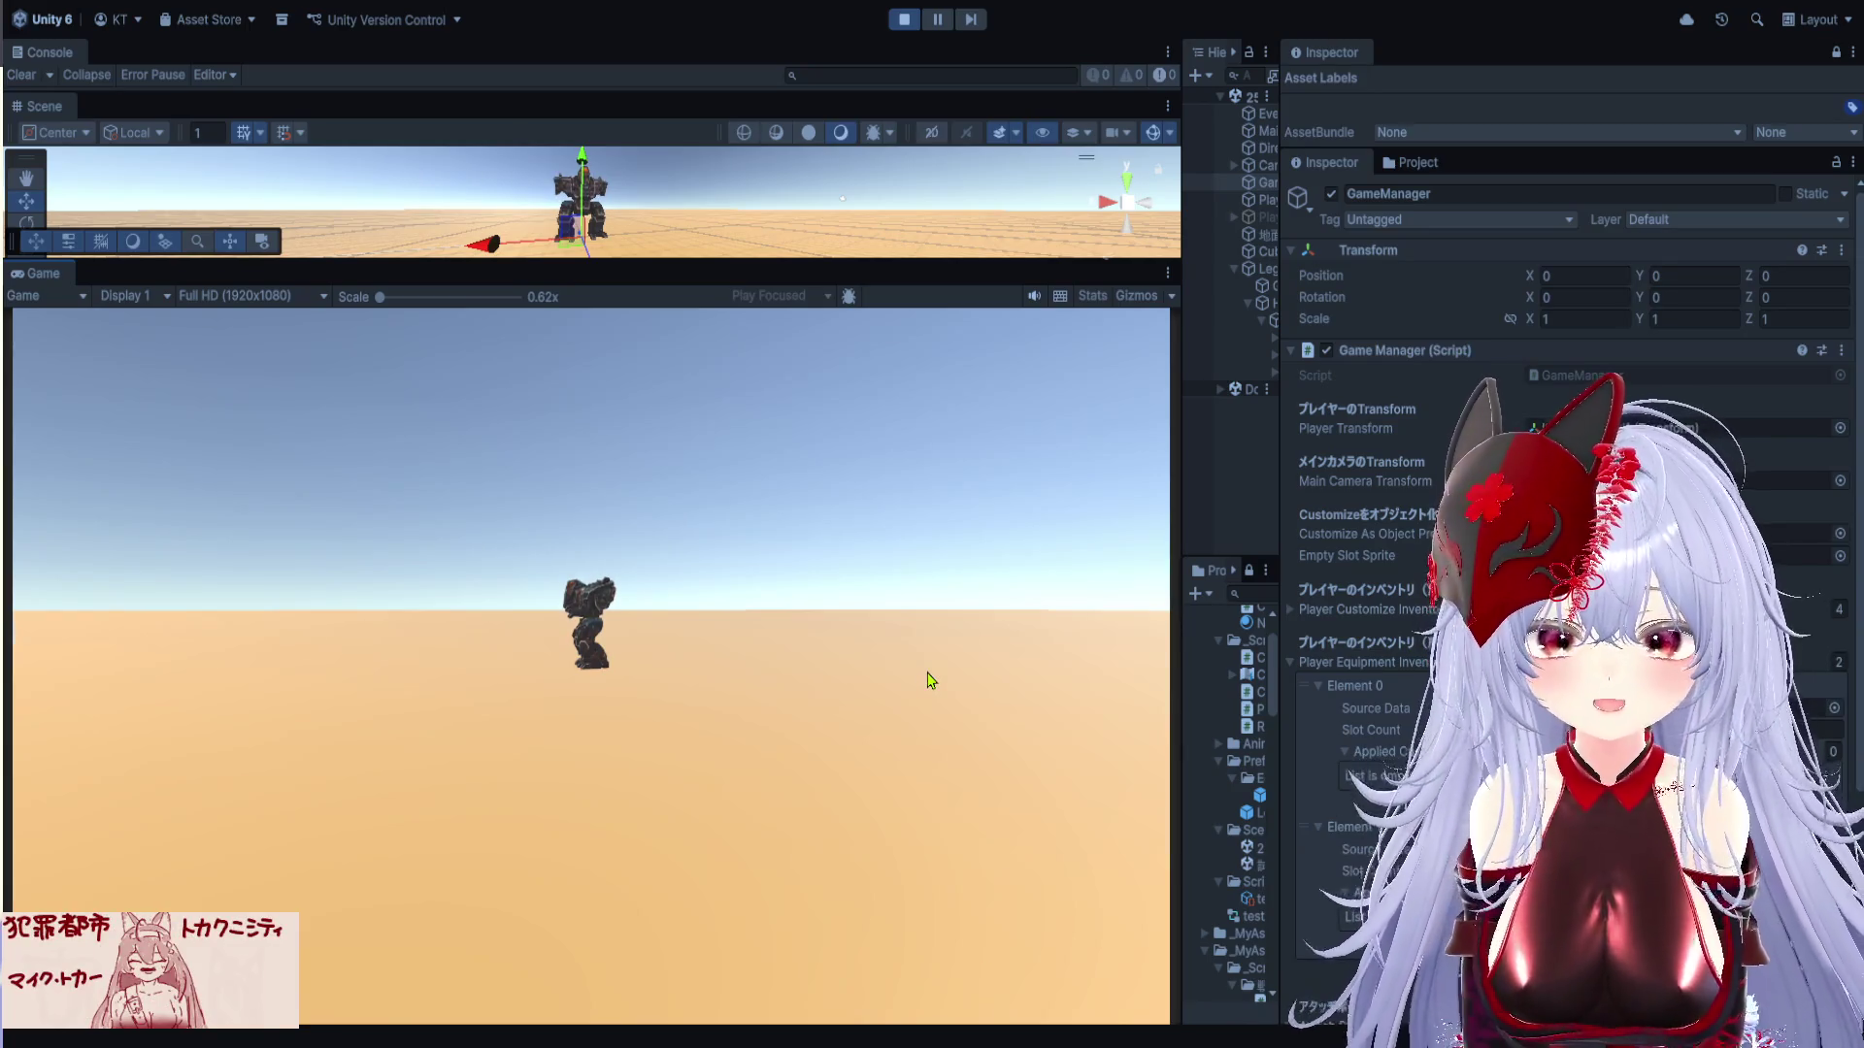
left_click(1000, 755)
left_click(1031, 762)
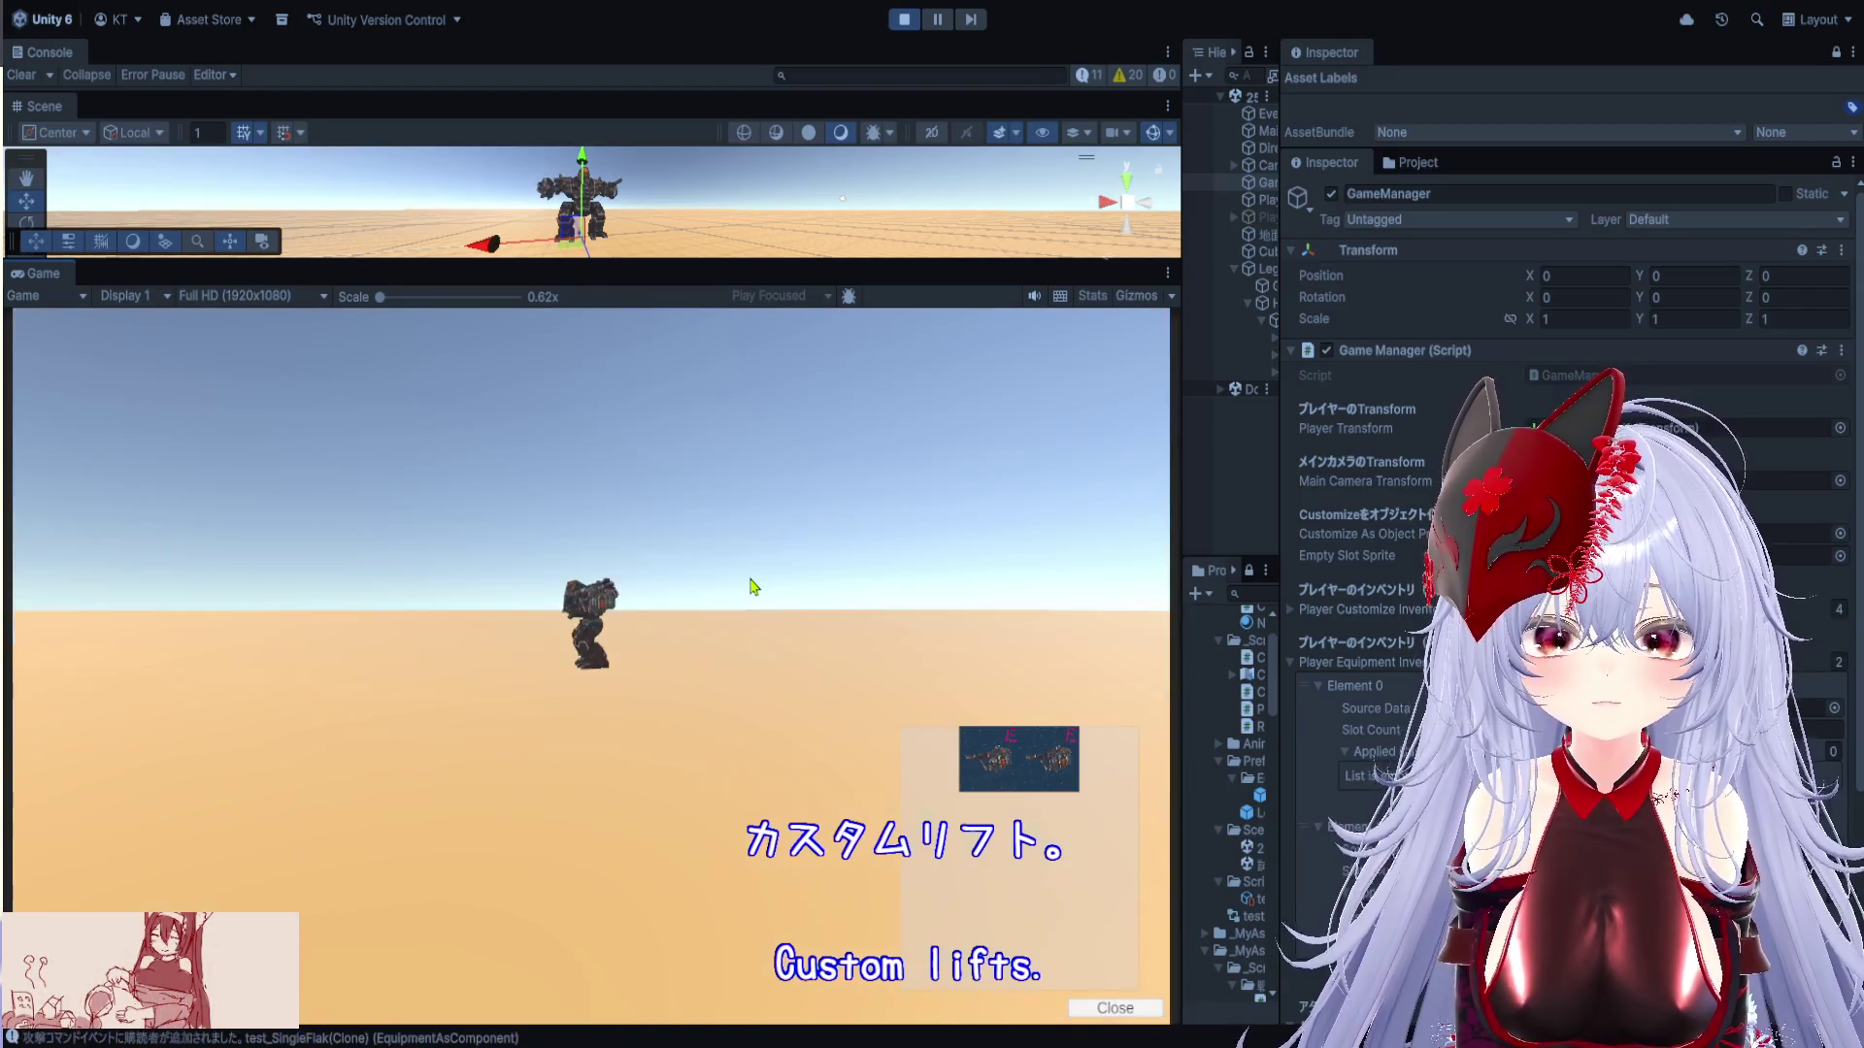
left_click_drag(752, 587, 296, 631)
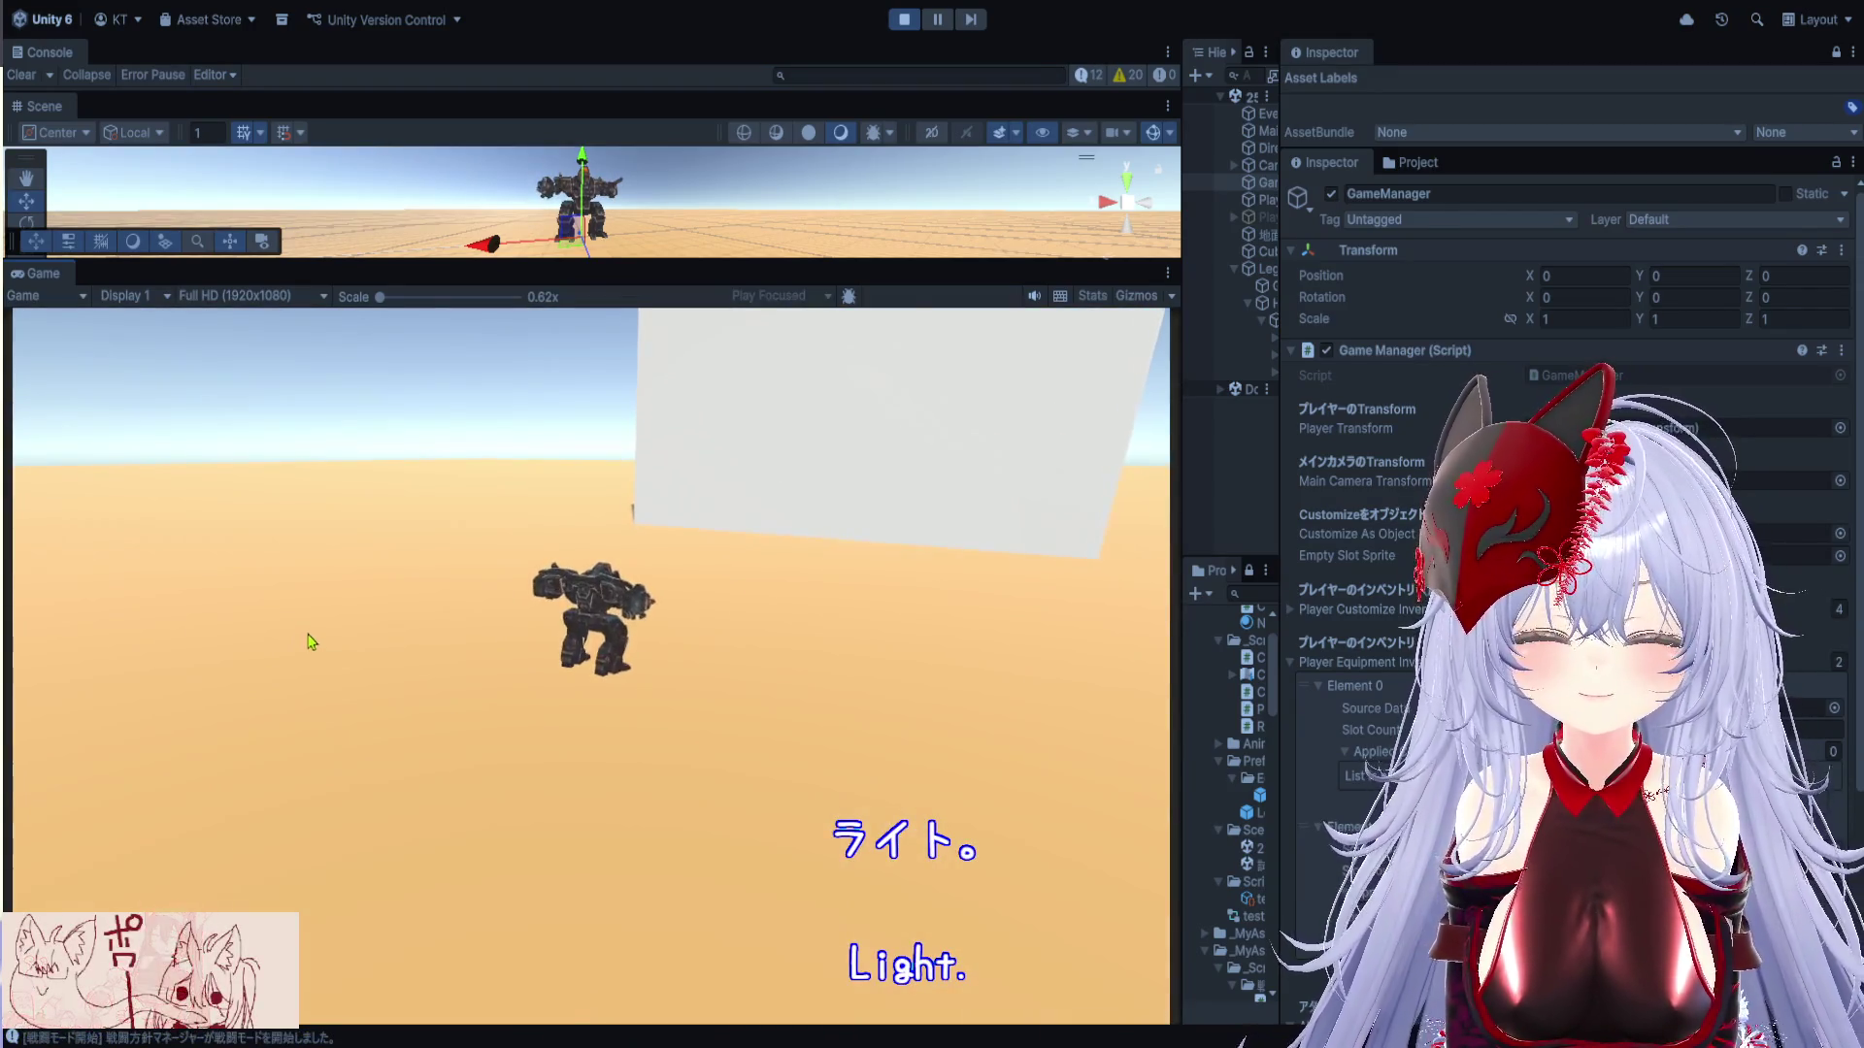
Orbit and zoom the Scene view around the mech's arm weapon, then expand its Top hierarchy node
left_click_drag(889, 260, 883, 685)
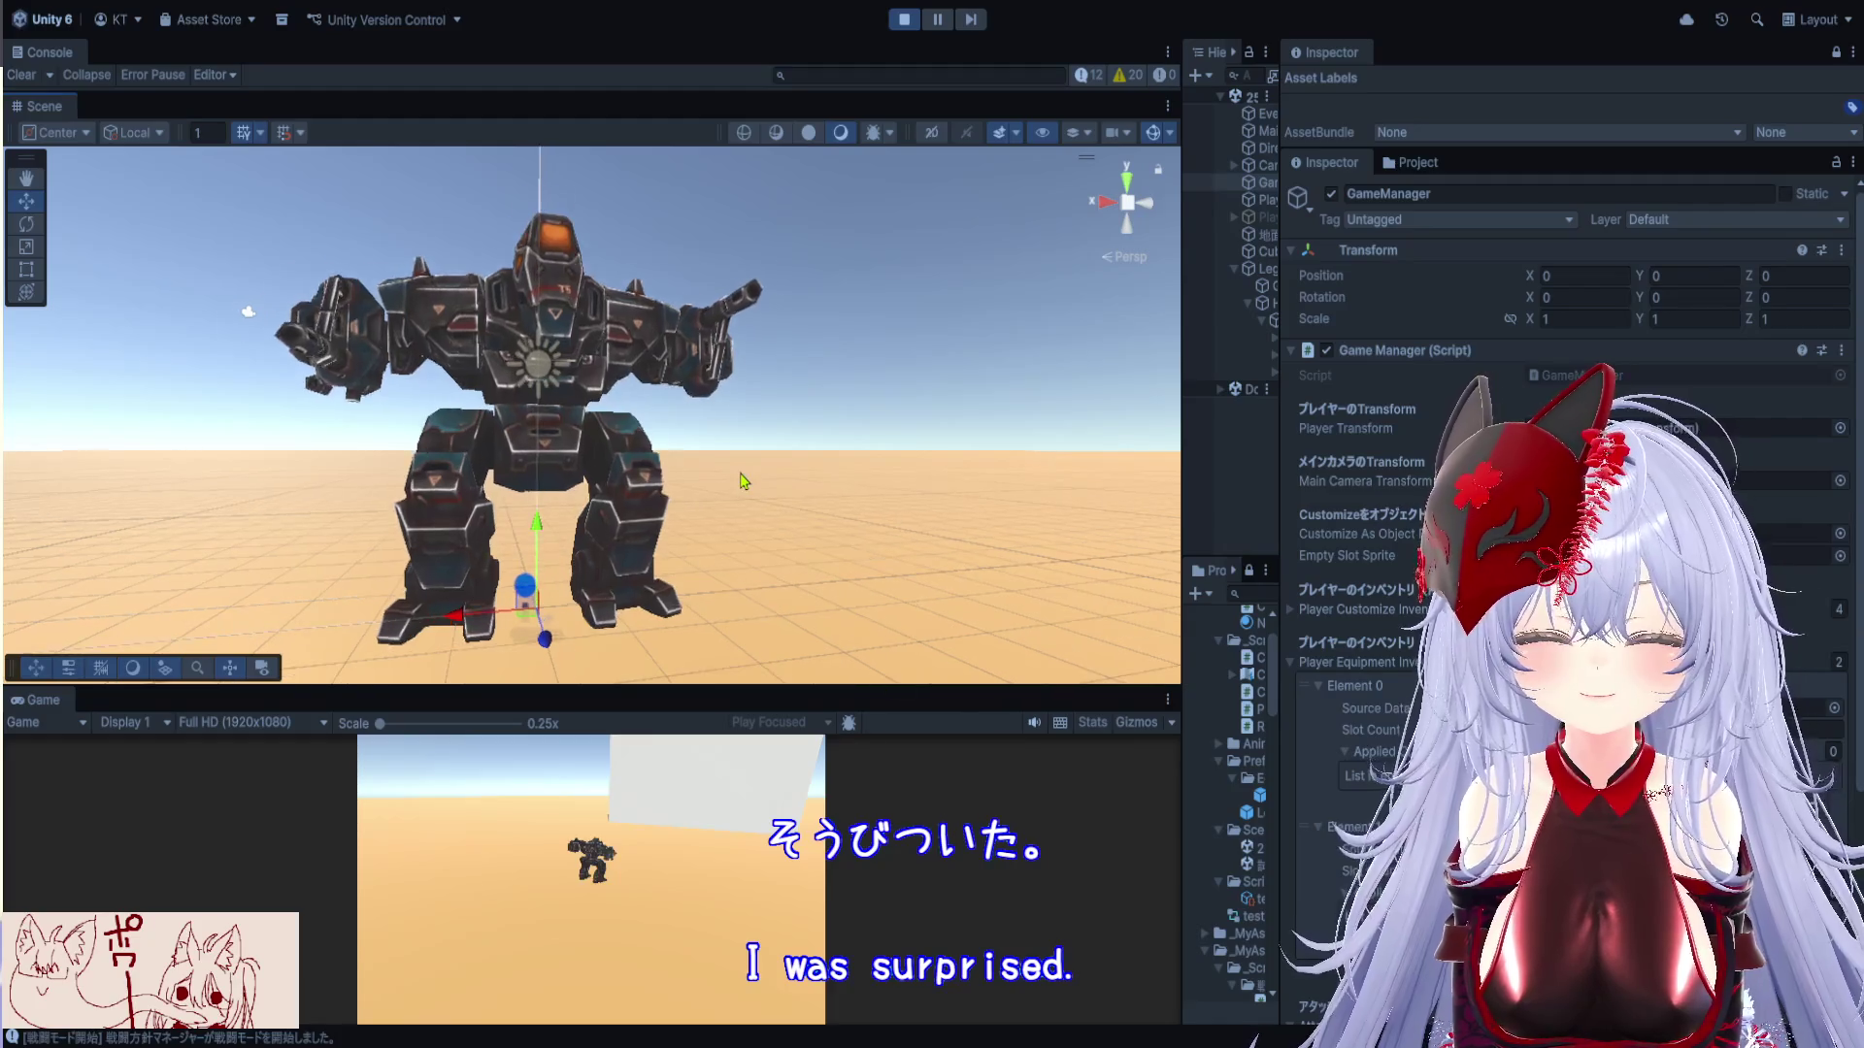
scroll(743, 480, "up", 3)
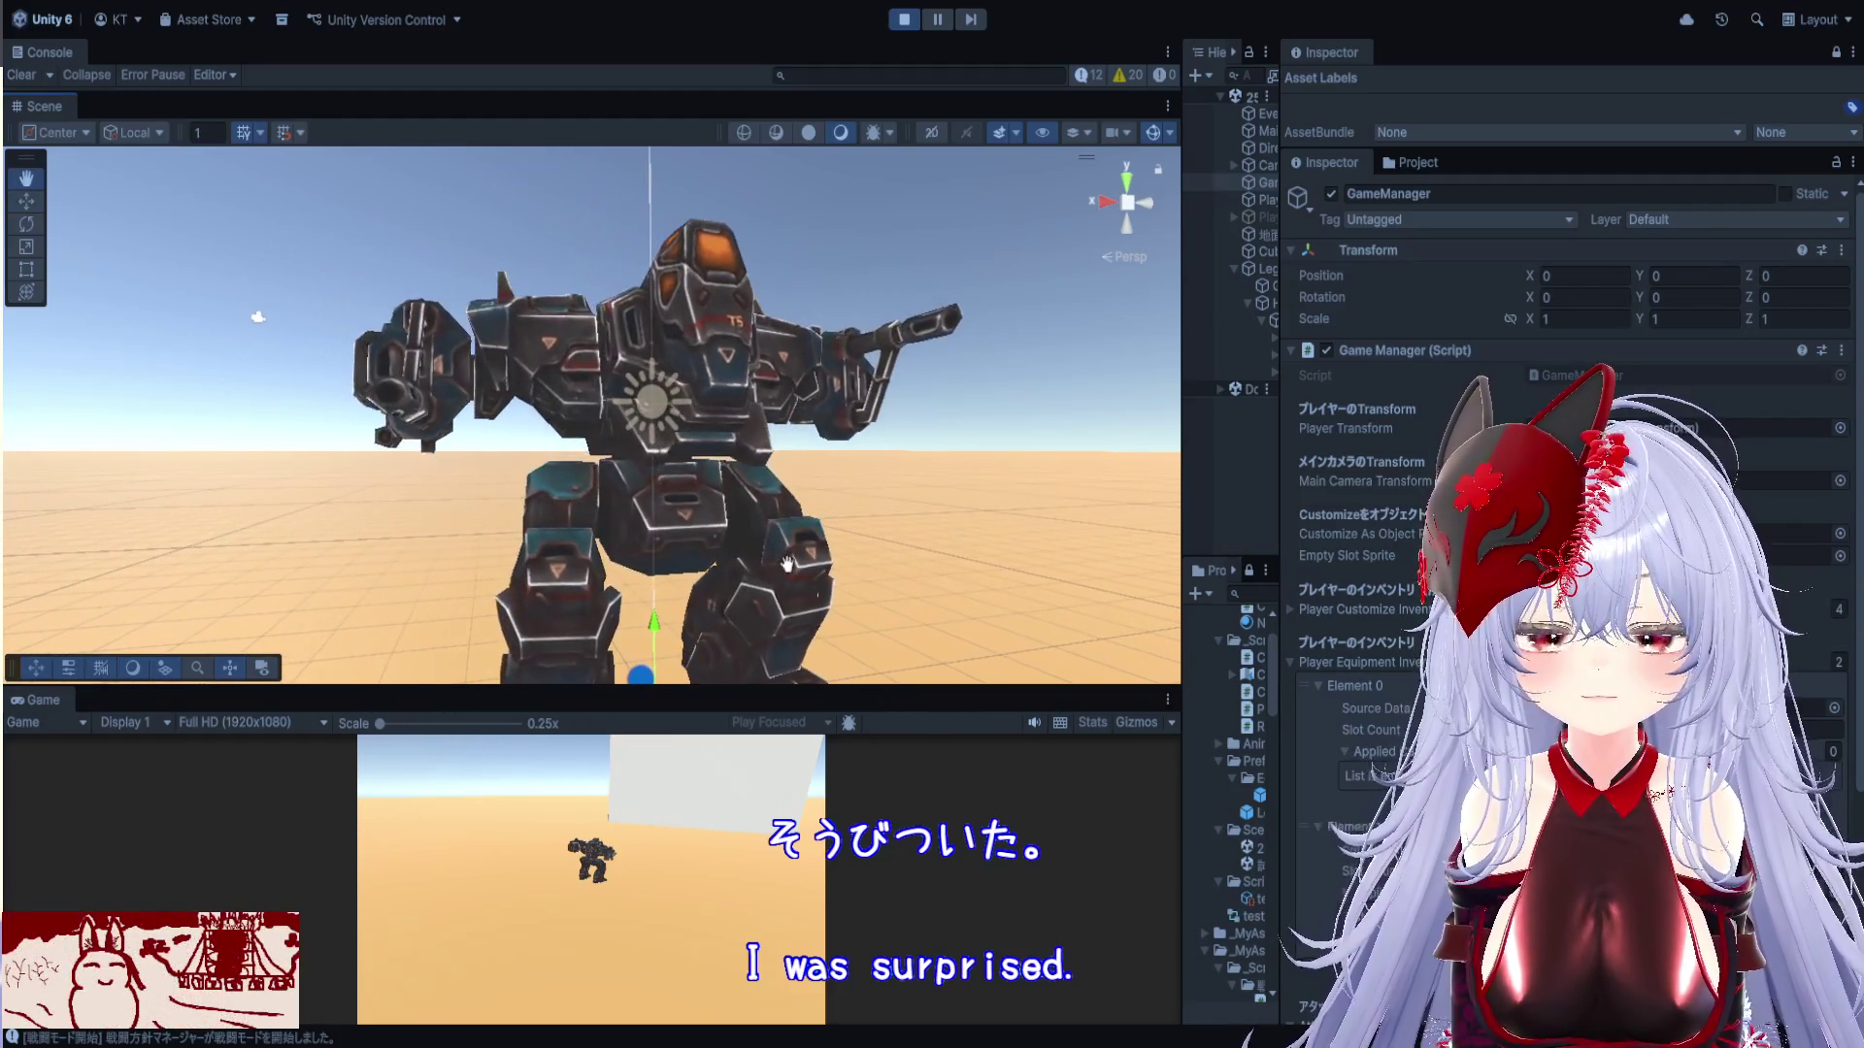
mouse_move(787, 562)
left_mouse_down()
mouse_move(873, 511)
mouse_move(923, 553)
left_mouse_up()
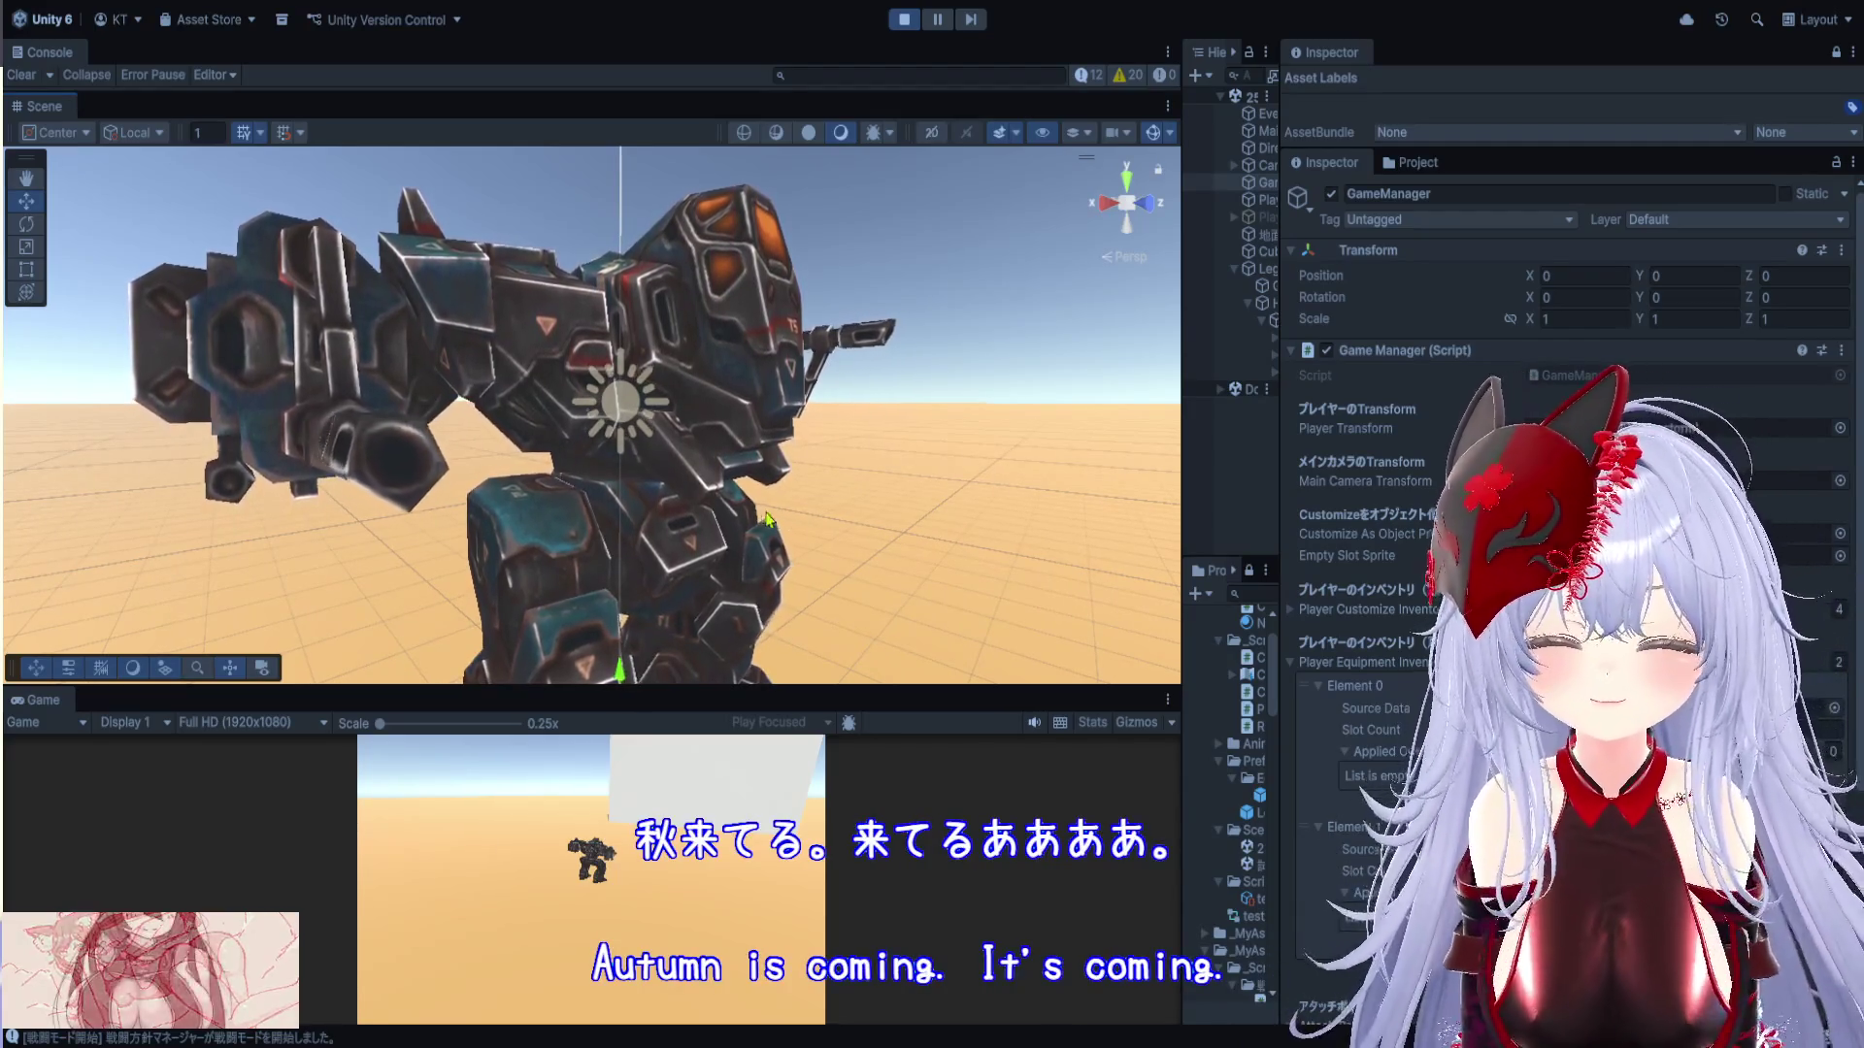
scroll(737, 533, "up", 3)
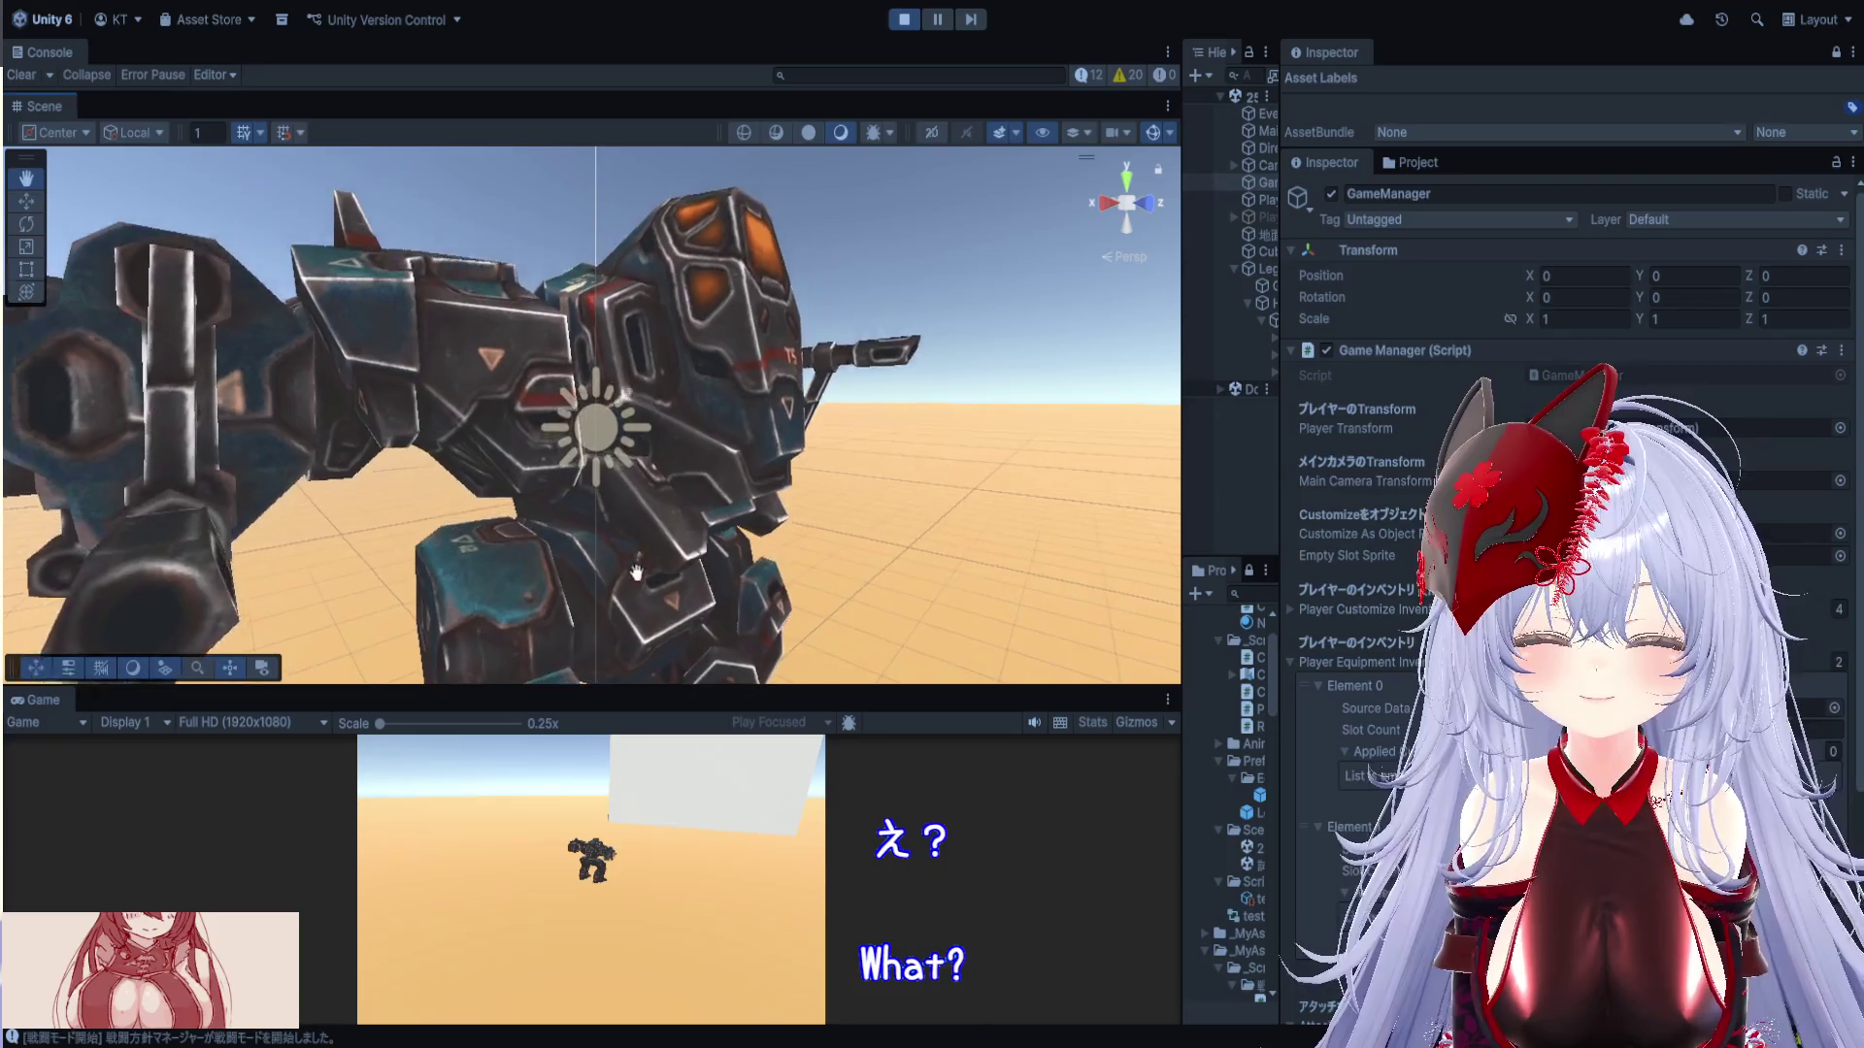
mouse_move(637, 573)
left_mouse_down()
mouse_move(172, 587)
mouse_move(554, 474)
mouse_move(823, 521)
mouse_move(662, 521)
mouse_move(472, 445)
mouse_move(723, 437)
mouse_move(850, 456)
left_mouse_up()
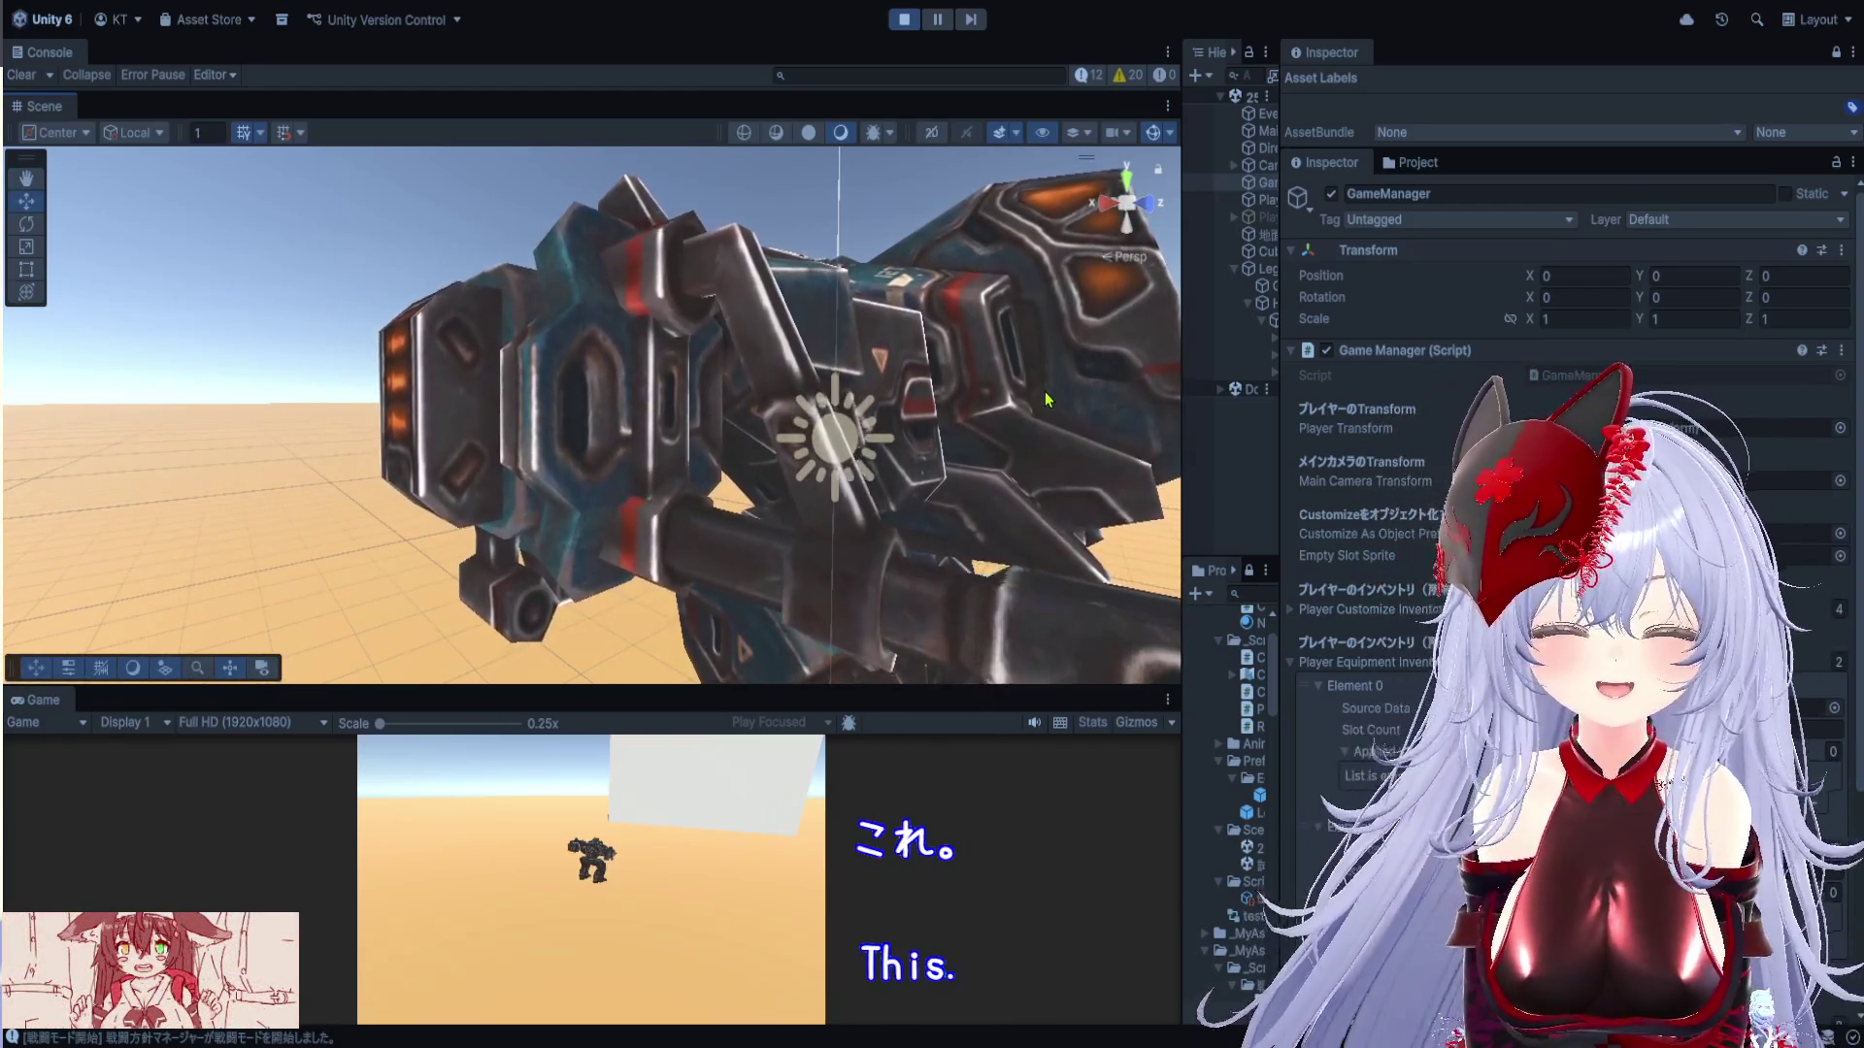
left_click_drag(1180, 420, 905, 417)
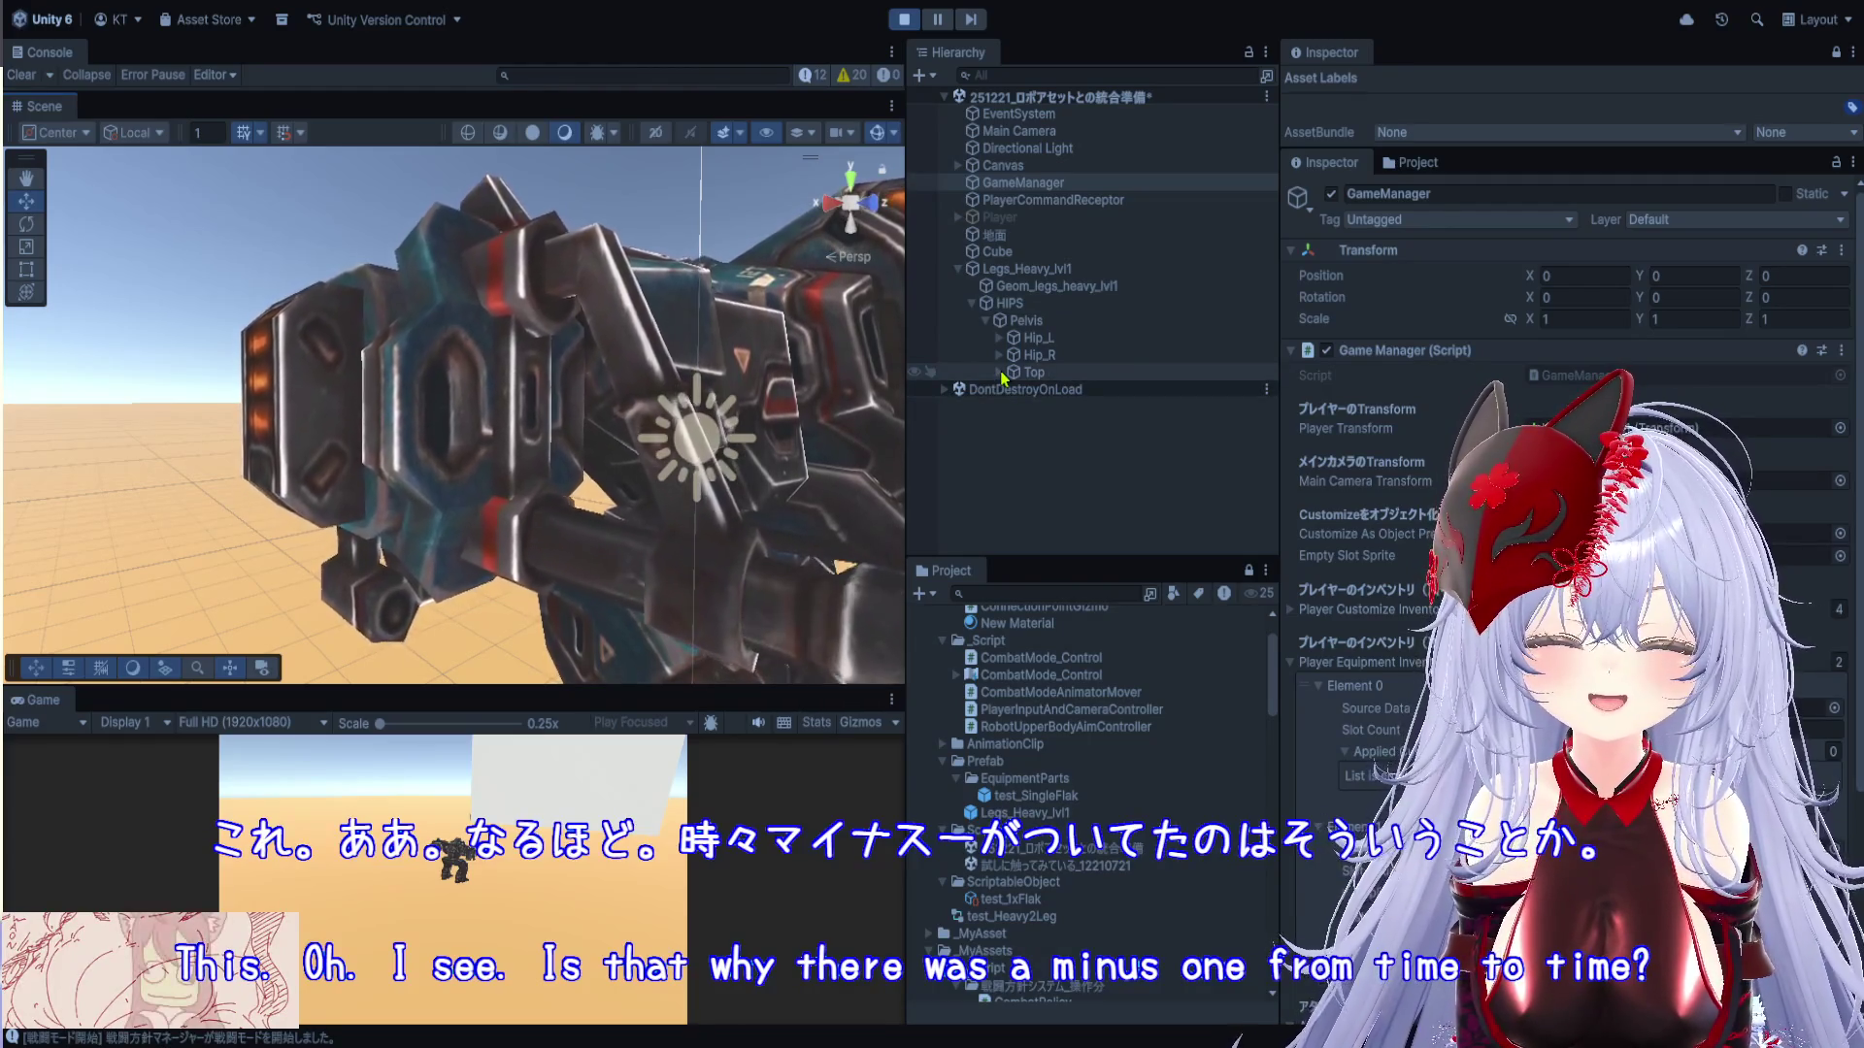
mouse_move(650, 358)
left_mouse_down()
mouse_move(256, 364)
mouse_move(224, 391)
left_mouse_up()
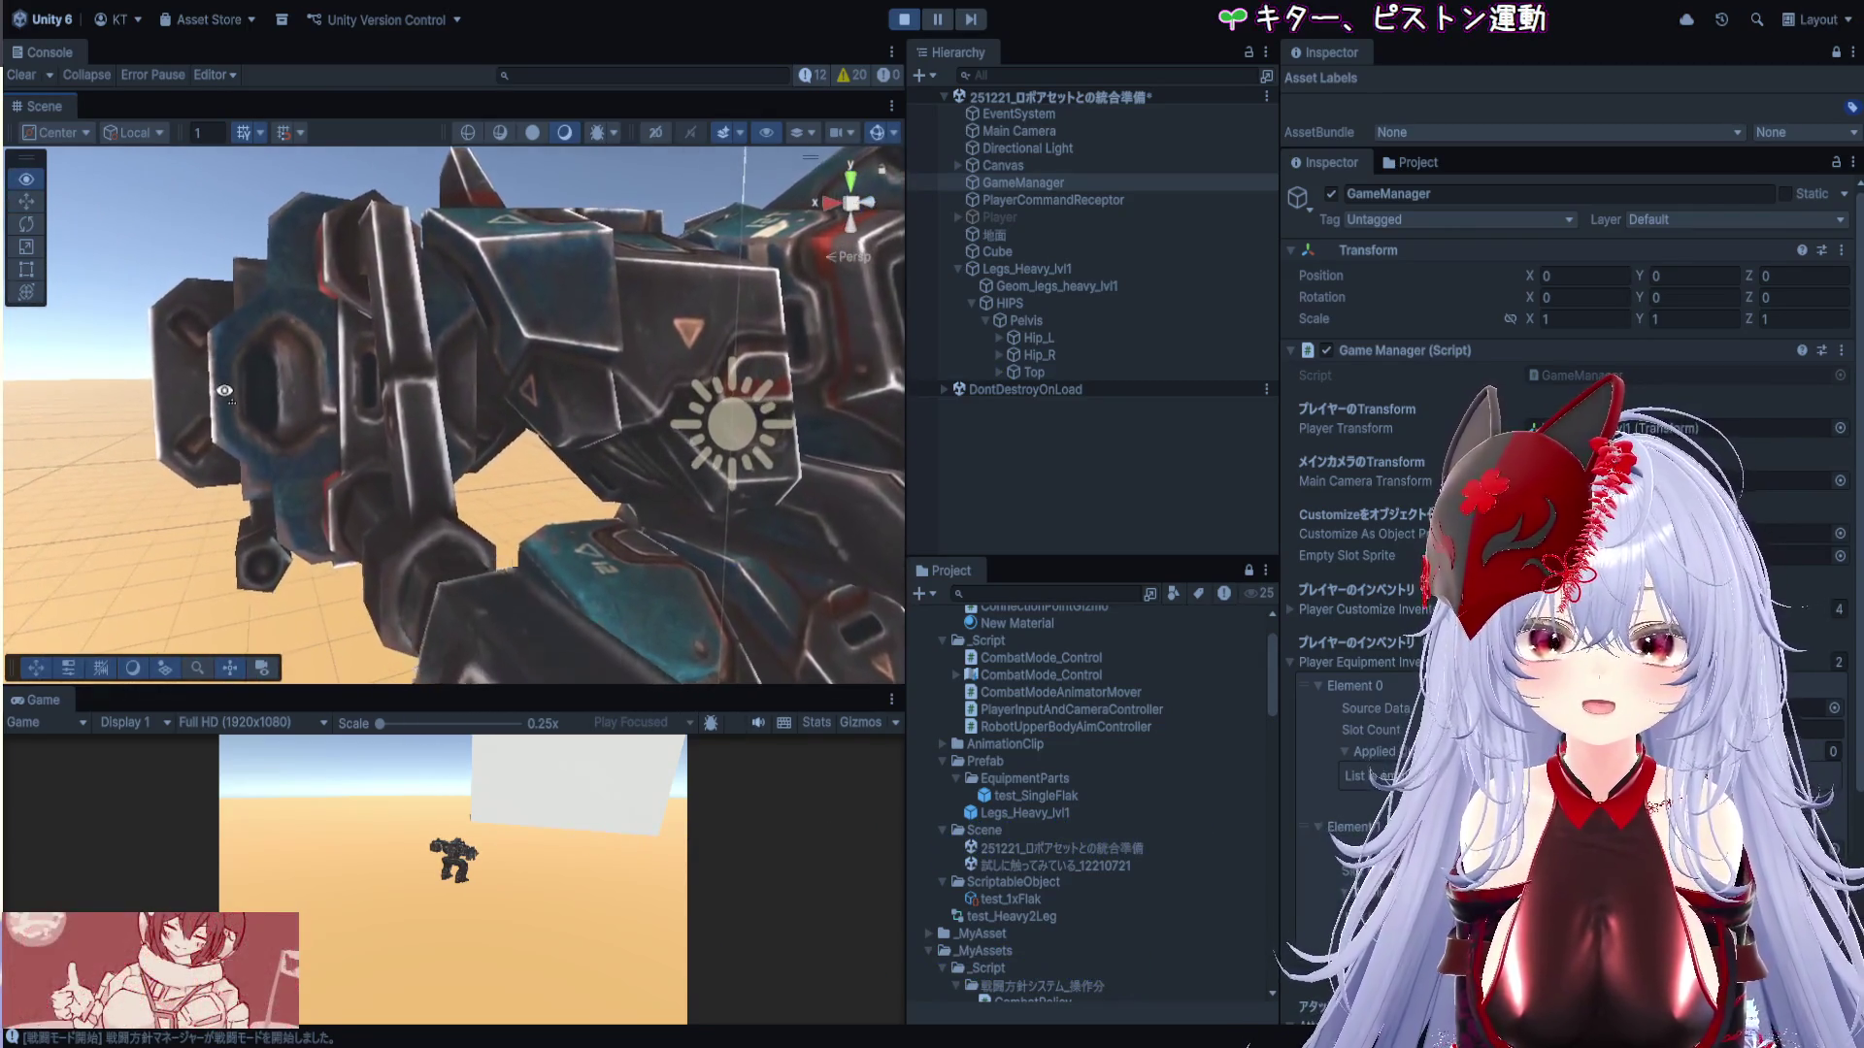
scroll(224, 400, "down", 3)
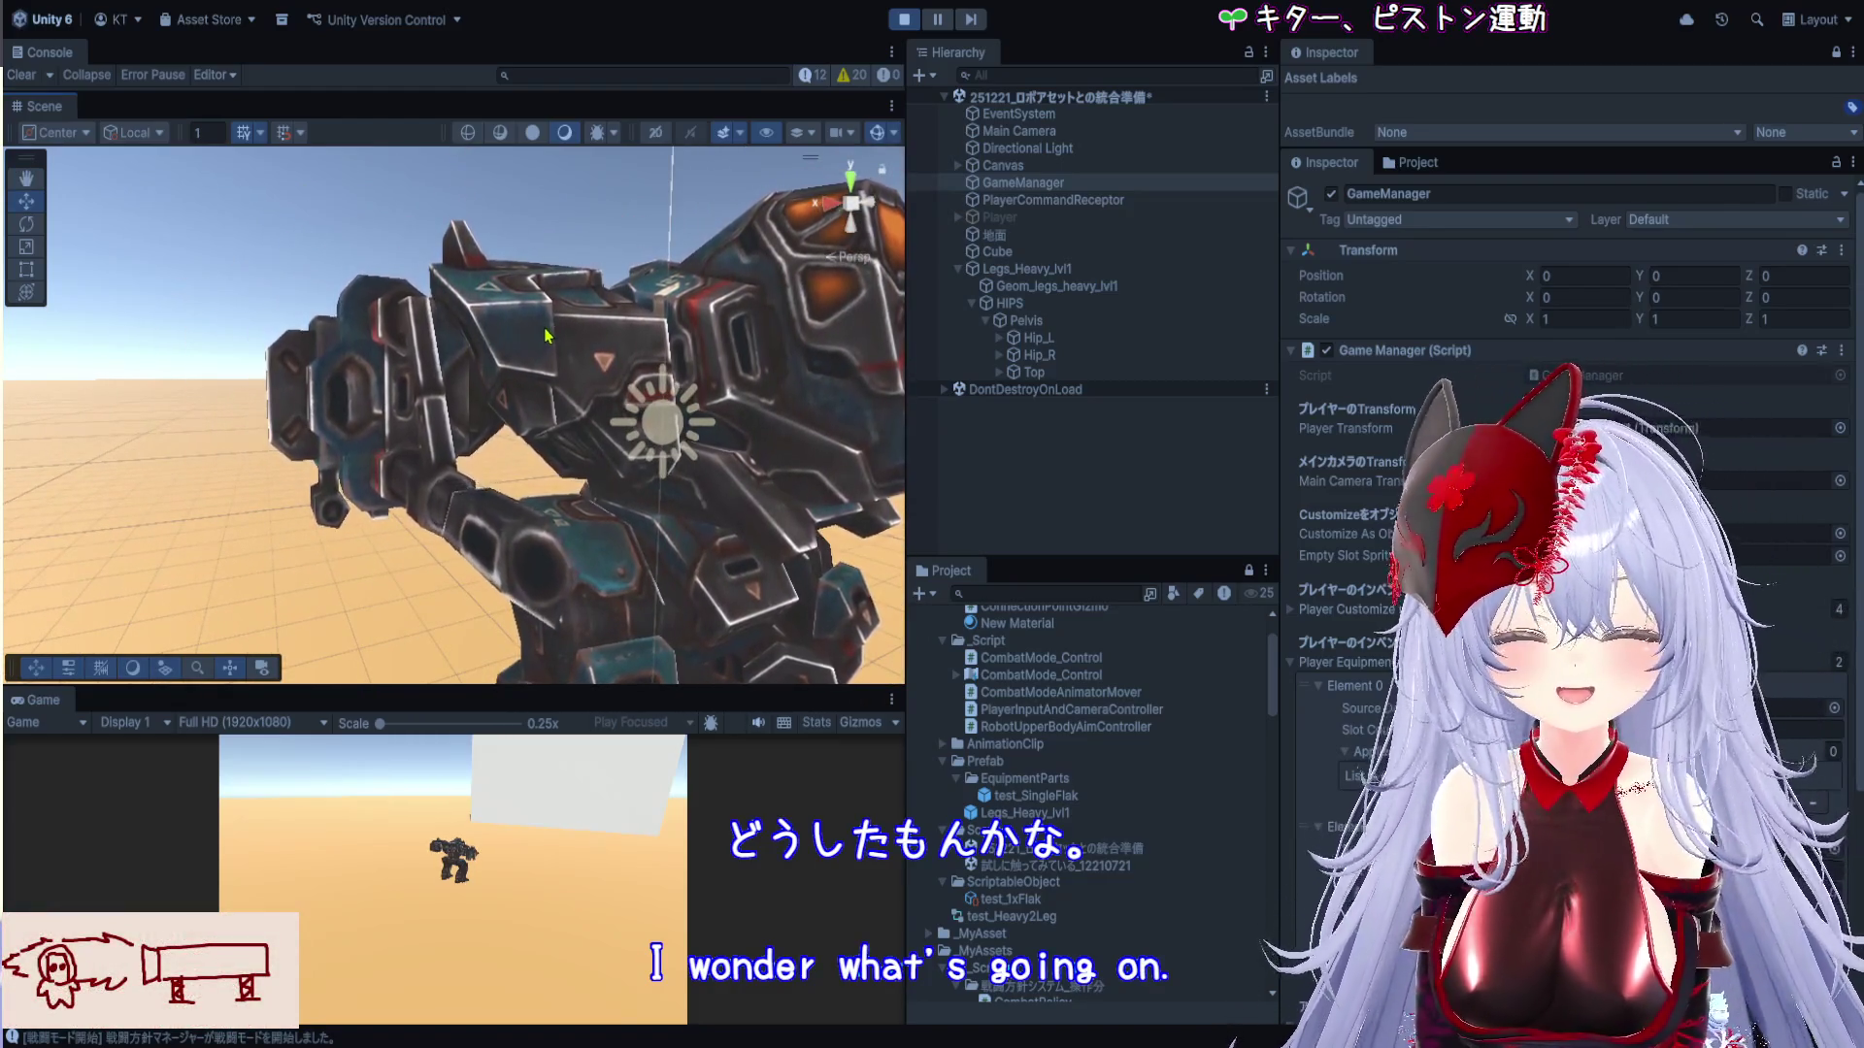
left_click_drag(563, 325, 635, 293)
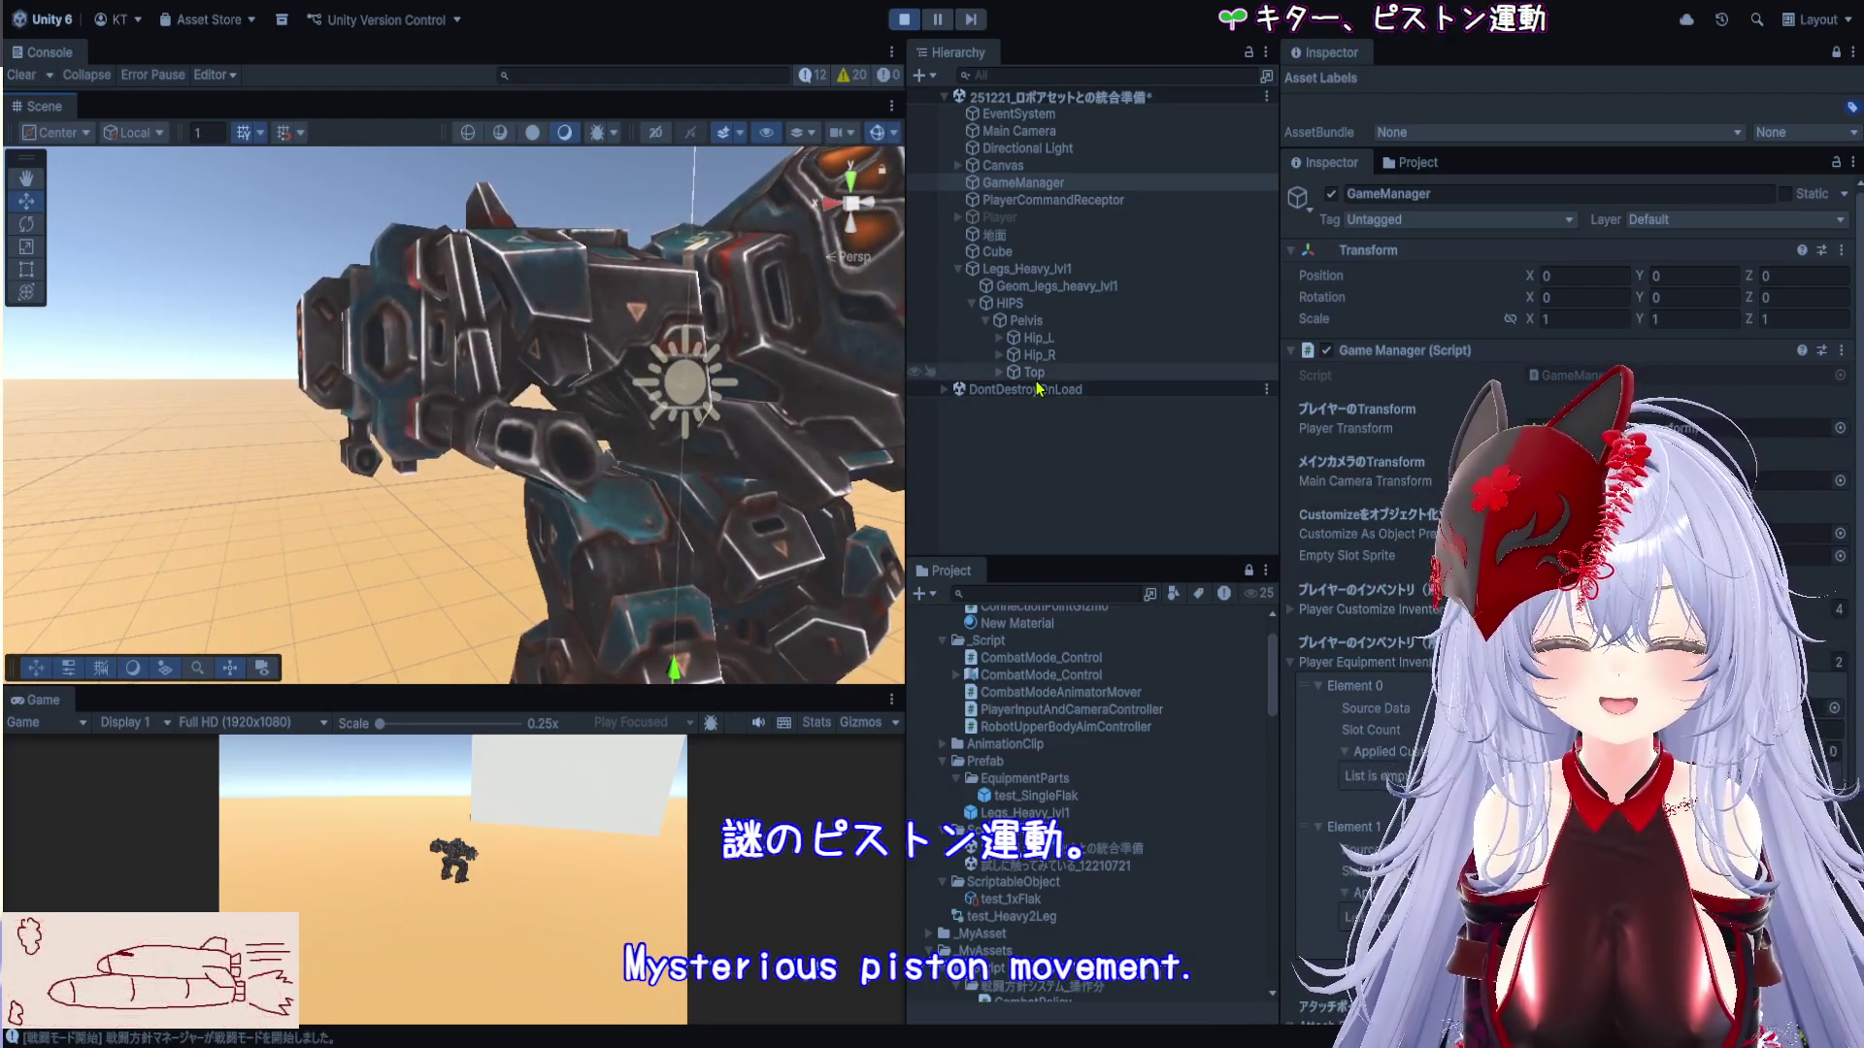
left_click(1003, 373)
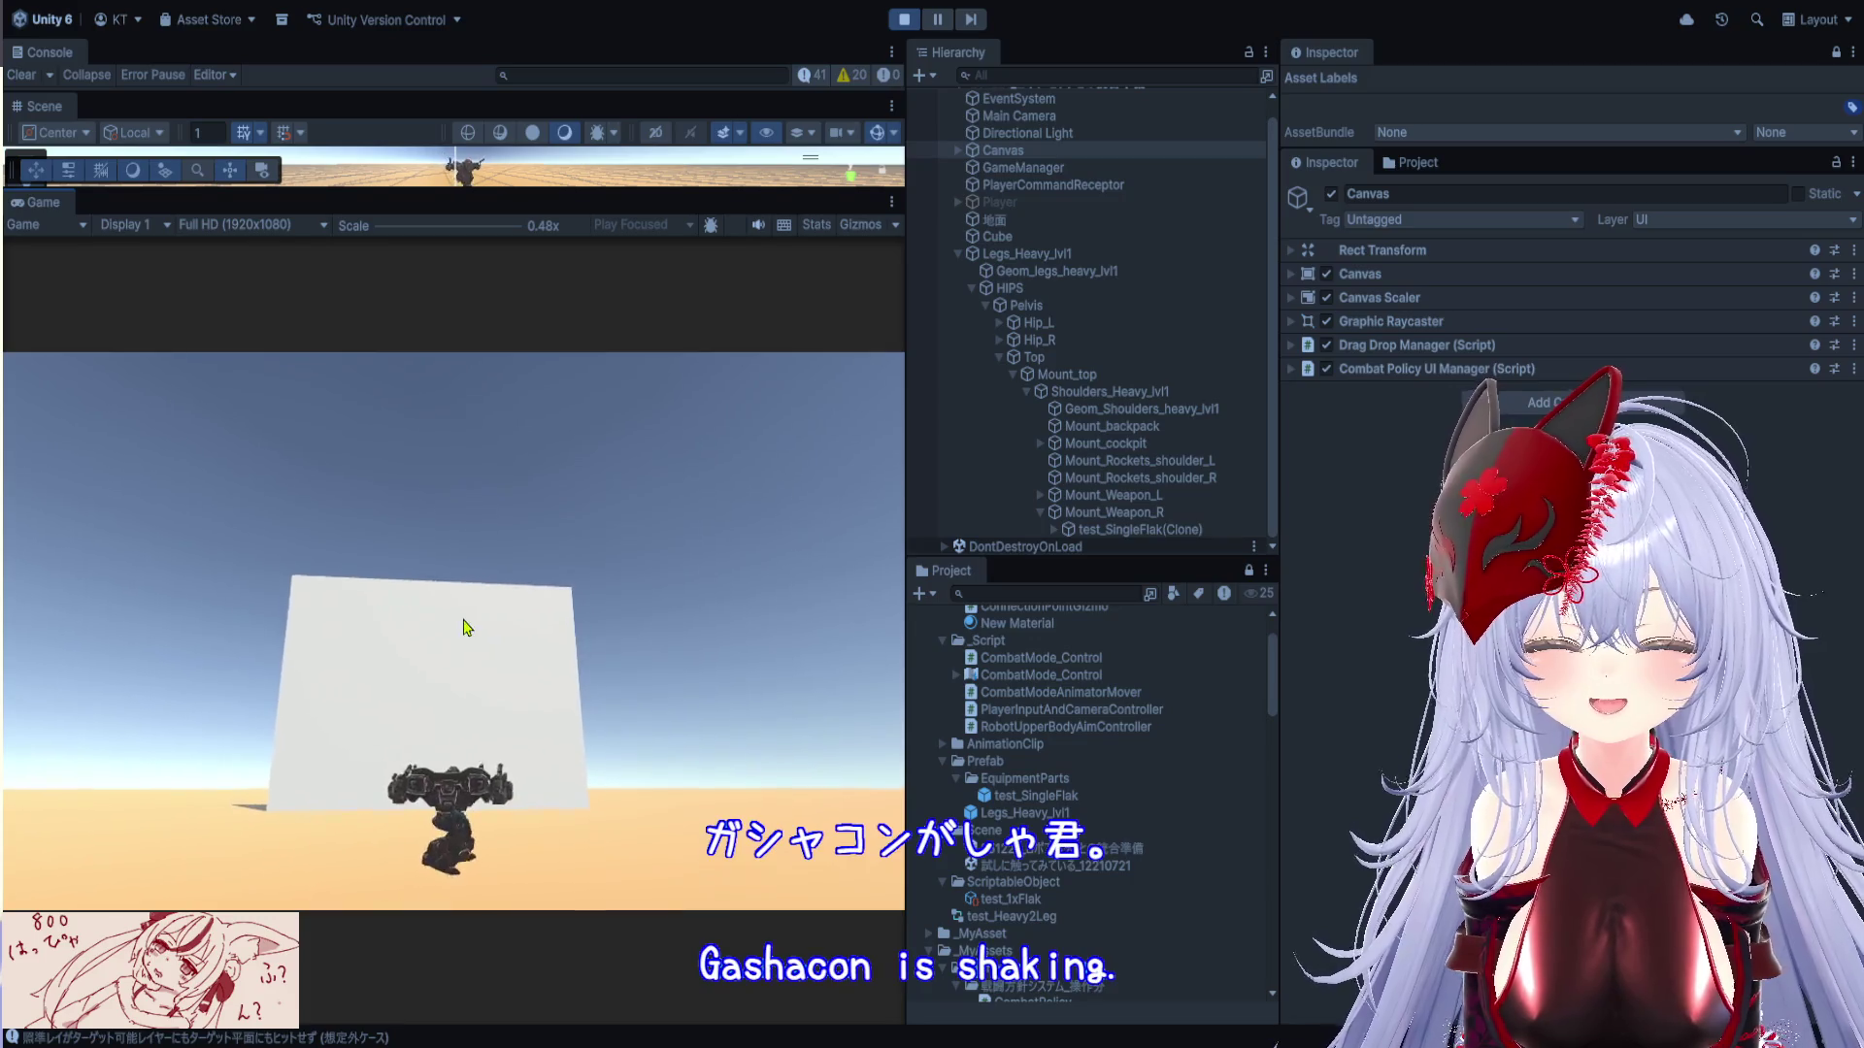
Fire the mech's weapon at the white wall so ガトリング弾(Clone) shells spawn
left_click(441, 643)
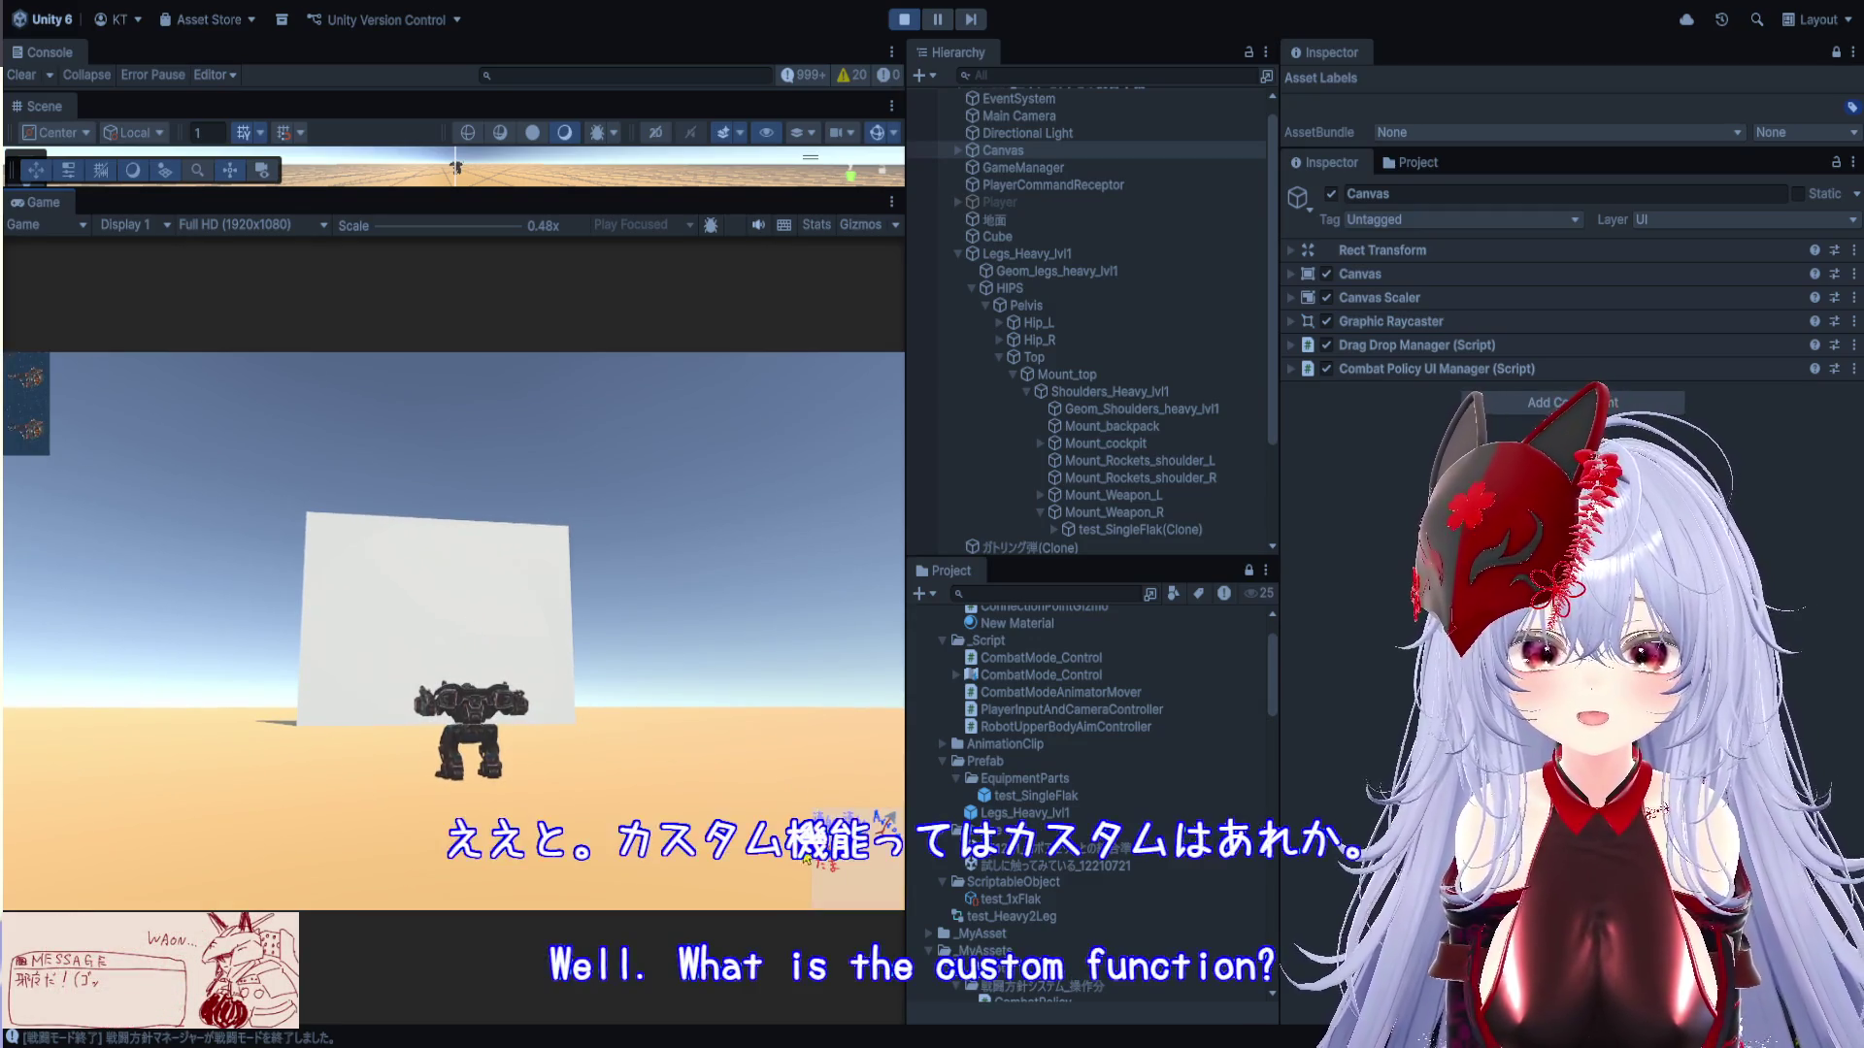
Try CreateNew in the in-game policy editor, then stop the game and select test_SingleFlak
key("Tab")
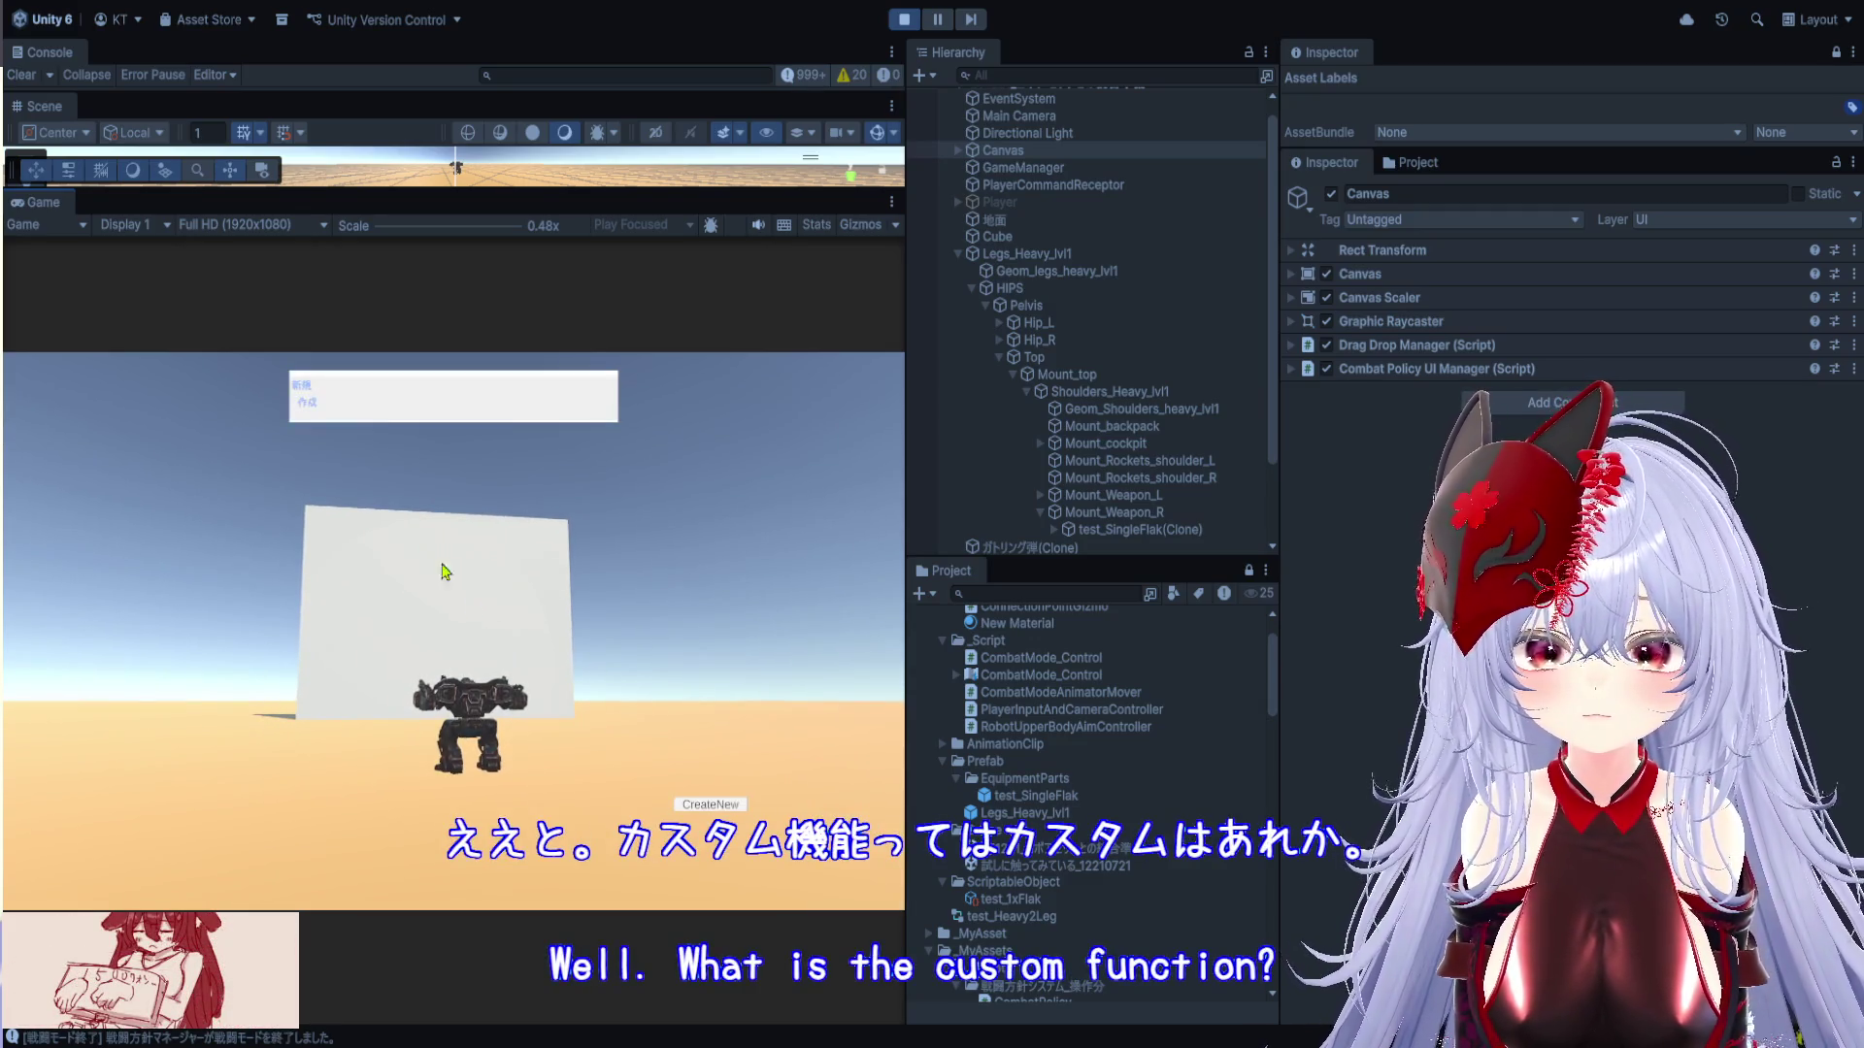
left_click(304, 399)
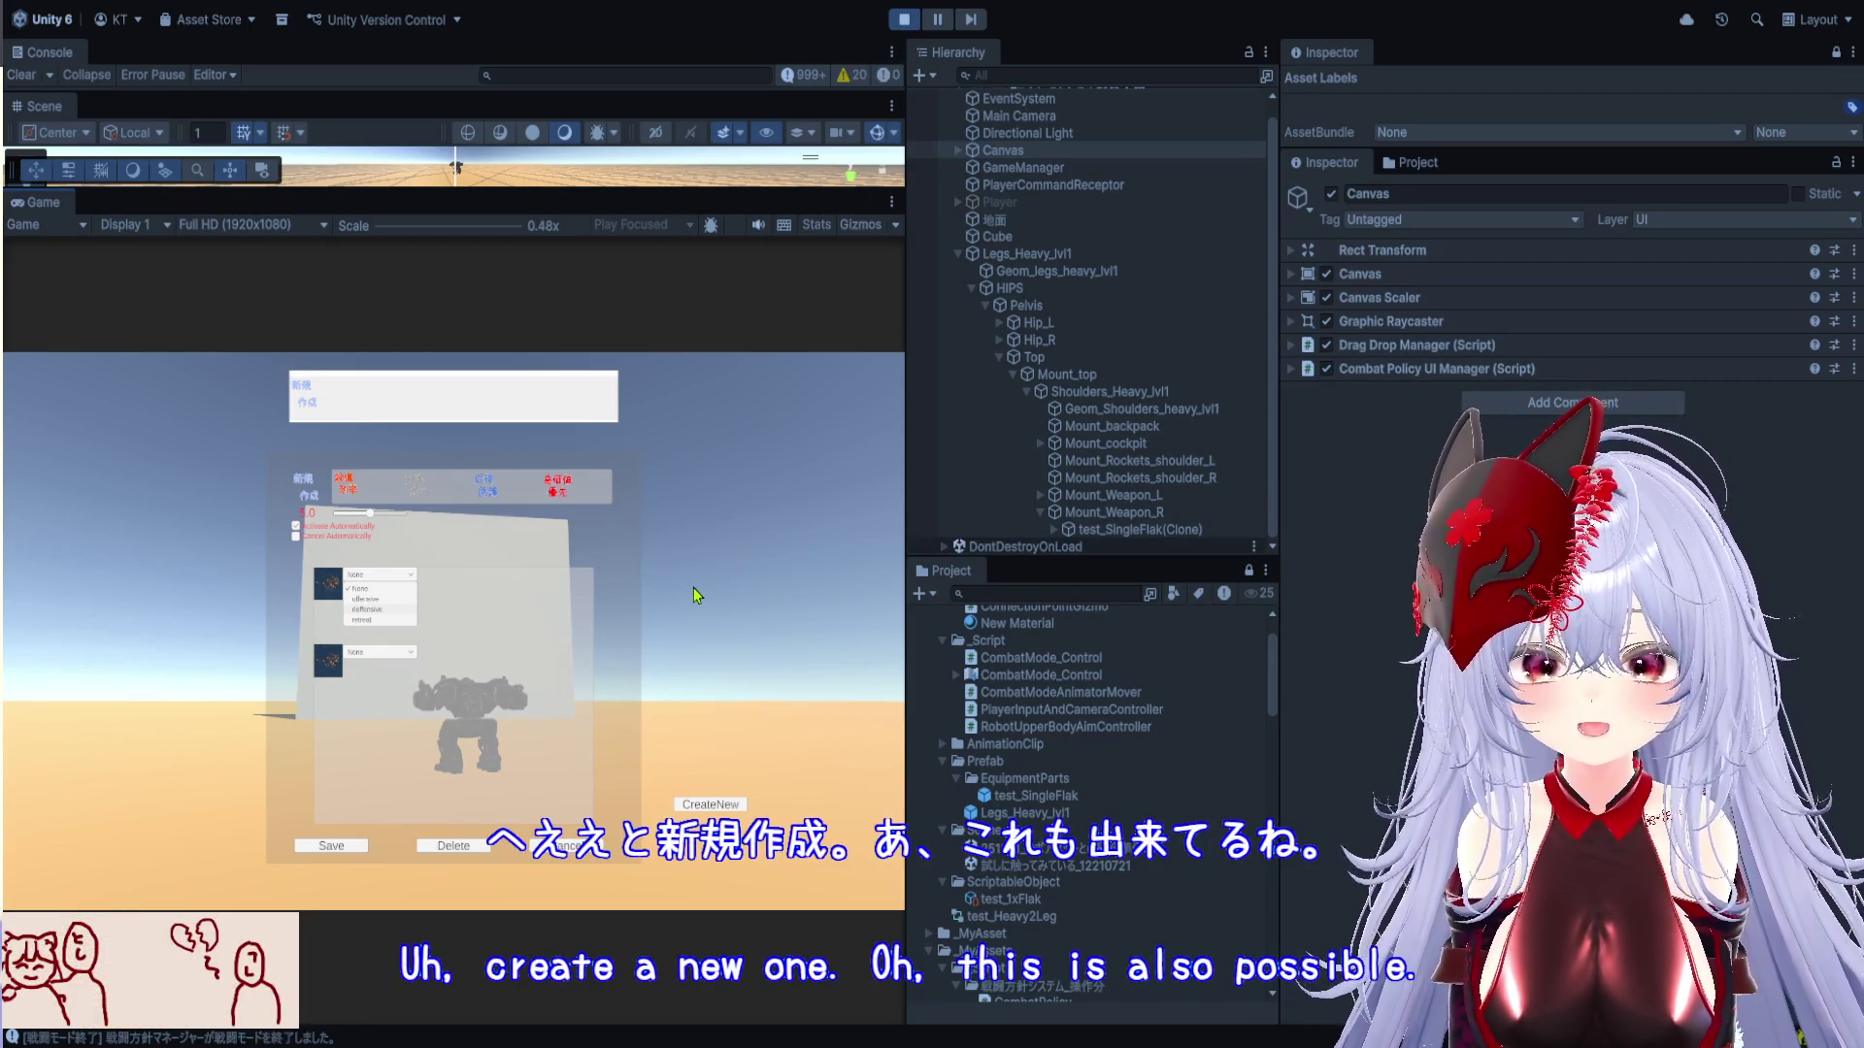
left_click(644, 766)
key("Escape")
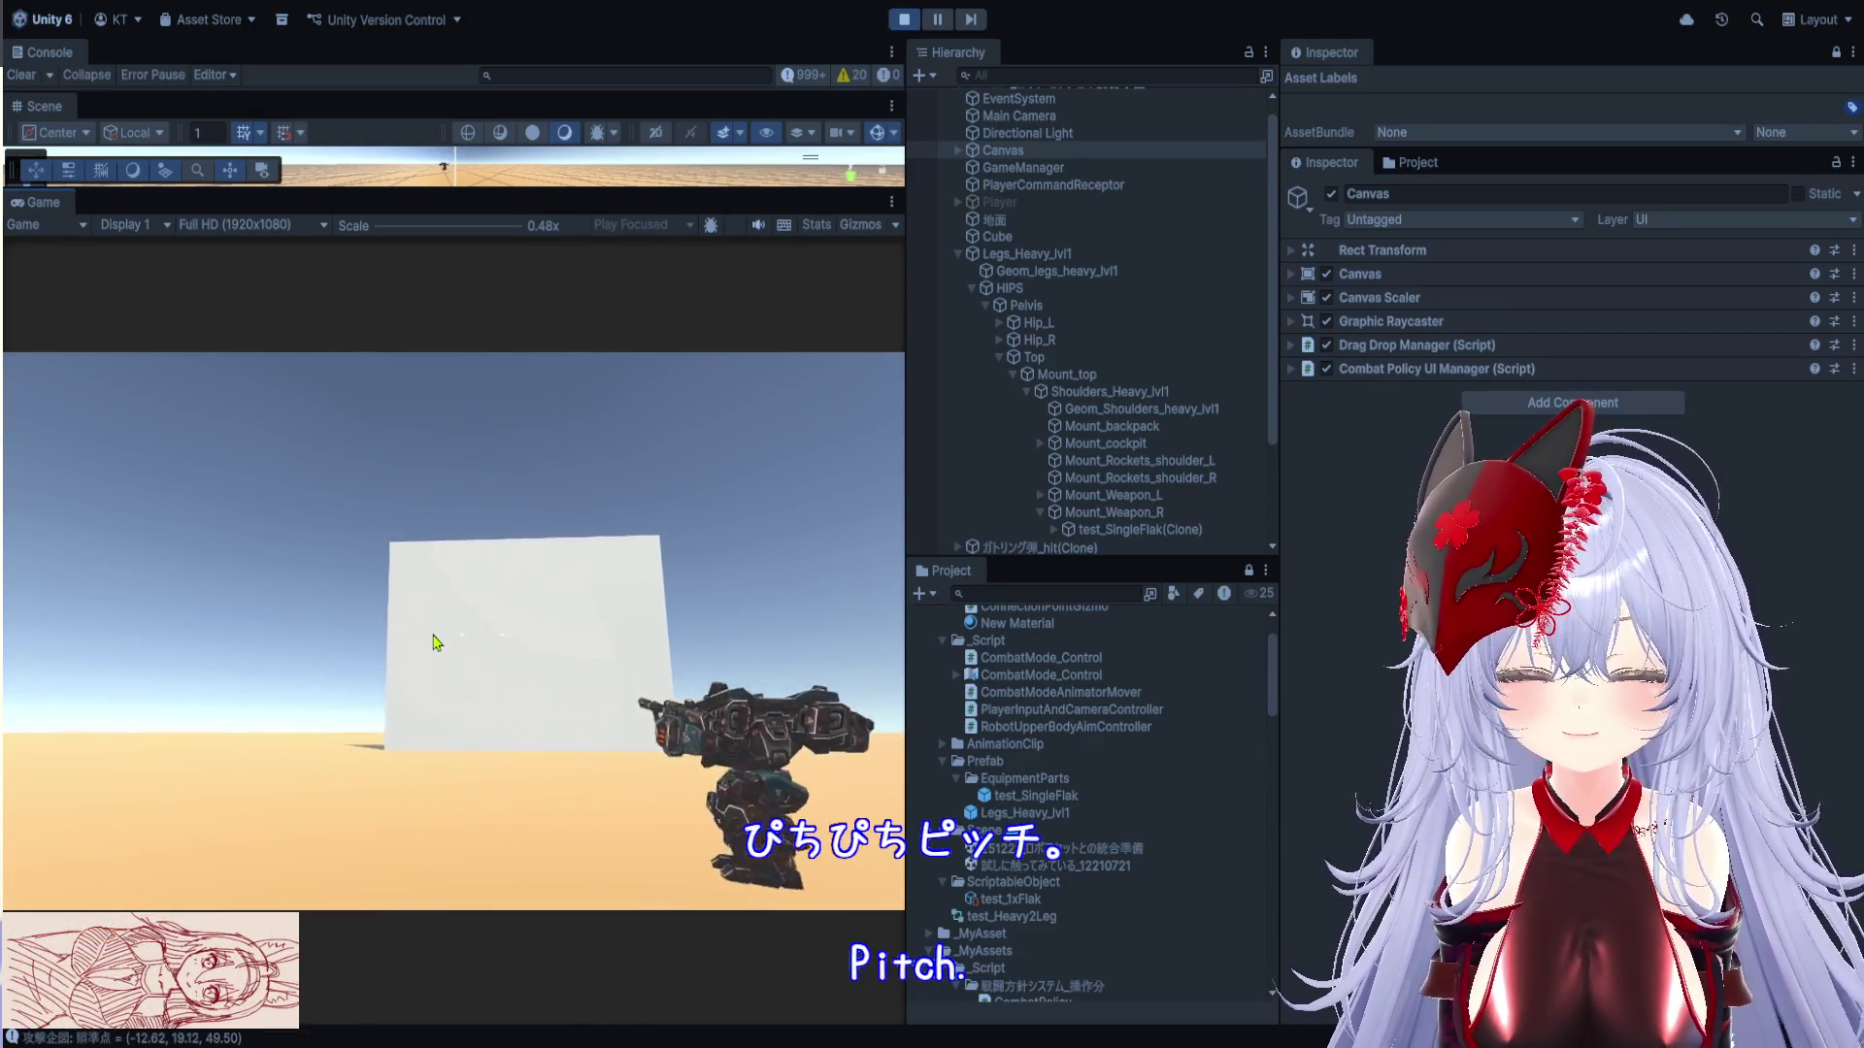
left_click(904, 20)
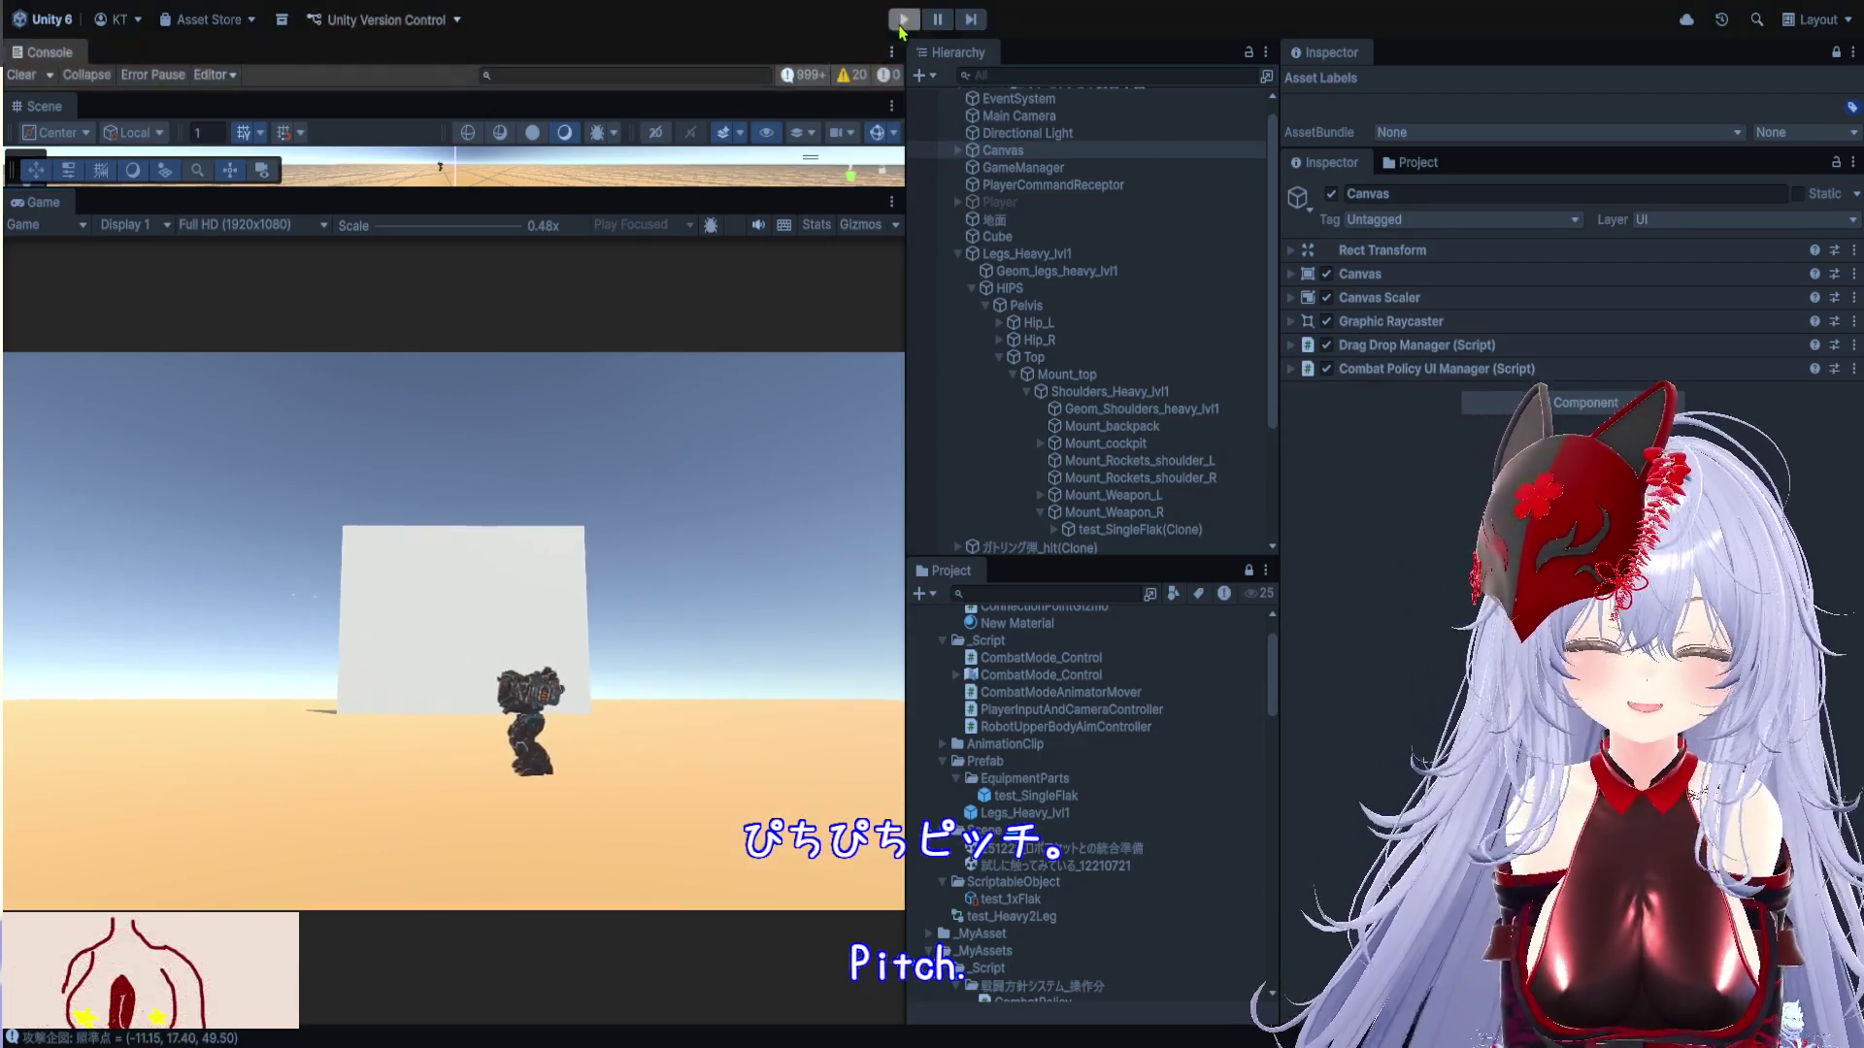
left_click(1072, 796)
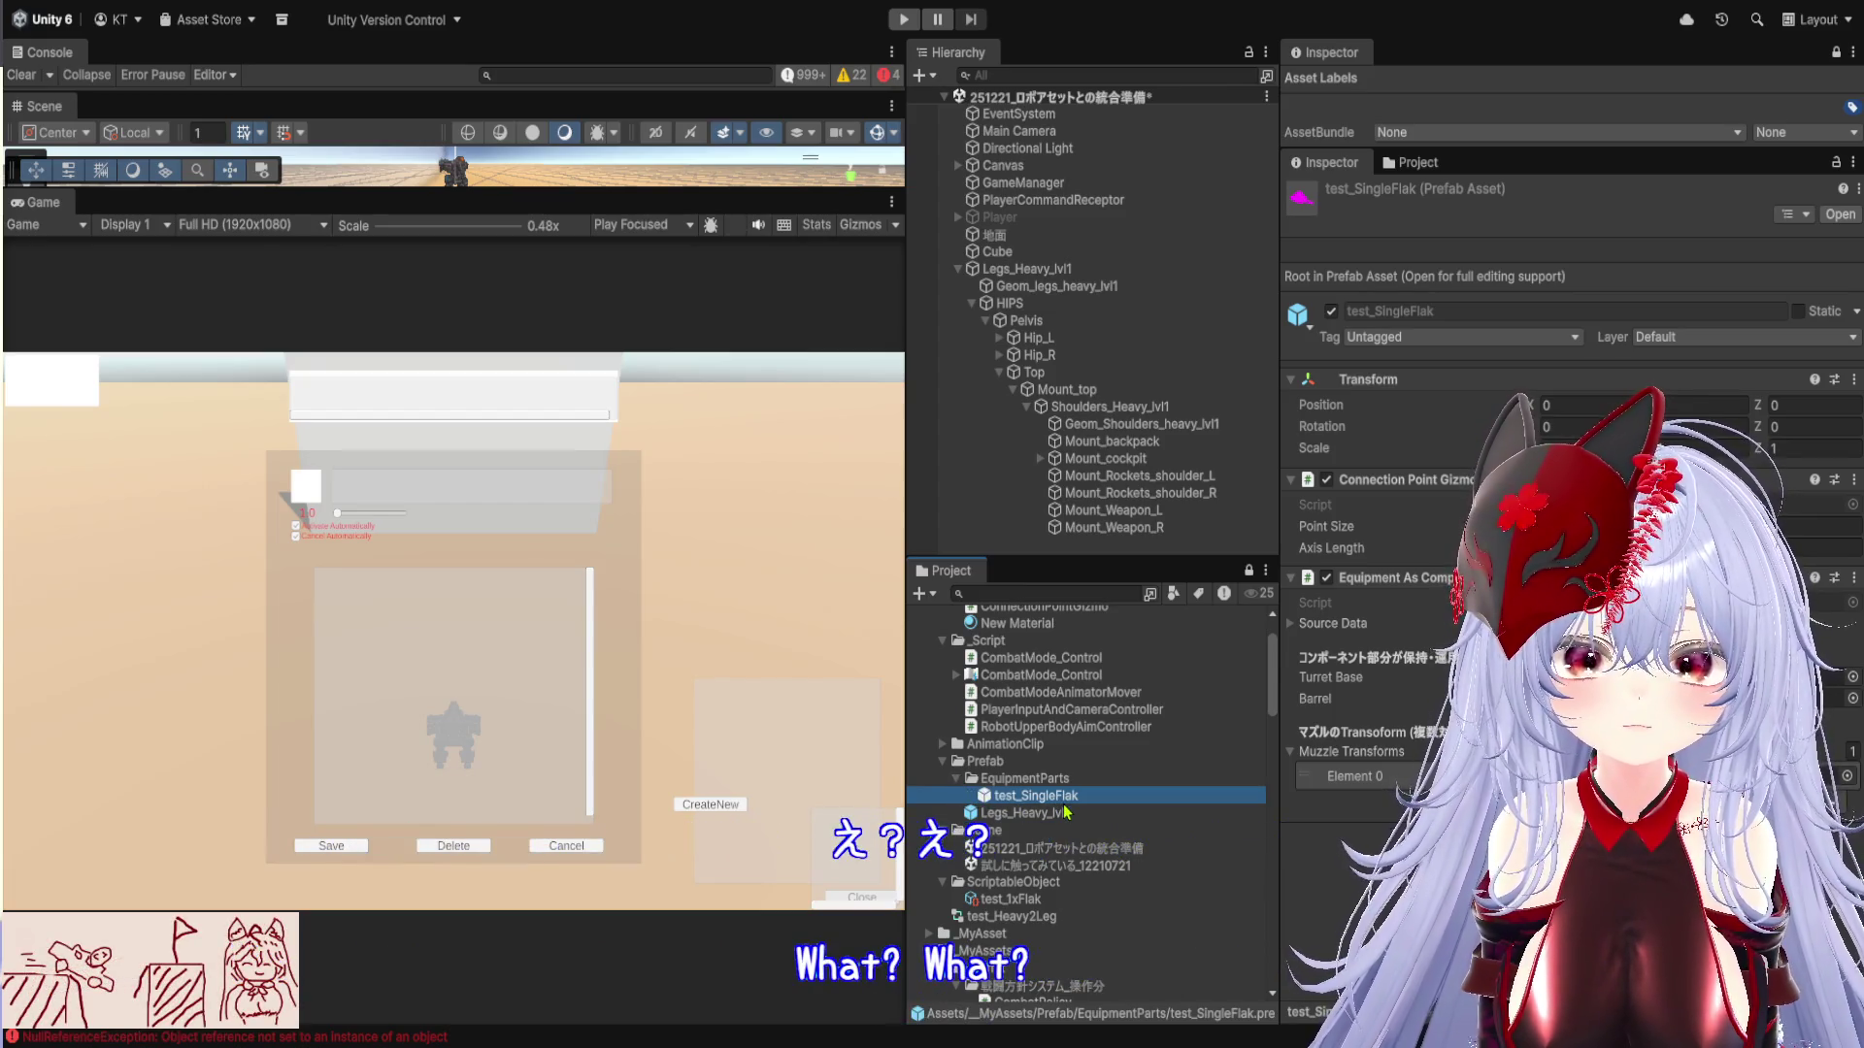
Open test_SingleFlak in Prefab Mode and inspect the Weapon_Flak_1x_Lvl5 part's Transform
key("Return")
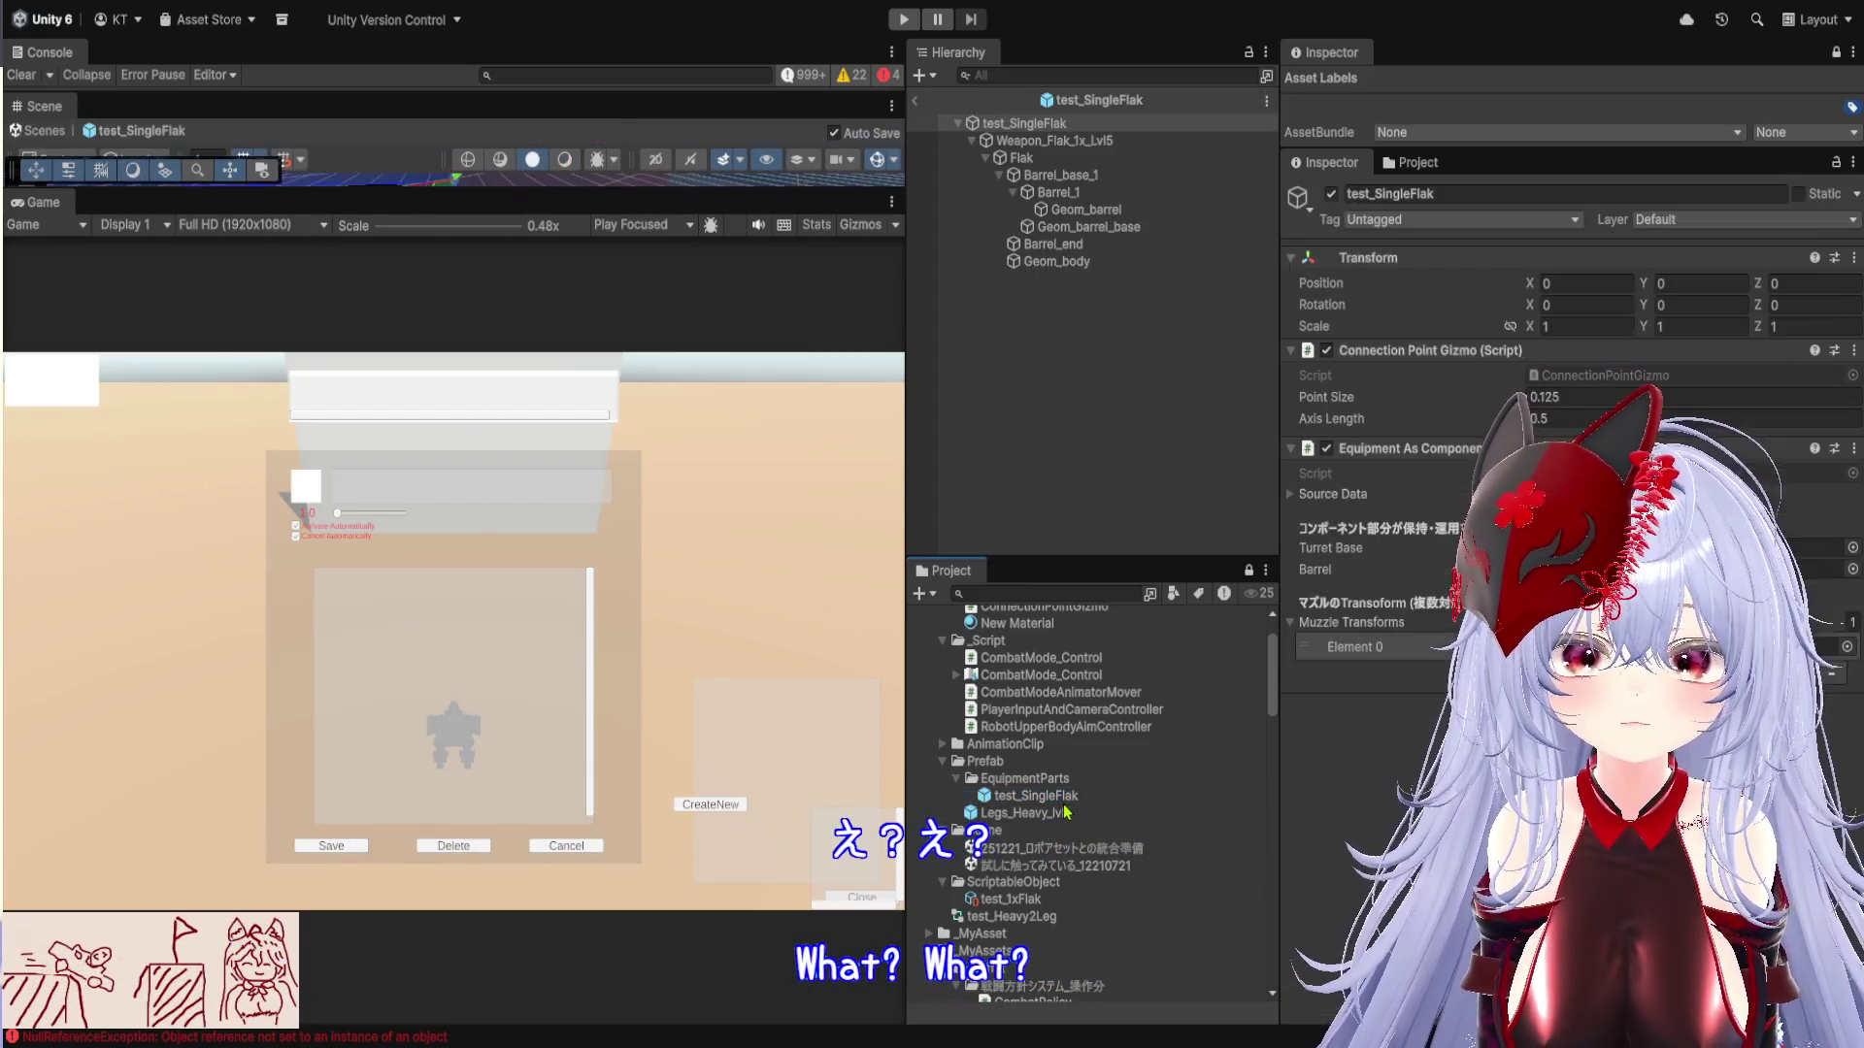
left_click(1054, 144)
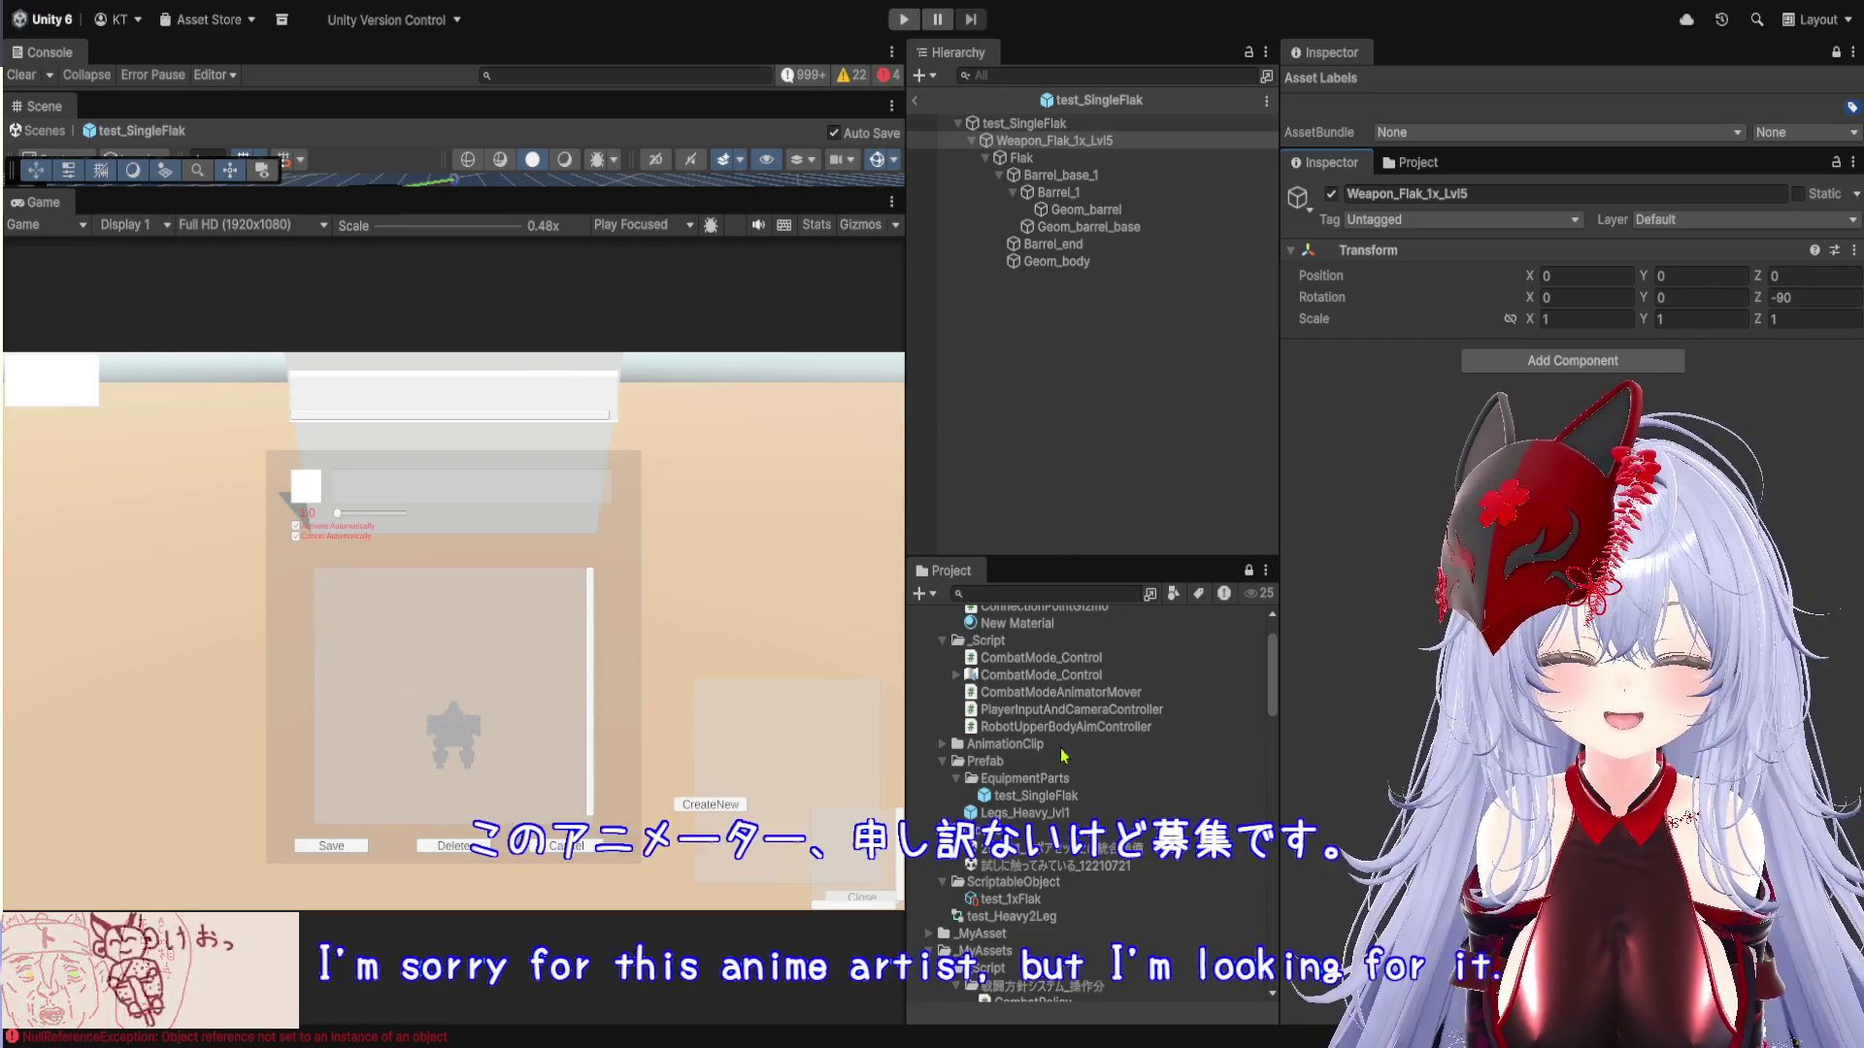
left_click_drag(1276, 728, 1570, 728)
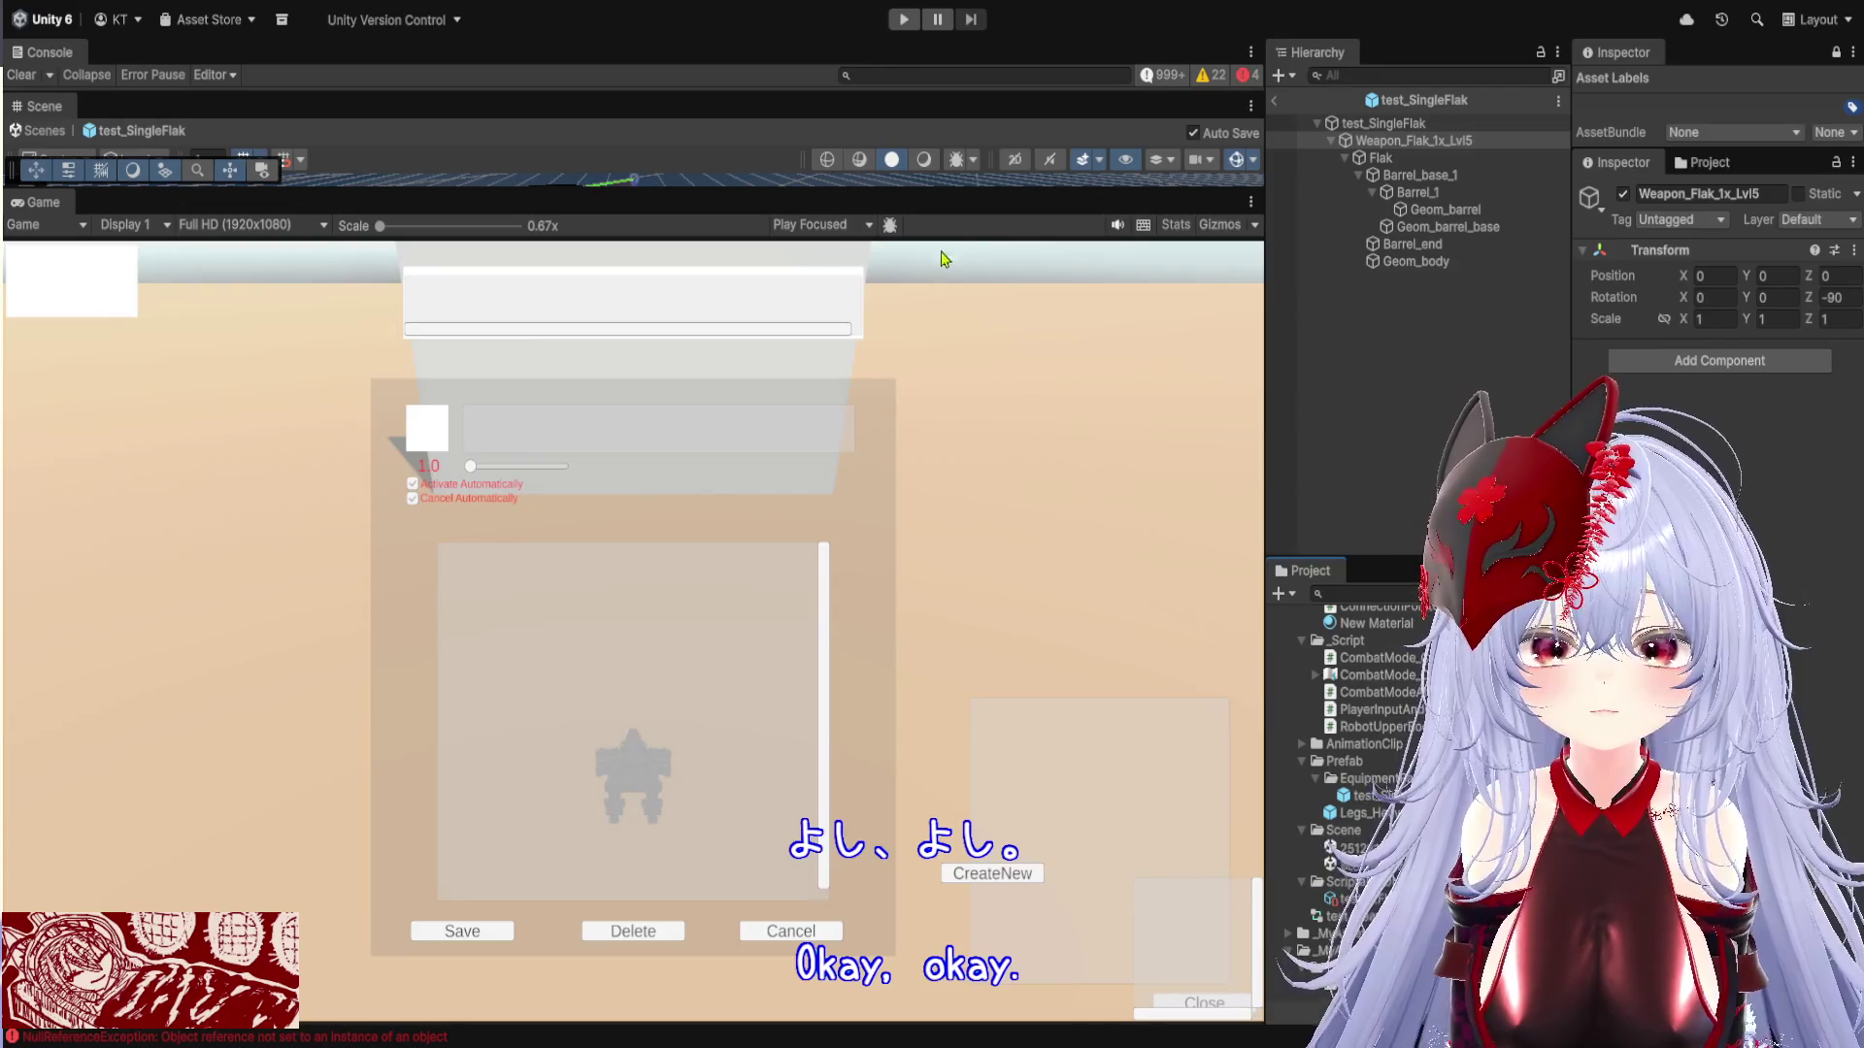
left_click_drag(970, 199, 874, 743)
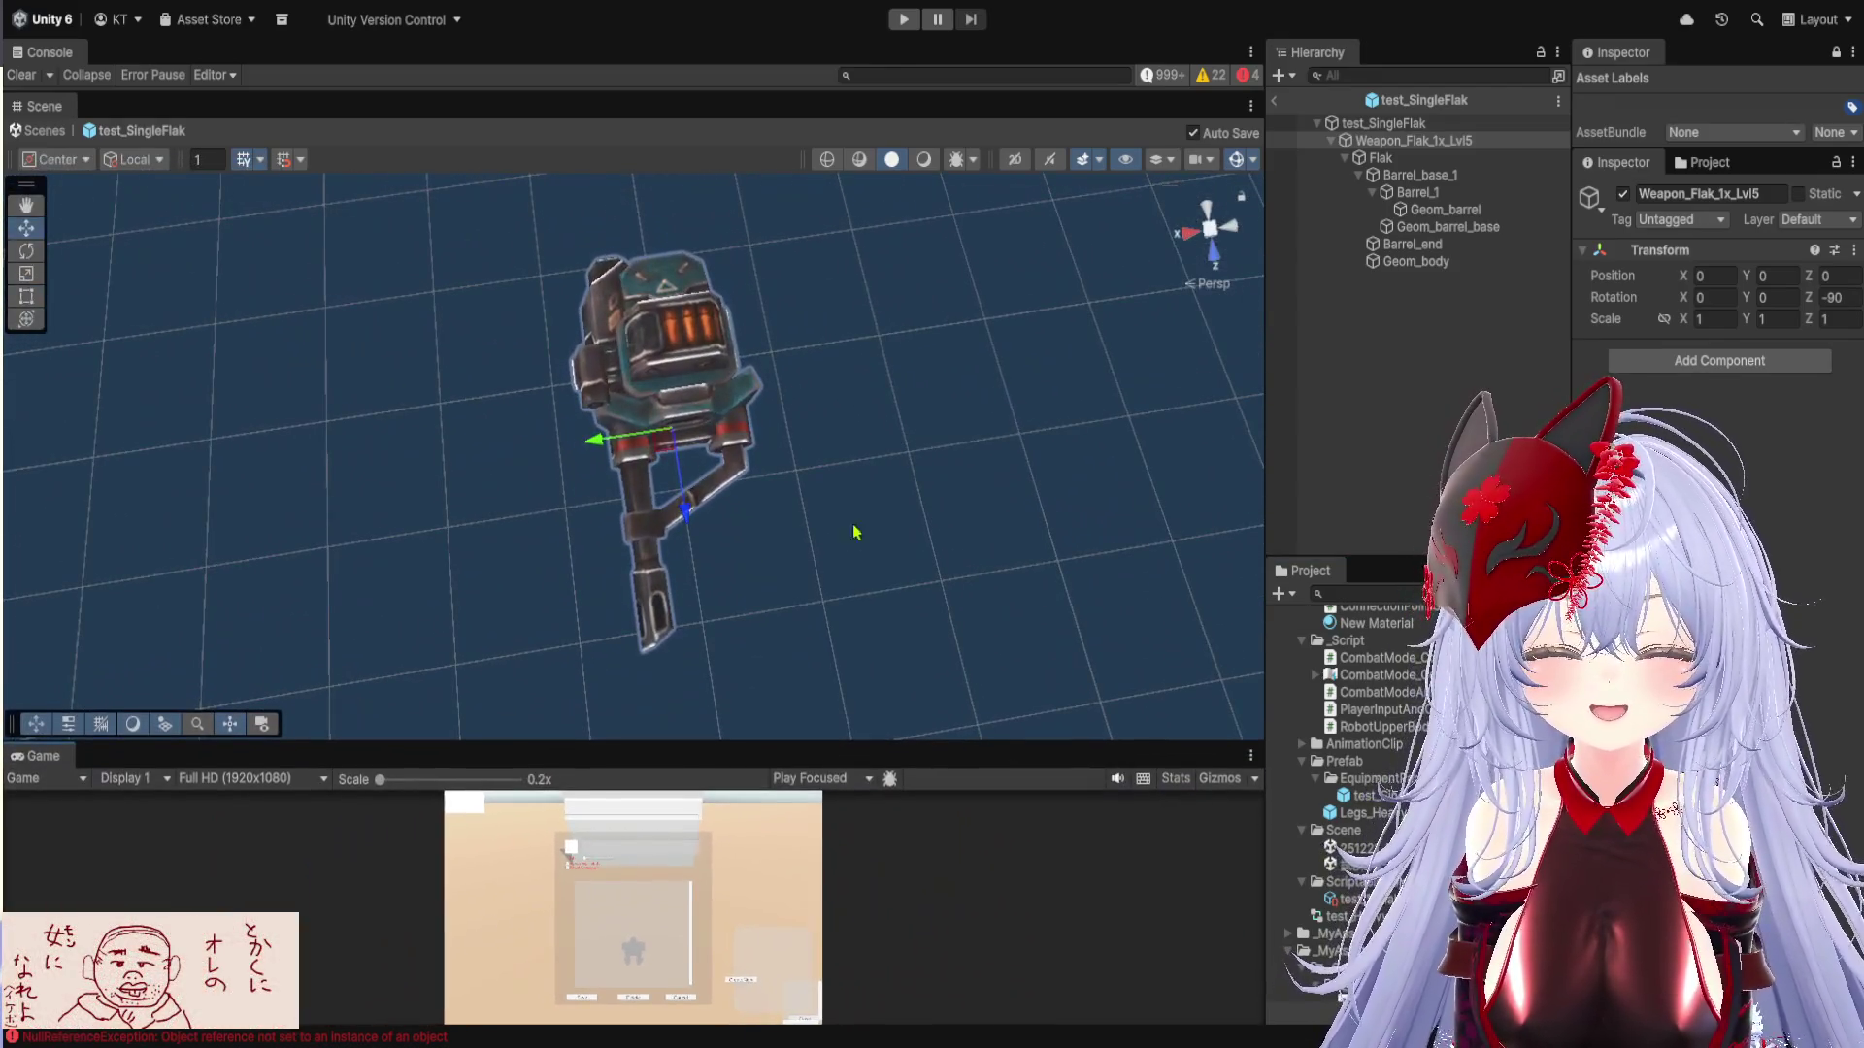
Run the game again with an enlarged Game view centred on the mech
left_click(902, 23)
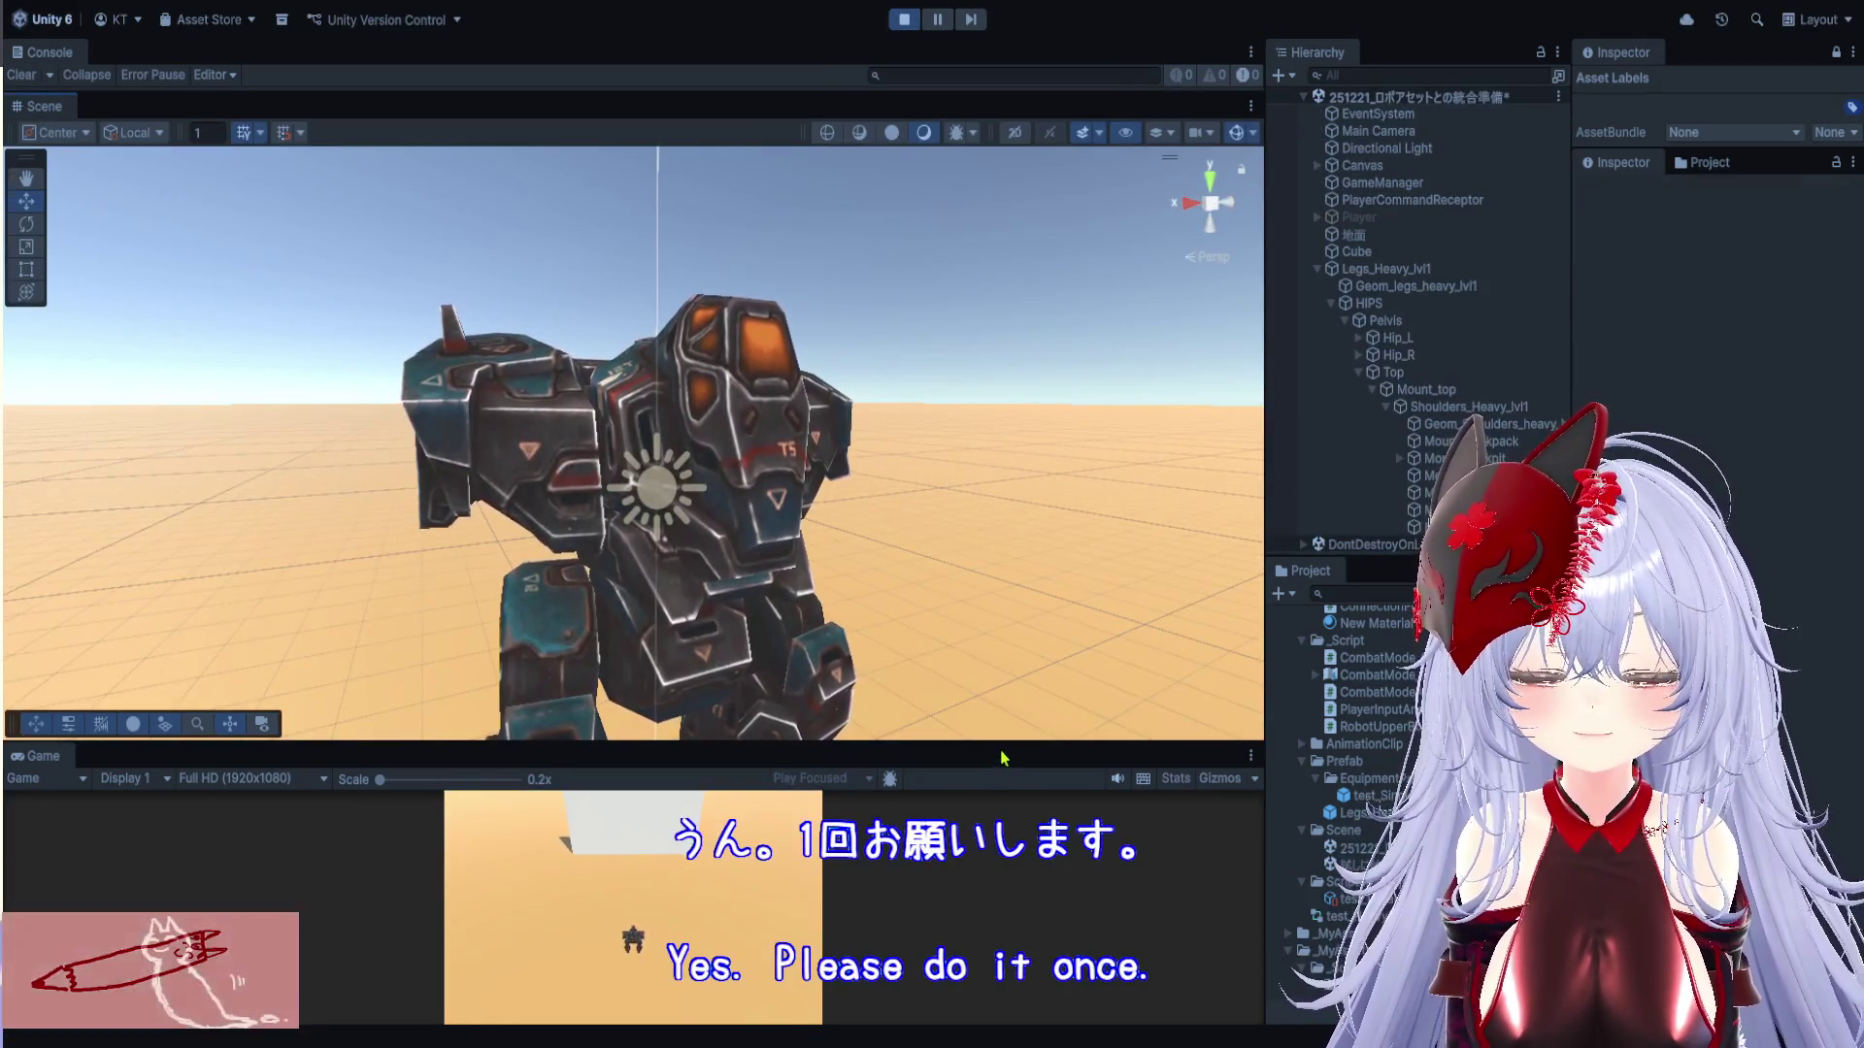
mouse_move(983, 745)
left_mouse_down()
mouse_move(986, 653)
mouse_move(948, 570)
left_mouse_up()
scroll(861, 379, "down", 3)
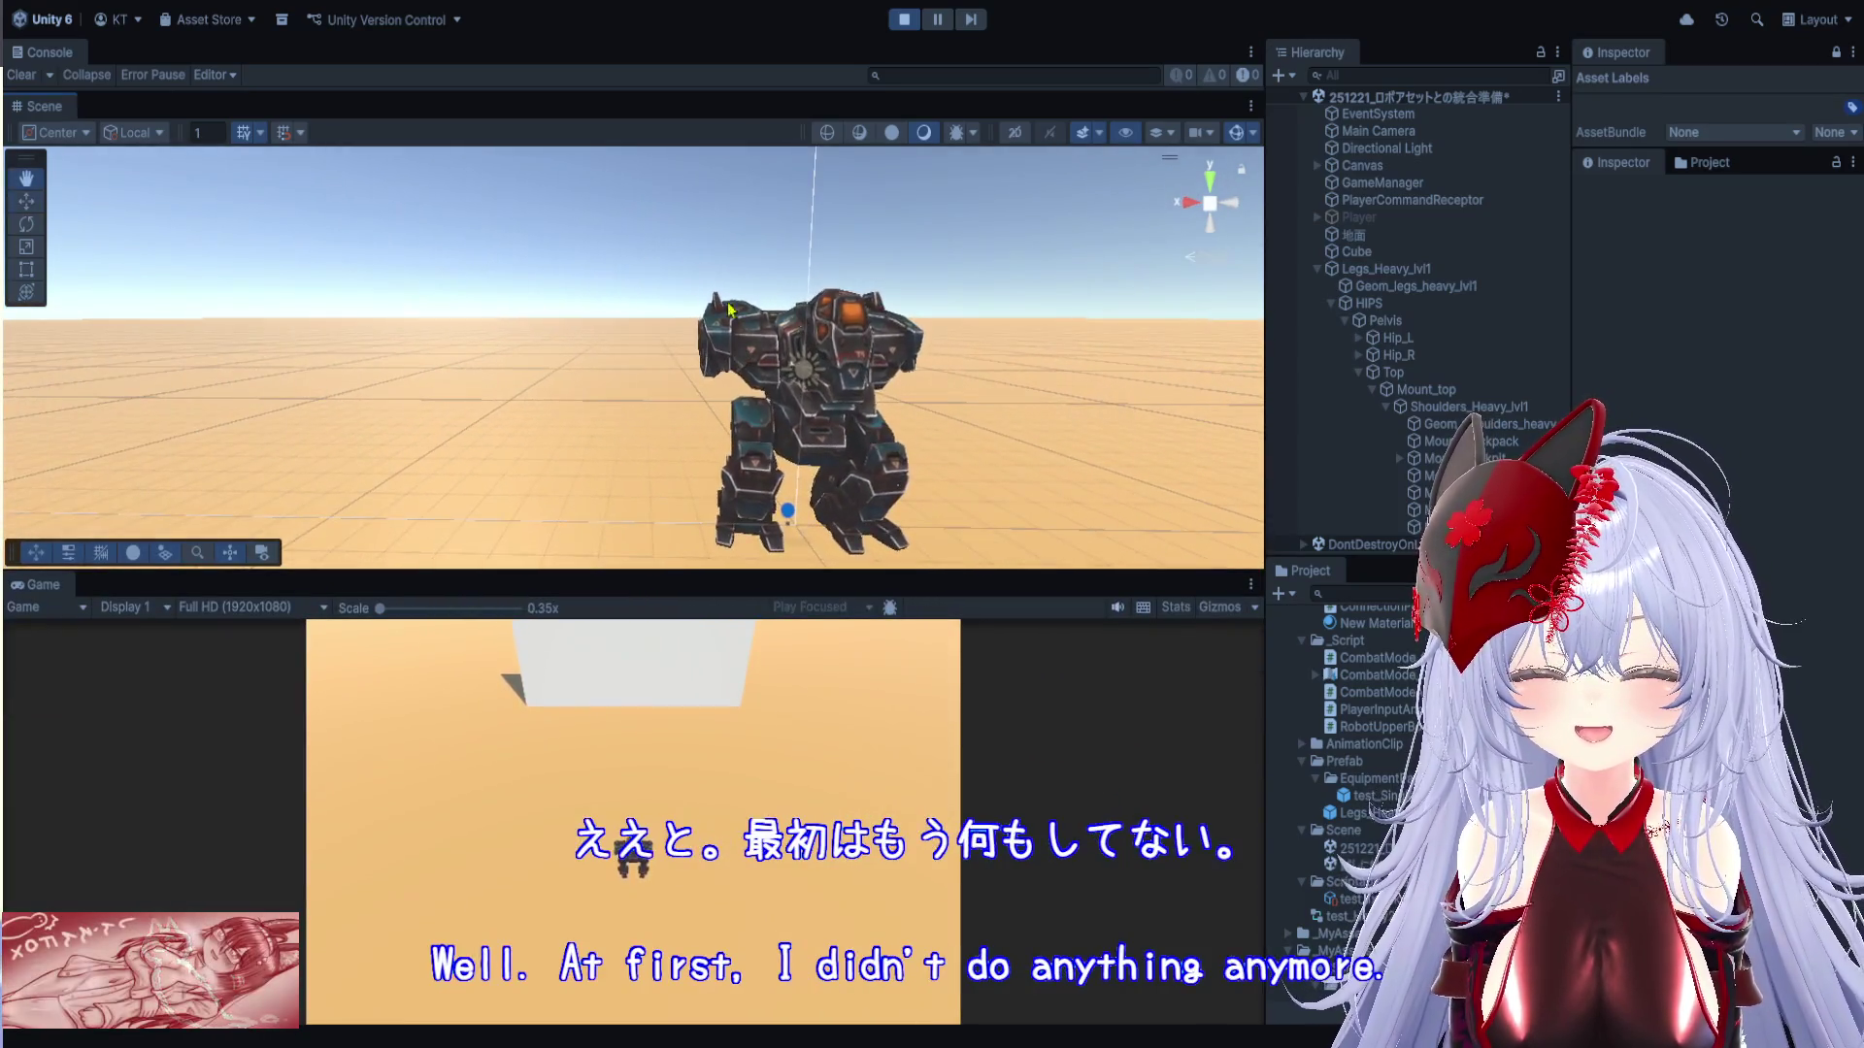
left_click_drag(729, 309, 561, 320)
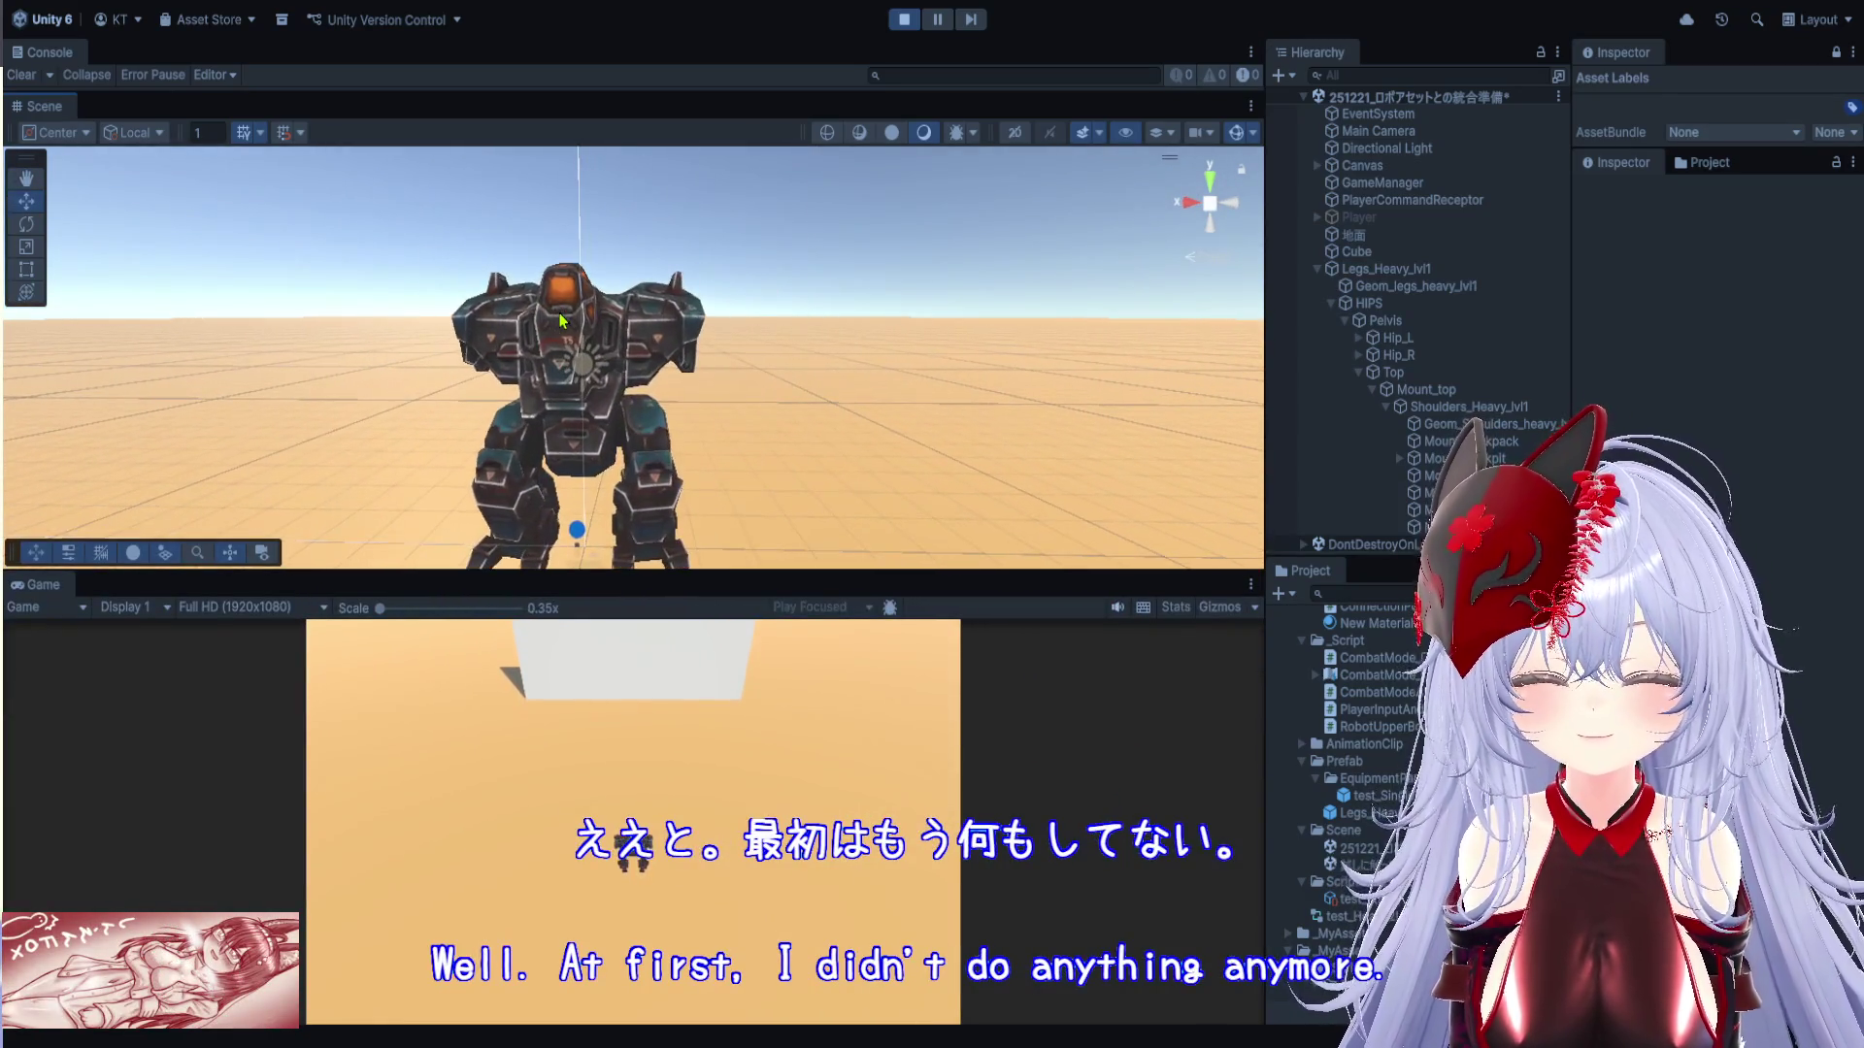
left_click_drag(841, 572, 841, 206)
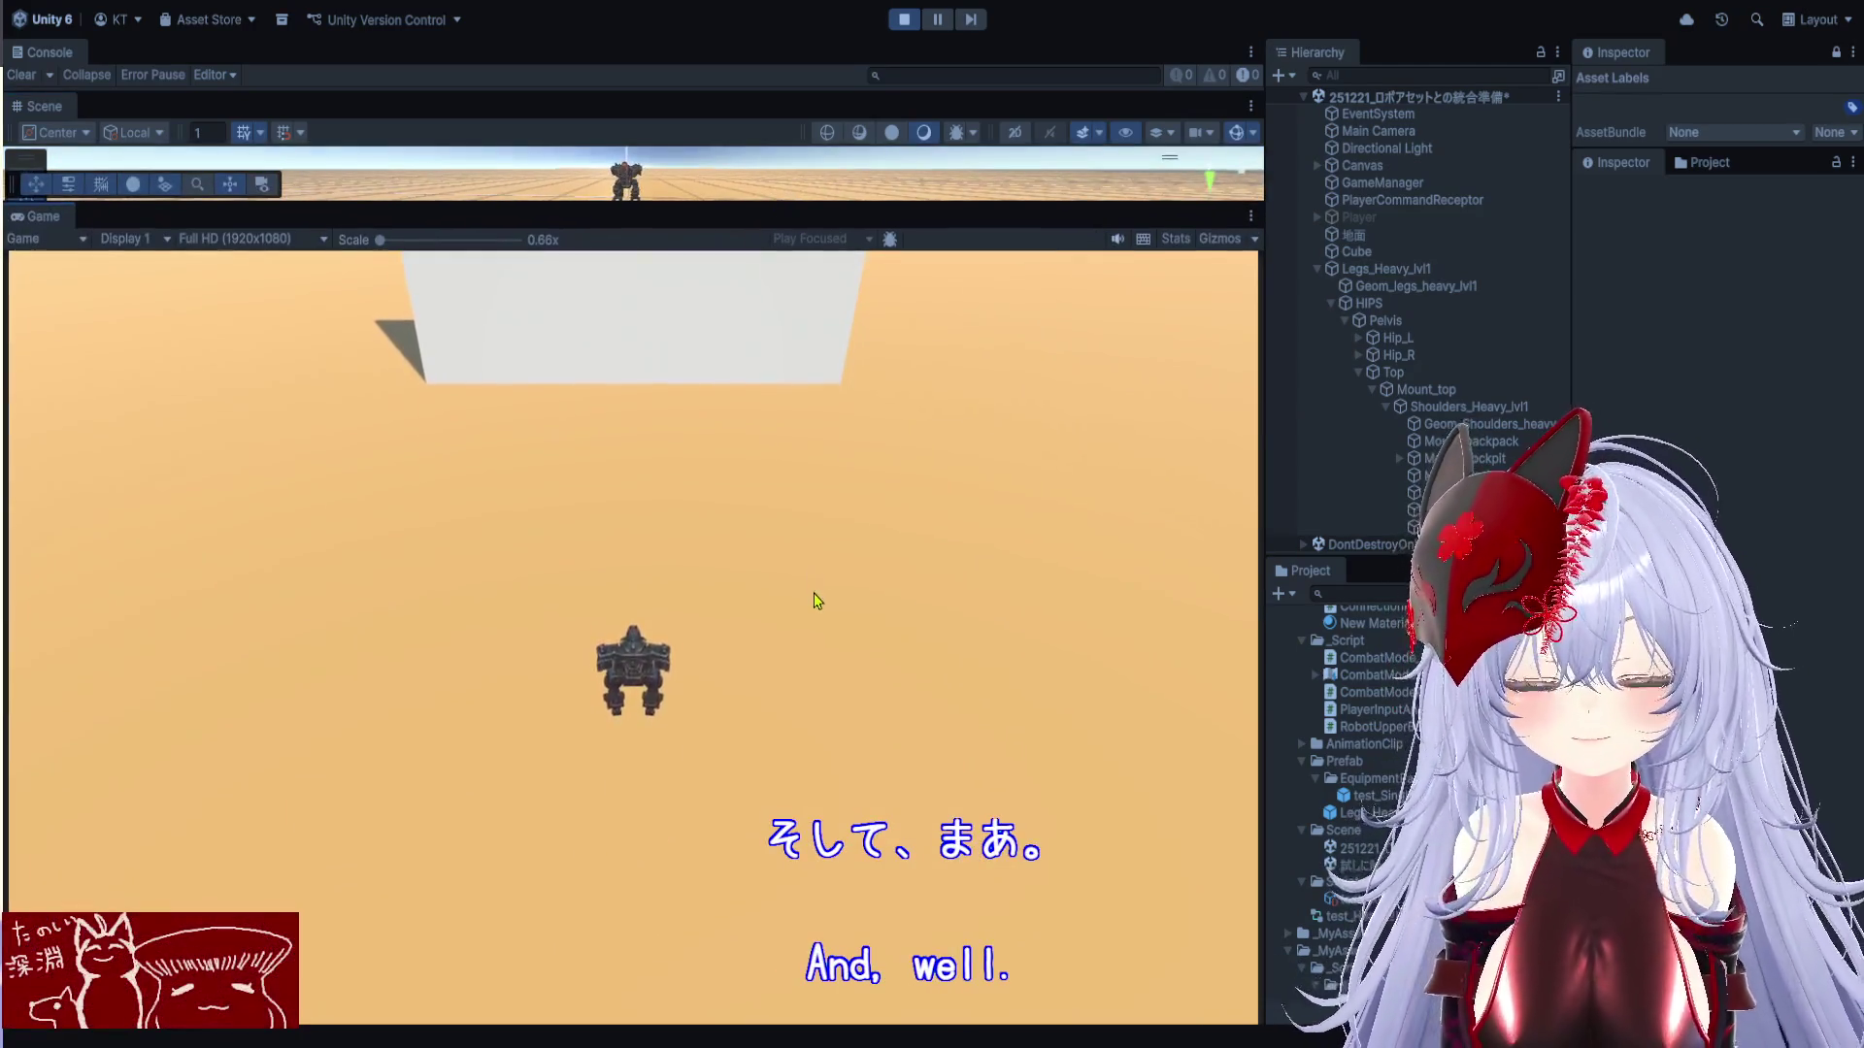
Equip the flak into the second weapon slot from the in-game panel and enter combat mode
key("Escape")
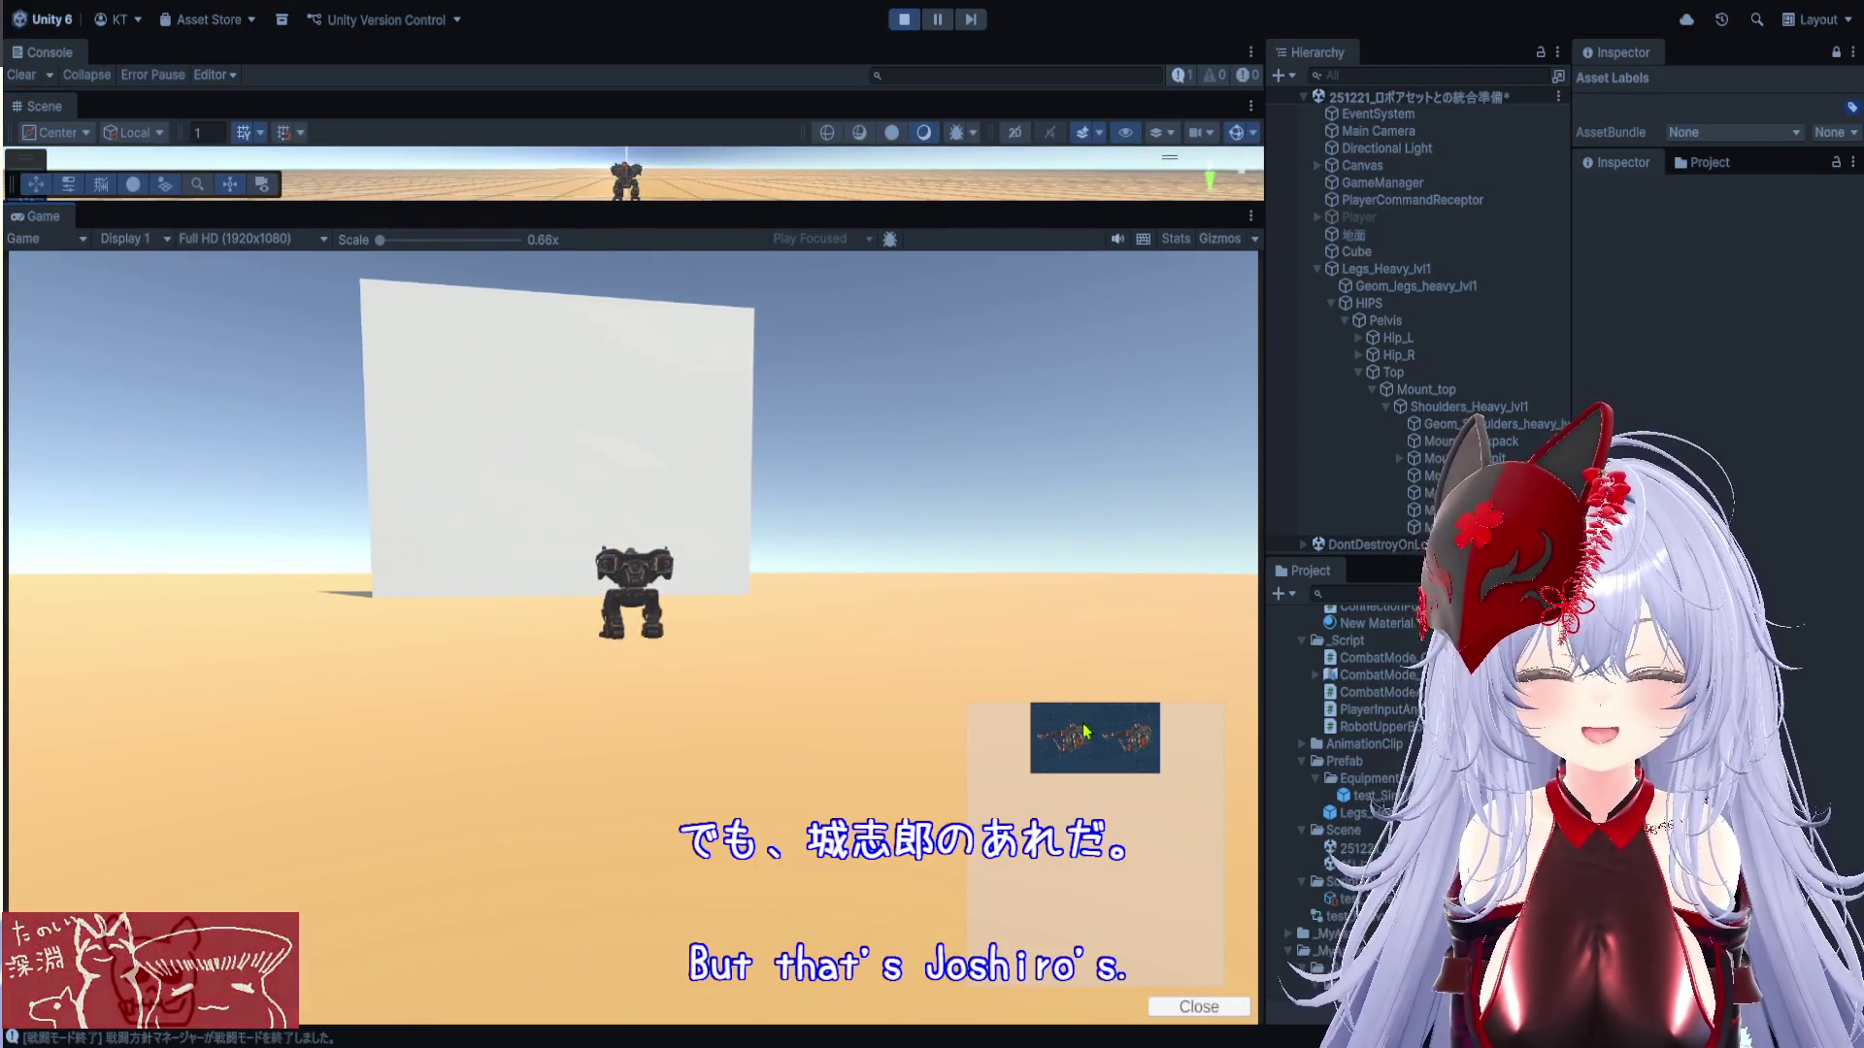
left_click(1113, 734)
key("Escape")
left_click(1198, 758)
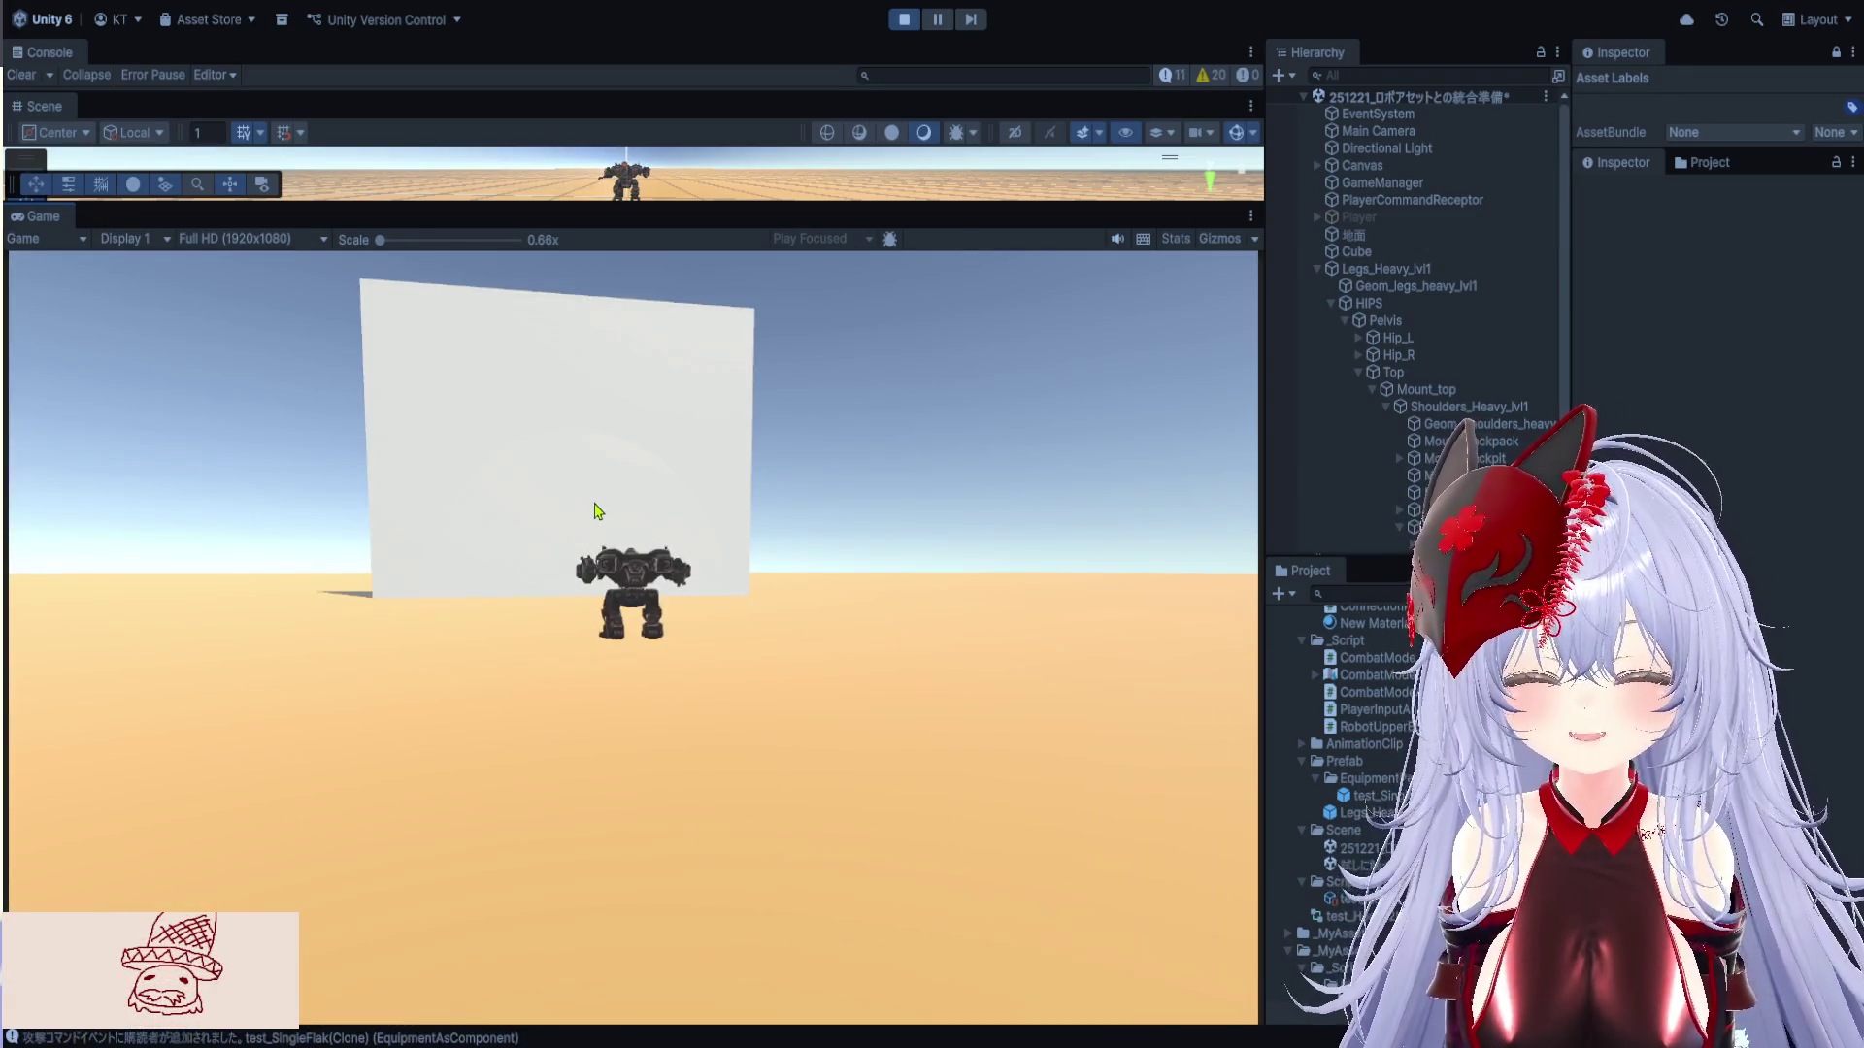
key("Escape")
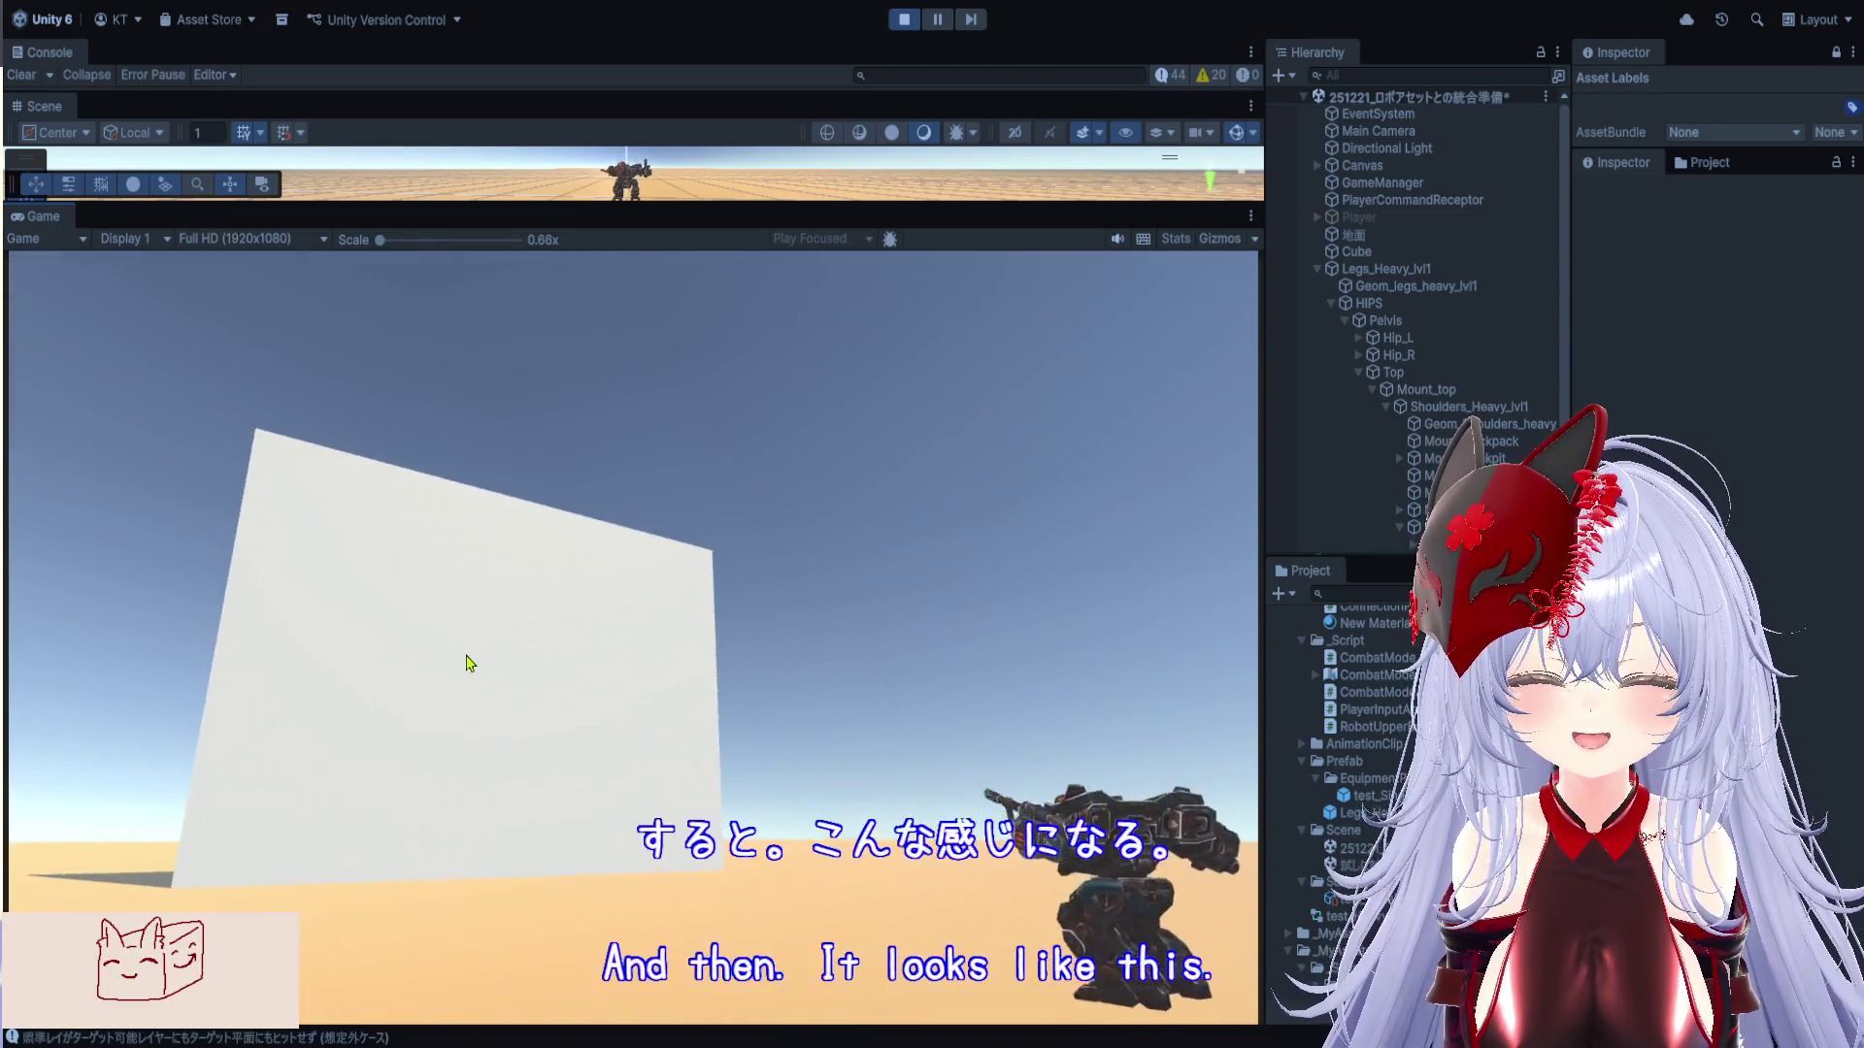
Walk the mech toward the wall firing flak shells, then select Legs_Heavy_lvl1 and exit Play mode
left_click(480, 633)
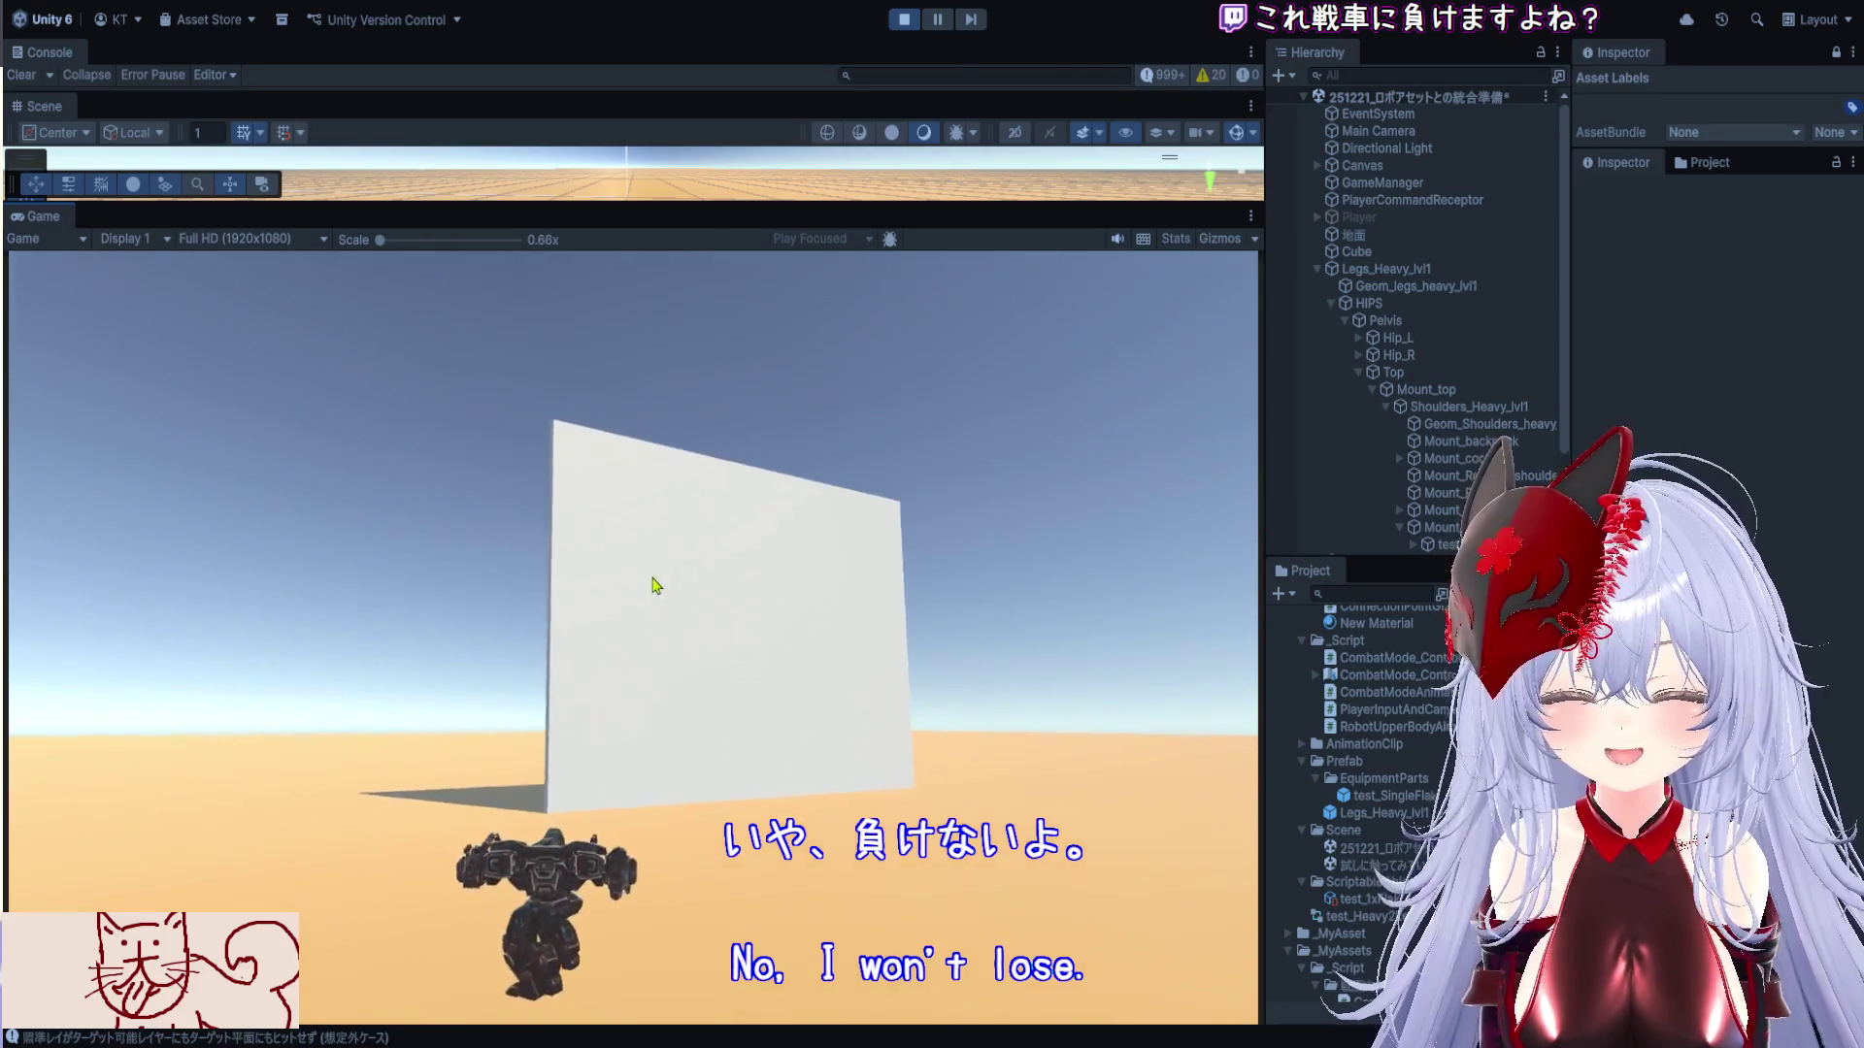
key("w")
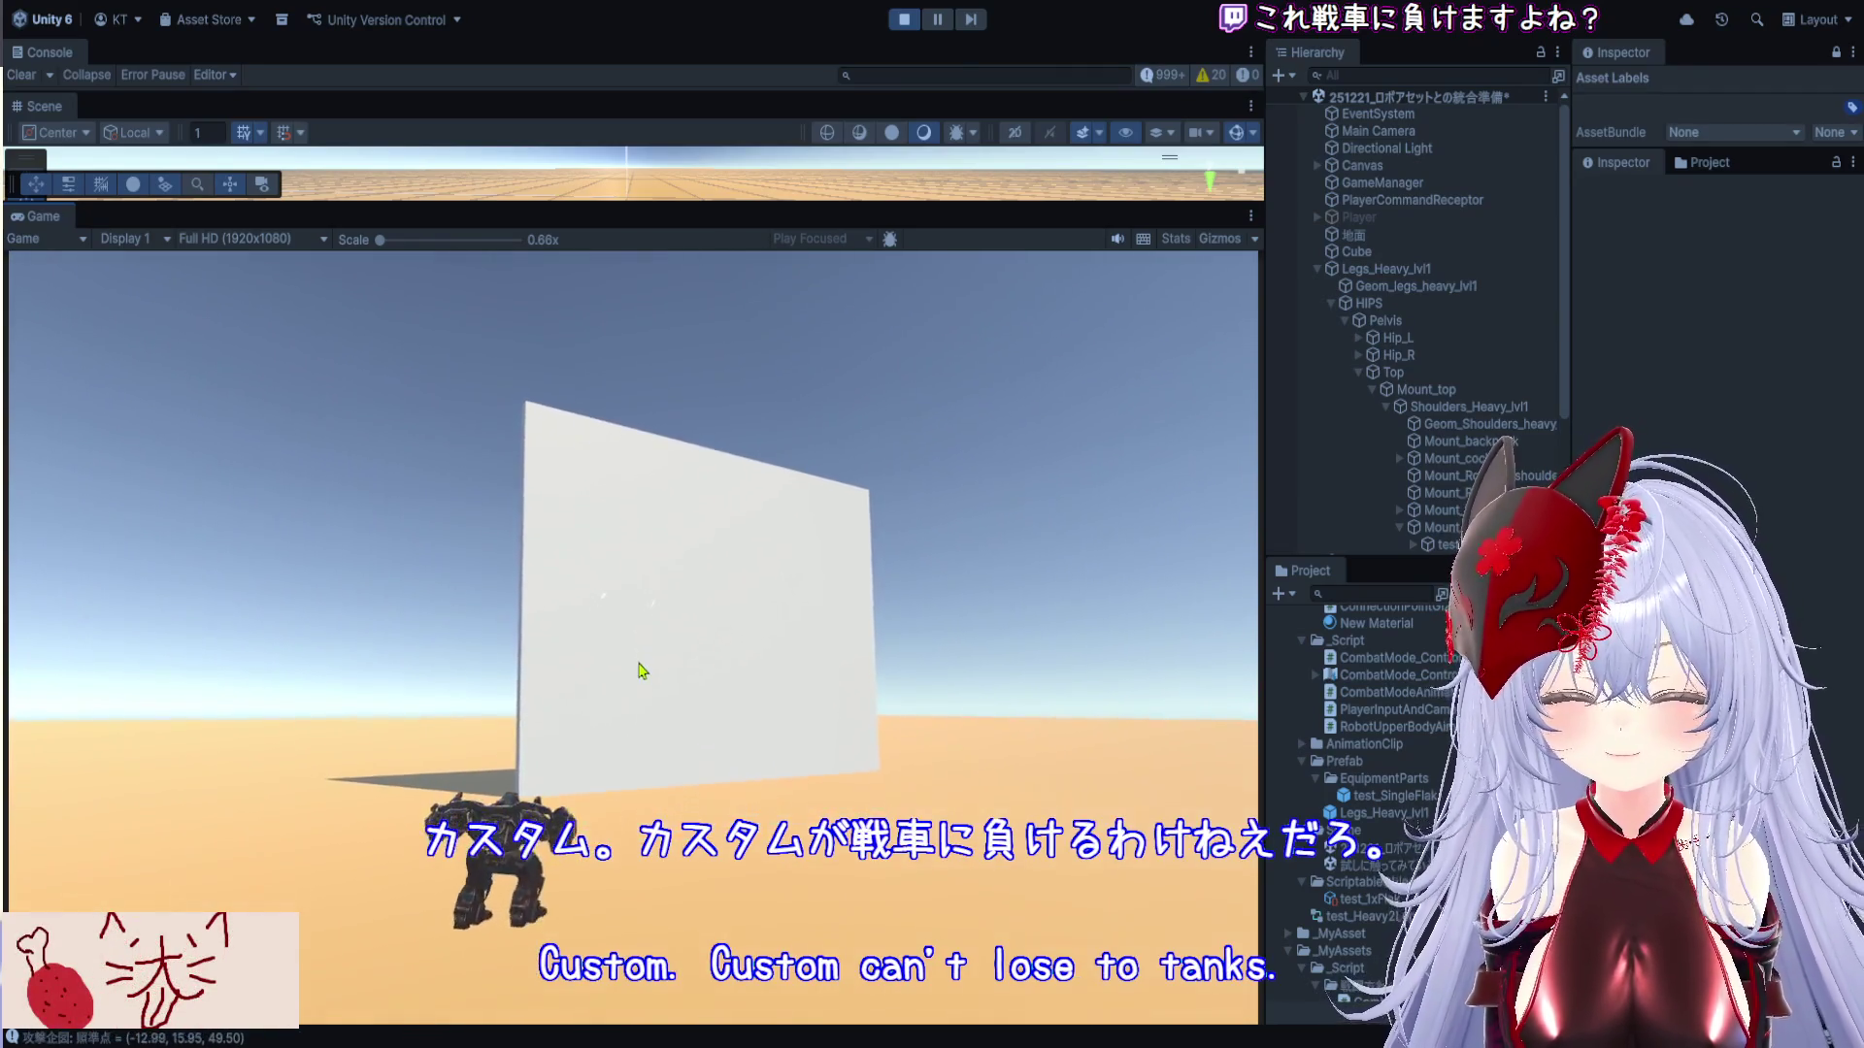
key("w")
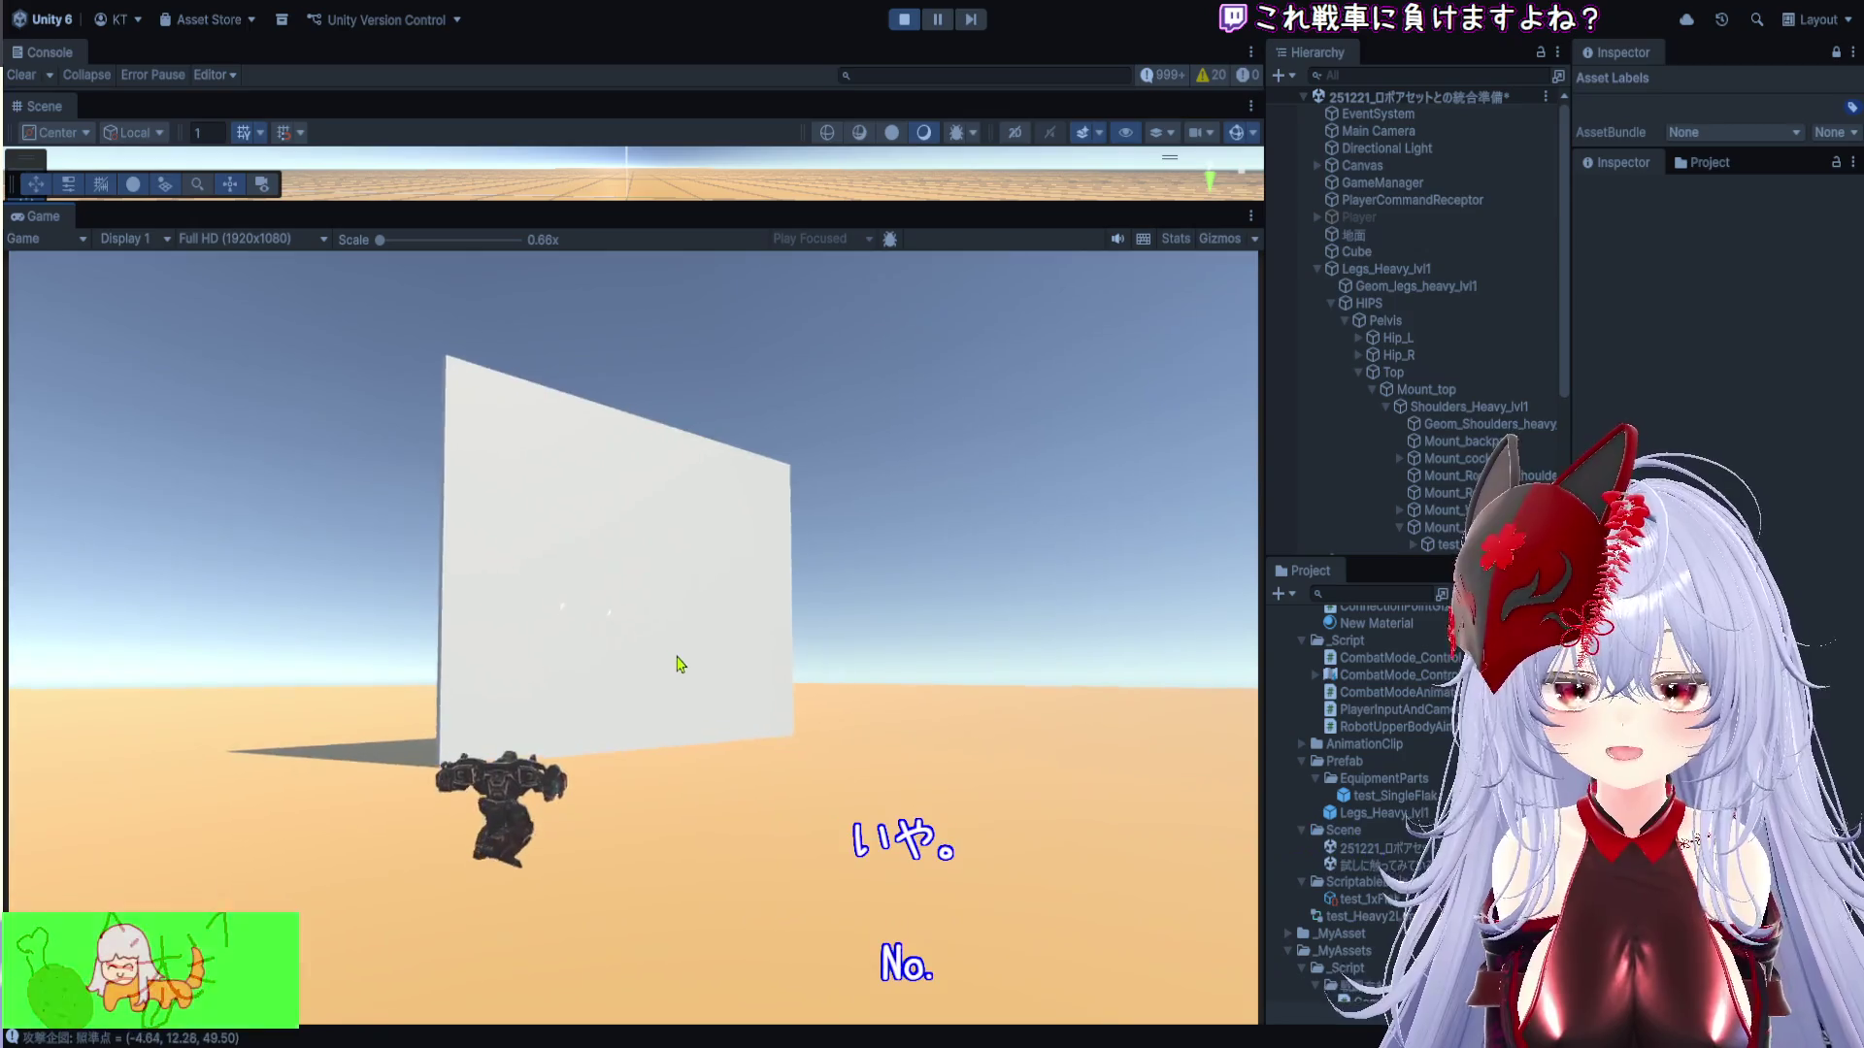
left_click(654, 612)
key("w")
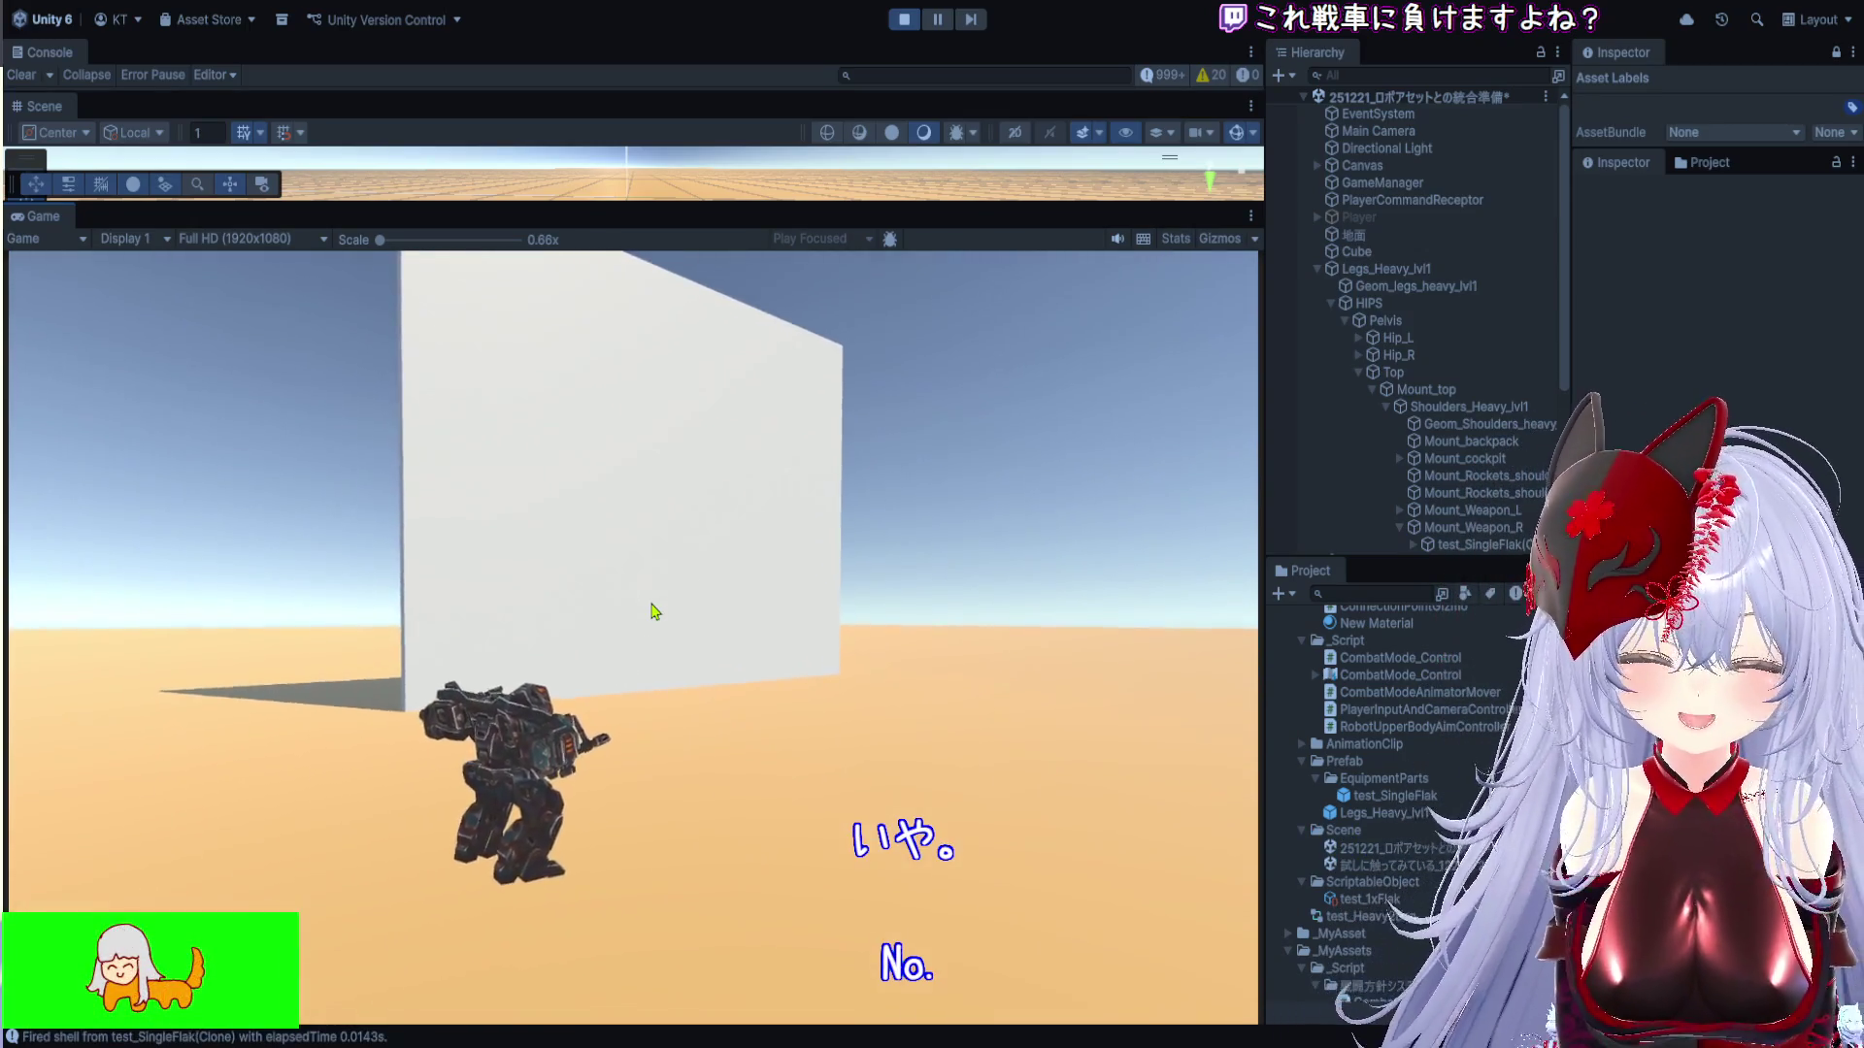
left_click(1388, 269)
key("ctrl+p")
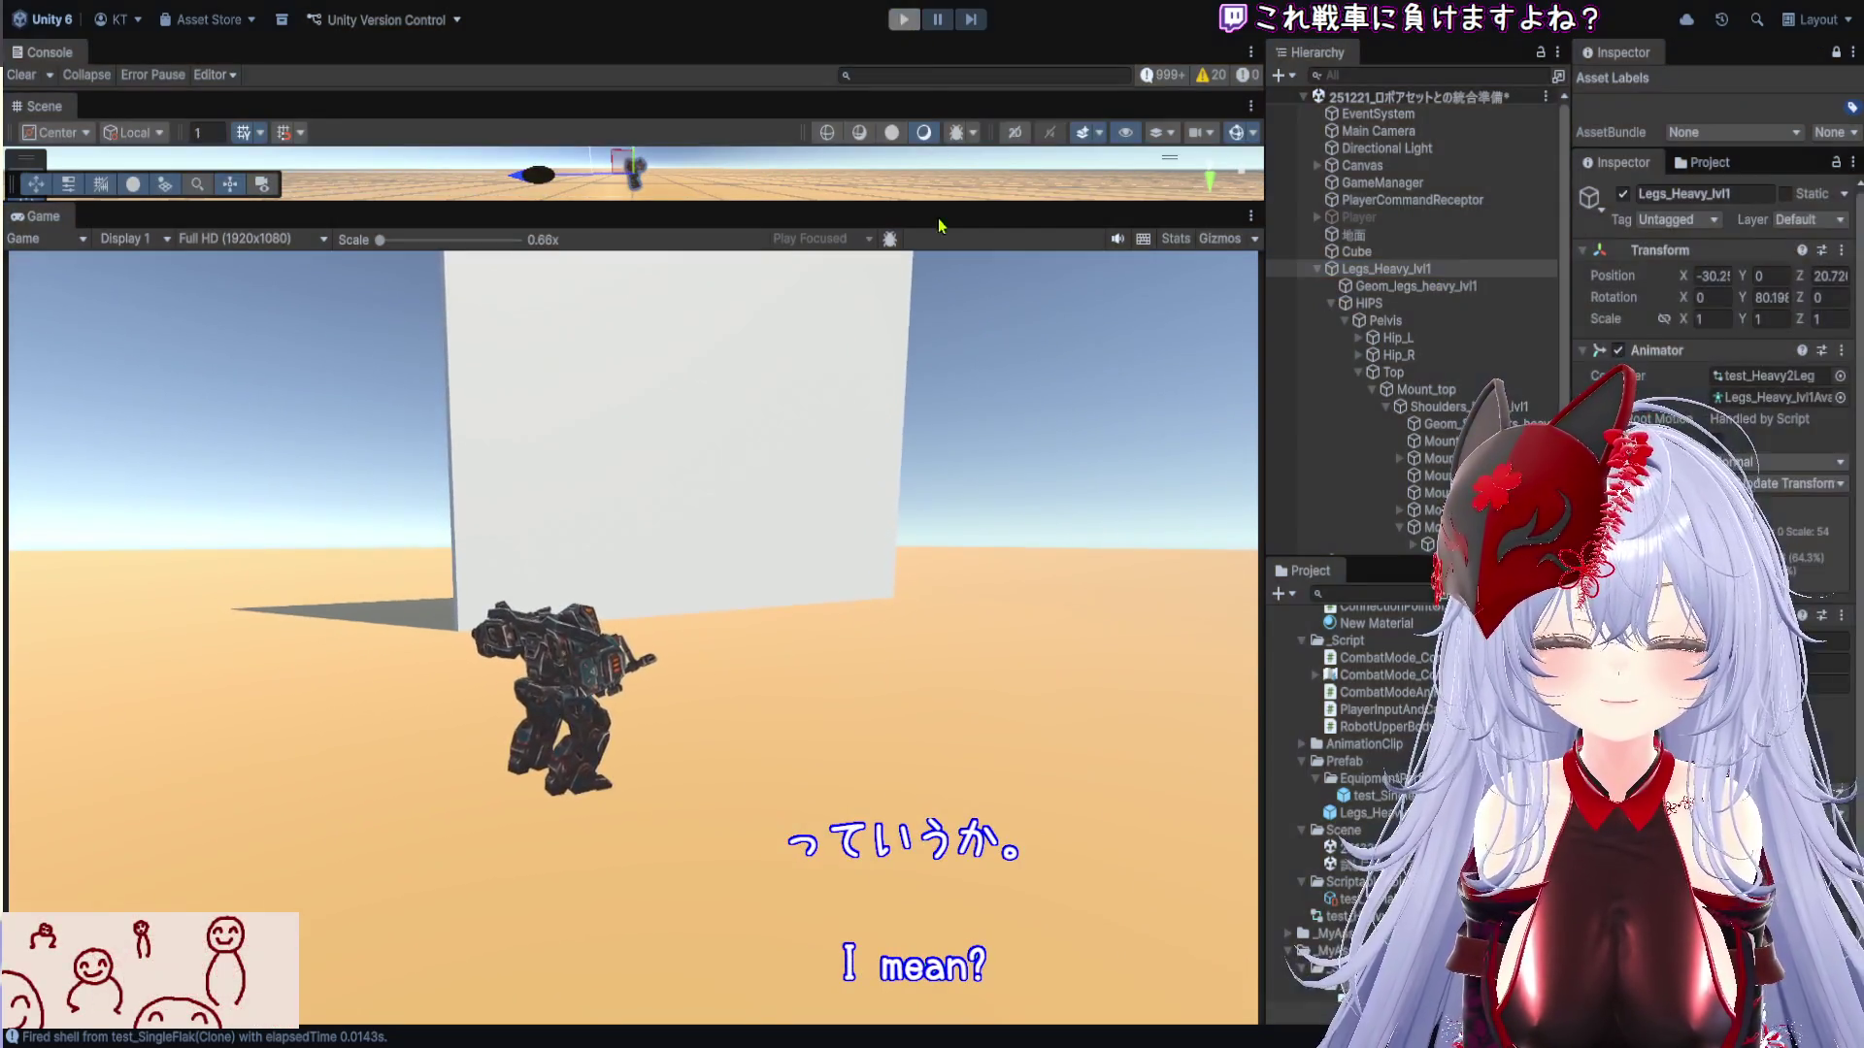
Resize the panels, frame Legs_Heavy_lvl1 from the side, and widen the Inspector for GameManager's inventory
scroll(776, 616, "down", 1)
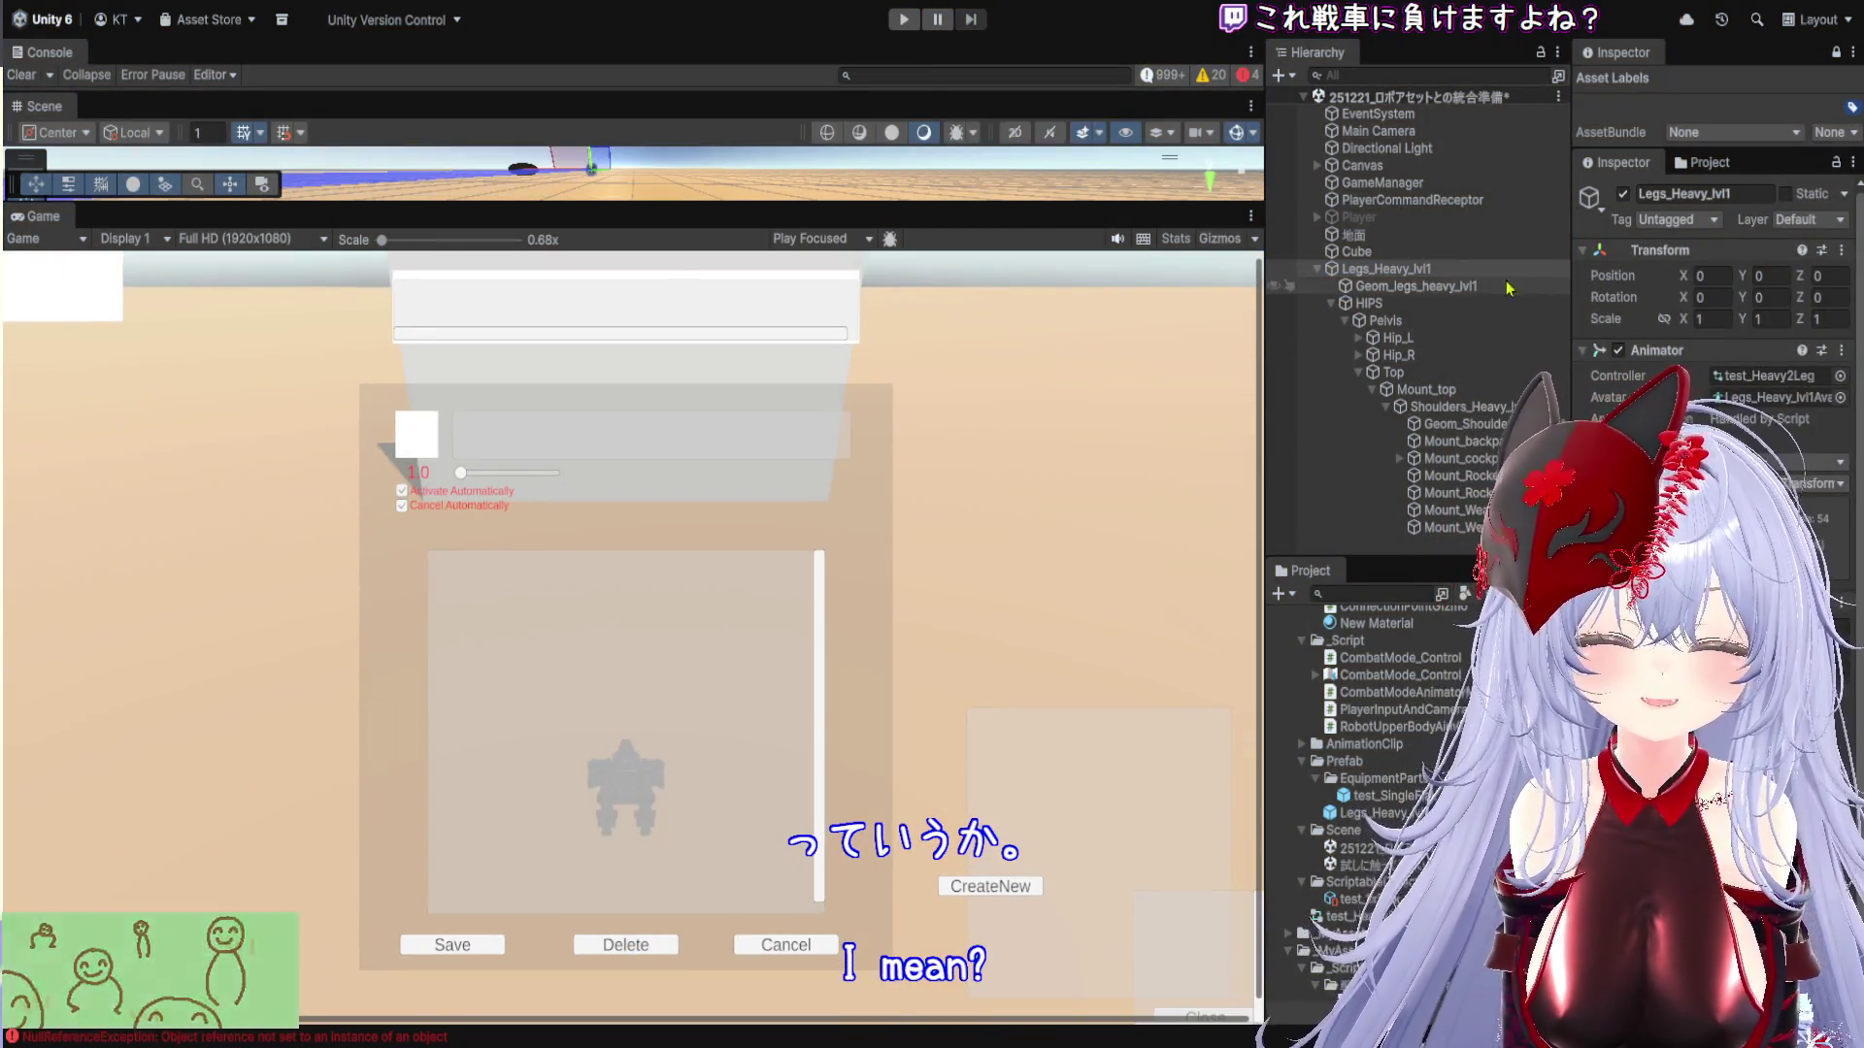
left_click_drag(1261, 373, 912, 374)
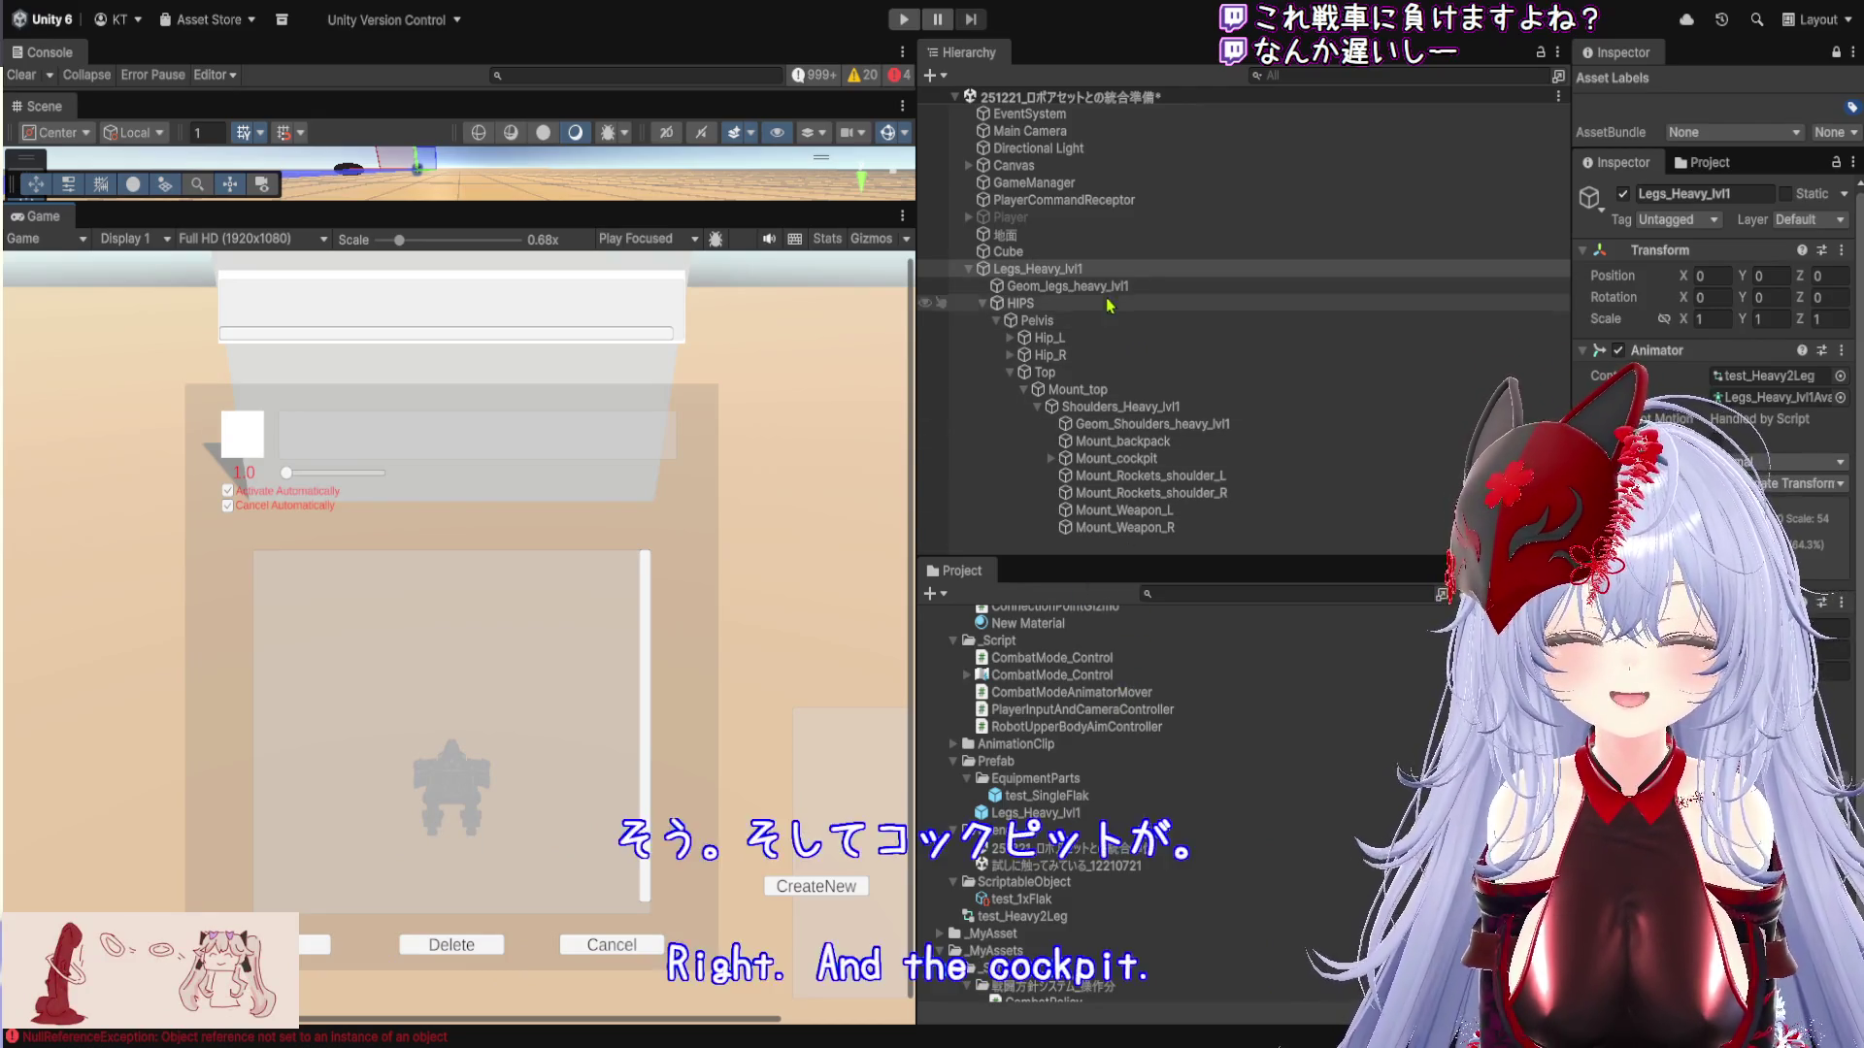
mouse_move(770, 218)
left_mouse_down()
mouse_move(774, 449)
mouse_move(851, 861)
left_mouse_up()
double_click(1034, 271)
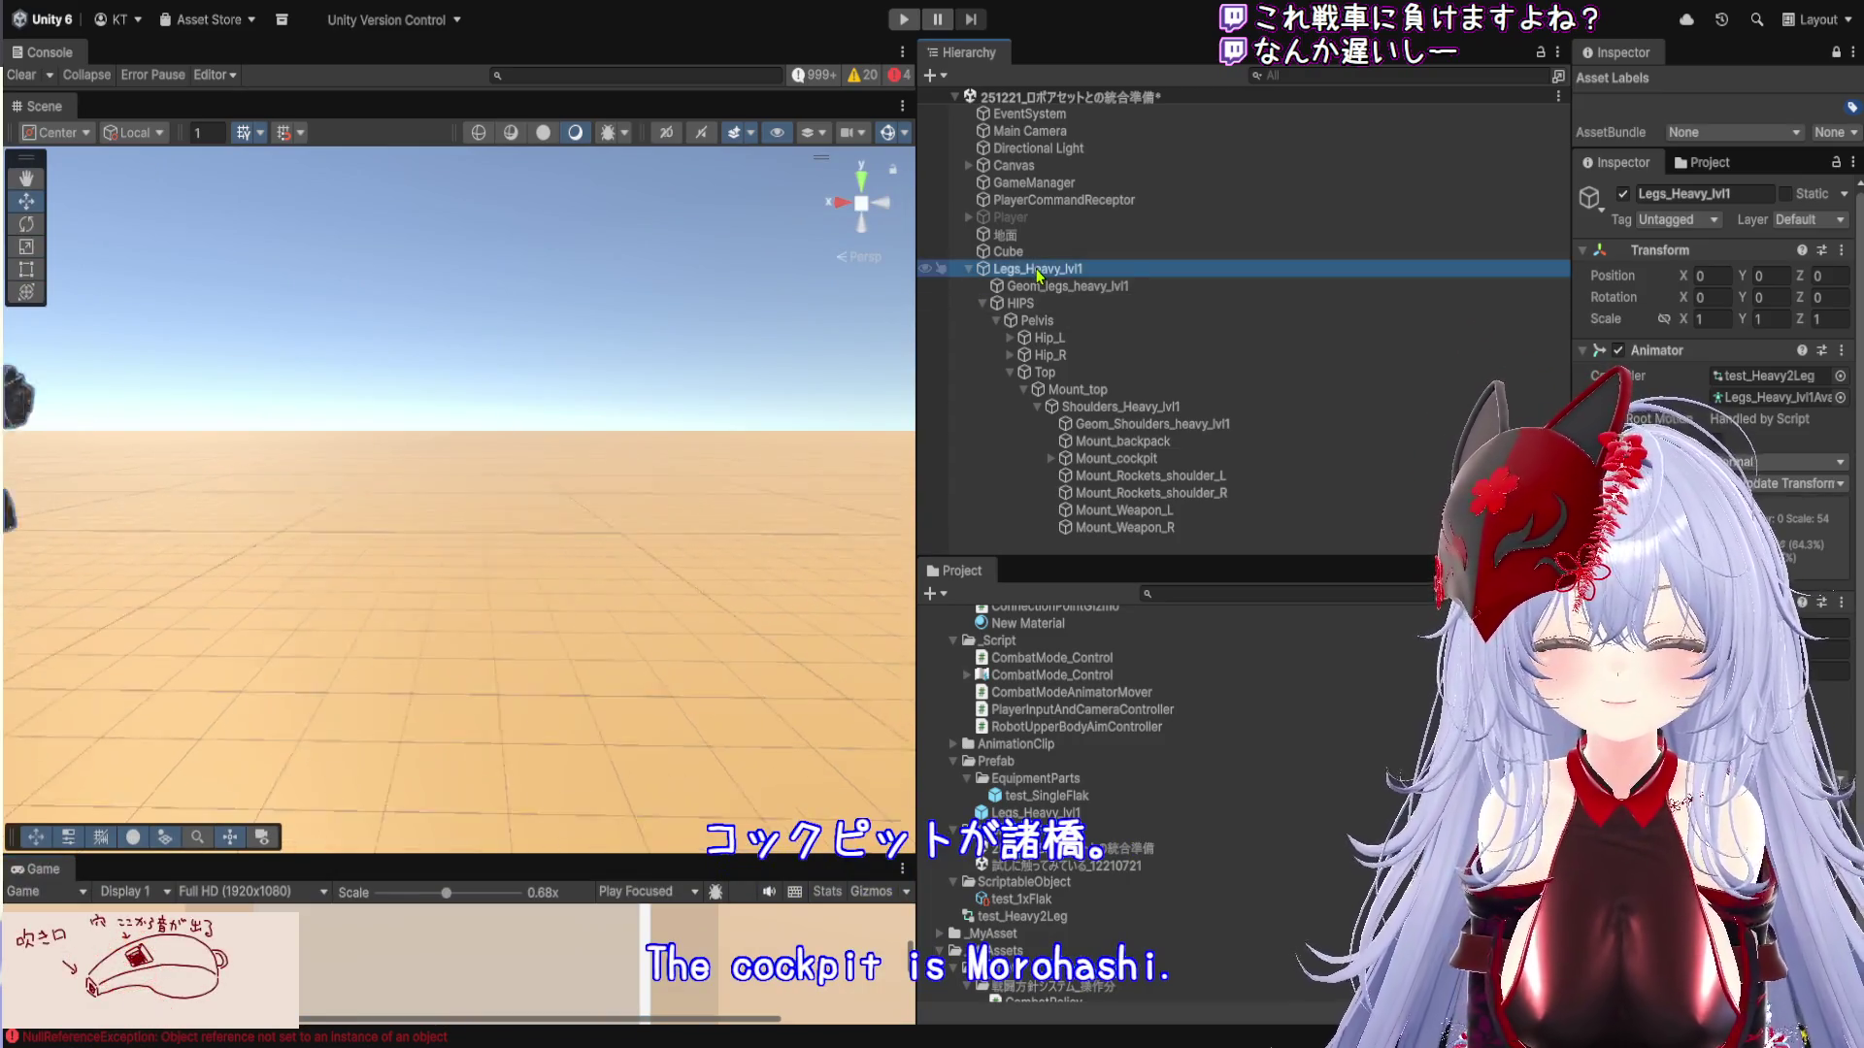
scroll(648, 477, "down", 3)
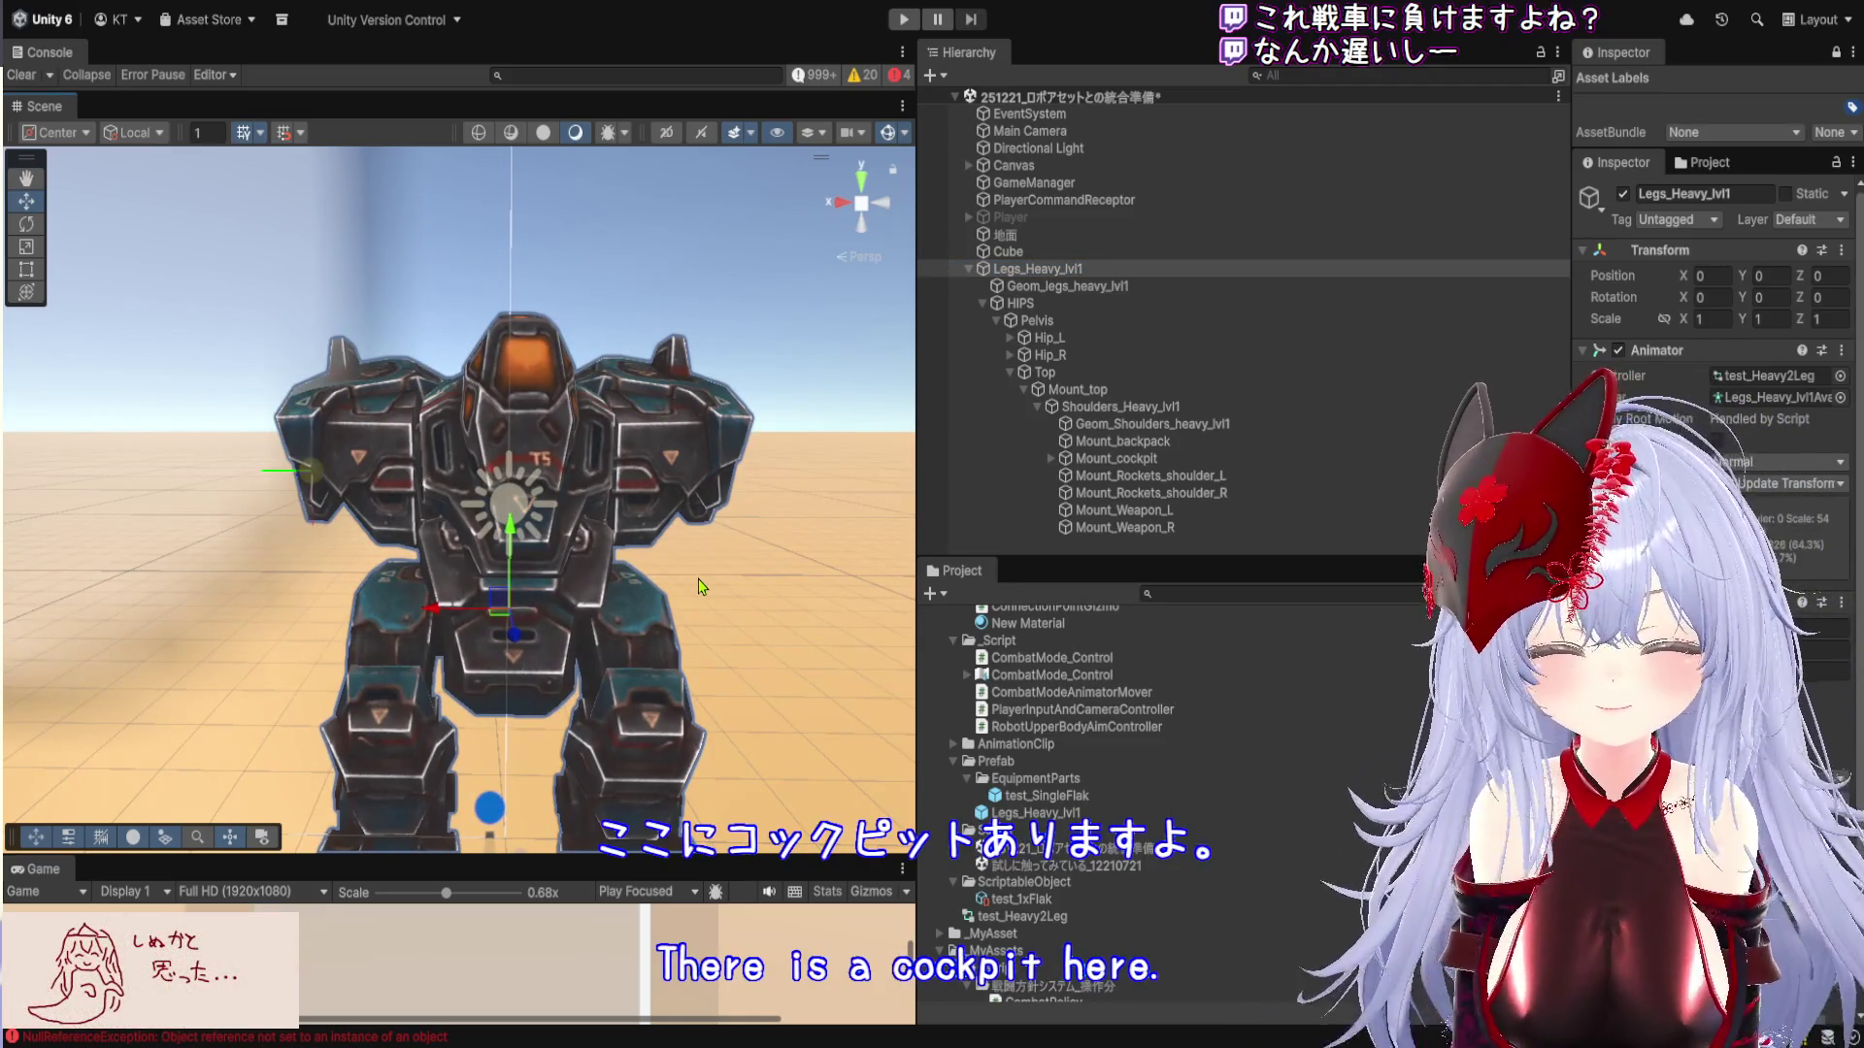
scroll(677, 454, "up", 2)
mouse_move(676, 455)
left_mouse_down()
mouse_move(598, 584)
mouse_move(712, 506)
left_mouse_up()
scroll(598, 583, "up", 2)
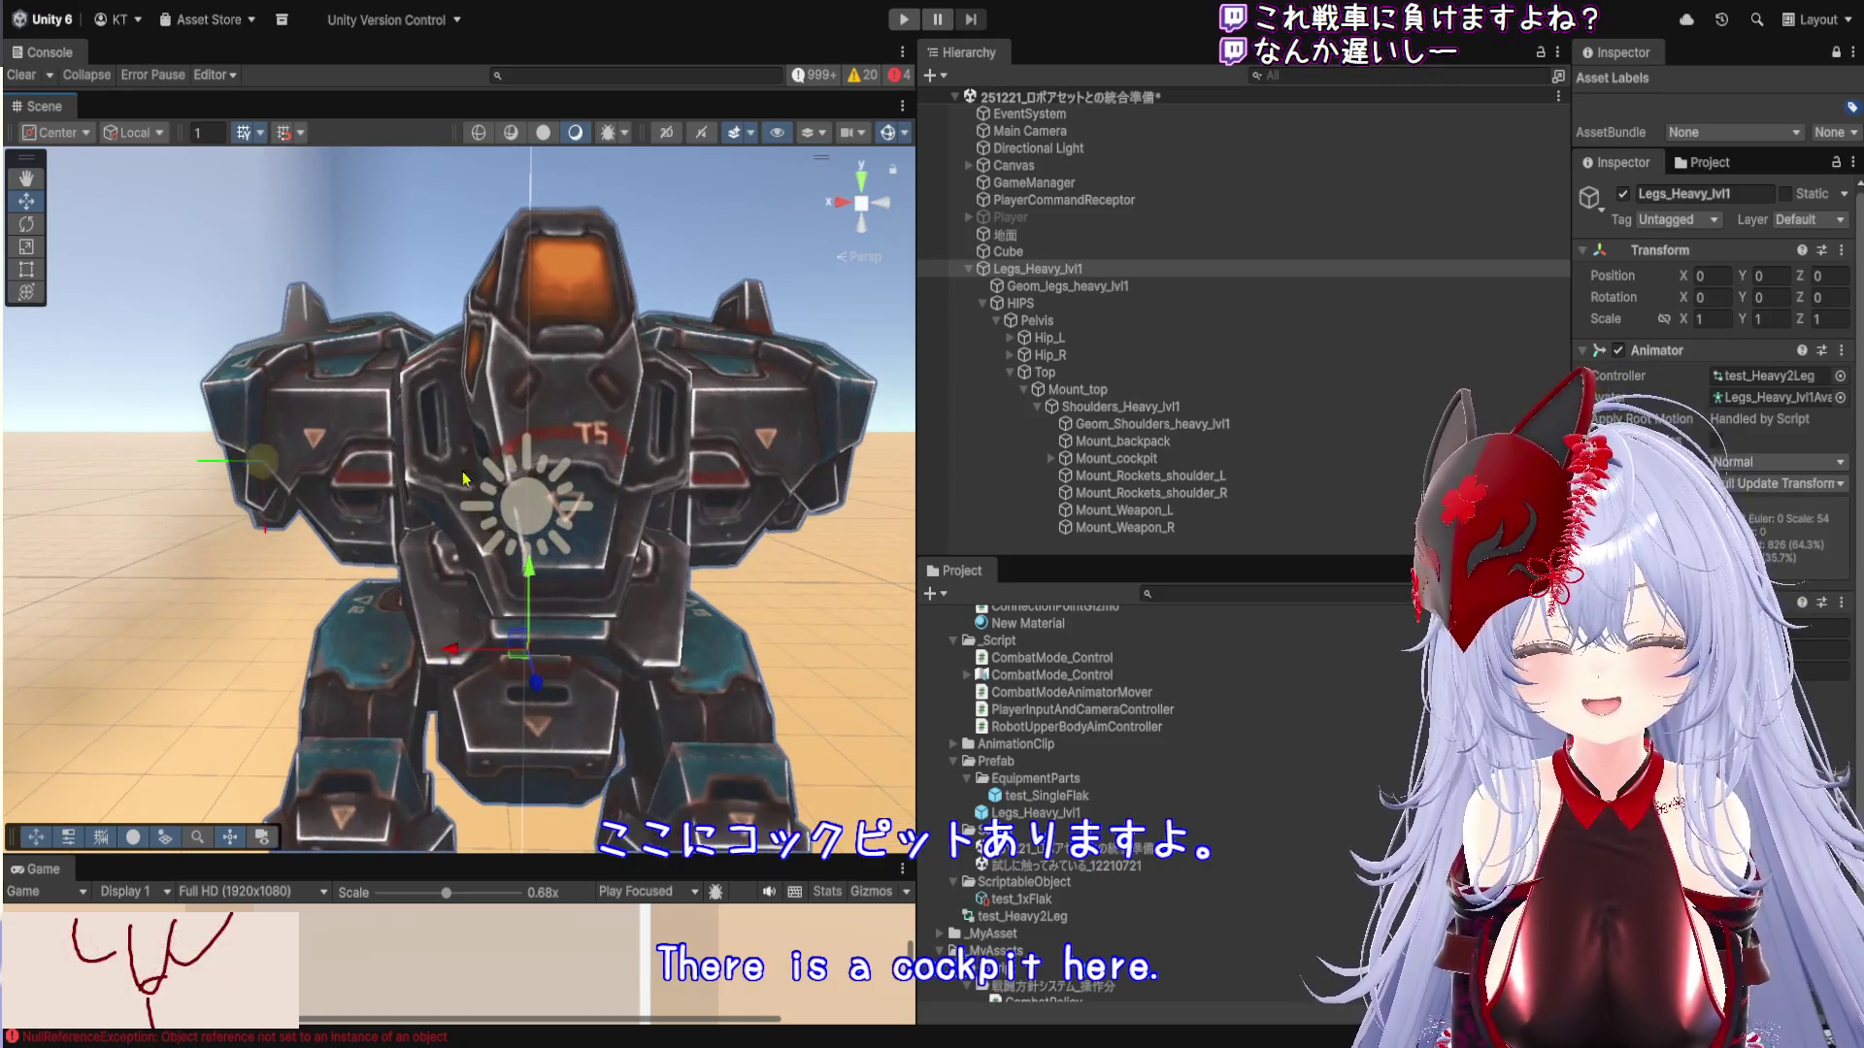
left_click_drag(915, 430, 844, 434)
scroll(690, 488, "down", 5)
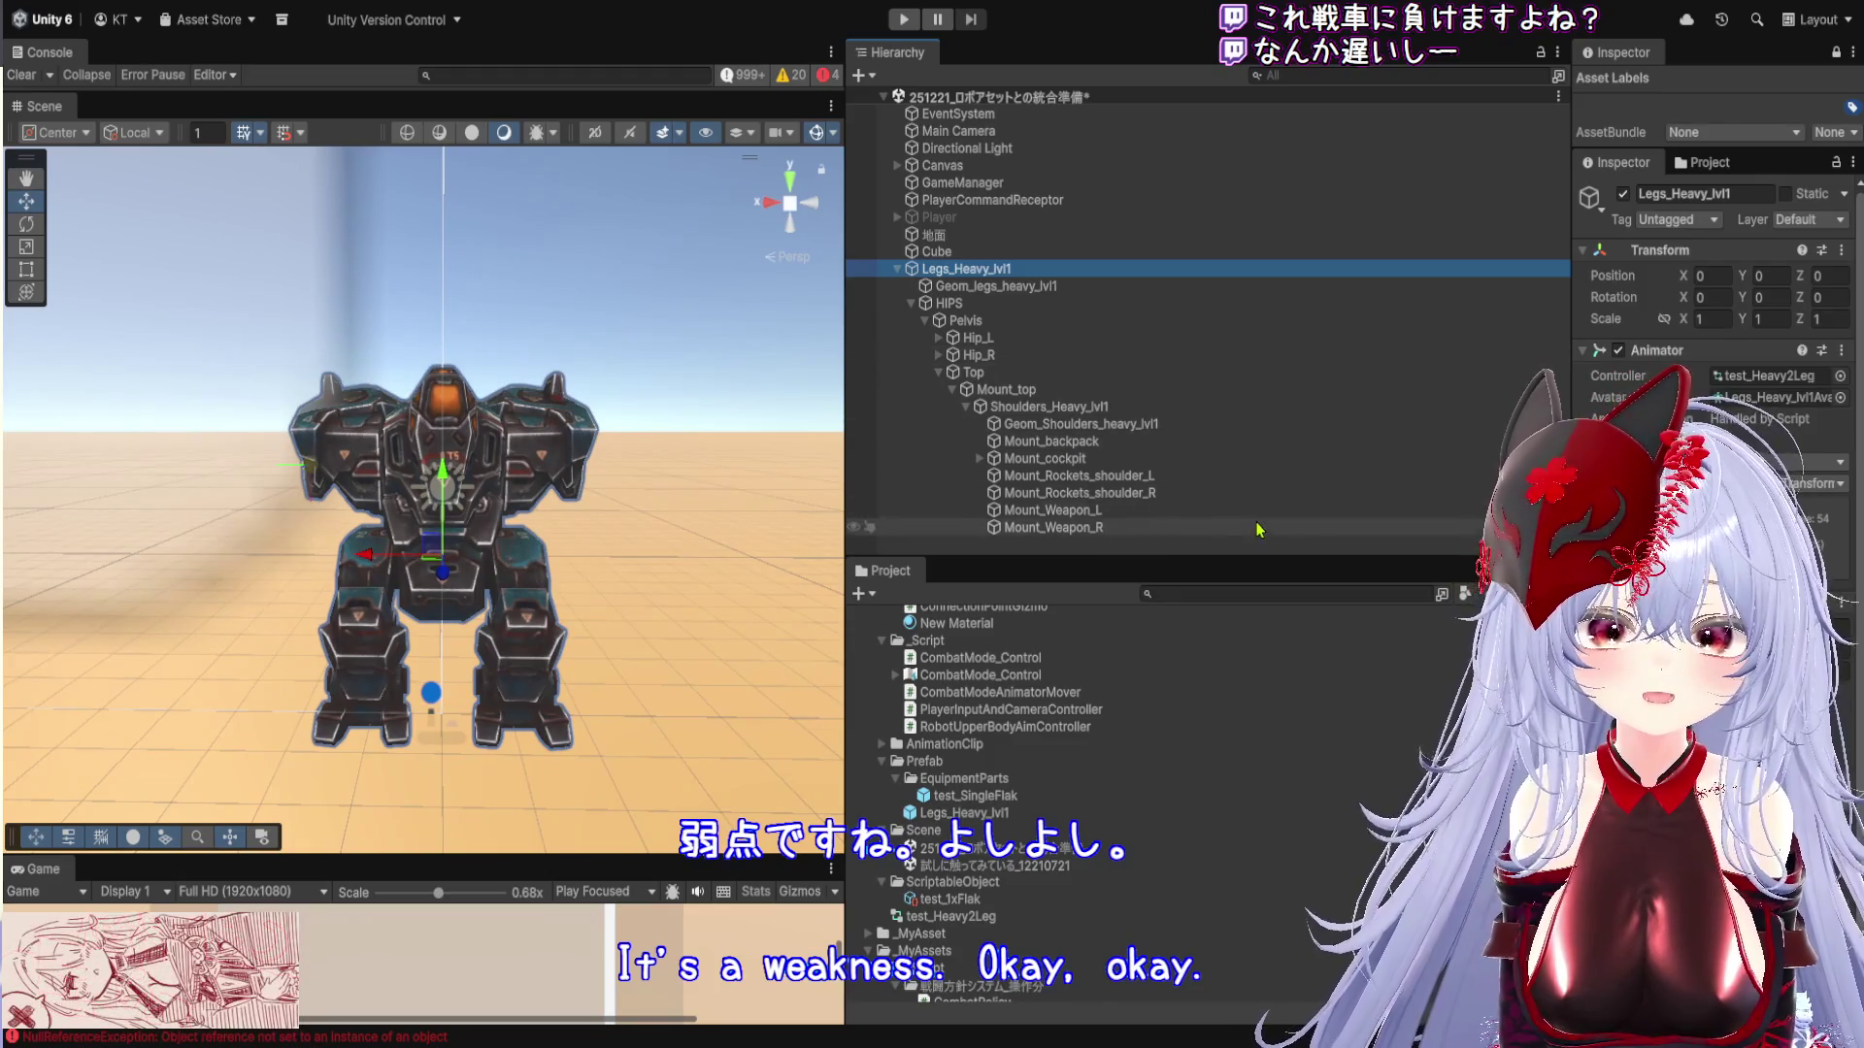
left_click_drag(1569, 291, 1298, 291)
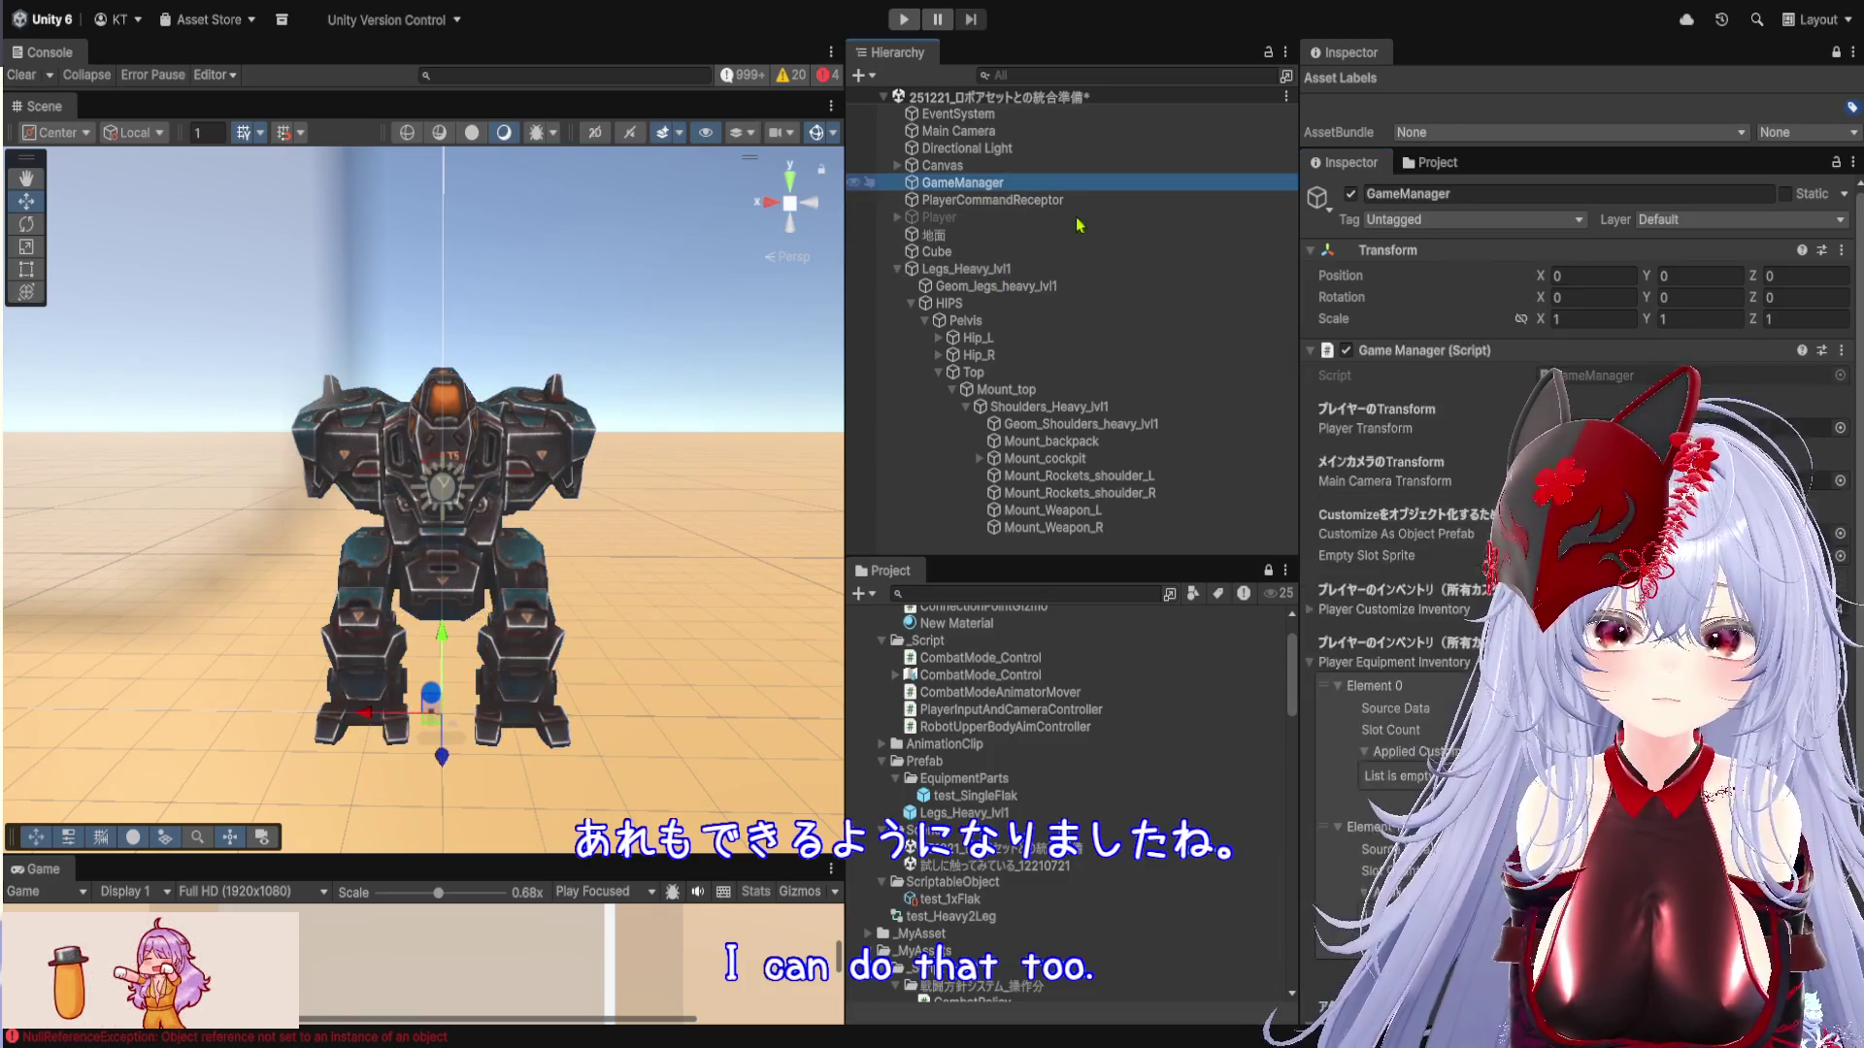
Start Play mode with an enlarged, widened Game view
scroll(1468, 507, "down", 3)
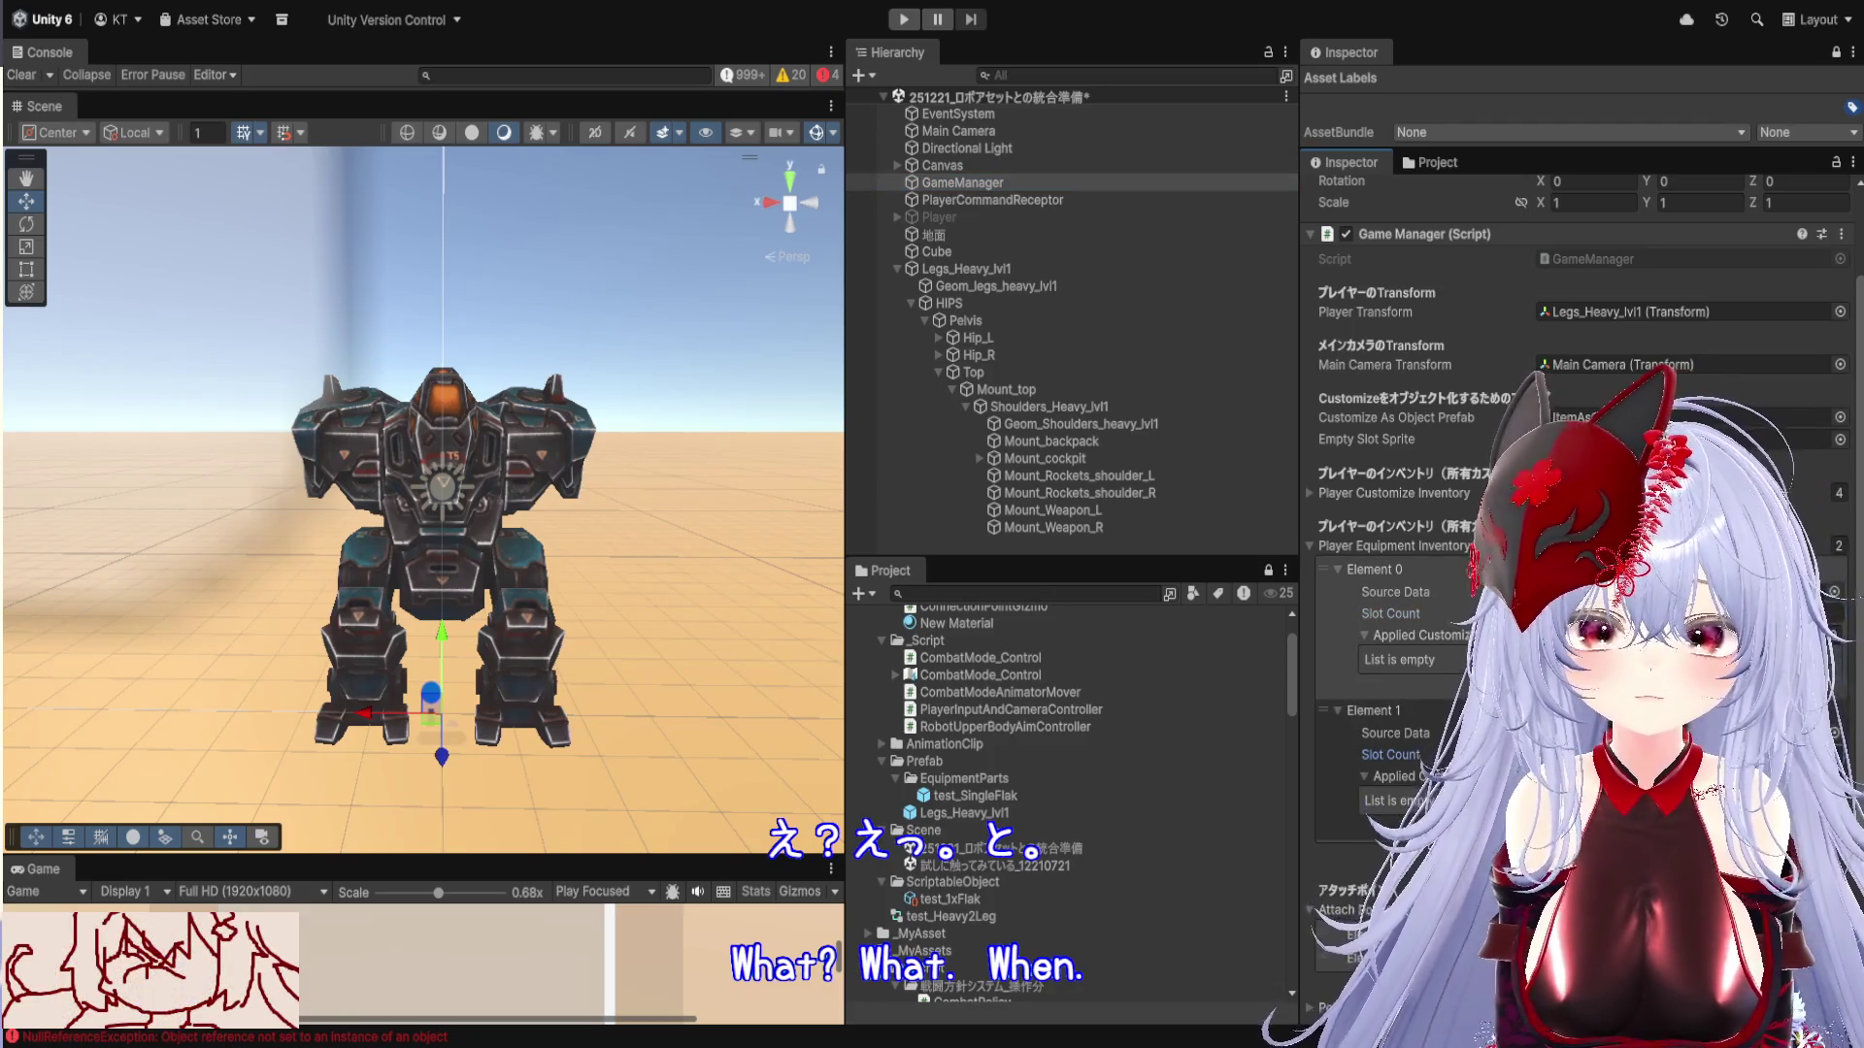
left_click(902, 20)
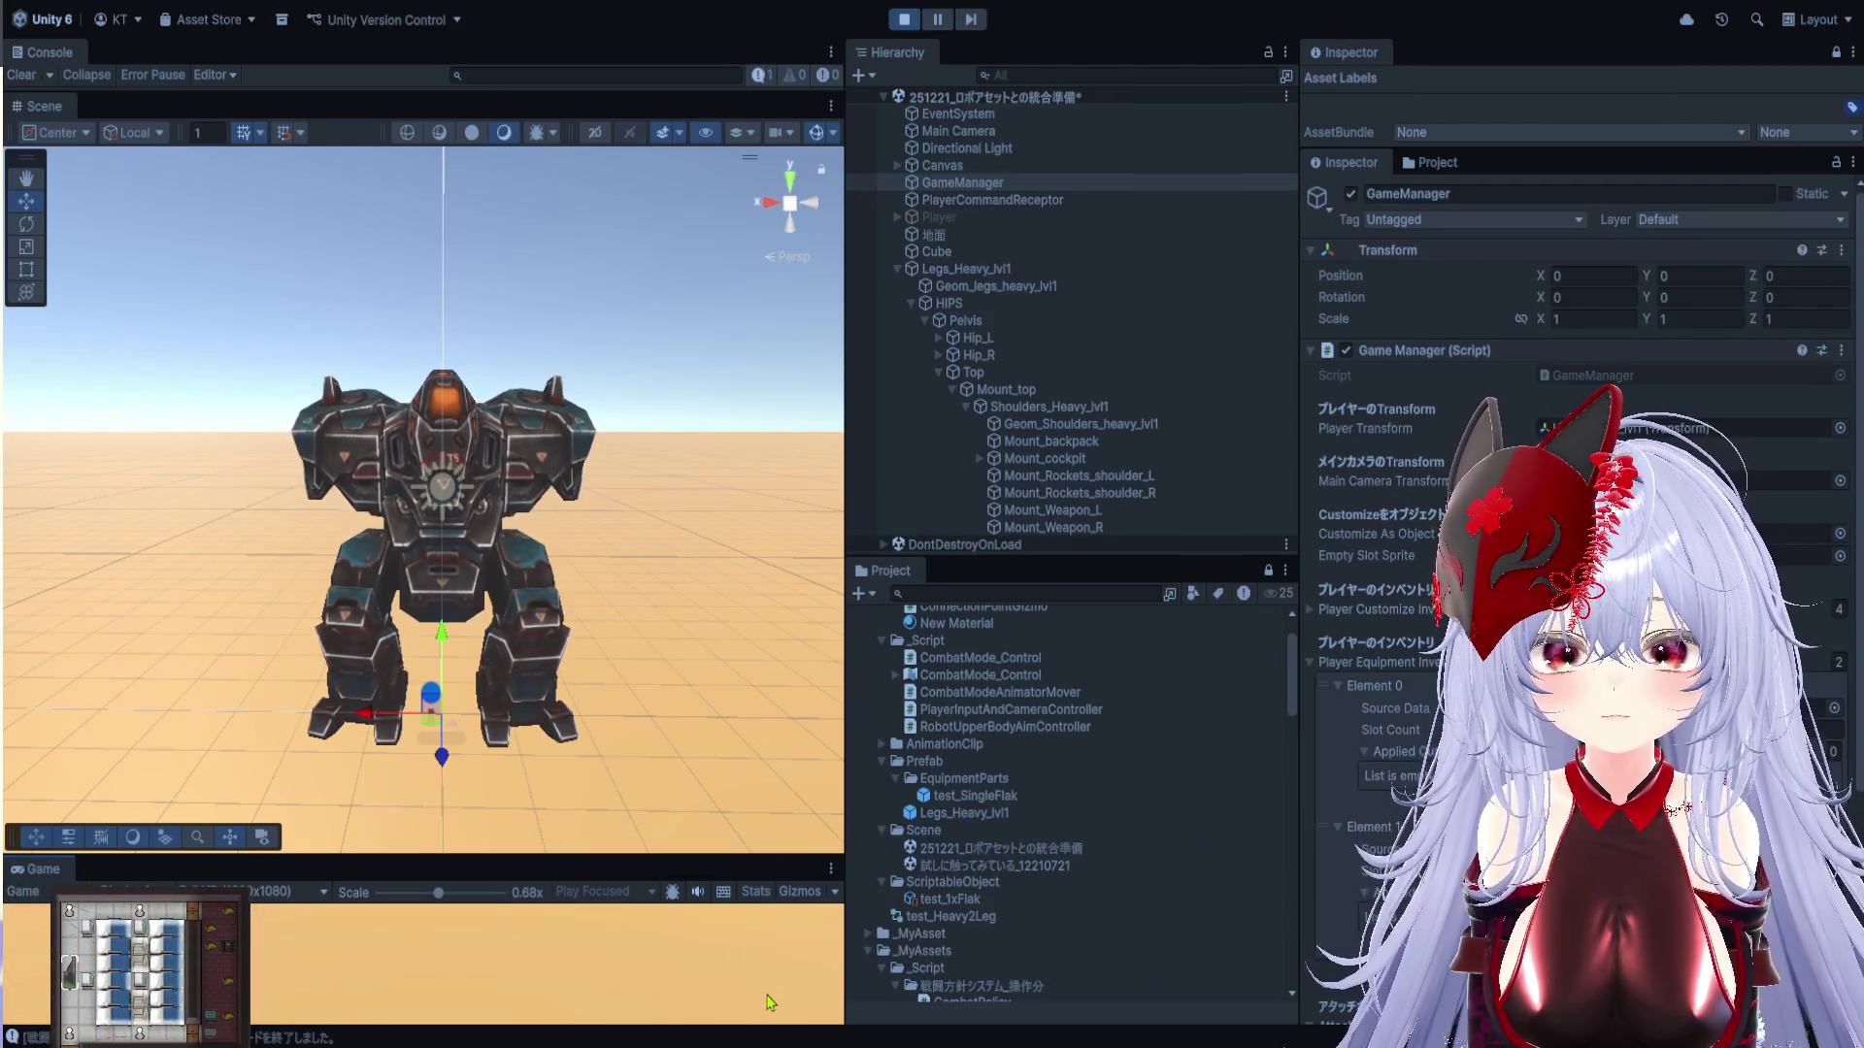
left_click_drag(624, 856, 625, 248)
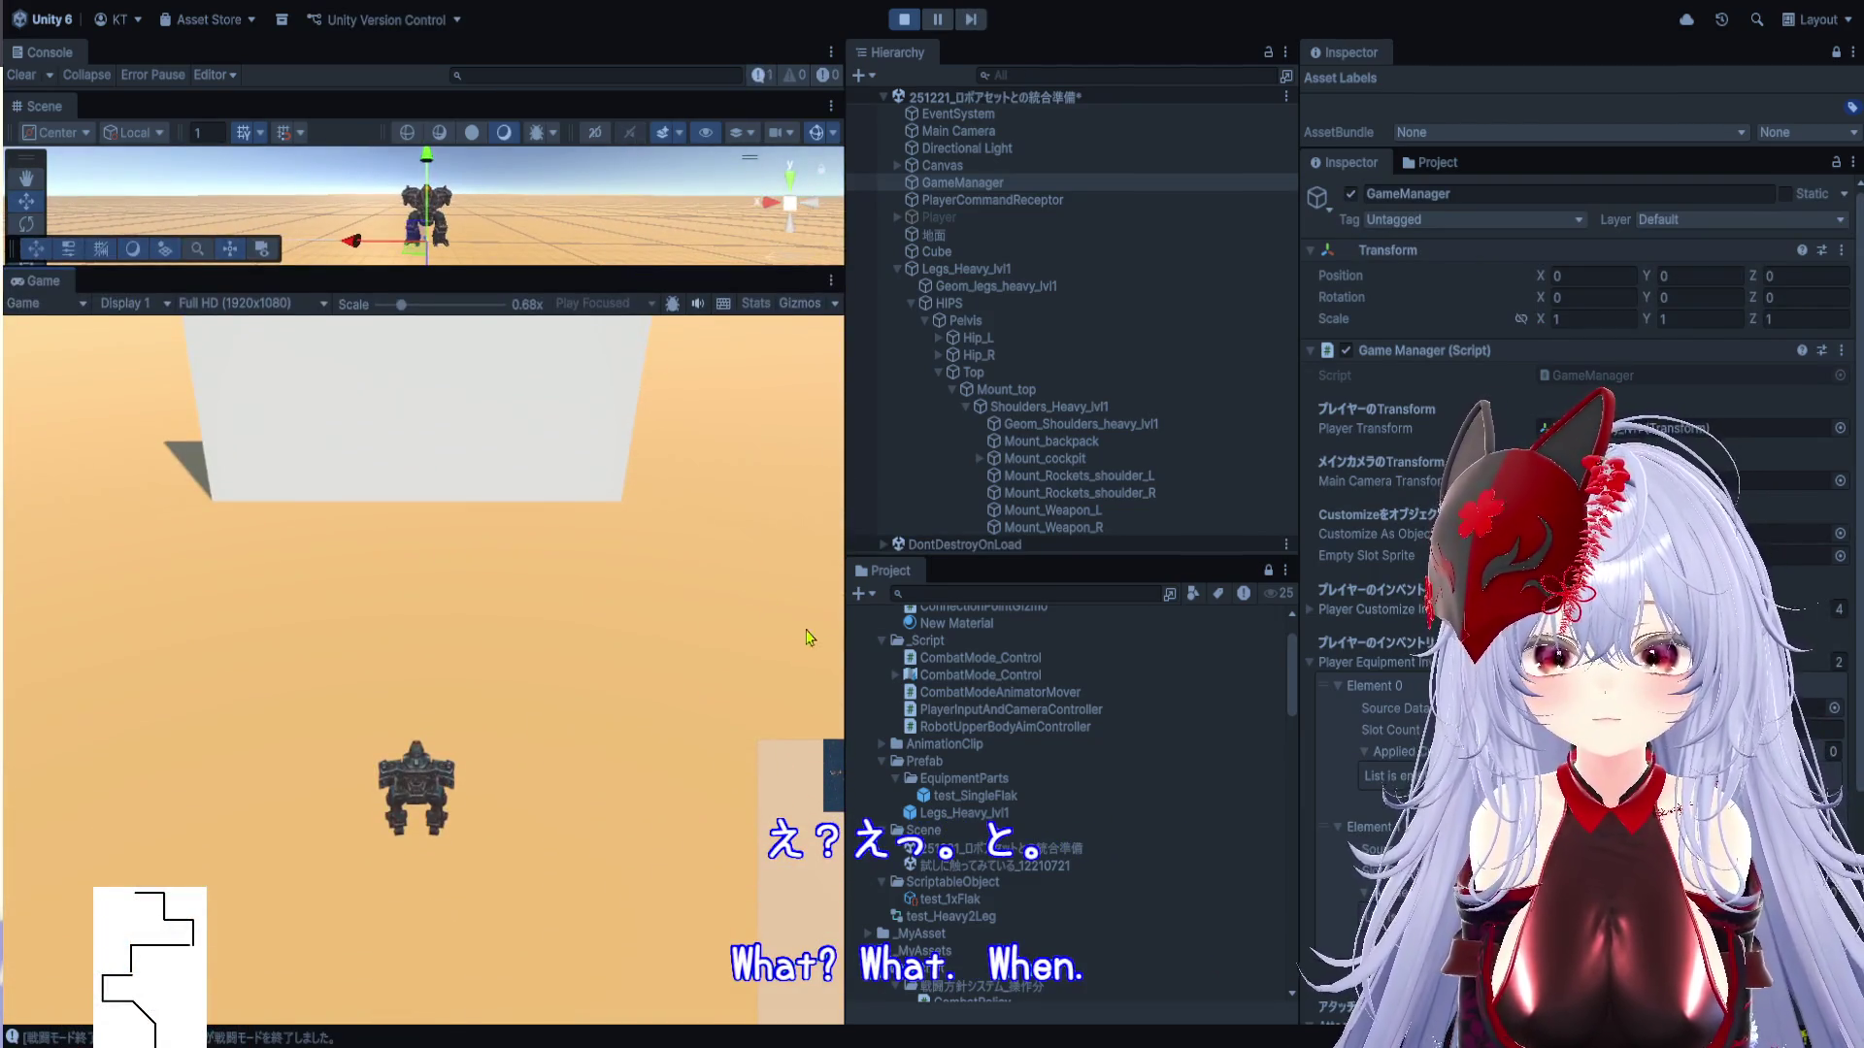
left_click_drag(848, 647, 1669, 647)
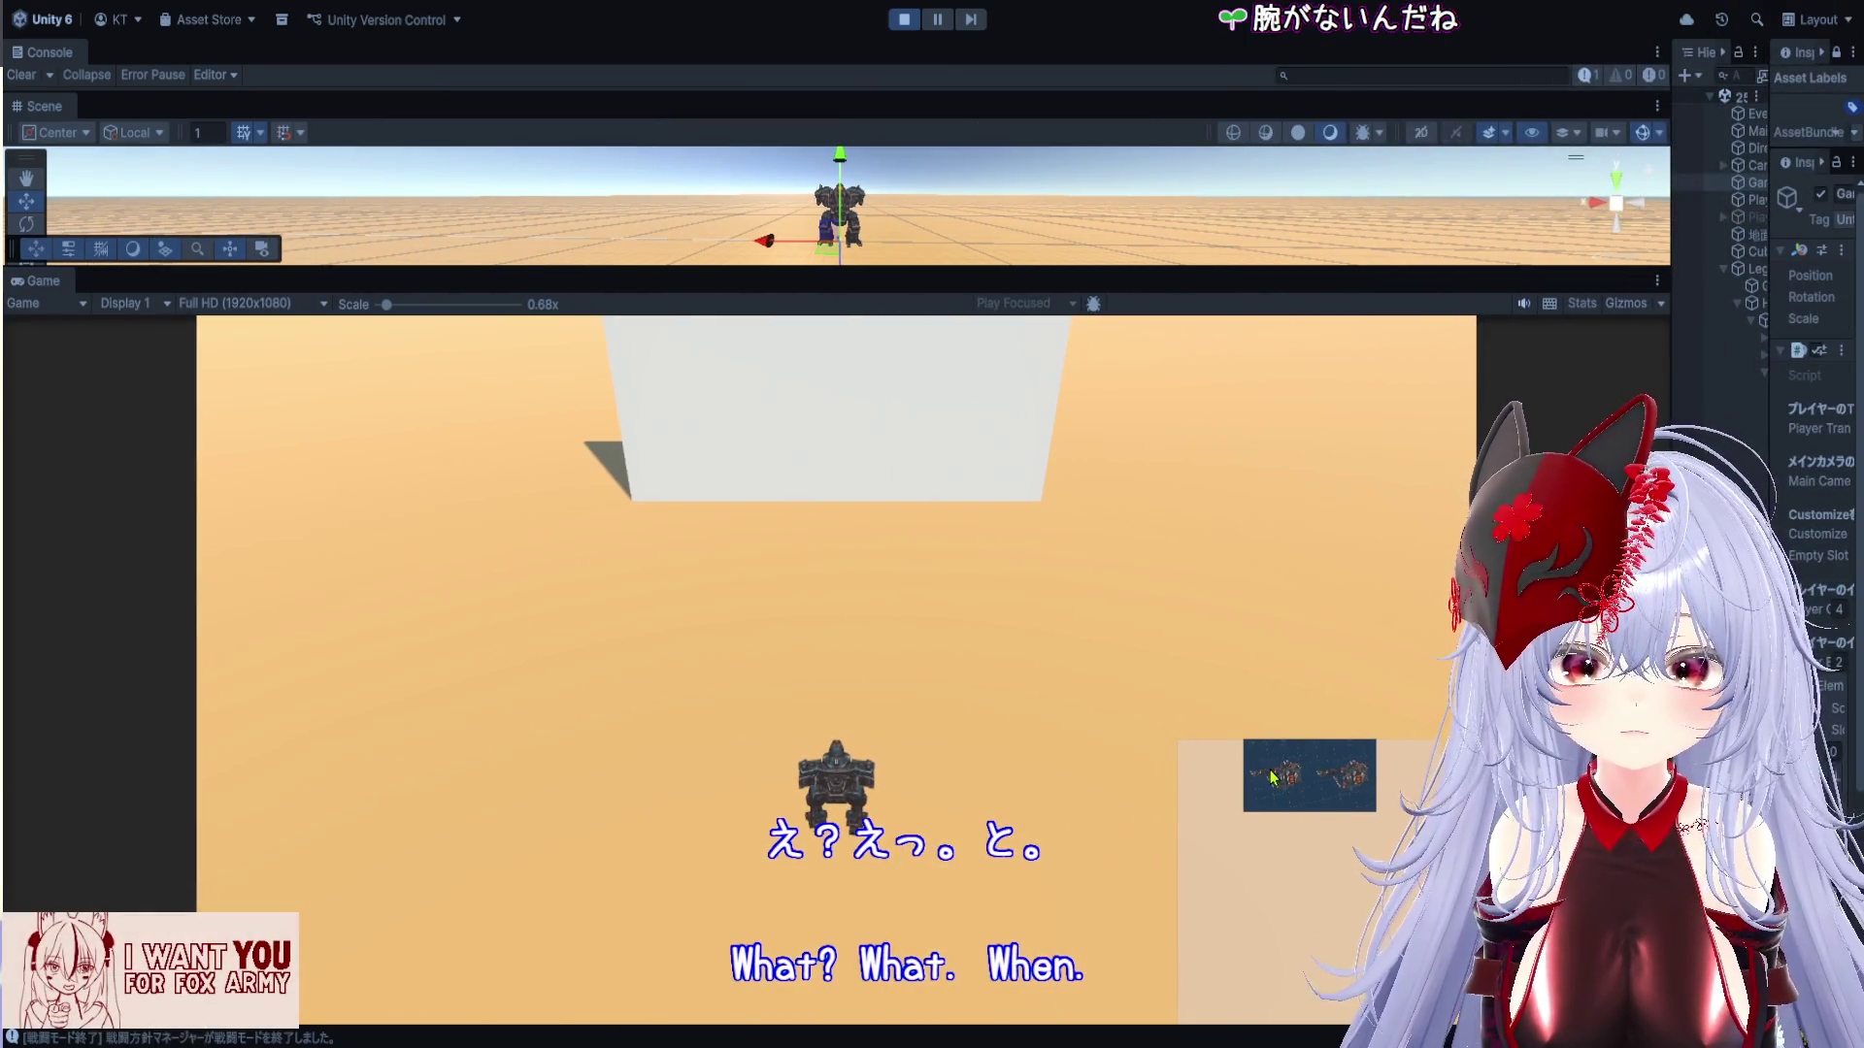
Mount the flak on the mech's right arm from the HUD equipment slots
left_click(1332, 769)
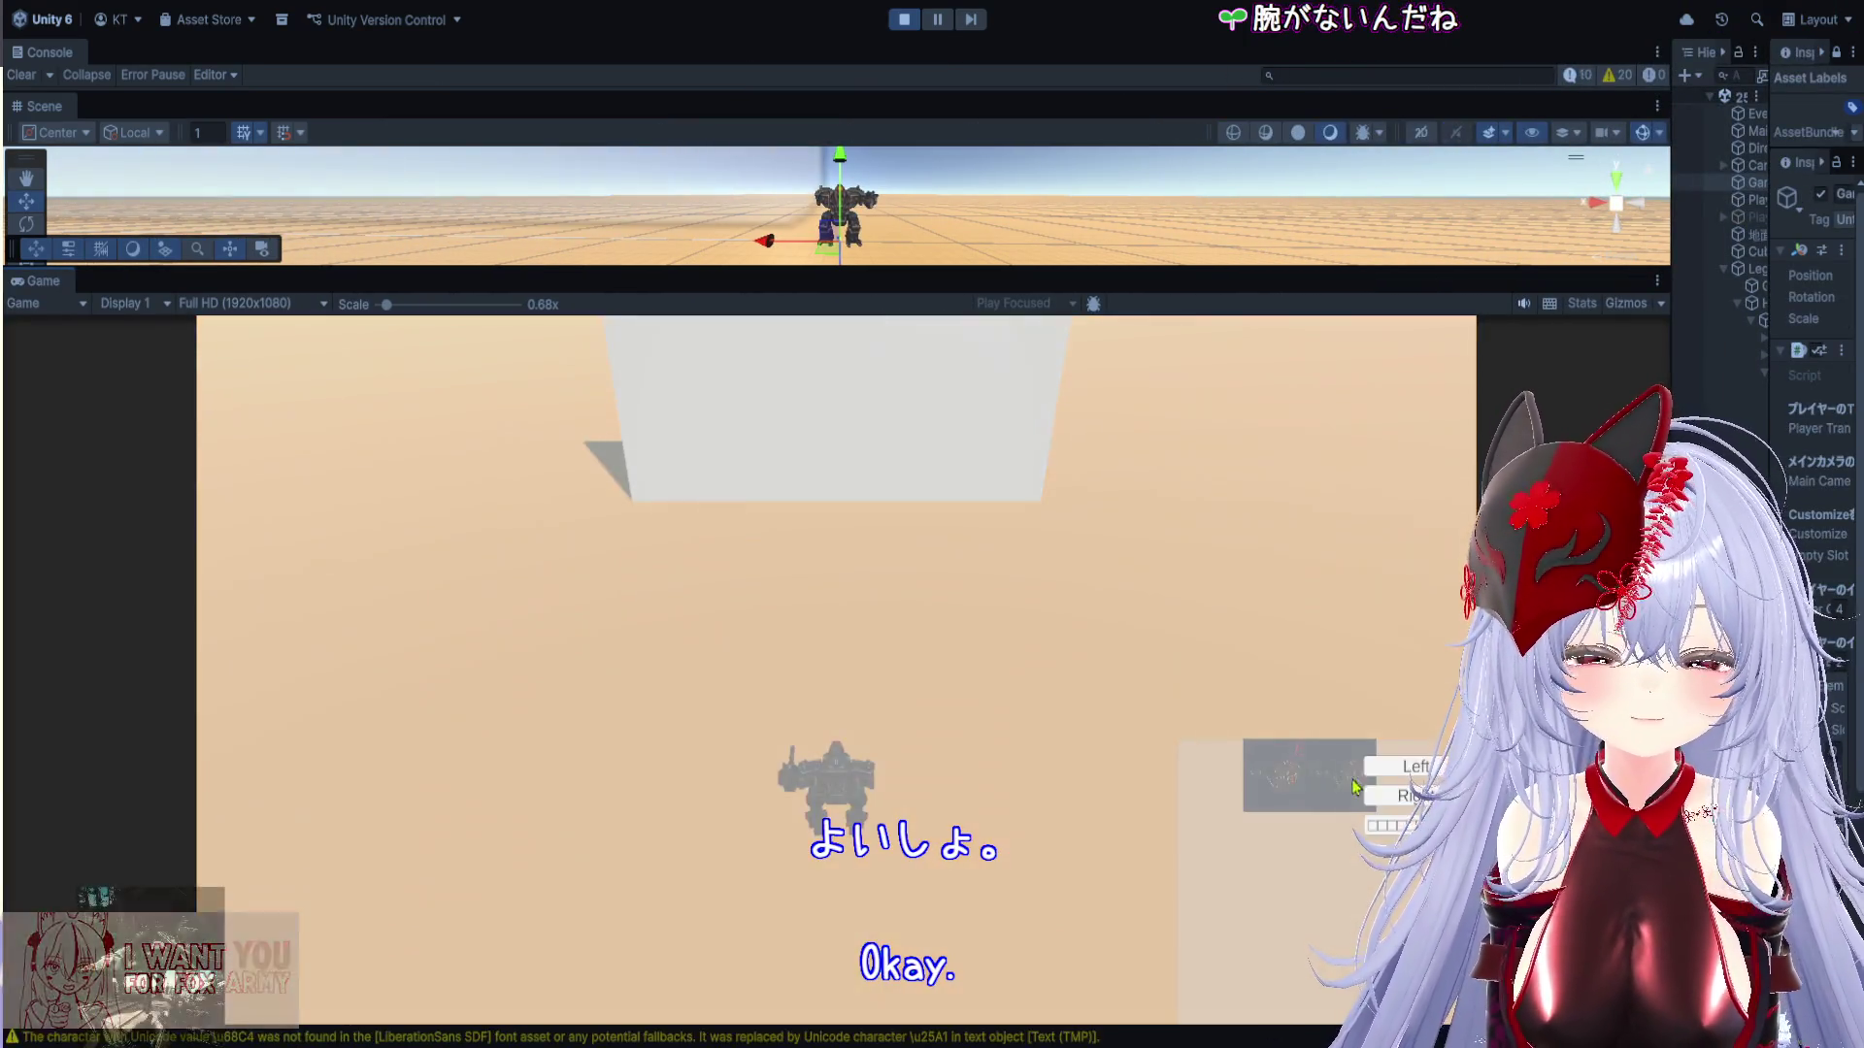
left_click(1393, 796)
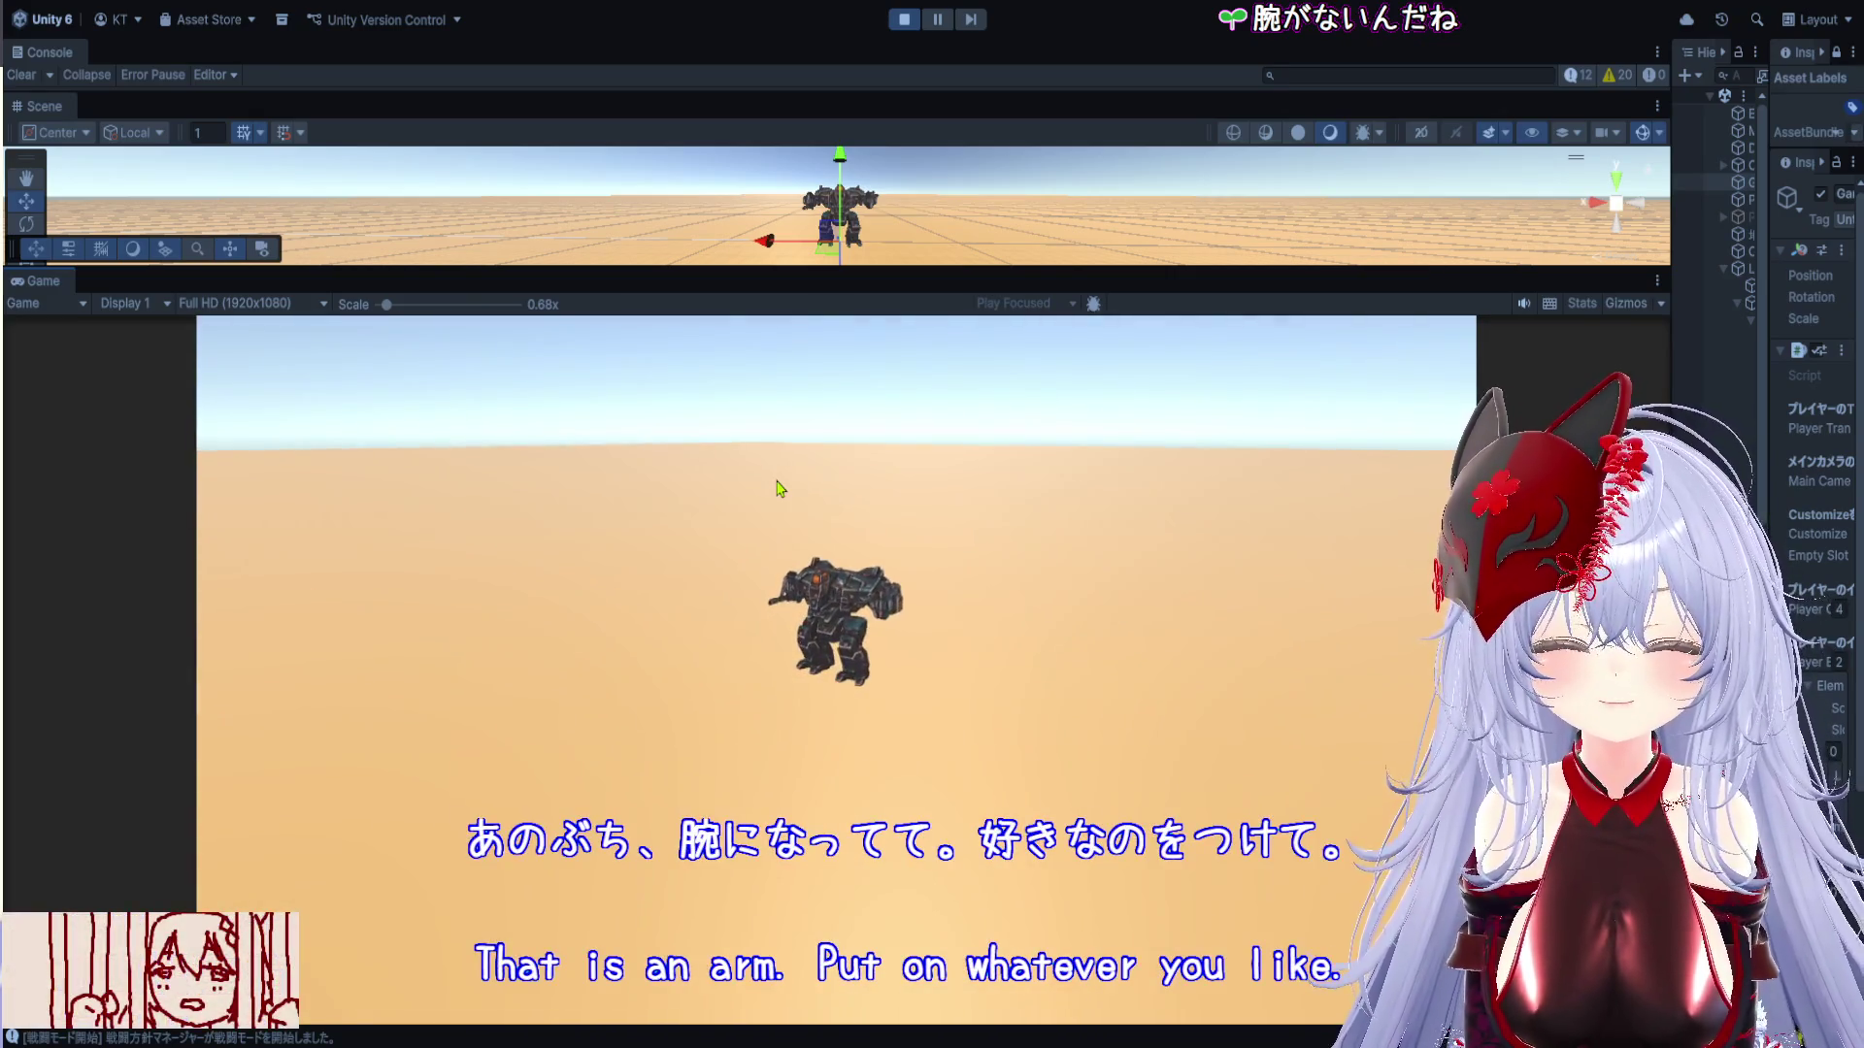
left_click_drag(913, 269, 914, 502)
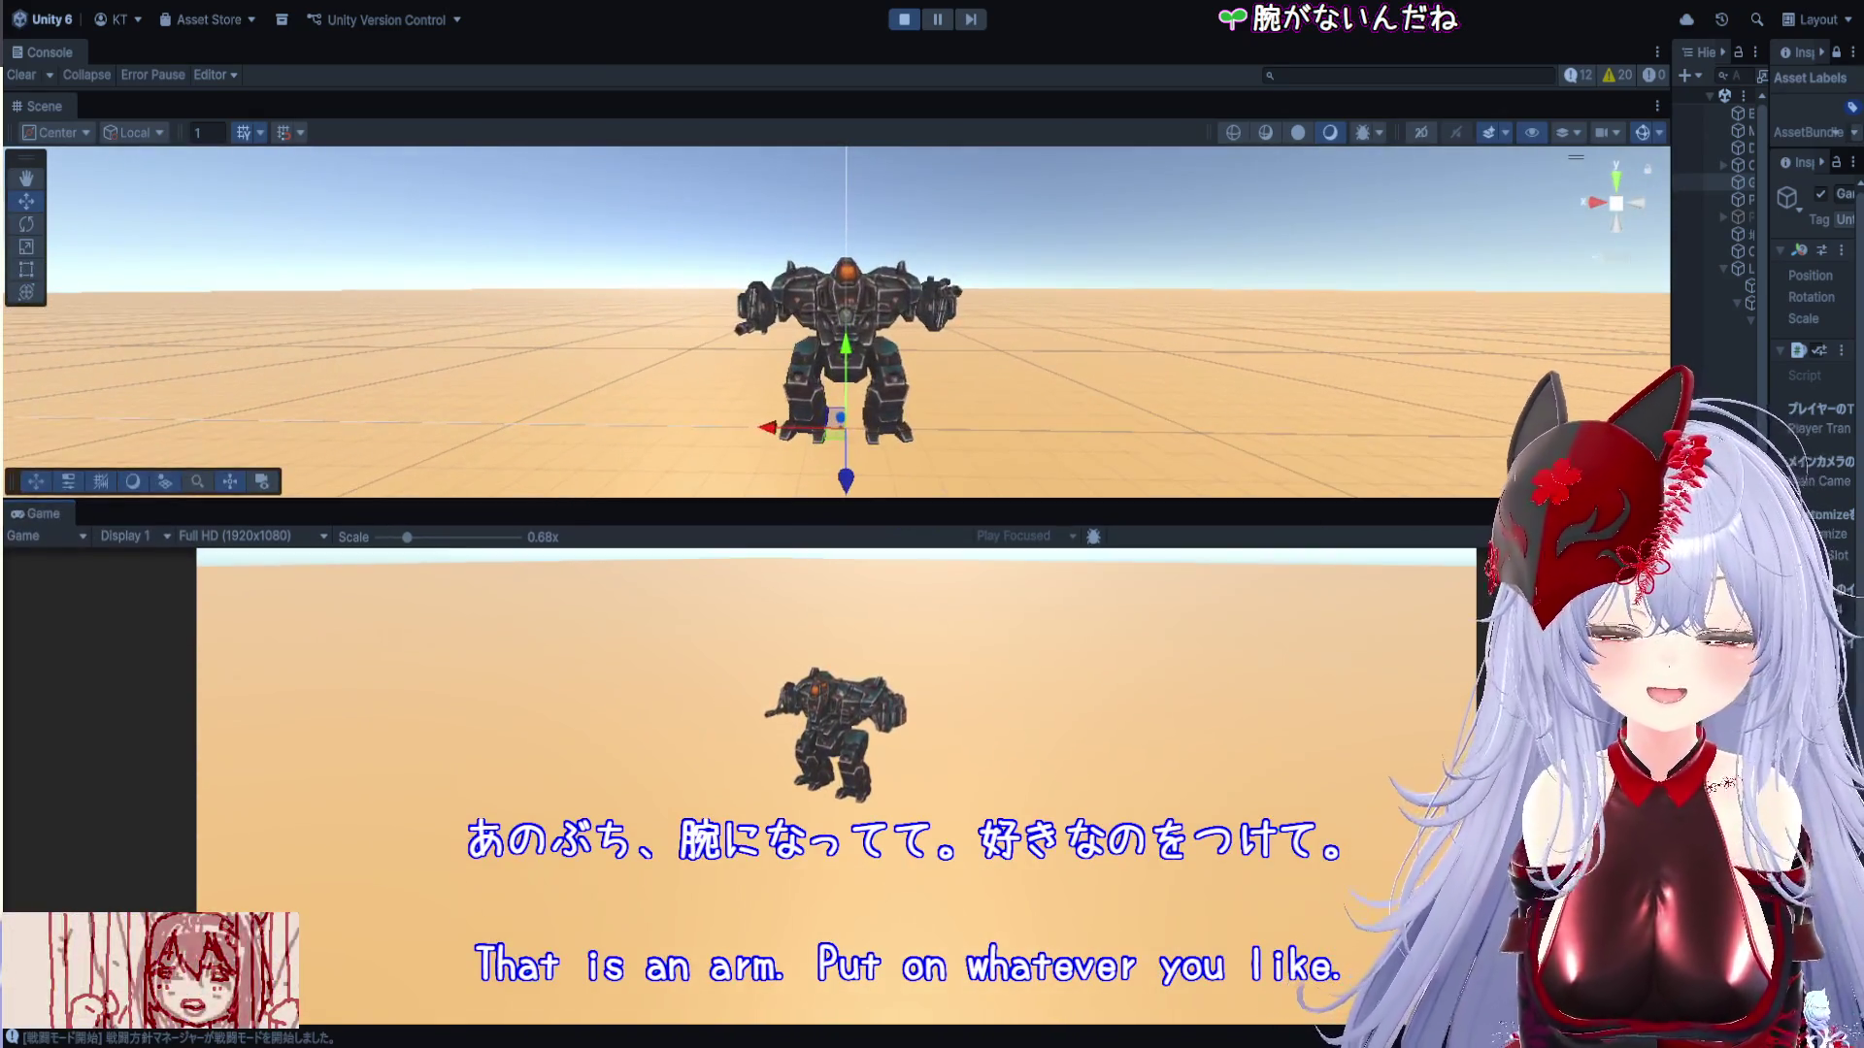
left_click_drag(1670, 388, 1107, 389)
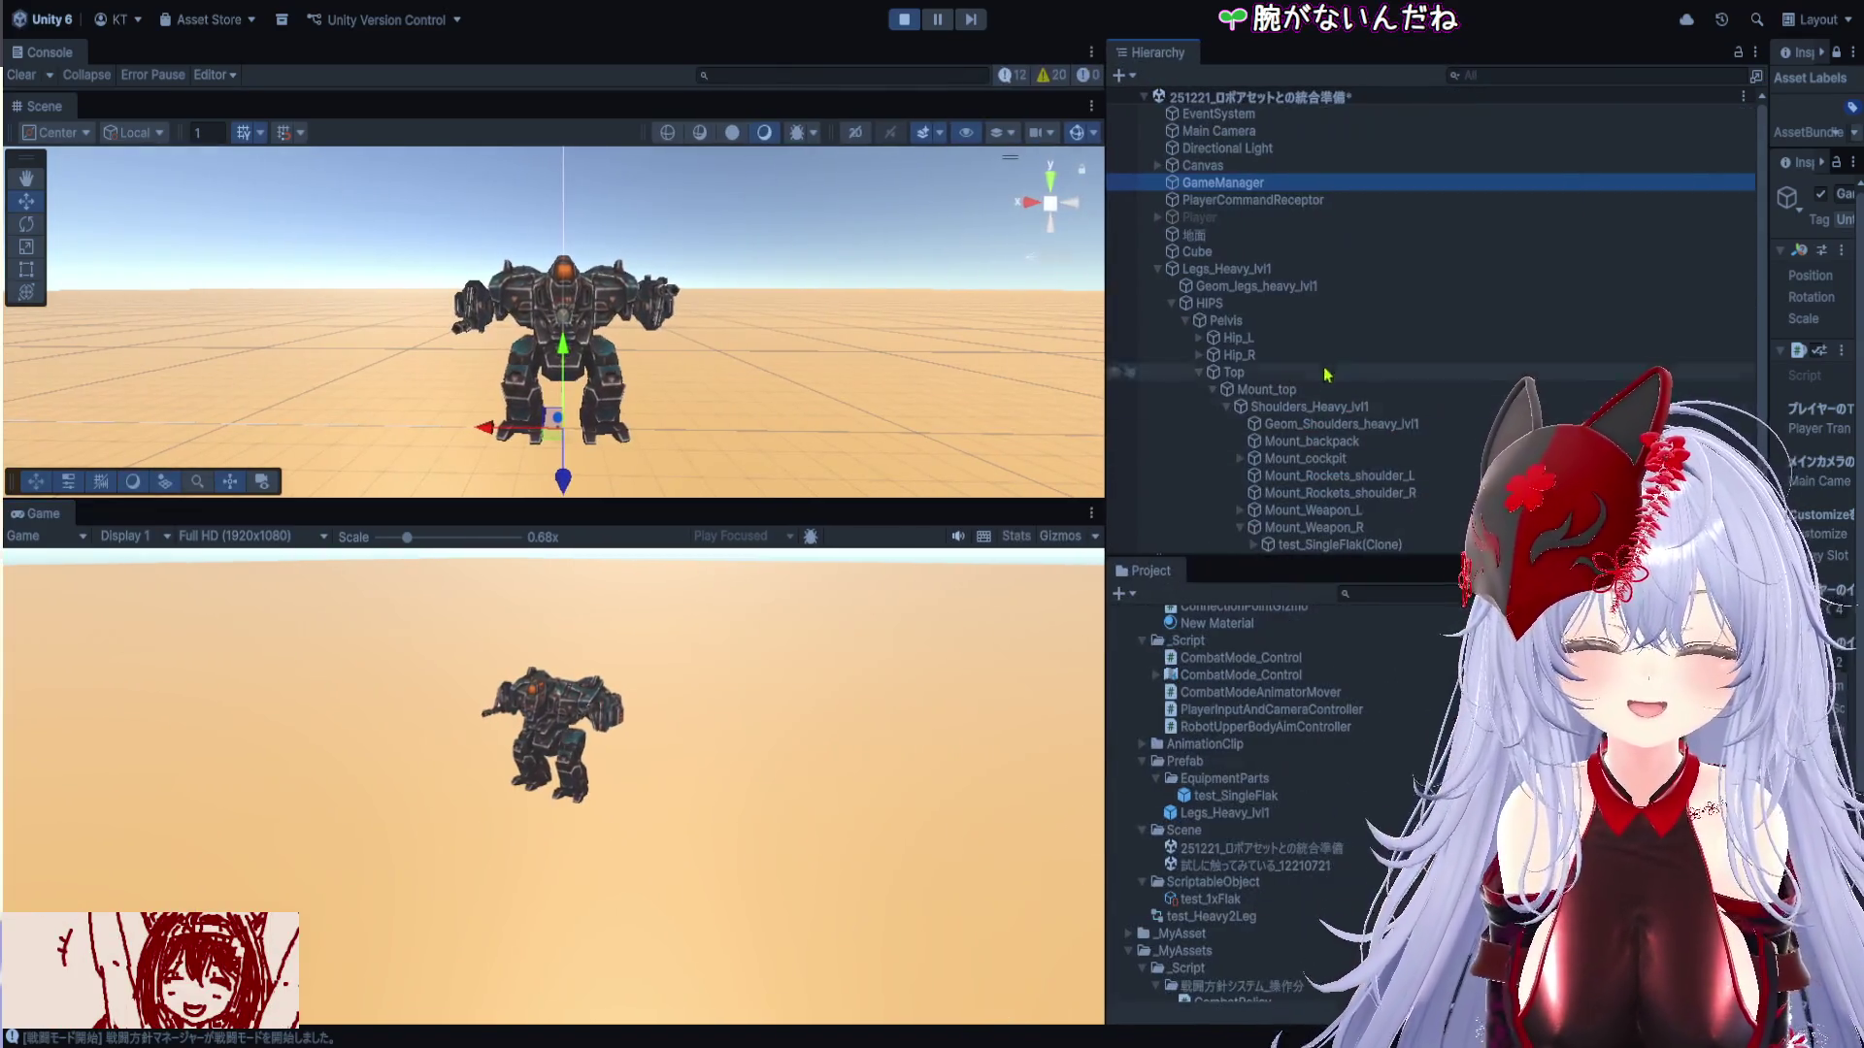
Set Mount_Weapon_R's Transform Scale X to -1
scroll(1304, 445, "down", 1)
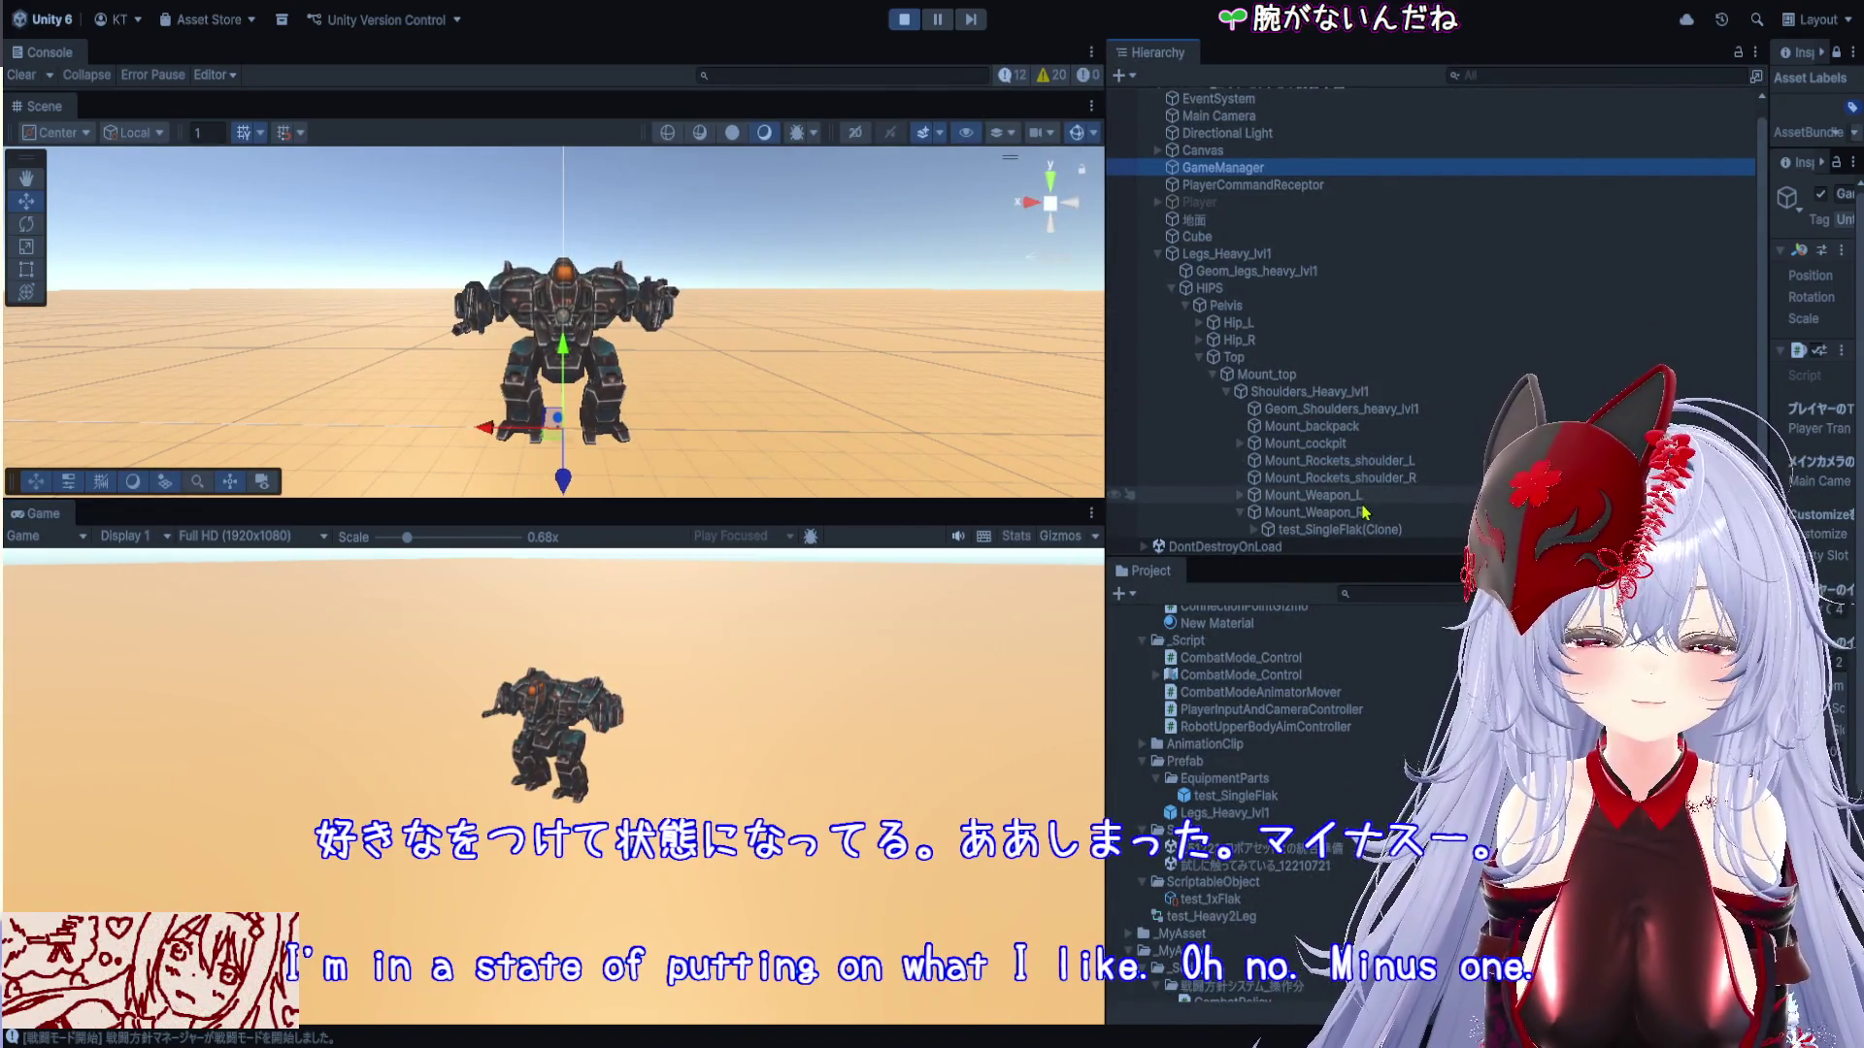
left_click_drag(1758, 391, 1485, 291)
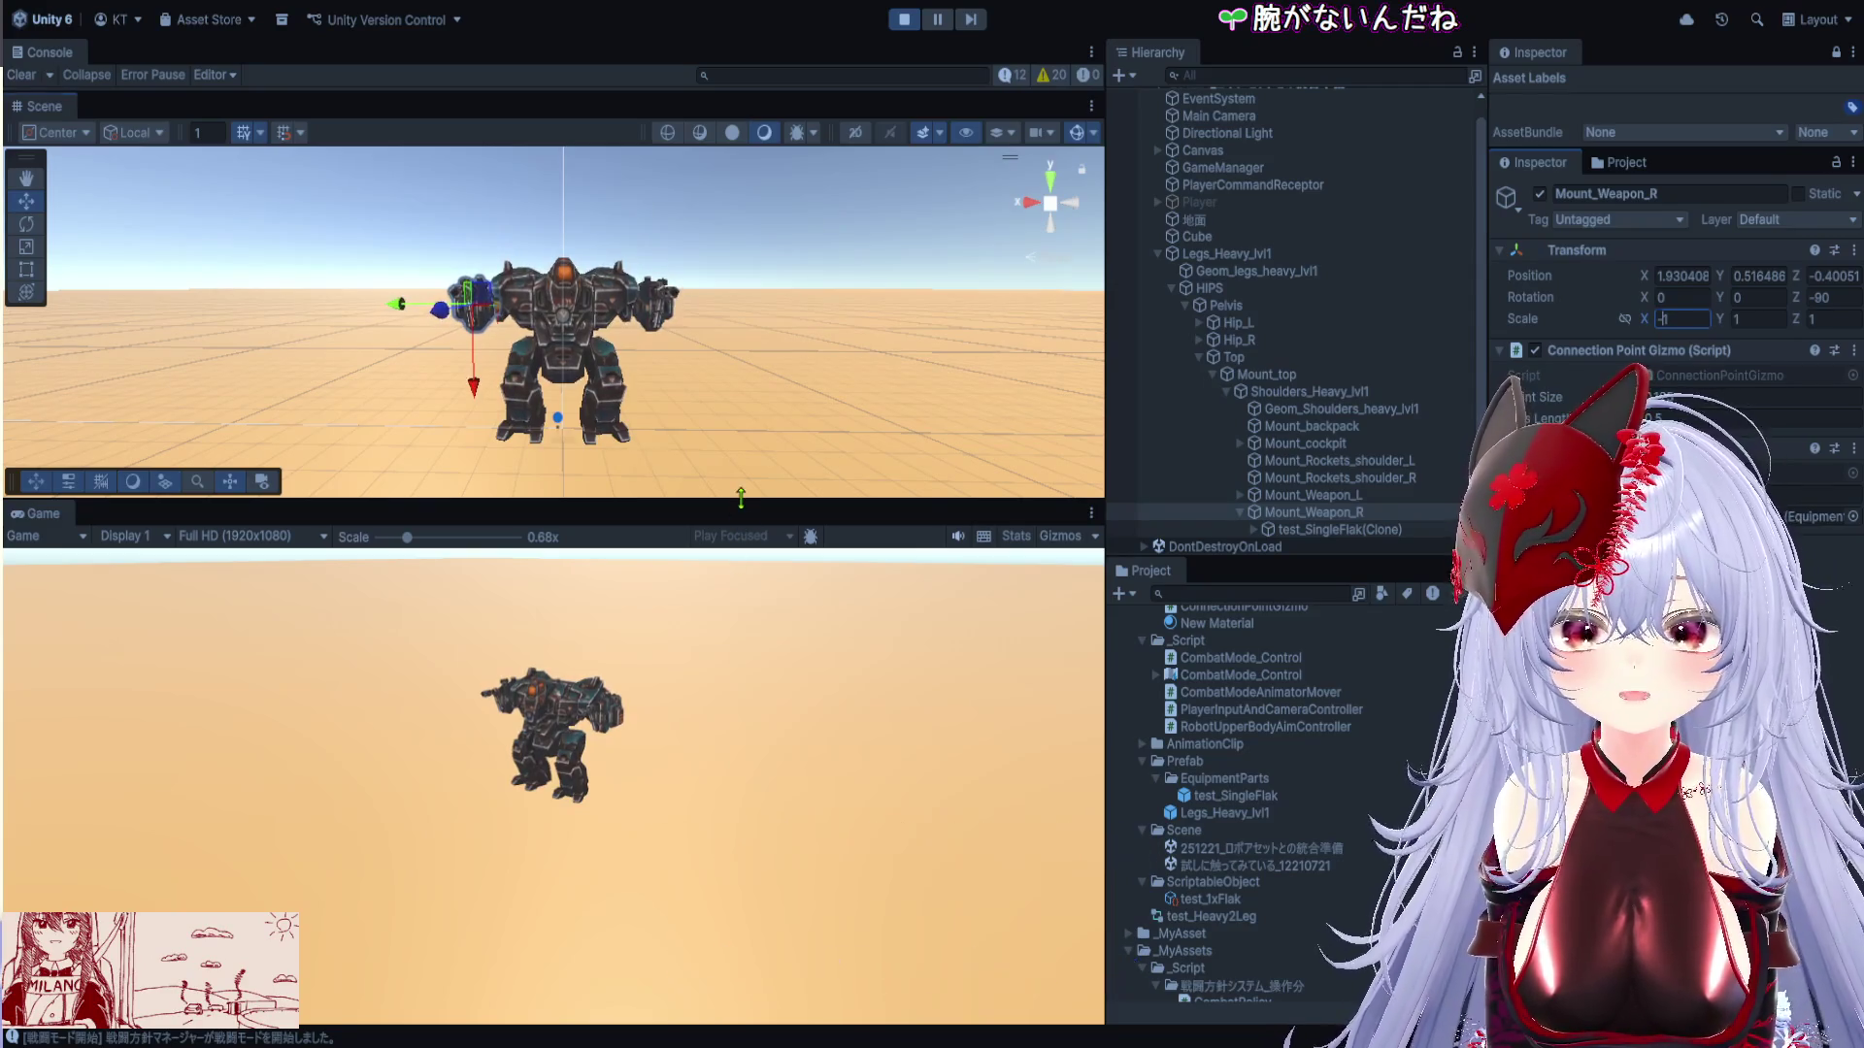
left_click_drag(741, 498, 728, 275)
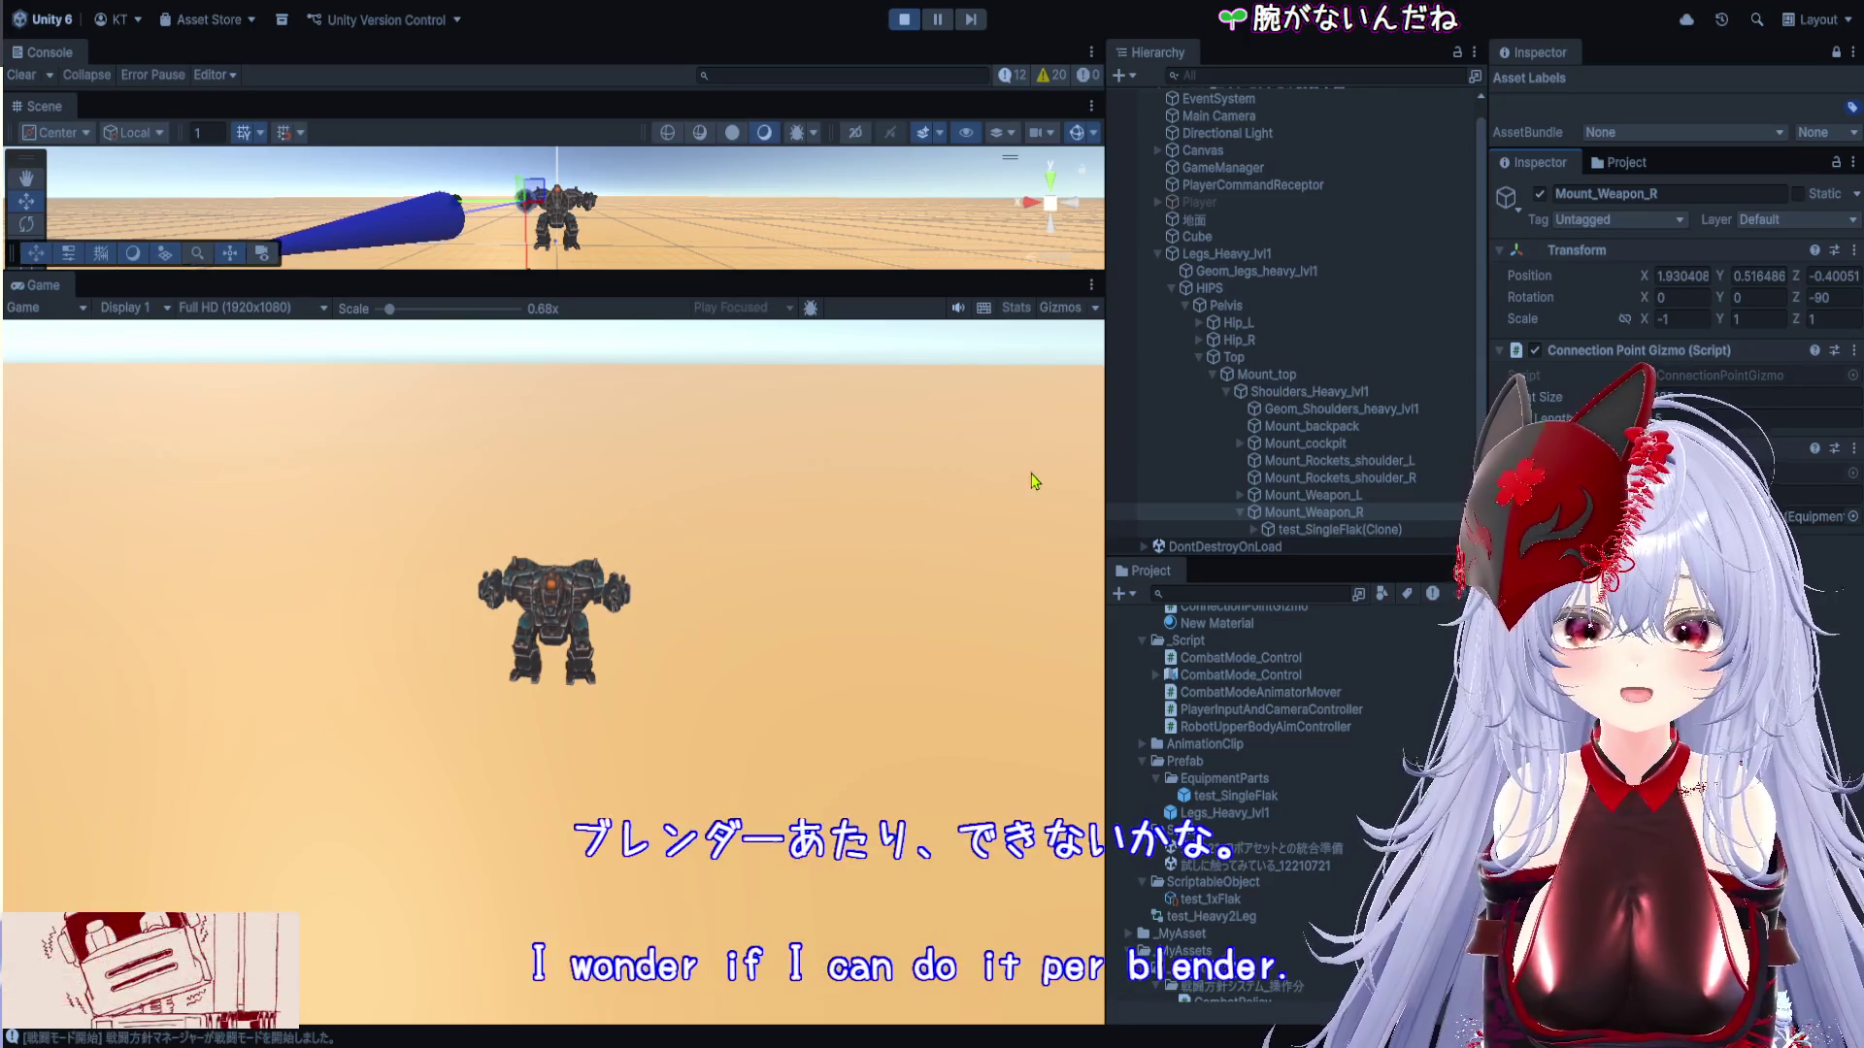
Frame Mount_Weapon_R in the Scene view and orbit to check the flak from the front
double_click(1312, 512)
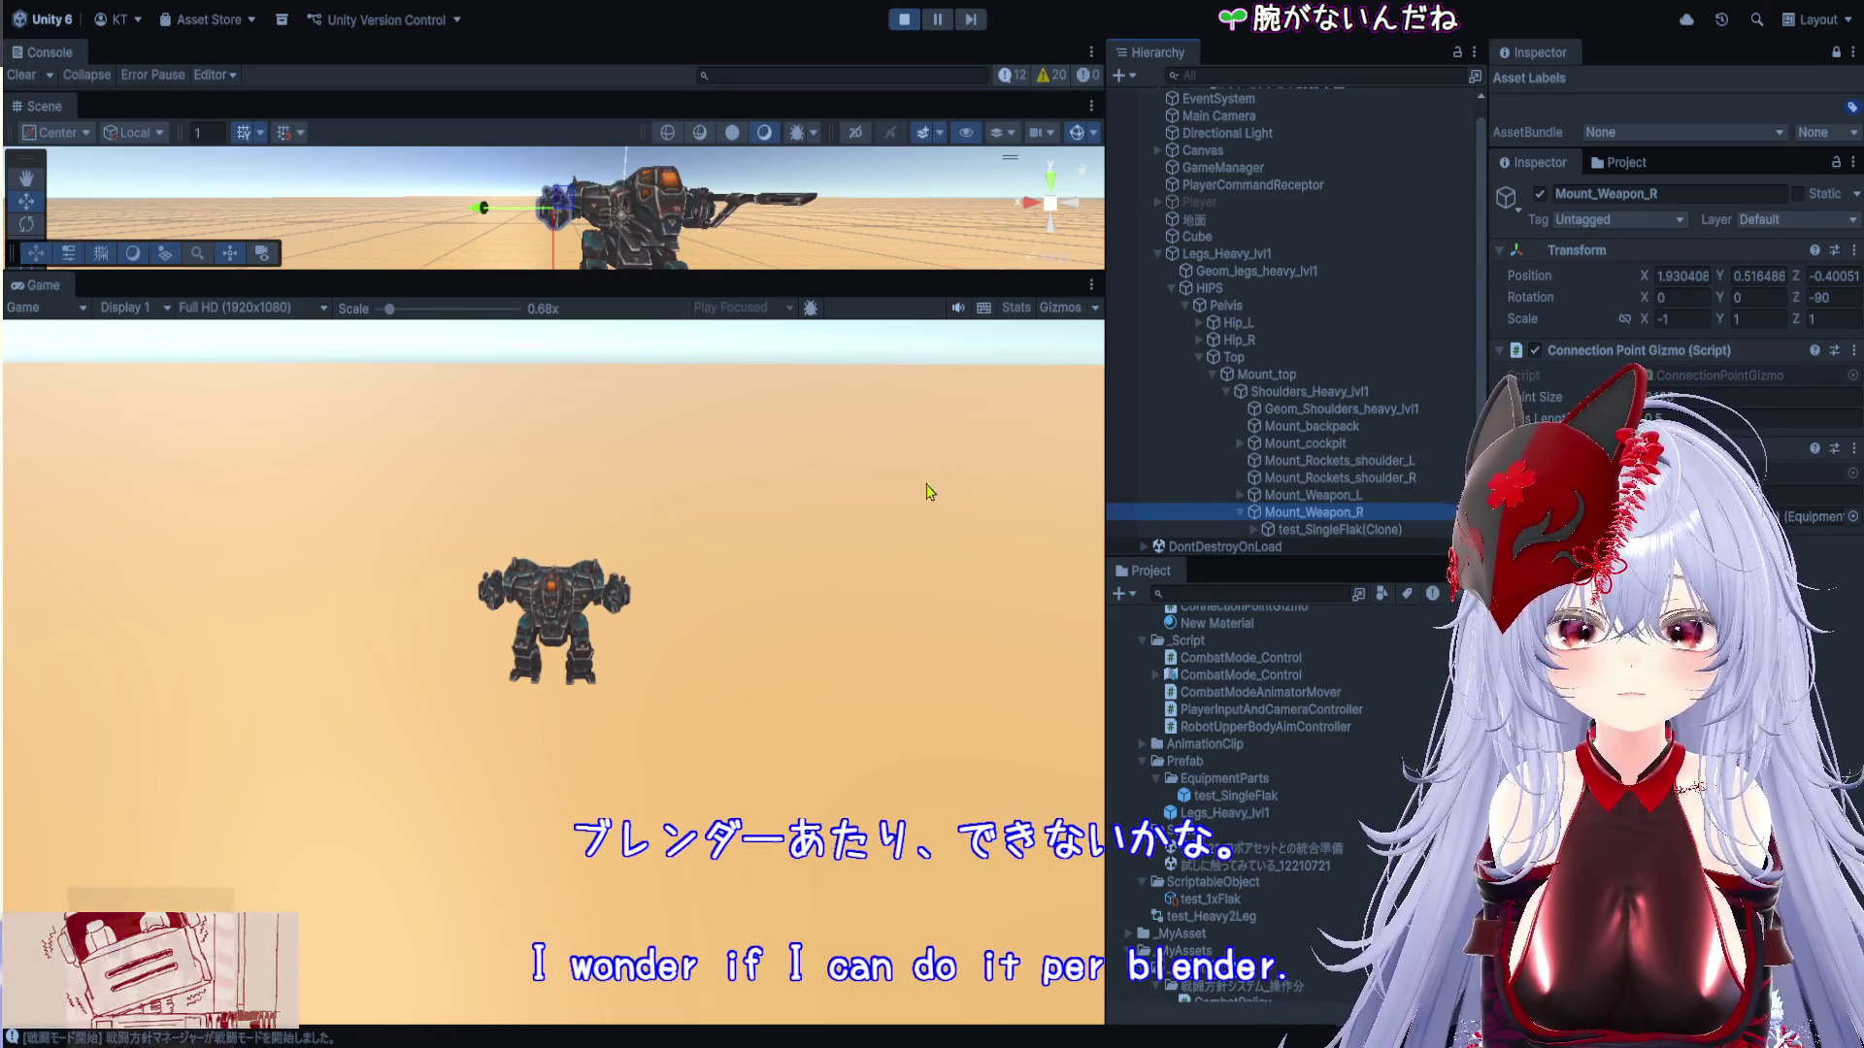
left_click_drag(745, 286, 745, 840)
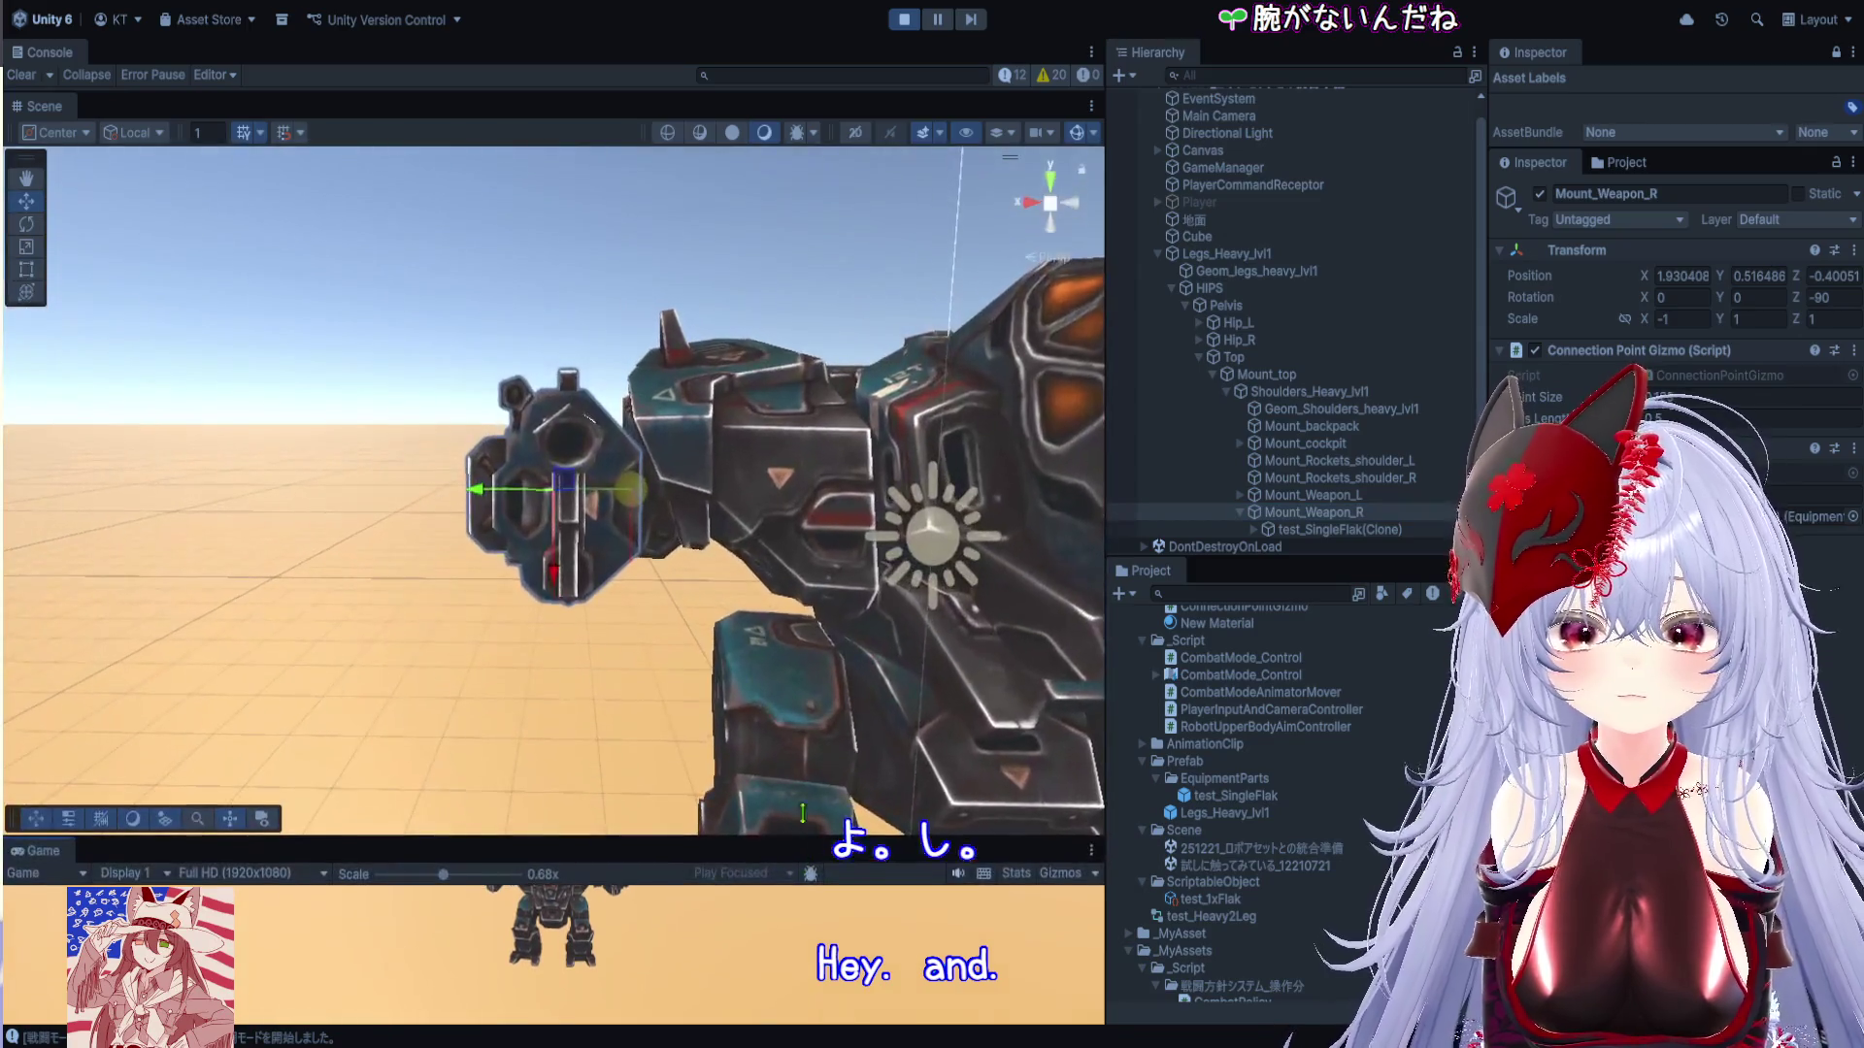
scroll(555, 554, "down", 5)
scroll(555, 554, "up", 5)
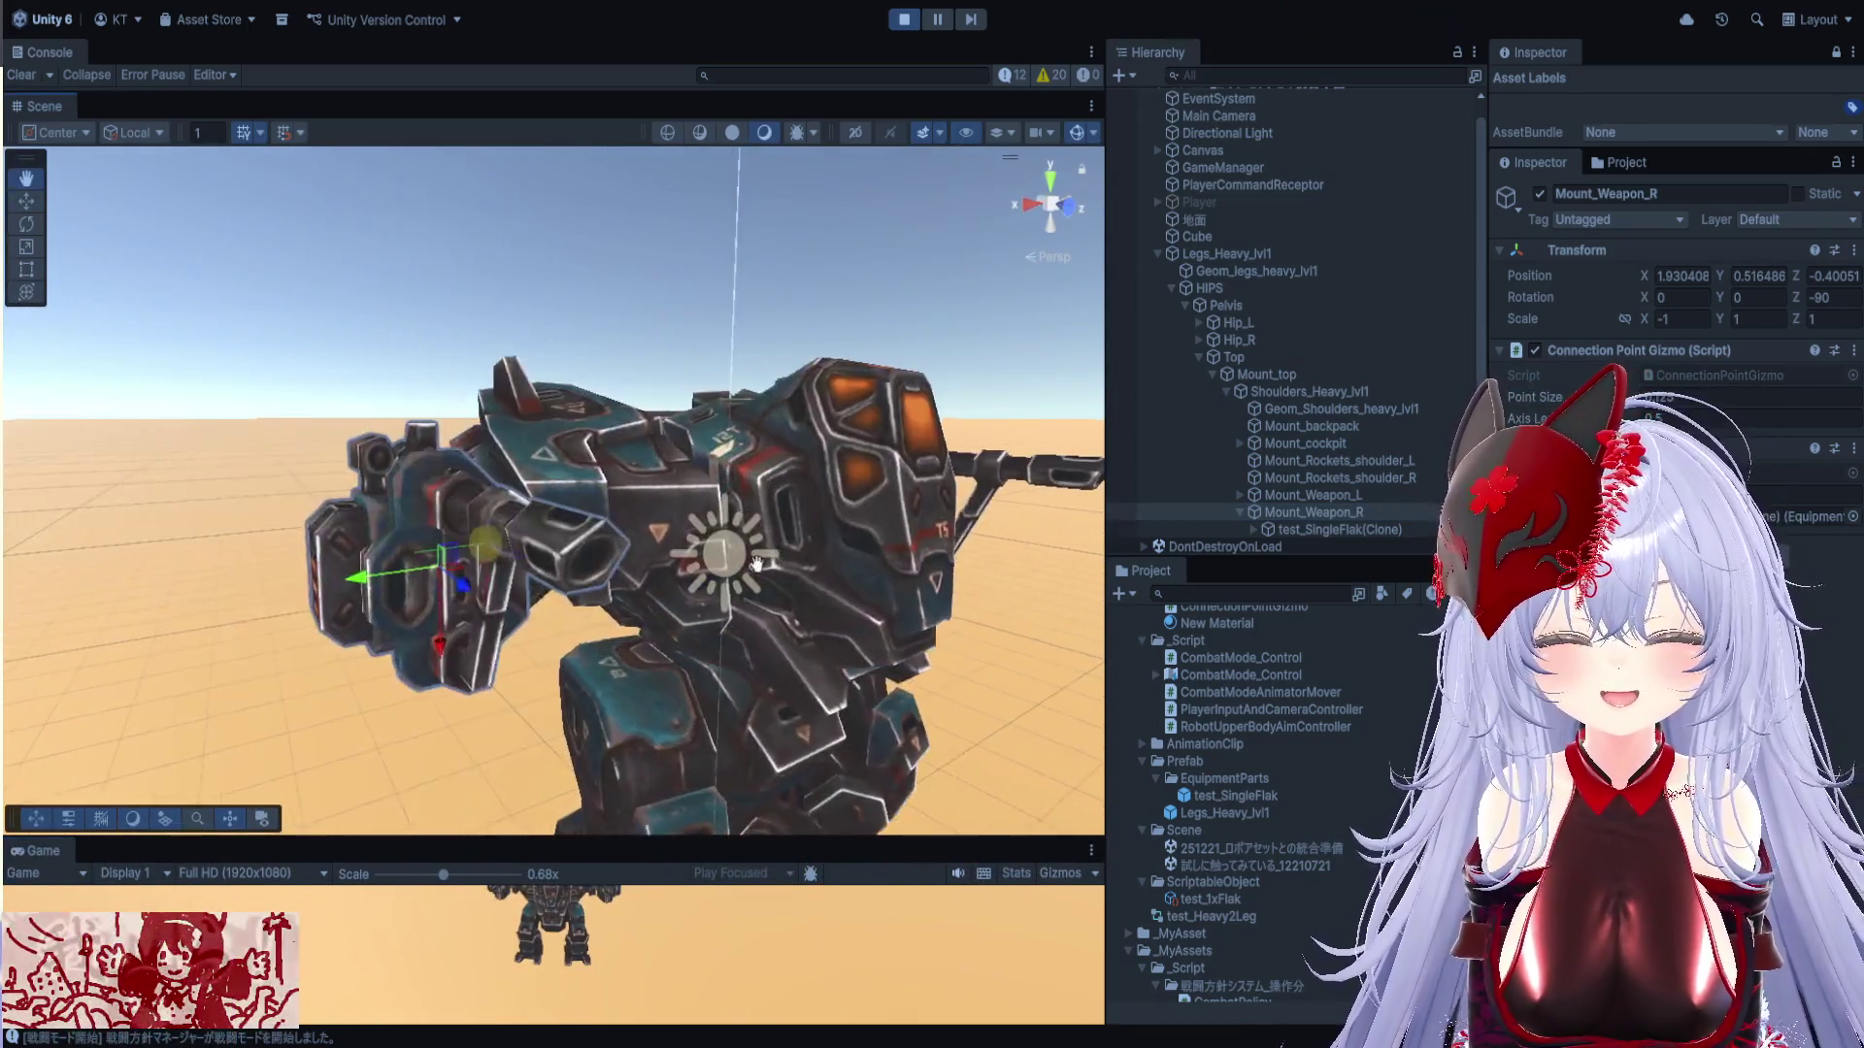
mouse_move(756, 563)
left_mouse_down()
mouse_move(723, 485)
mouse_move(735, 336)
mouse_move(830, 404)
left_mouse_up()
left_click(735, 336)
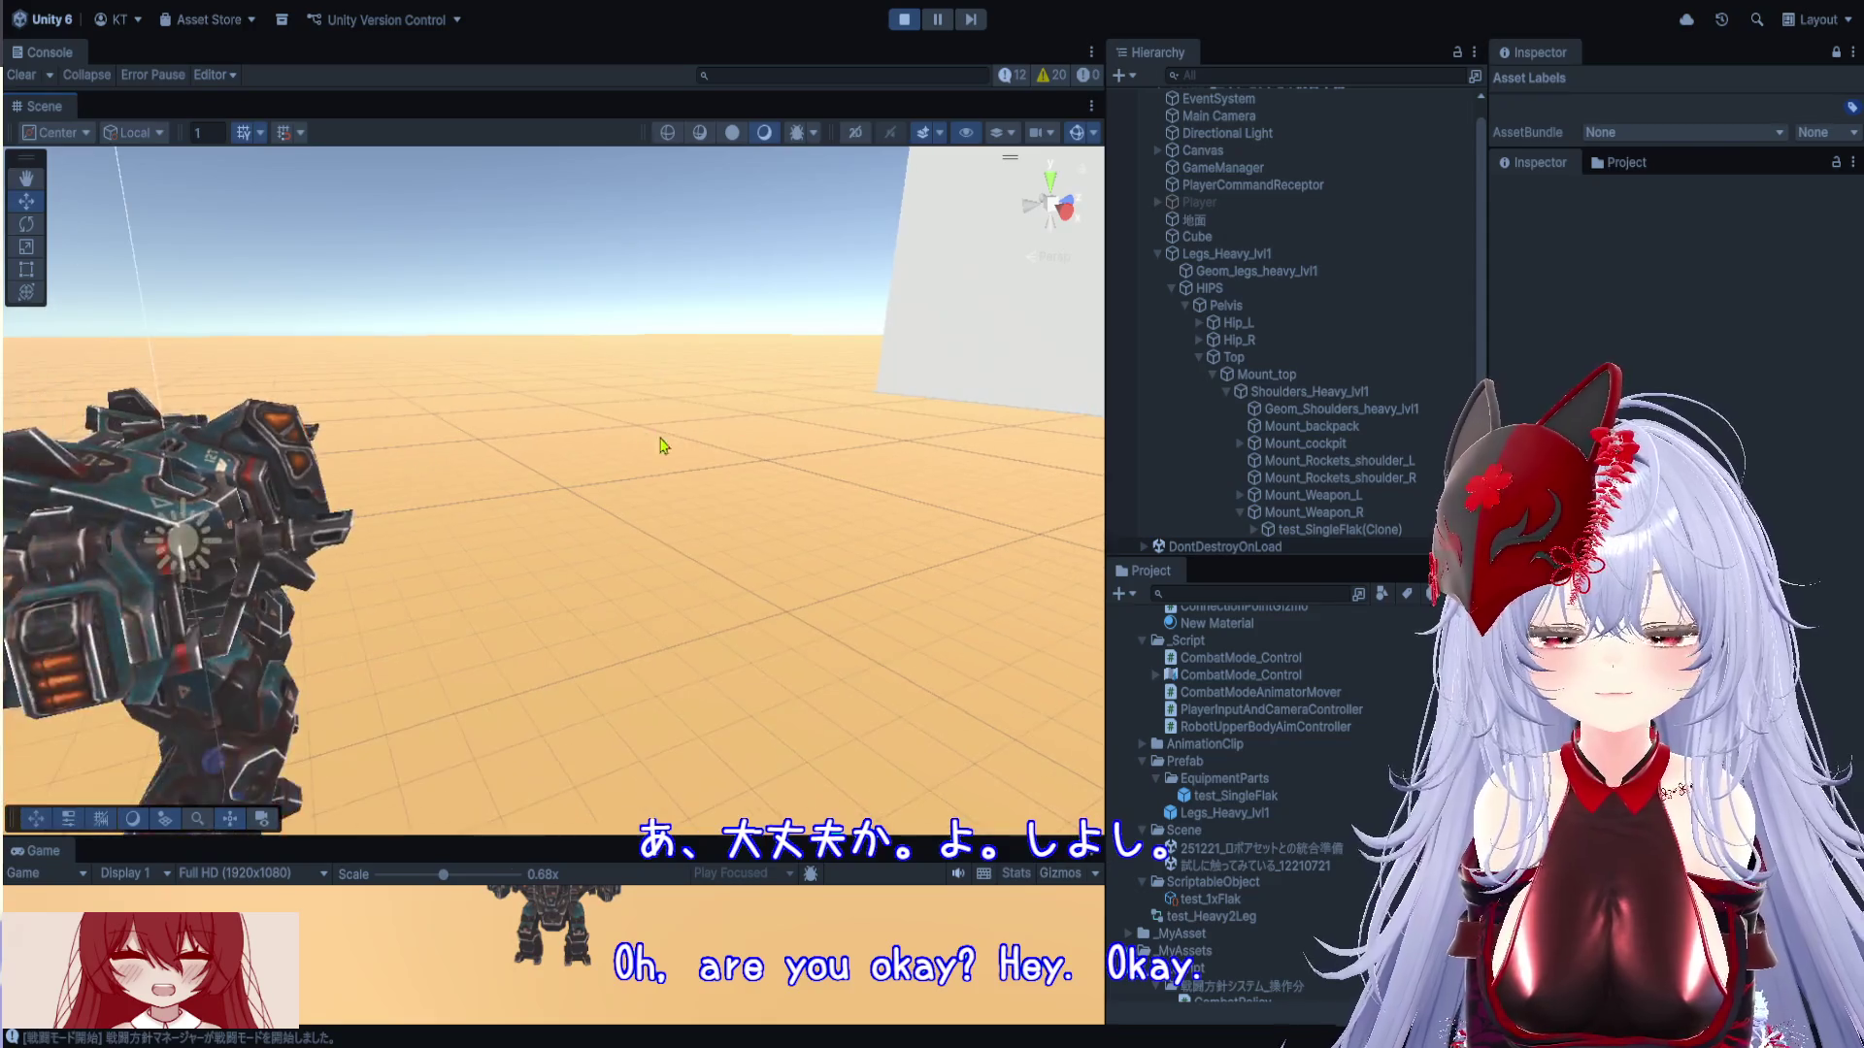
Enlarge the Game view and rearrange the weapon icons in the HUD
mouse_move(849, 837)
left_mouse_down()
mouse_move(898, 615)
mouse_move(854, 201)
left_mouse_up()
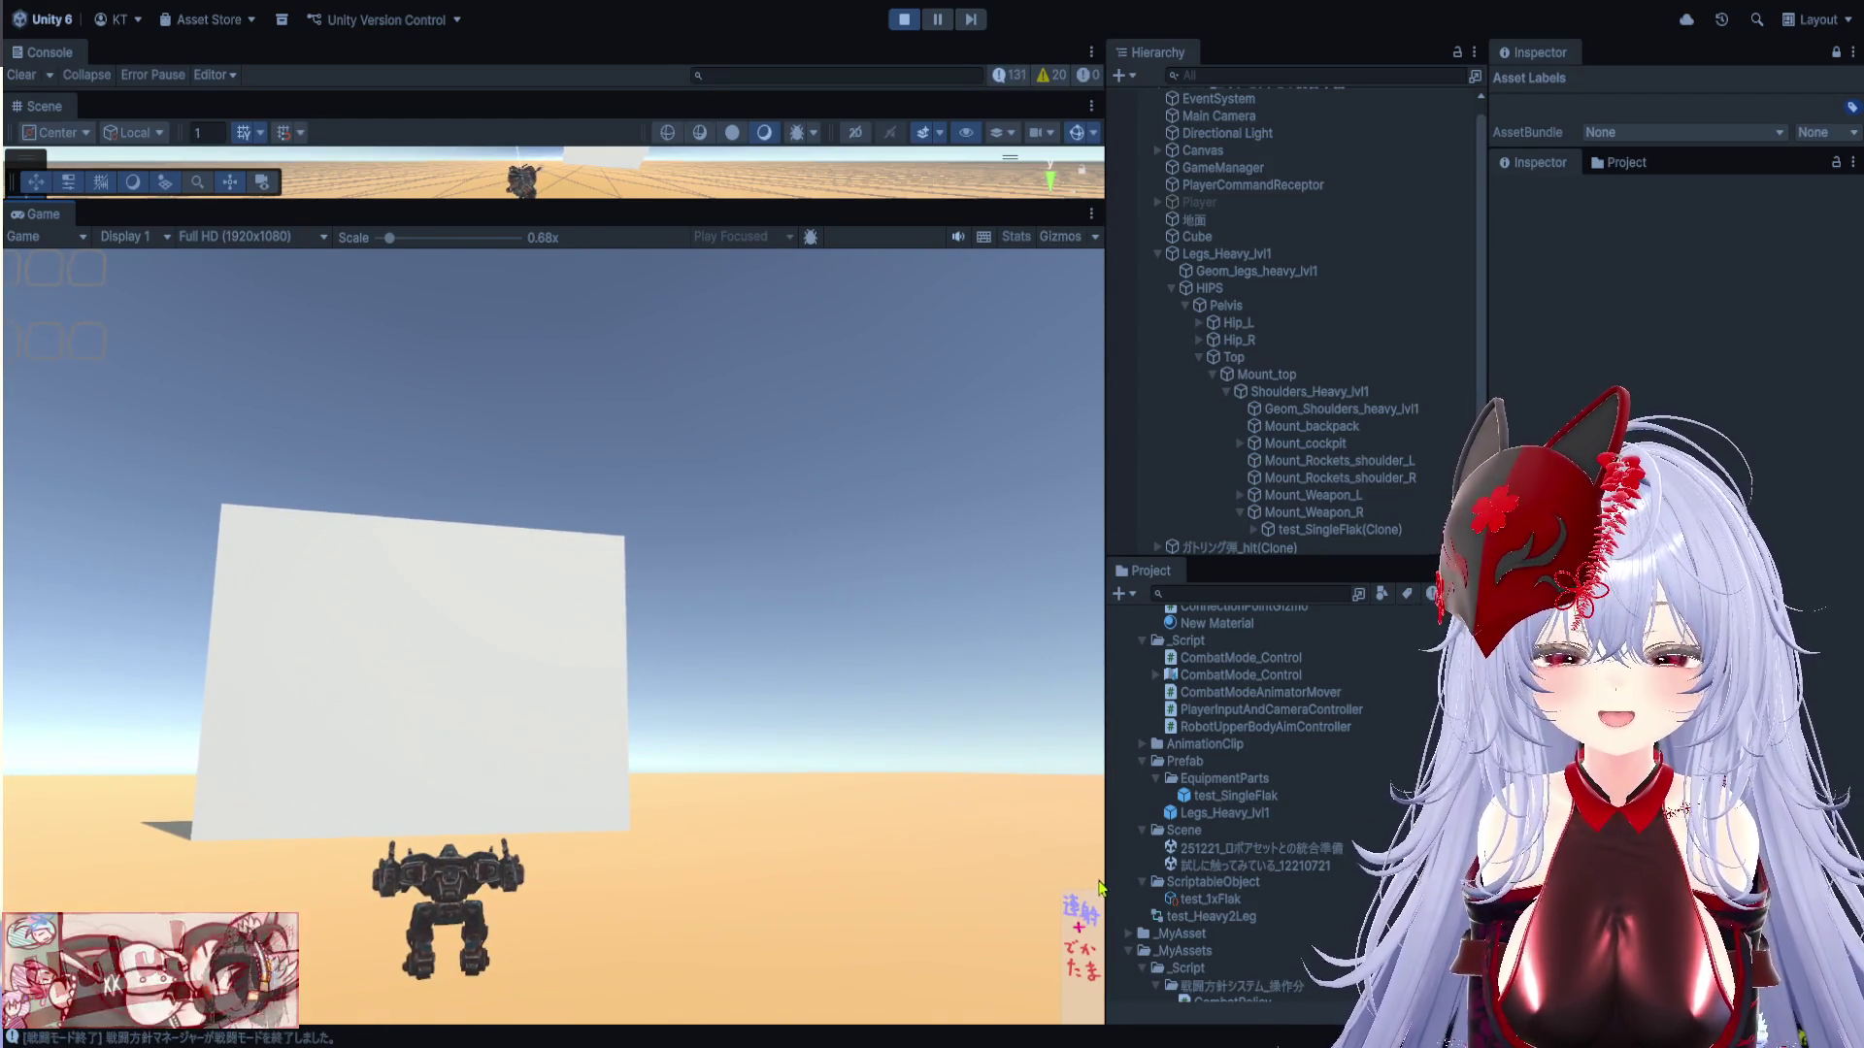
left_click_drag(1105, 874, 1642, 873)
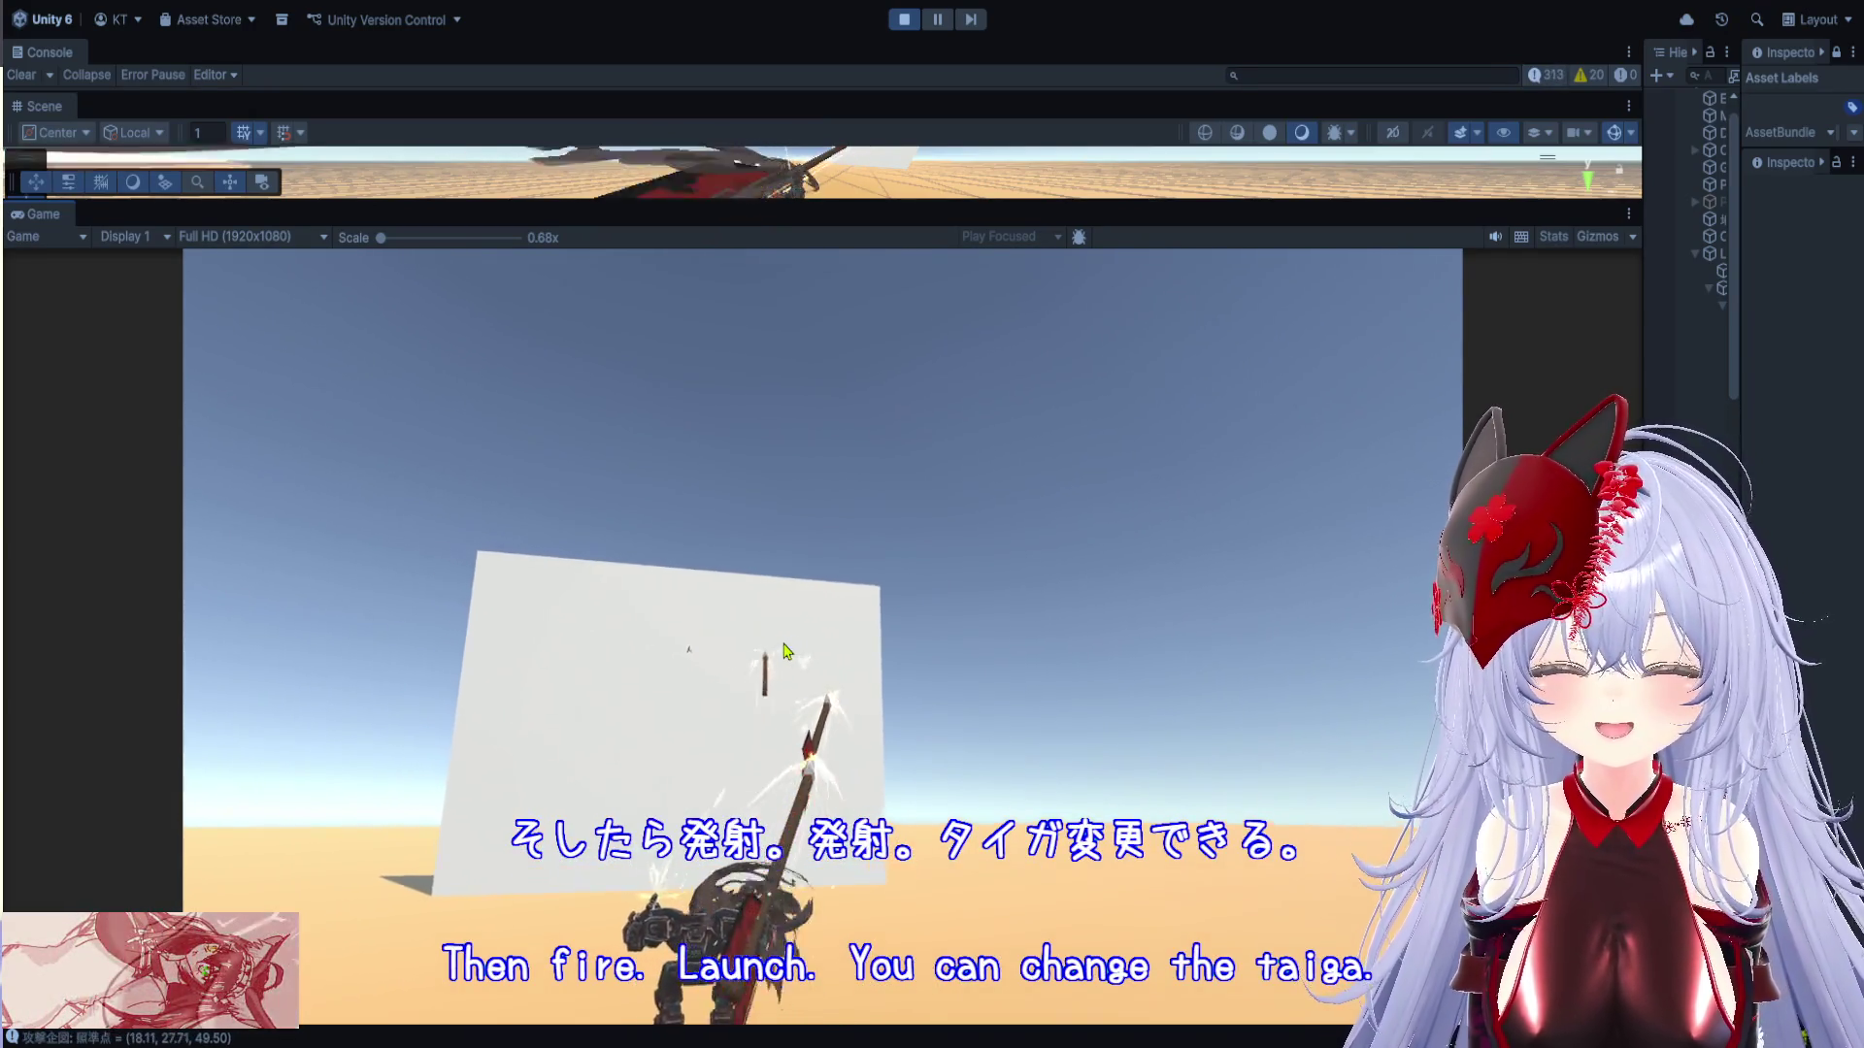
mouse_move(315, 345)
left_mouse_down()
mouse_move(351, 352)
mouse_move(315, 353)
left_mouse_up()
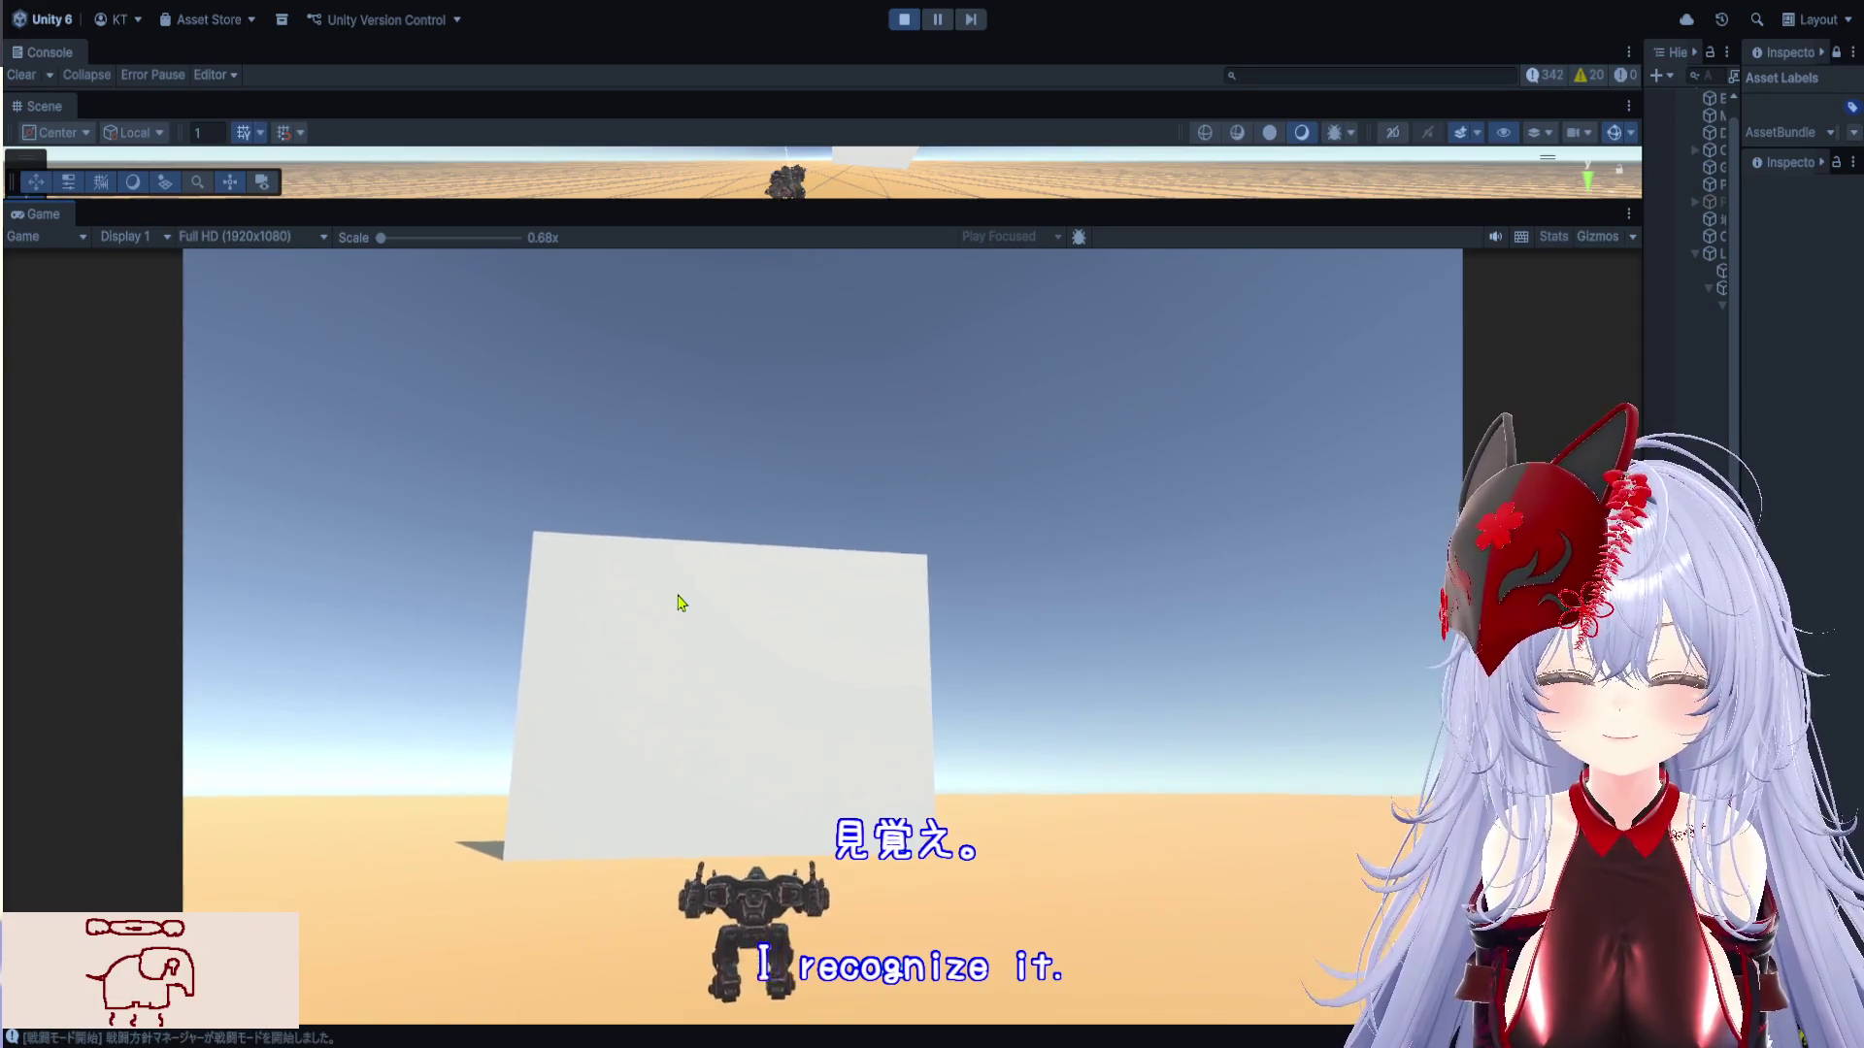
Fire the flak at the wall, place 連射 in an empty HUD slot, and stop the game
left_click(731, 645)
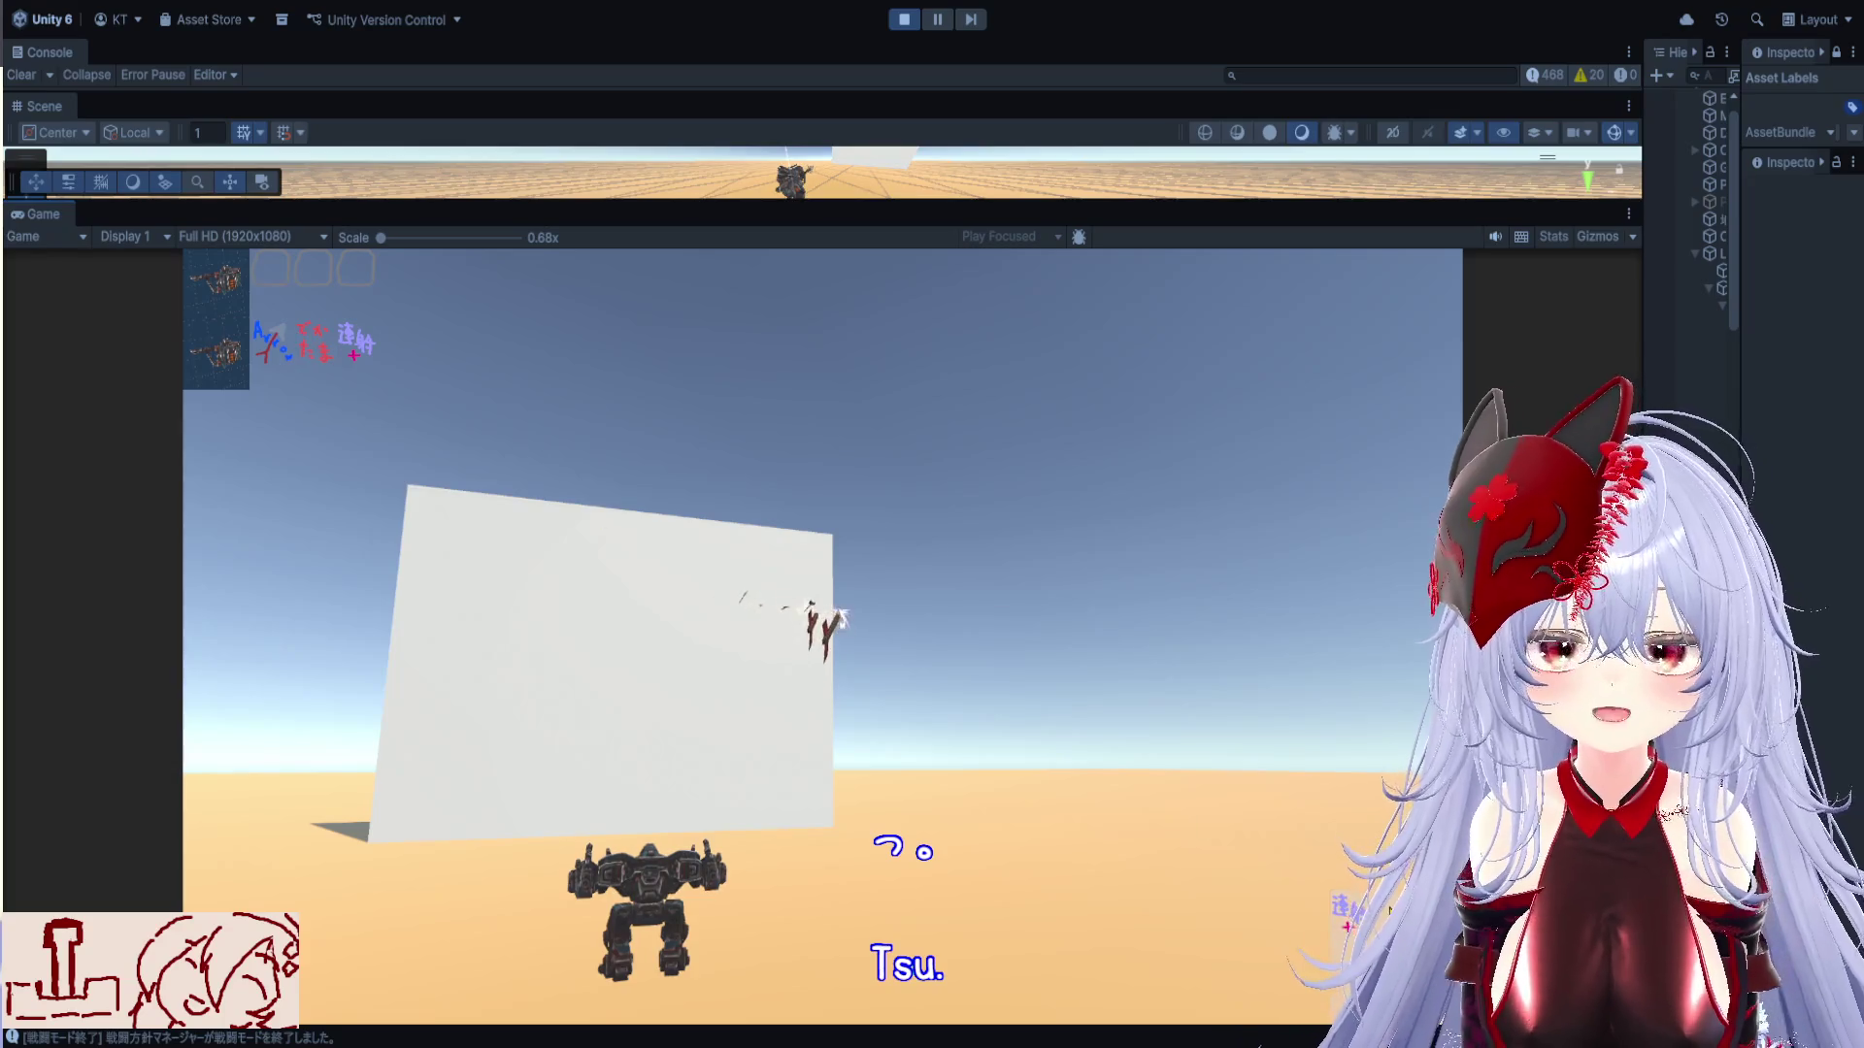
mouse_move(354, 340)
left_mouse_down()
mouse_move(439, 416)
mouse_move(290, 285)
left_mouse_up()
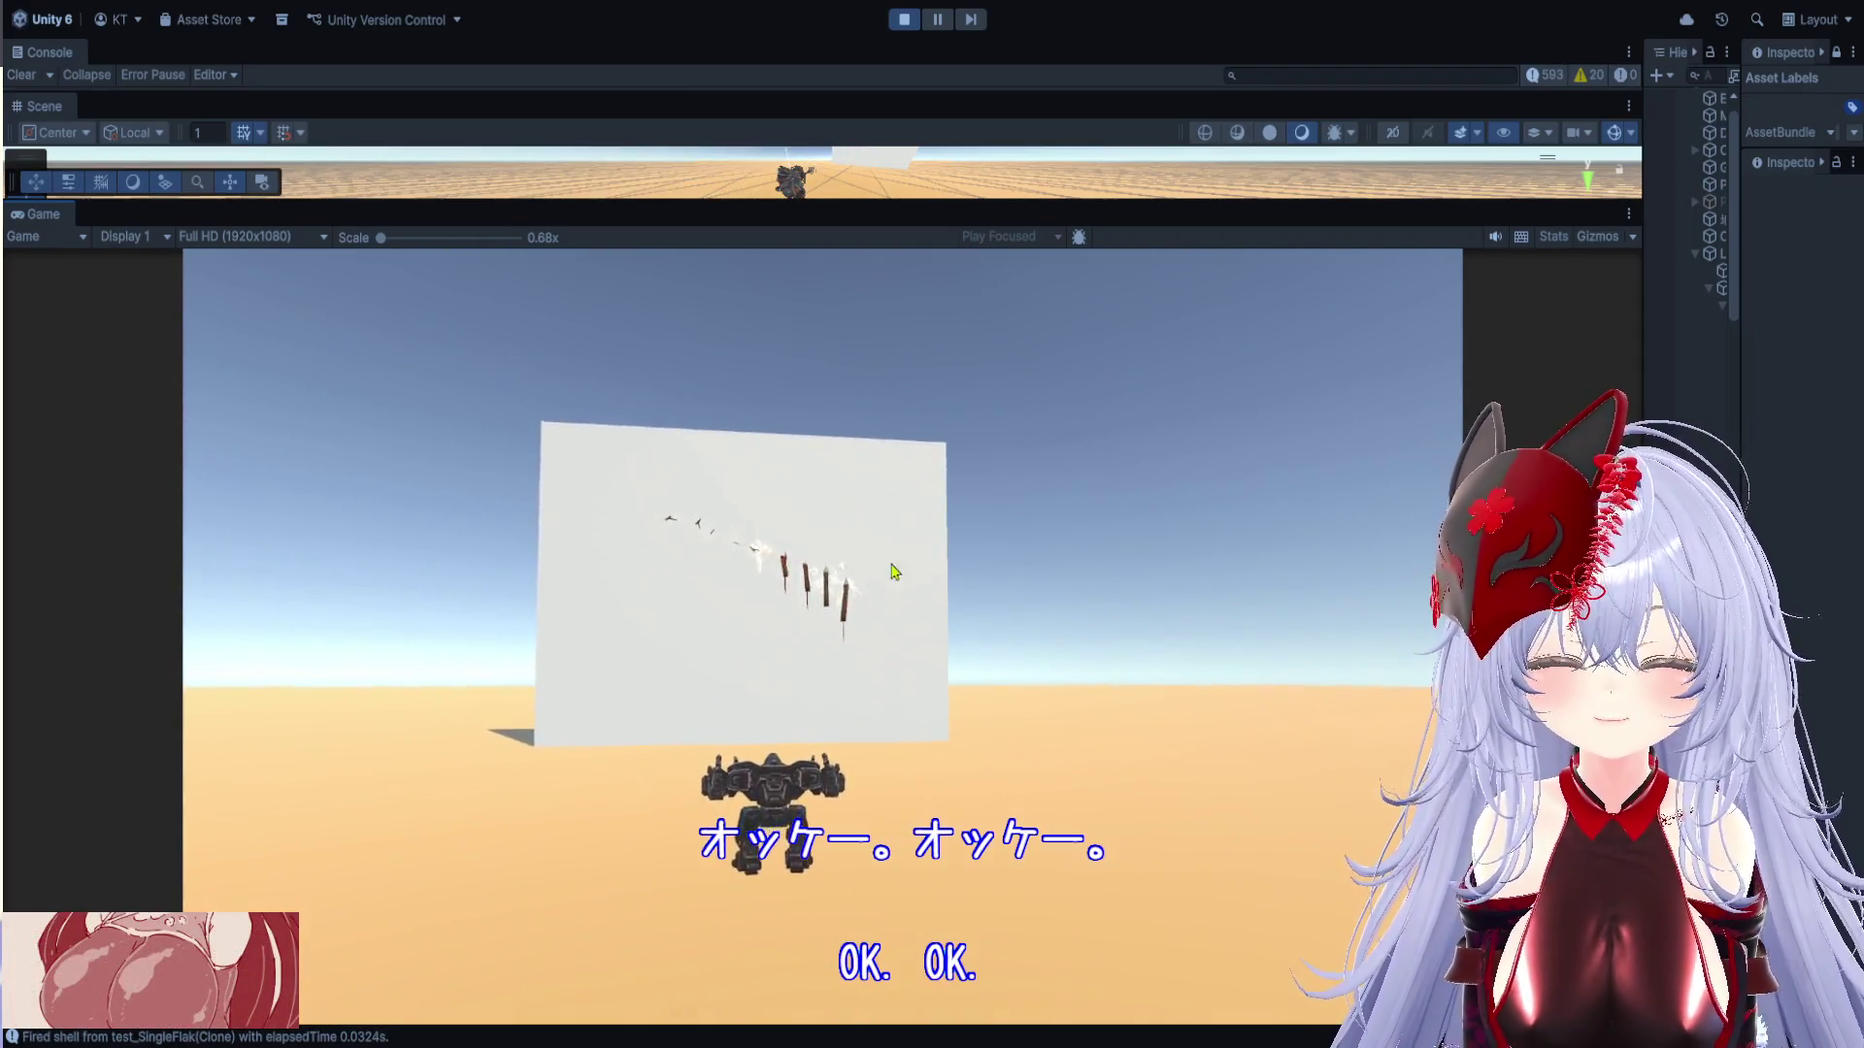
left_click(904, 20)
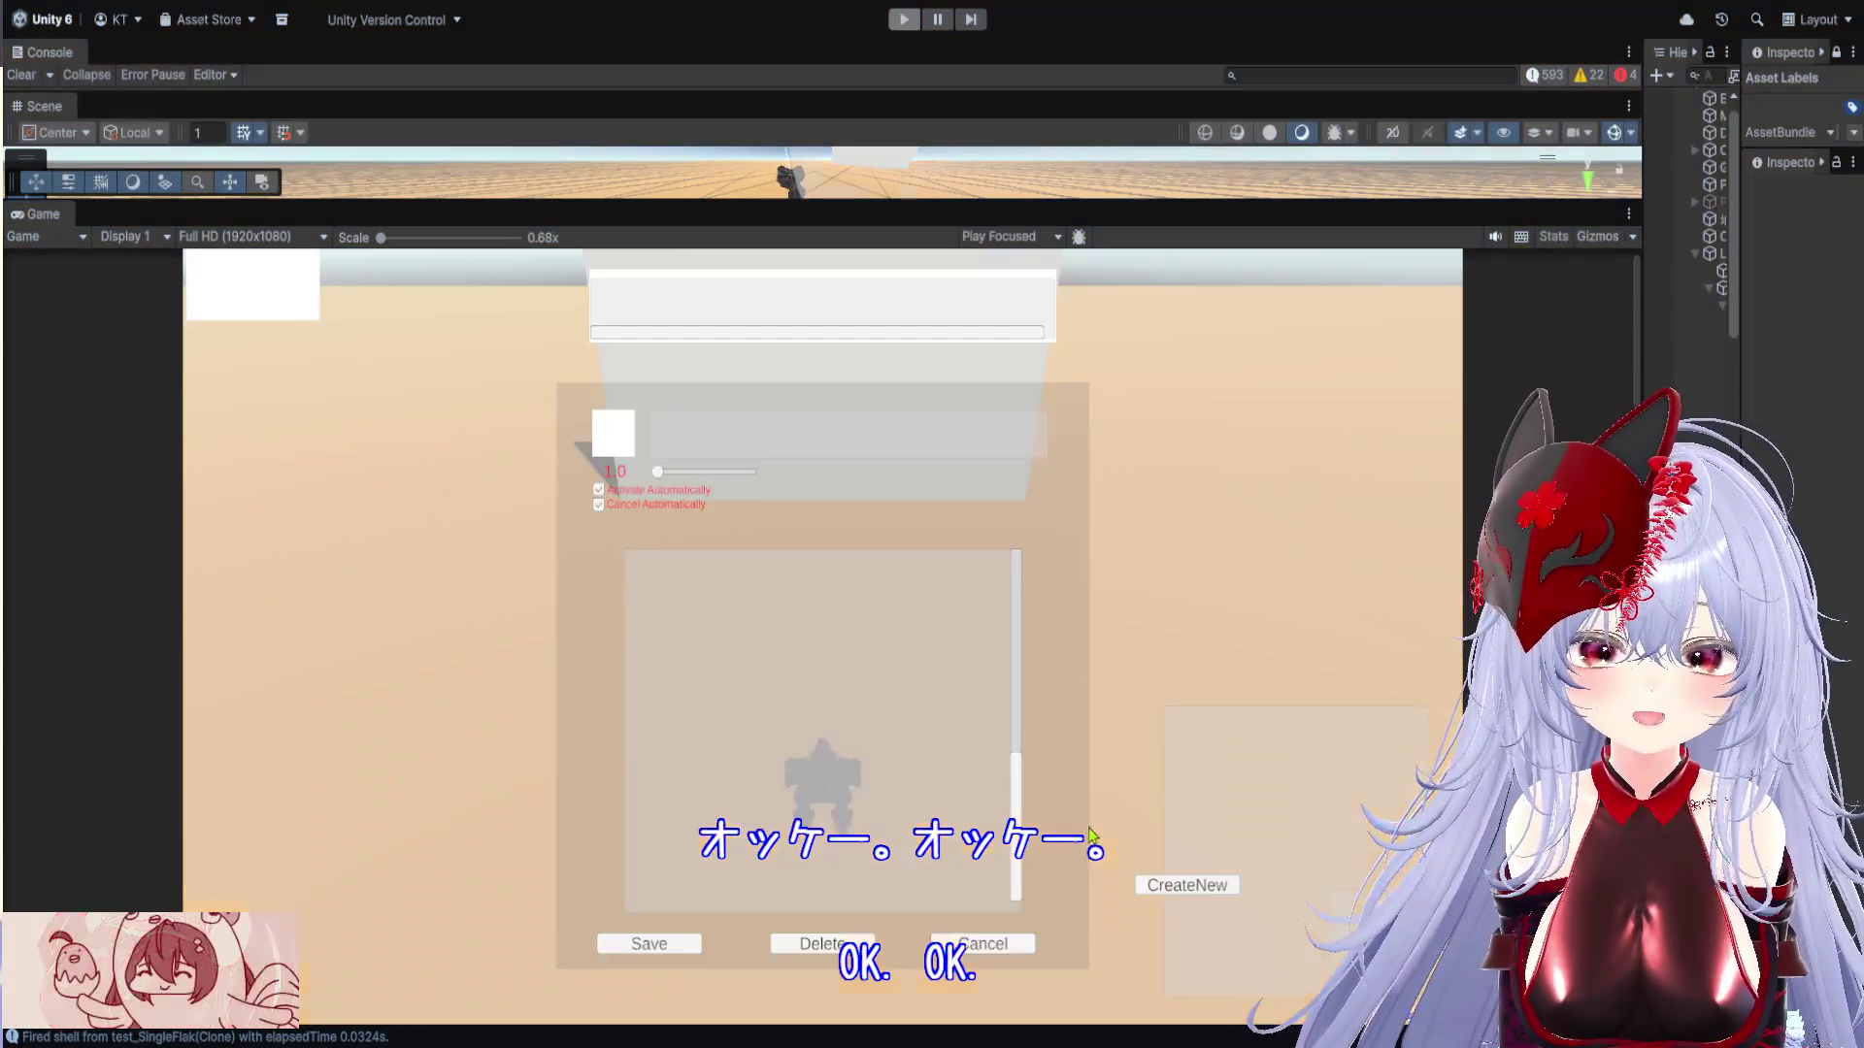
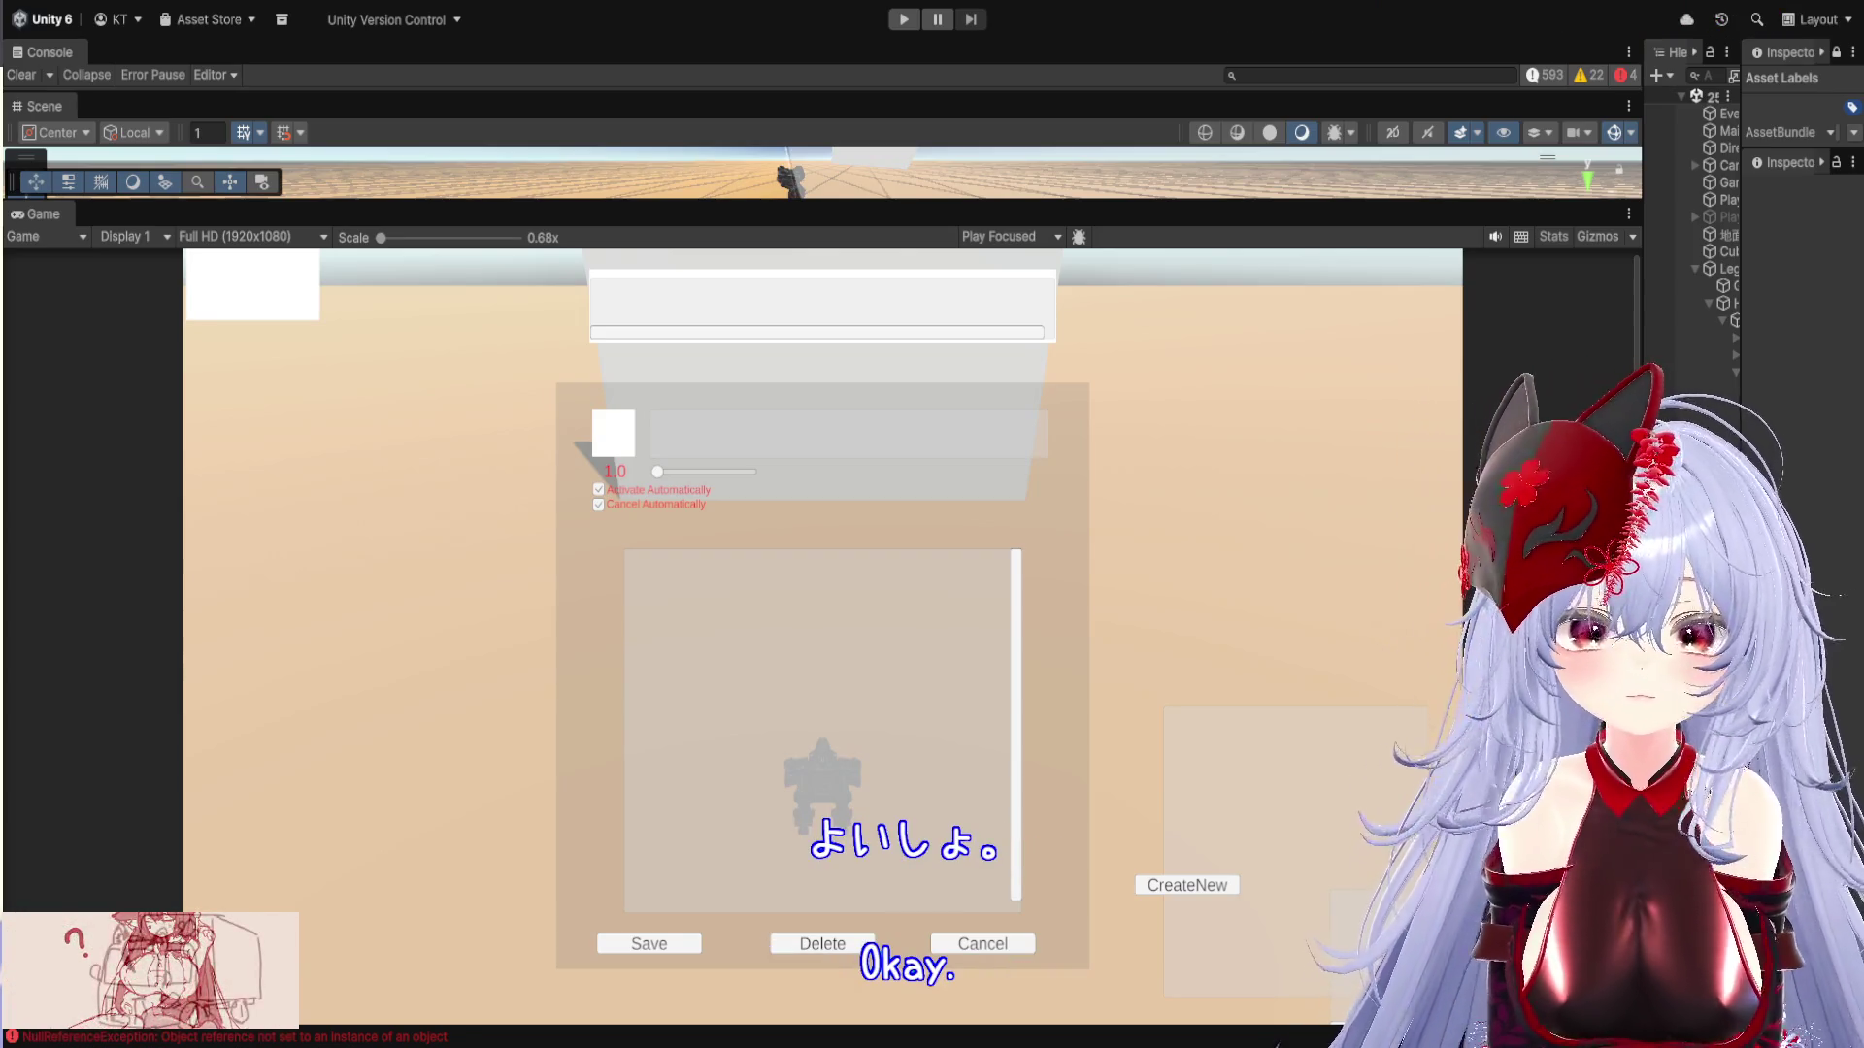
Enlarge the Scene view, widen Hierarchy and Project, and select Mount_Weapon_R
left_click_drag(825, 204, 825, 617)
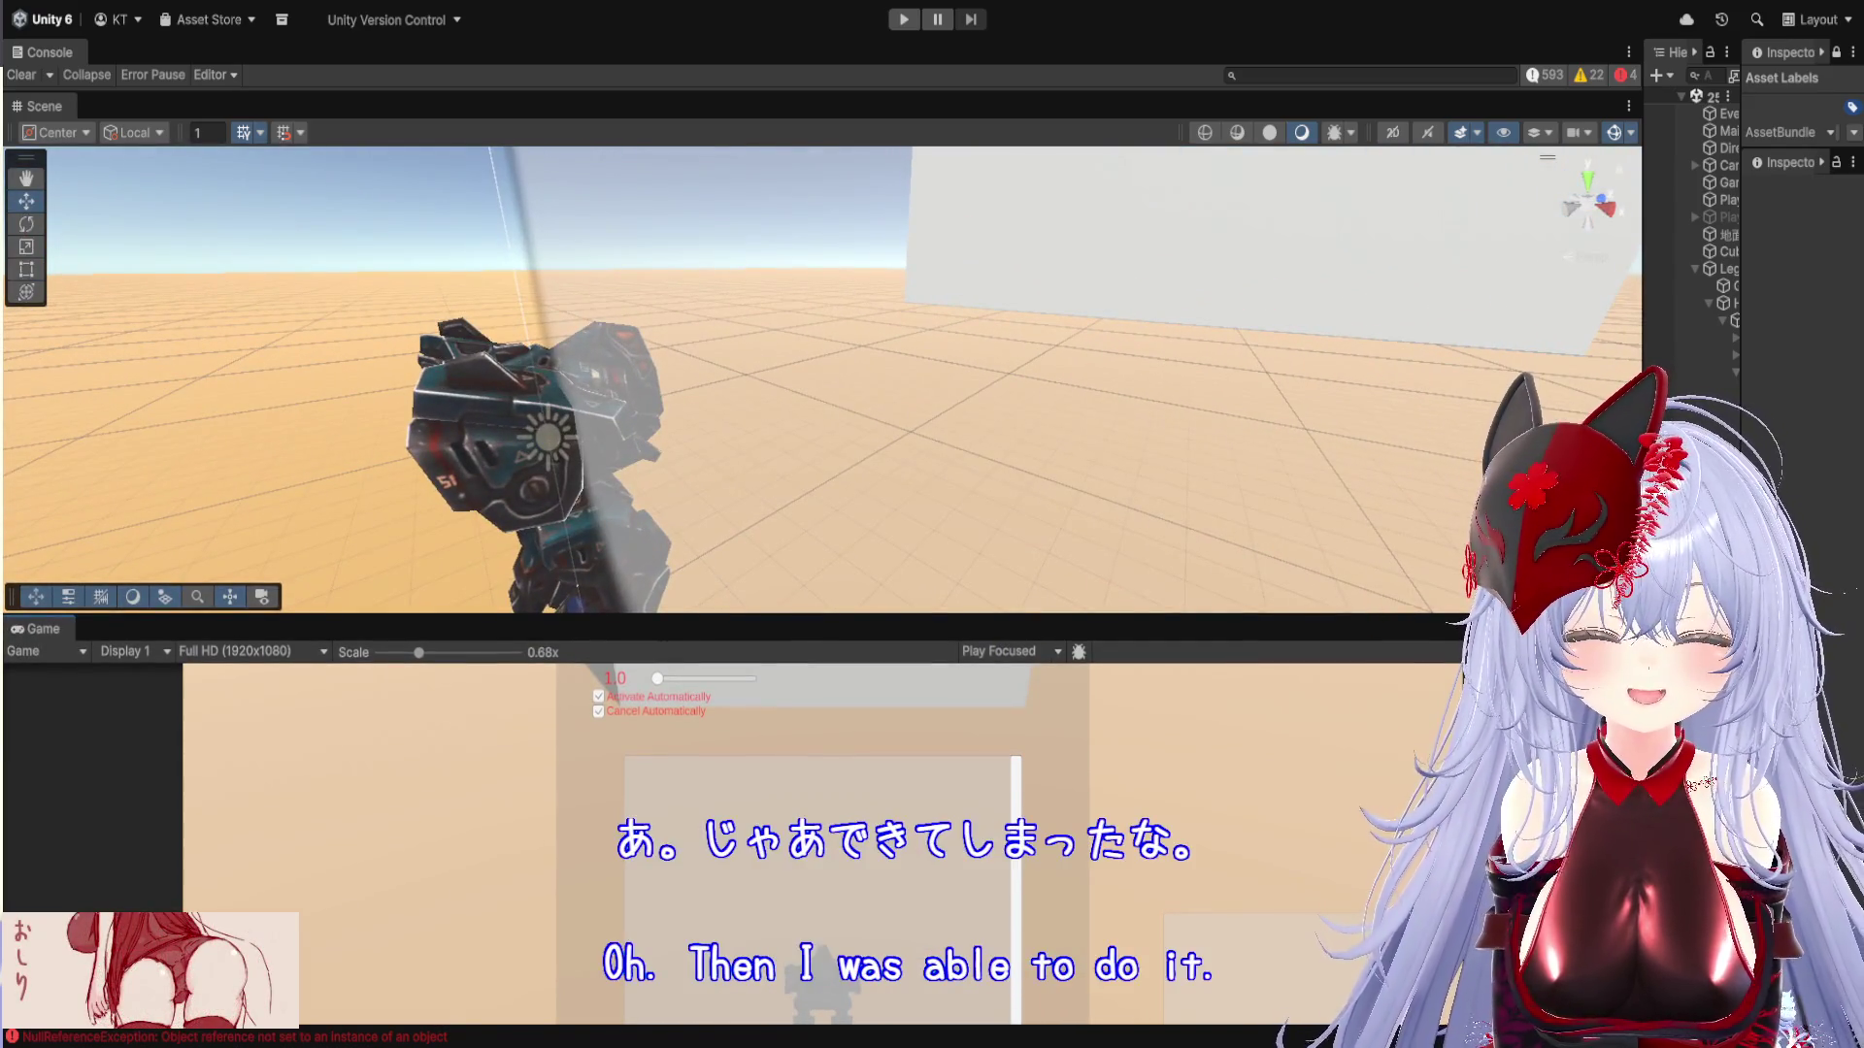
left_click_drag(1642, 536, 1030, 536)
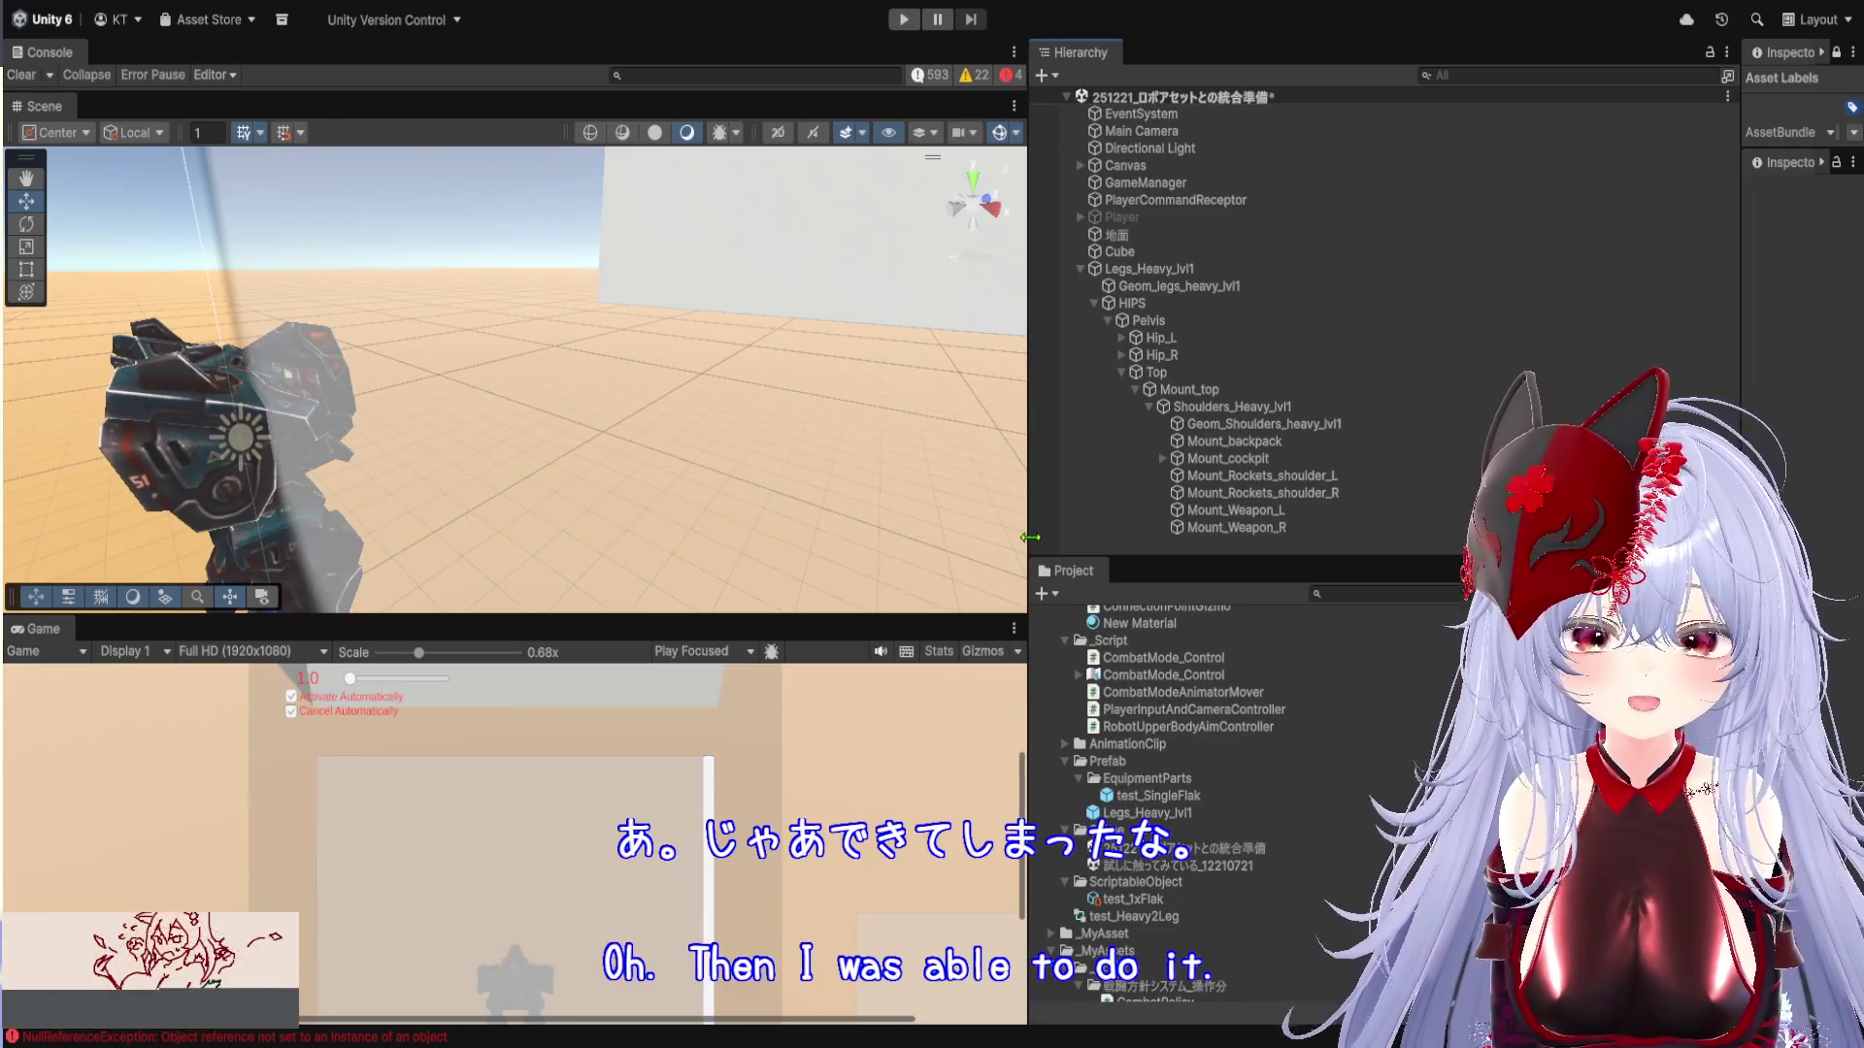
mouse_move(1361, 559)
left_mouse_down()
mouse_move(1354, 747)
mouse_move(1368, 354)
left_mouse_up()
left_click(1262, 528)
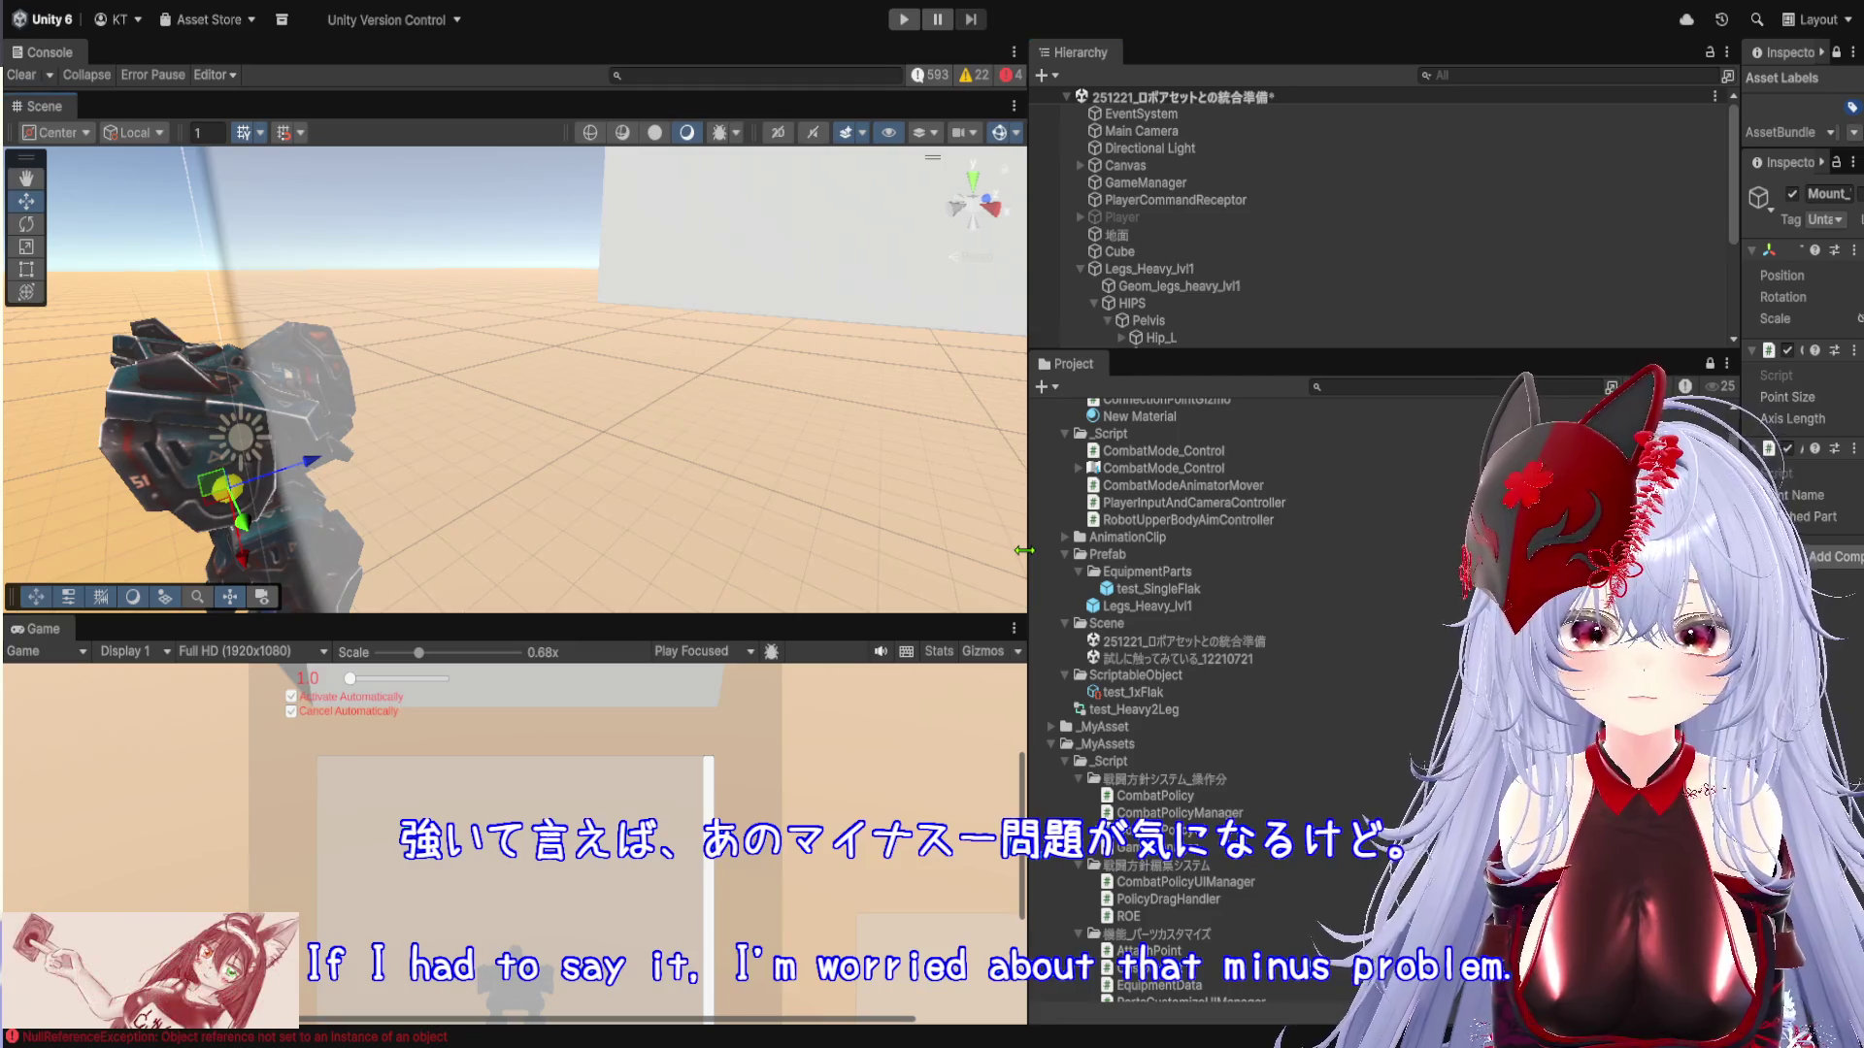
Set Mount_Weapon_R's X scale to -1, then open the test_1xFlak equipment data asset
left_click_drag(1024, 550, 1034, 550)
mouse_move(1217, 382)
left_mouse_down()
mouse_move(1217, 1008)
mouse_move(1217, 764)
left_mouse_up()
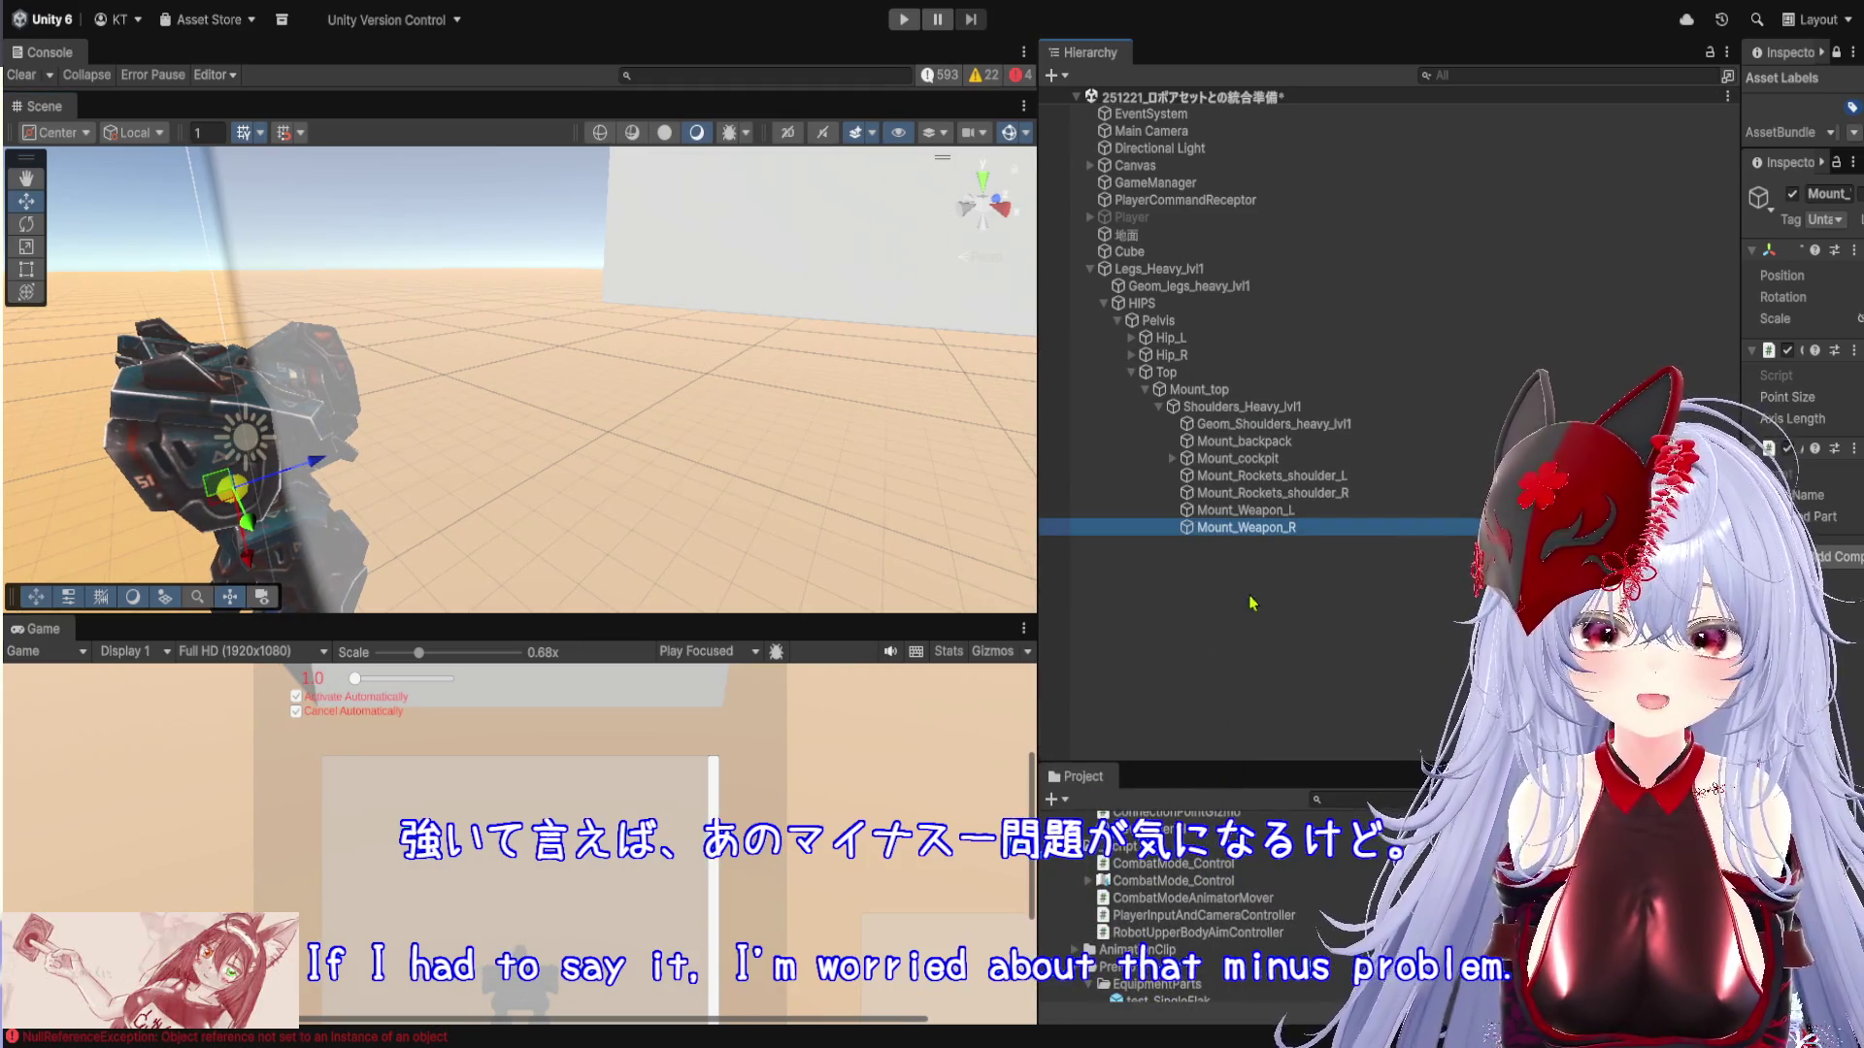
left_click_drag(1039, 571, 798, 572)
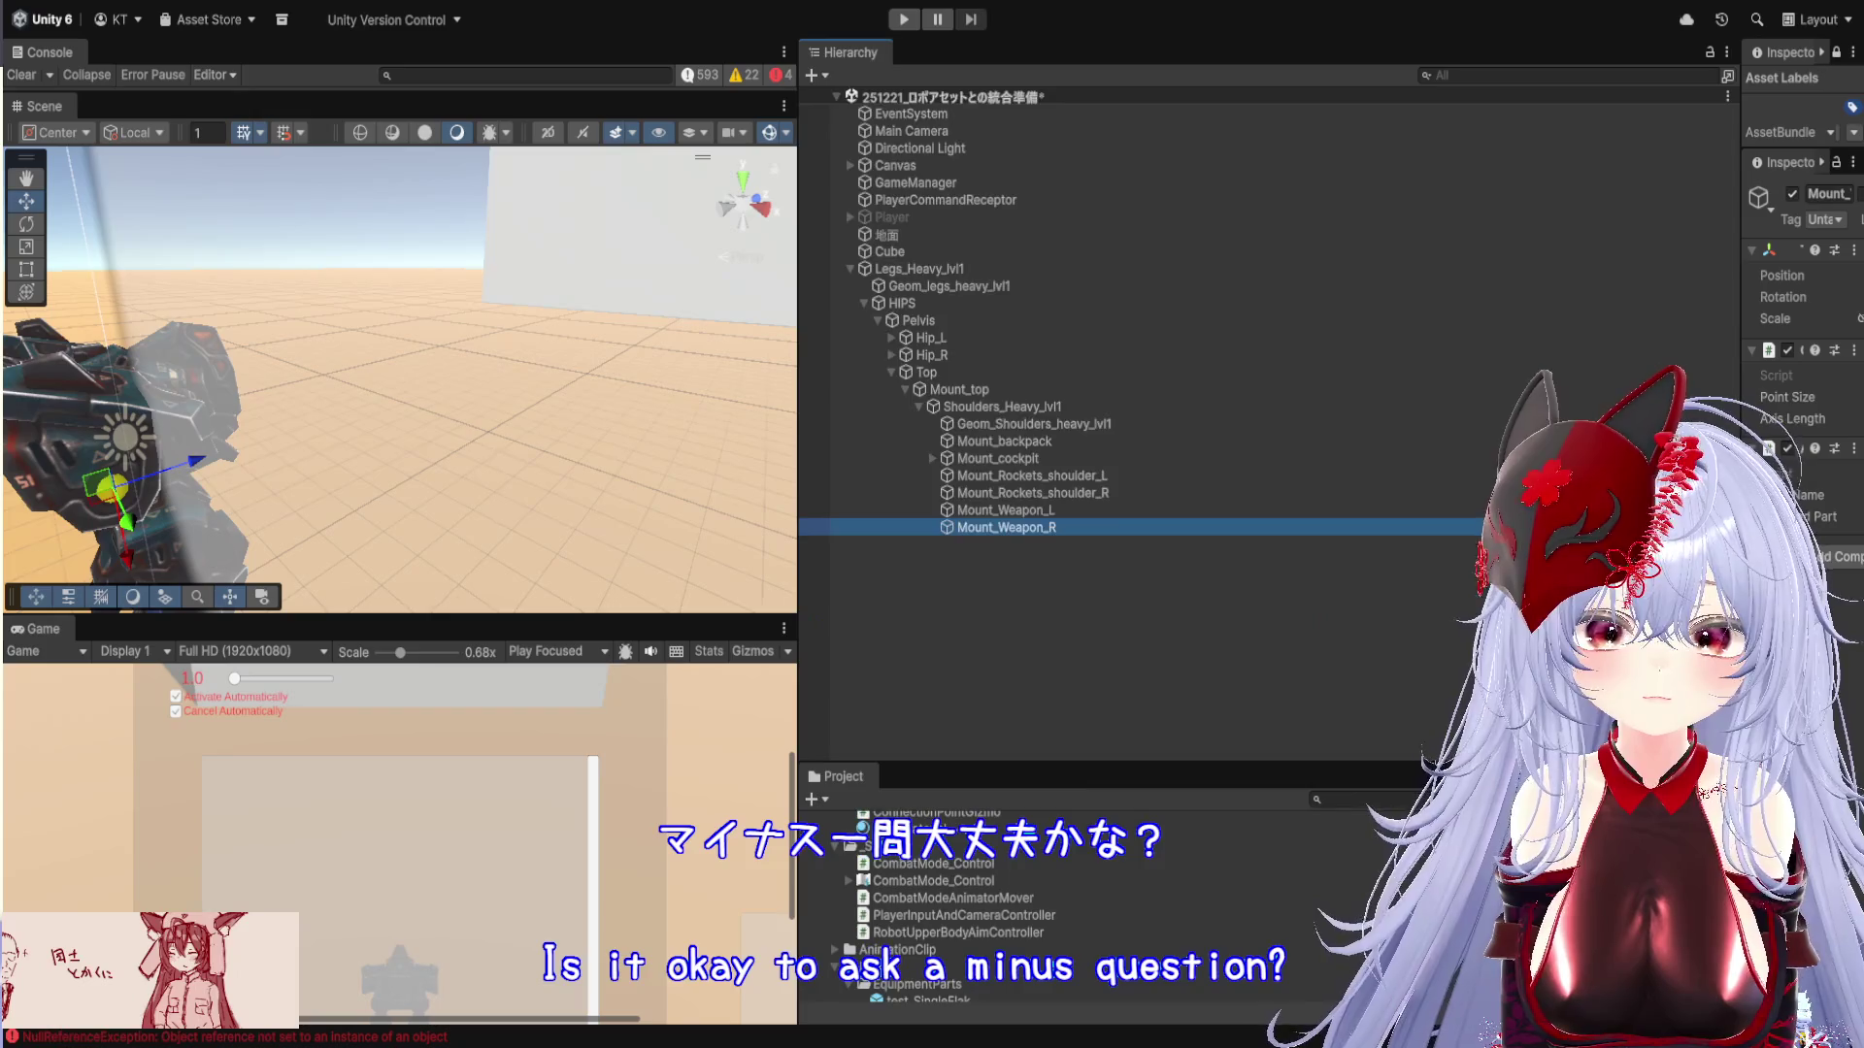
left_click_drag(1742, 583, 1412, 582)
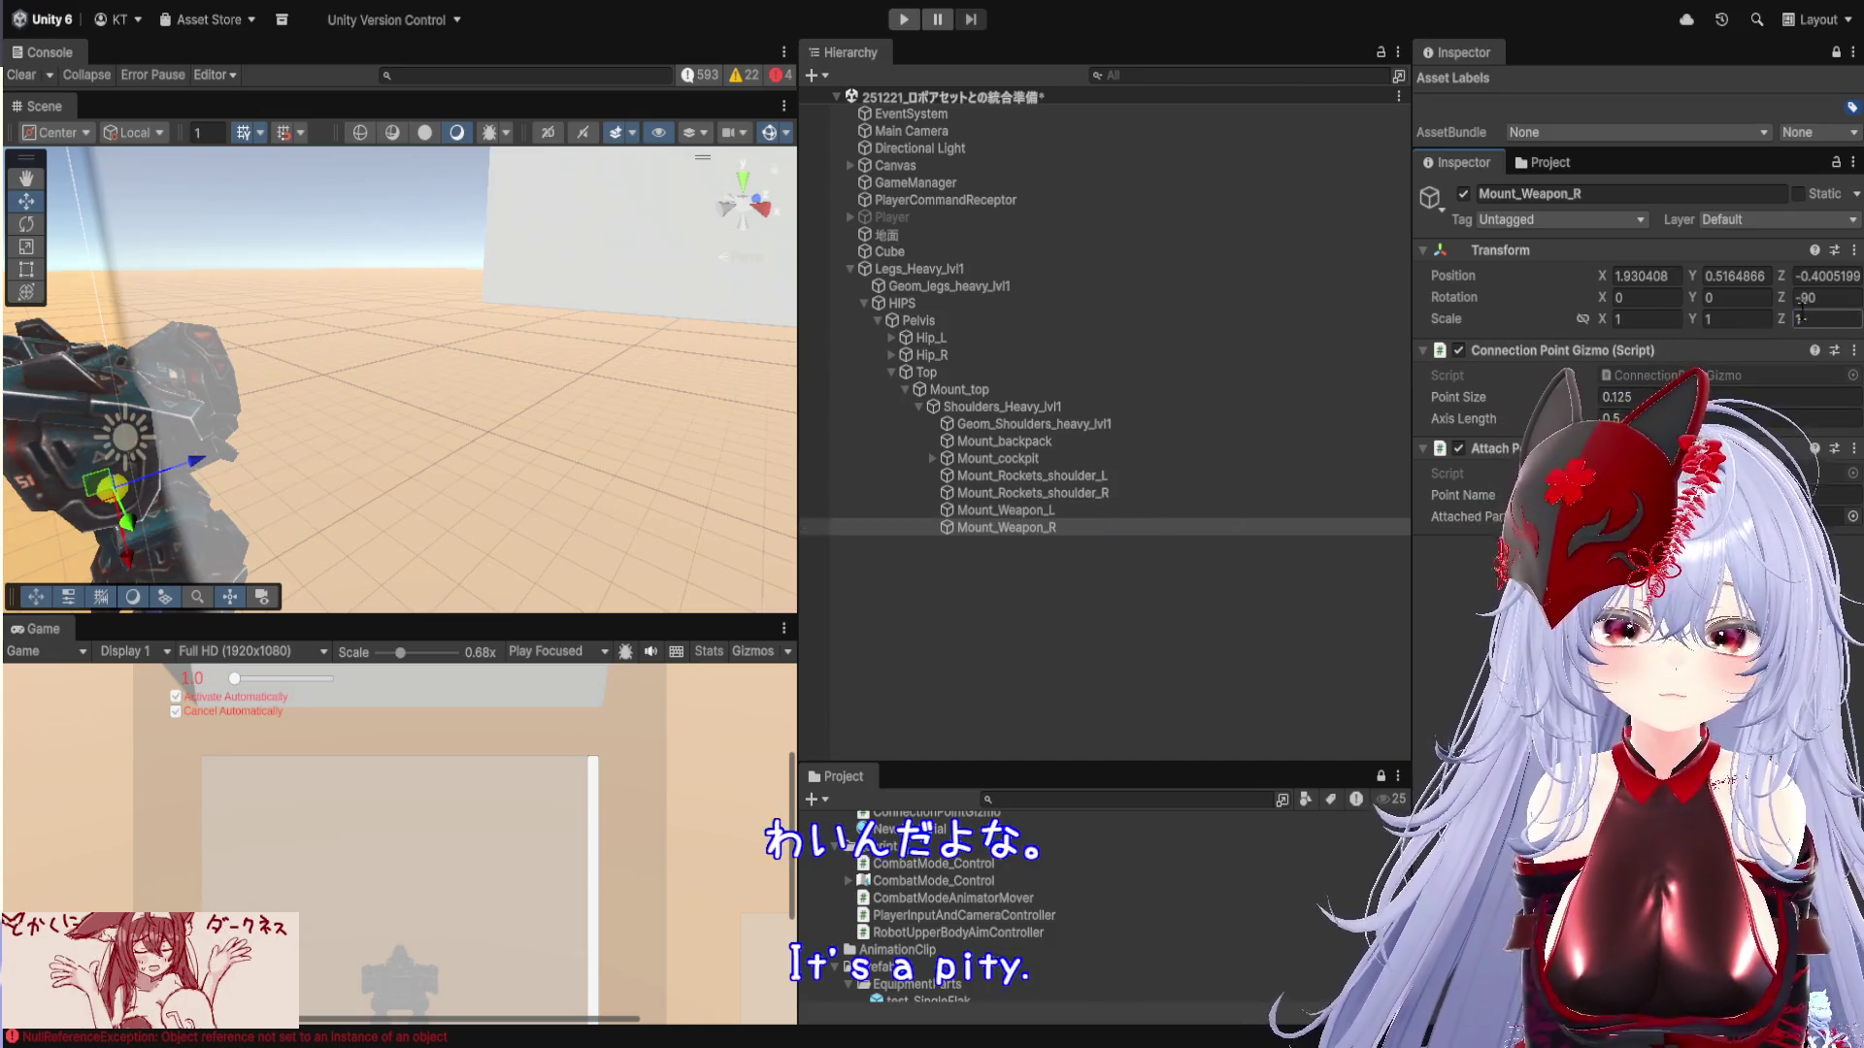
left_click(1666, 321)
type("-1")
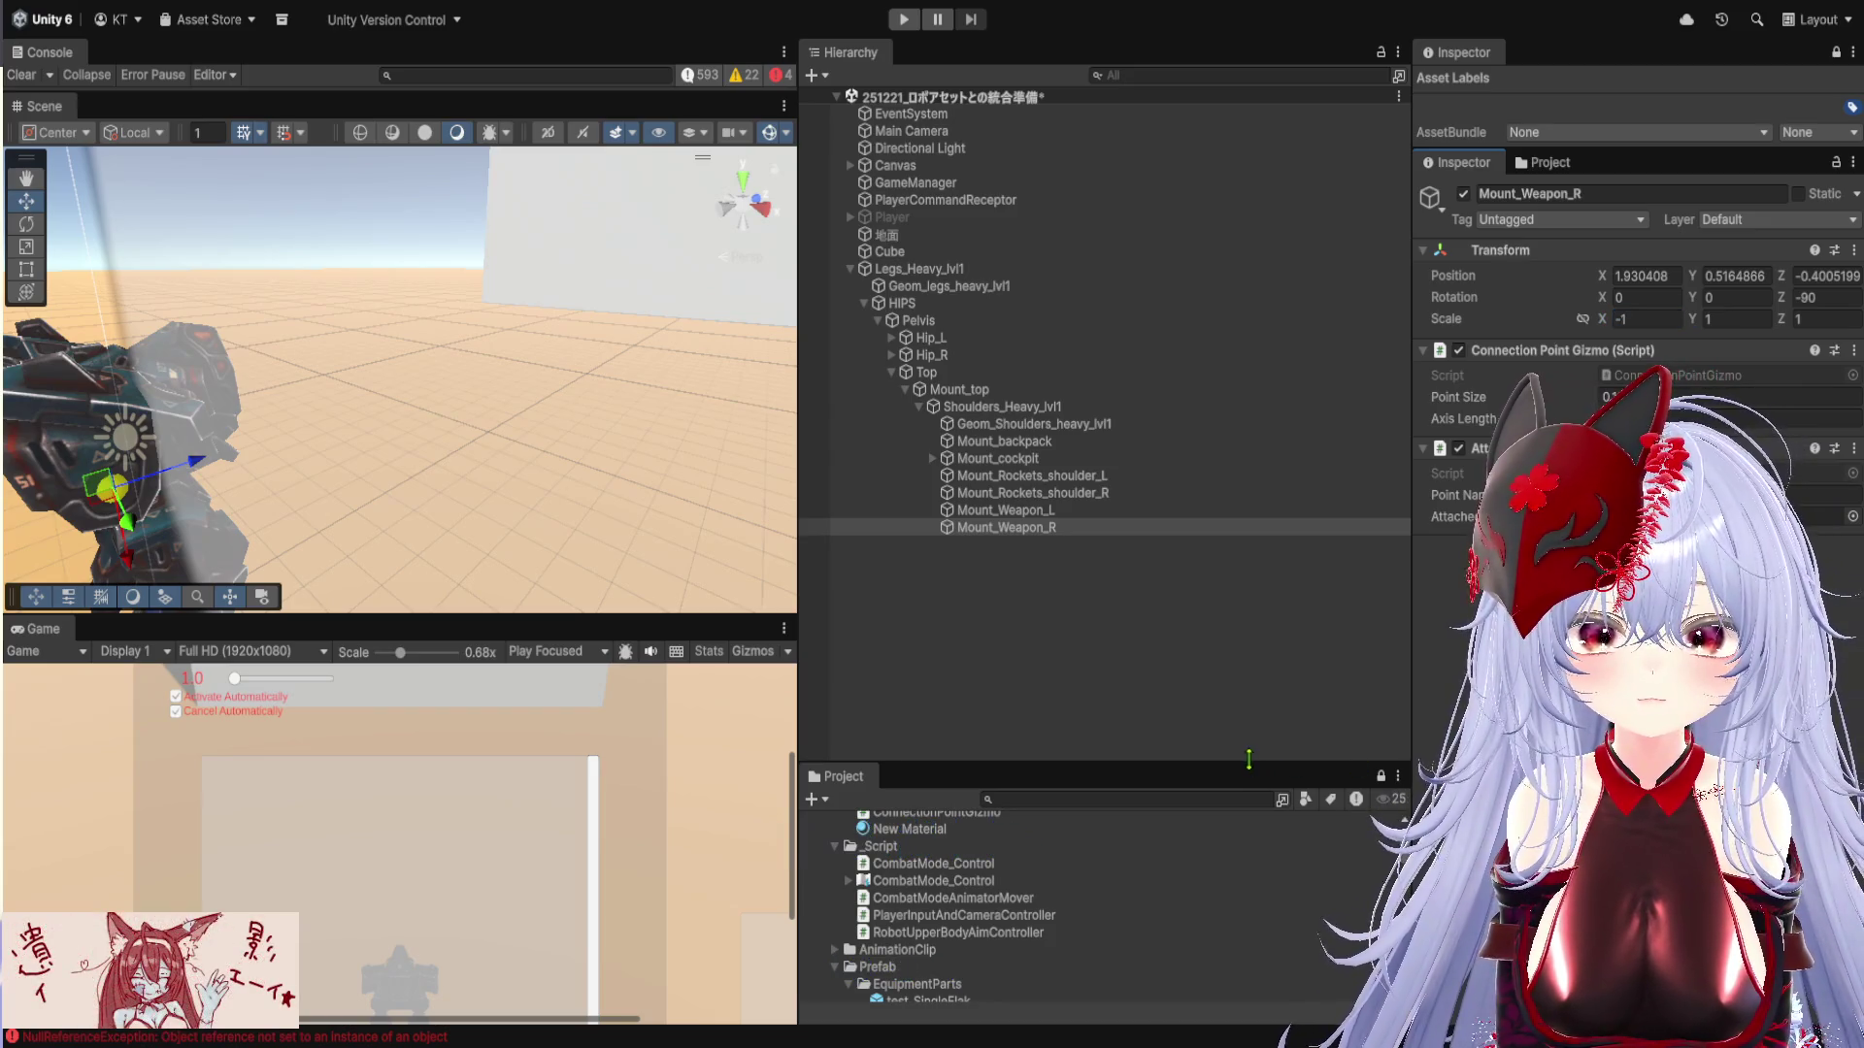
left_click_drag(1068, 764, 1068, 359)
left_click(906, 701)
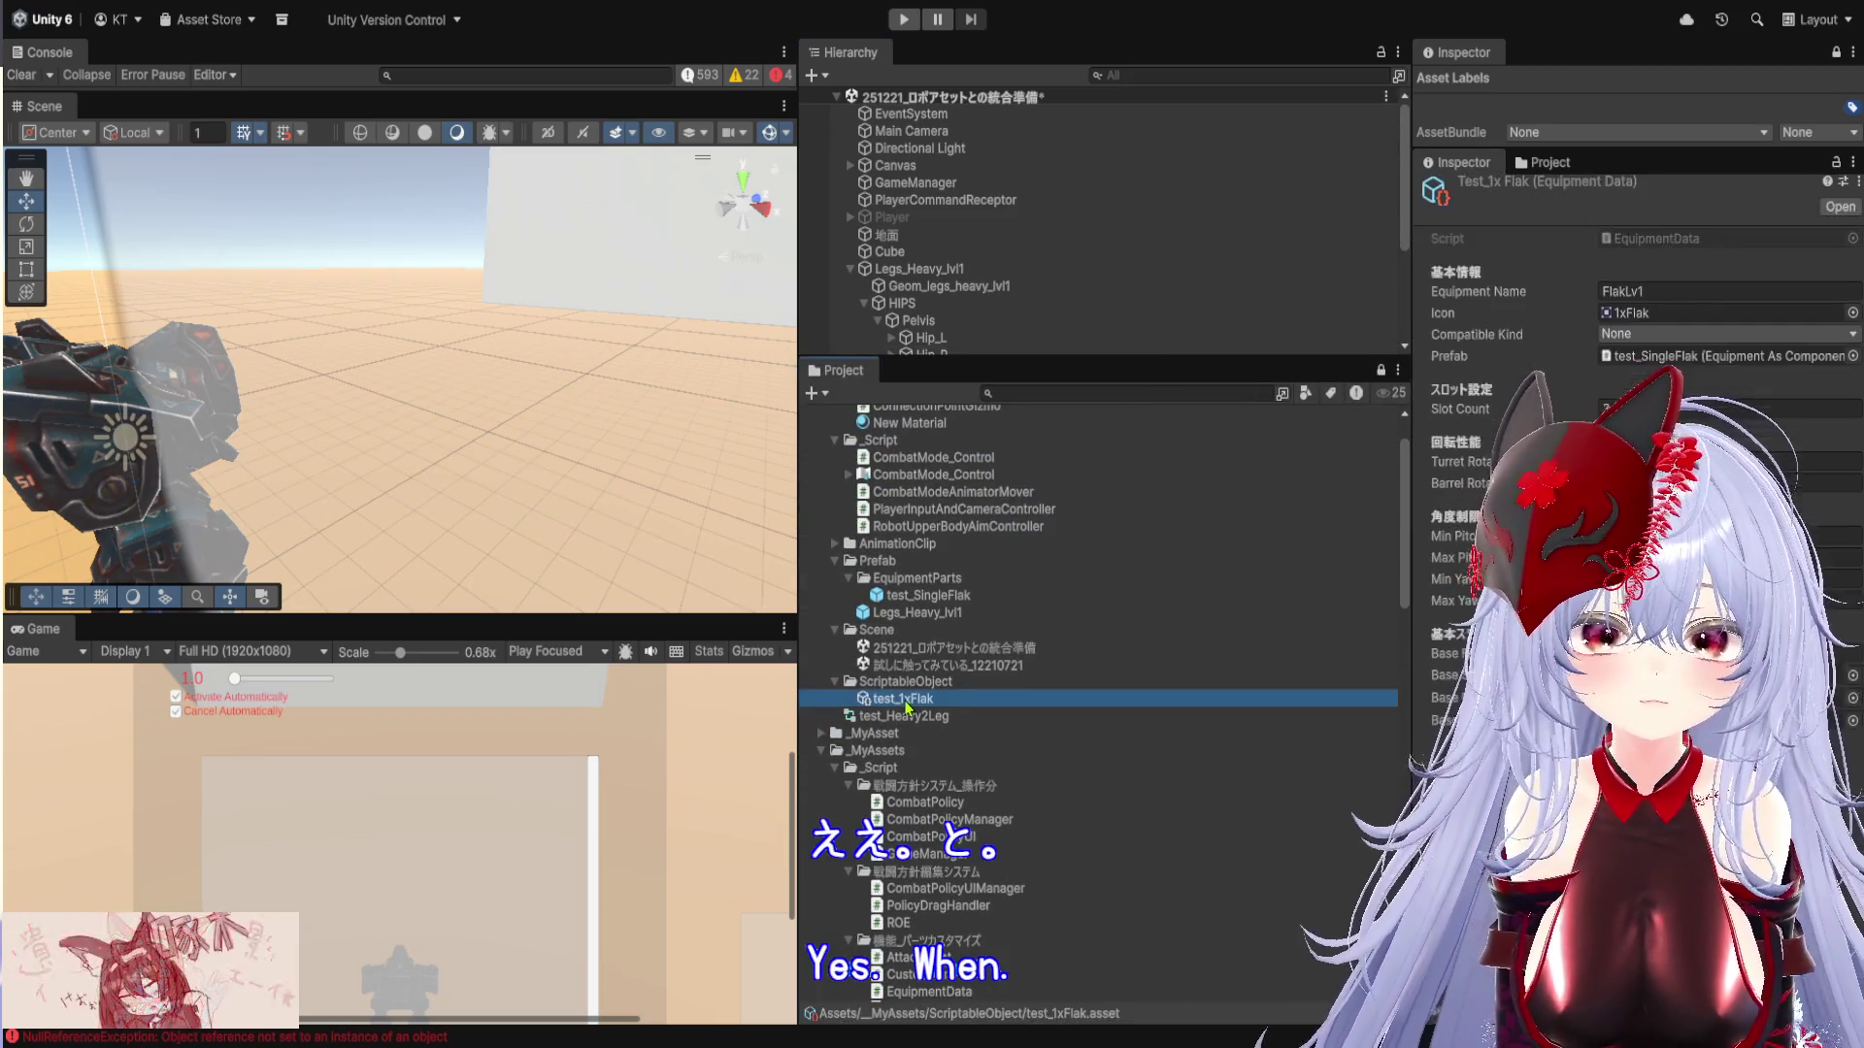
Edit test_1xFlak's Barrel Rotate Speed, then enlarge the Scene view and frame the robot
left_click(1727, 482)
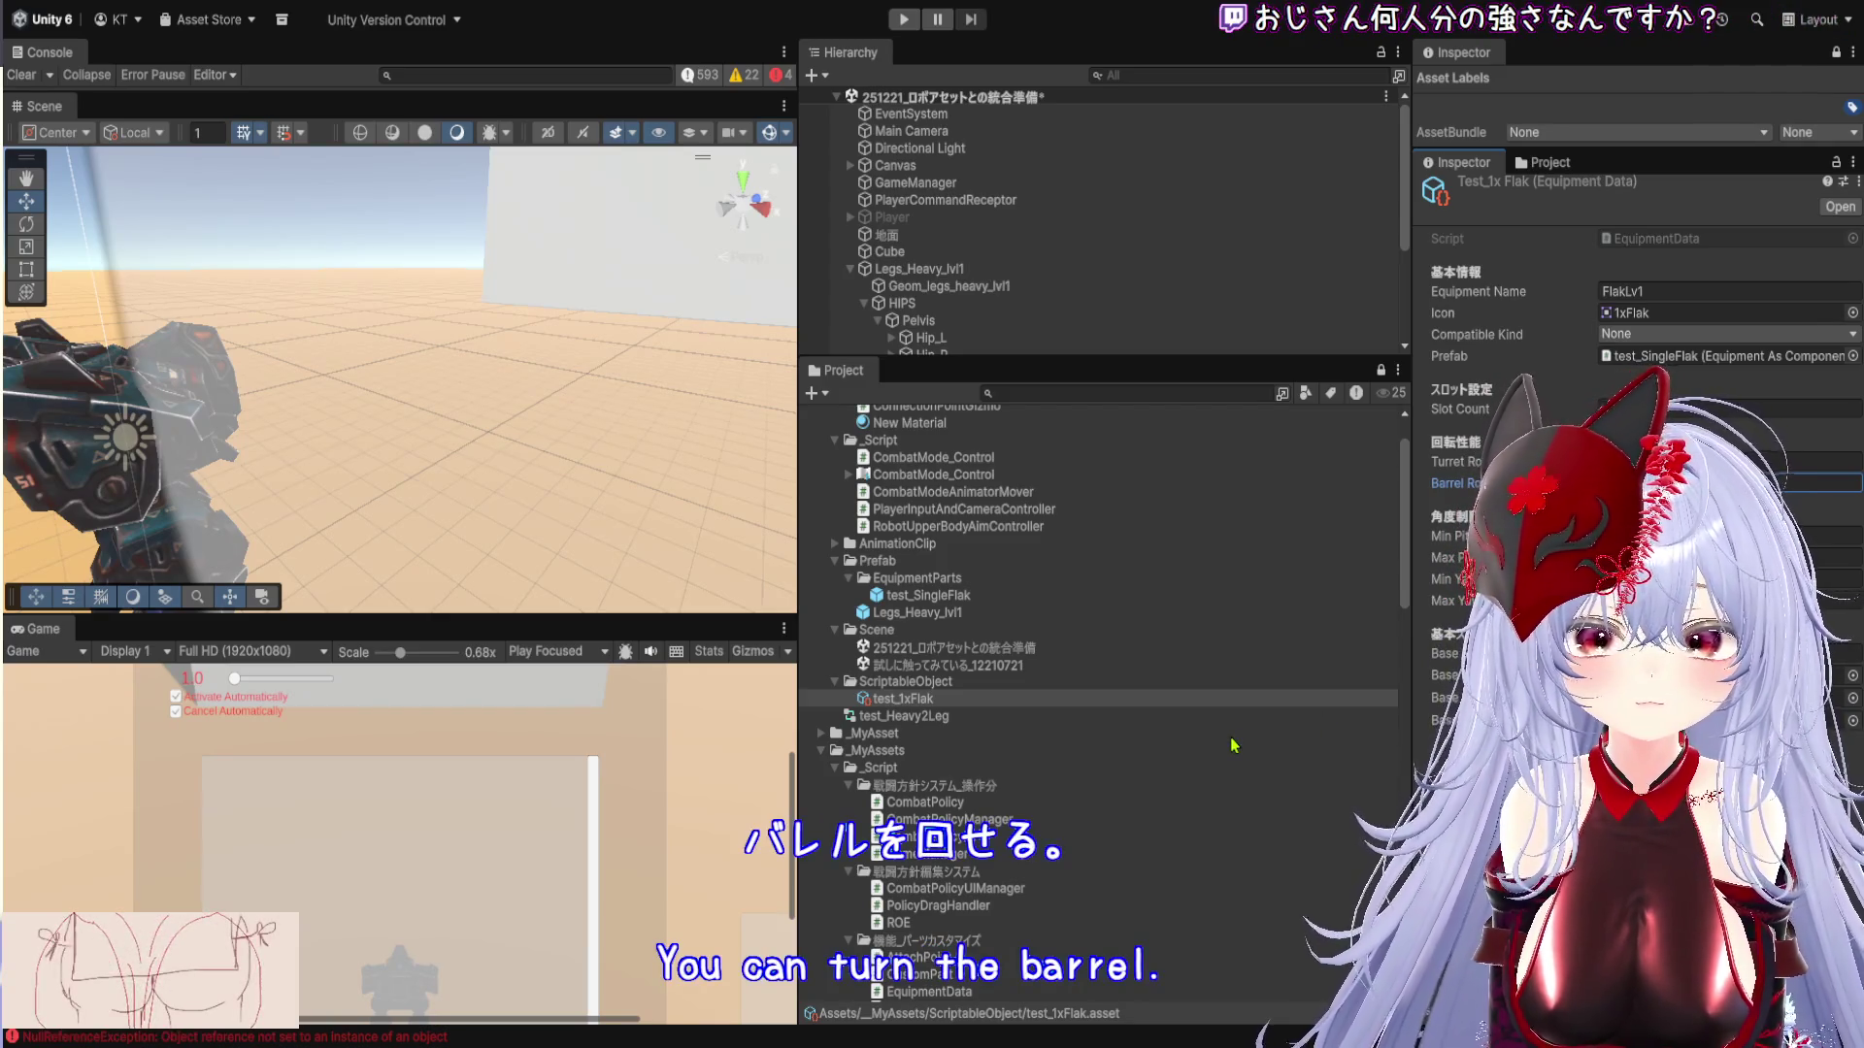
left_click_drag(794, 663, 1250, 663)
left_click_drag(1095, 624, 1095, 852)
left_click_drag(595, 511, 760, 509)
scroll(760, 509, "up", 3)
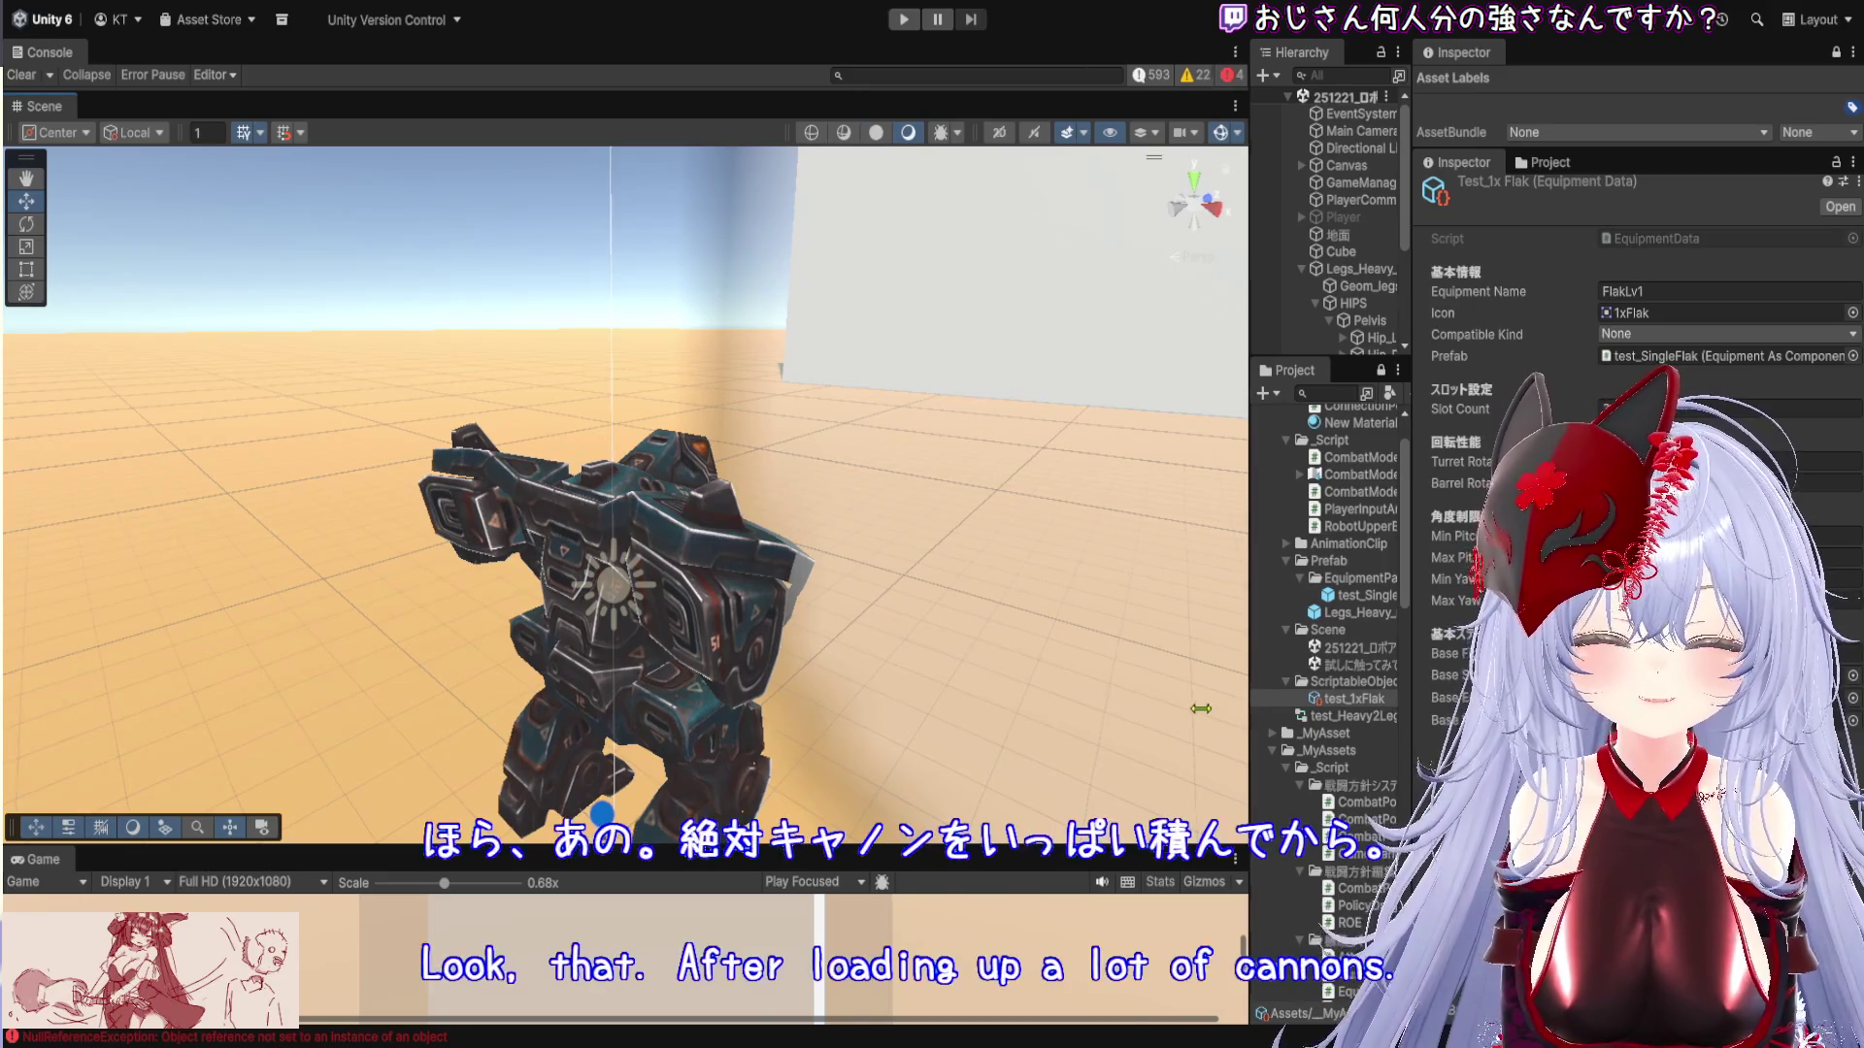
Rebalance the Hierarchy/Project and Inspector widths, then open the test_SingleFlak prefab
left_click_drag(1251, 719, 1047, 725)
left_click_drag(1412, 770, 1391, 771)
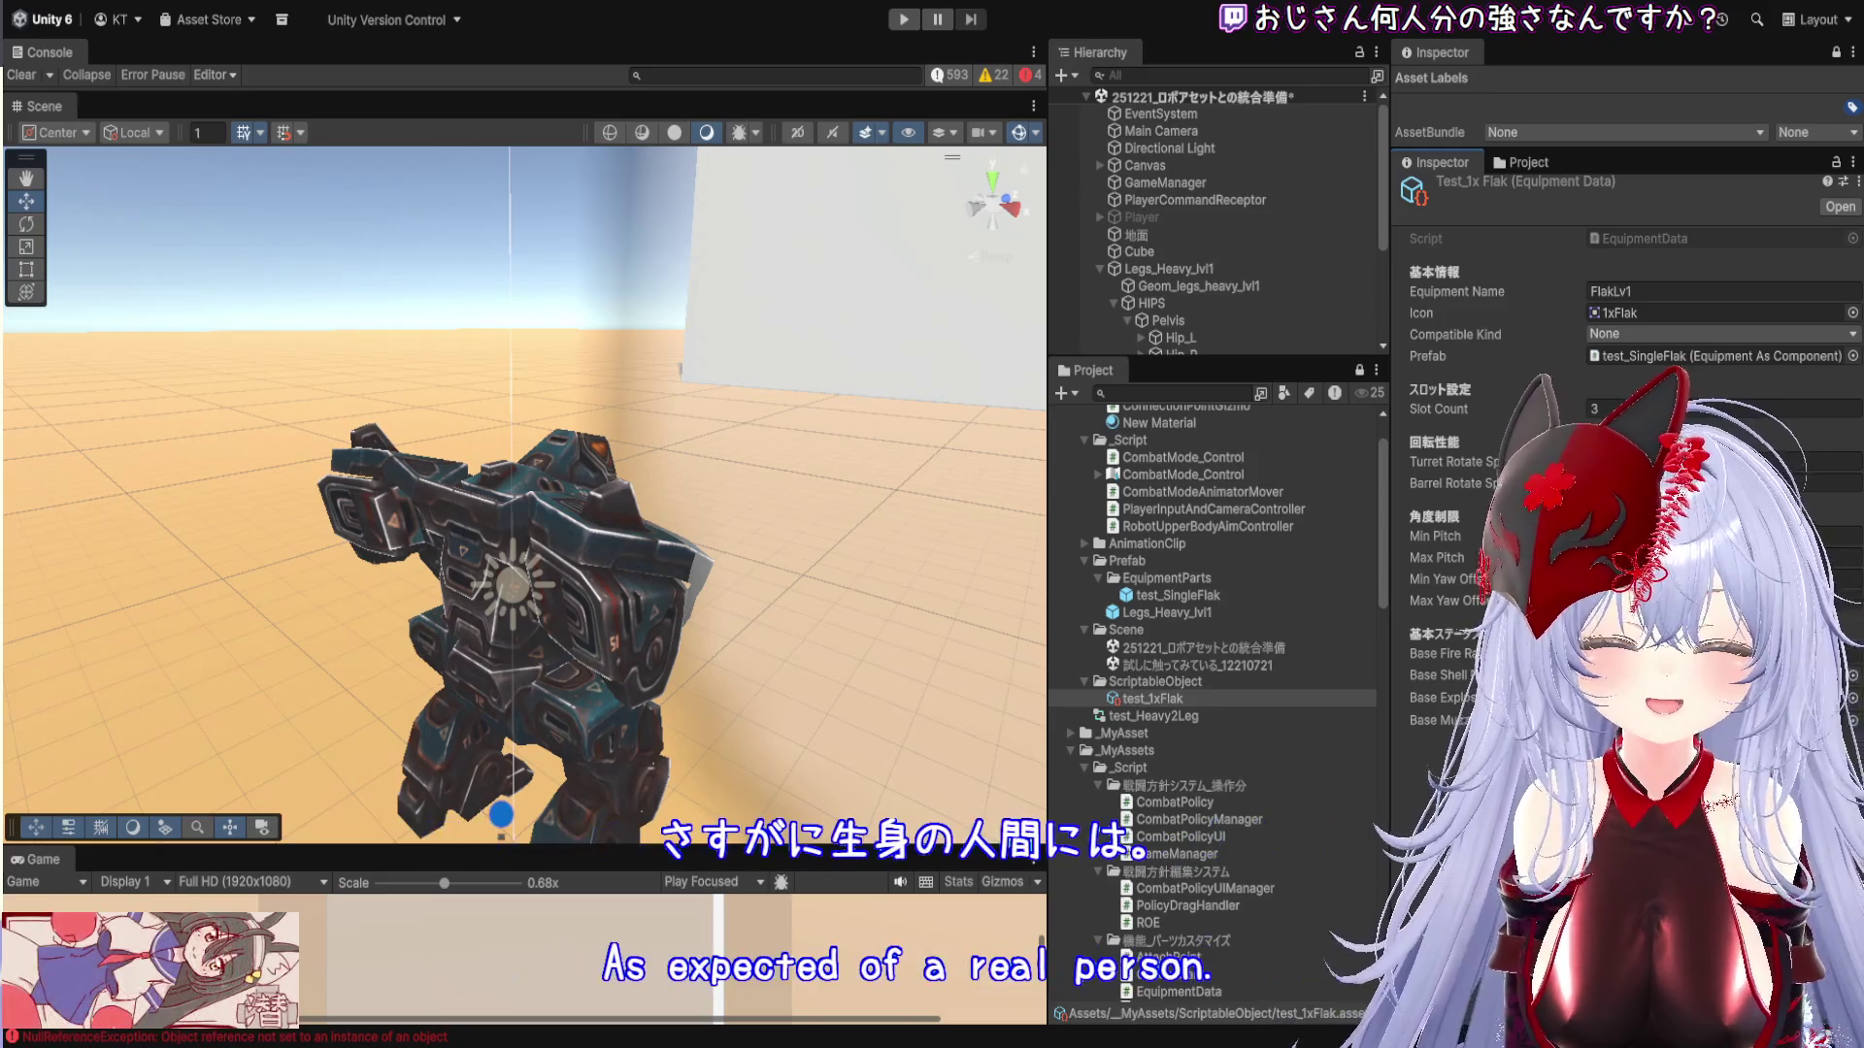
left_click_drag(1385, 741, 1444, 748)
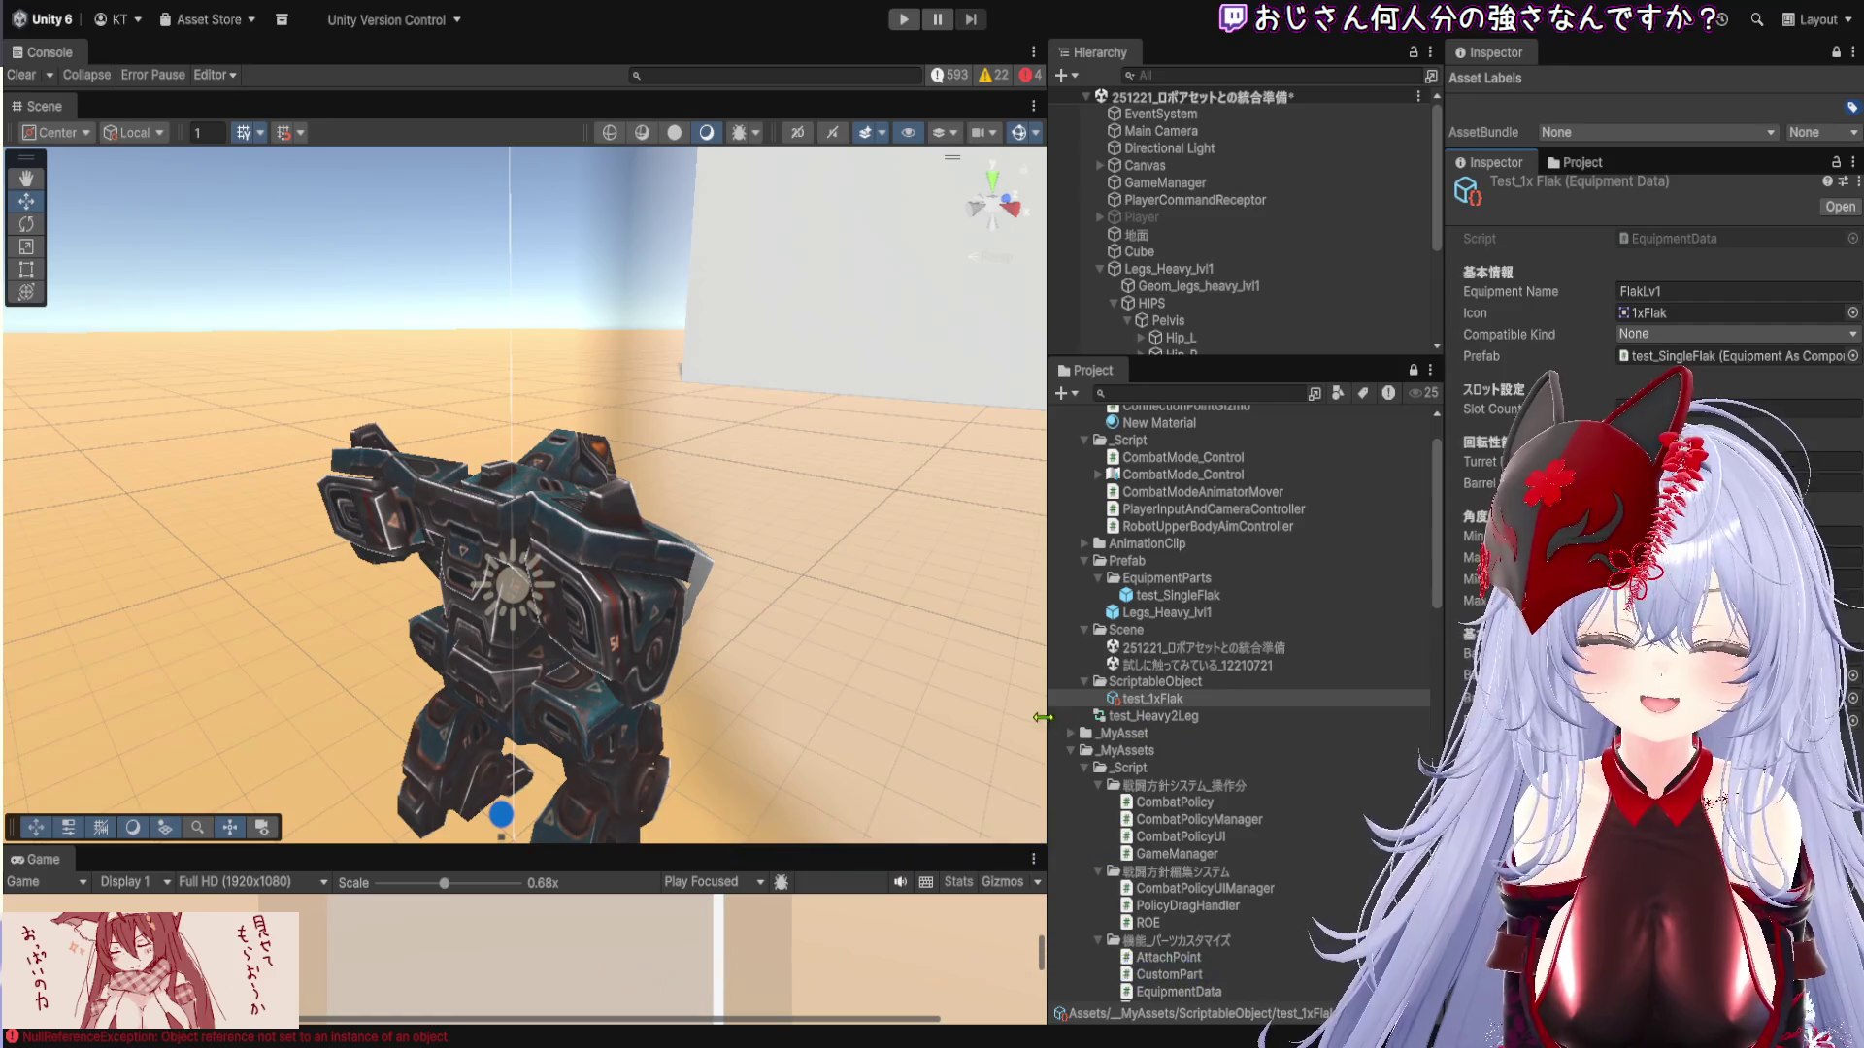
left_click_drag(1048, 723, 906, 714)
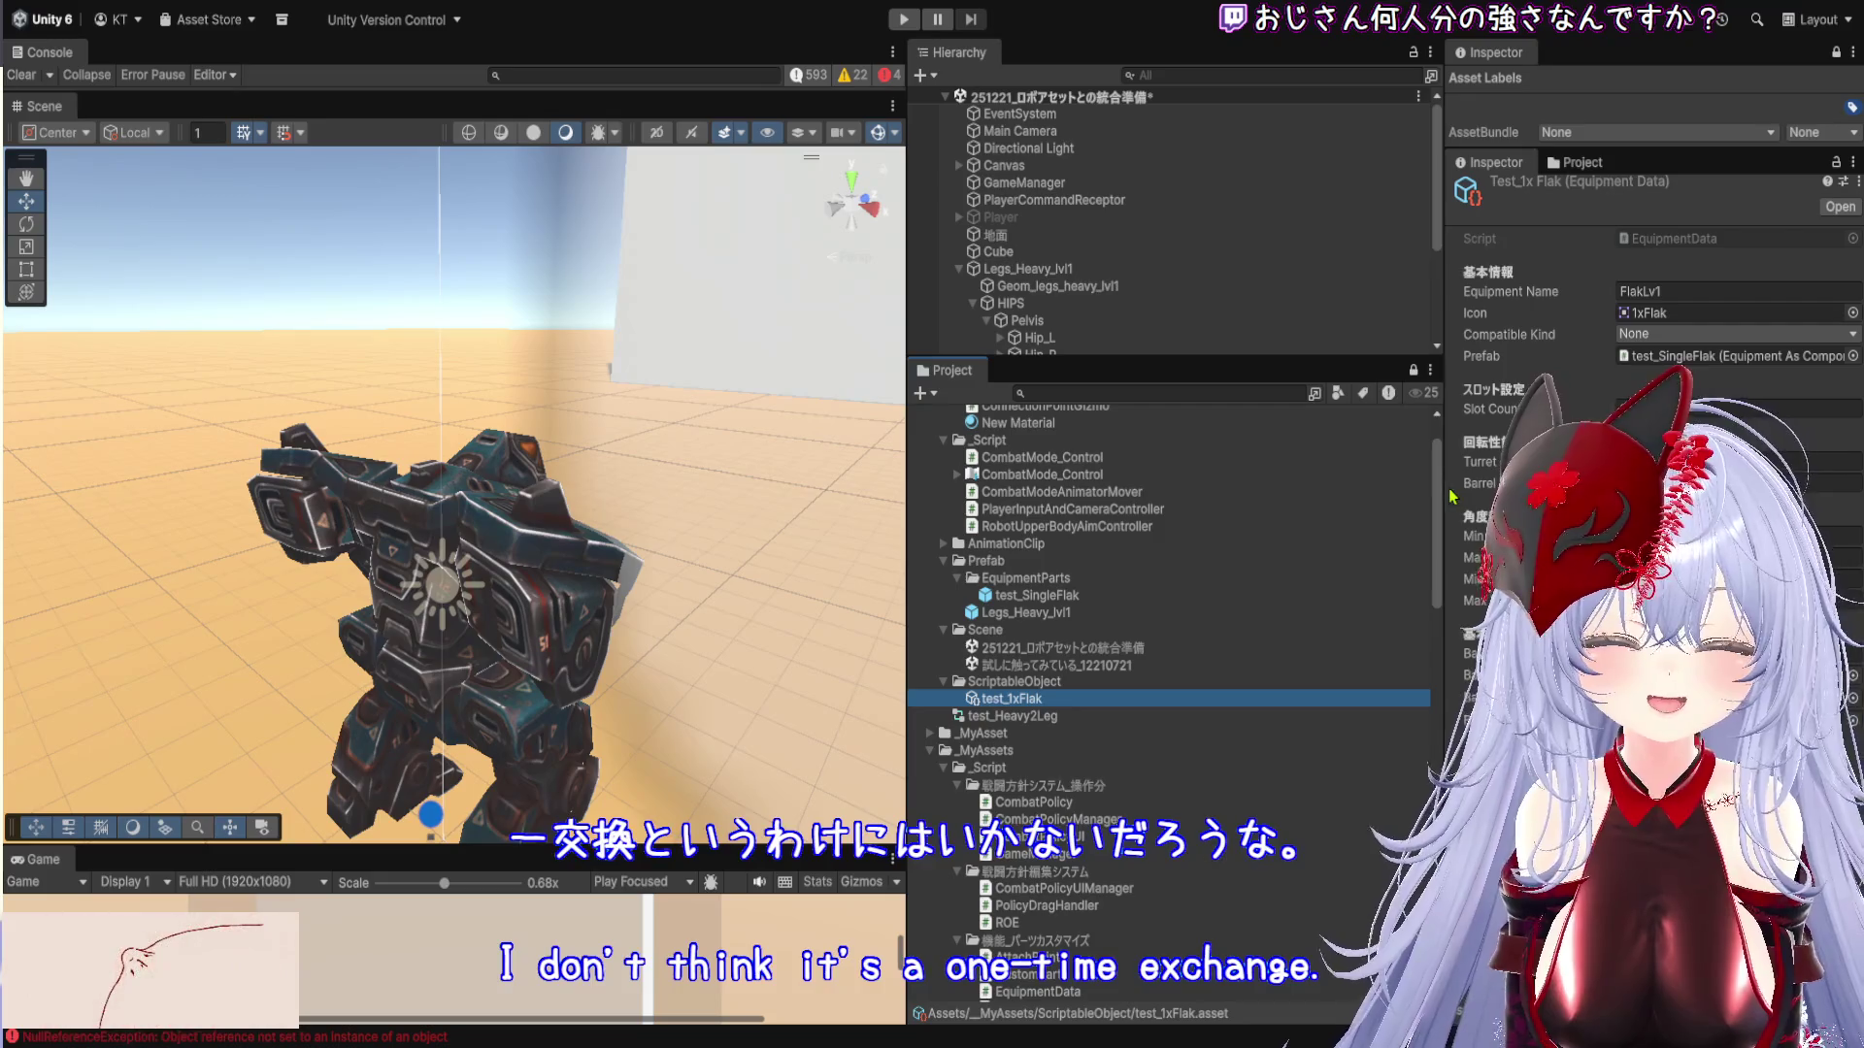
left_click_drag(1443, 583, 1322, 582)
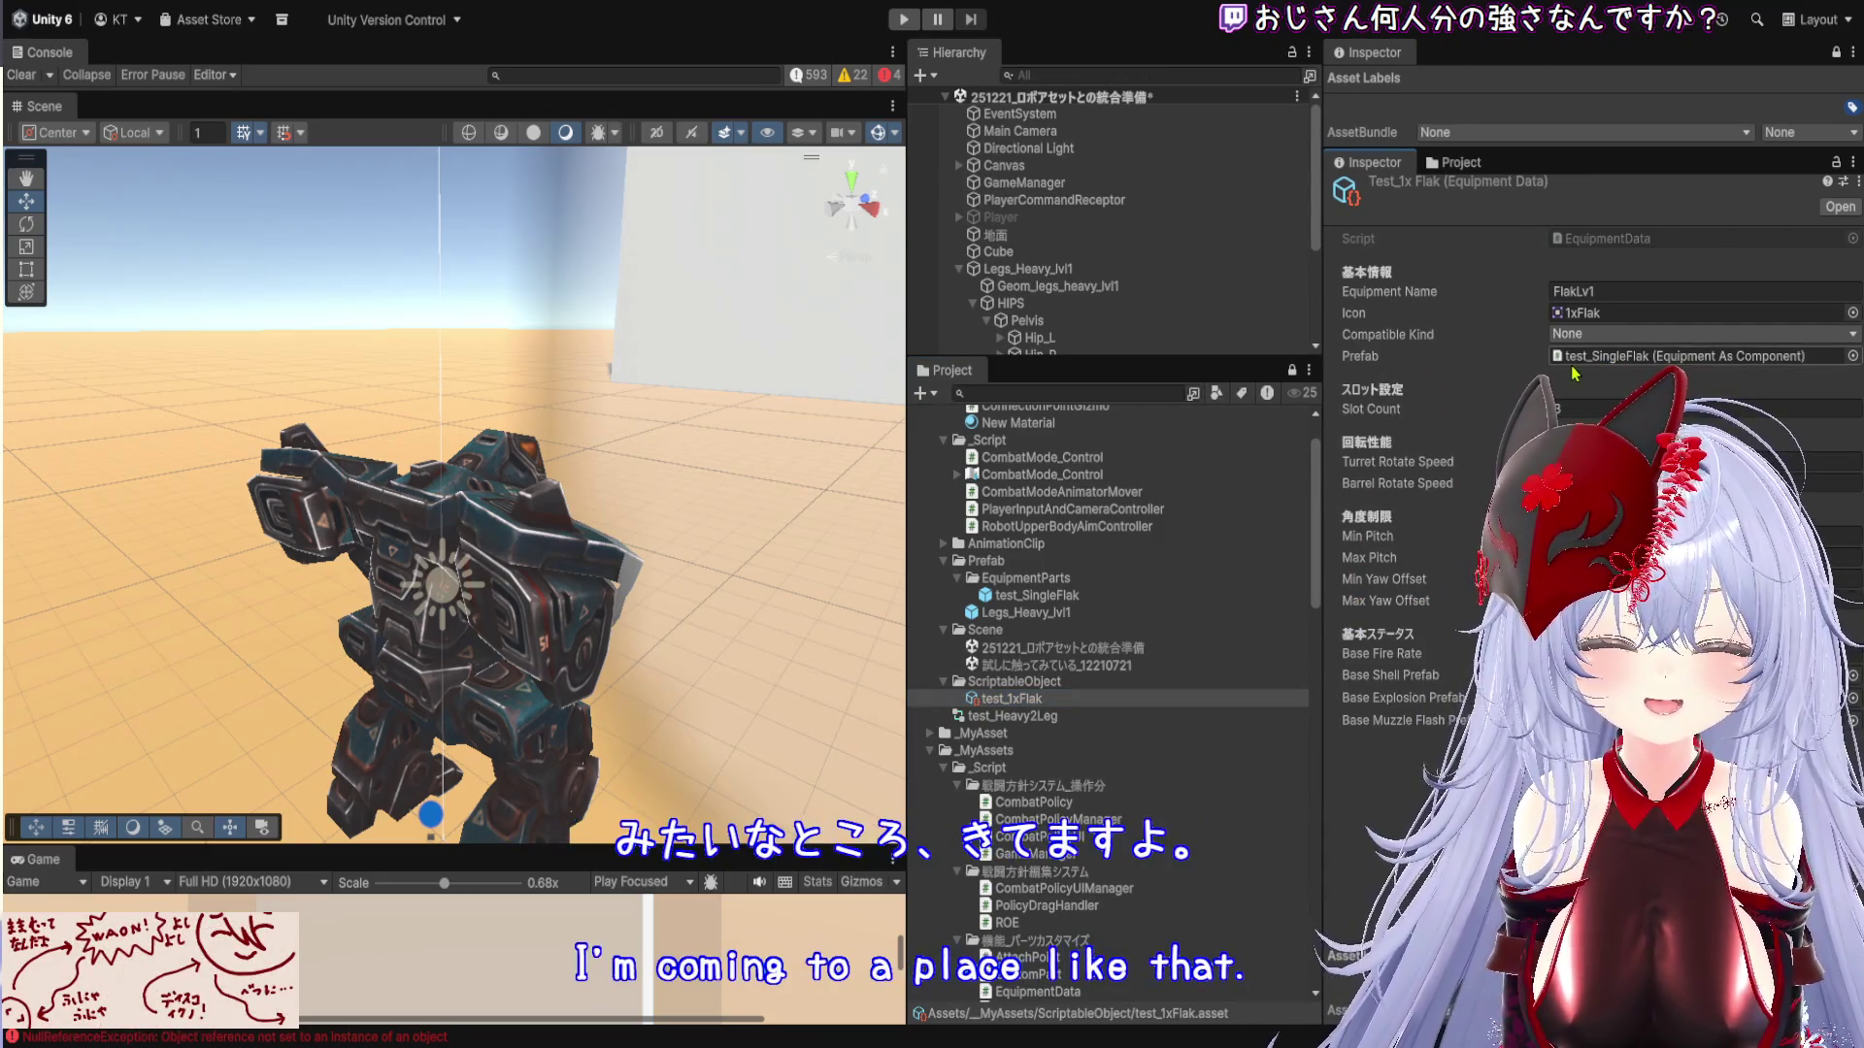
double_click(1056, 596)
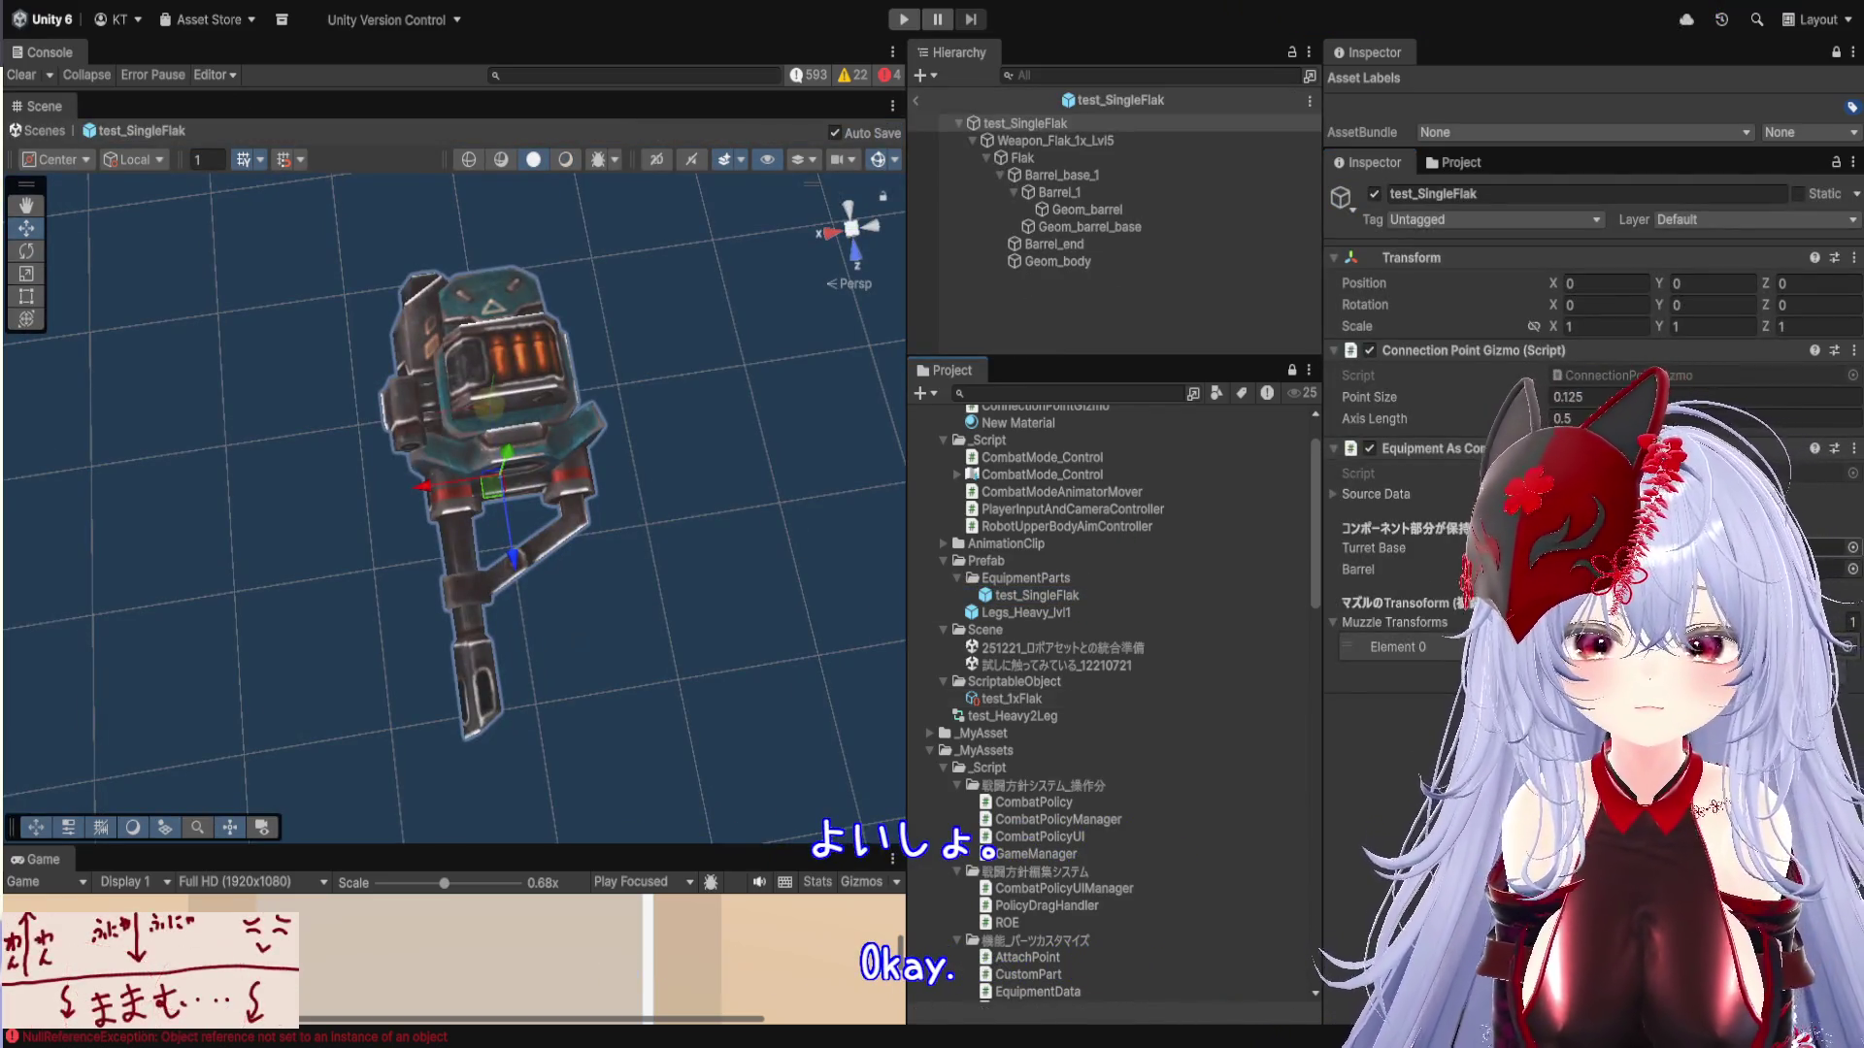
Orbit around the flak model and select the Flak turret node in the prefab
mouse_move(631, 444)
left_mouse_down()
mouse_move(595, 580)
mouse_move(567, 476)
mouse_move(506, 500)
mouse_move(616, 473)
mouse_move(620, 517)
left_mouse_up()
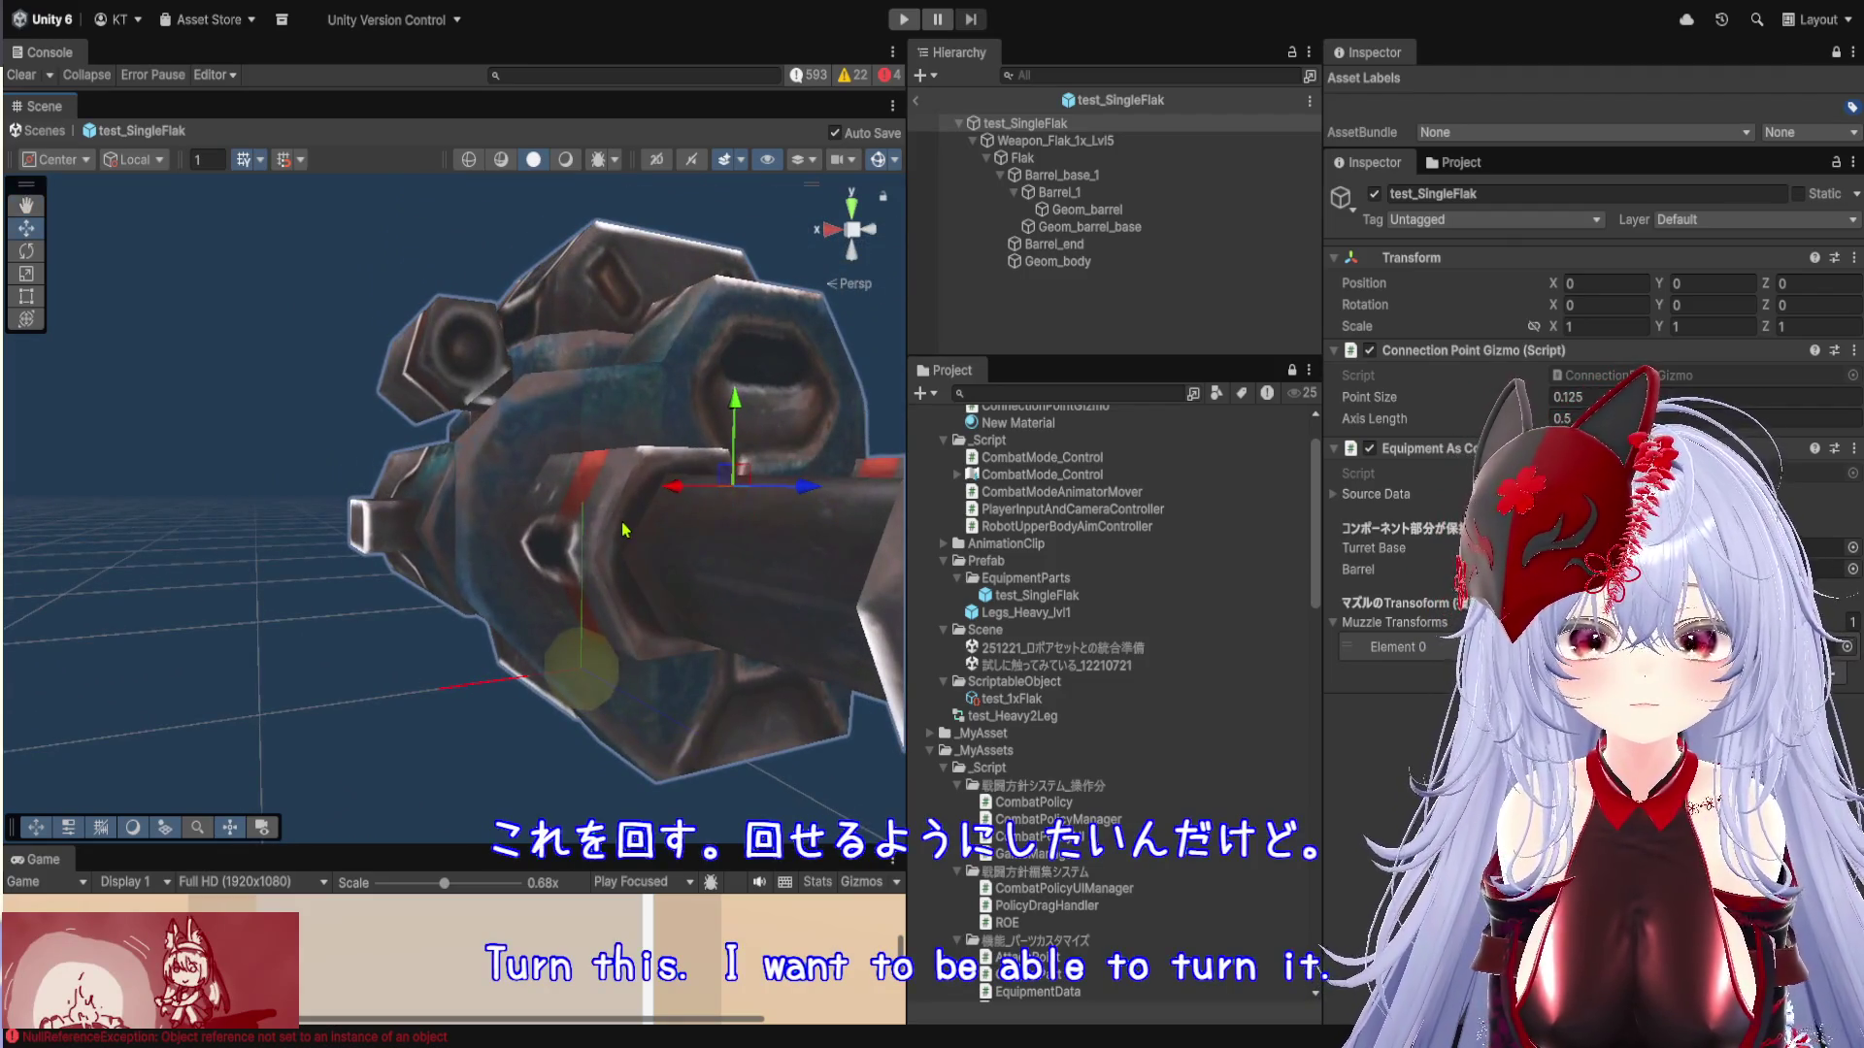
left_click(1066, 140)
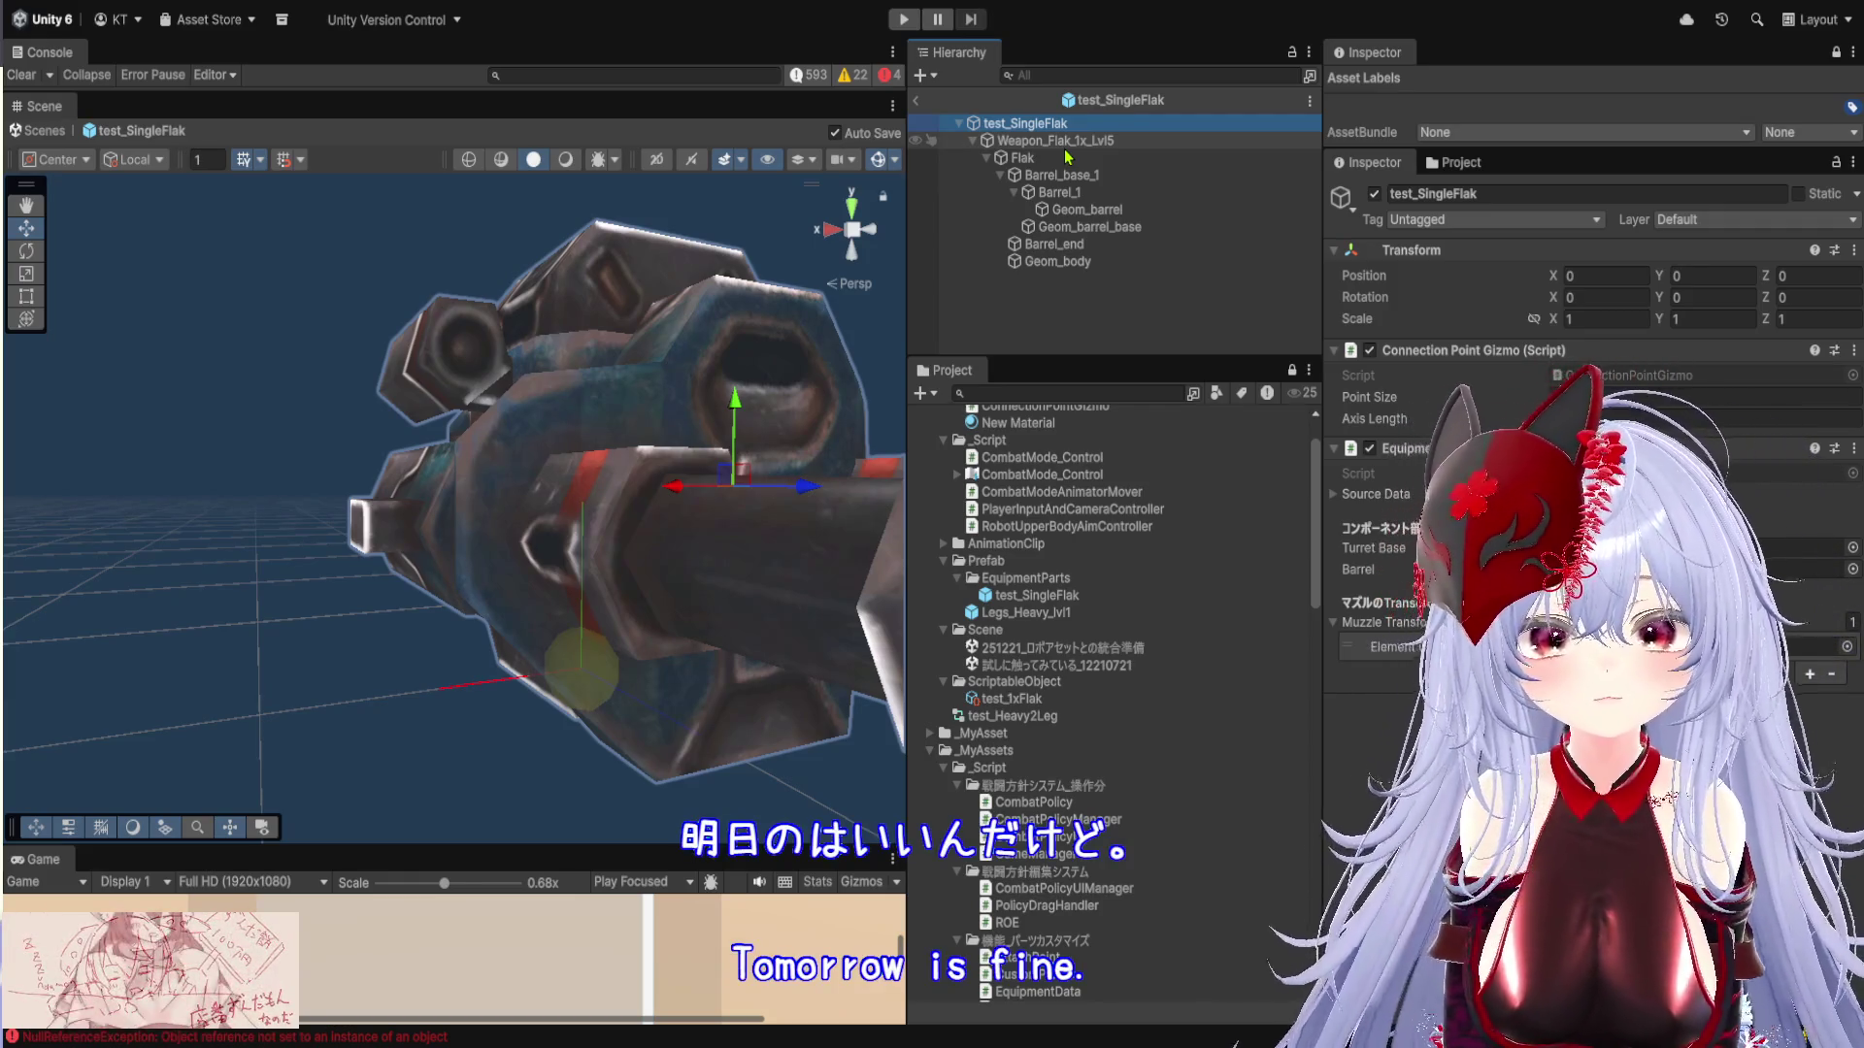
scroll(434, 499, "down", 2)
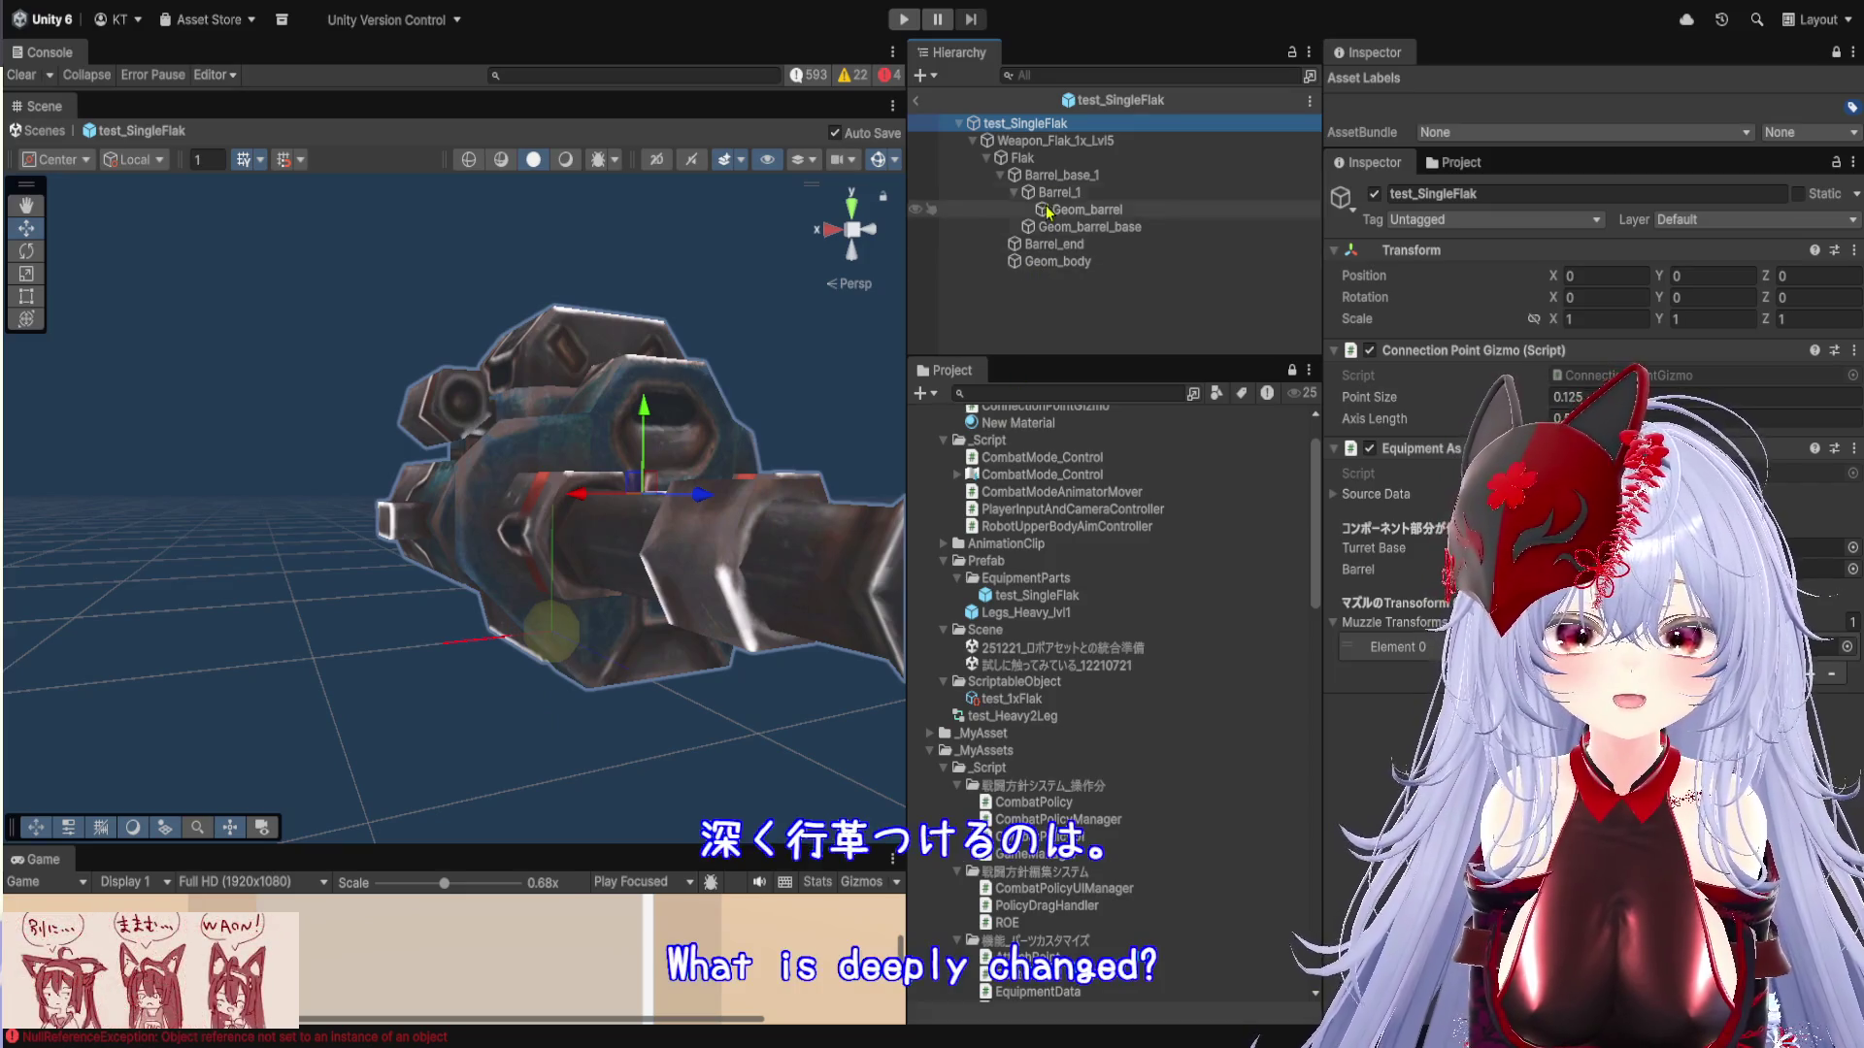
left_click(1069, 148)
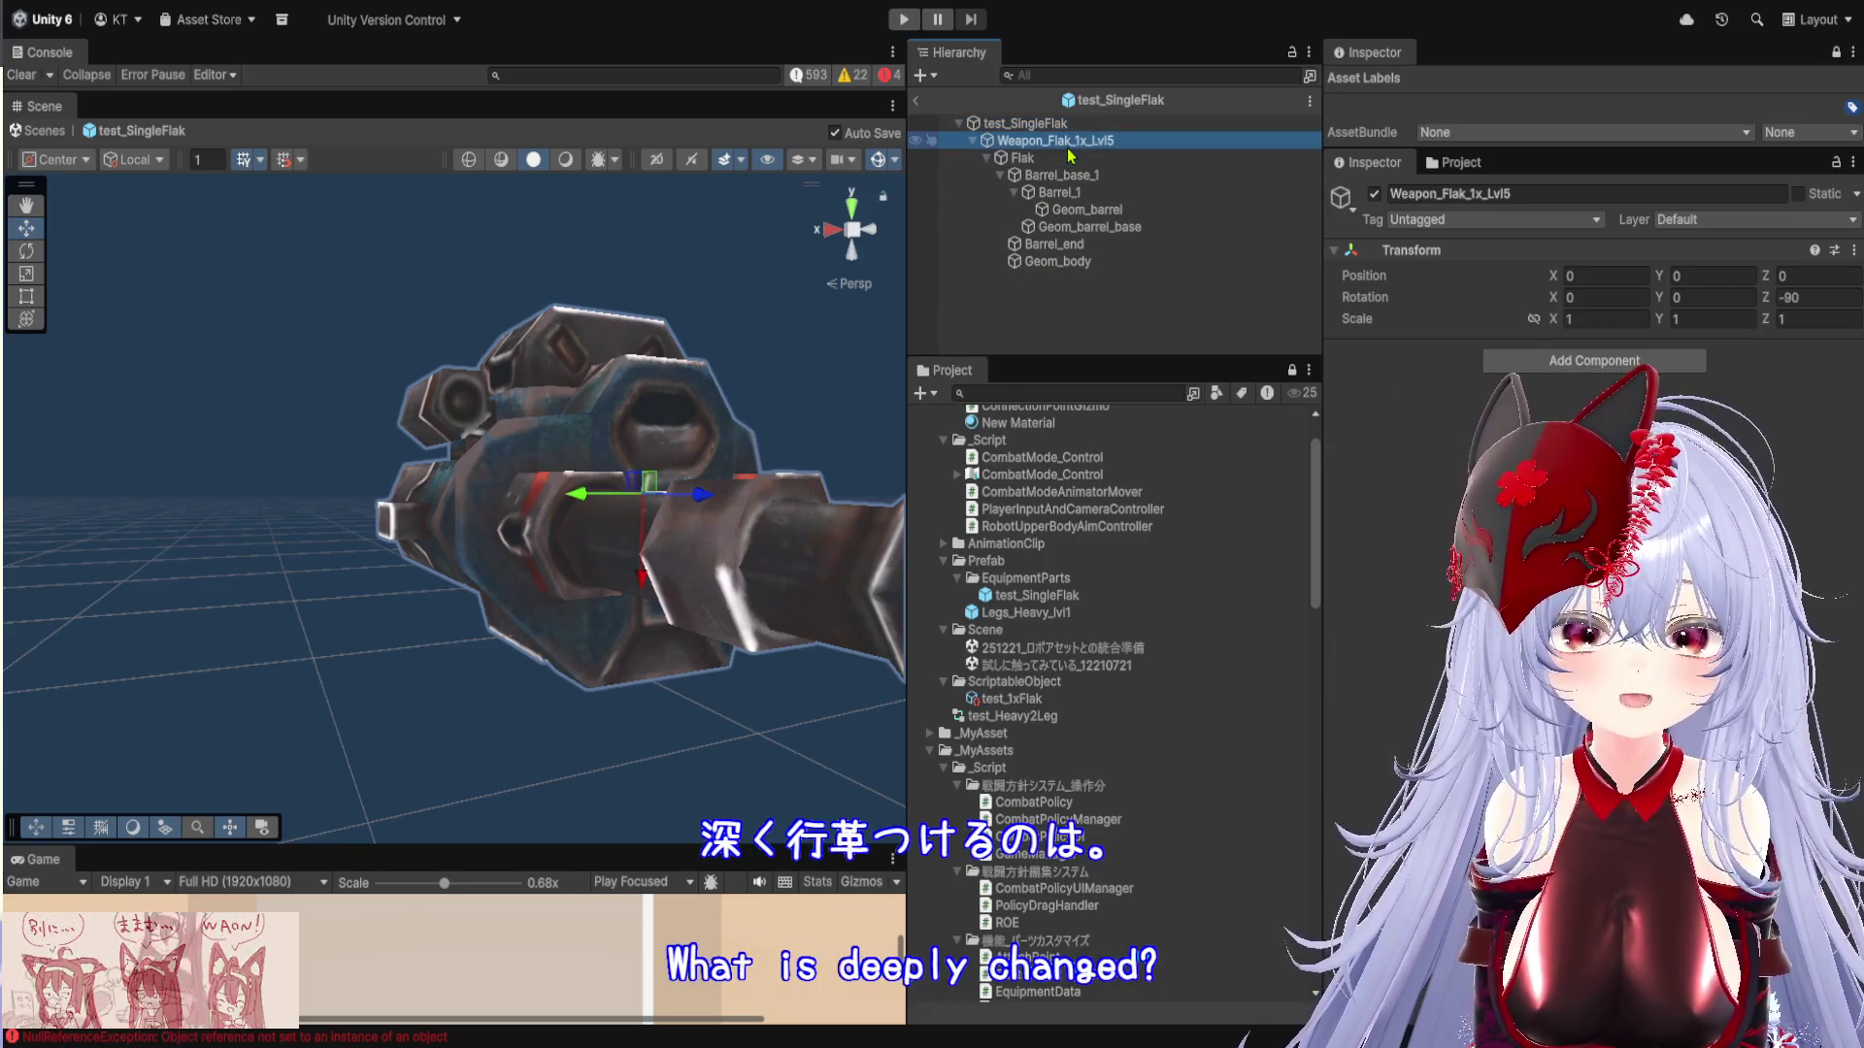
left_click(1070, 158)
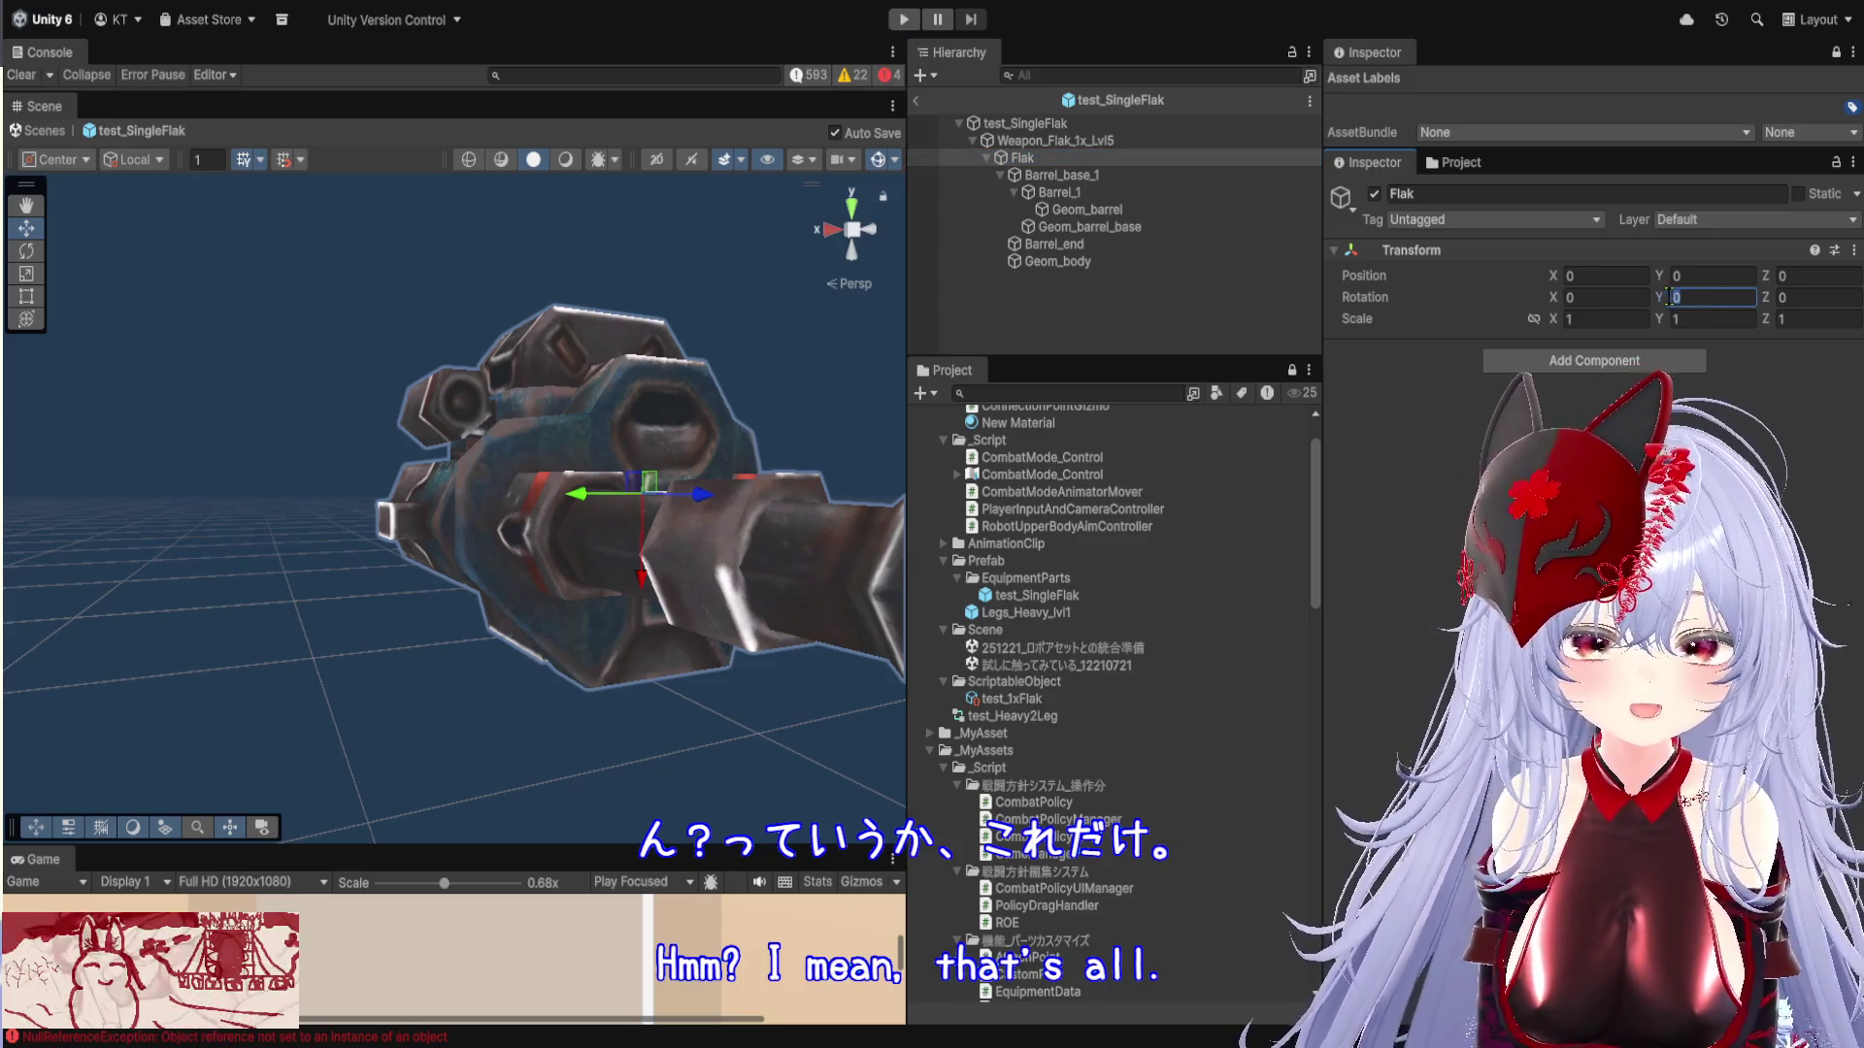
Try a 45° Y and X rotation on Flak, then clear the X rotation back to 0
type("45")
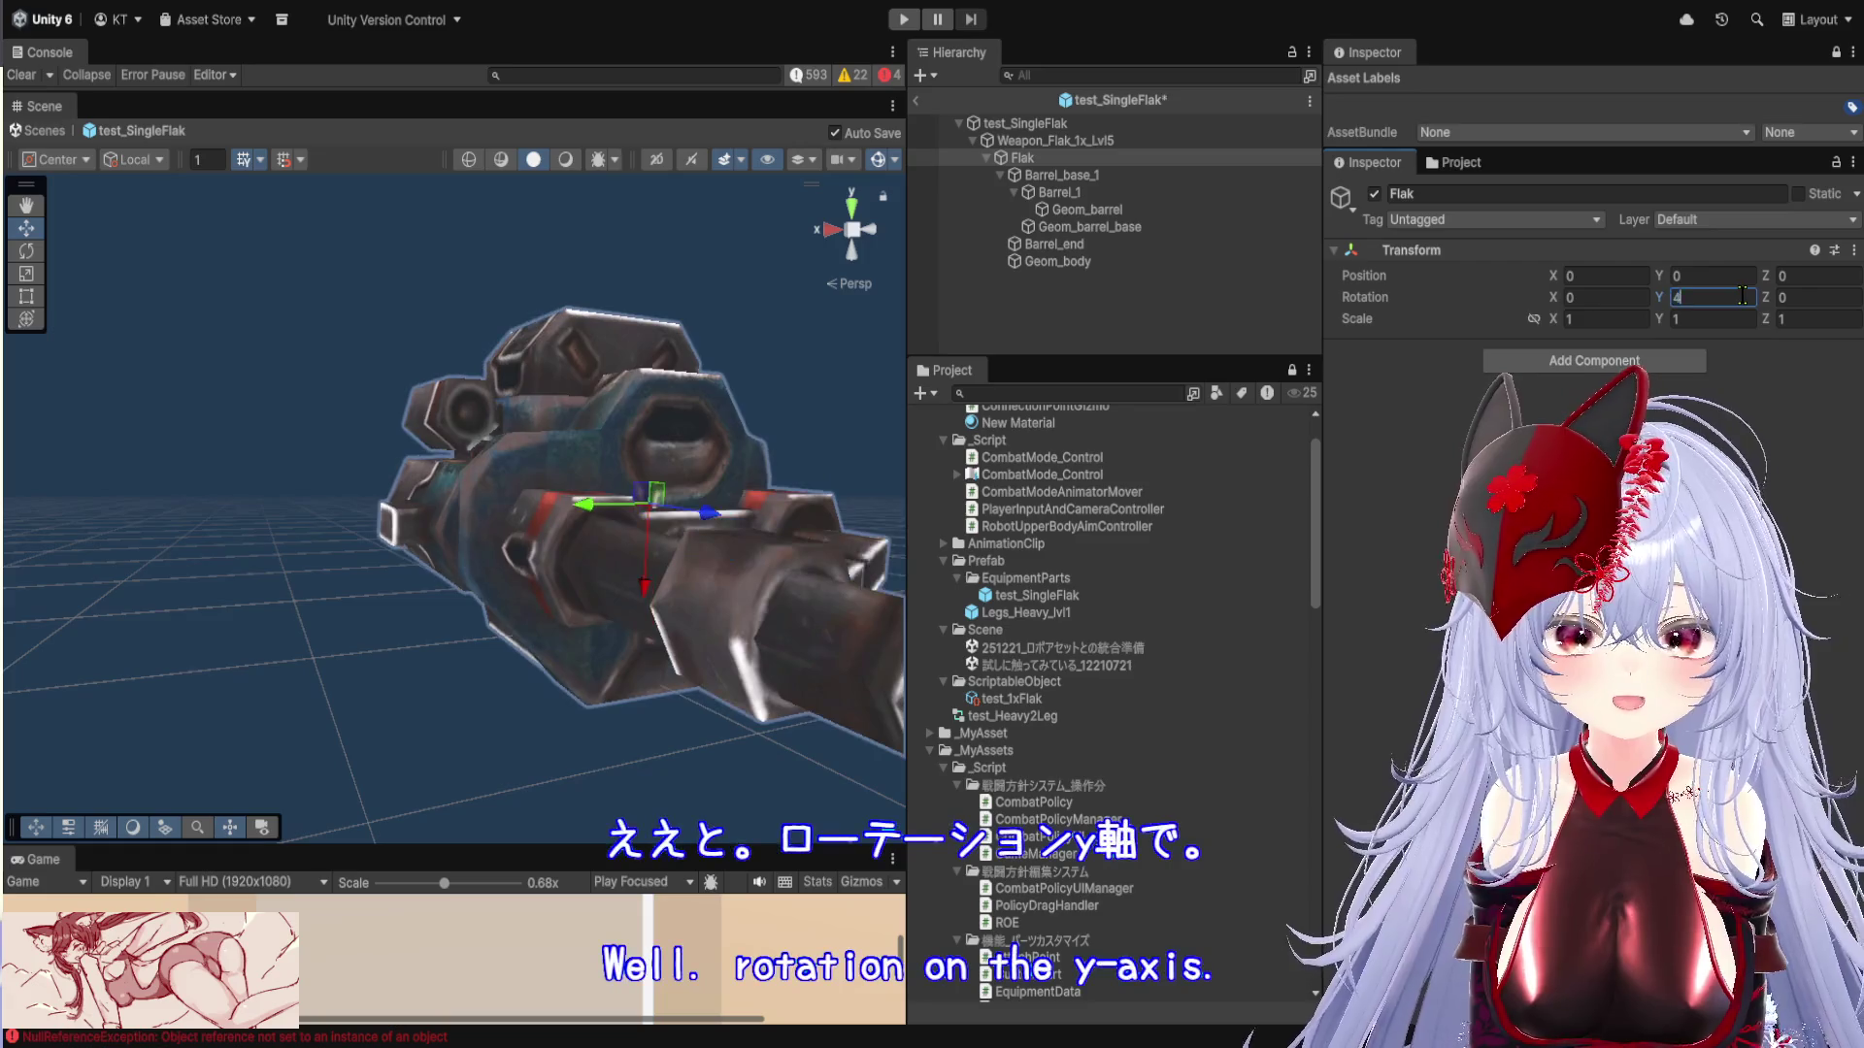
key("Return")
type("0")
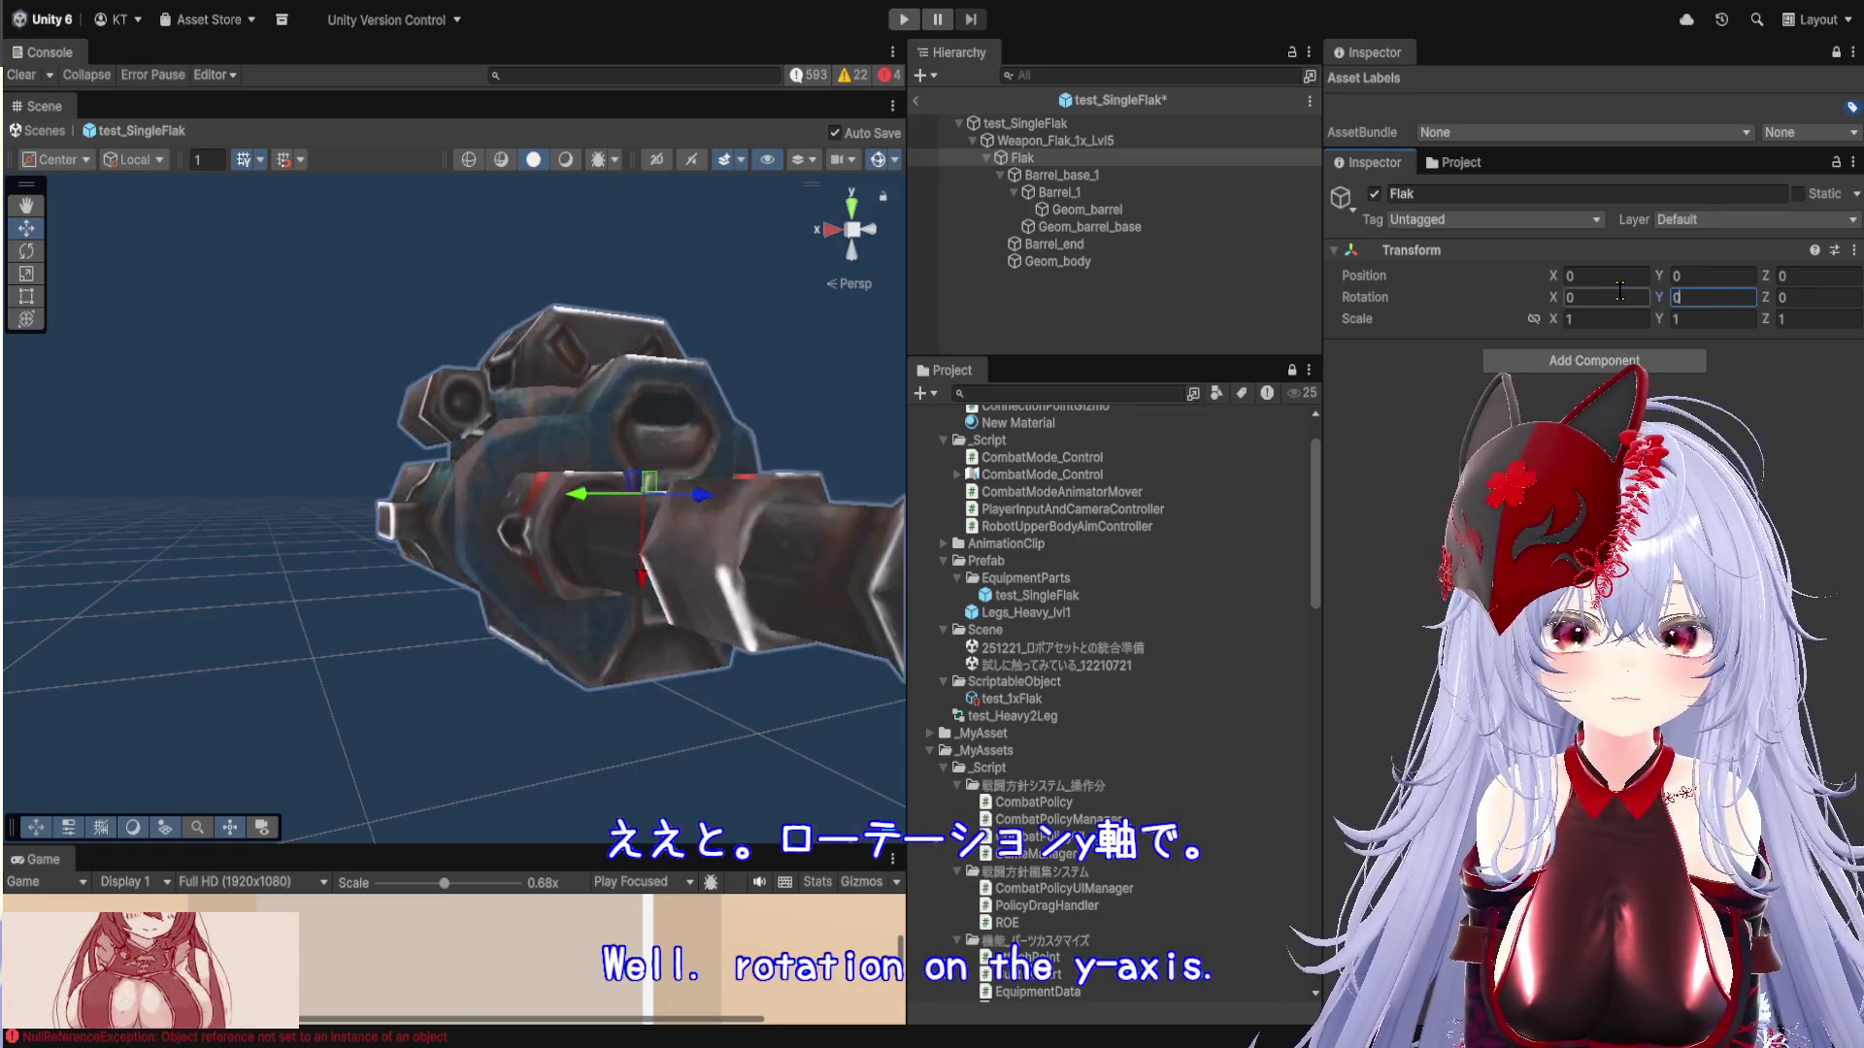
type("45")
key("Return")
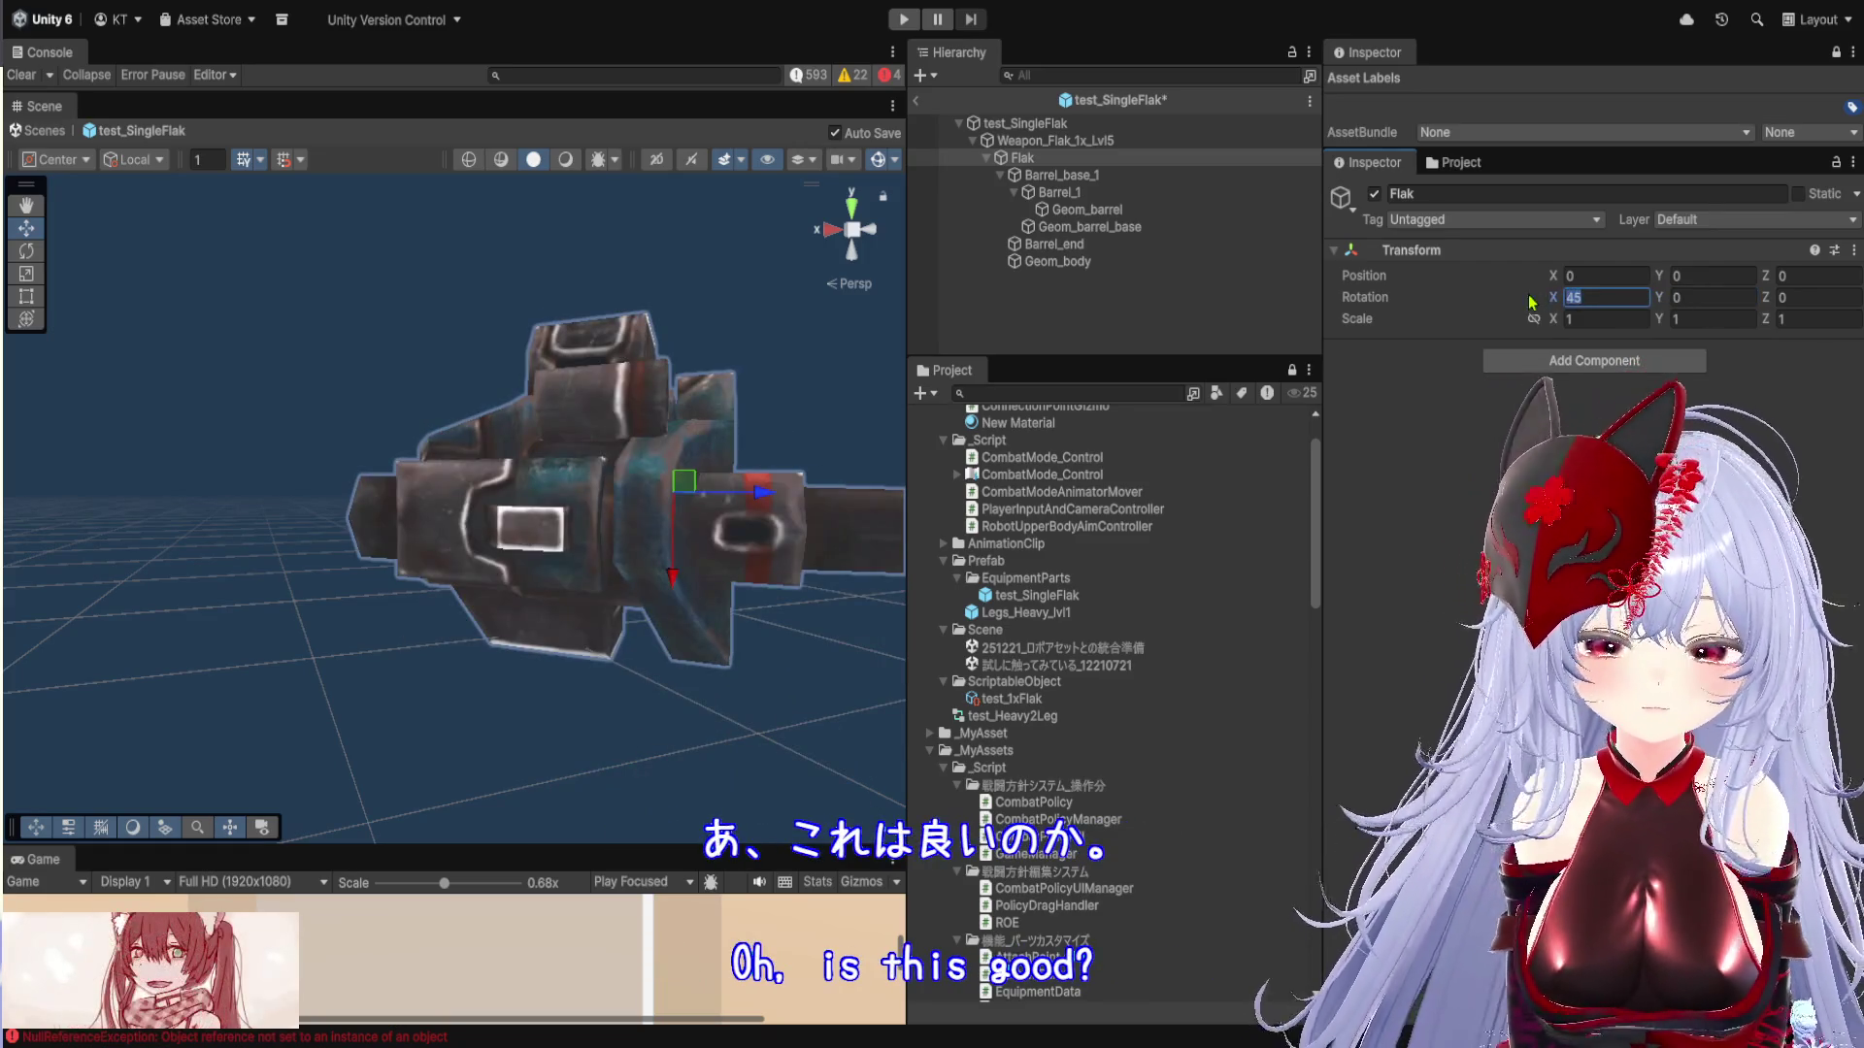
key("BackSpace")
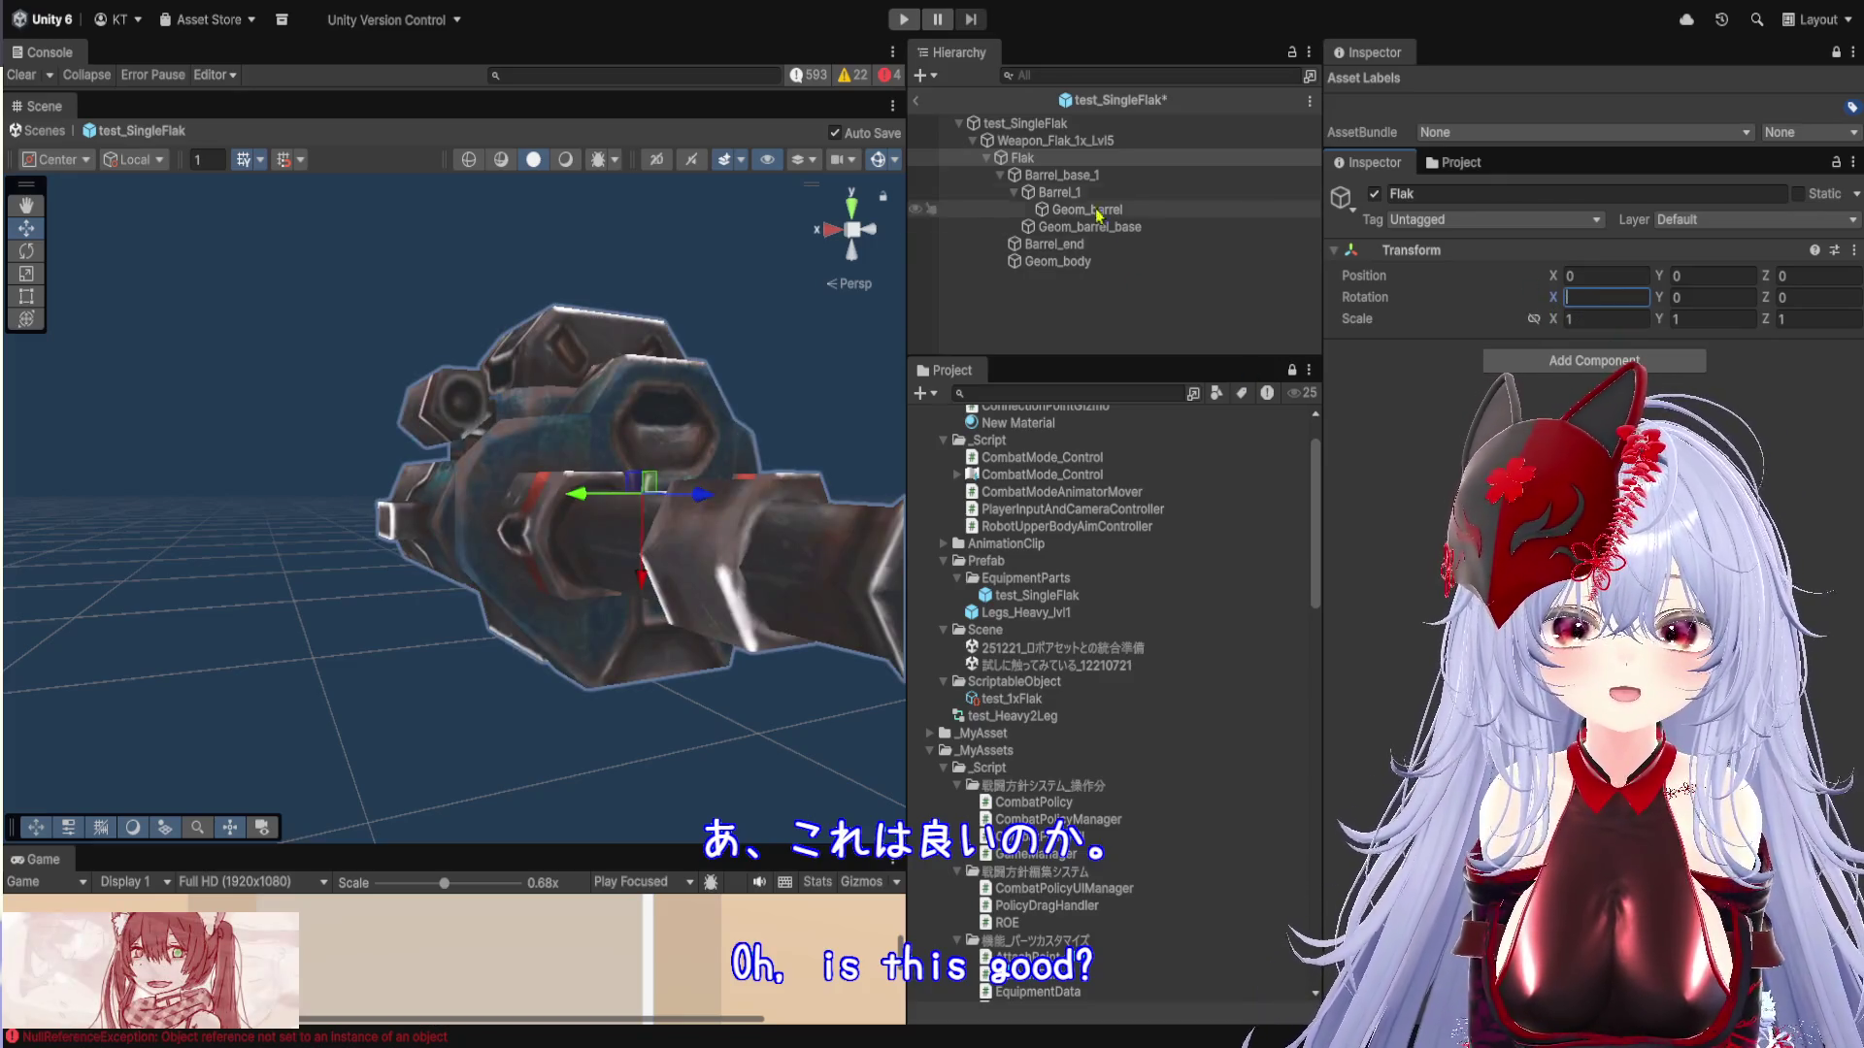
left_click(1052, 126)
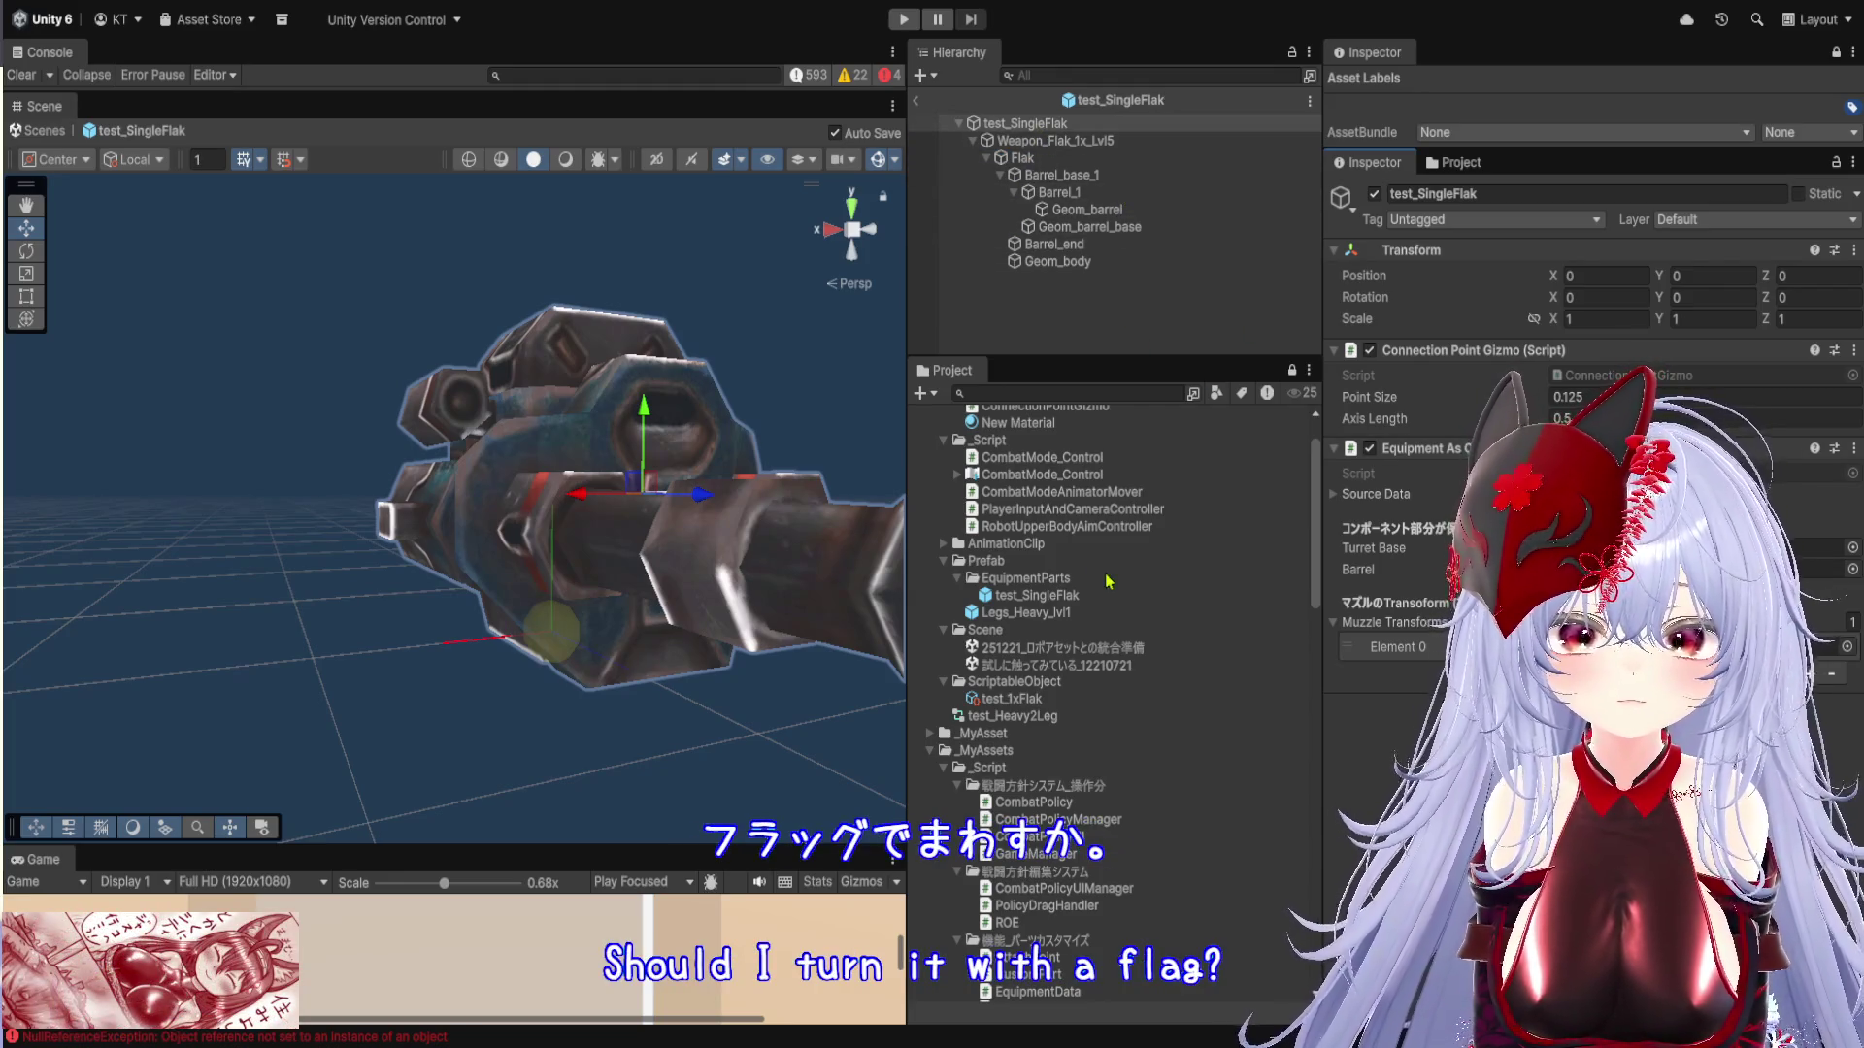
Edit test_1xFlak's Turret Rotate Speed, make the Game view taller, and enter Play mode
left_click(1056, 699)
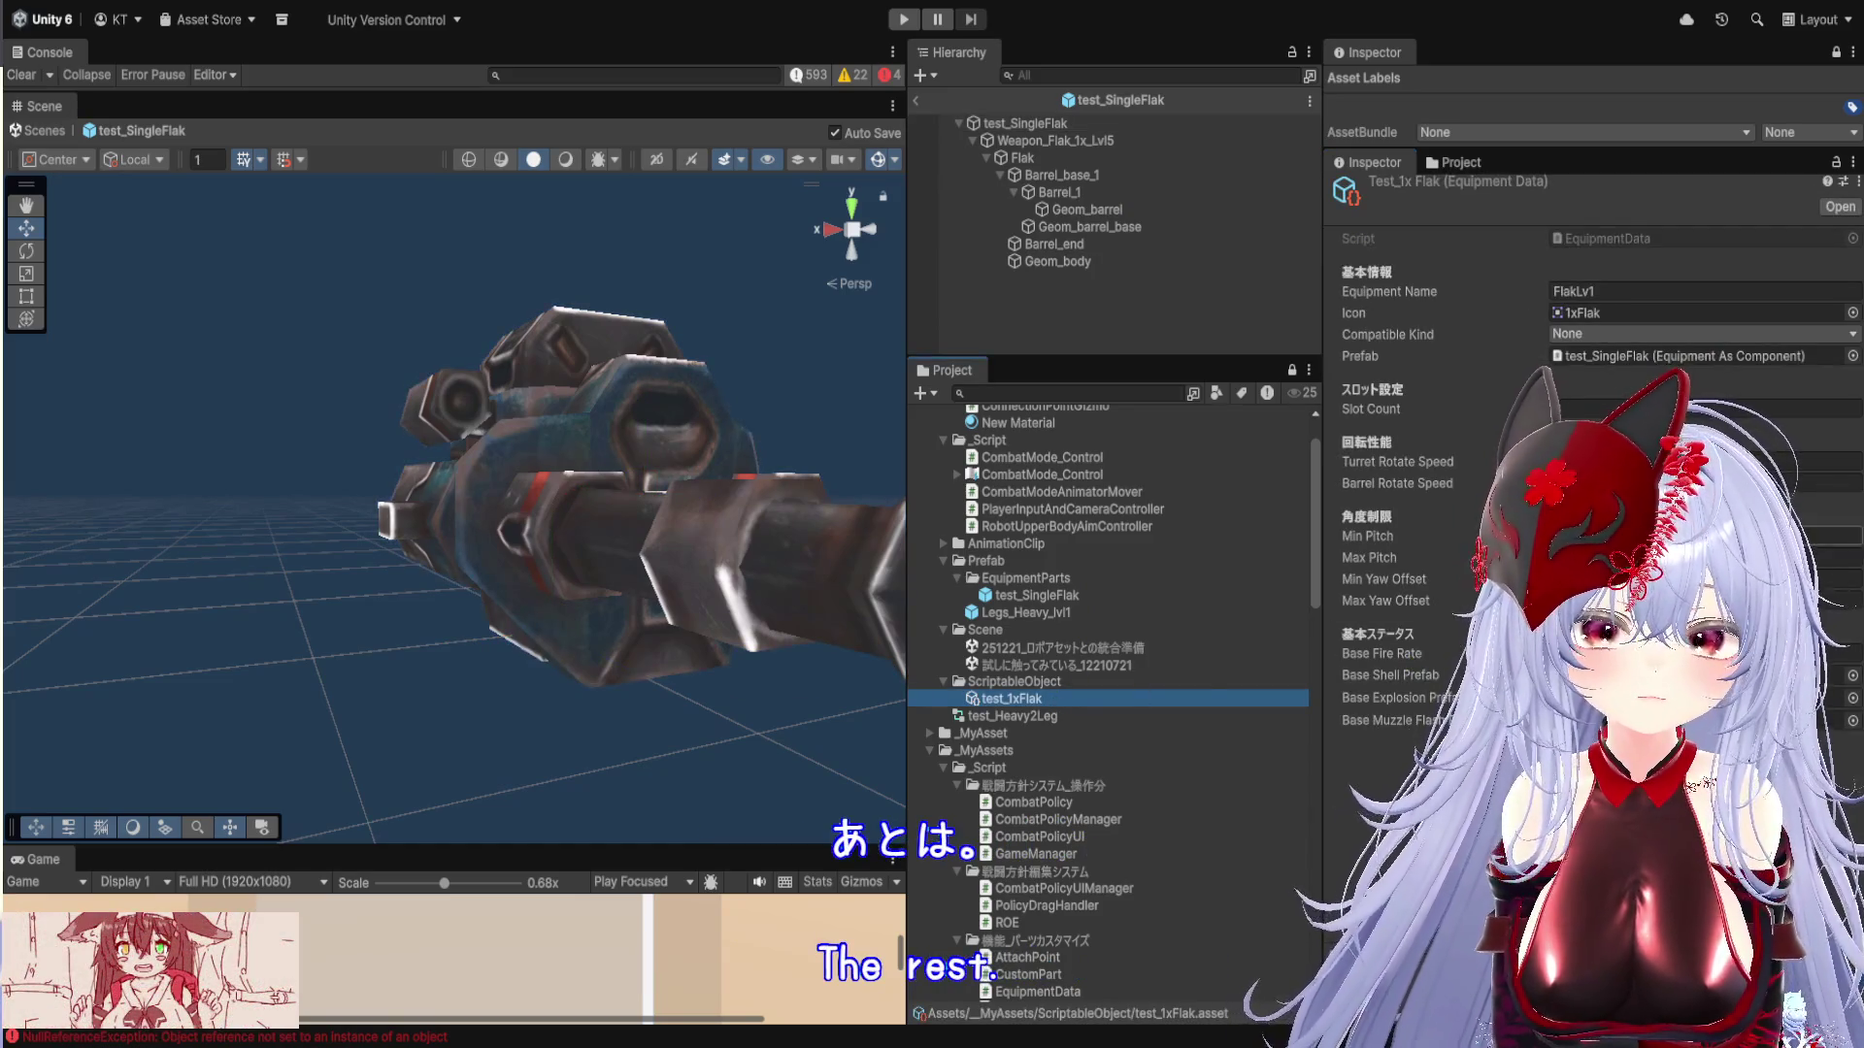
left_click(1698, 461)
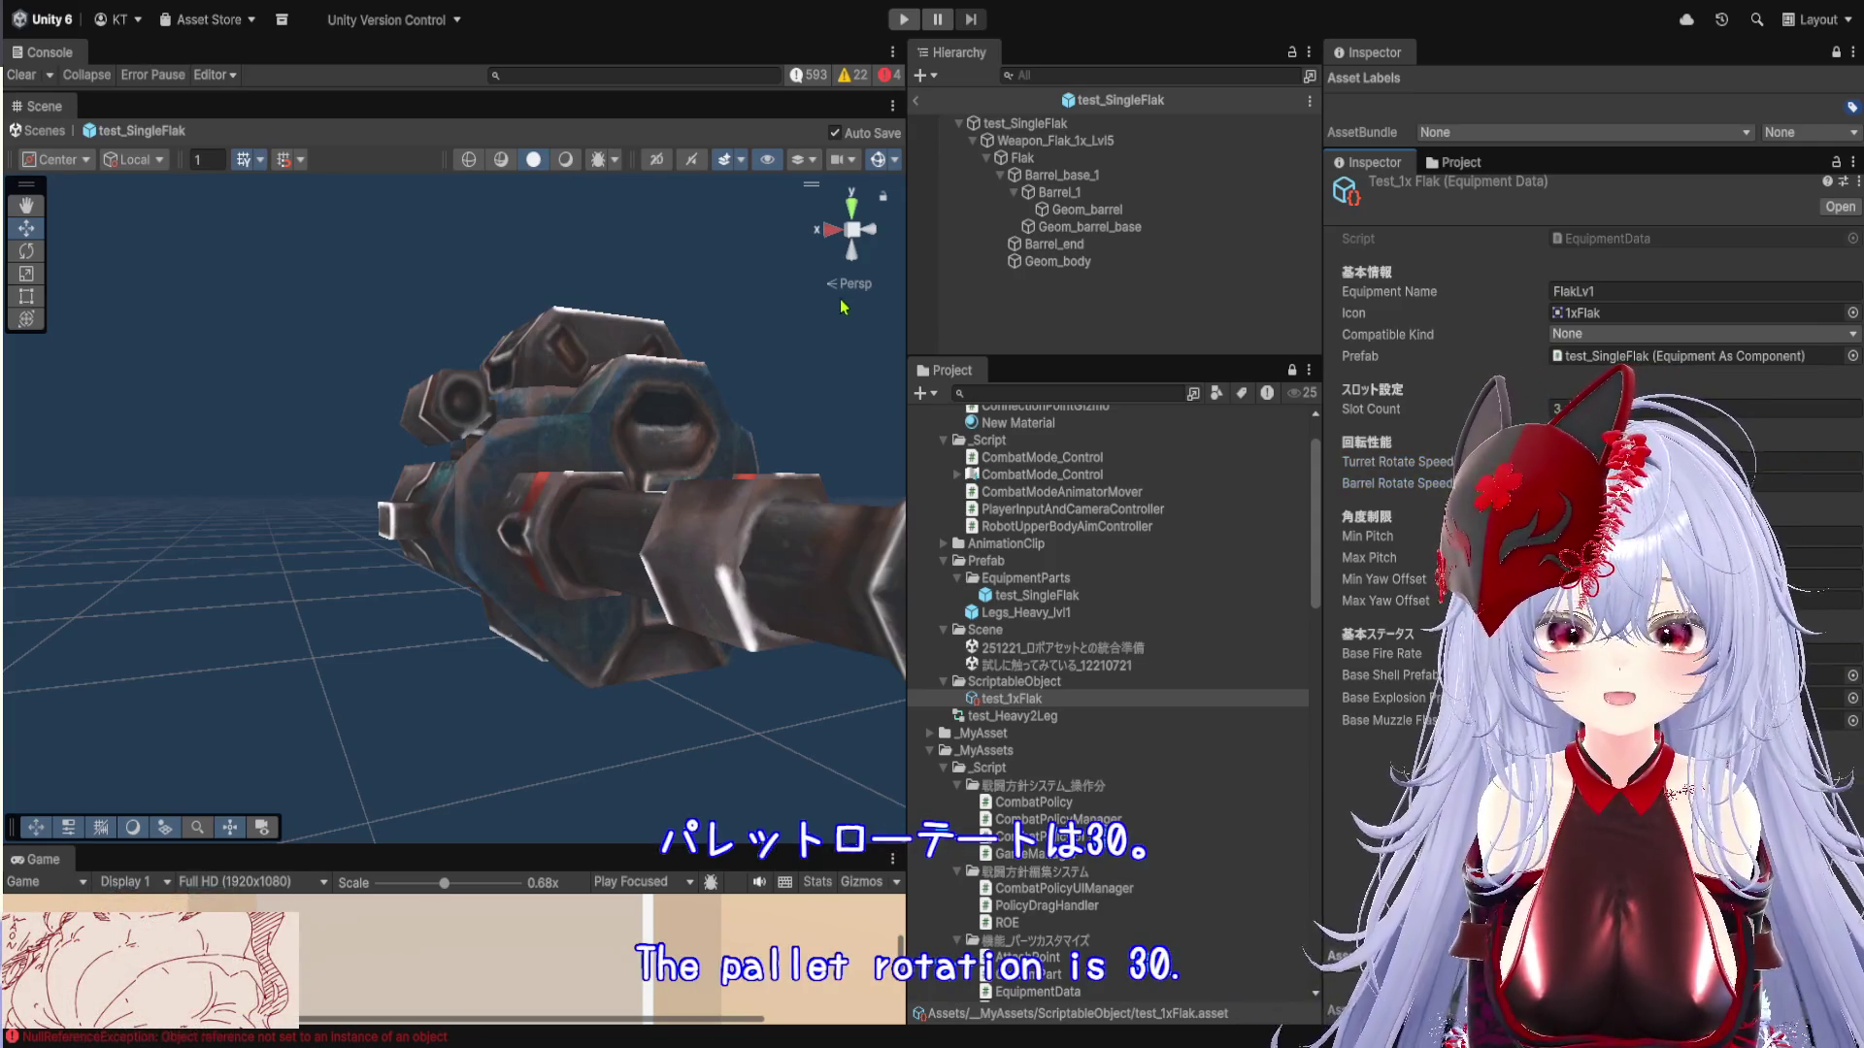
left_click_drag(626, 846, 650, 375)
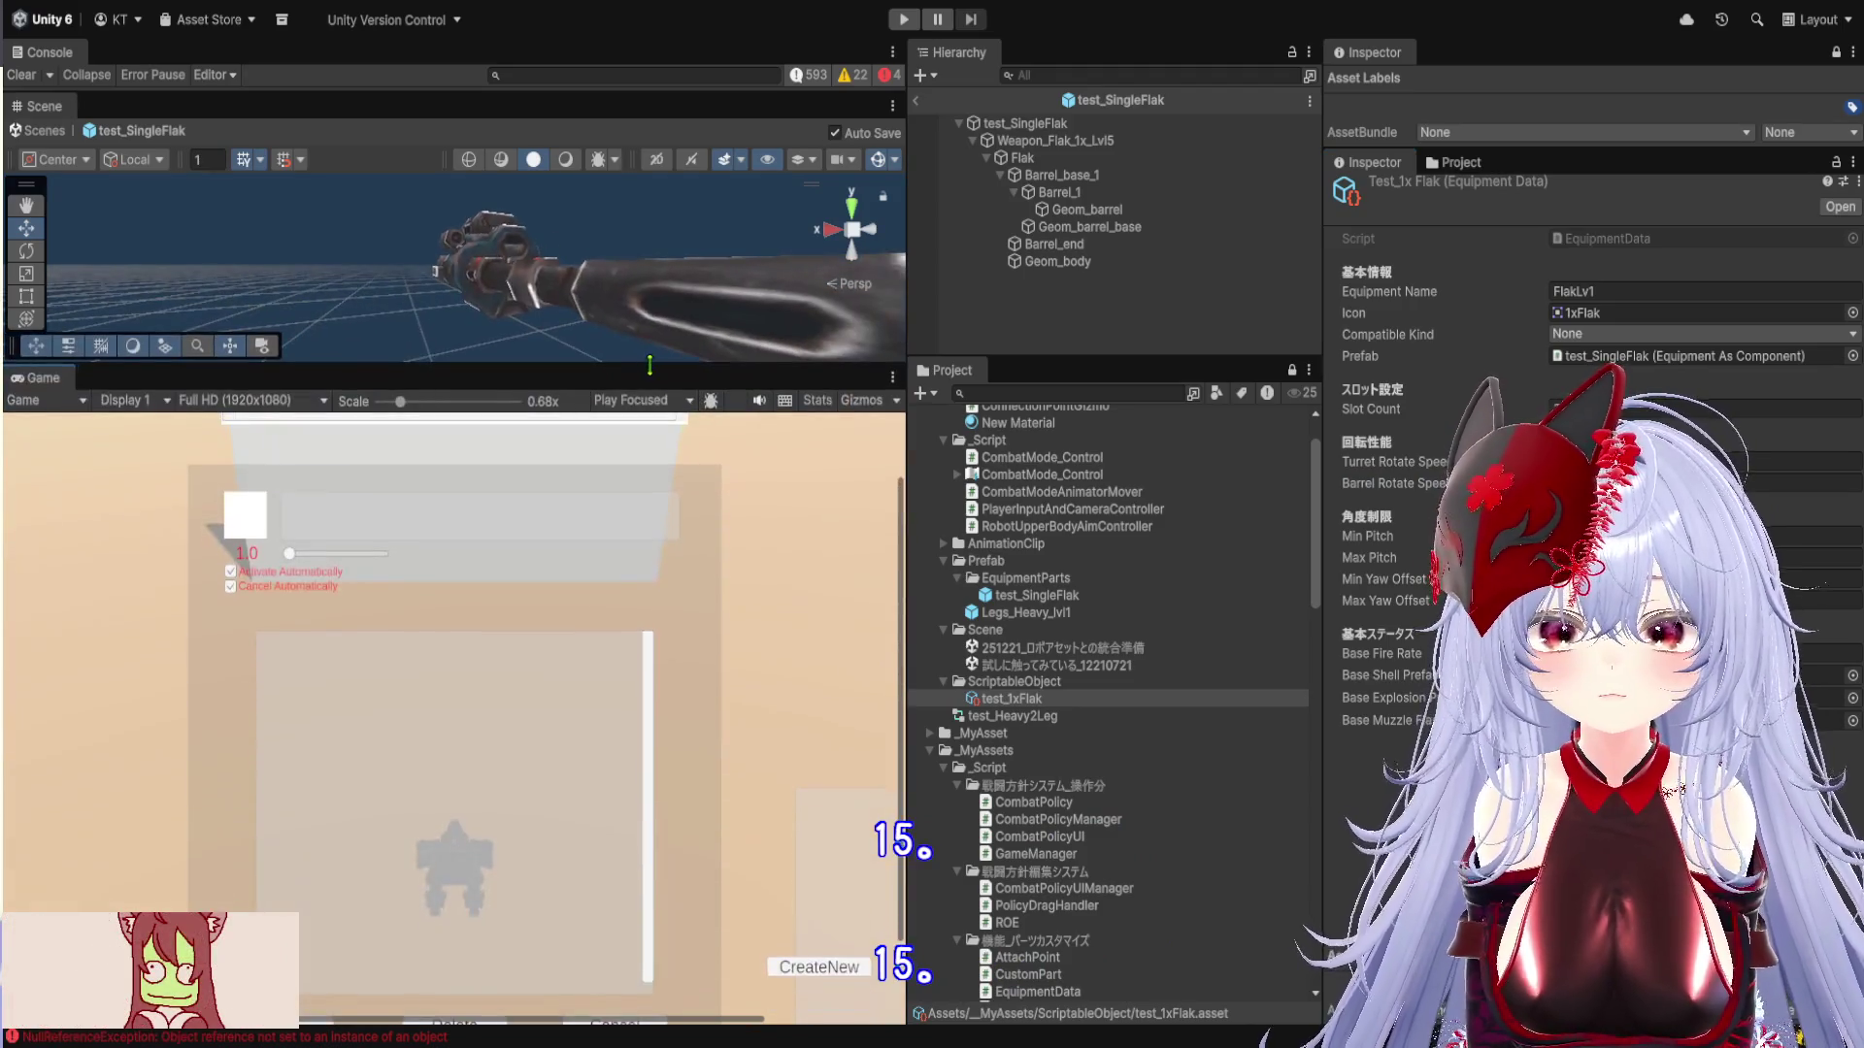
left_click(902, 19)
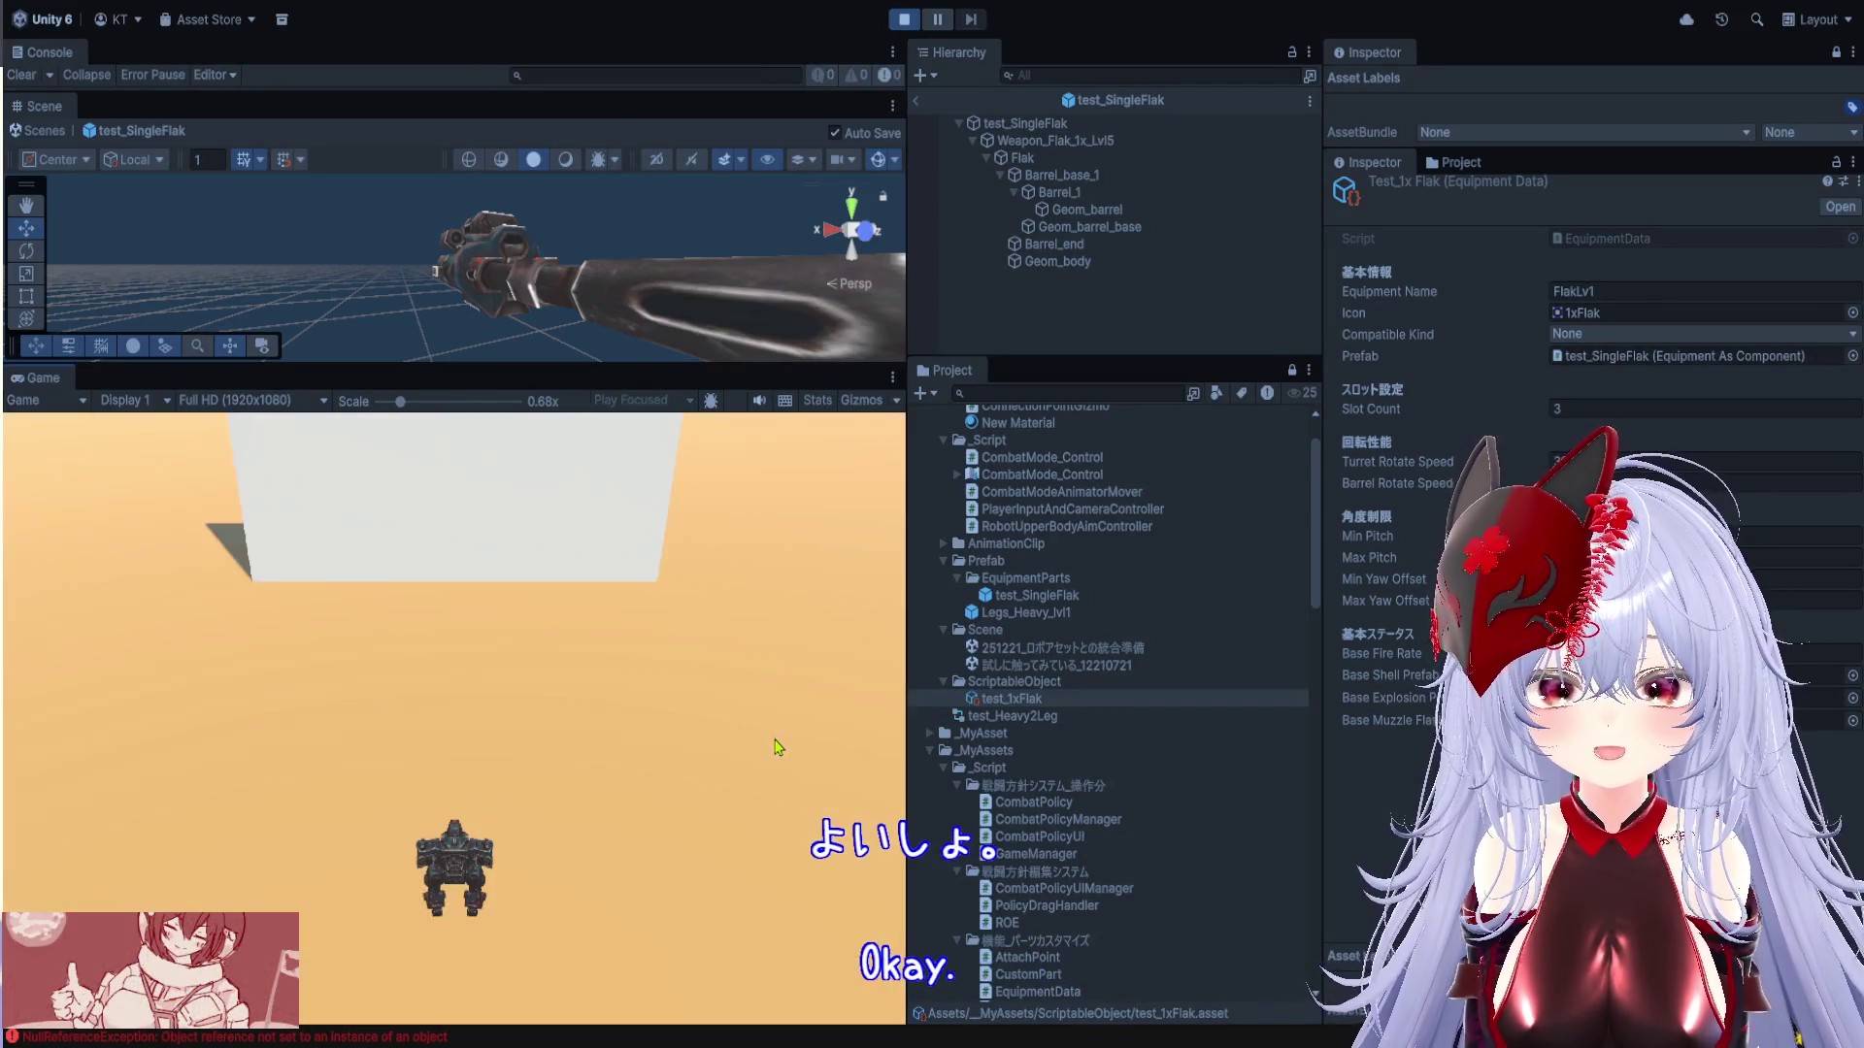
Equip the flak gun on the Right side from the in-game equip menu
mouse_move(658, 493)
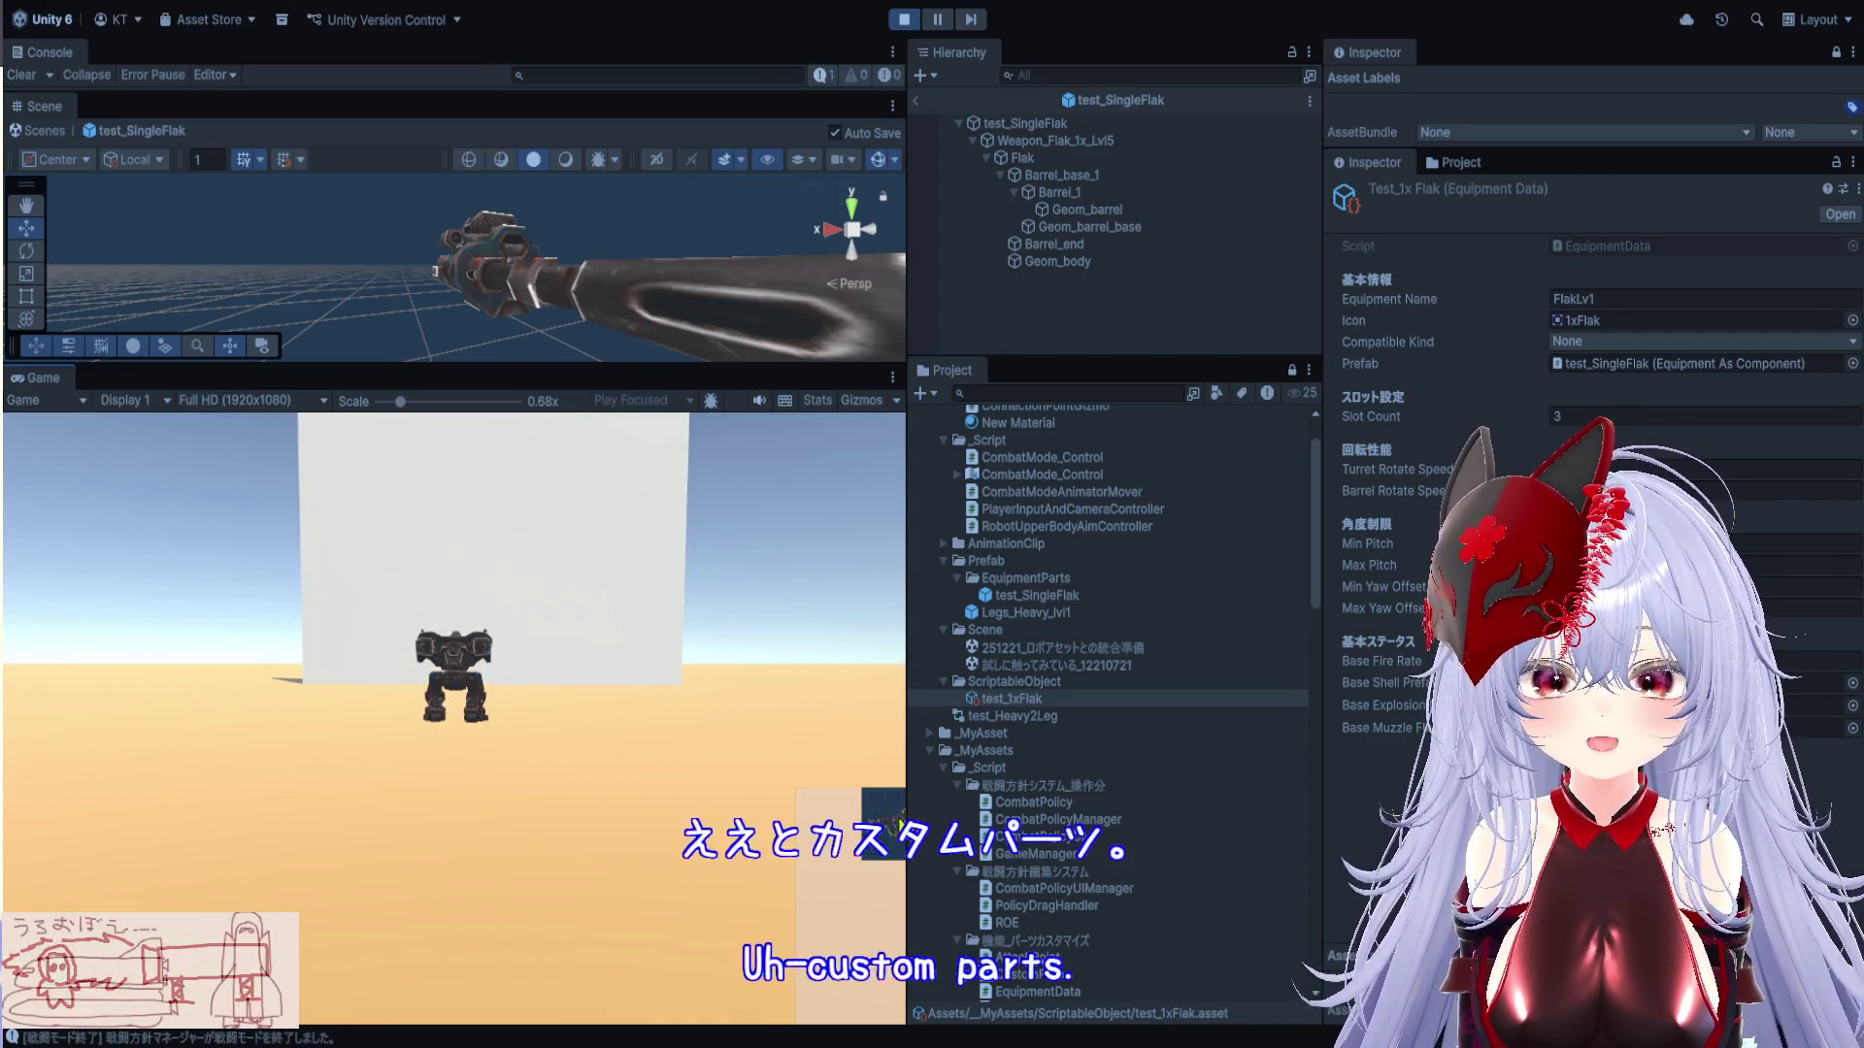
left_click_drag(907, 824, 1161, 823)
left_click(1034, 819)
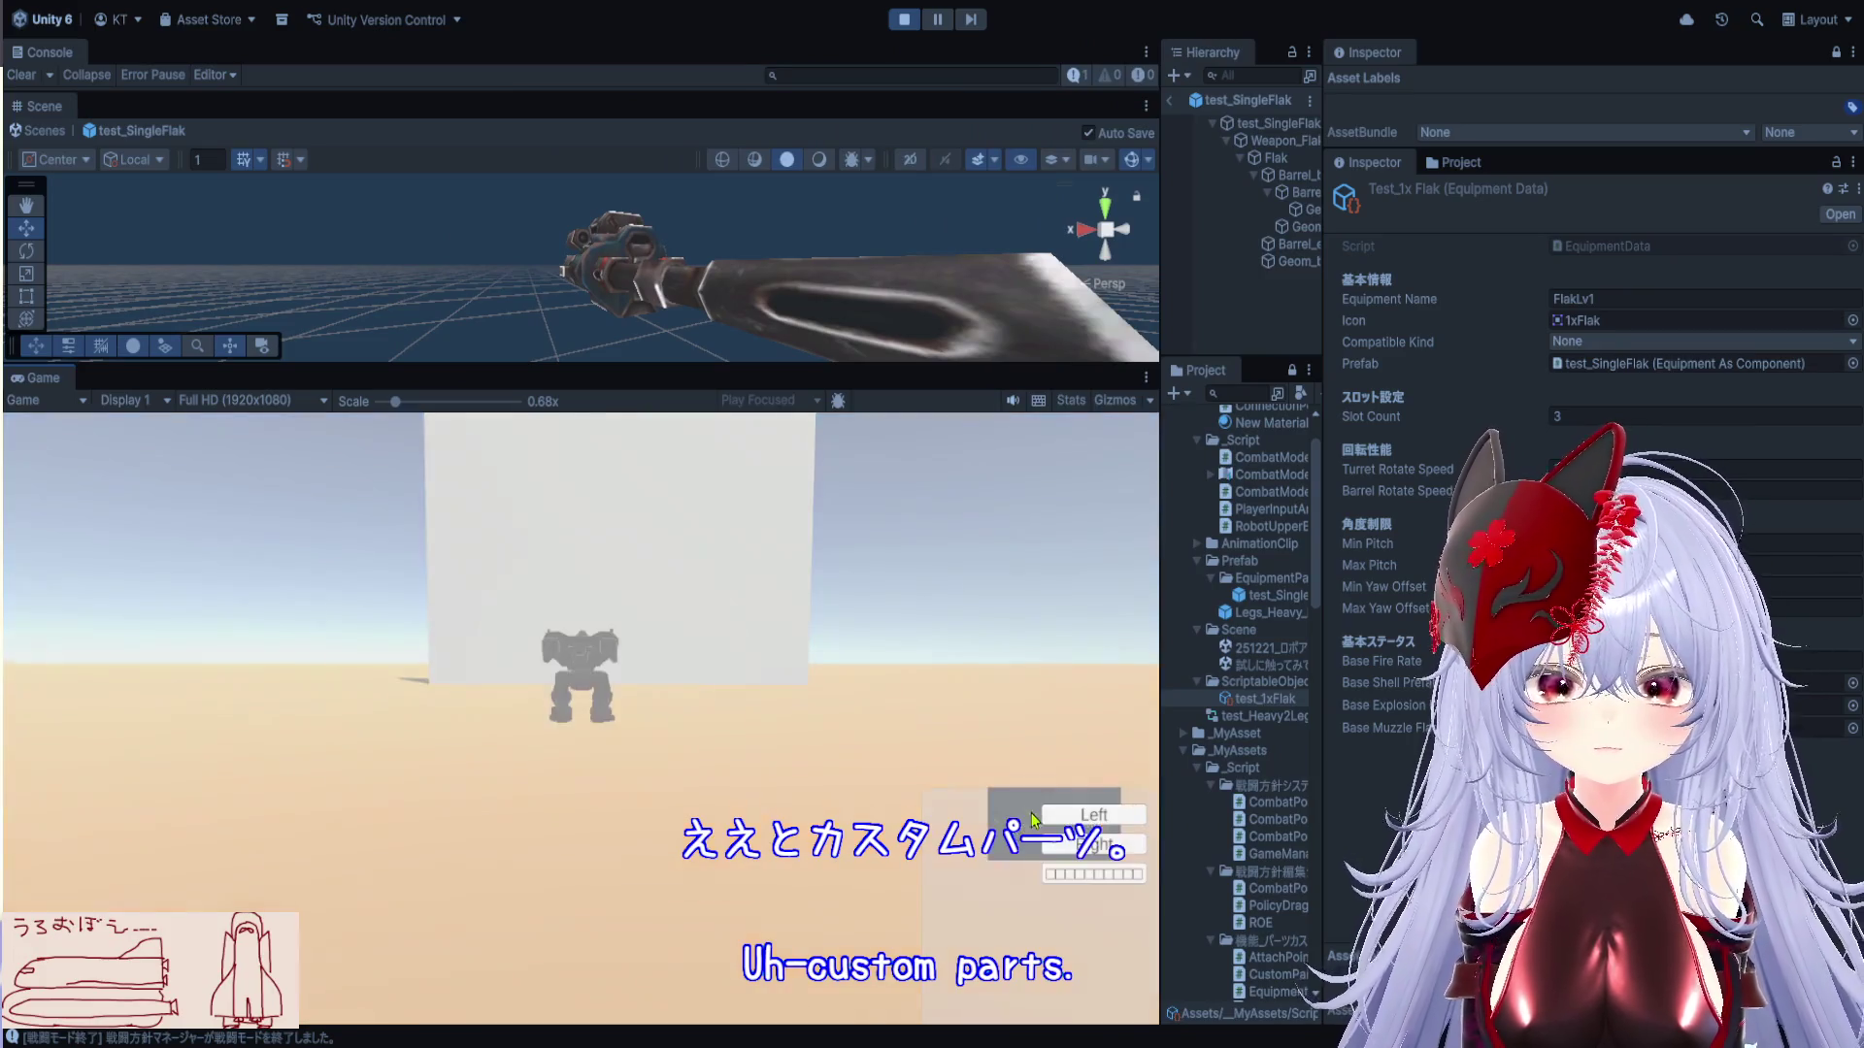
left_click(1063, 815)
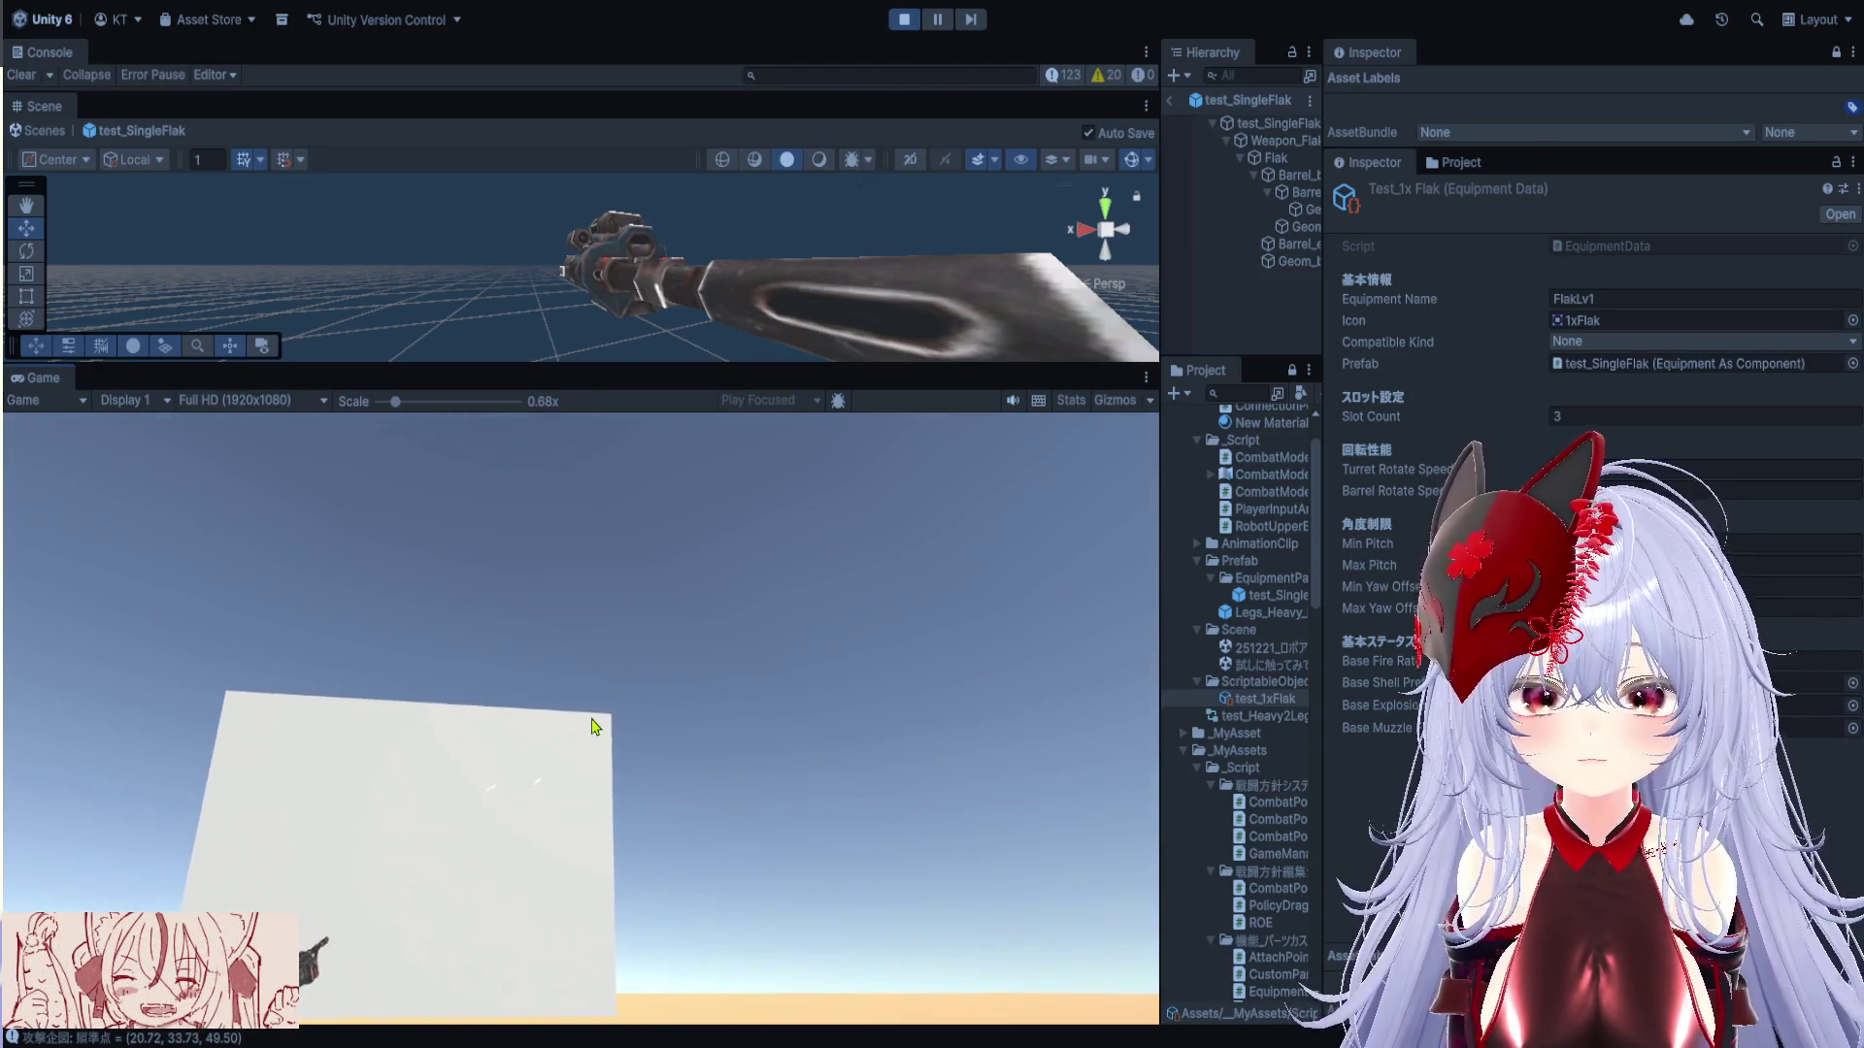
Exit prefab mode and frame test_SingleFlak(Clone) under Mount_Weapon_R in the Scene view
scroll(535, 661, "up", 1)
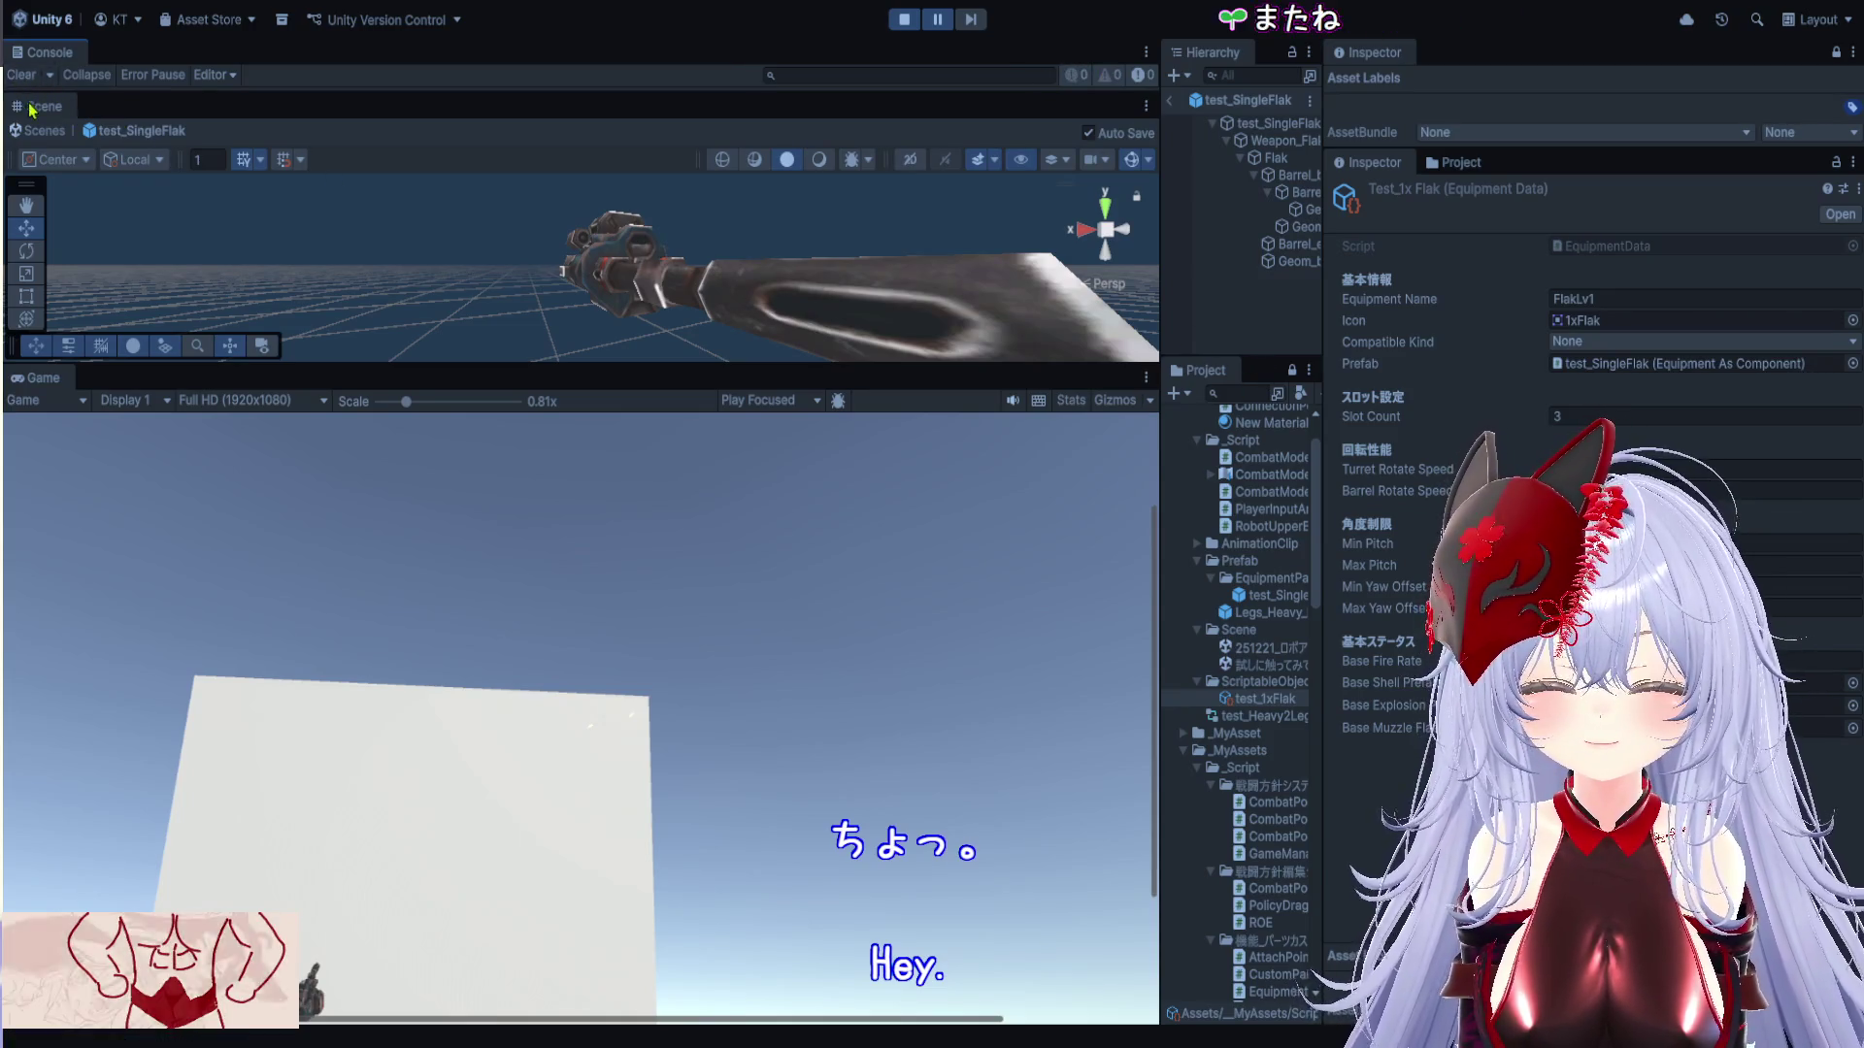
left_click(46, 130)
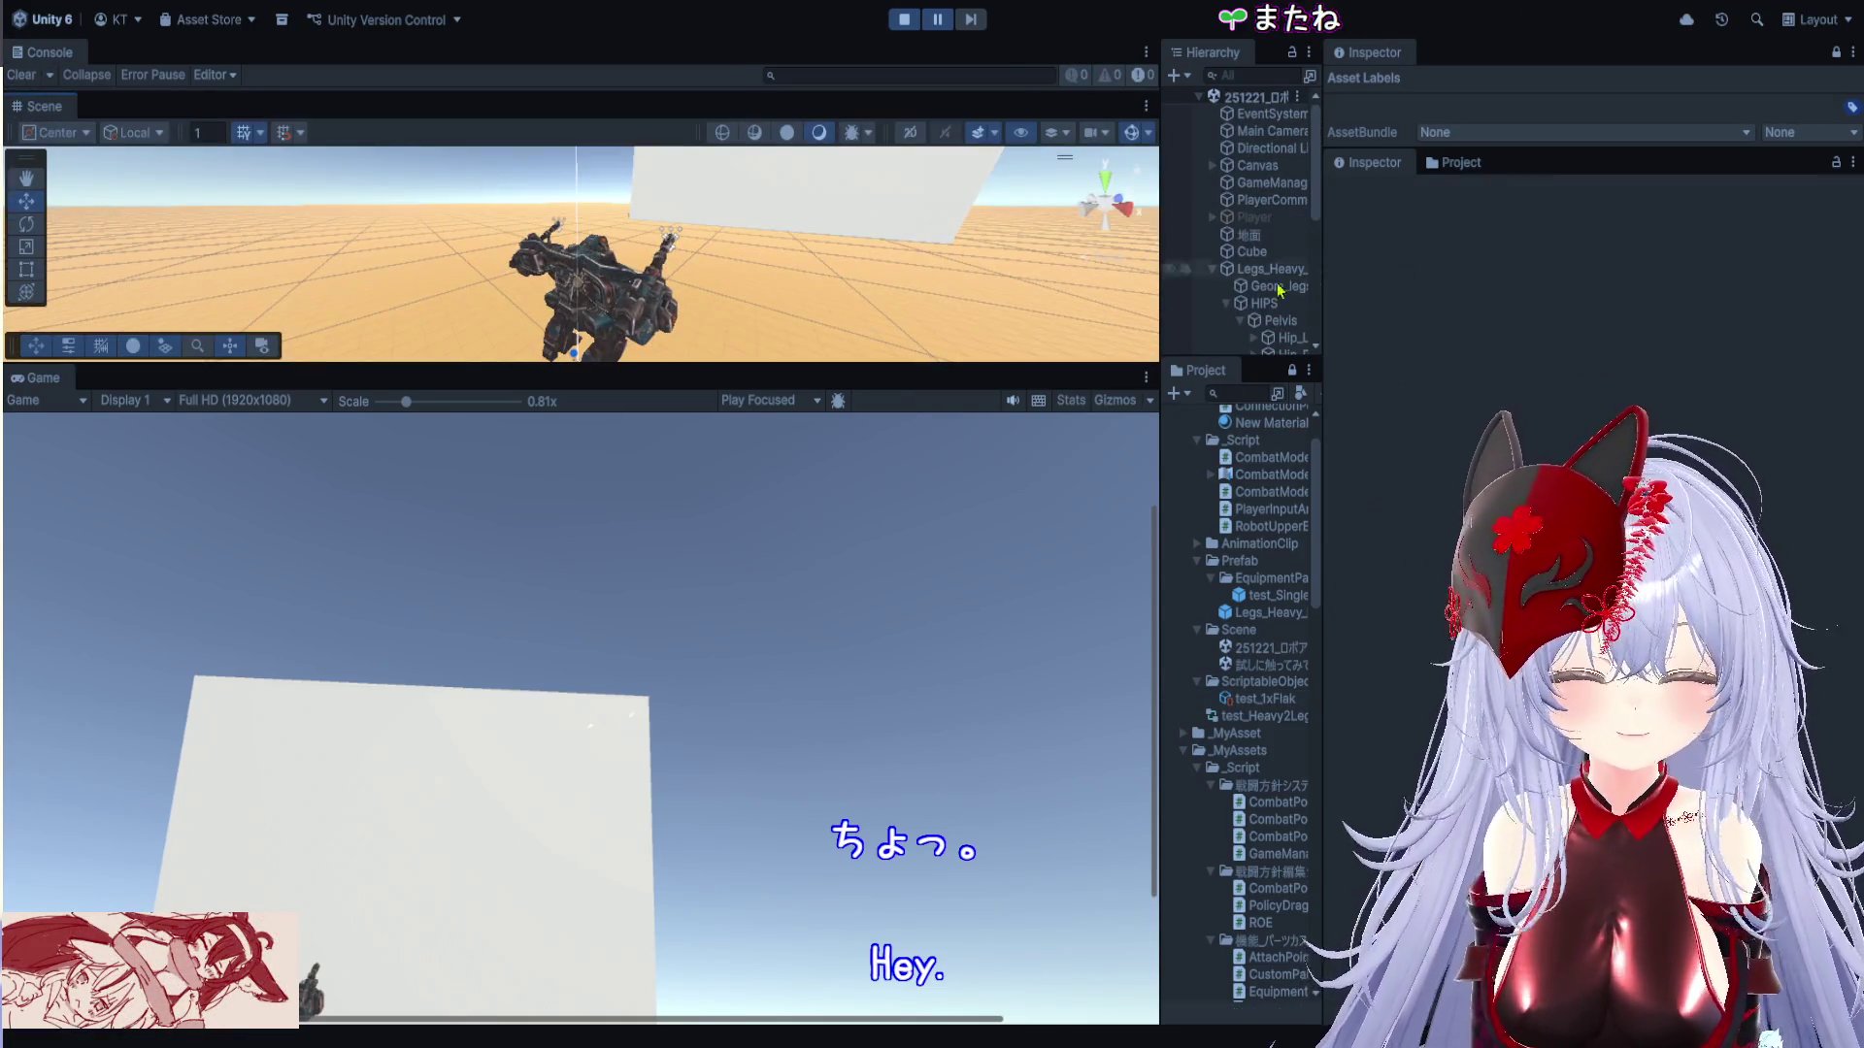
left_click_drag(1330, 378, 1765, 379)
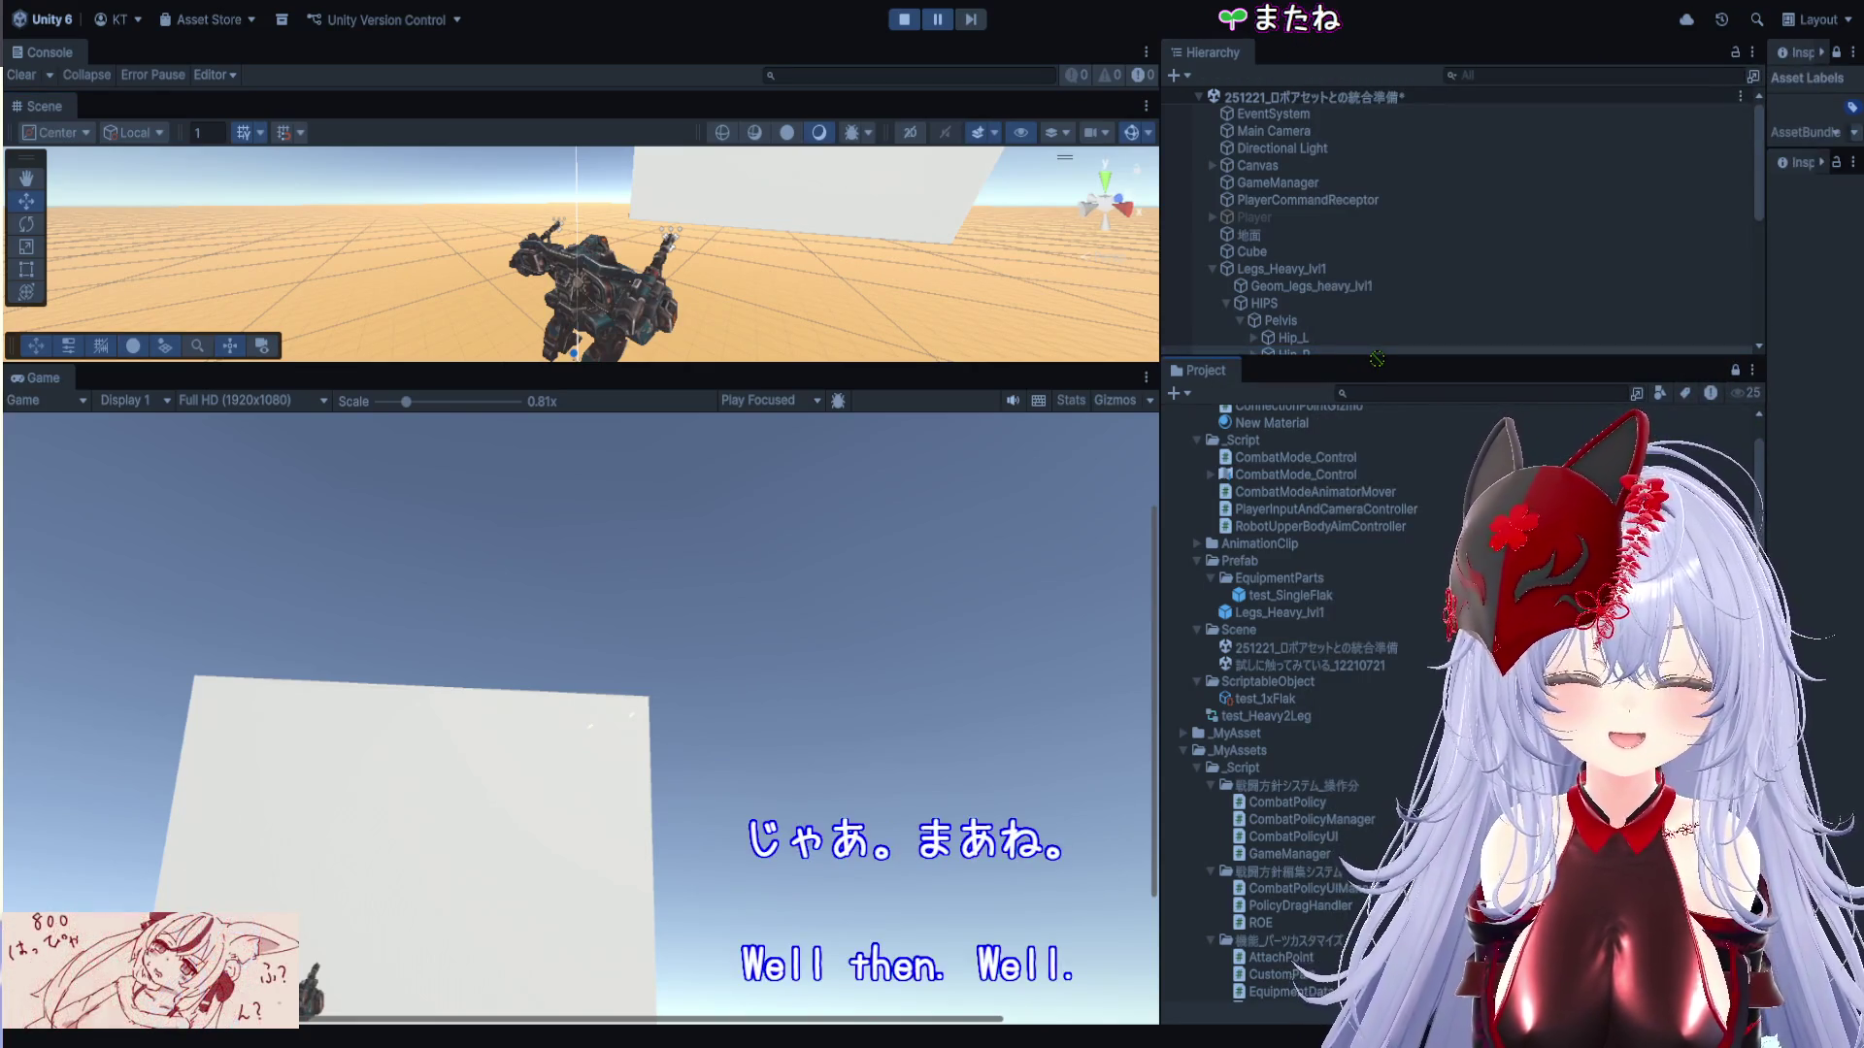
left_click_drag(1376, 359, 1371, 551)
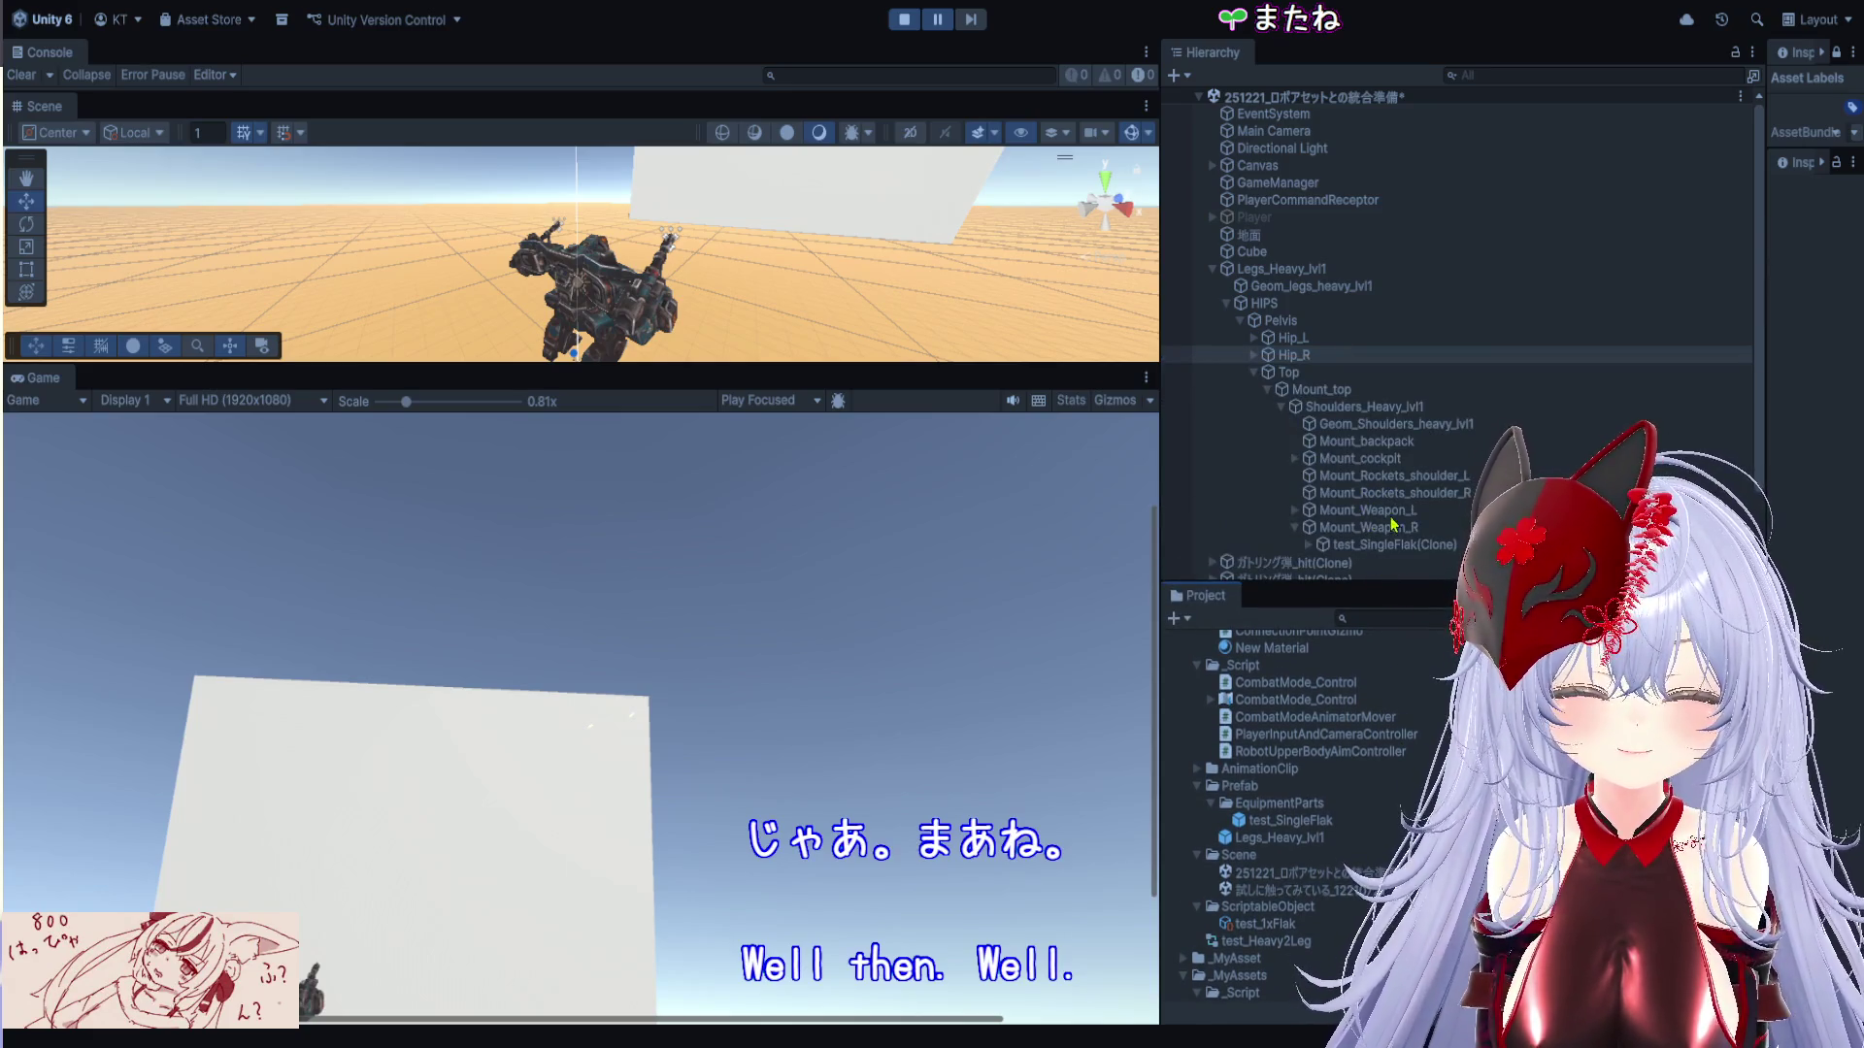
double_click(1397, 549)
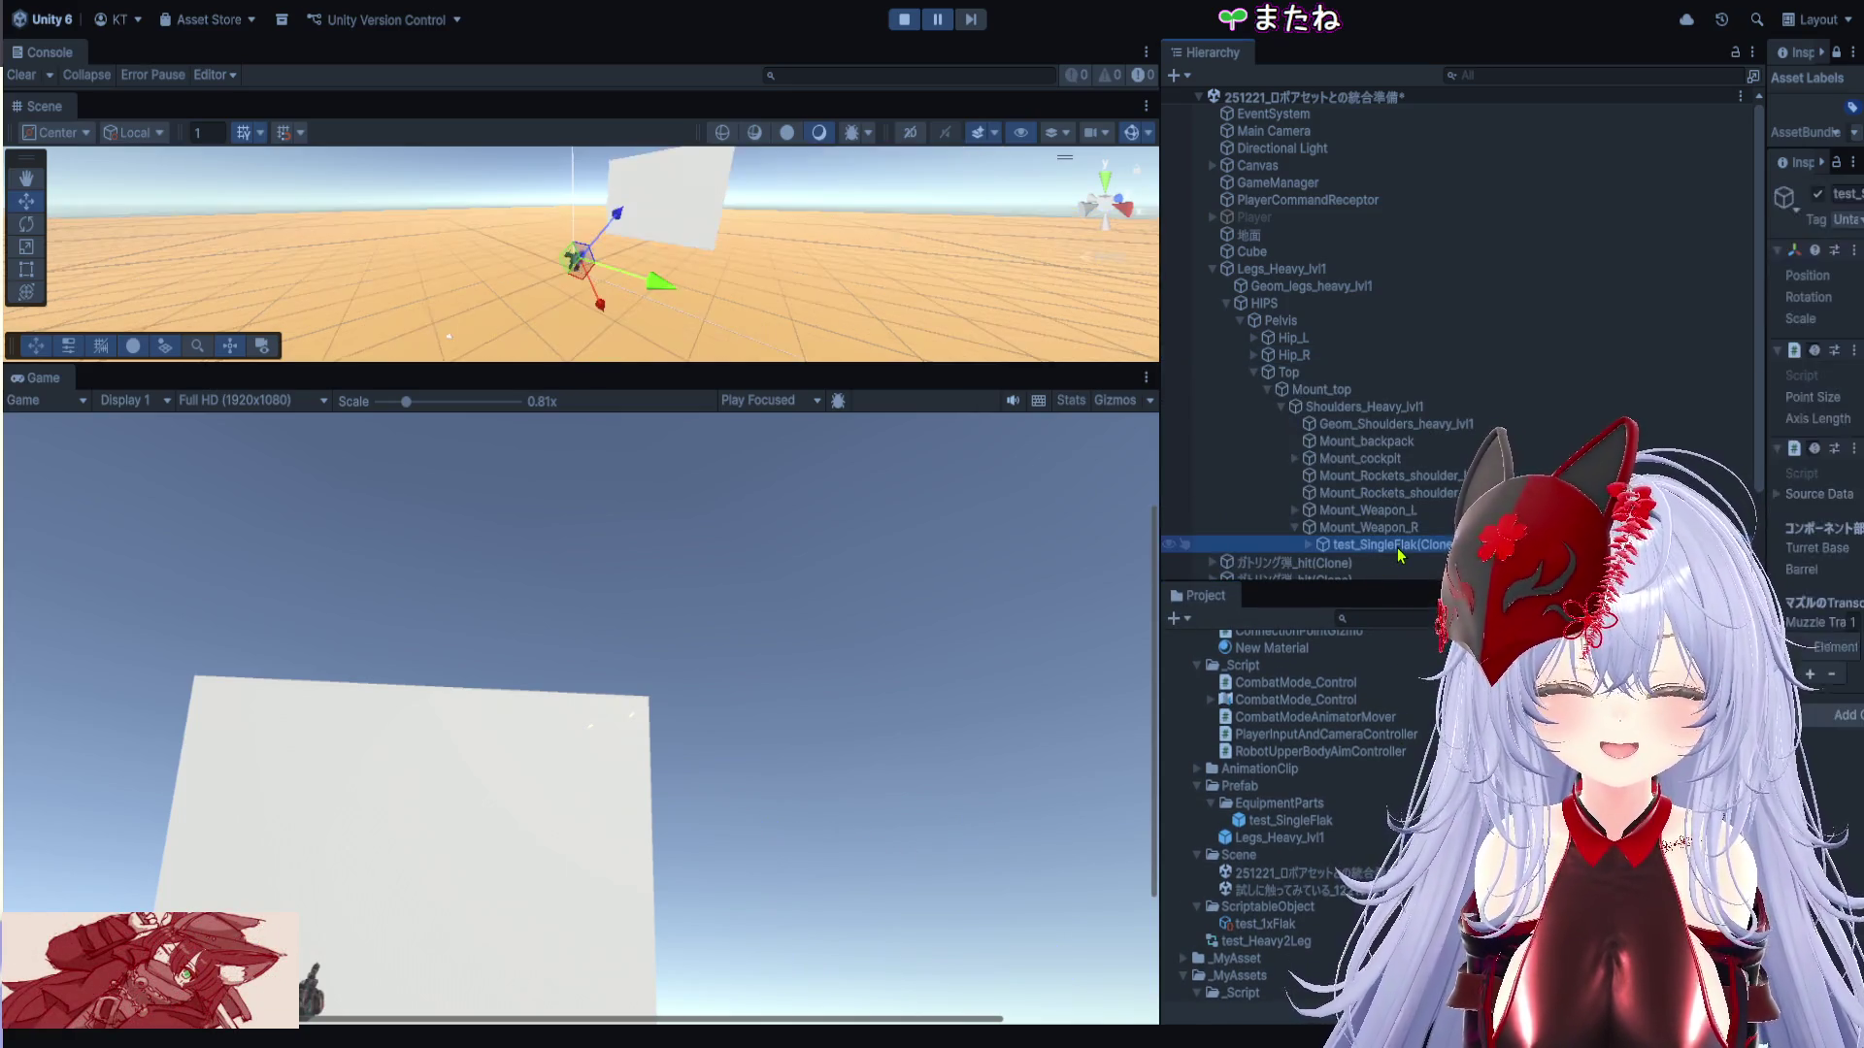
Orbit the Scene view around the mech to see the mounted flak from the side
scroll(791, 235, "up", 5)
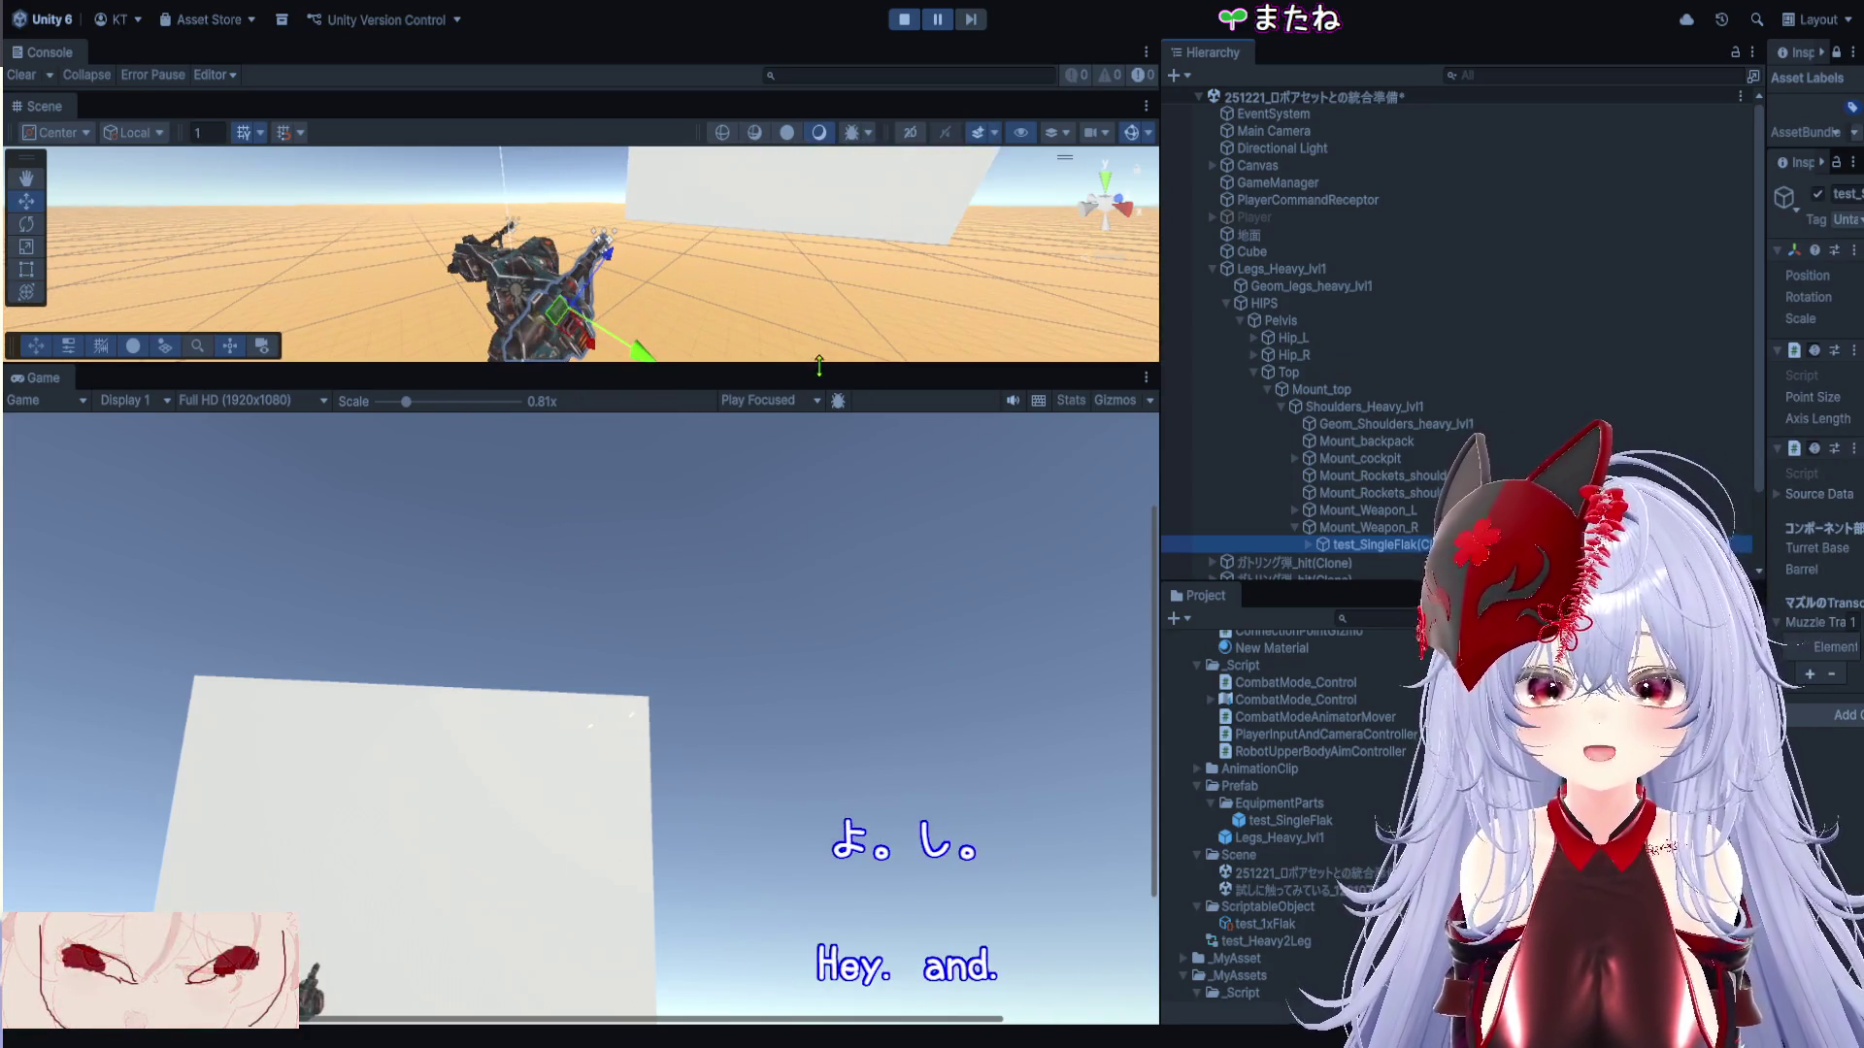
left_click_drag(583, 368, 582, 870)
scroll(335, 590, "up", 3)
mouse_move(335, 590)
left_mouse_down()
mouse_move(388, 544)
mouse_move(283, 524)
mouse_move(321, 543)
left_mouse_up()
mouse_move(975, 450)
left_mouse_down()
mouse_move(738, 485)
mouse_move(493, 563)
mouse_move(361, 378)
mouse_move(841, 297)
mouse_move(792, 582)
mouse_move(183, 685)
left_mouse_up()
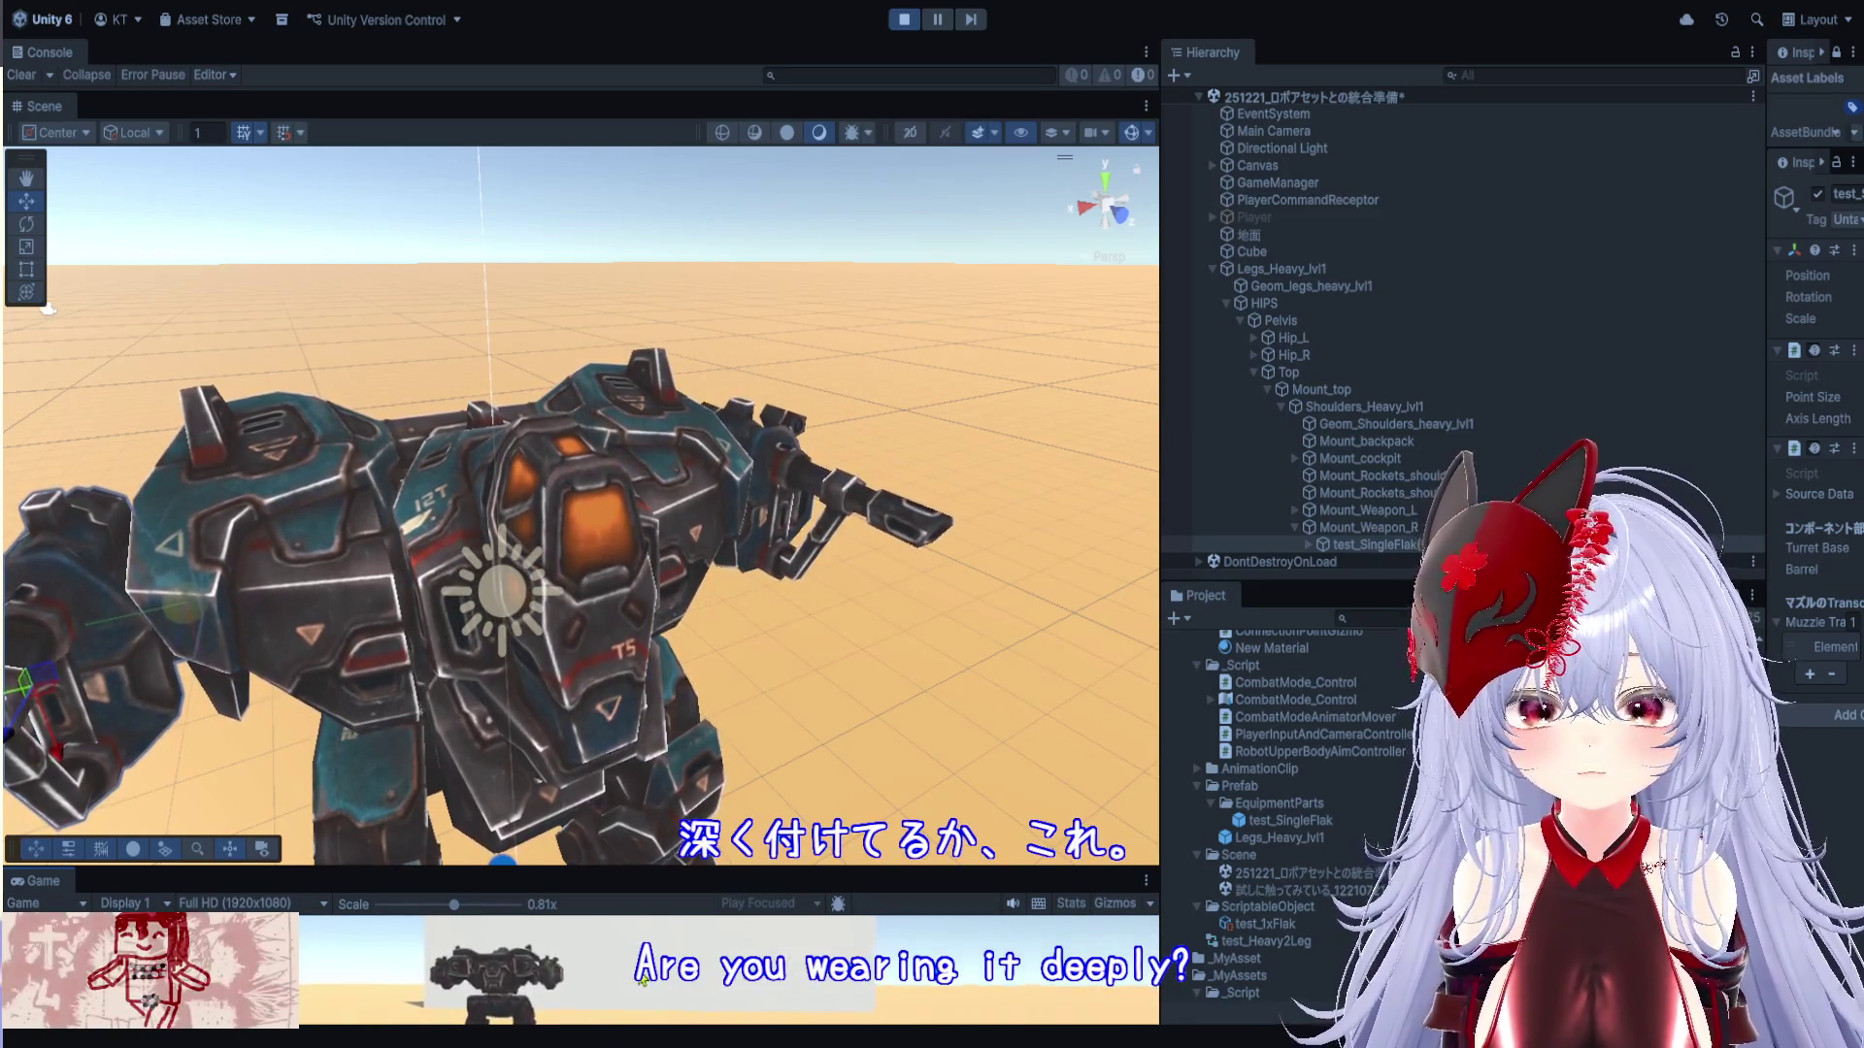
left_click_drag(697, 869, 697, 611)
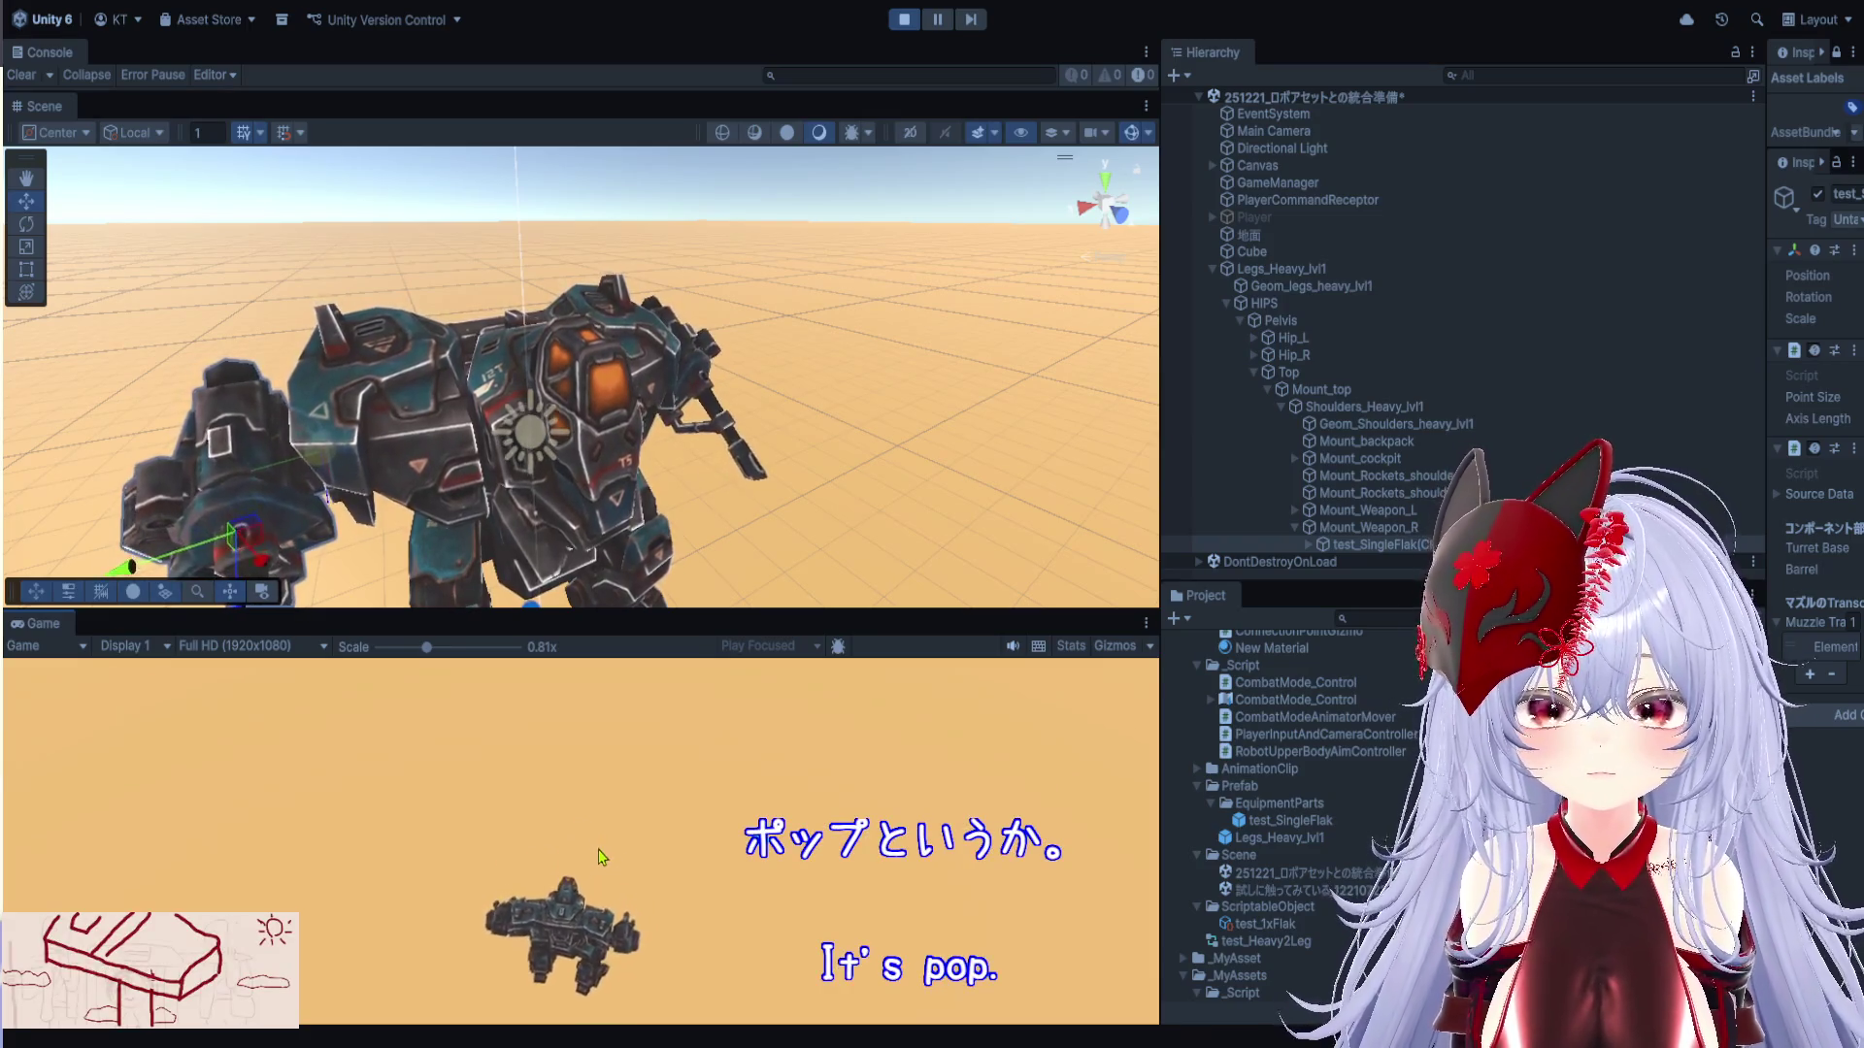
Stop the game, set Test_1x Flak's Min Pitch to -10, and run it again
left_click(904, 19)
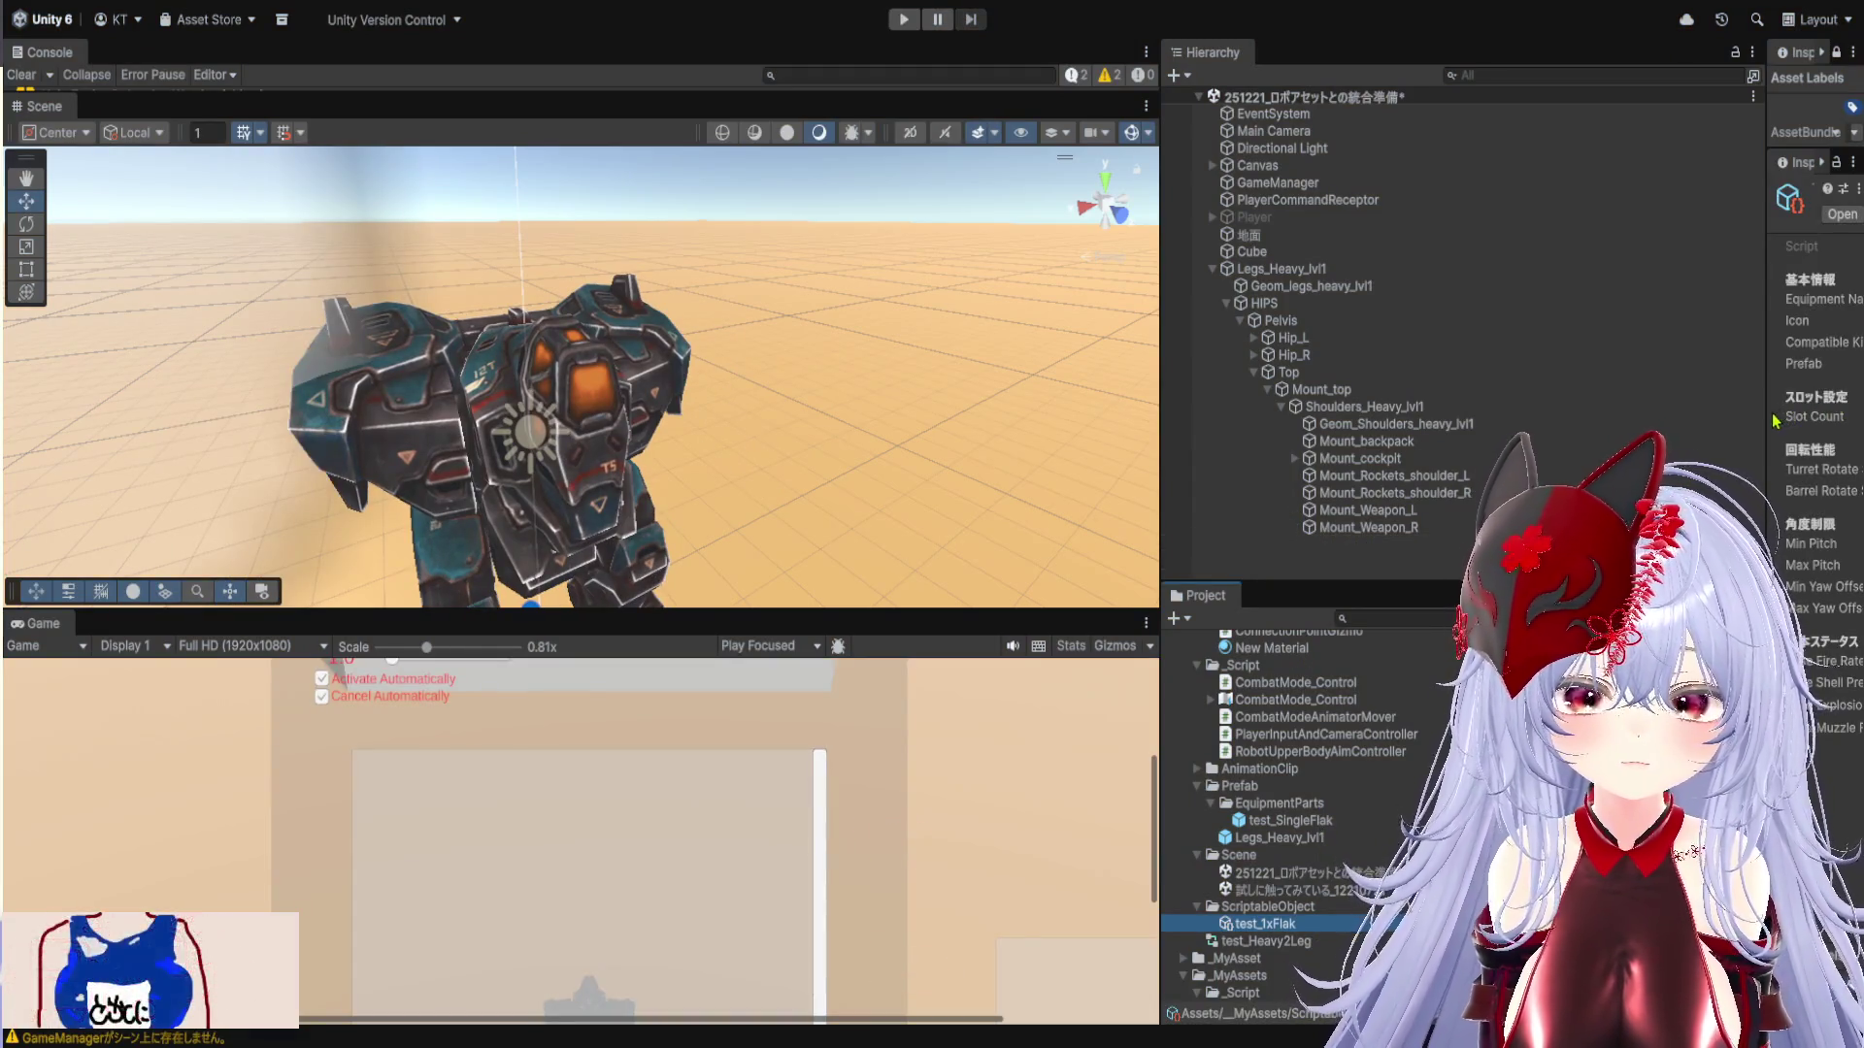
left_click_drag(1607, 439, 992, 440)
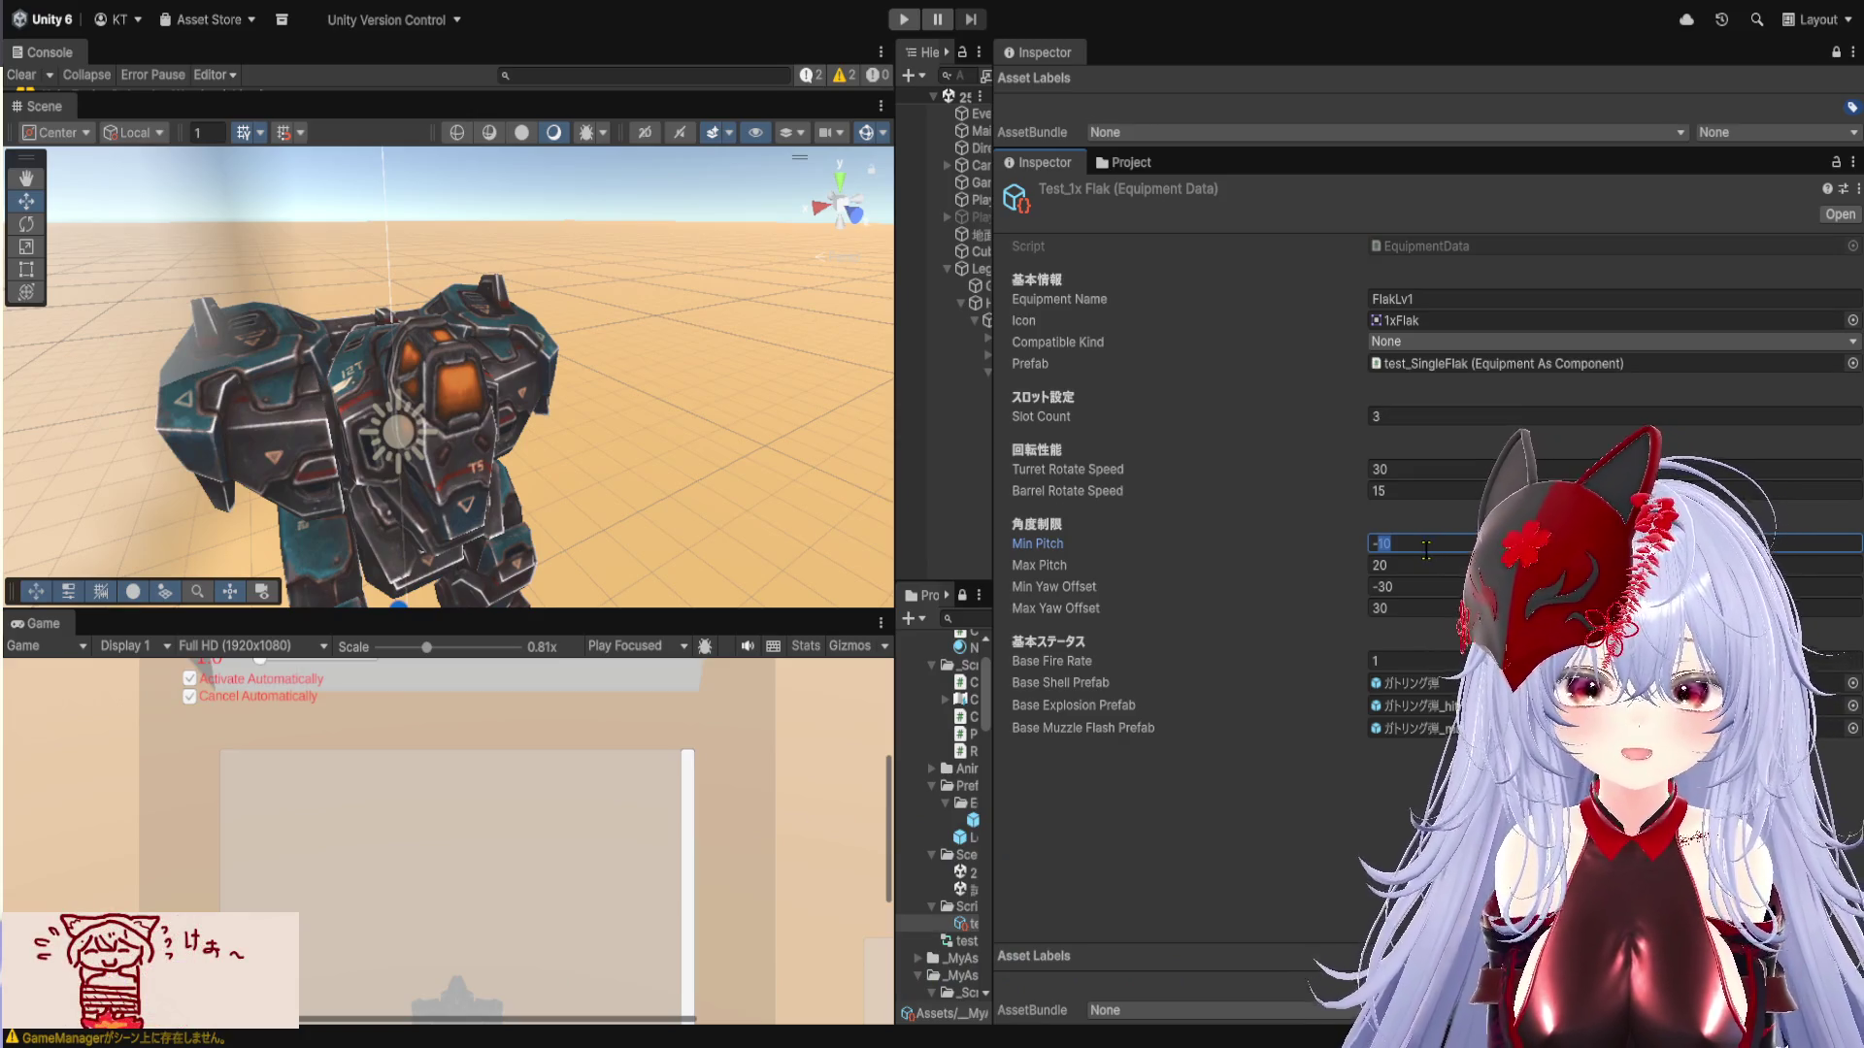
left_click(895, 23)
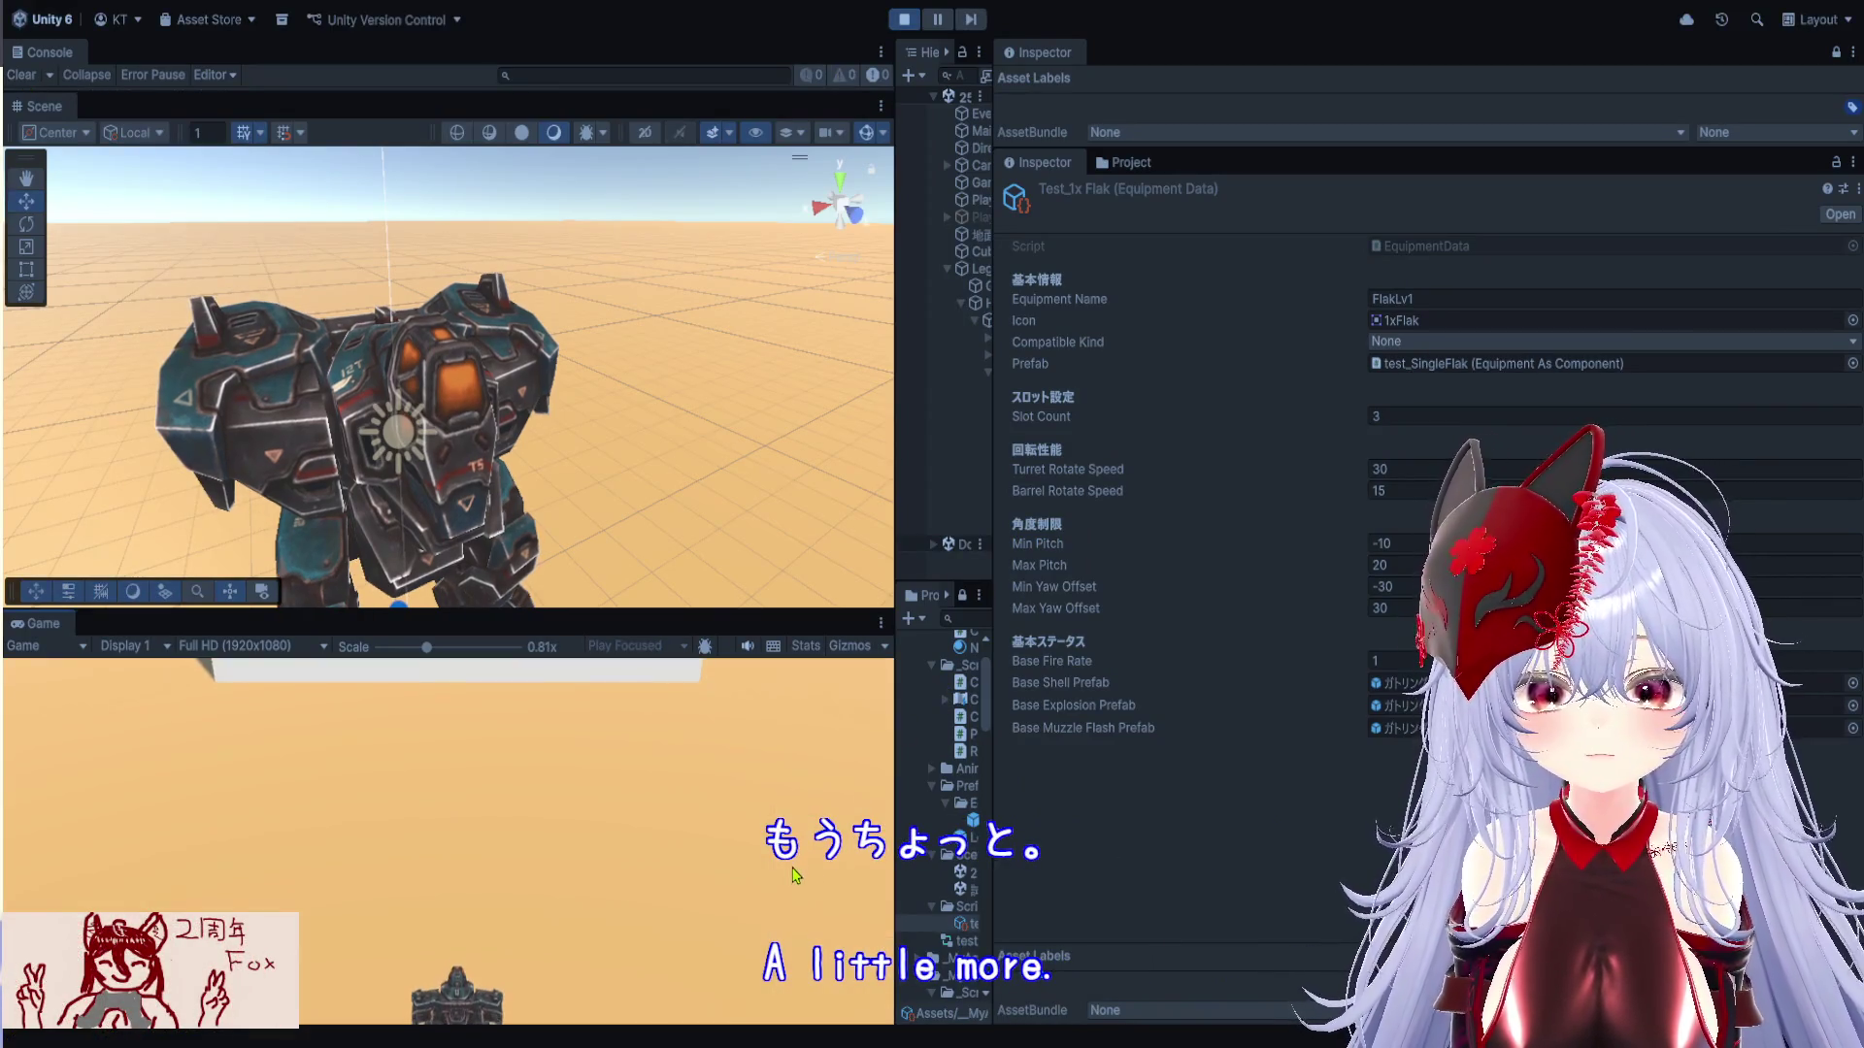
left_click(895, 871)
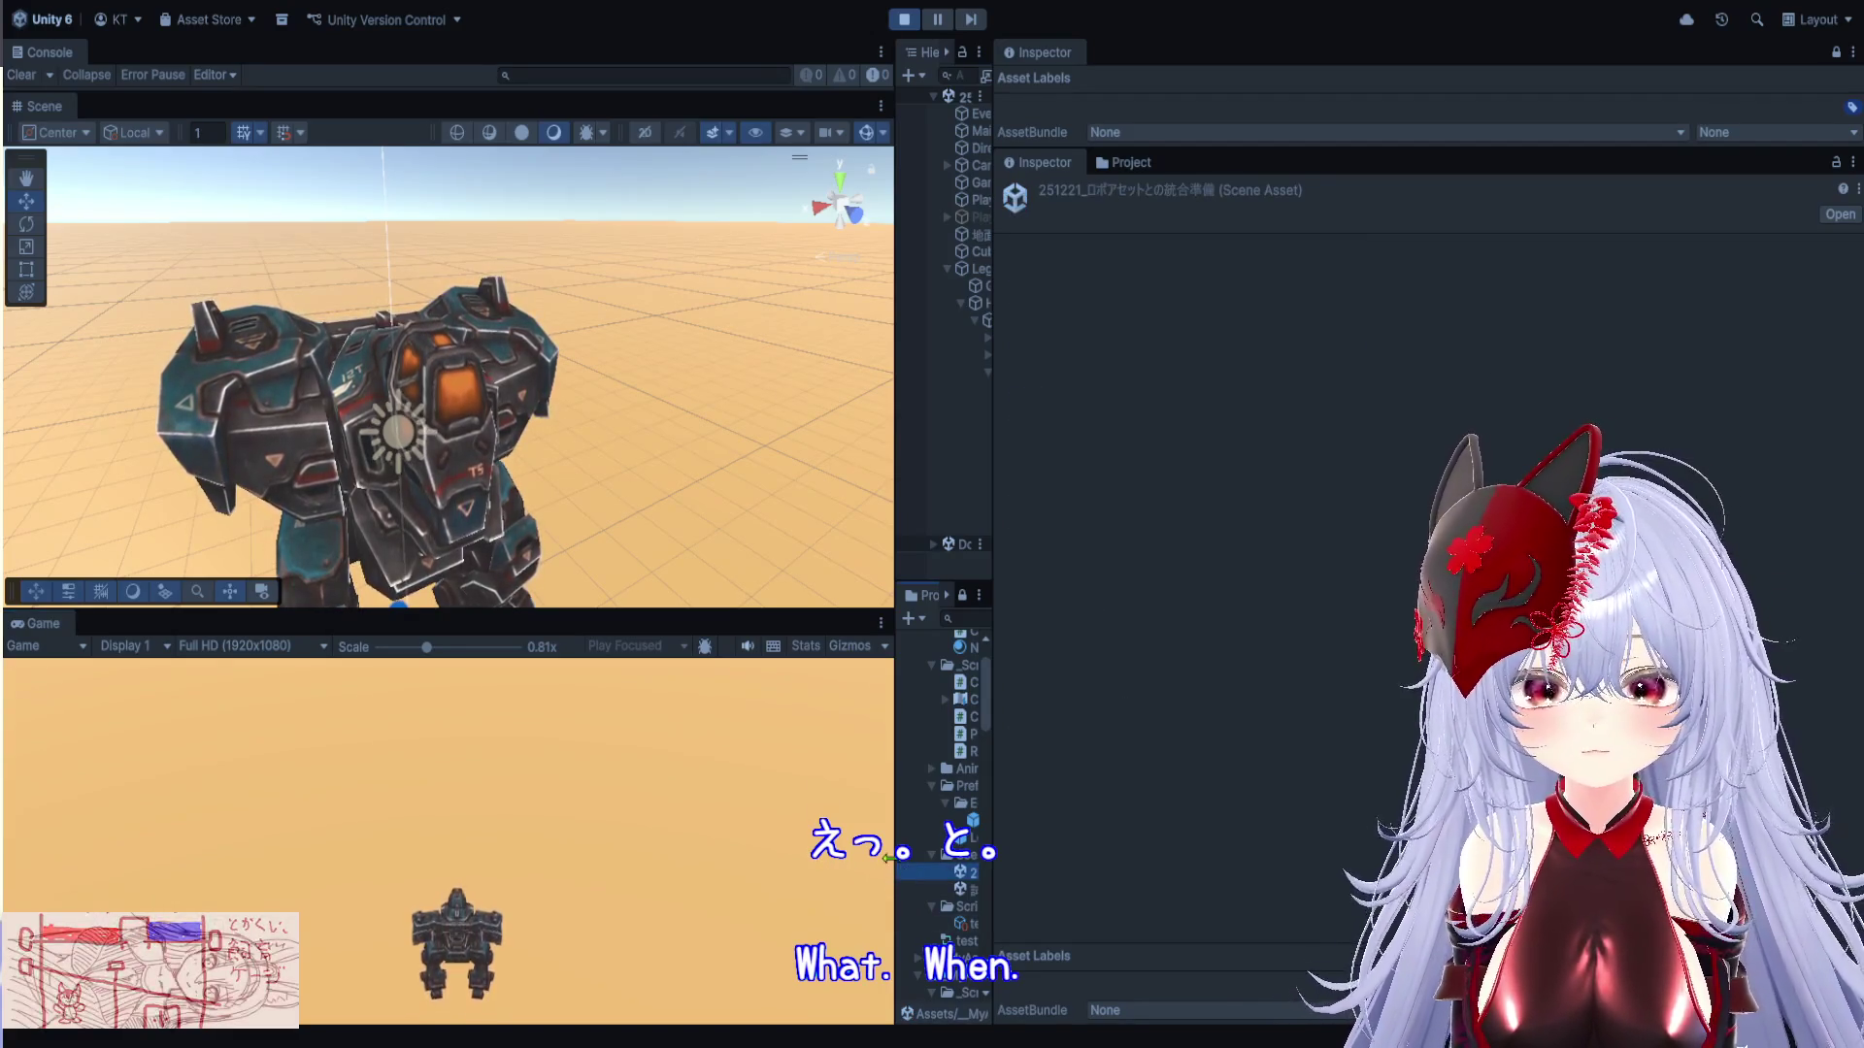
Enlarge the Game view and equip the inventory weapon on the mech to start battle
left_click_drag(893, 866, 973, 867)
left_click_drag(970, 939, 1388, 940)
left_click_drag(999, 613, 999, 245)
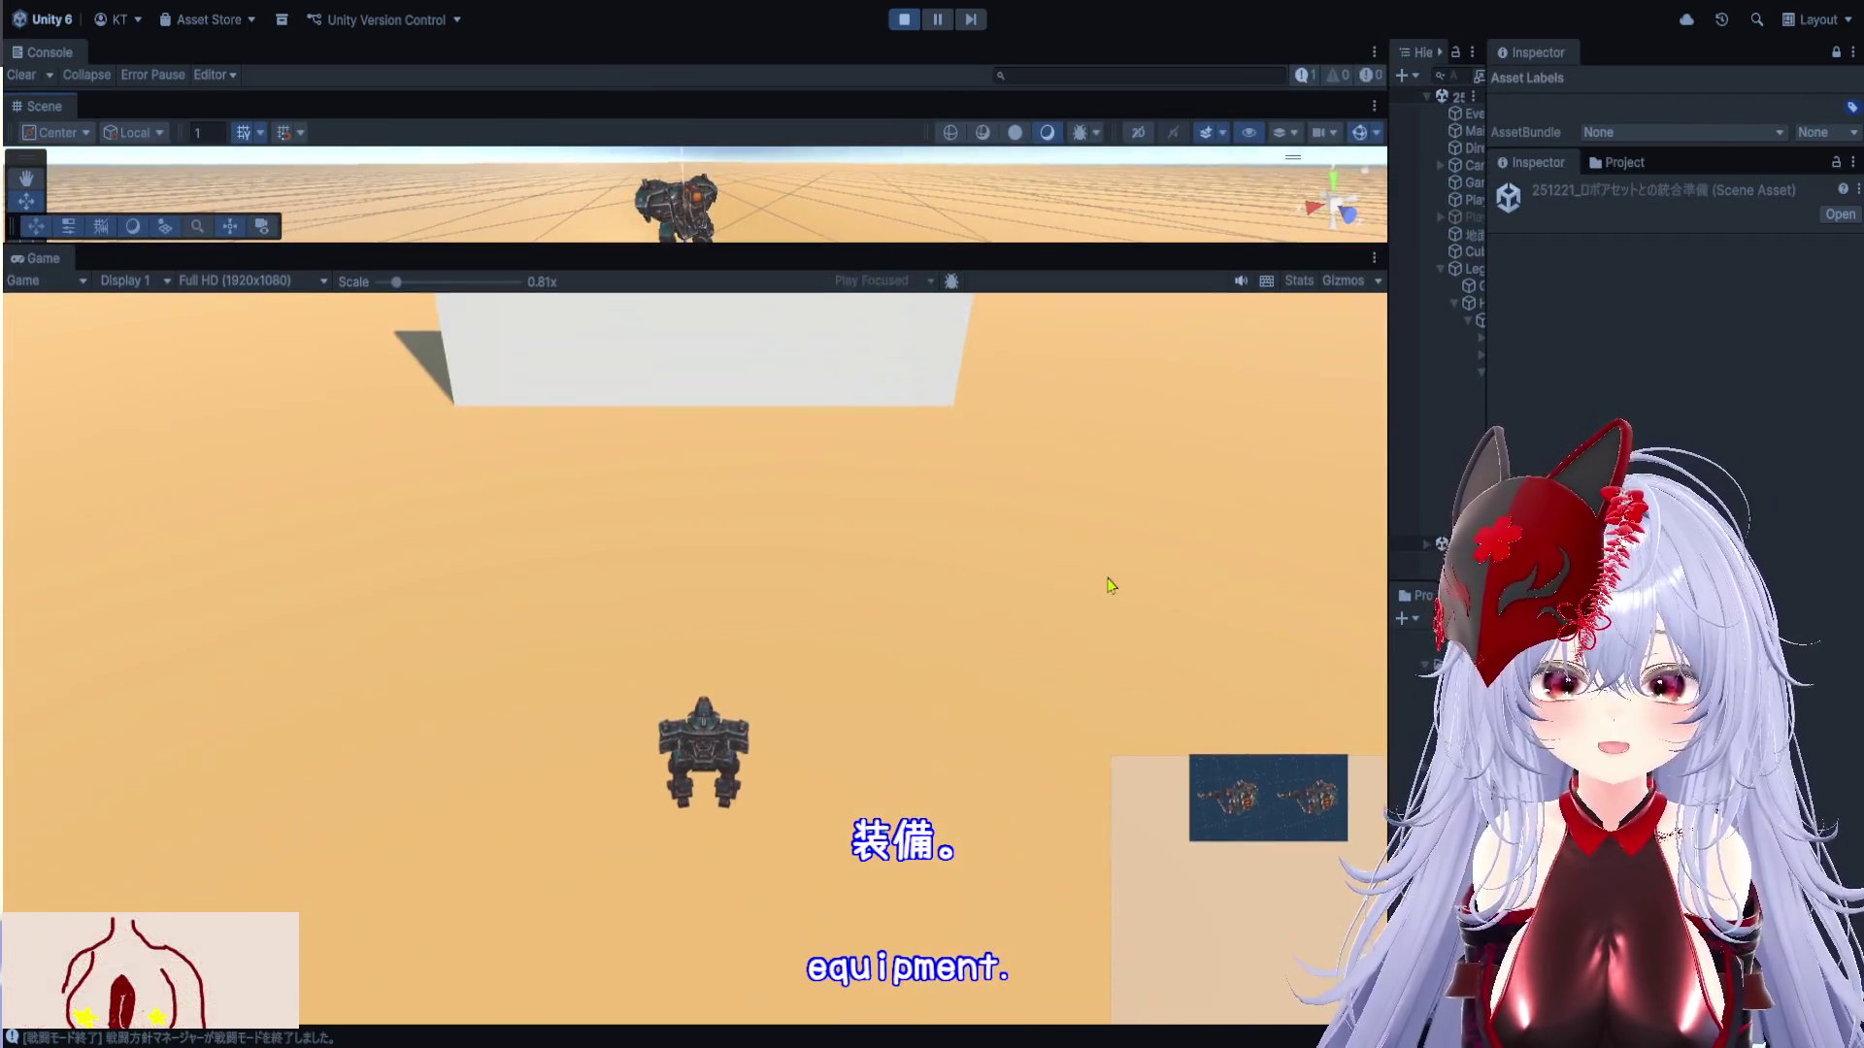
left_click(1226, 787)
left_click(1293, 794)
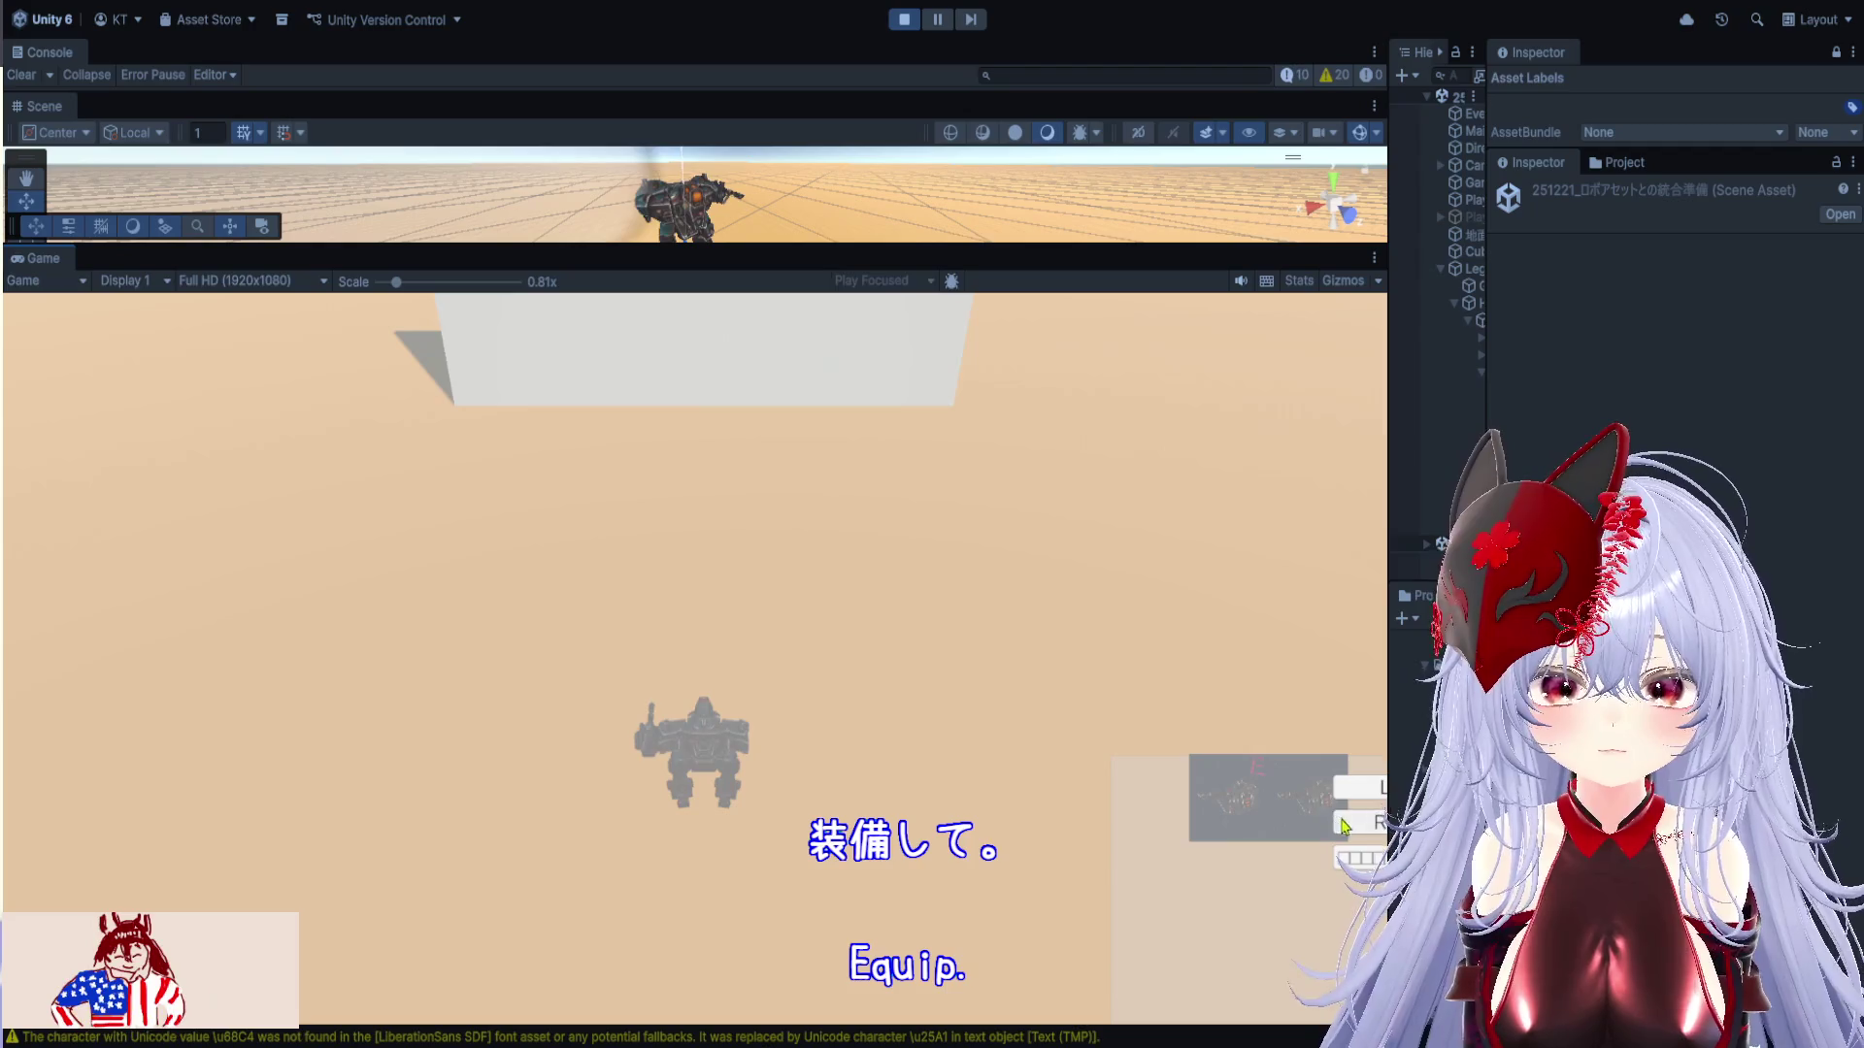
mouse_move(860, 268)
left_mouse_down()
mouse_move(902, 640)
mouse_move(799, 677)
left_mouse_up()
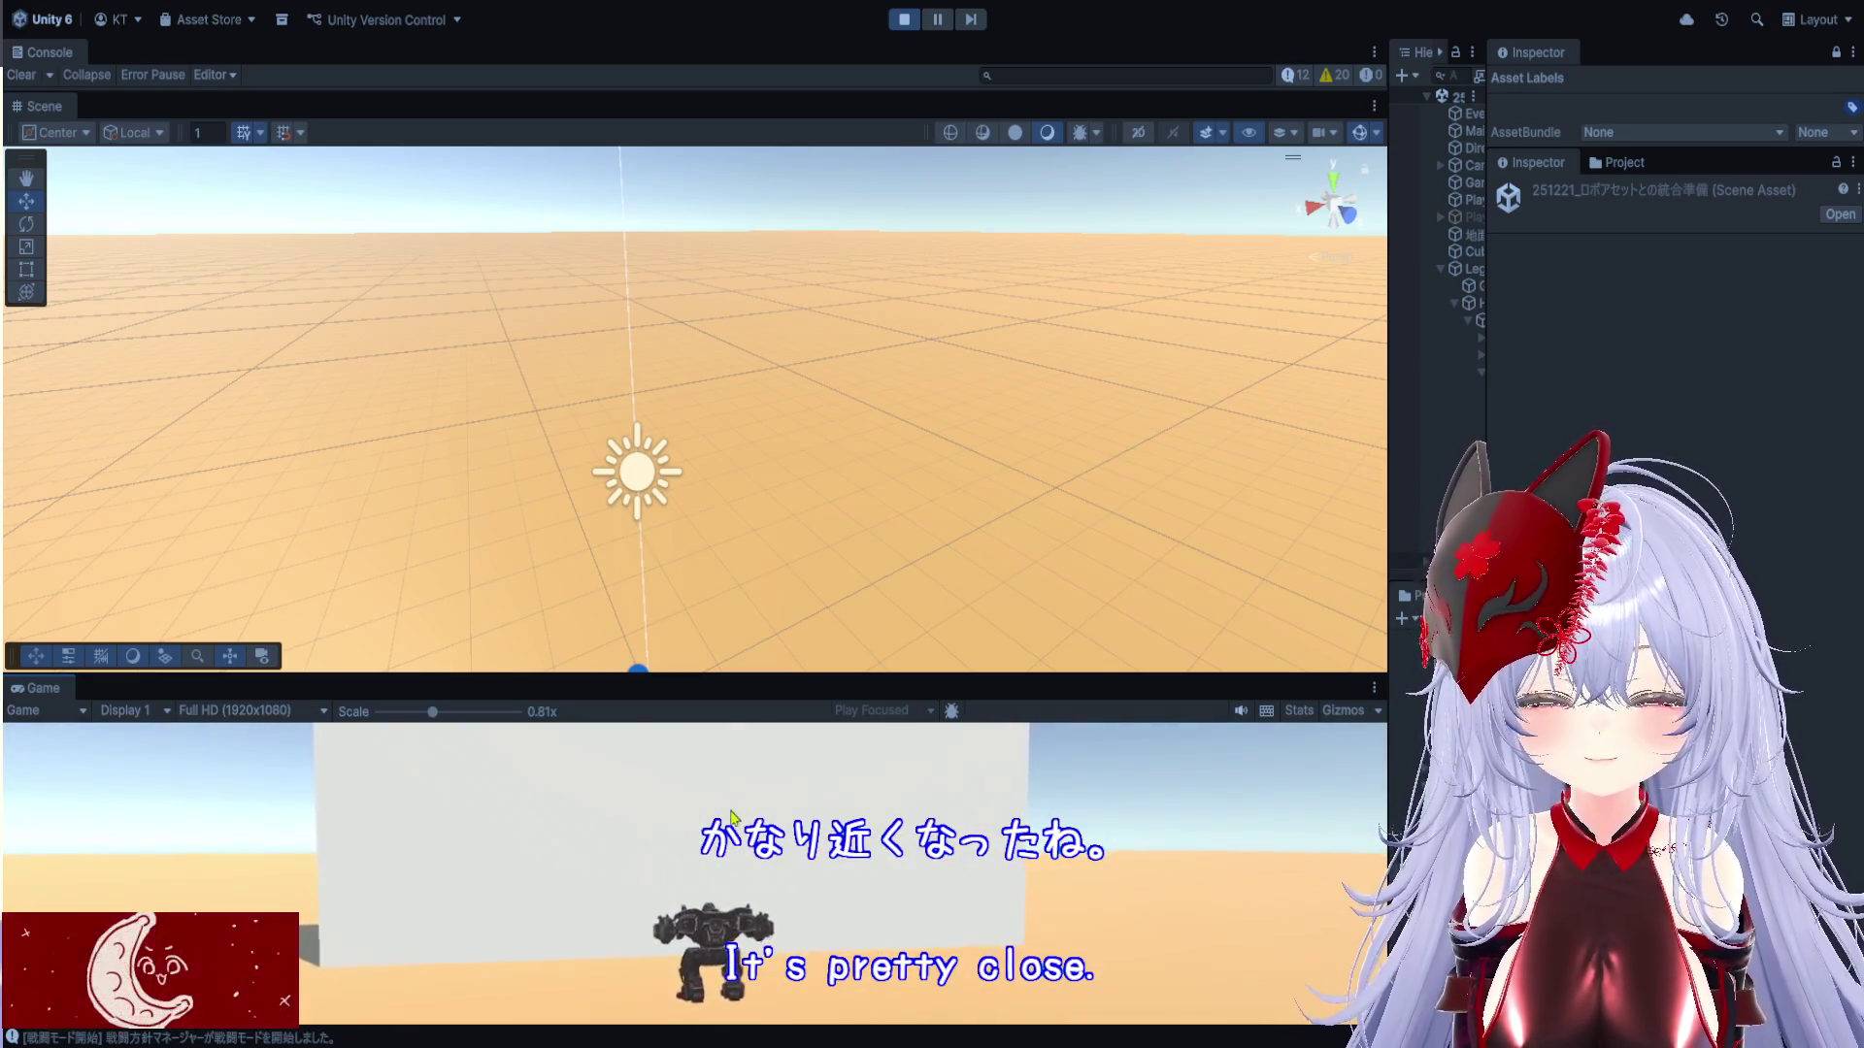
Widen the Hierarchy, frame Legs_Heavy_lvl1, and tilt the Scene camera to look down on it
left_click_drag(758, 674, 769, 752)
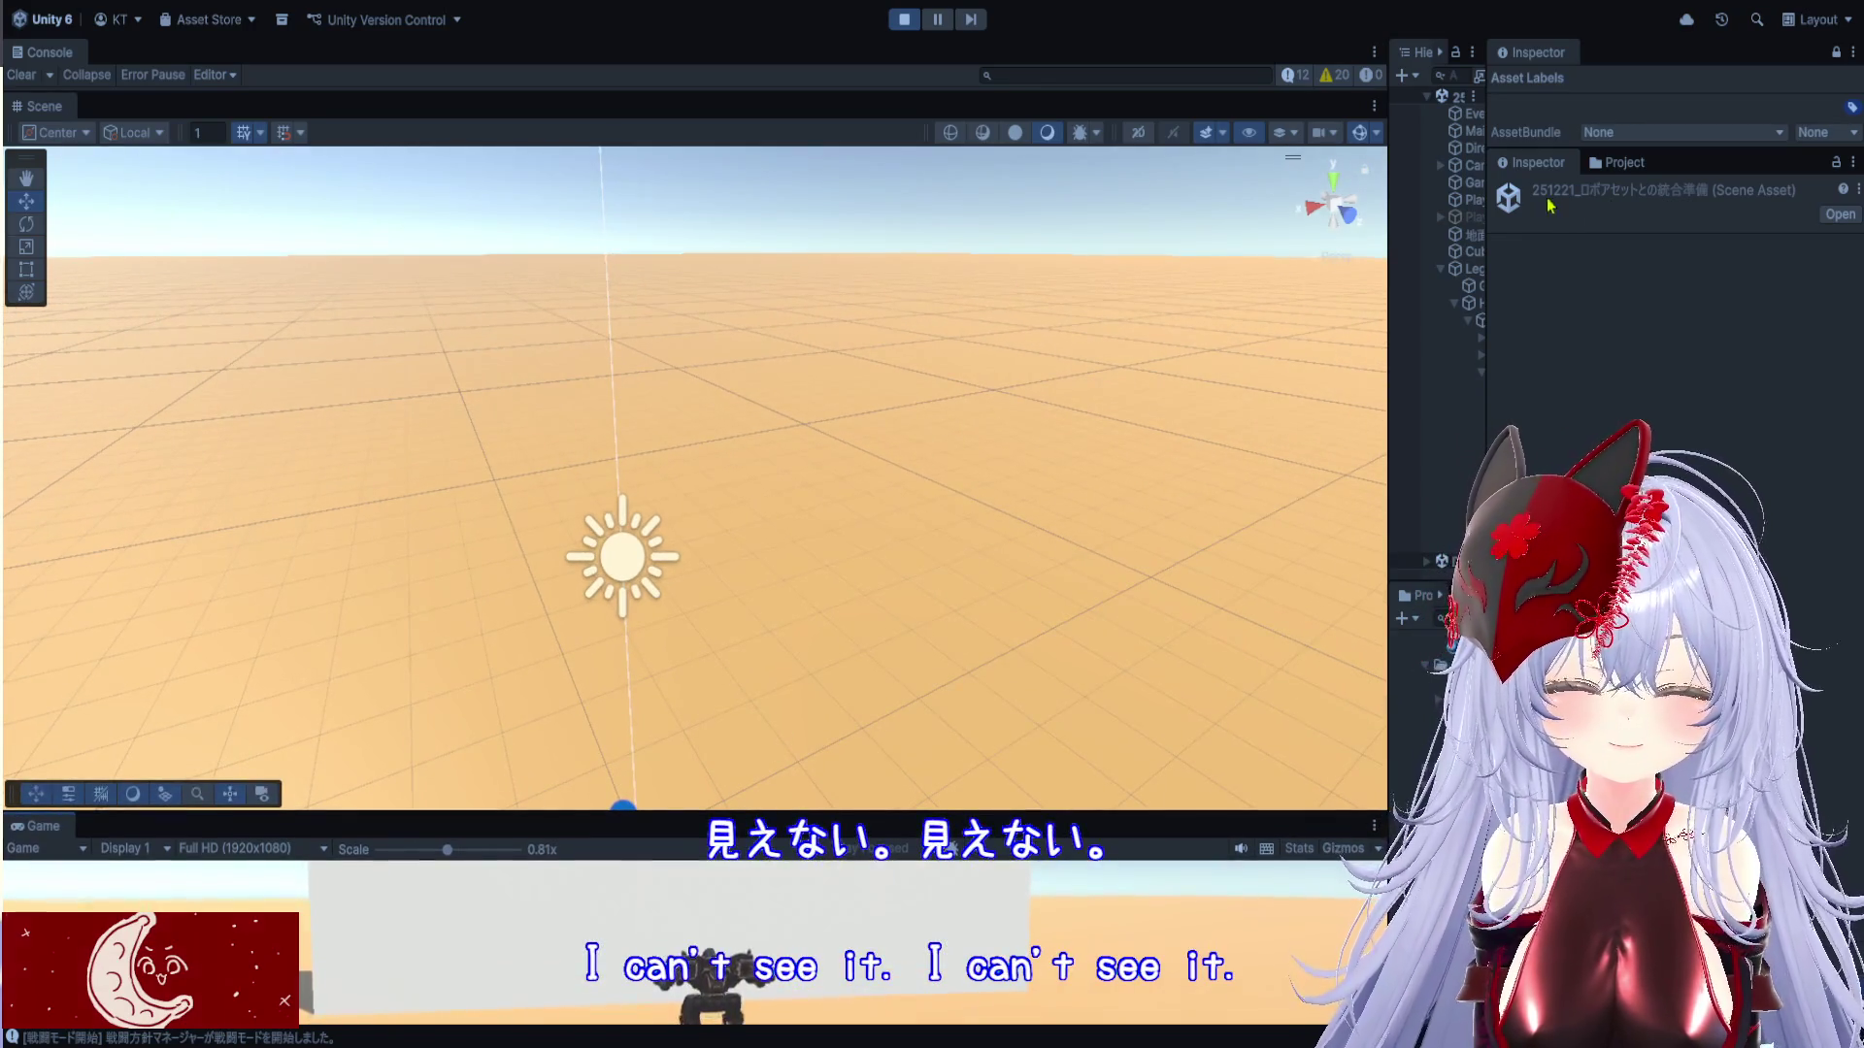
left_click_drag(1486, 276, 1722, 275)
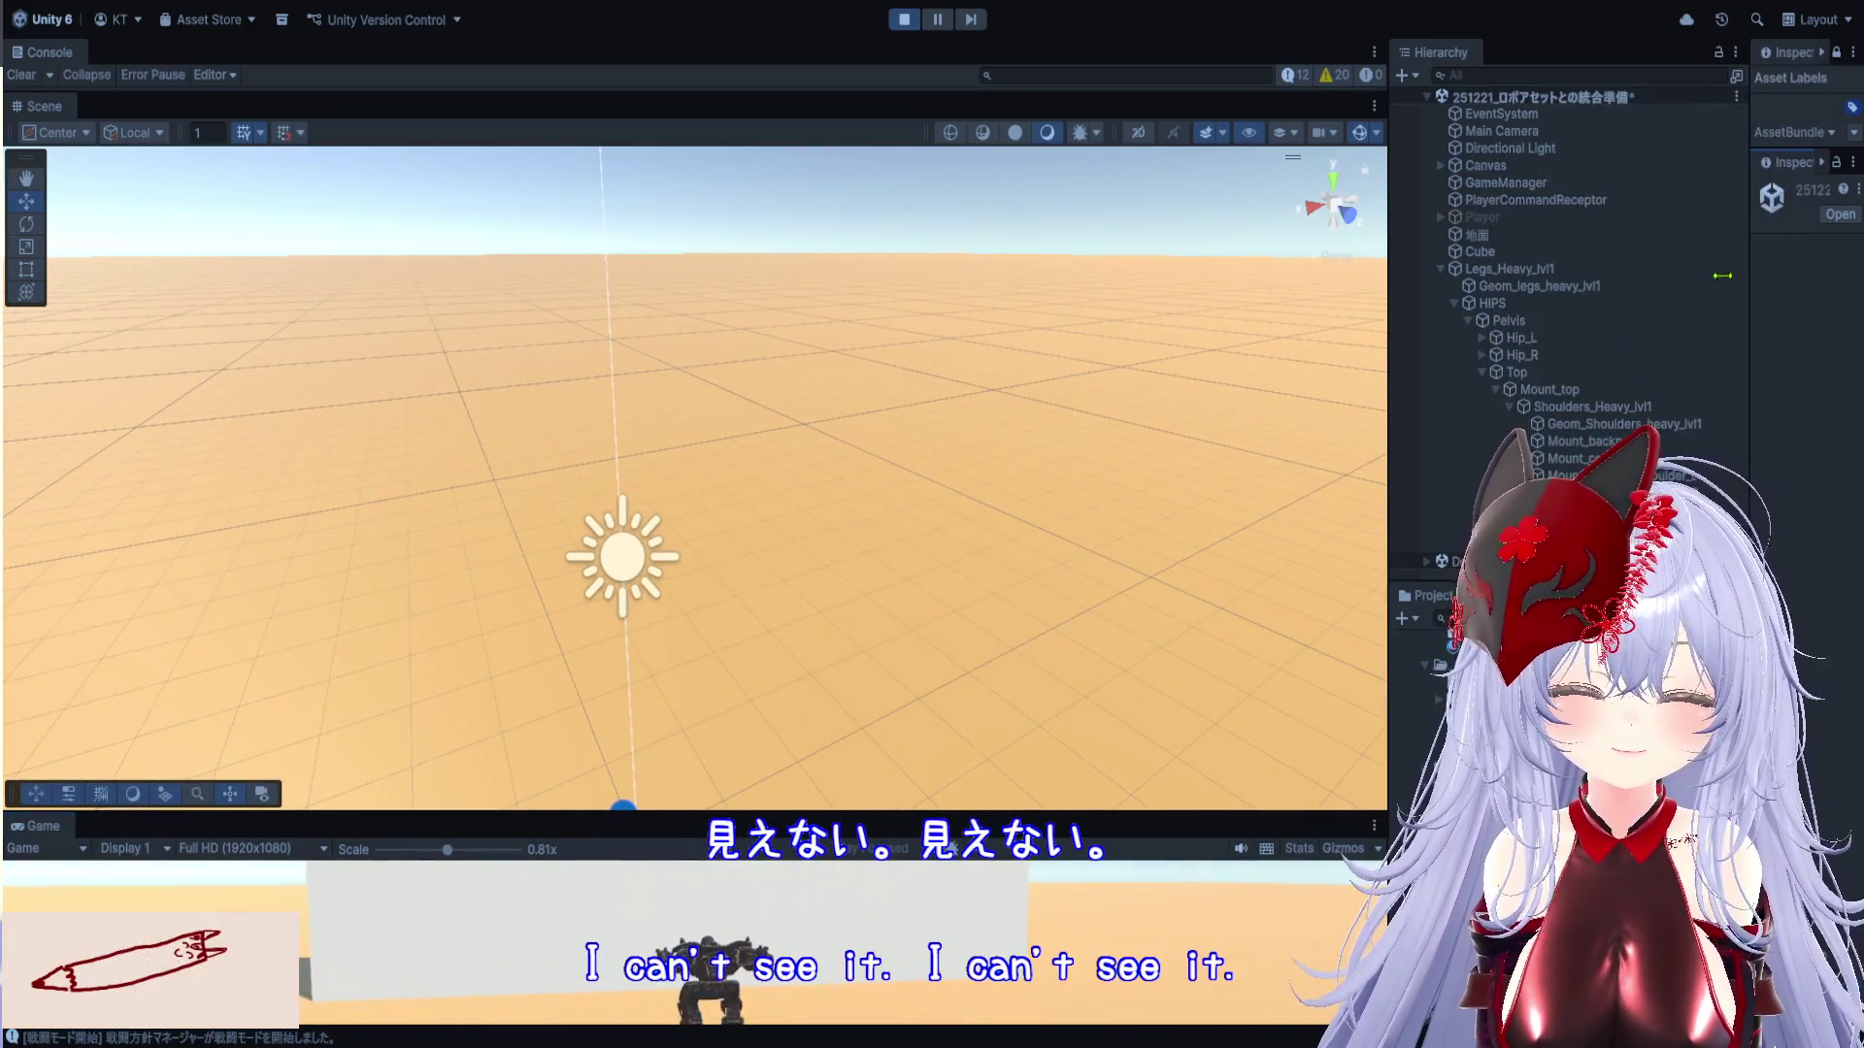
double_click(1565, 272)
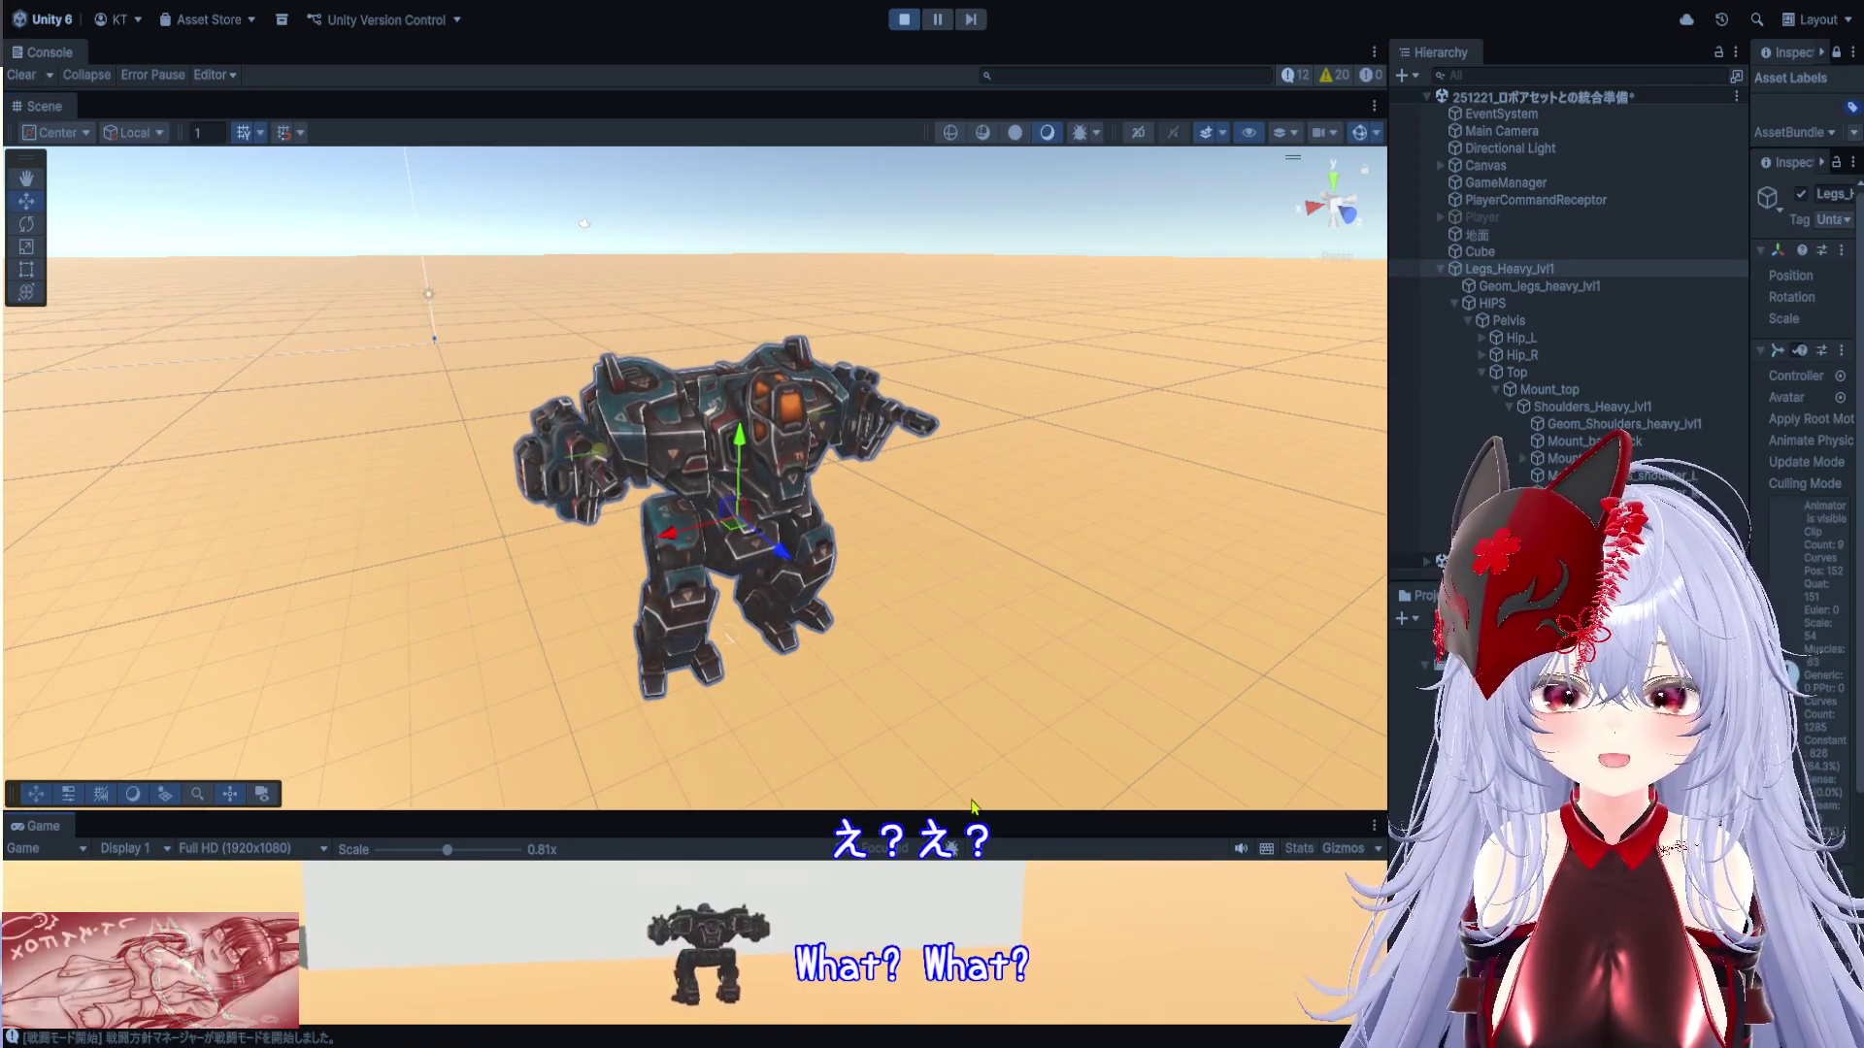
left_click_drag(974, 826, 974, 763)
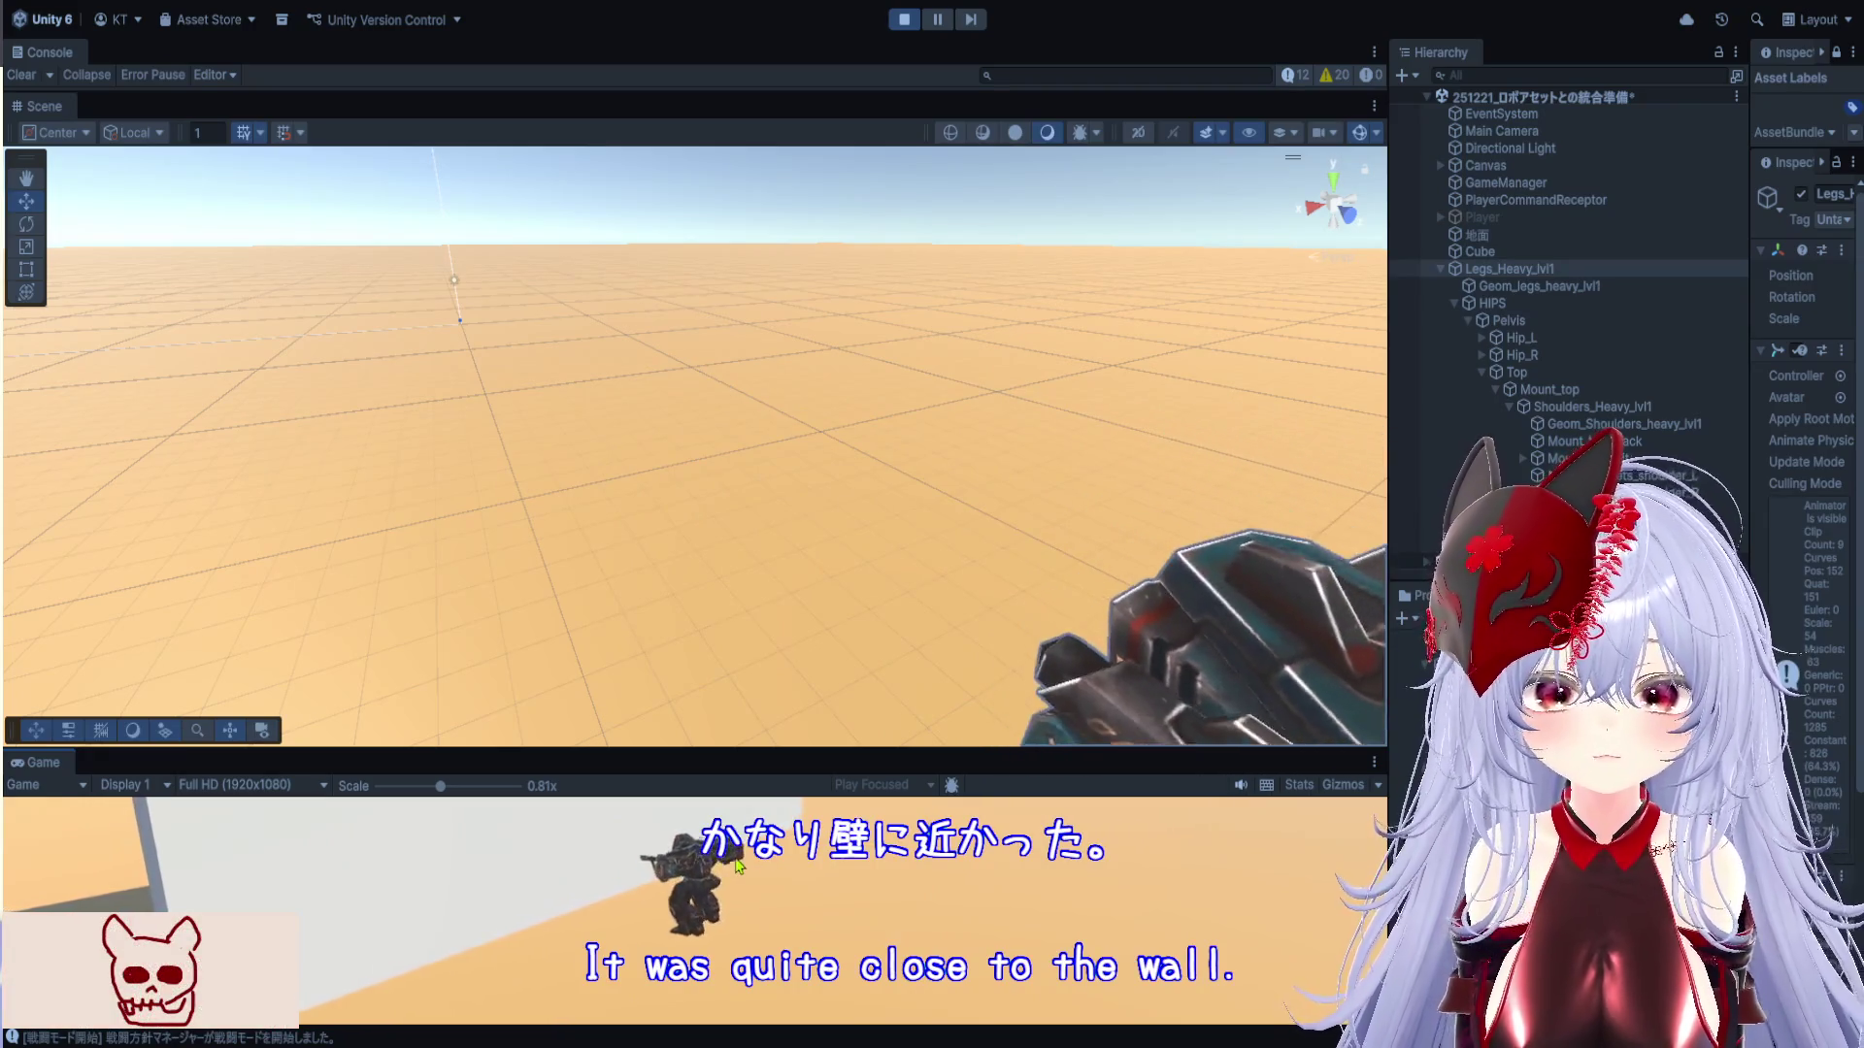
double_click(1562, 276)
scroll(1044, 573, "down", 5)
mouse_move(902, 527)
left_mouse_down()
mouse_move(894, 586)
mouse_move(731, 631)
left_mouse_up()
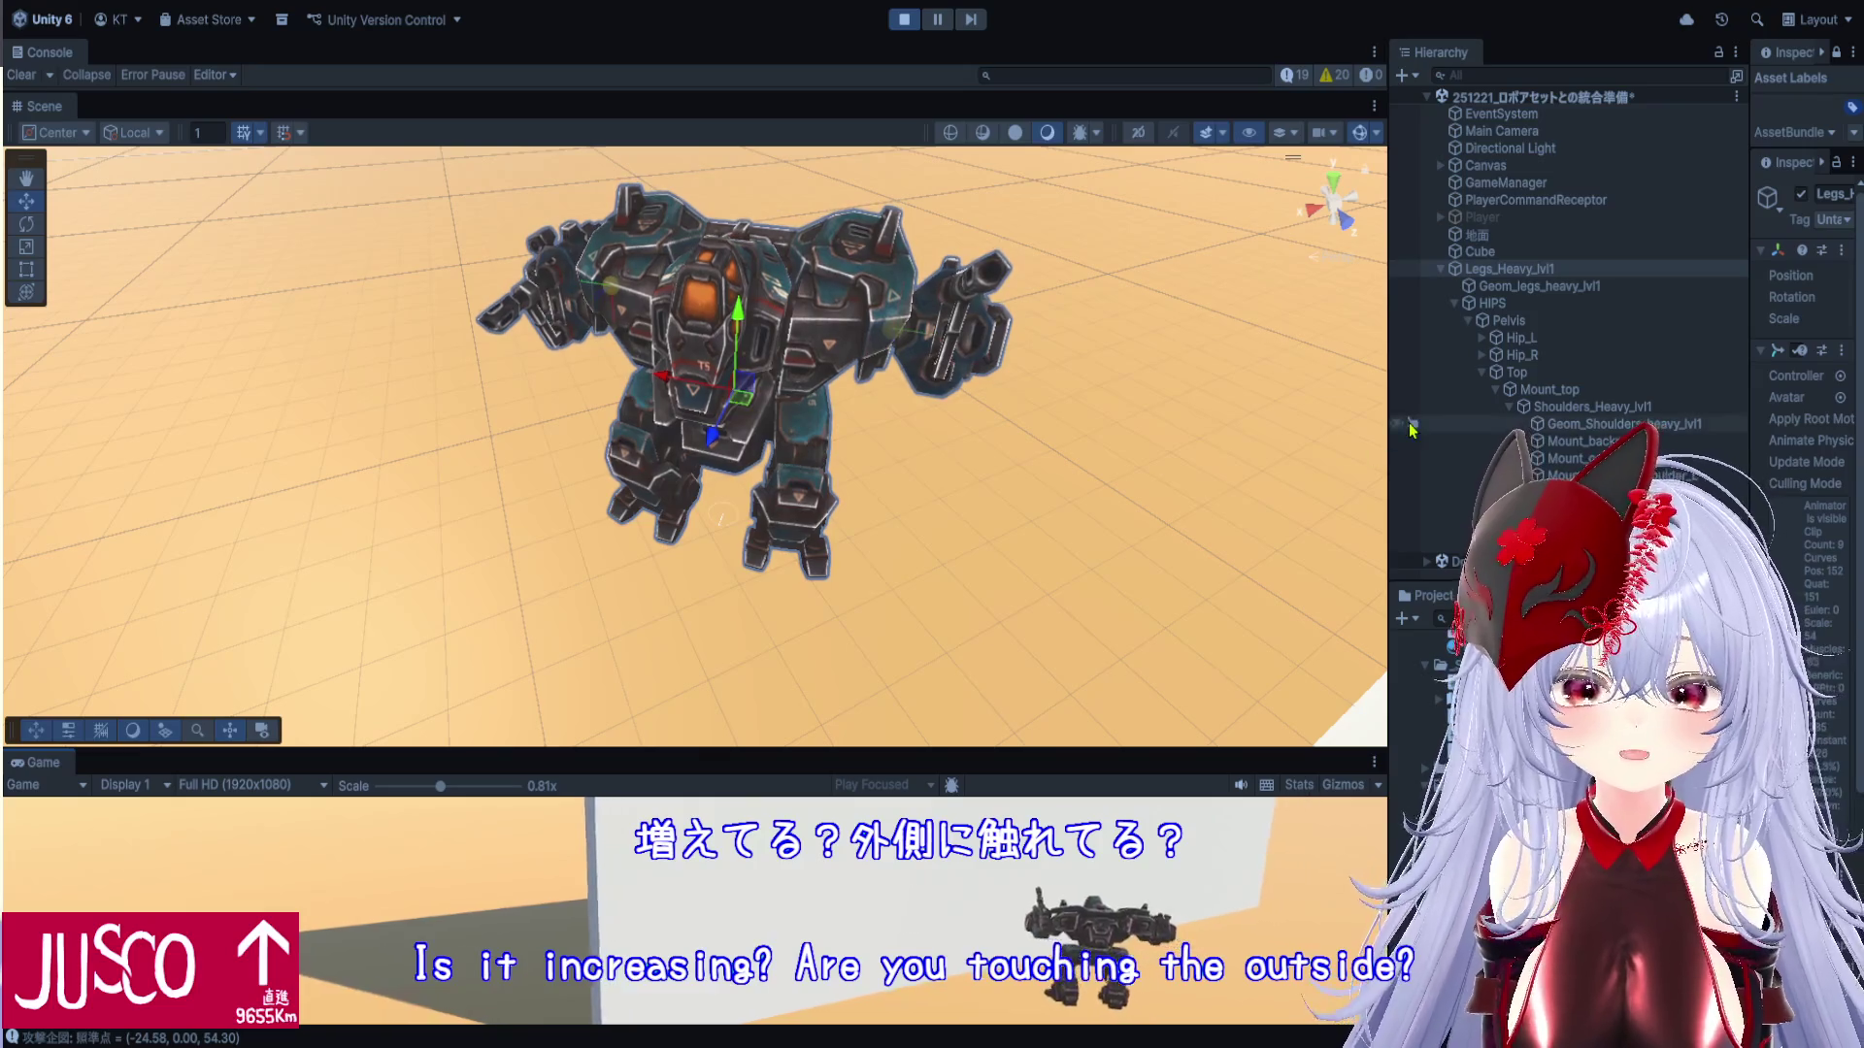
Select the Flak object in the Hierarchy and widen the Inspector to show its Transform
left_click(1328, 444)
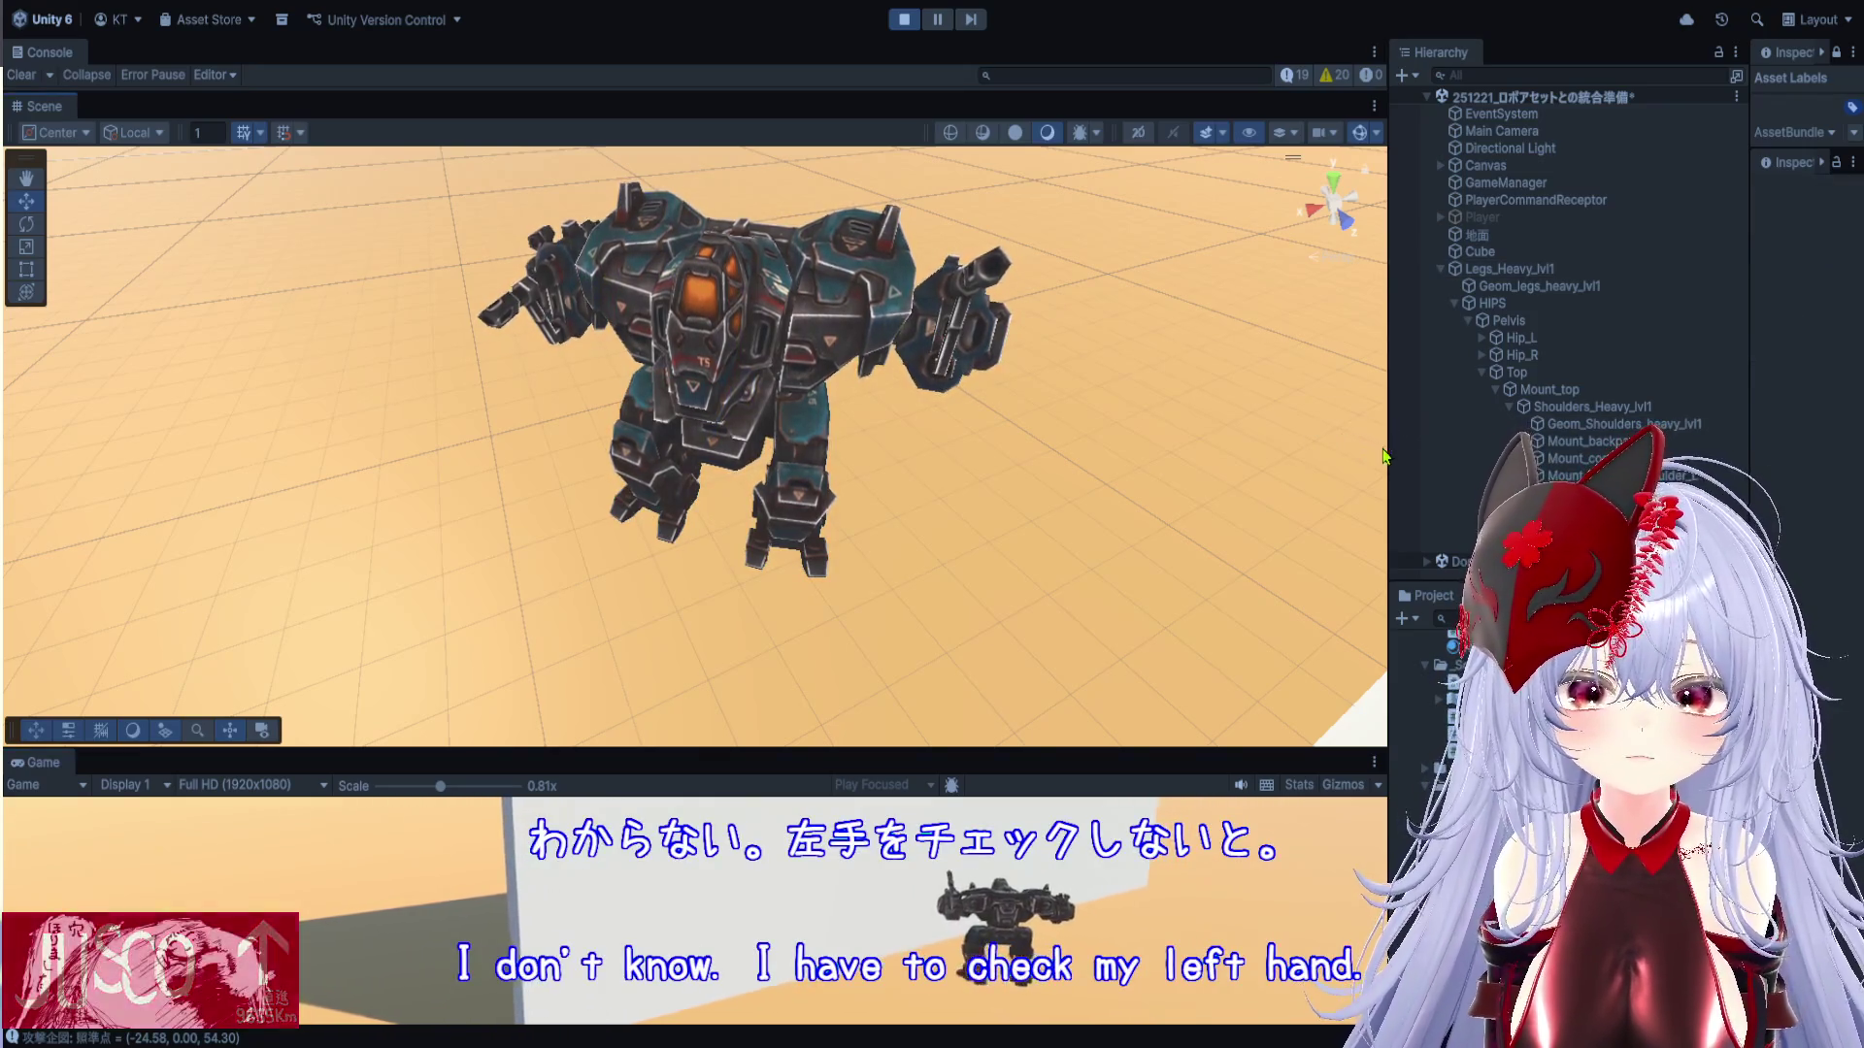
left_click_drag(1389, 475, 1228, 476)
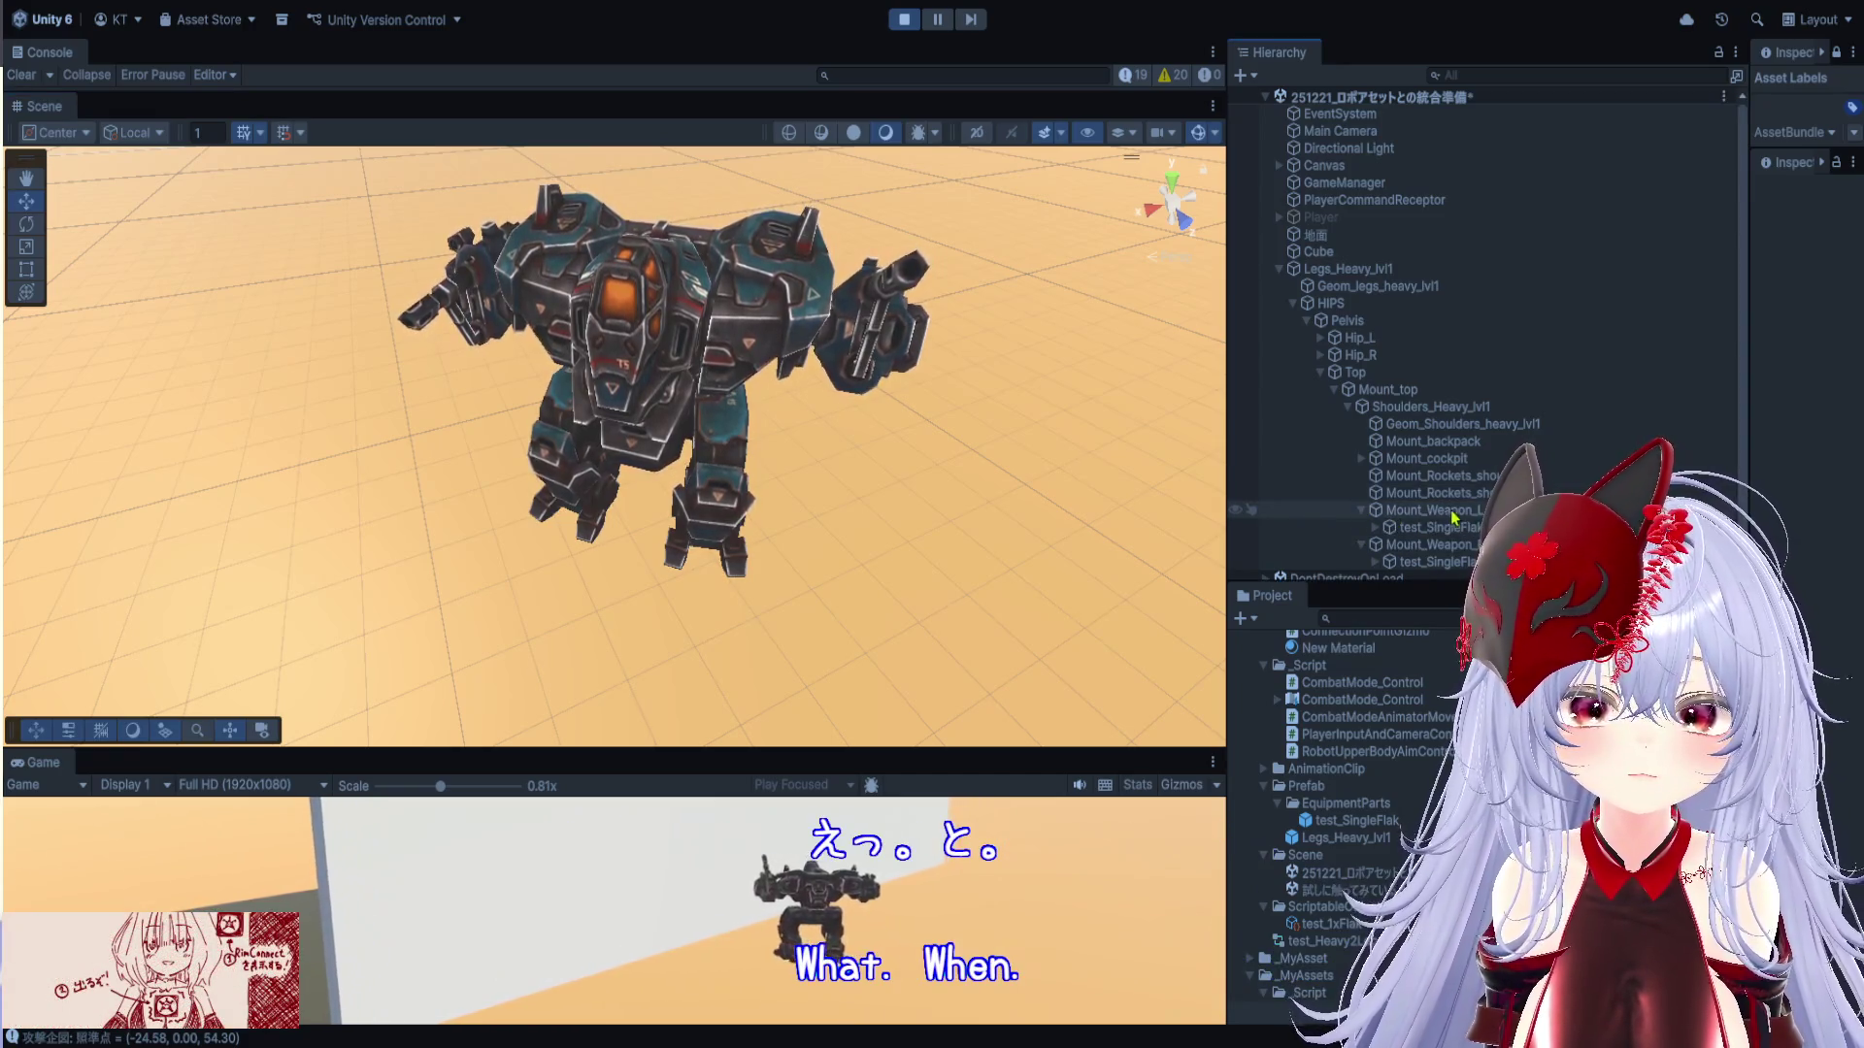
scroll(1456, 522, "down", 1)
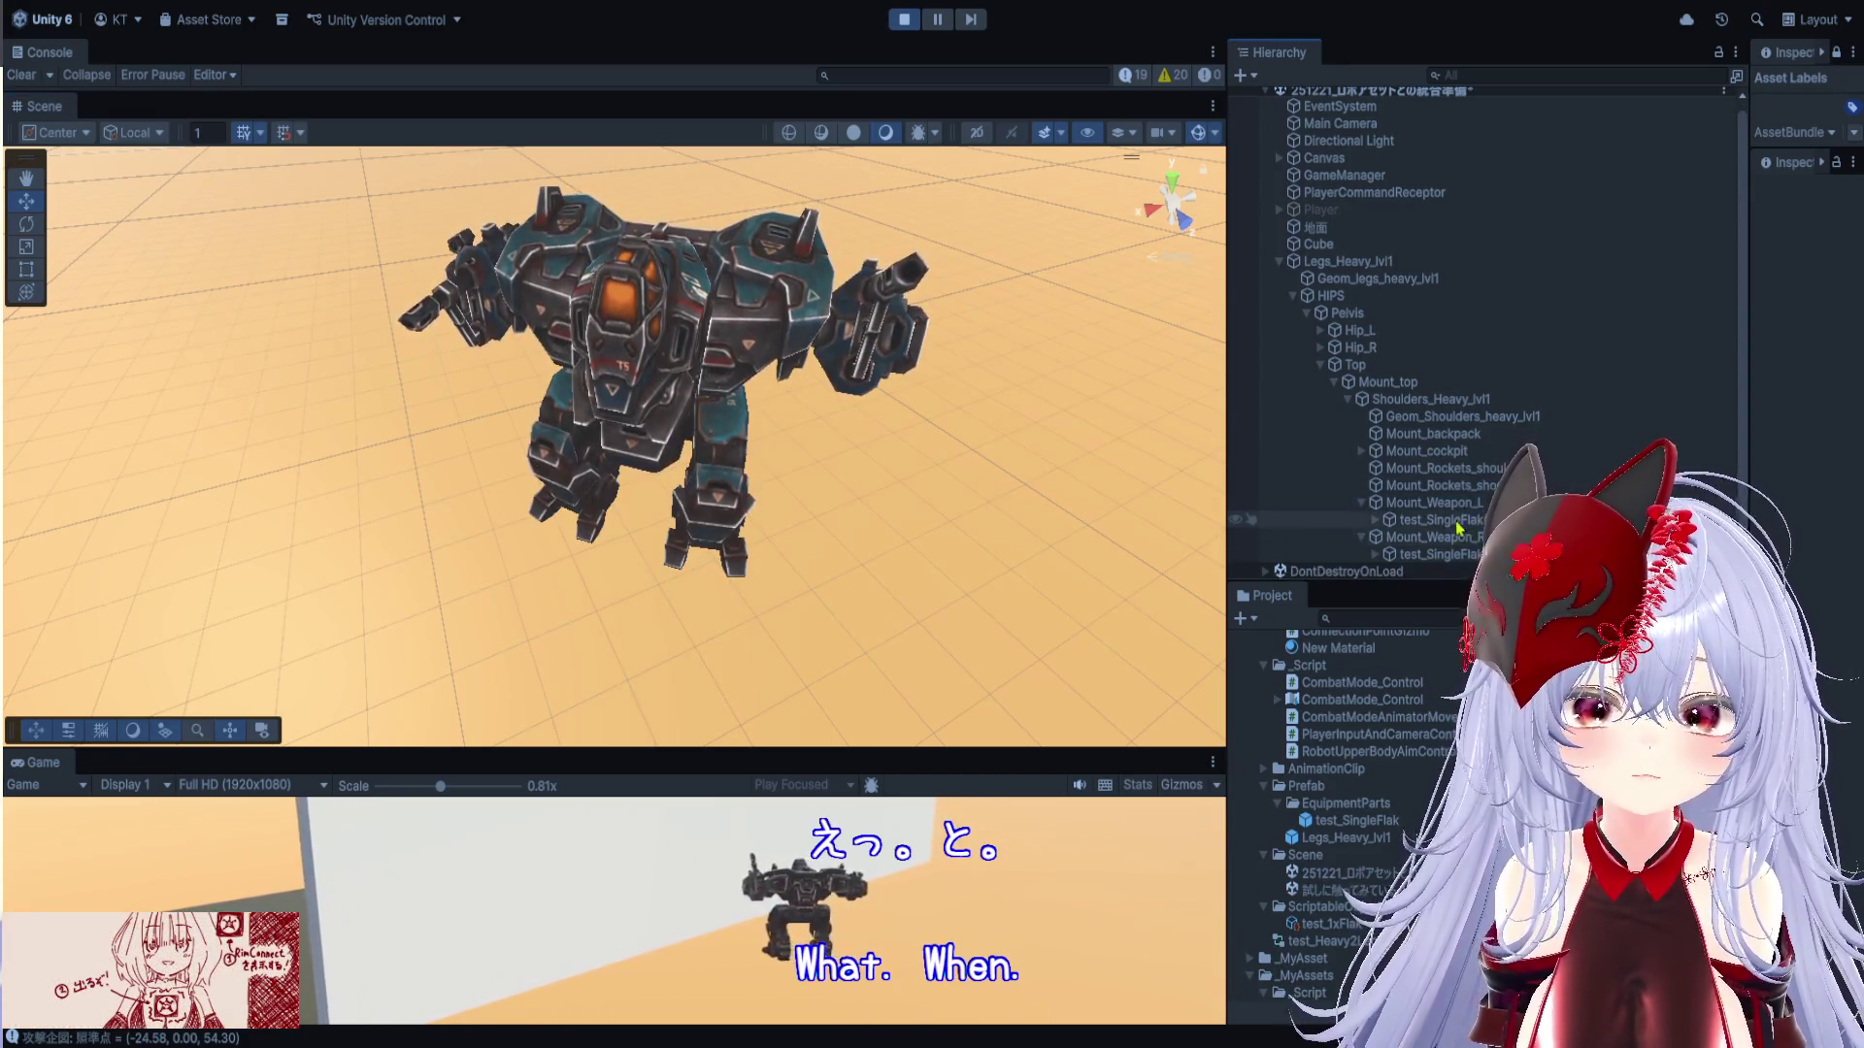
scroll(1397, 524, "down", 1)
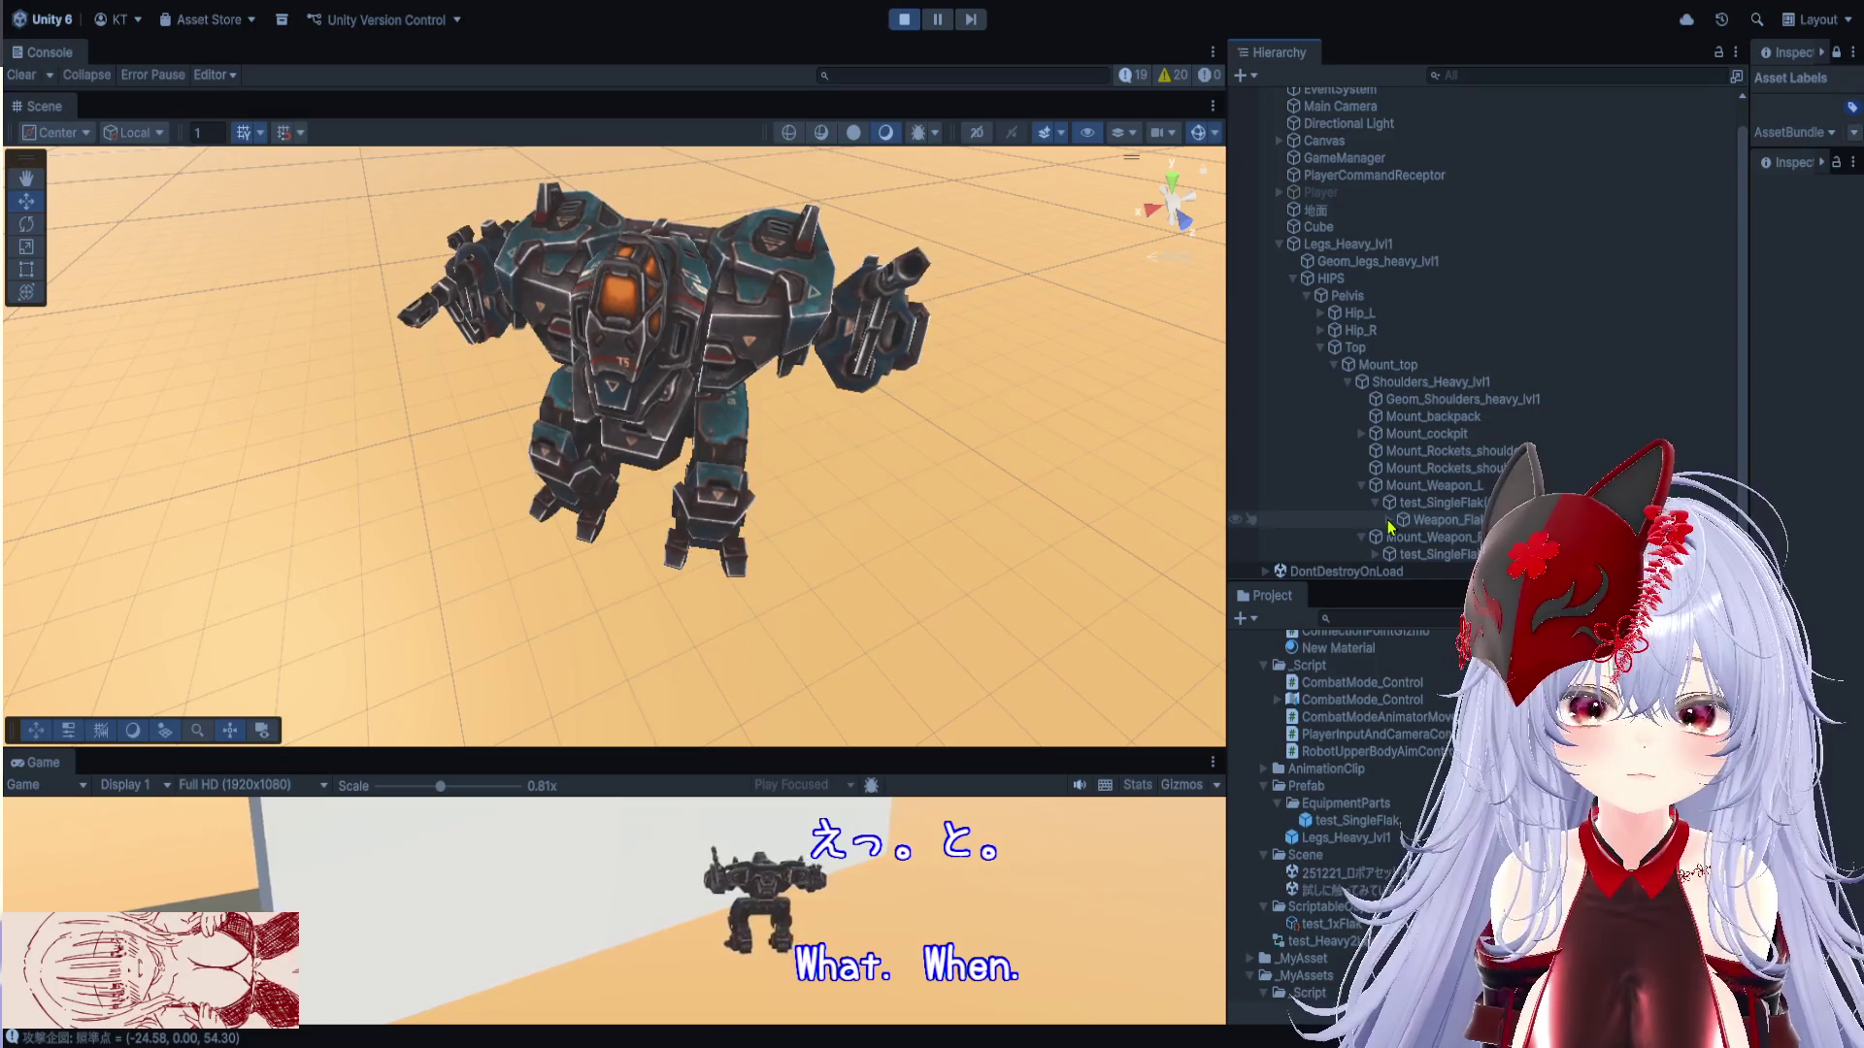
scroll(1488, 521, "down", 1)
key("Down")
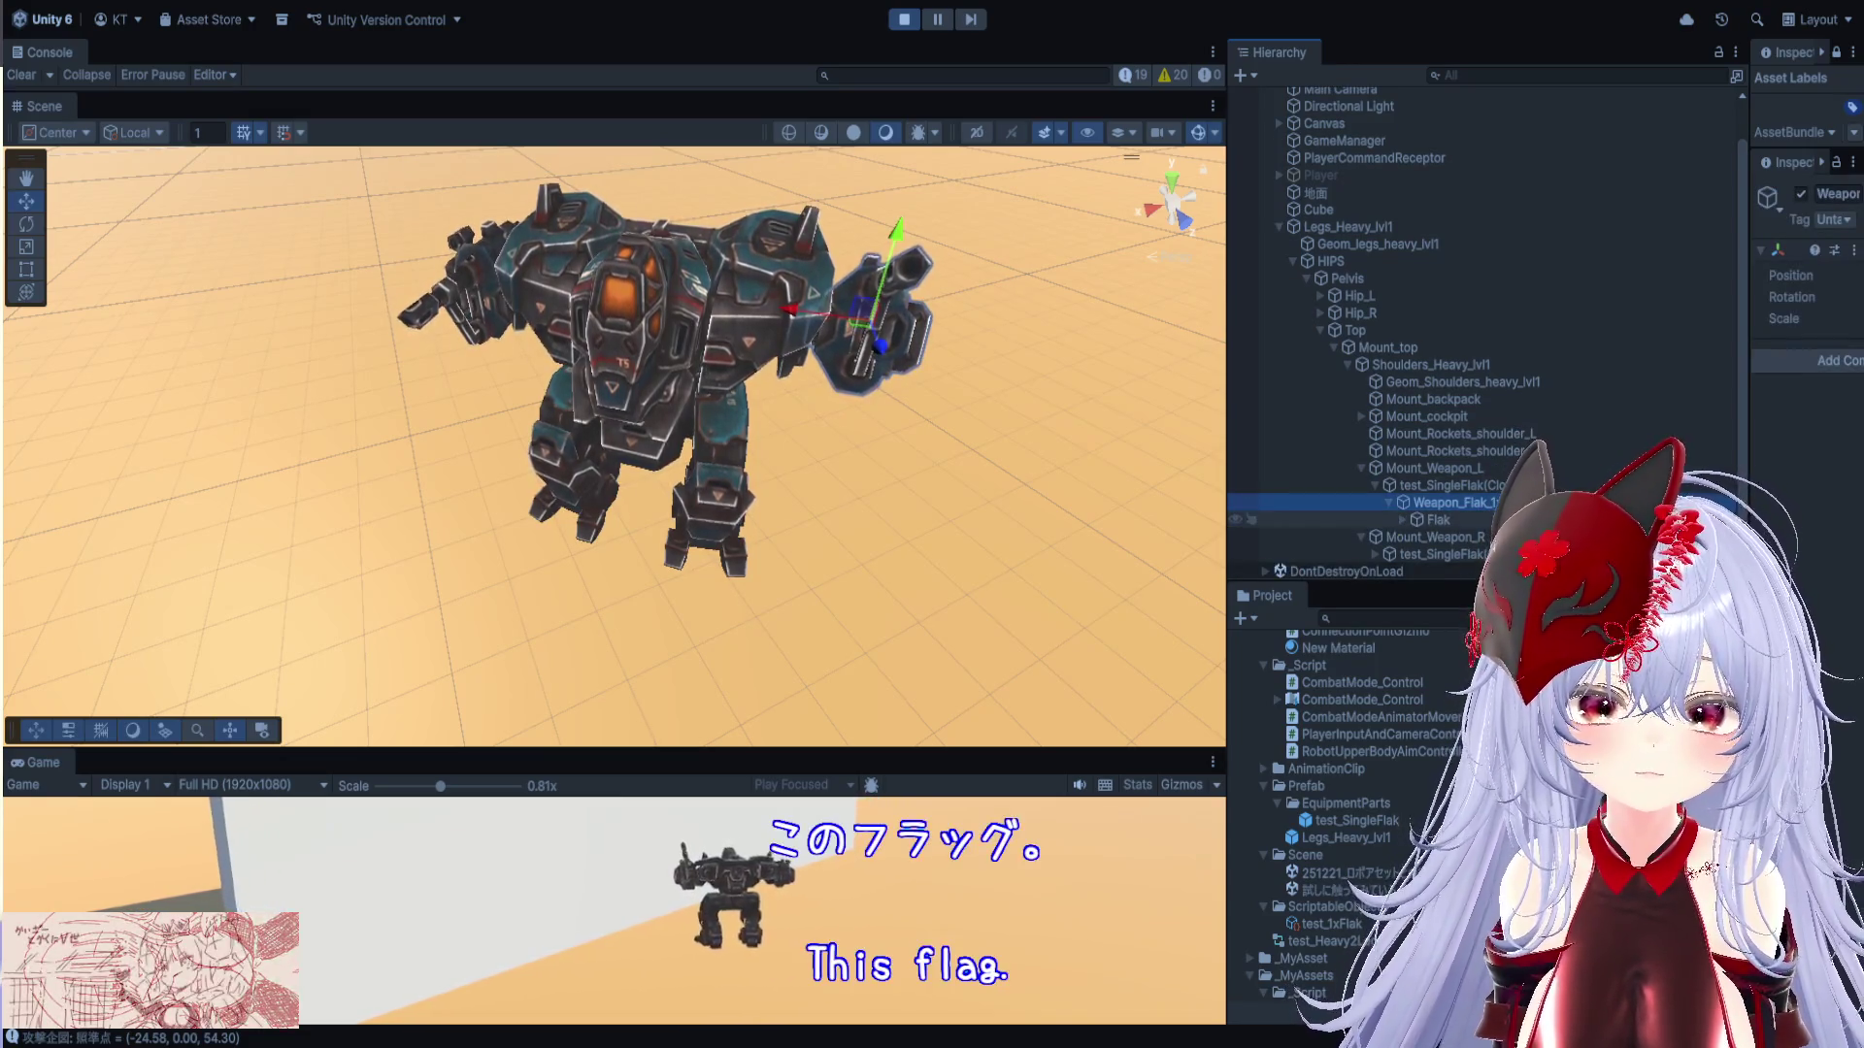
left_click_drag(1749, 475, 1466, 489)
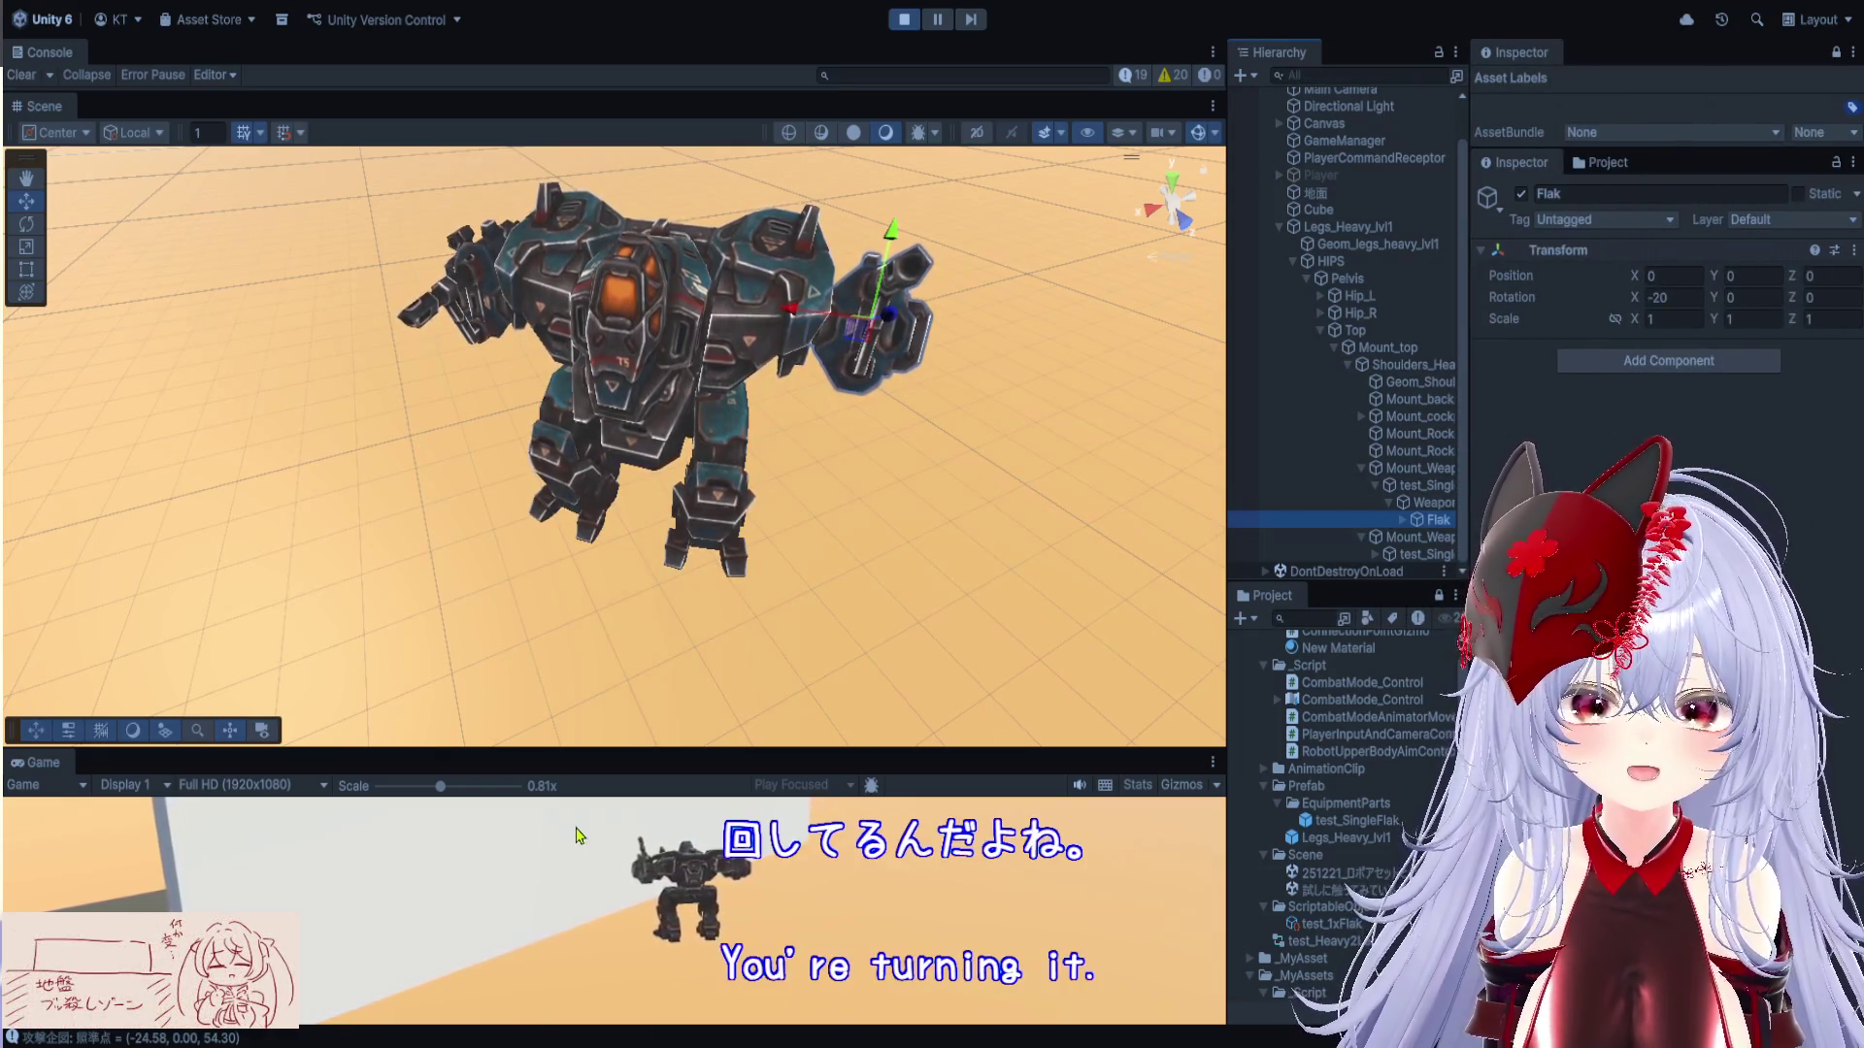
Aim the mech left and back forward while watching Flak's rotation, then stop the game
left_click(519, 852)
mouse_move(635, 899)
left_mouse_down()
mouse_move(595, 964)
mouse_move(521, 990)
mouse_move(583, 990)
mouse_move(795, 907)
mouse_move(845, 956)
left_mouse_up()
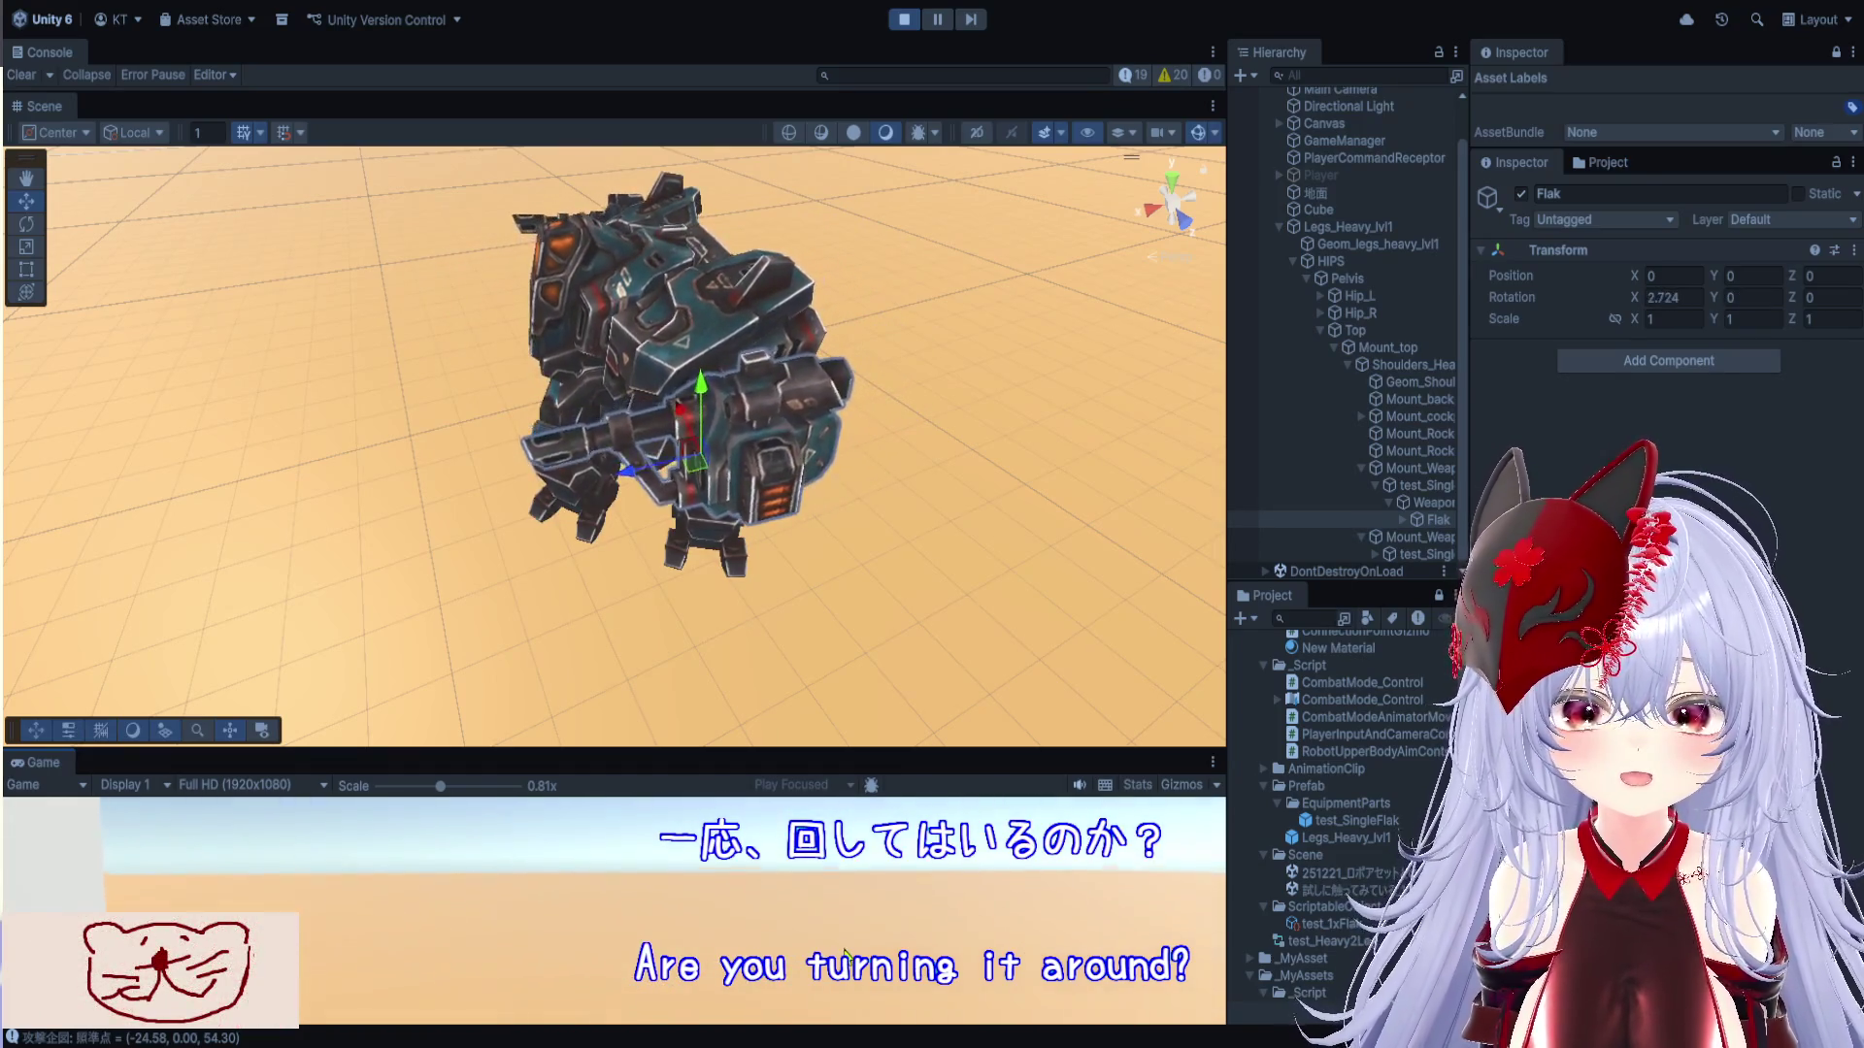
mouse_move(433, 916)
left_mouse_down()
mouse_move(408, 907)
mouse_move(441, 894)
mouse_move(423, 887)
mouse_move(456, 827)
left_mouse_up()
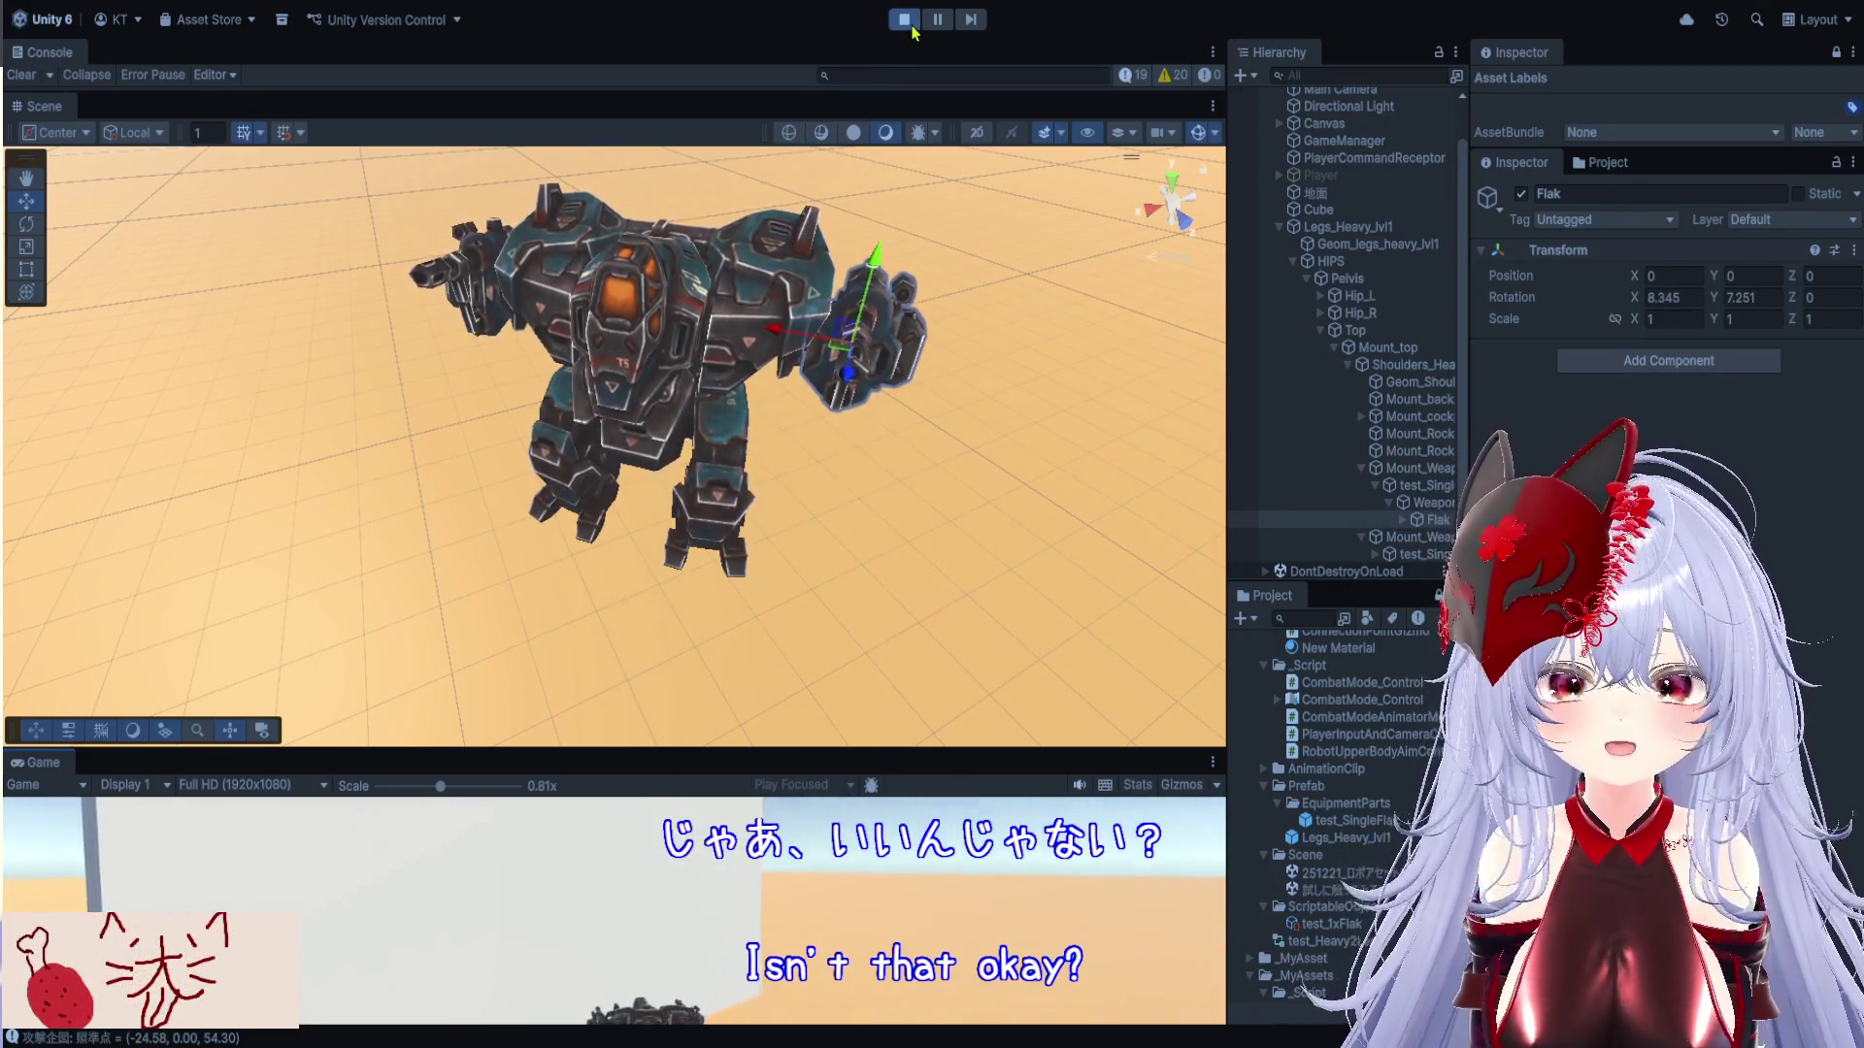
left_click(908, 24)
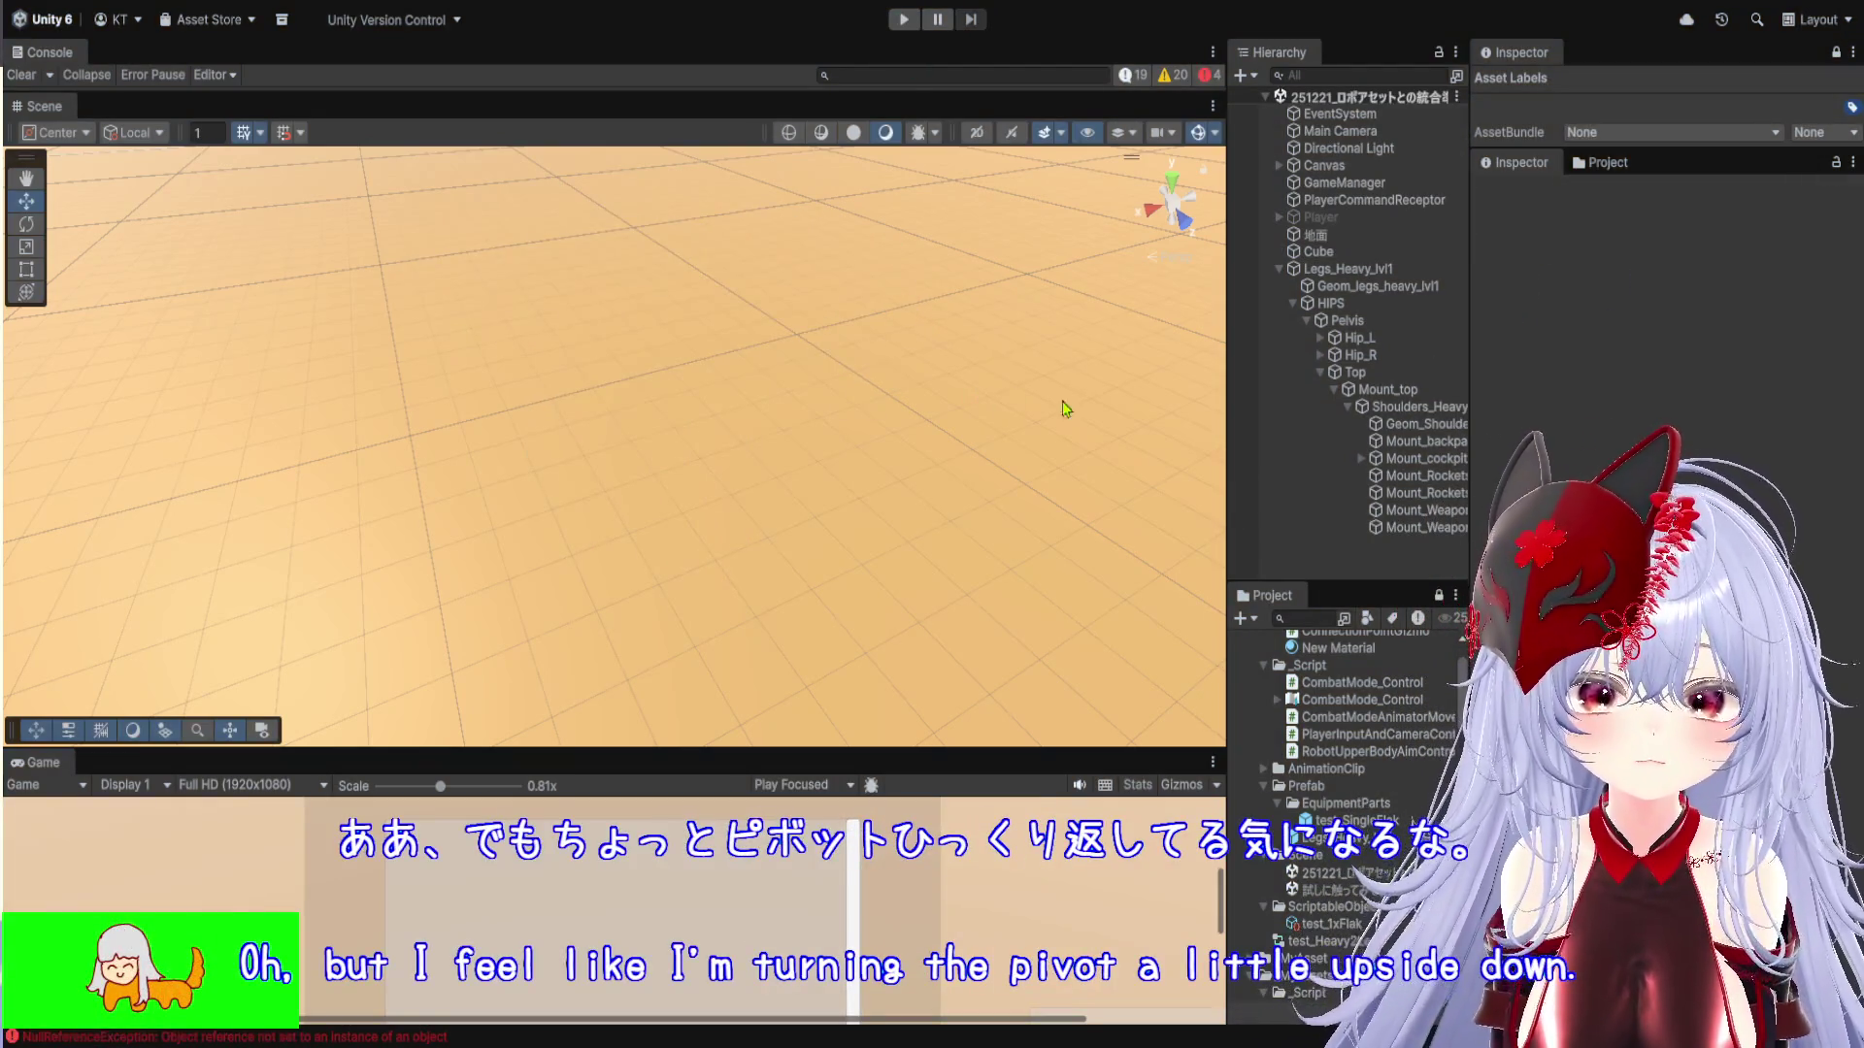
Open test_SingleFlak in Prefab Mode, zoom on the flak, and widen the Inspector
left_click_drag(1469, 475, 1731, 476)
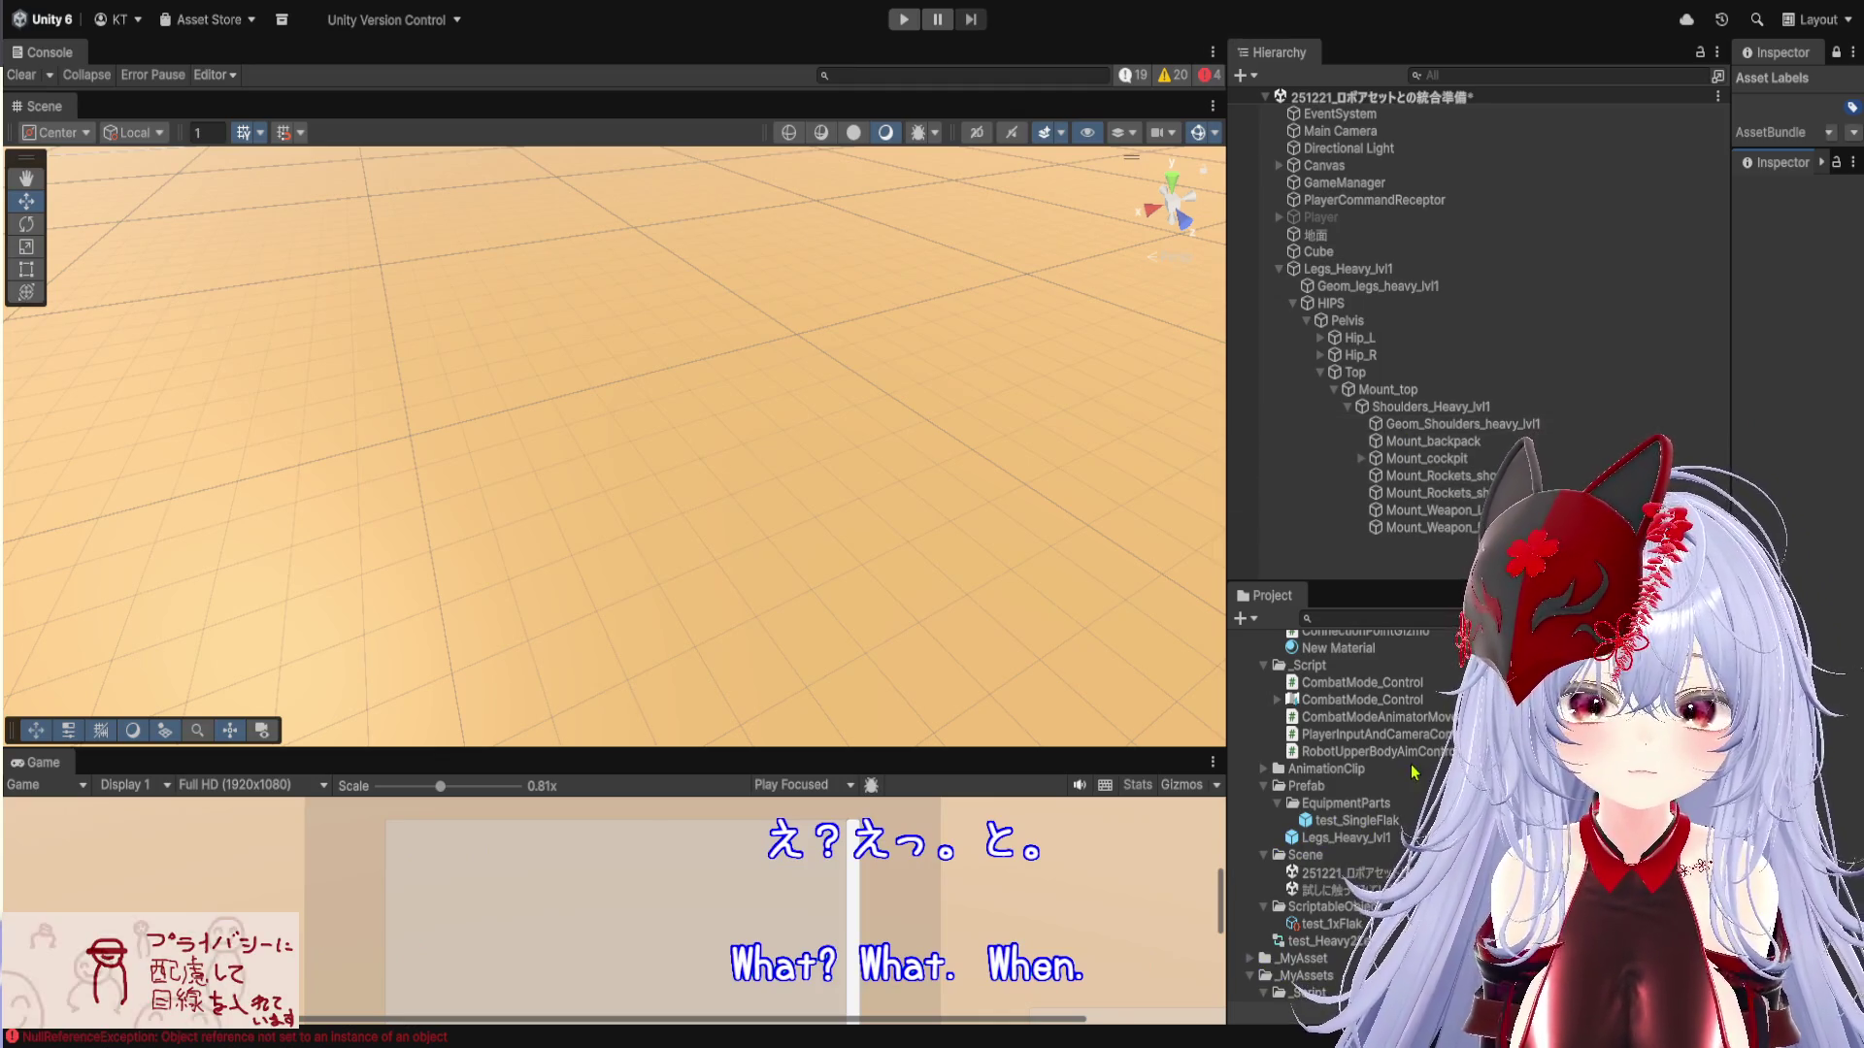
double_click(1373, 829)
scroll(720, 369, "down", 5)
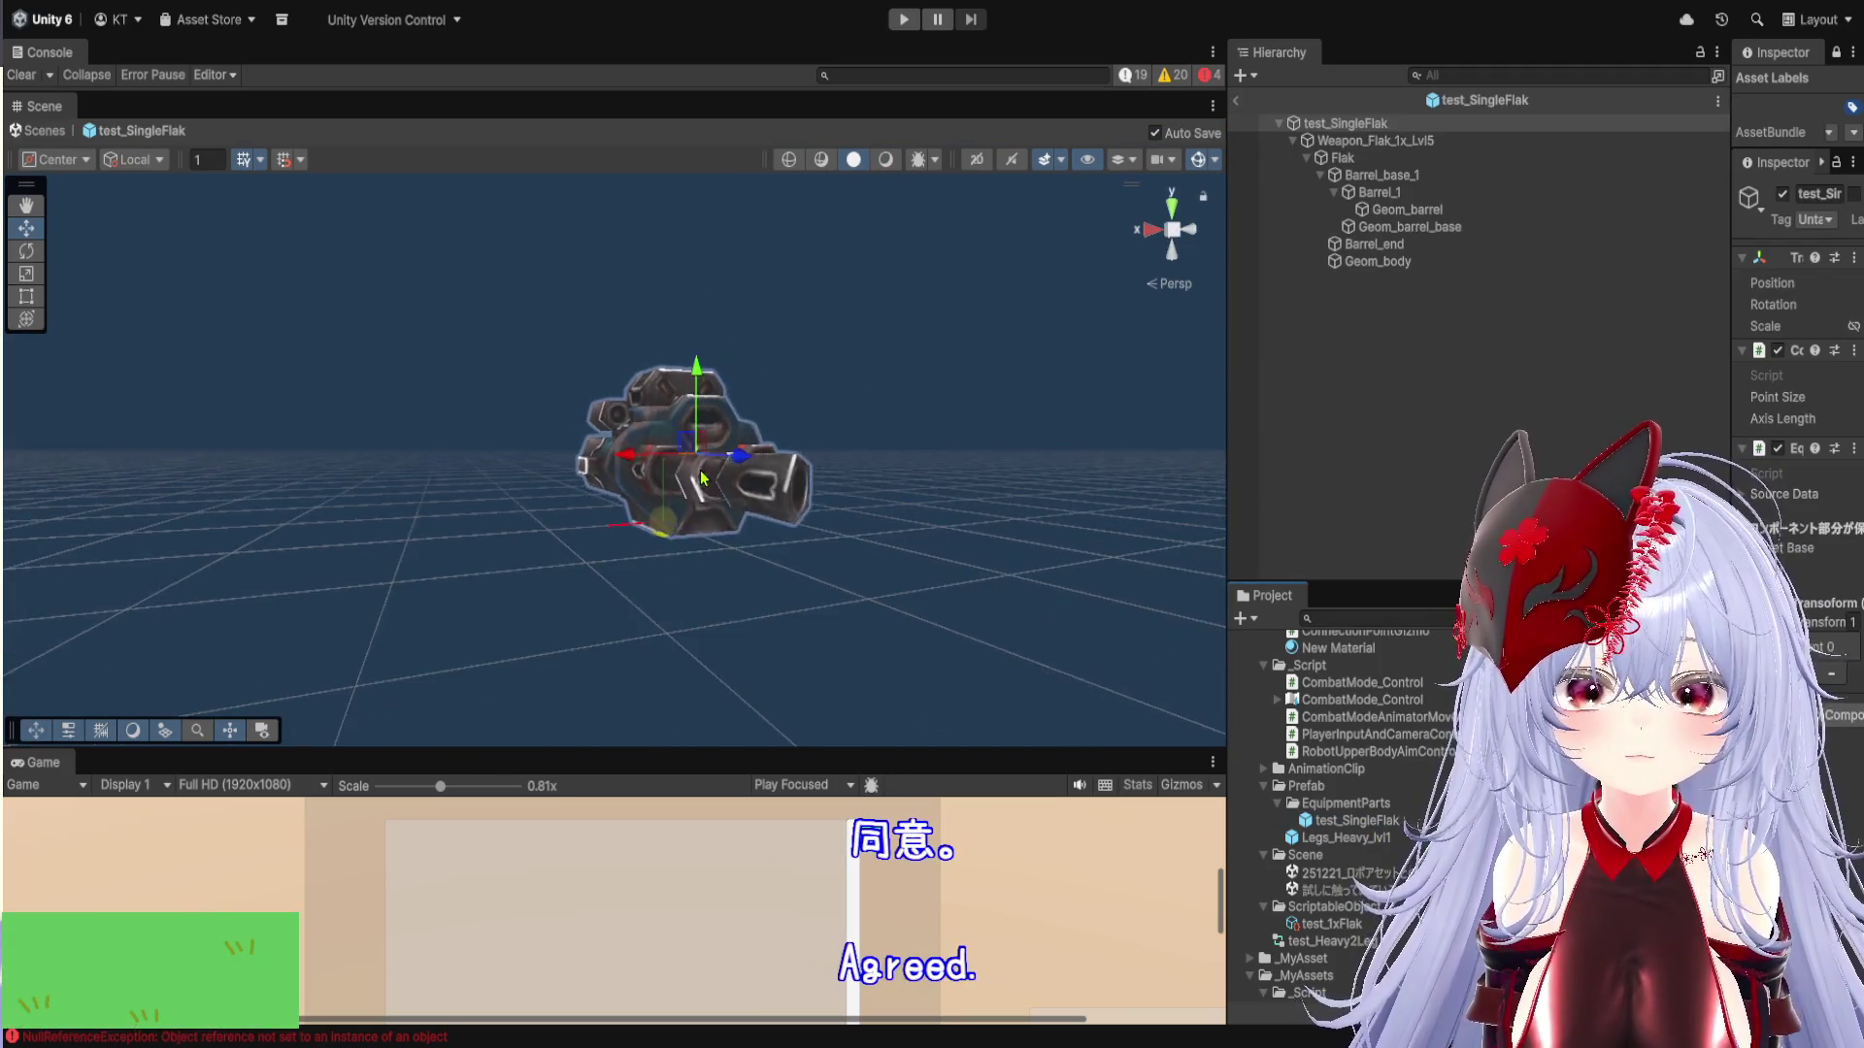
scroll(720, 370, "up", 8)
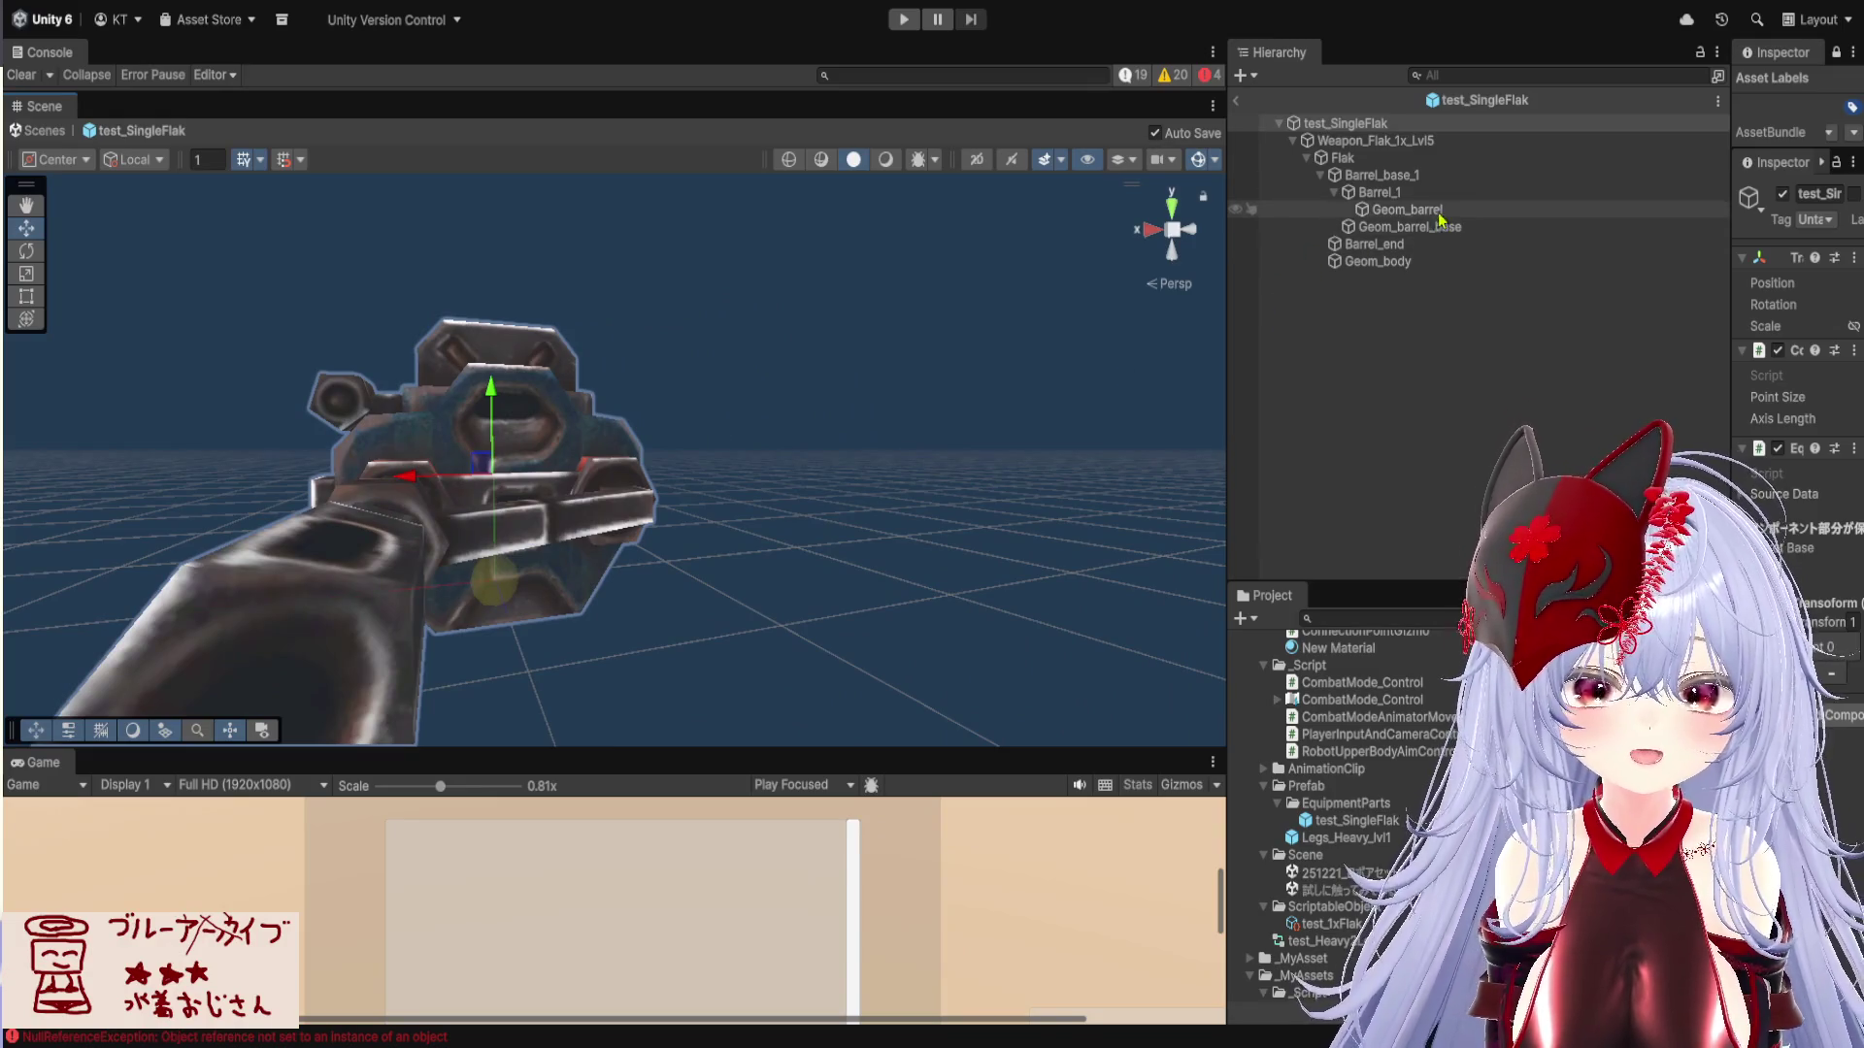
mouse_move(1726, 358)
left_mouse_down()
mouse_move(1213, 401)
mouse_move(1524, 433)
left_mouse_up()
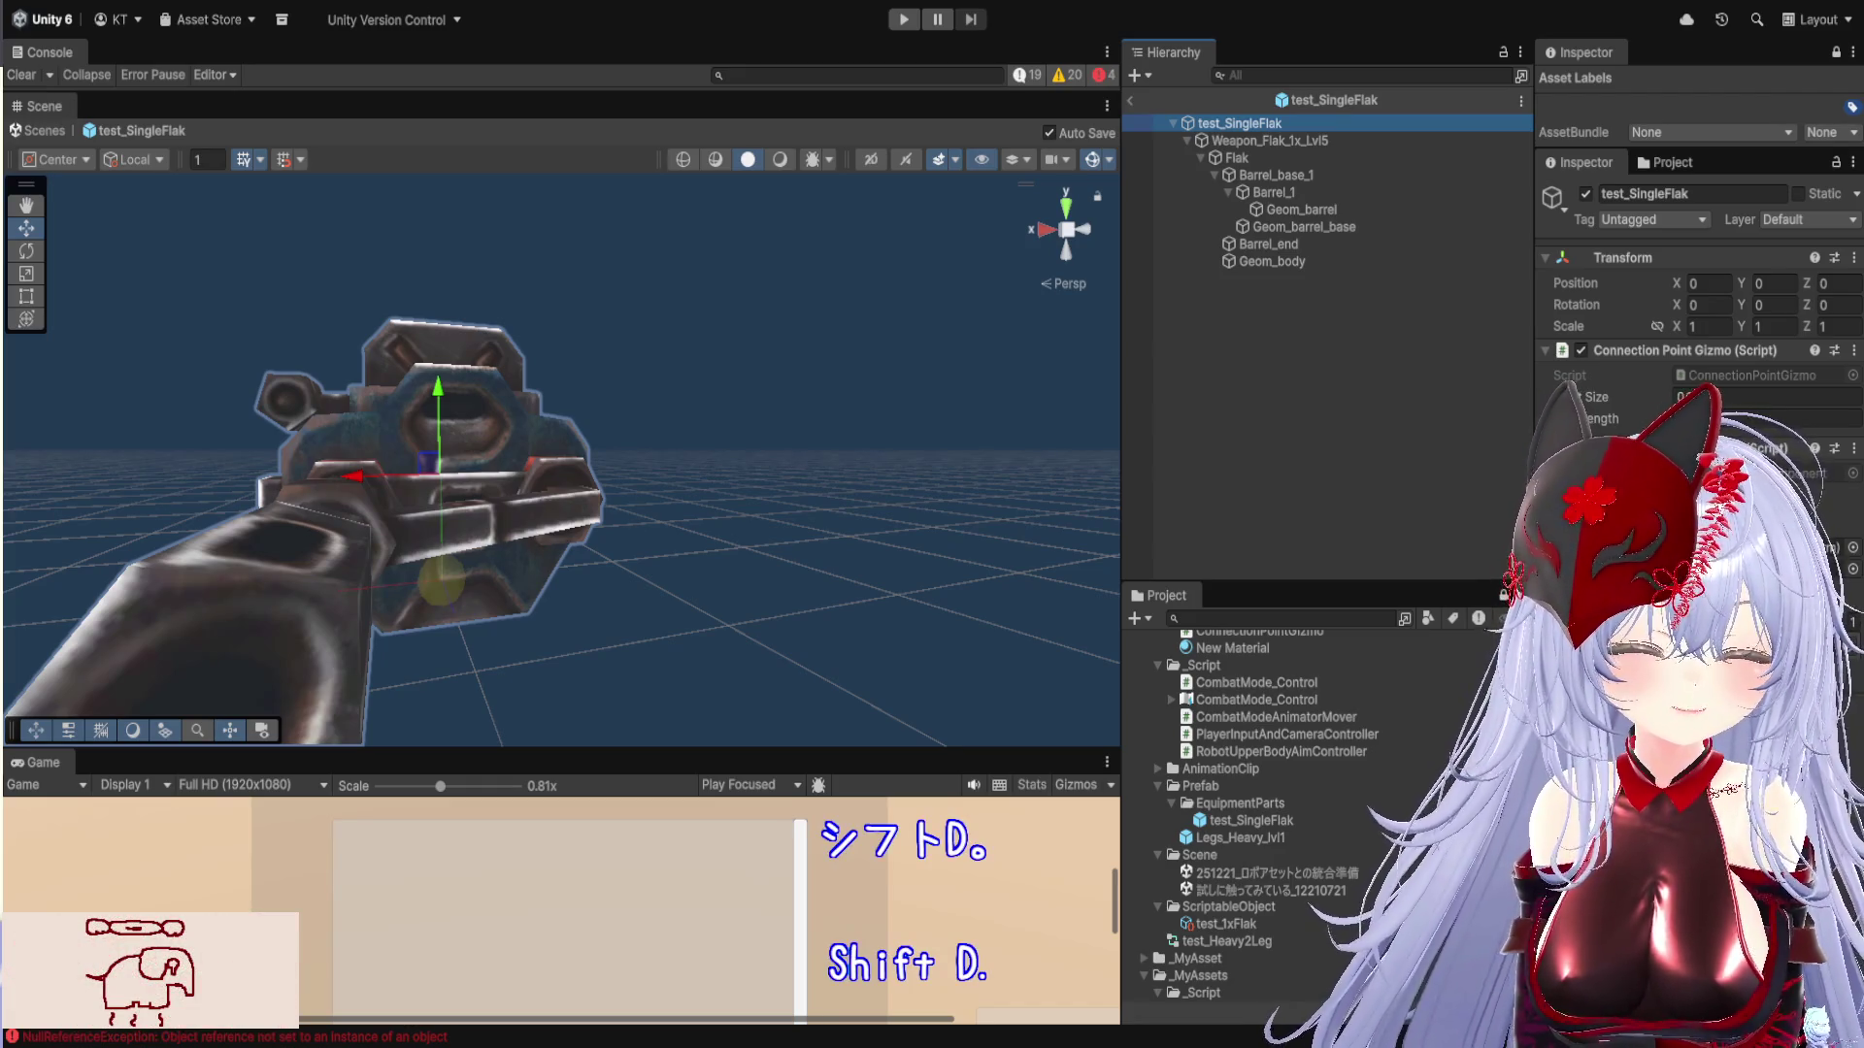
left_click_drag(1019, 752, 1019, 605)
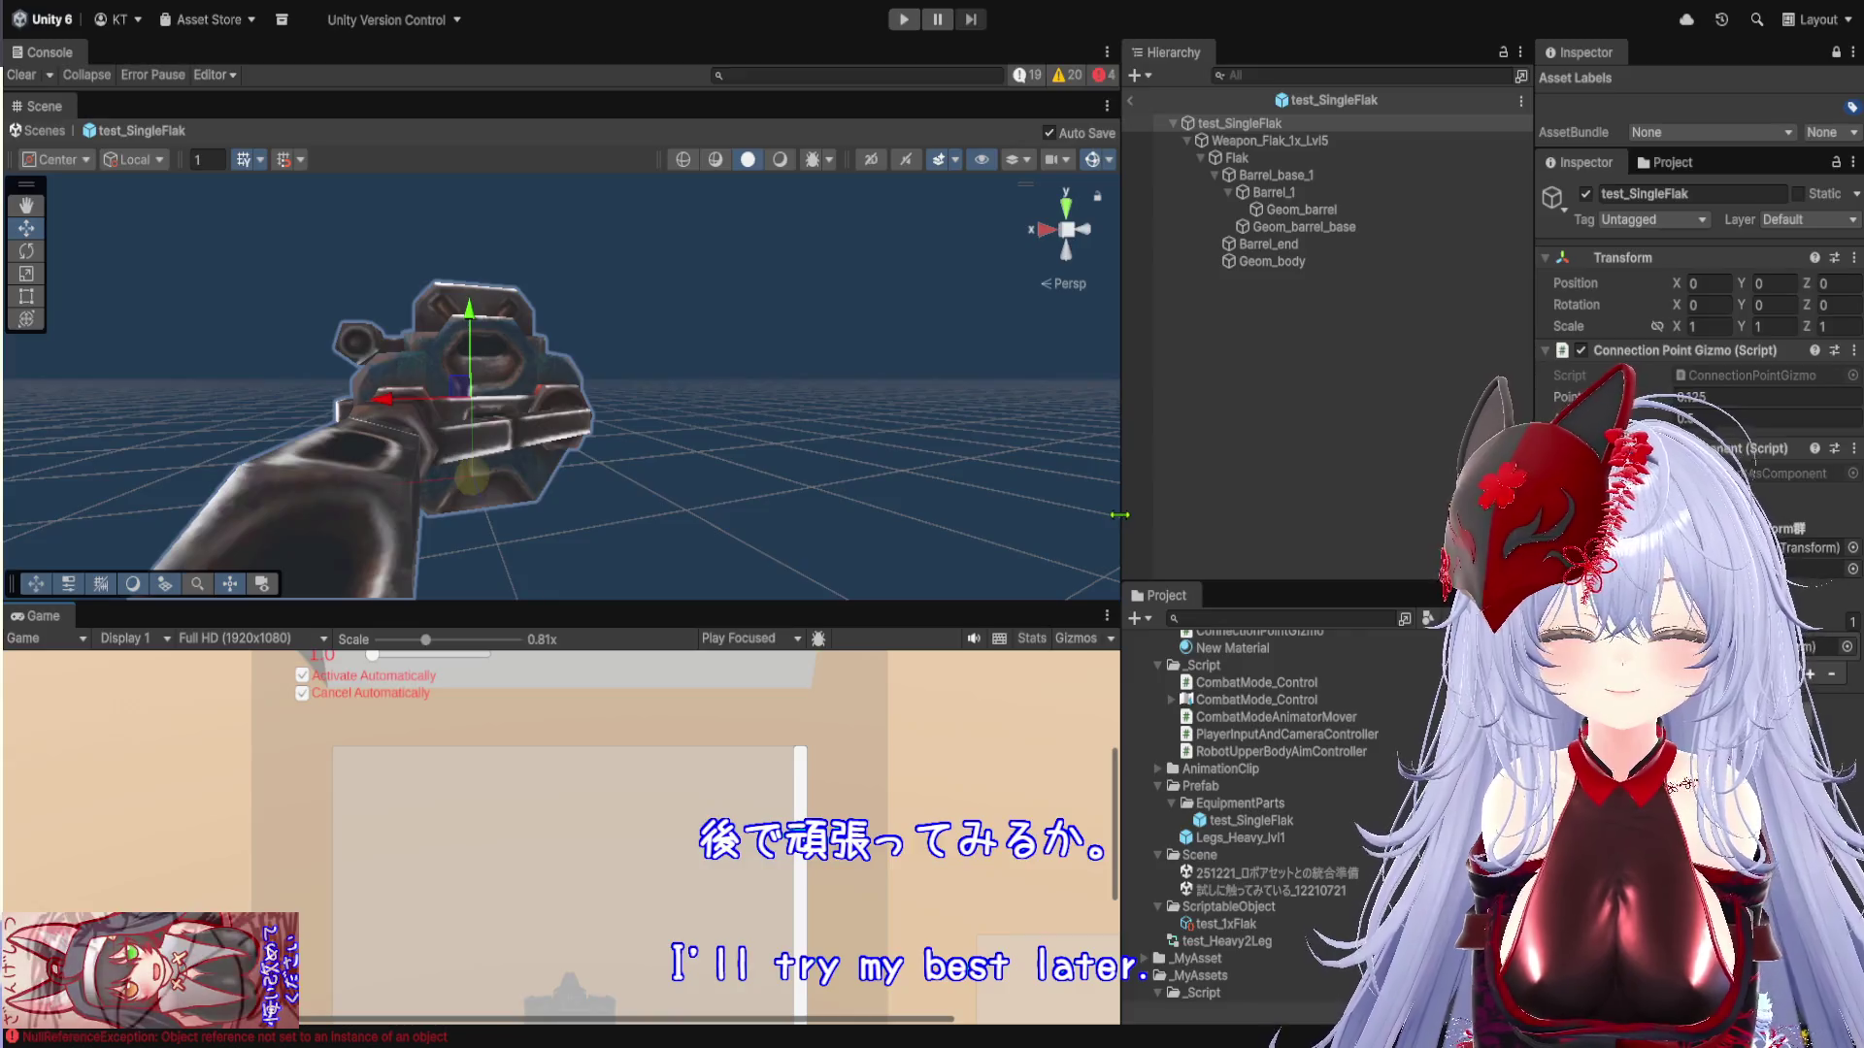
Widen the Scene and Game views, equip the test_SingleFlak gun with Right, then stop
left_click_drag(498, 622, 530, 725)
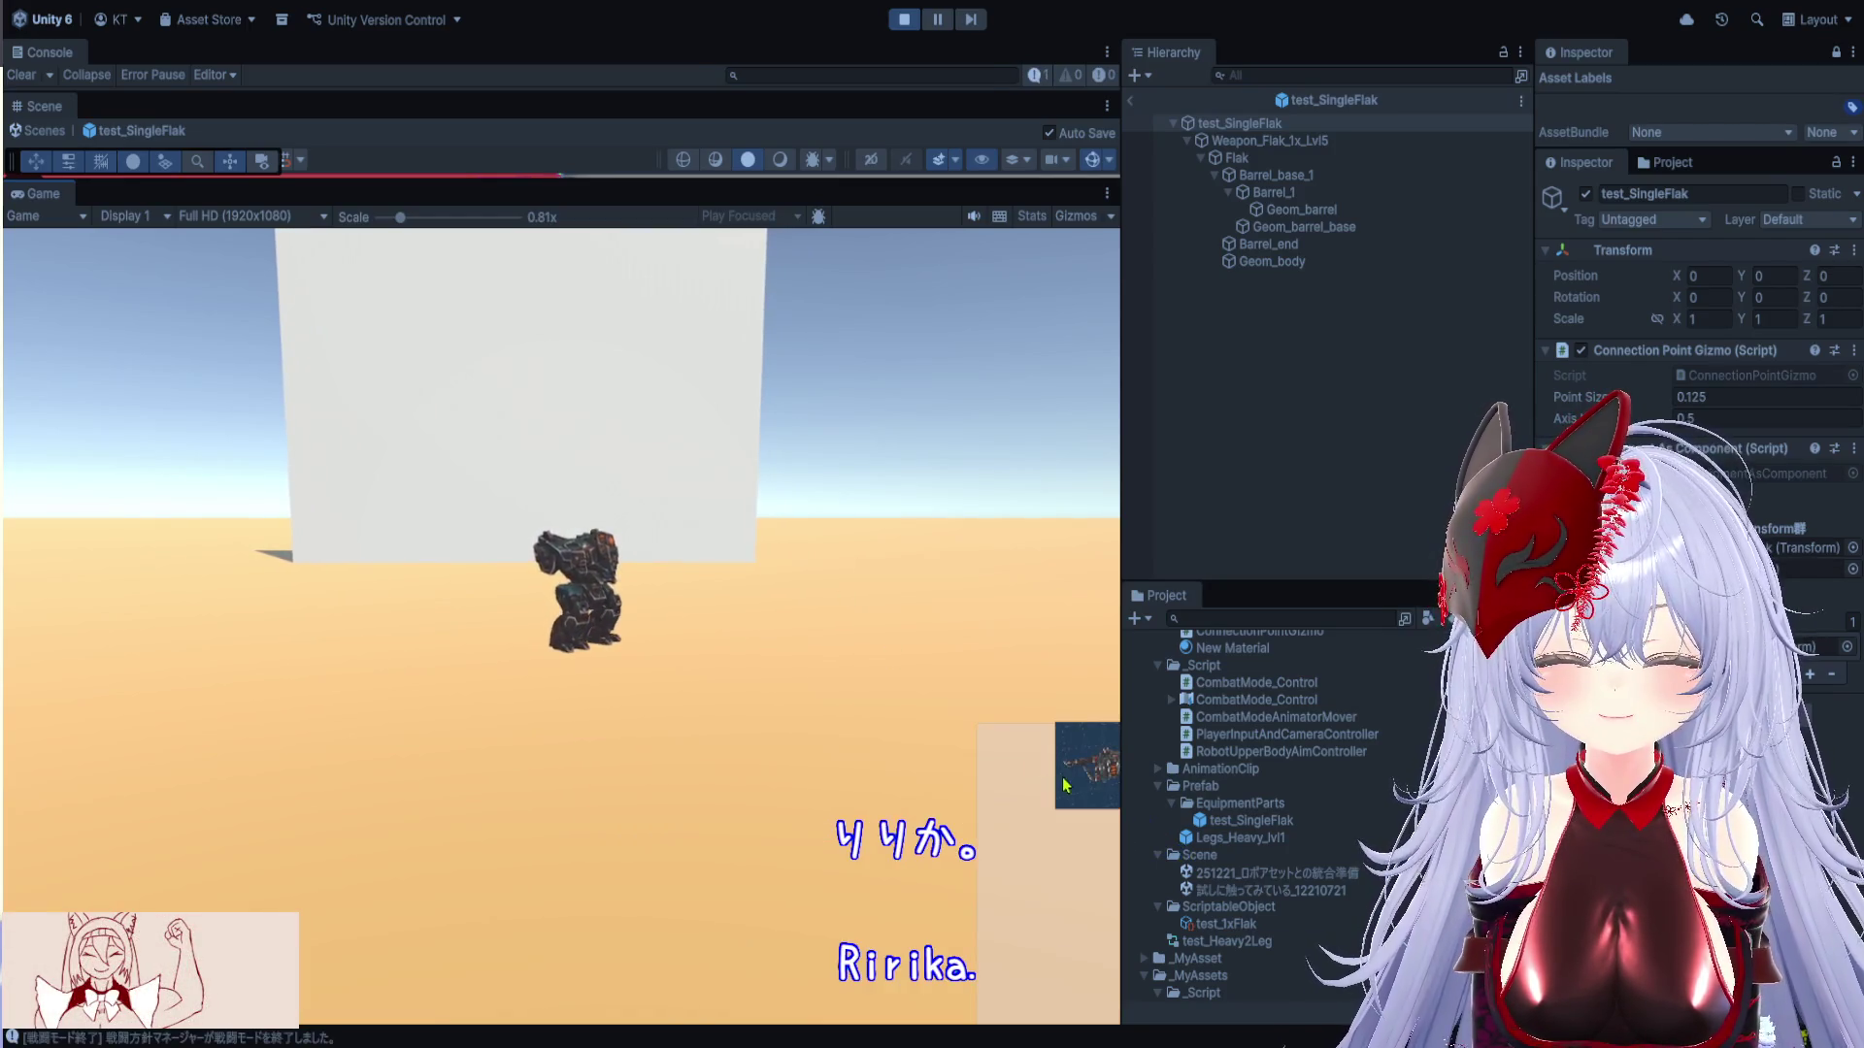
left_click_drag(1122, 777, 1422, 780)
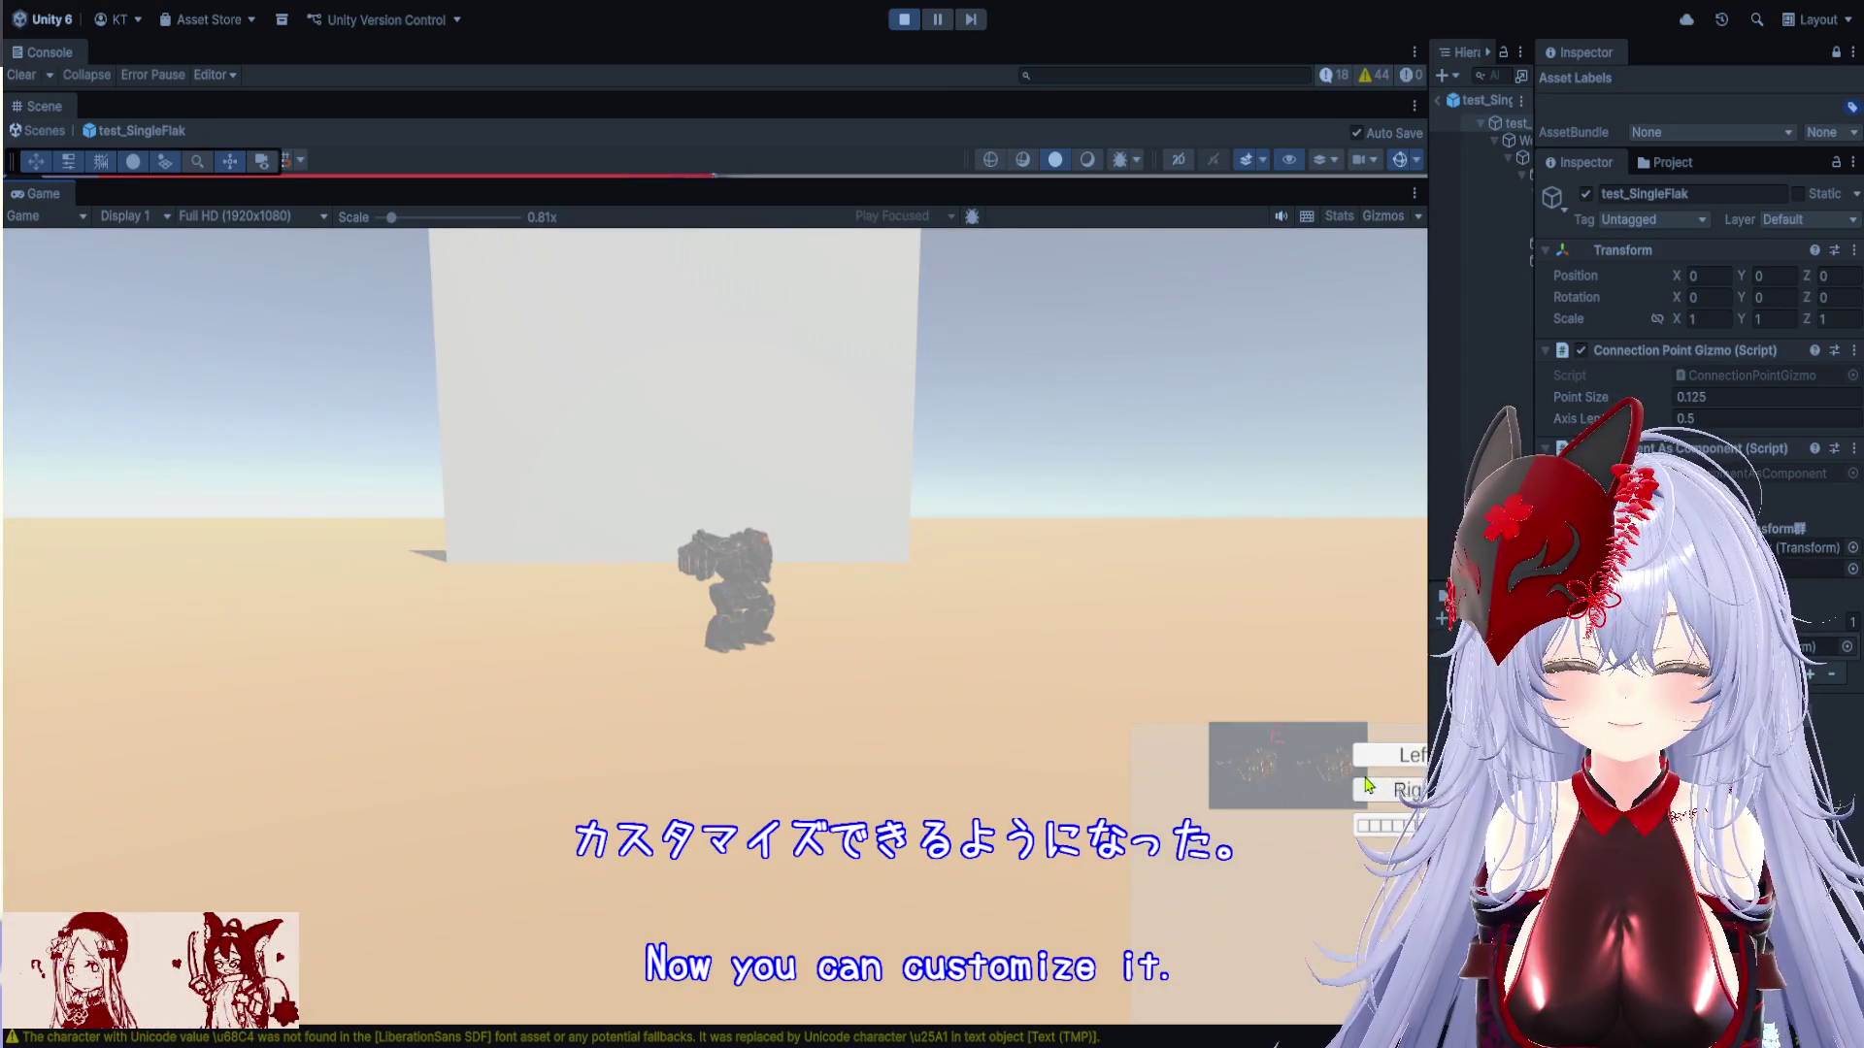
left_click(1366, 784)
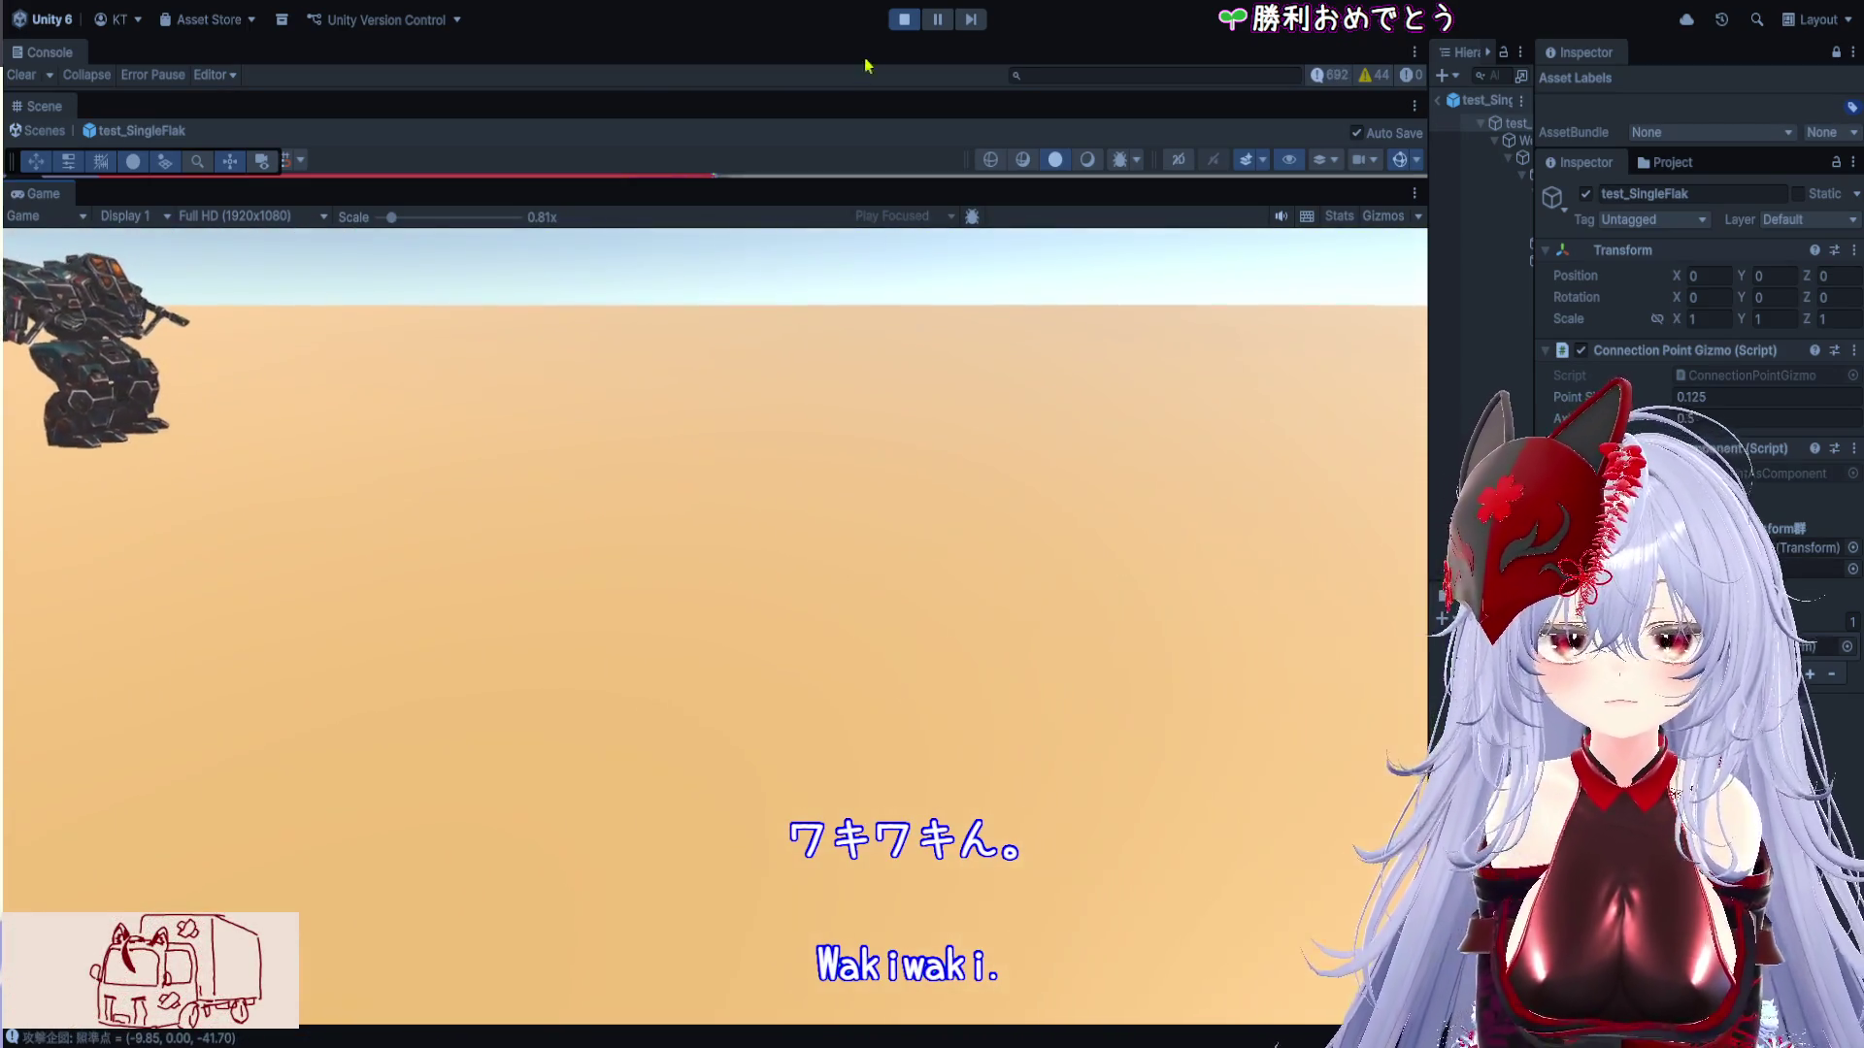
left_click(904, 19)
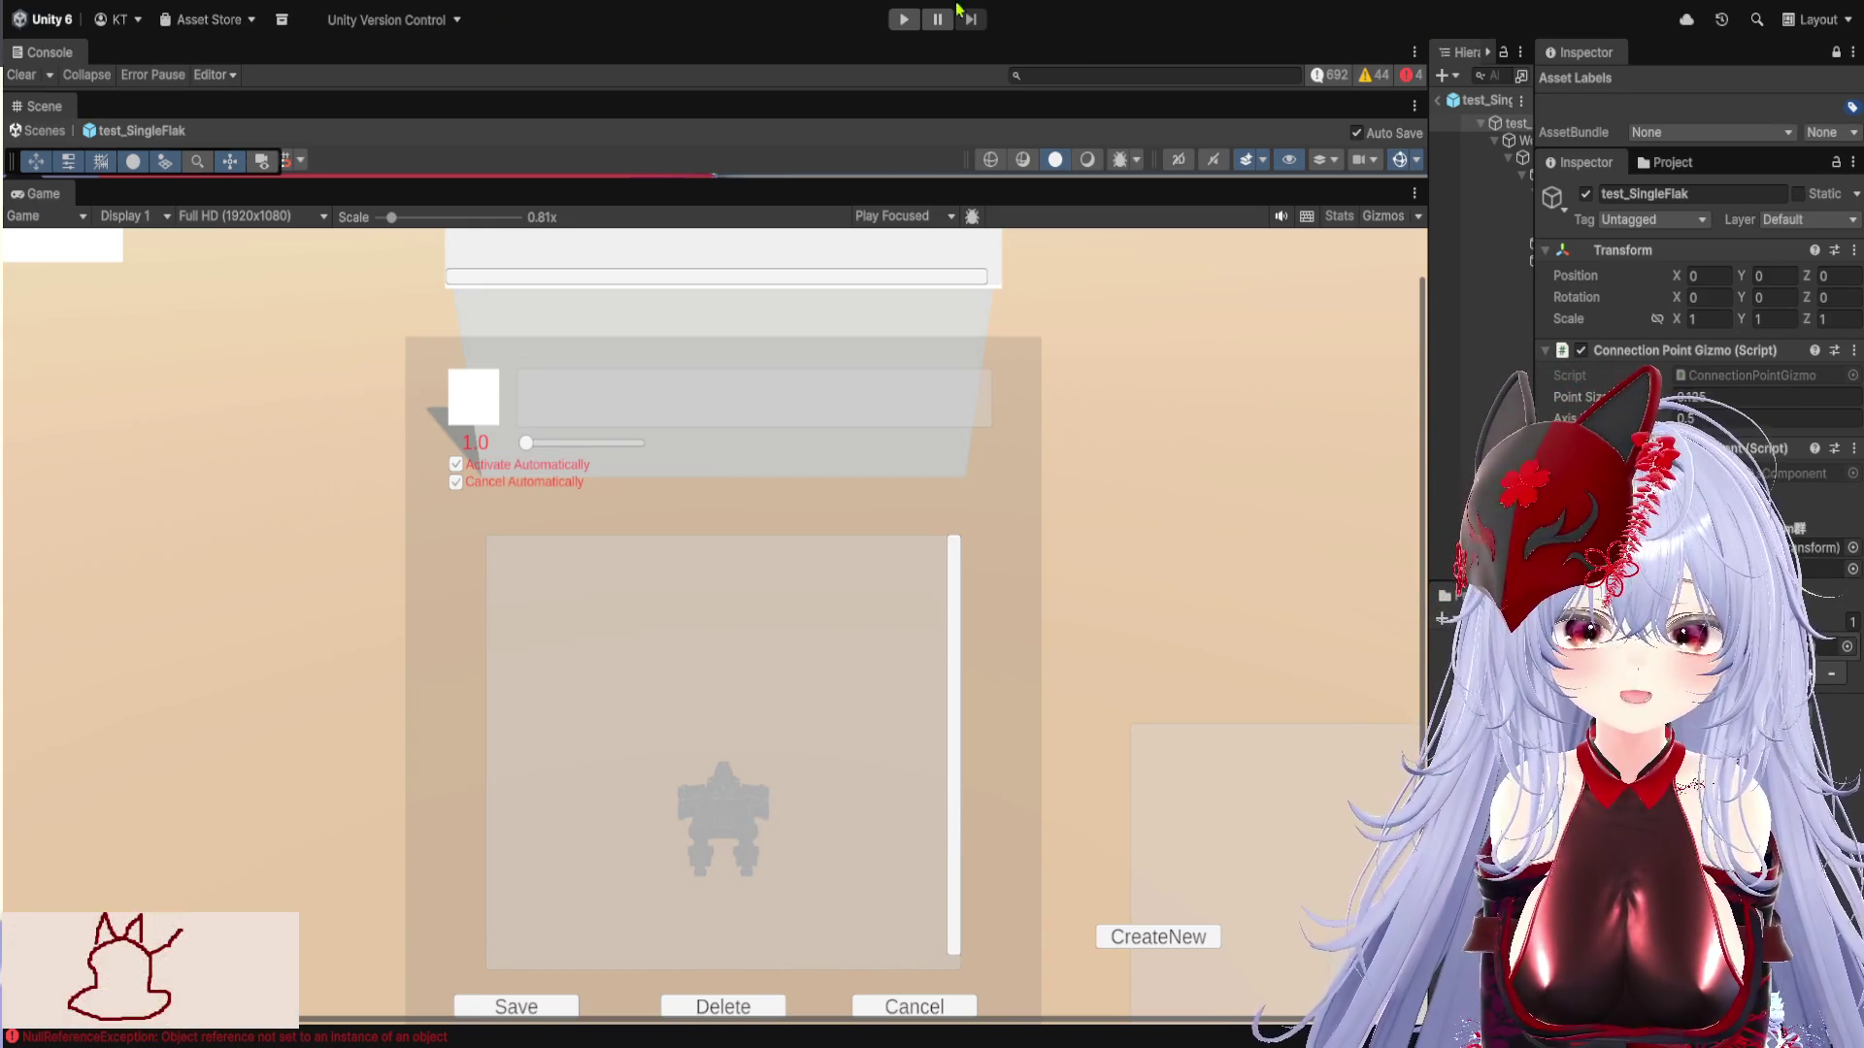
Resize the panels to widen the prefab object list and enlarge the project list
left_click_drag(1431, 424, 894, 427)
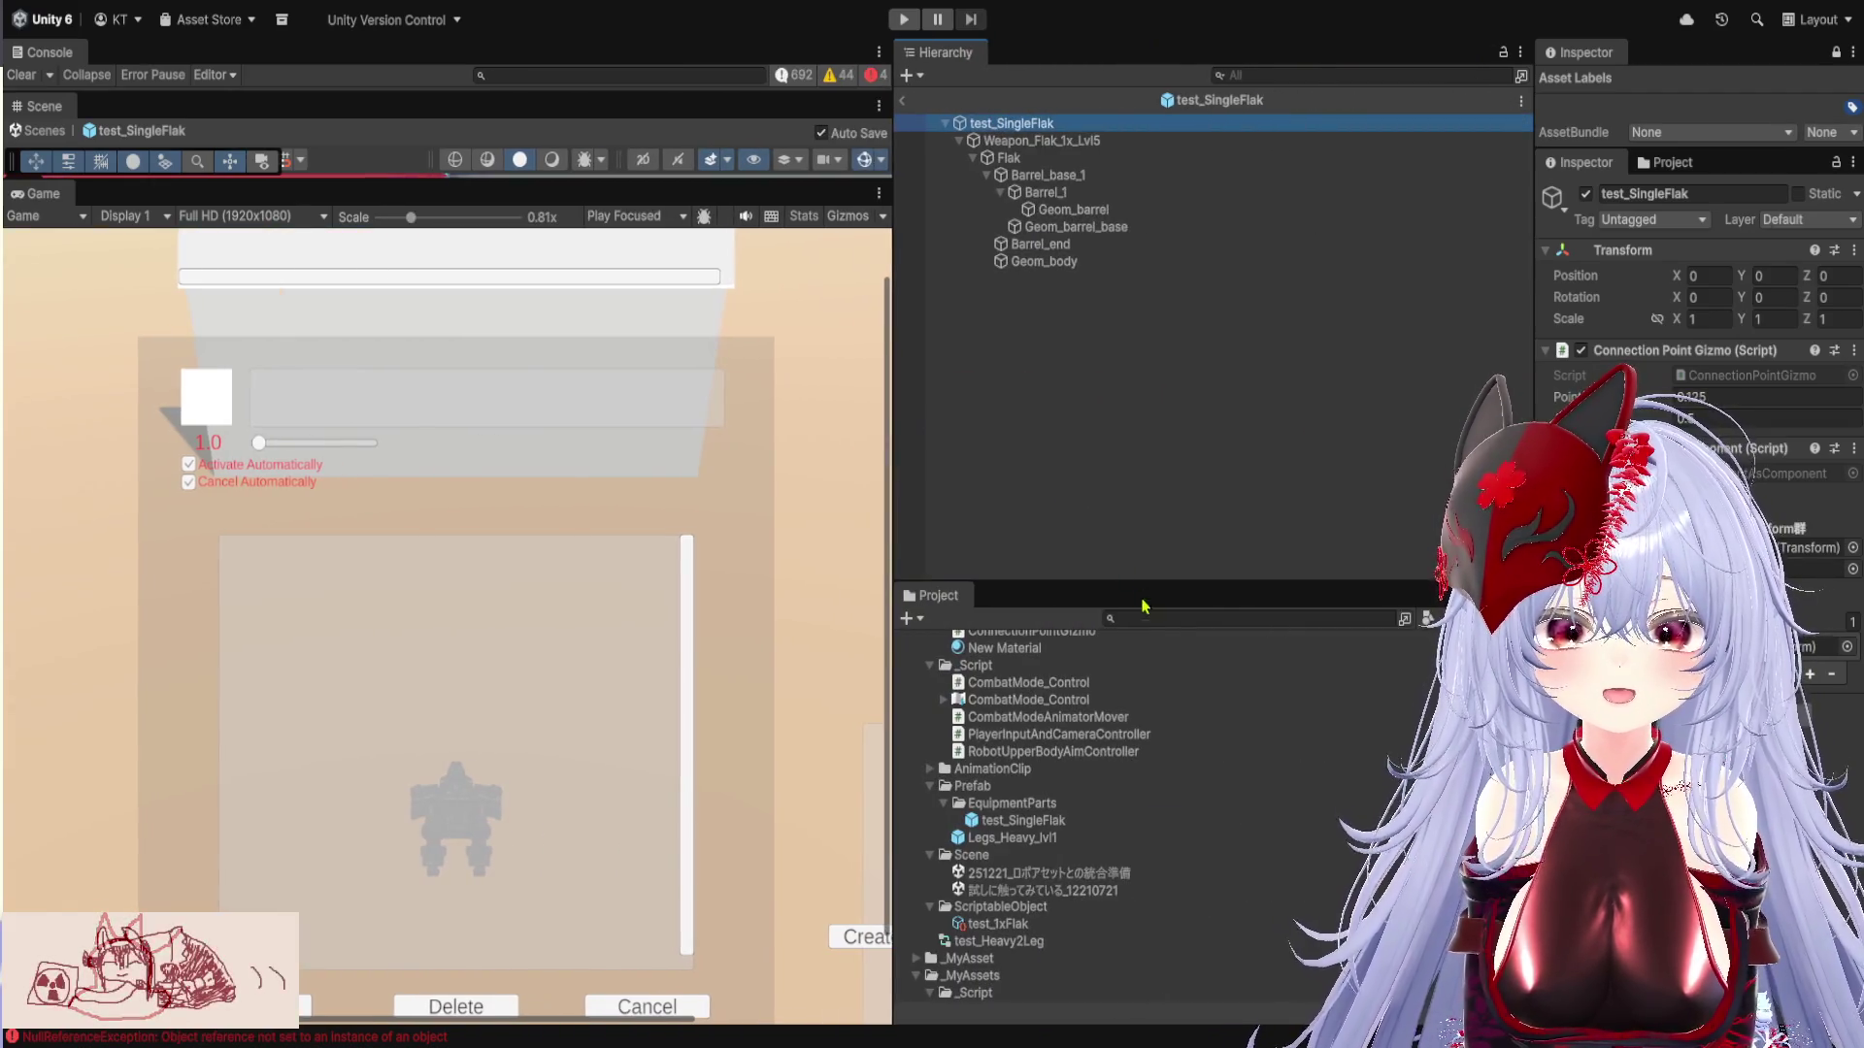
left_click_drag(1145, 588, 1123, 326)
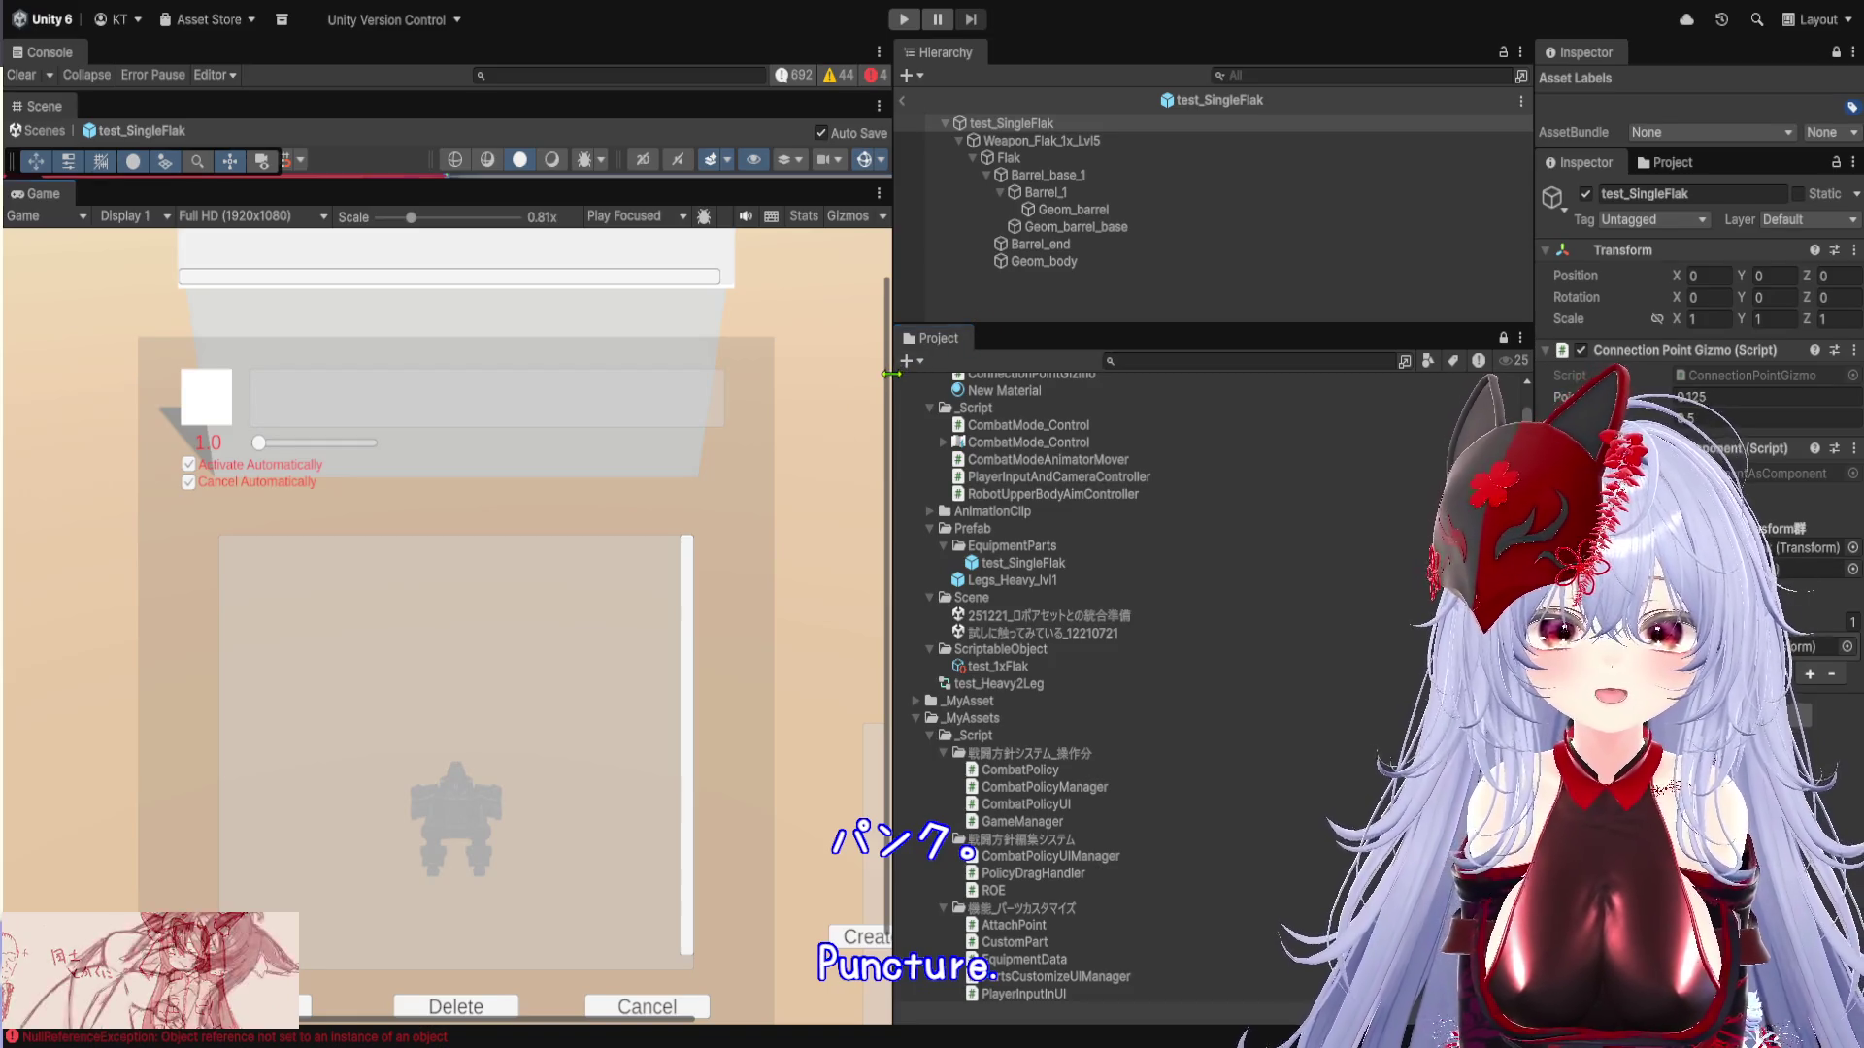
left_click_drag(893, 388, 954, 389)
left_click_drag(1100, 328, 1099, 558)
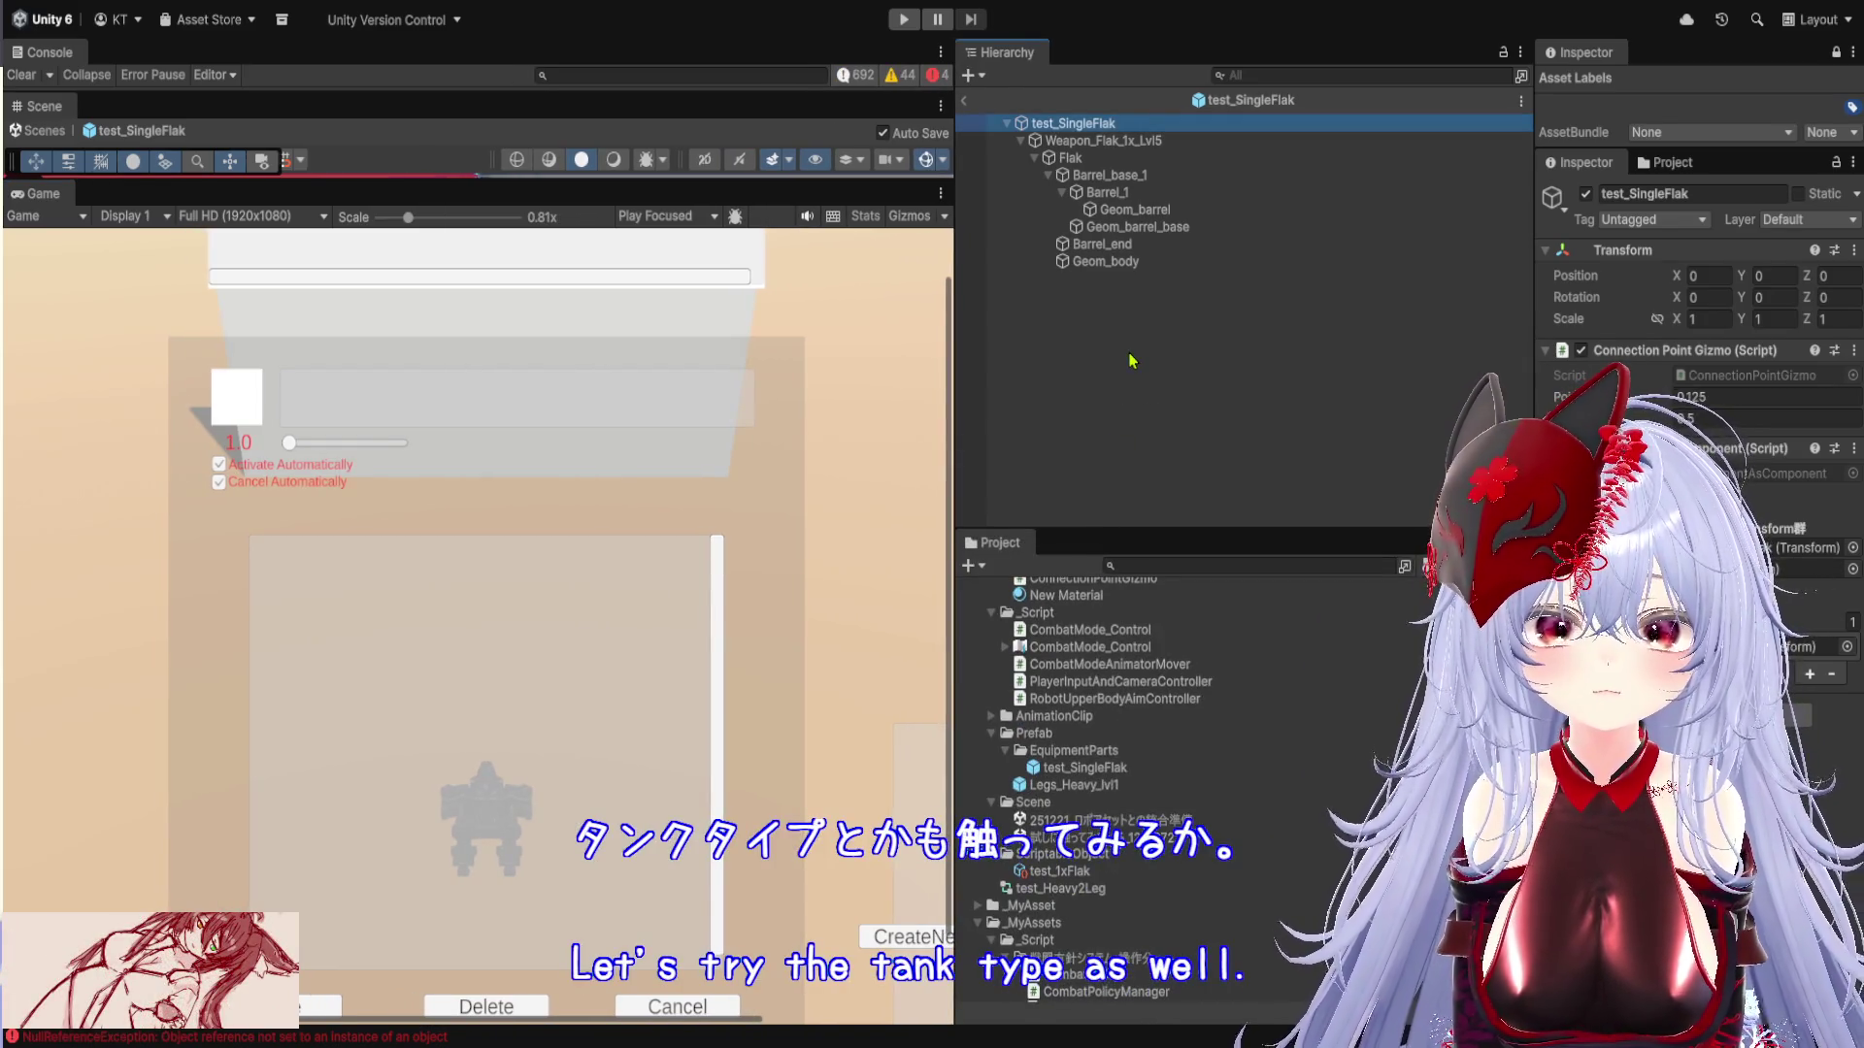
Exit Prefab Mode and collapse both _MyAssets folders and _MyAssets_ignore in the Project window
left_click(966, 103)
left_click_drag(1180, 527, 1181, 184)
scroll(1000, 342, "up", 2)
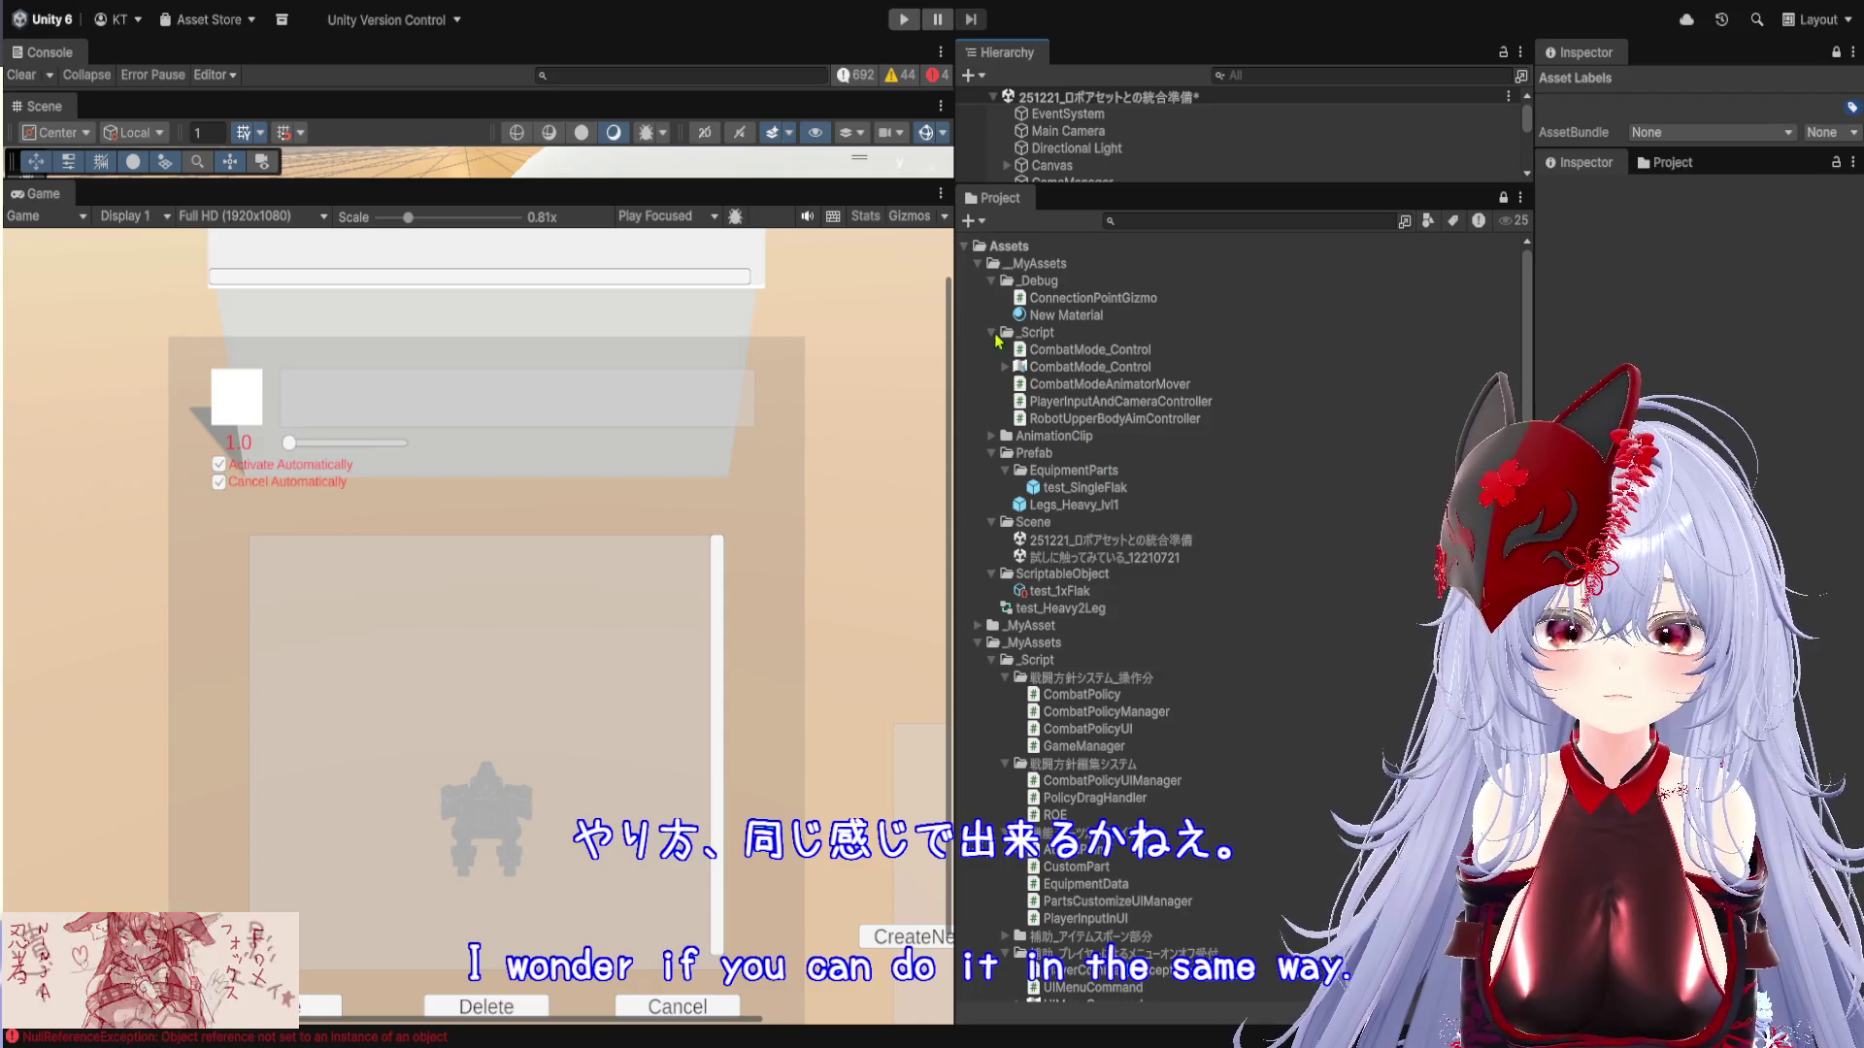
left_click(978, 264)
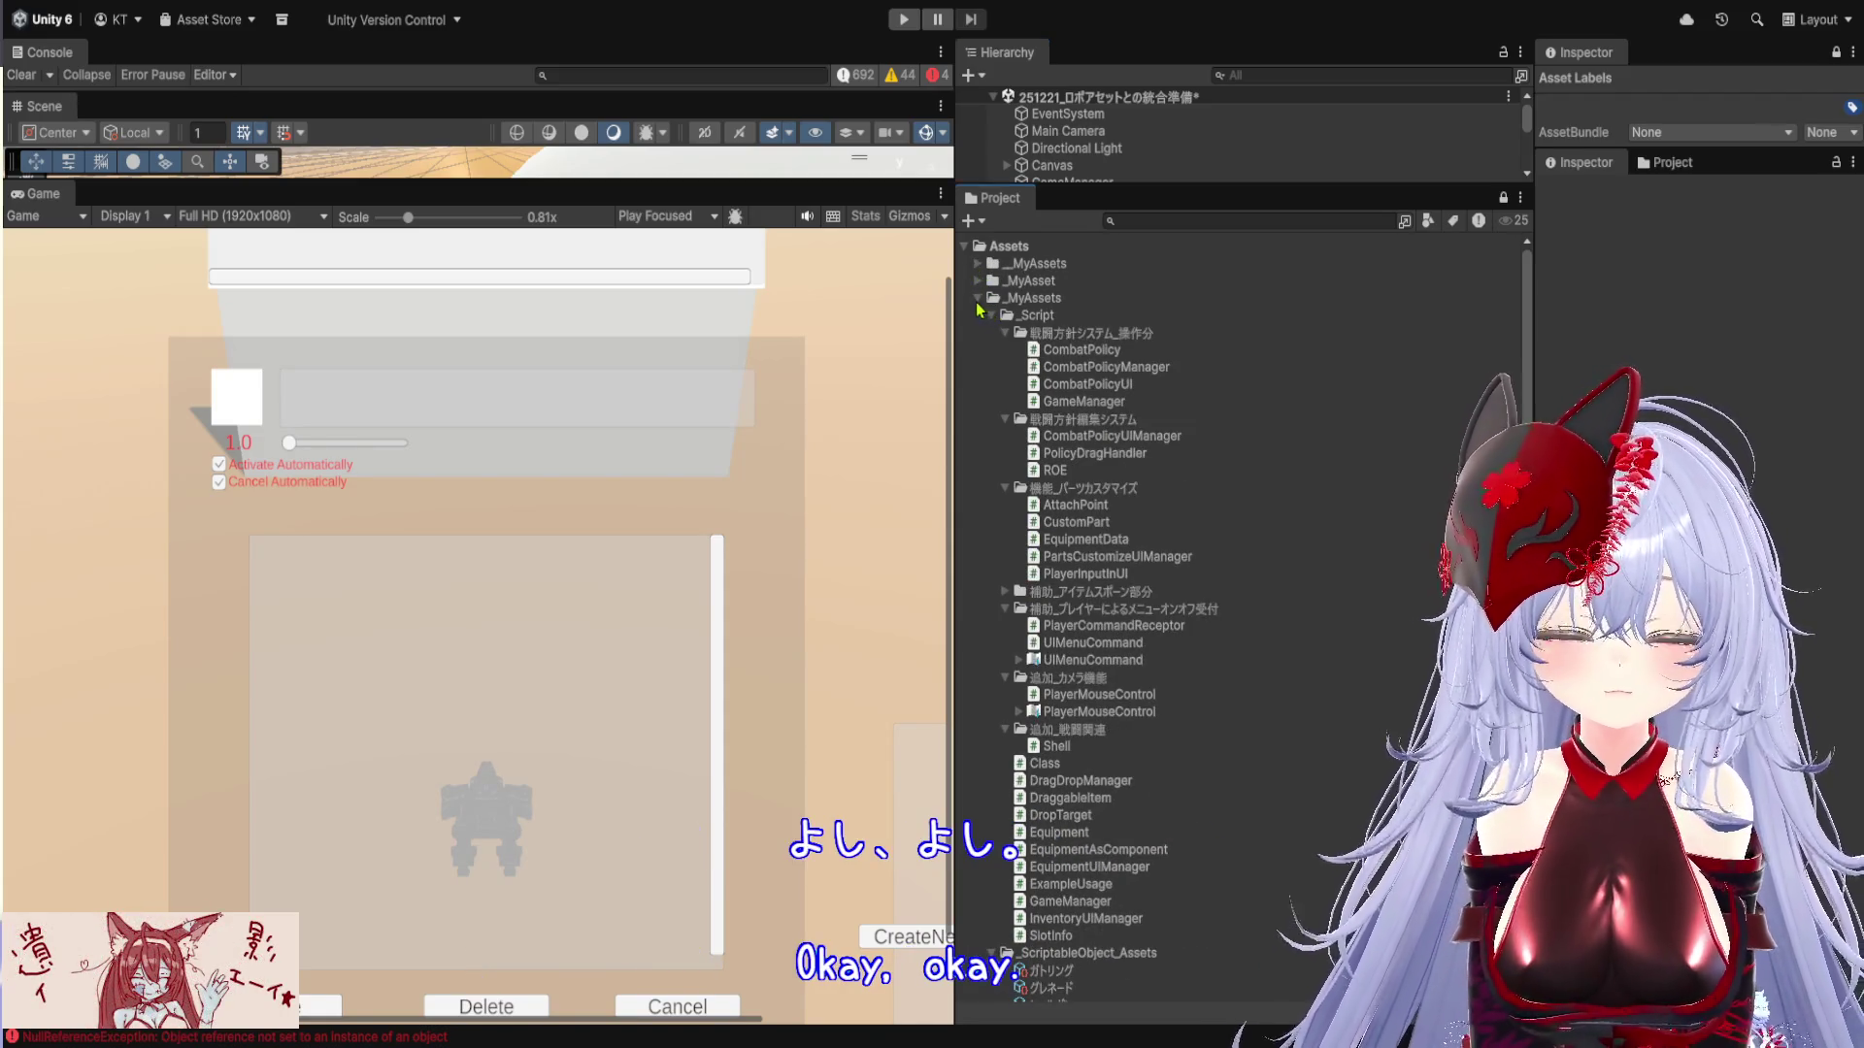
left_click(977, 299)
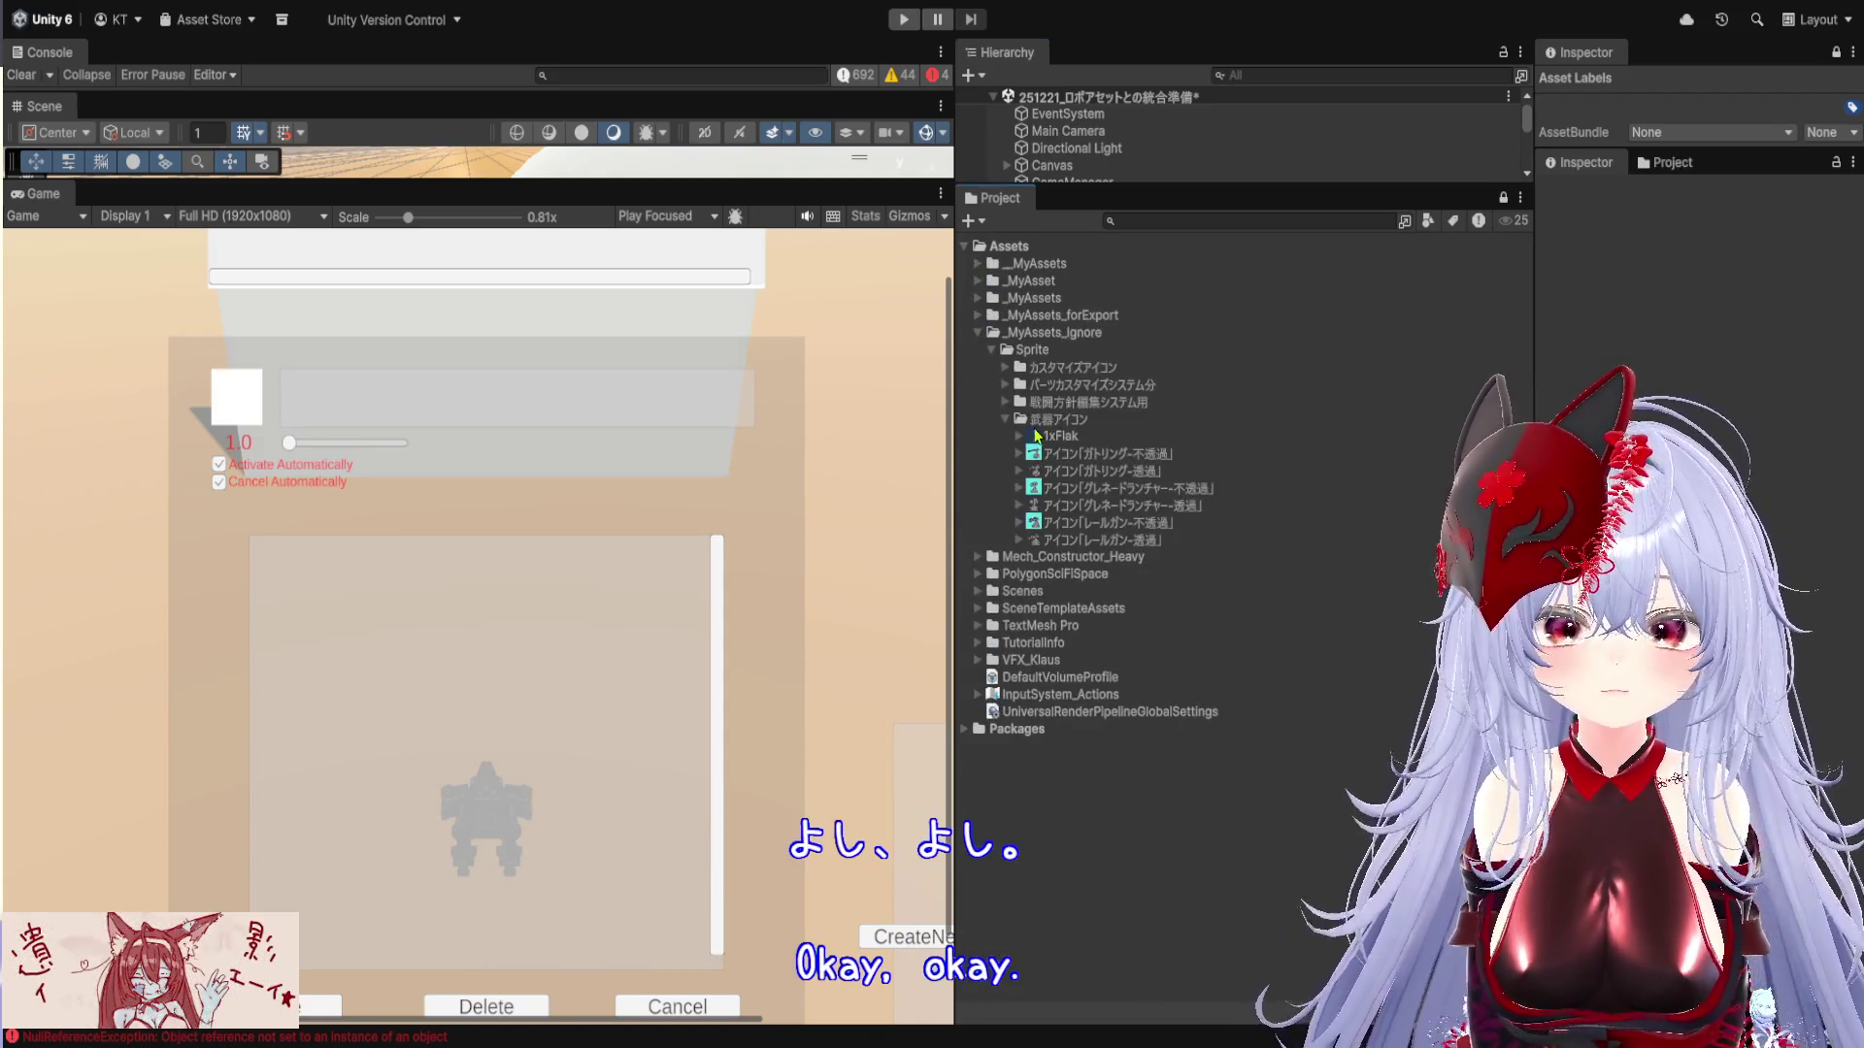
left_click(977, 333)
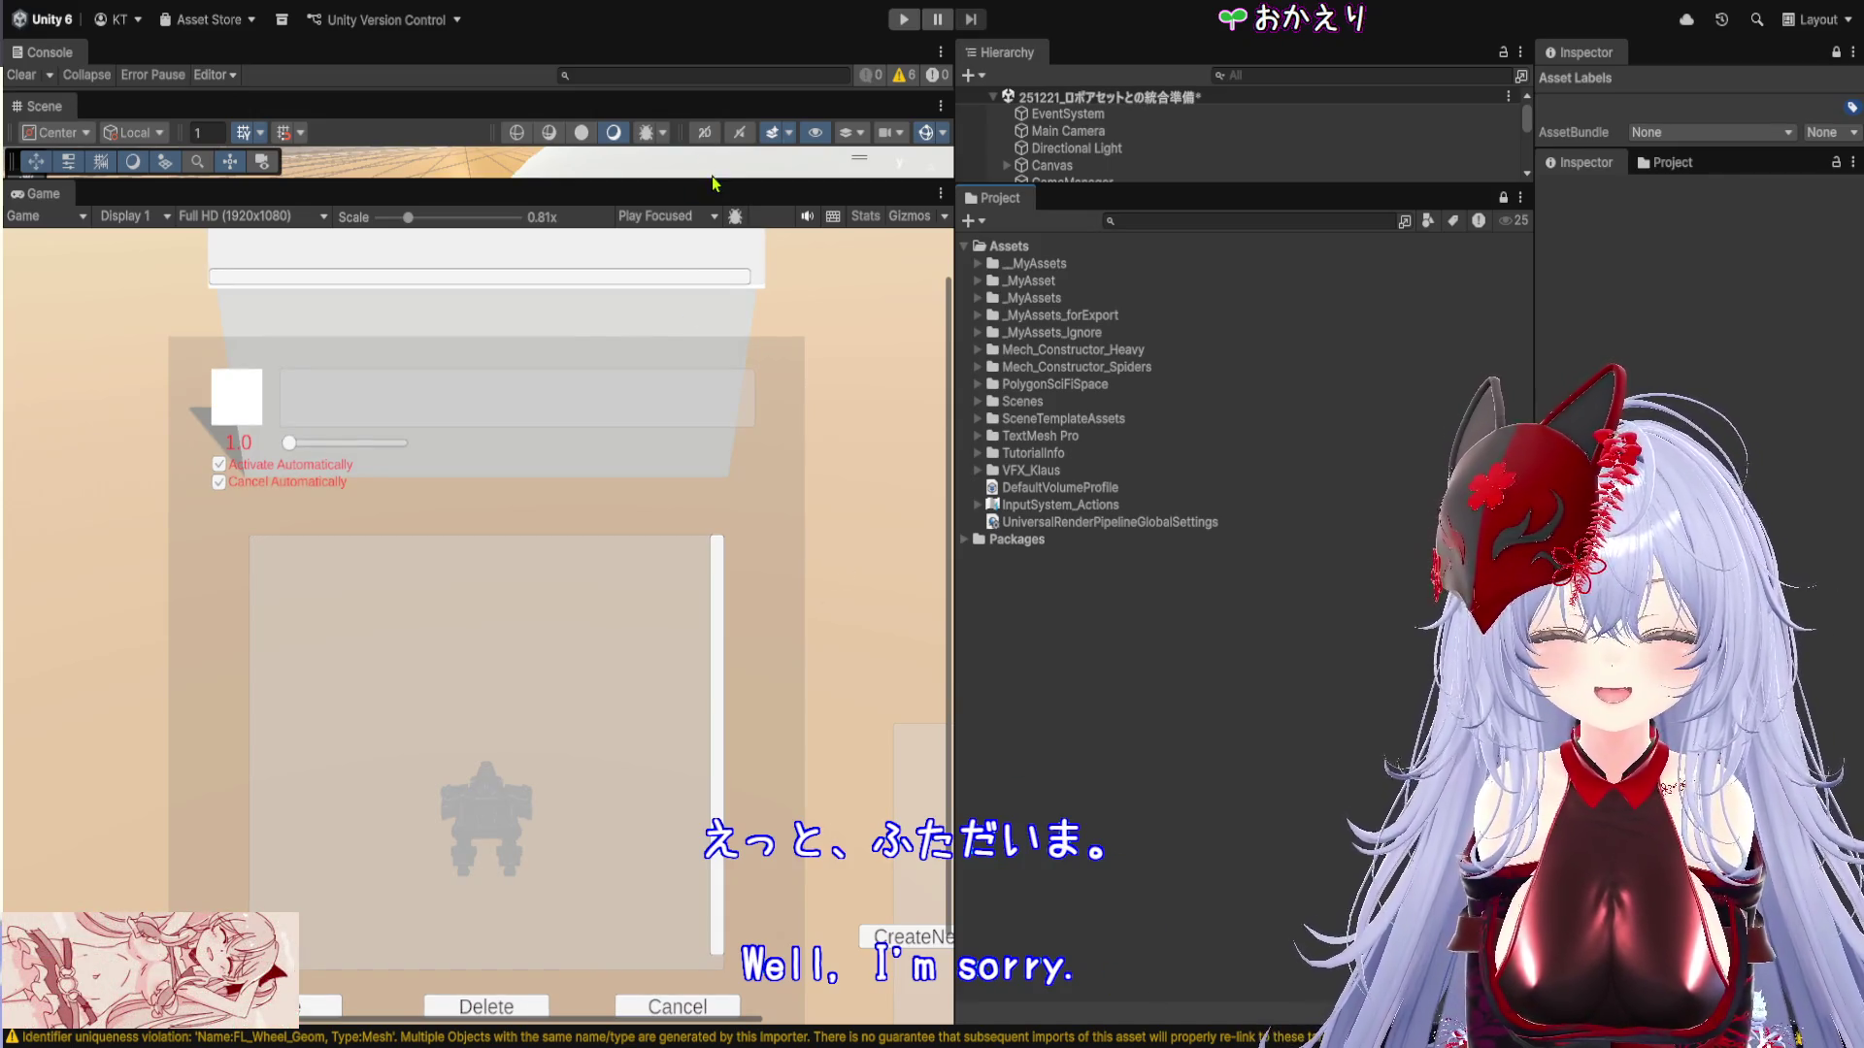
Resize the panels and open the Mech_Constructor_Spiders > Prefabs folder
left_click_drag(713, 182, 714, 633)
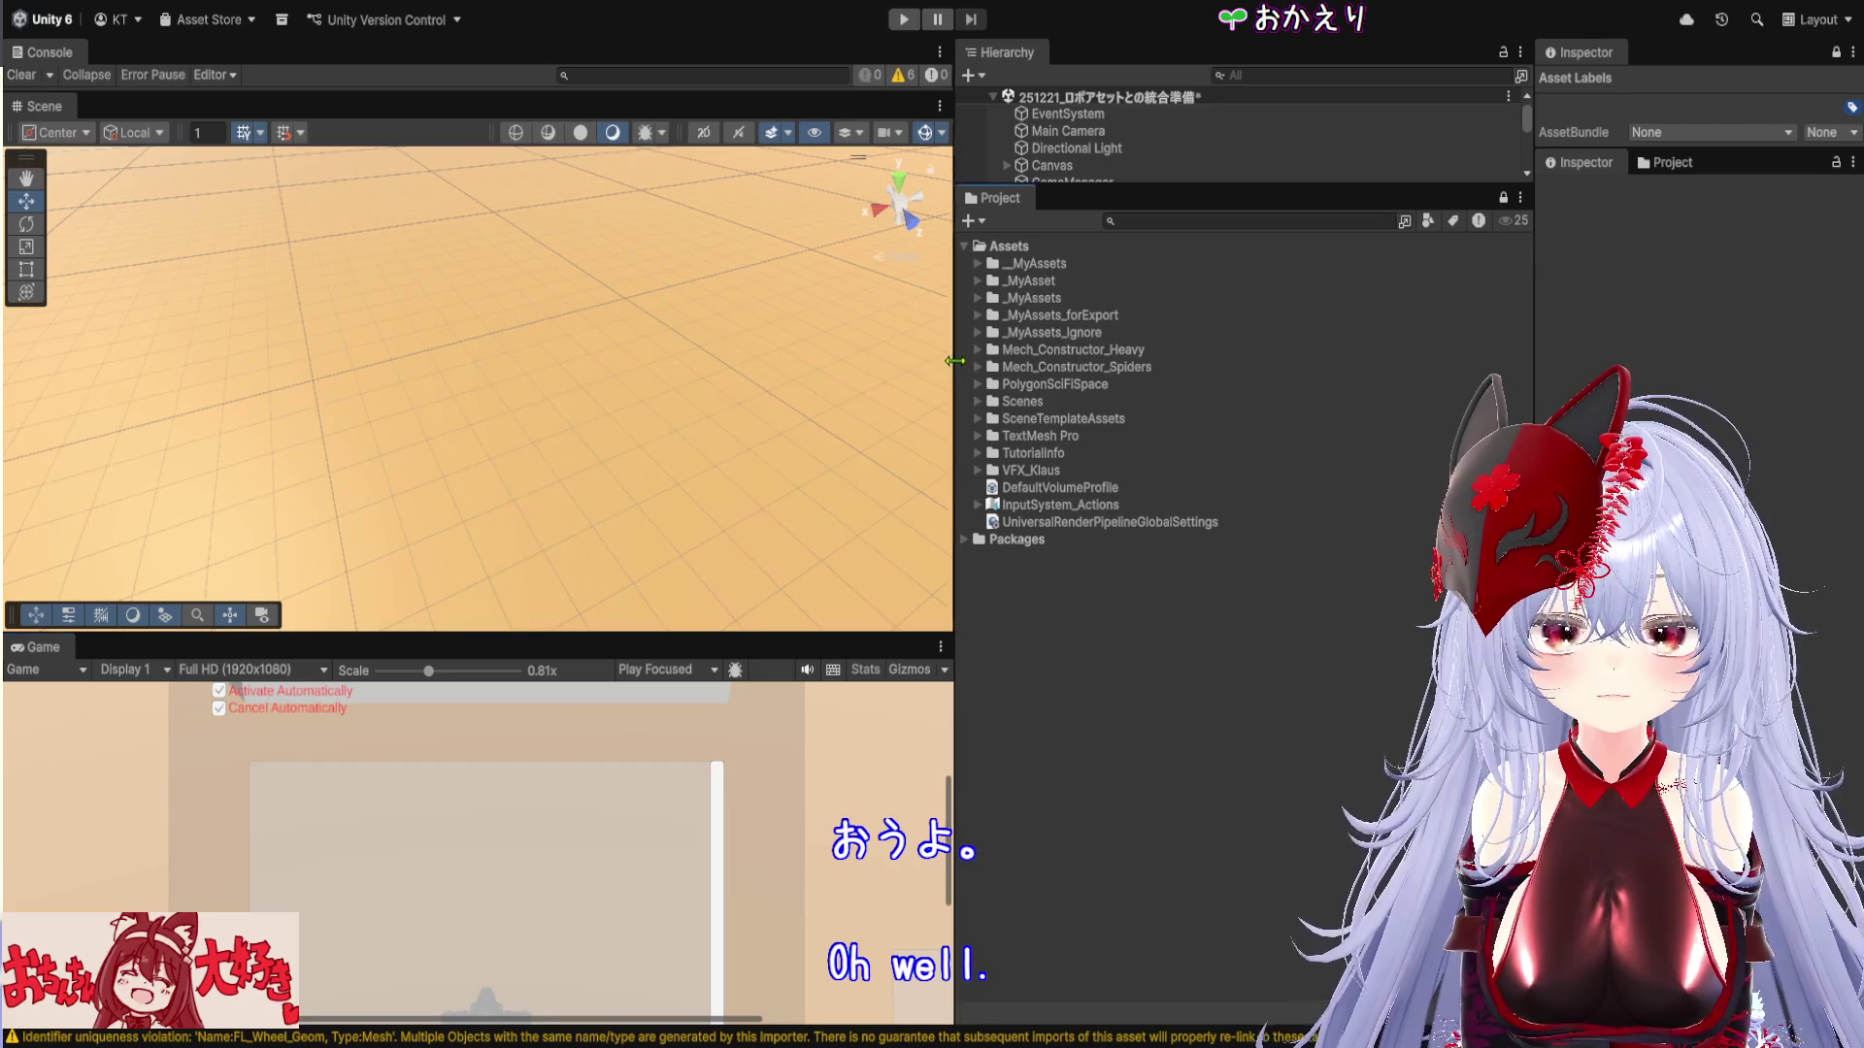
left_click_drag(954, 359, 946, 360)
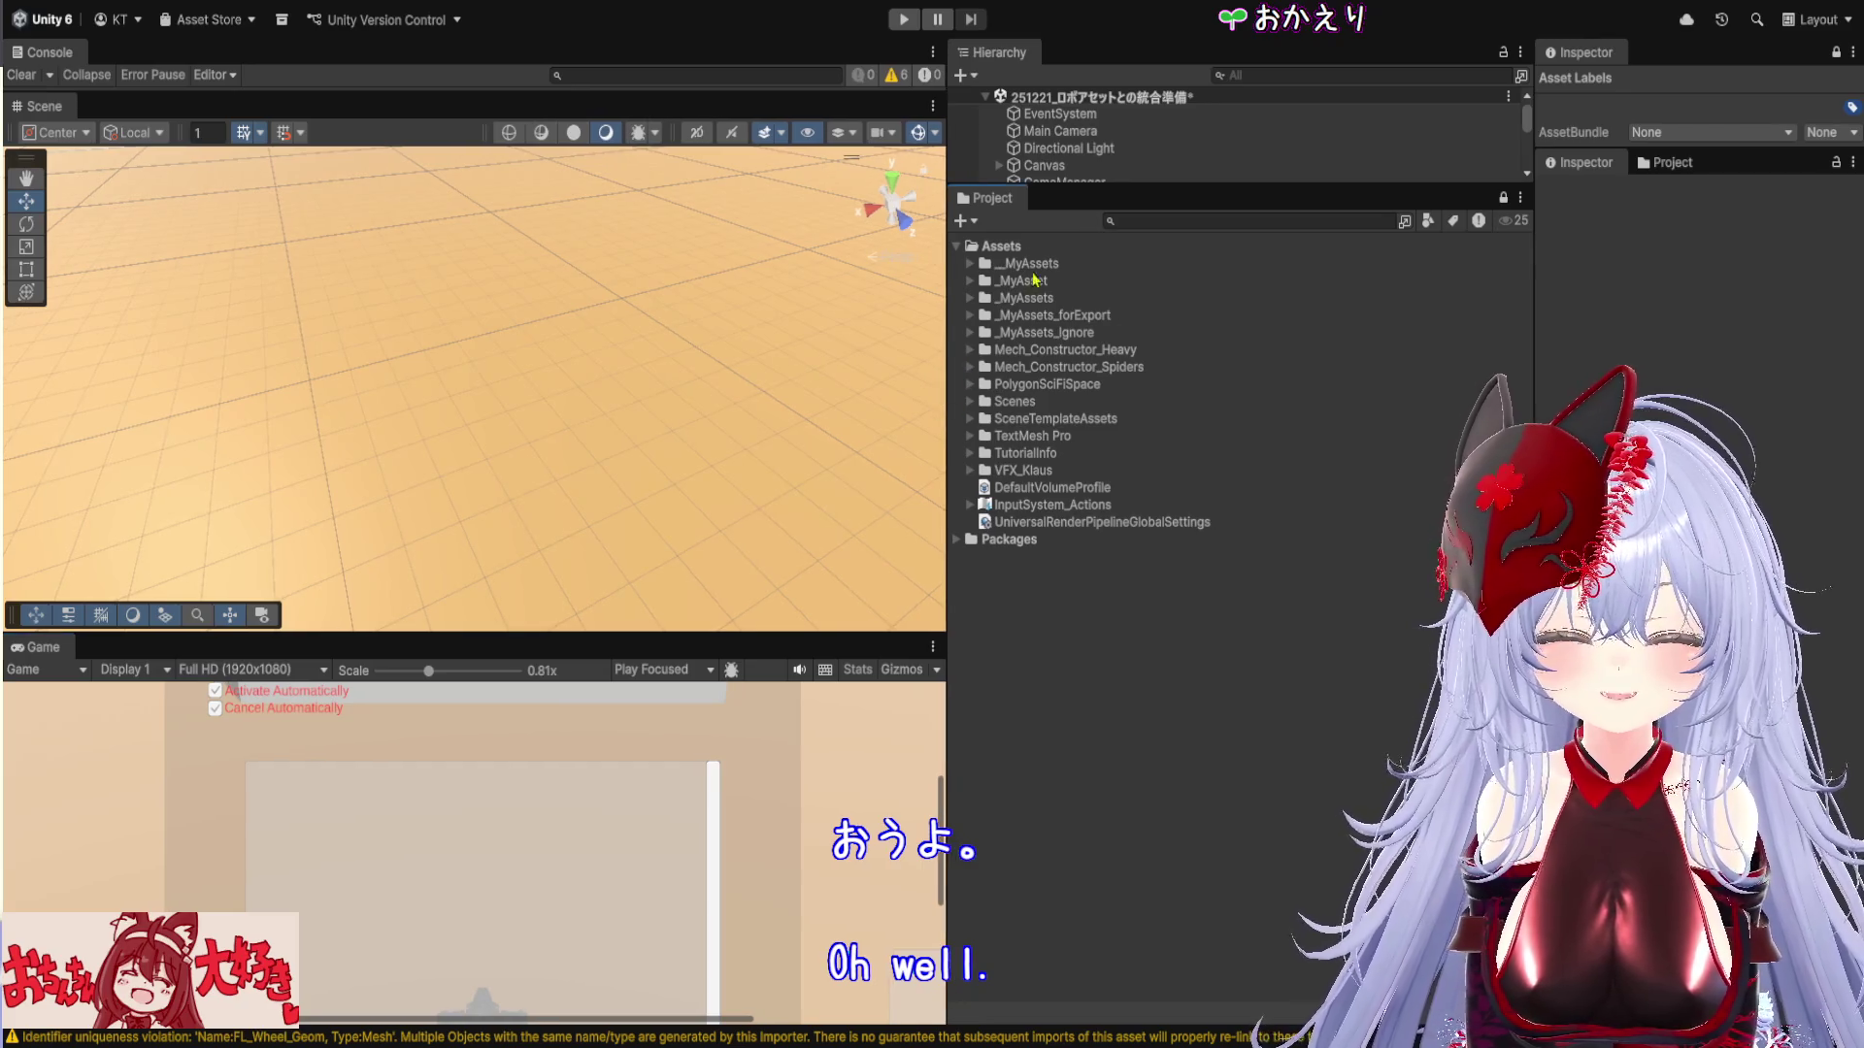
double_click(1106, 368)
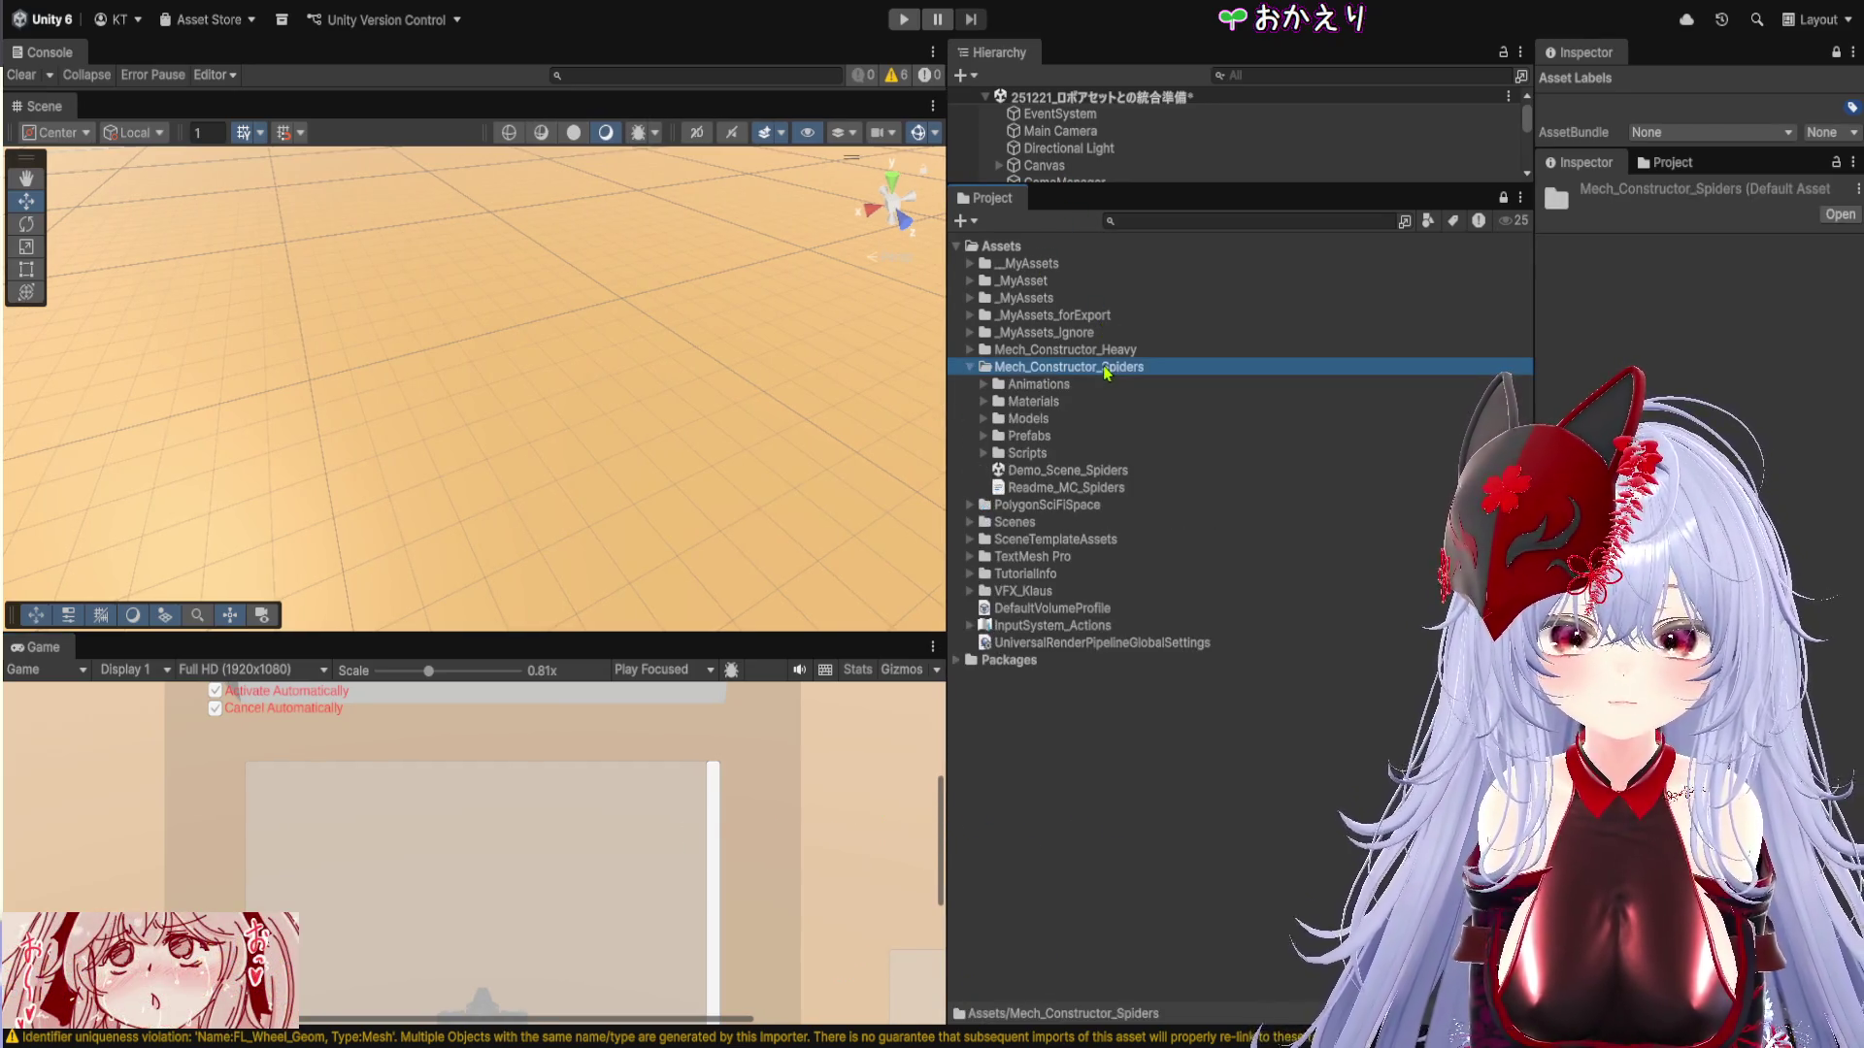
double_click(1050, 437)
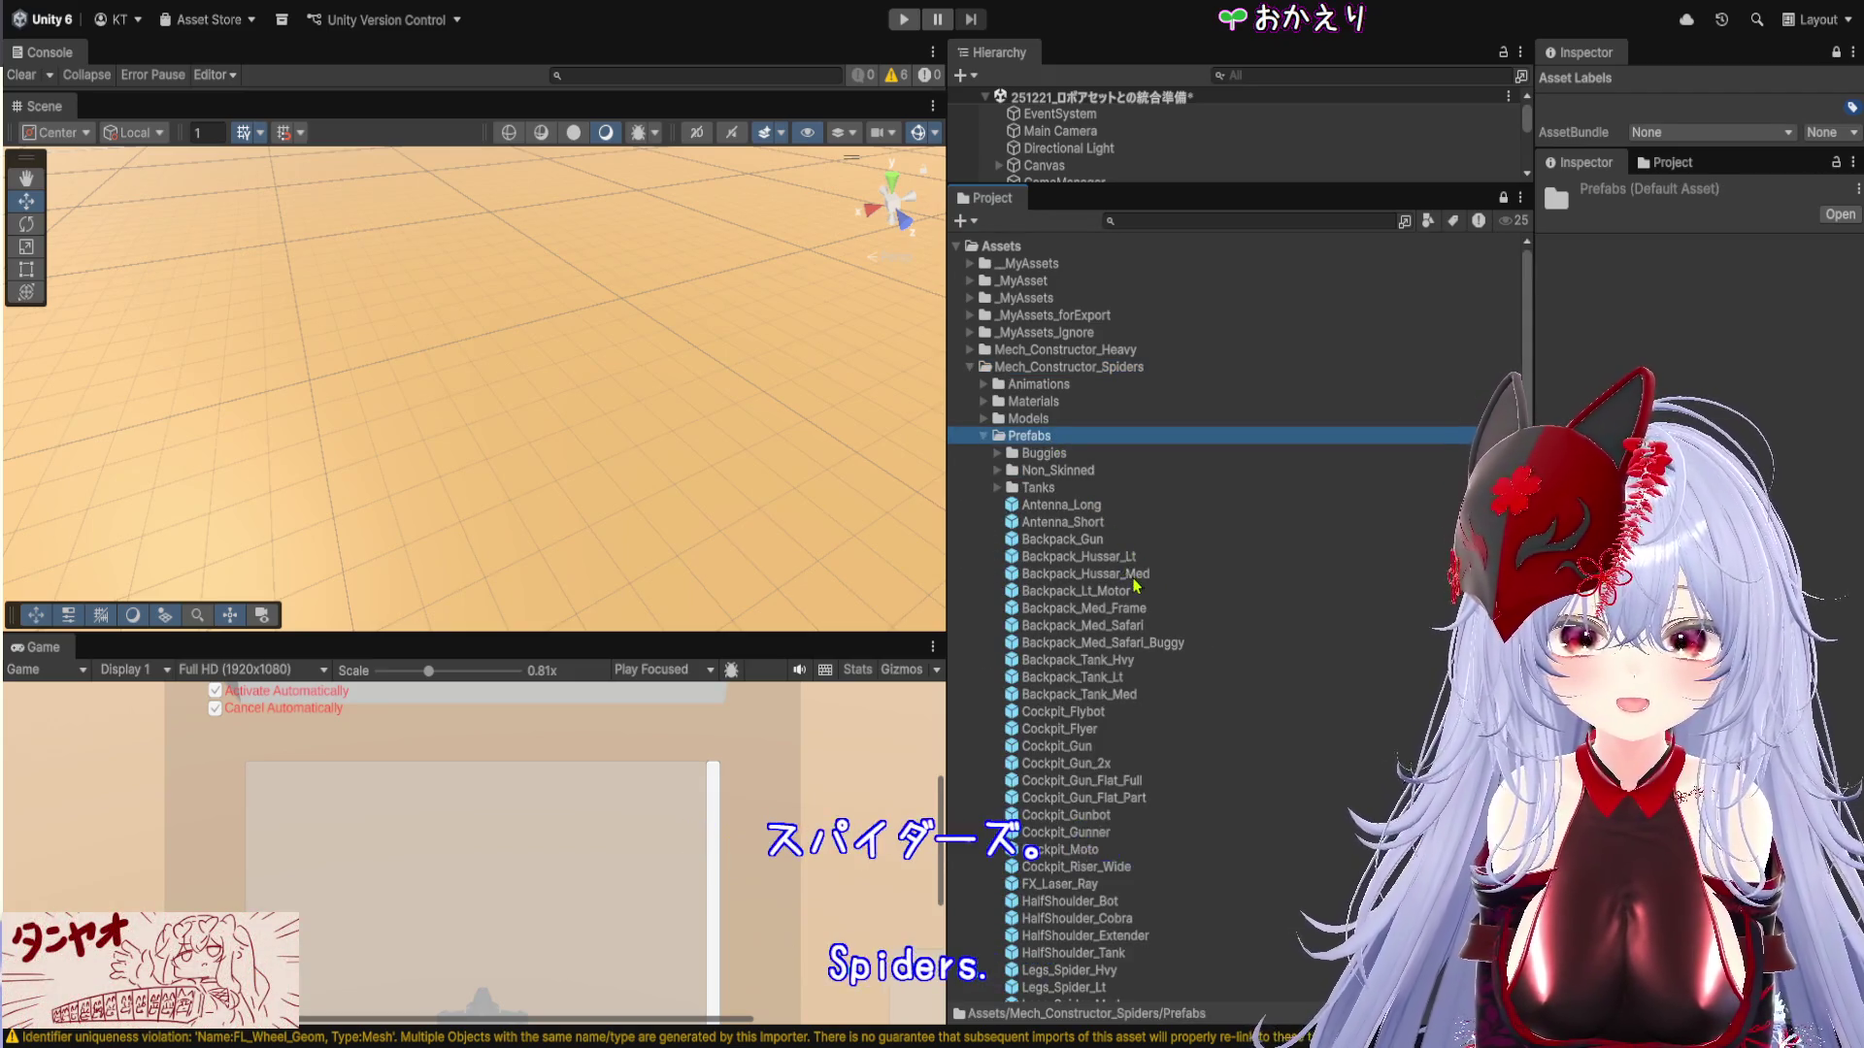
scroll(1145, 582, "down", 20)
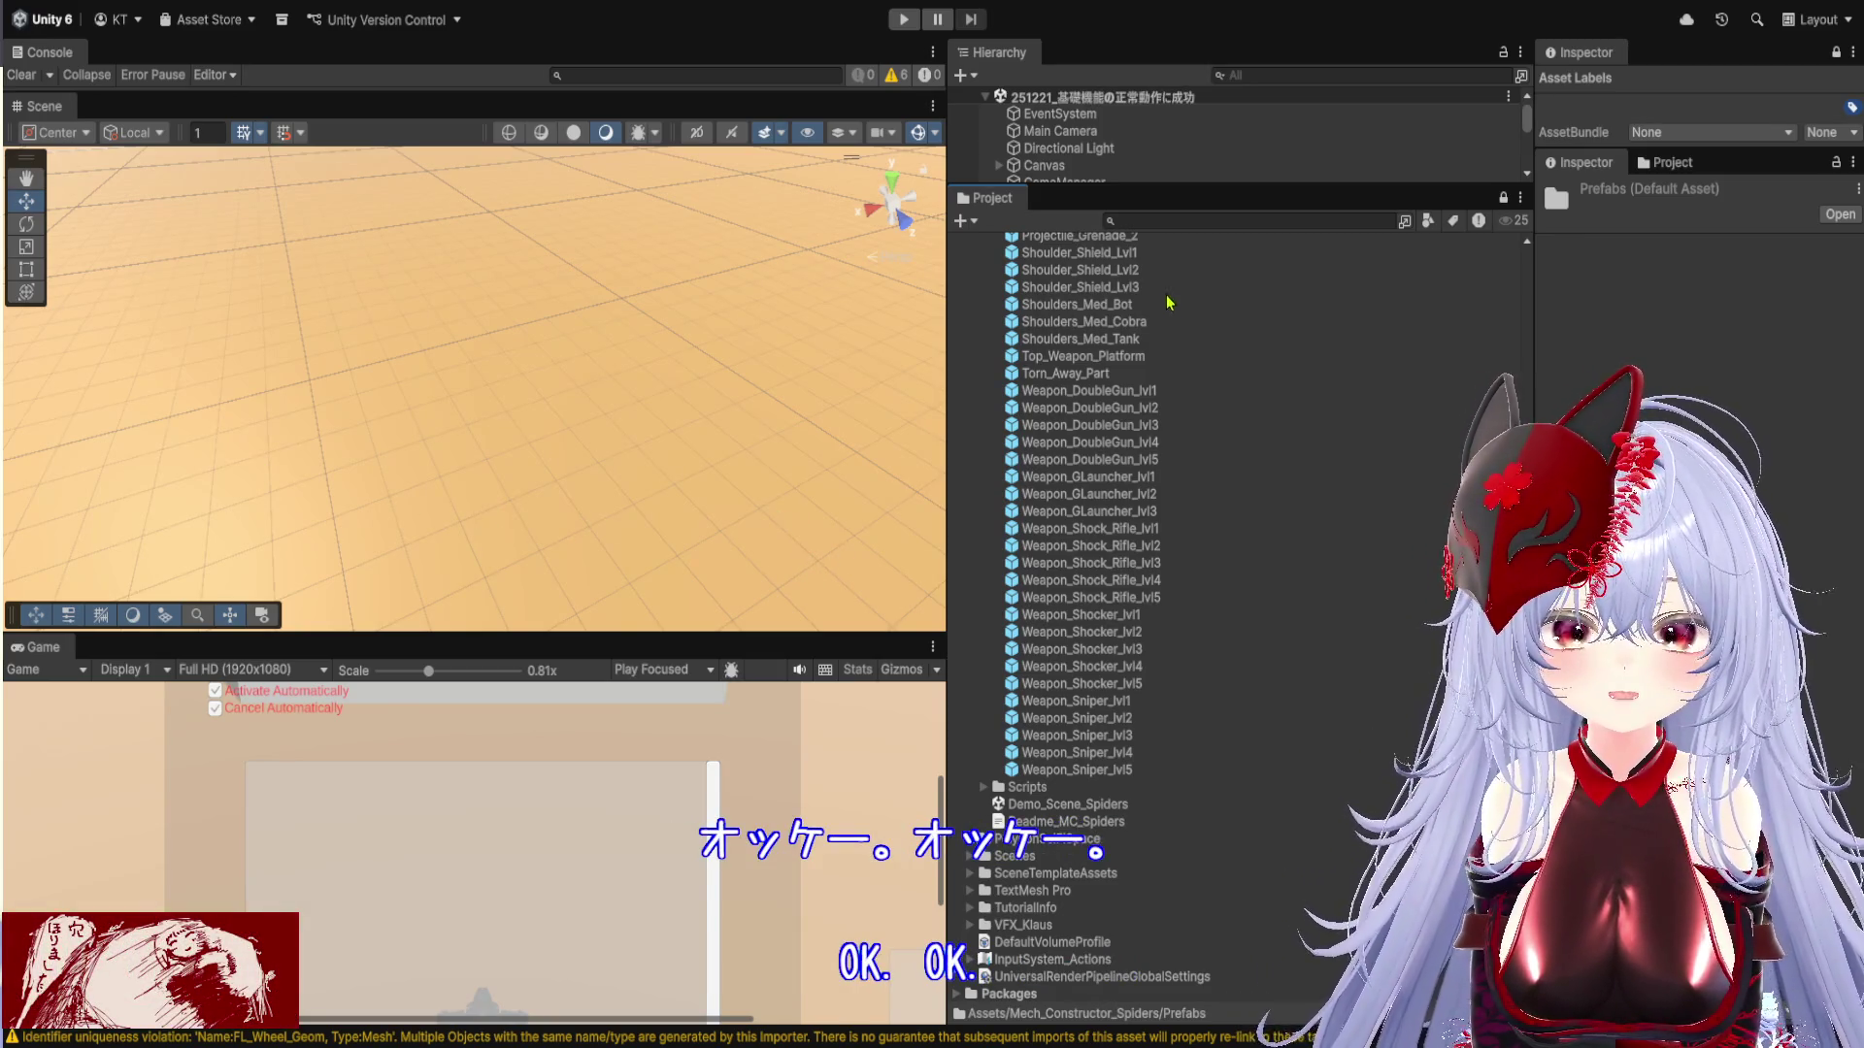
Collapse Legs_Heavy_lvl1 in the Hierarchy and enlarge the Project asset list to show more prefabs
left_click_drag(1237, 201, 1227, 686)
left_click(998, 270)
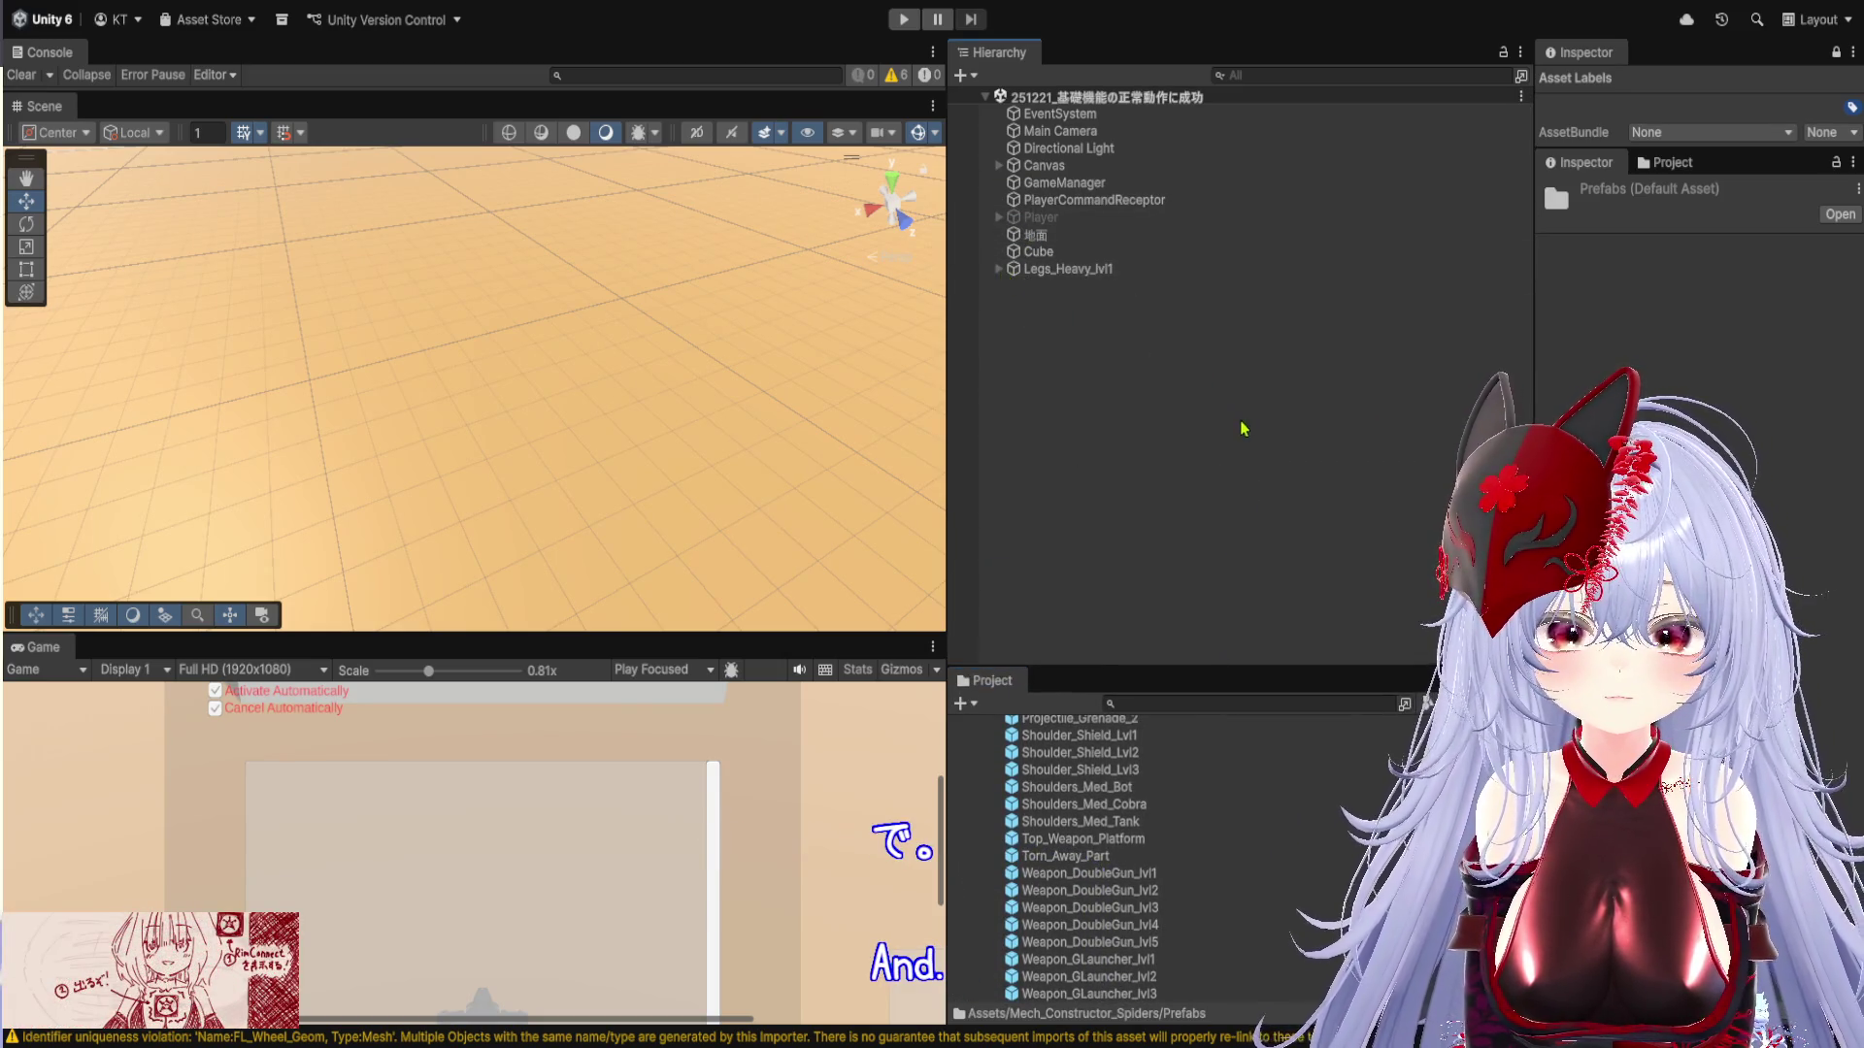
left_click_drag(1237, 668, 1231, 284)
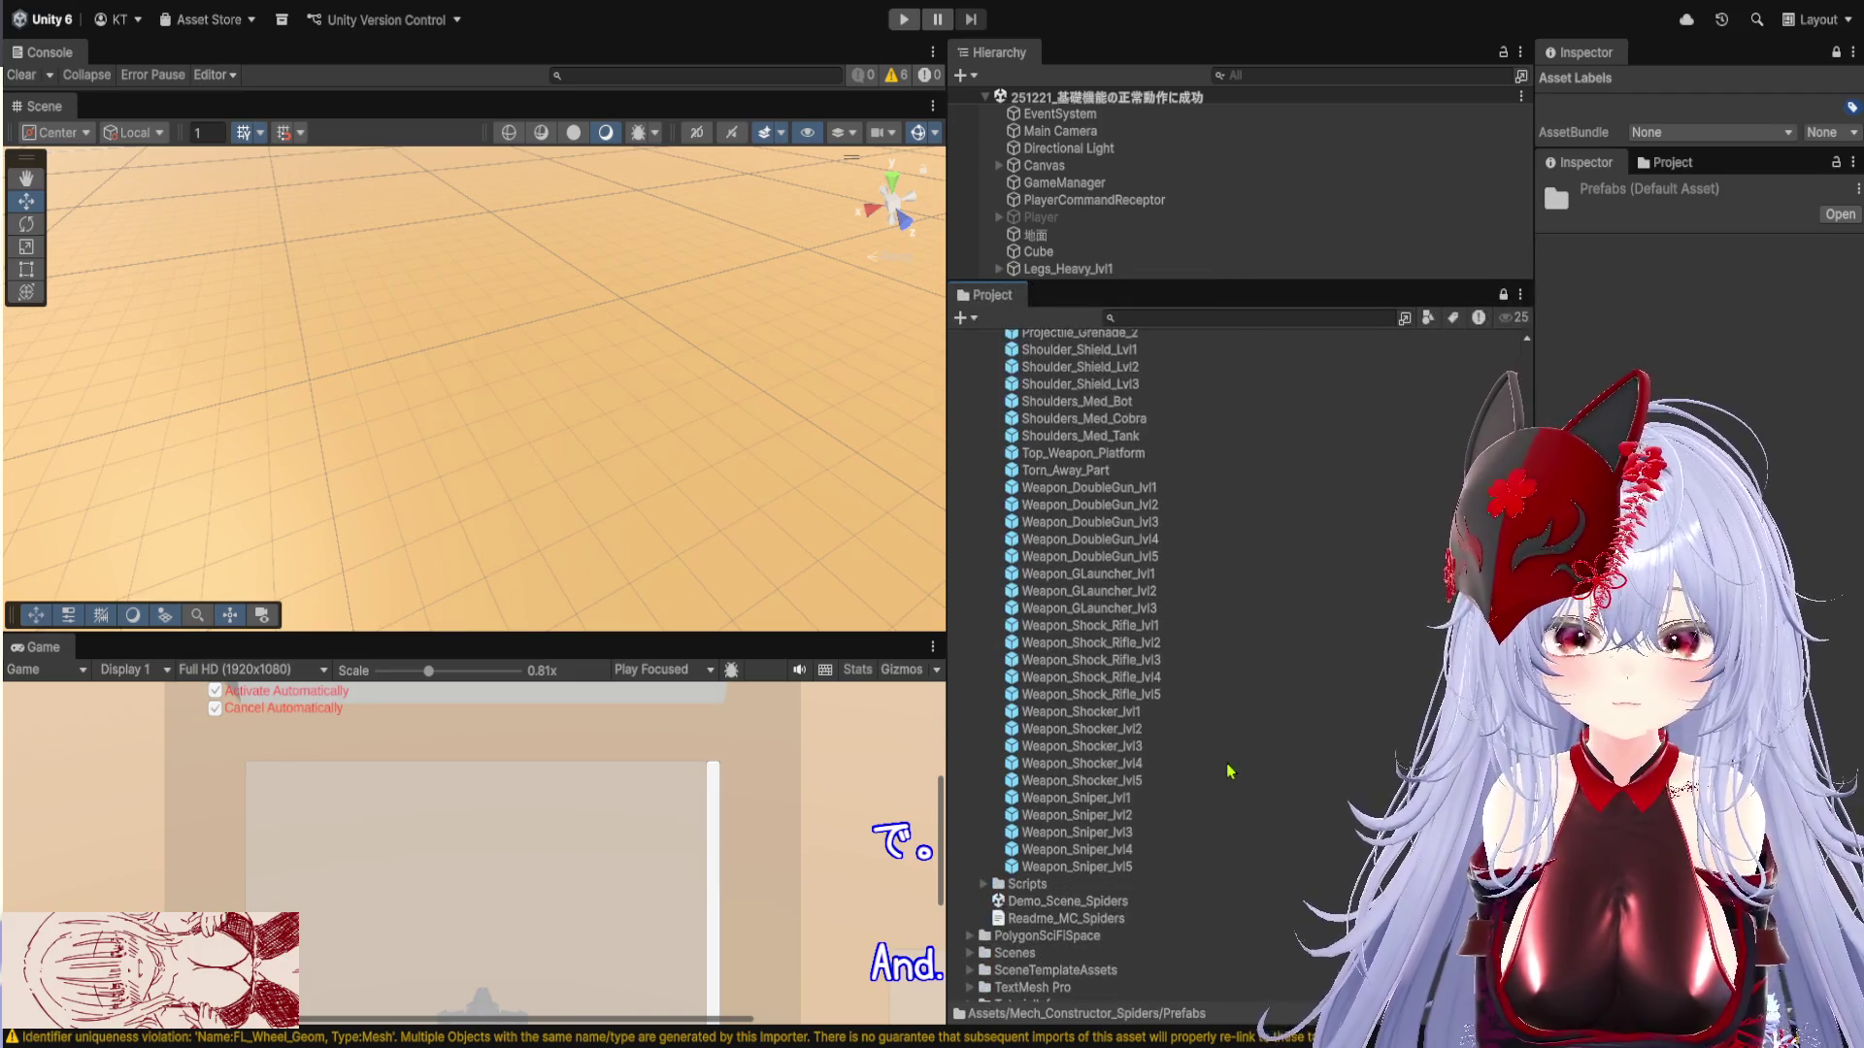
Open the Demo_Scene_Spiders scene, view the whole ground plane, and expand Demo_Units
double_click(1146, 901)
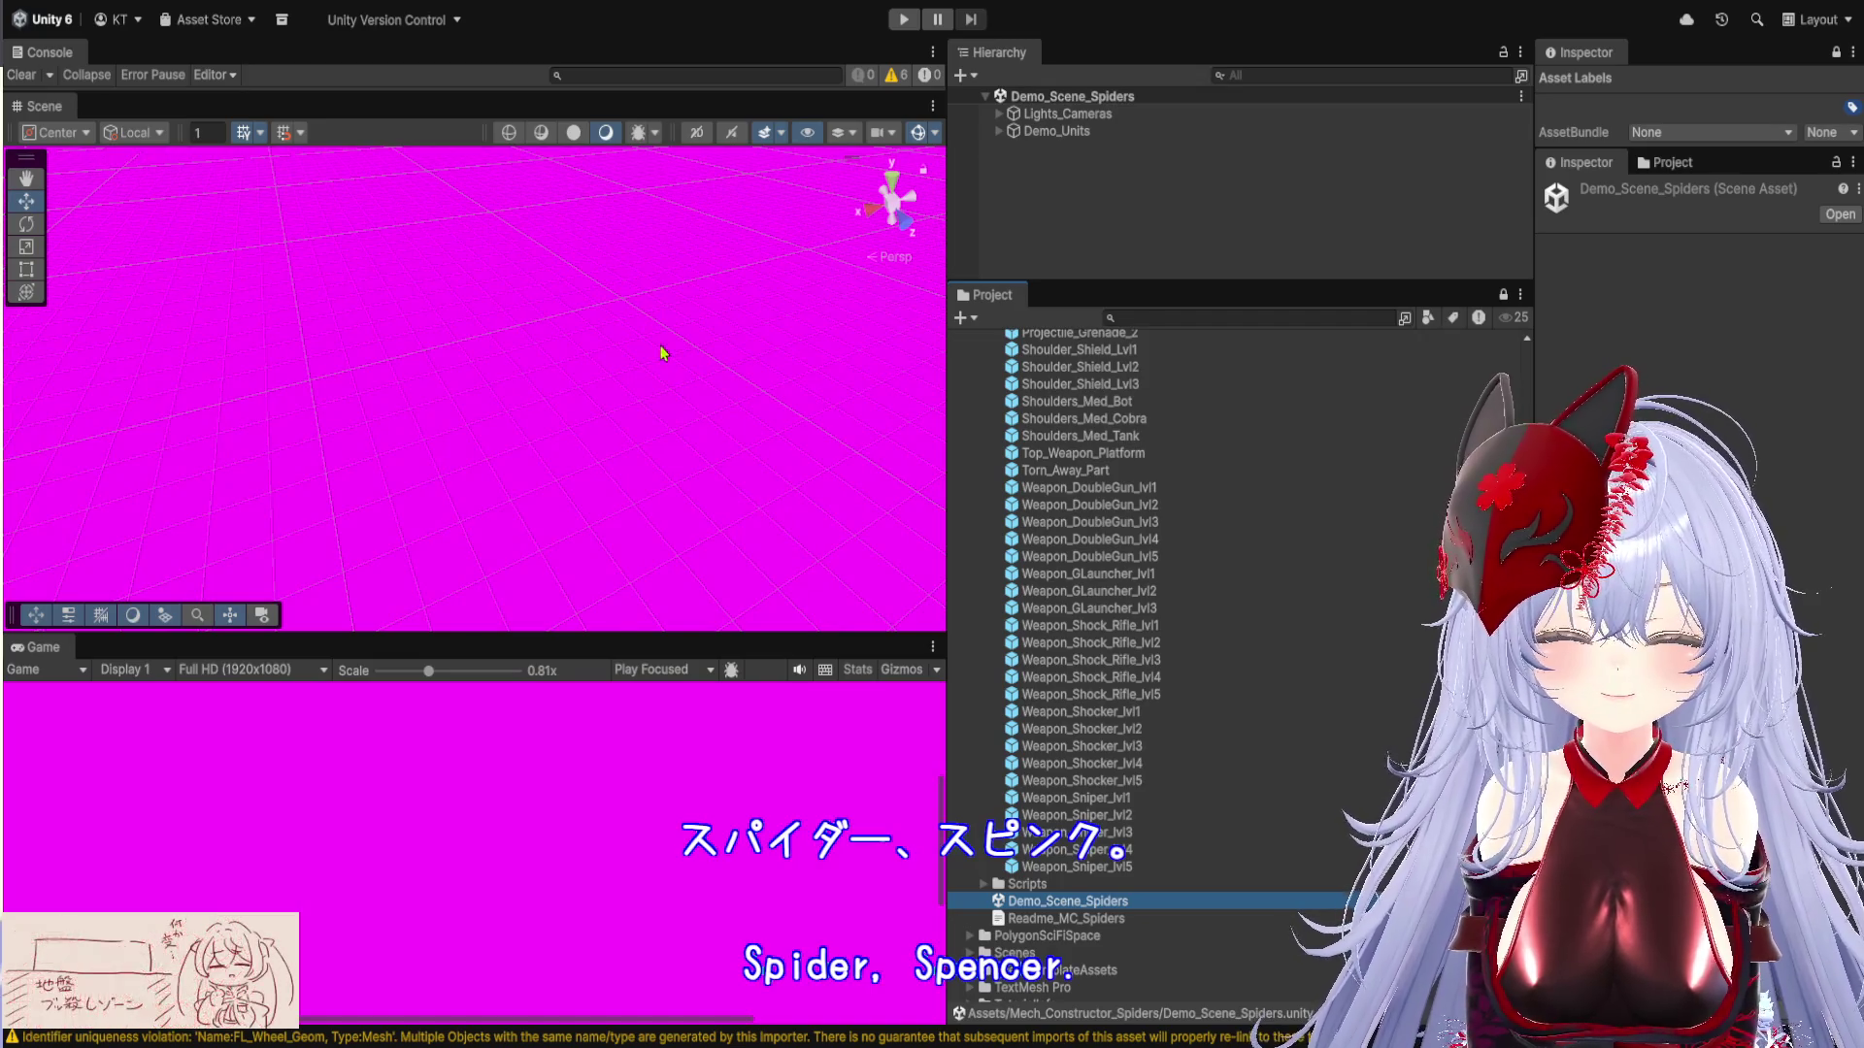
scroll(637, 462, "down", 5)
mouse_move(637, 462)
left_mouse_down()
mouse_move(628, 399)
mouse_move(693, 256)
mouse_move(645, 179)
mouse_move(653, 237)
mouse_move(609, 270)
mouse_move(616, 229)
mouse_move(590, 403)
left_mouse_up()
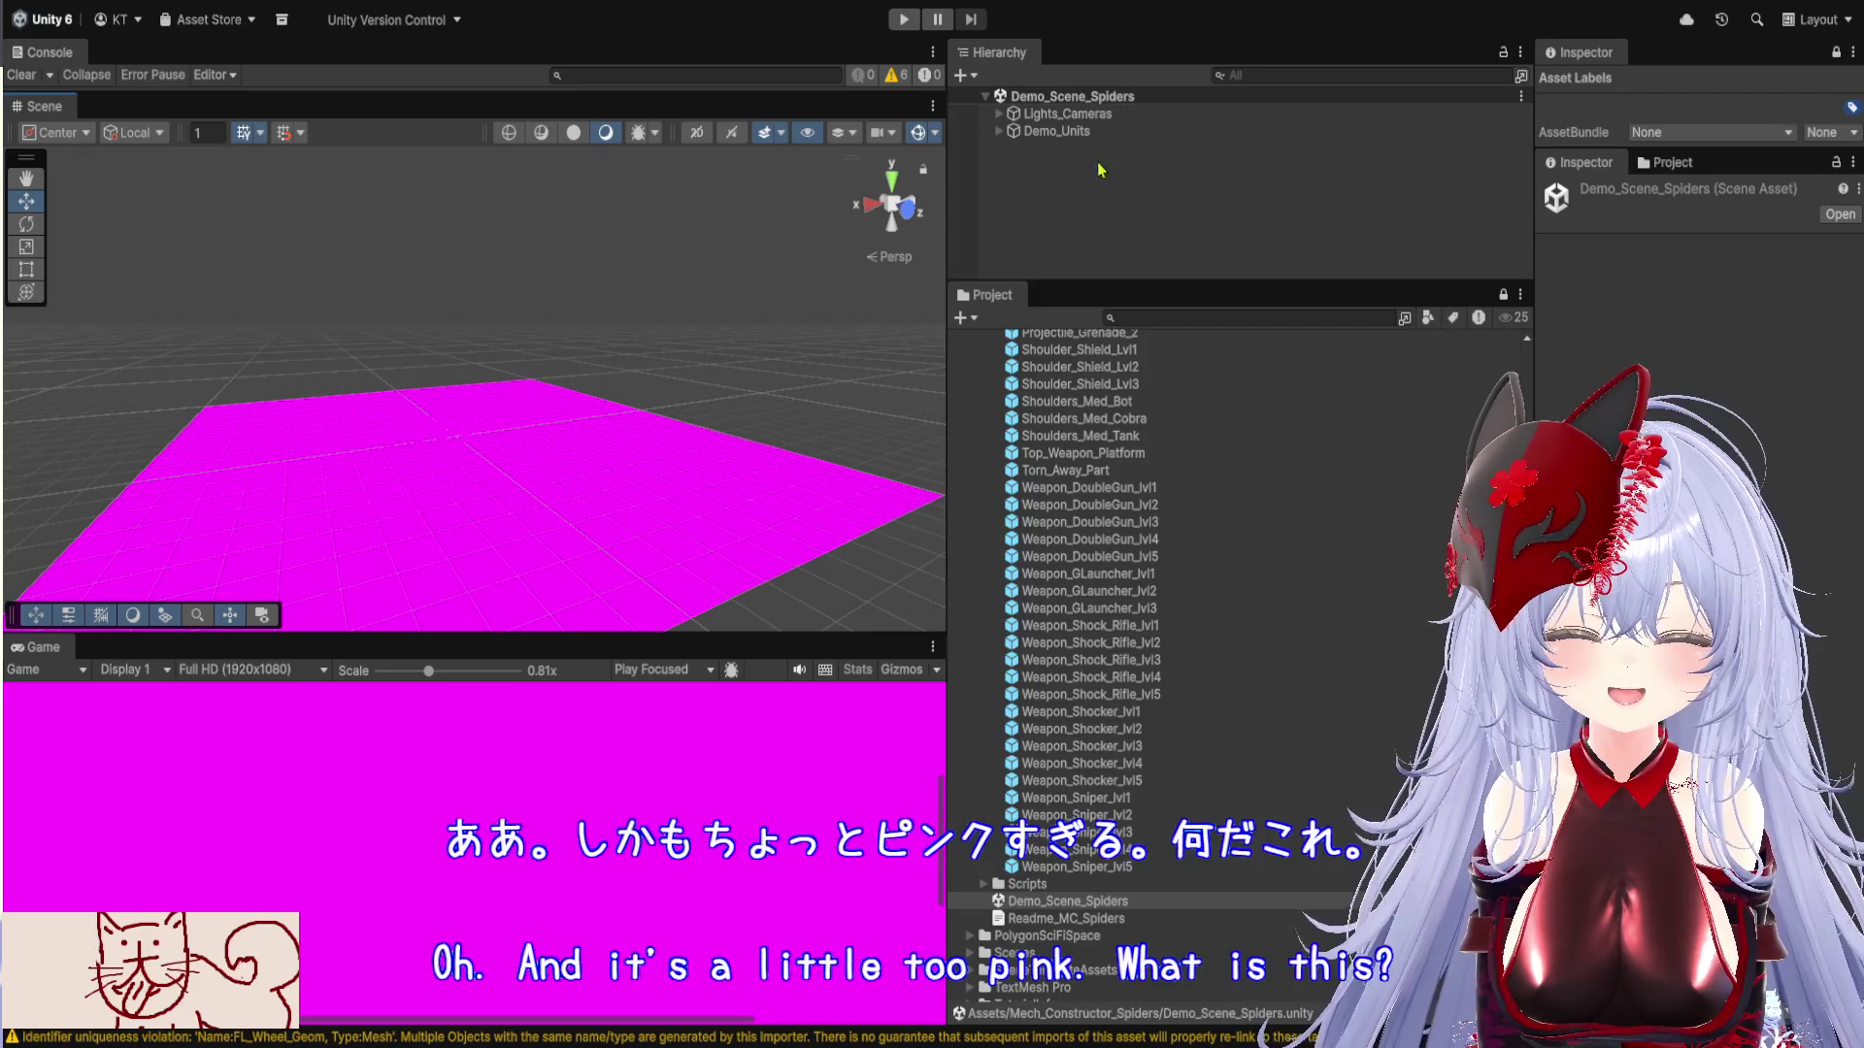
left_click(1067, 131)
key("Right")
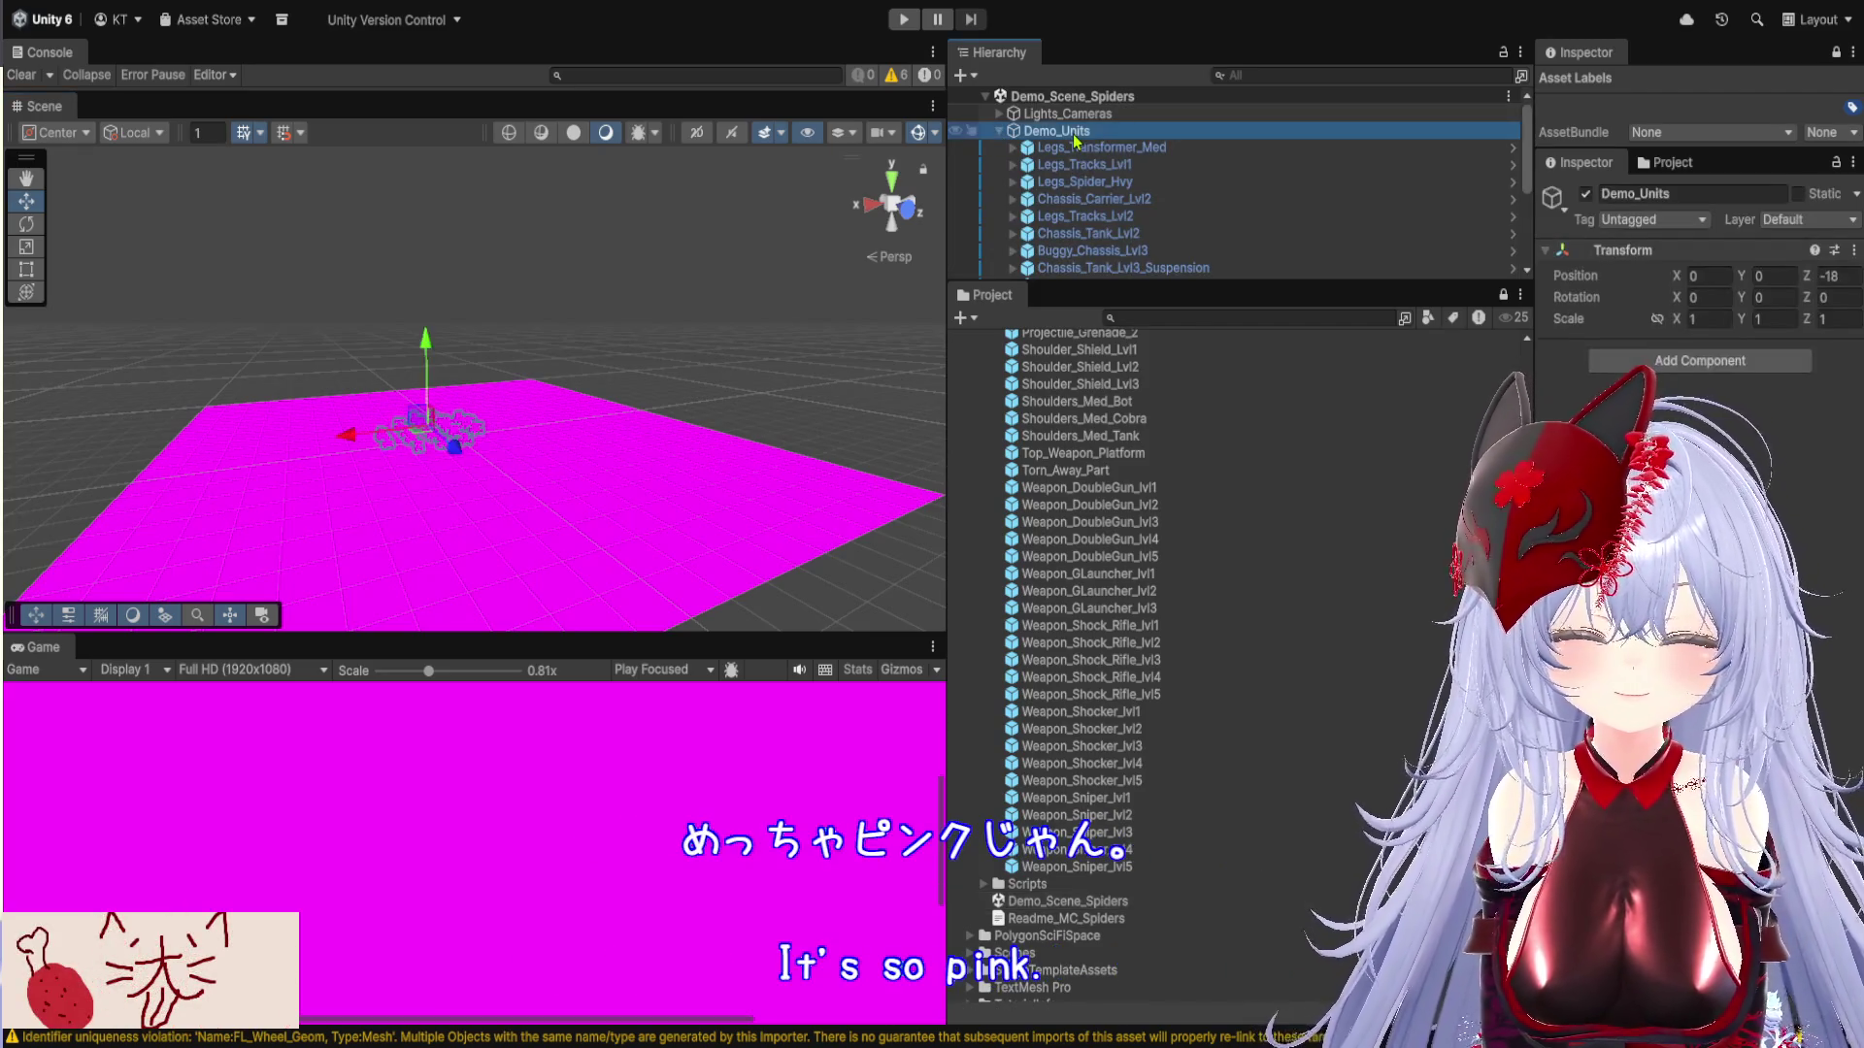
scroll(1107, 194, "down", 5)
Frame Buggy_Chassis_Lvl1 in the Scene view and select its Buggy_Chassis_Lvl1_Geom mesh
left_click(1141, 256)
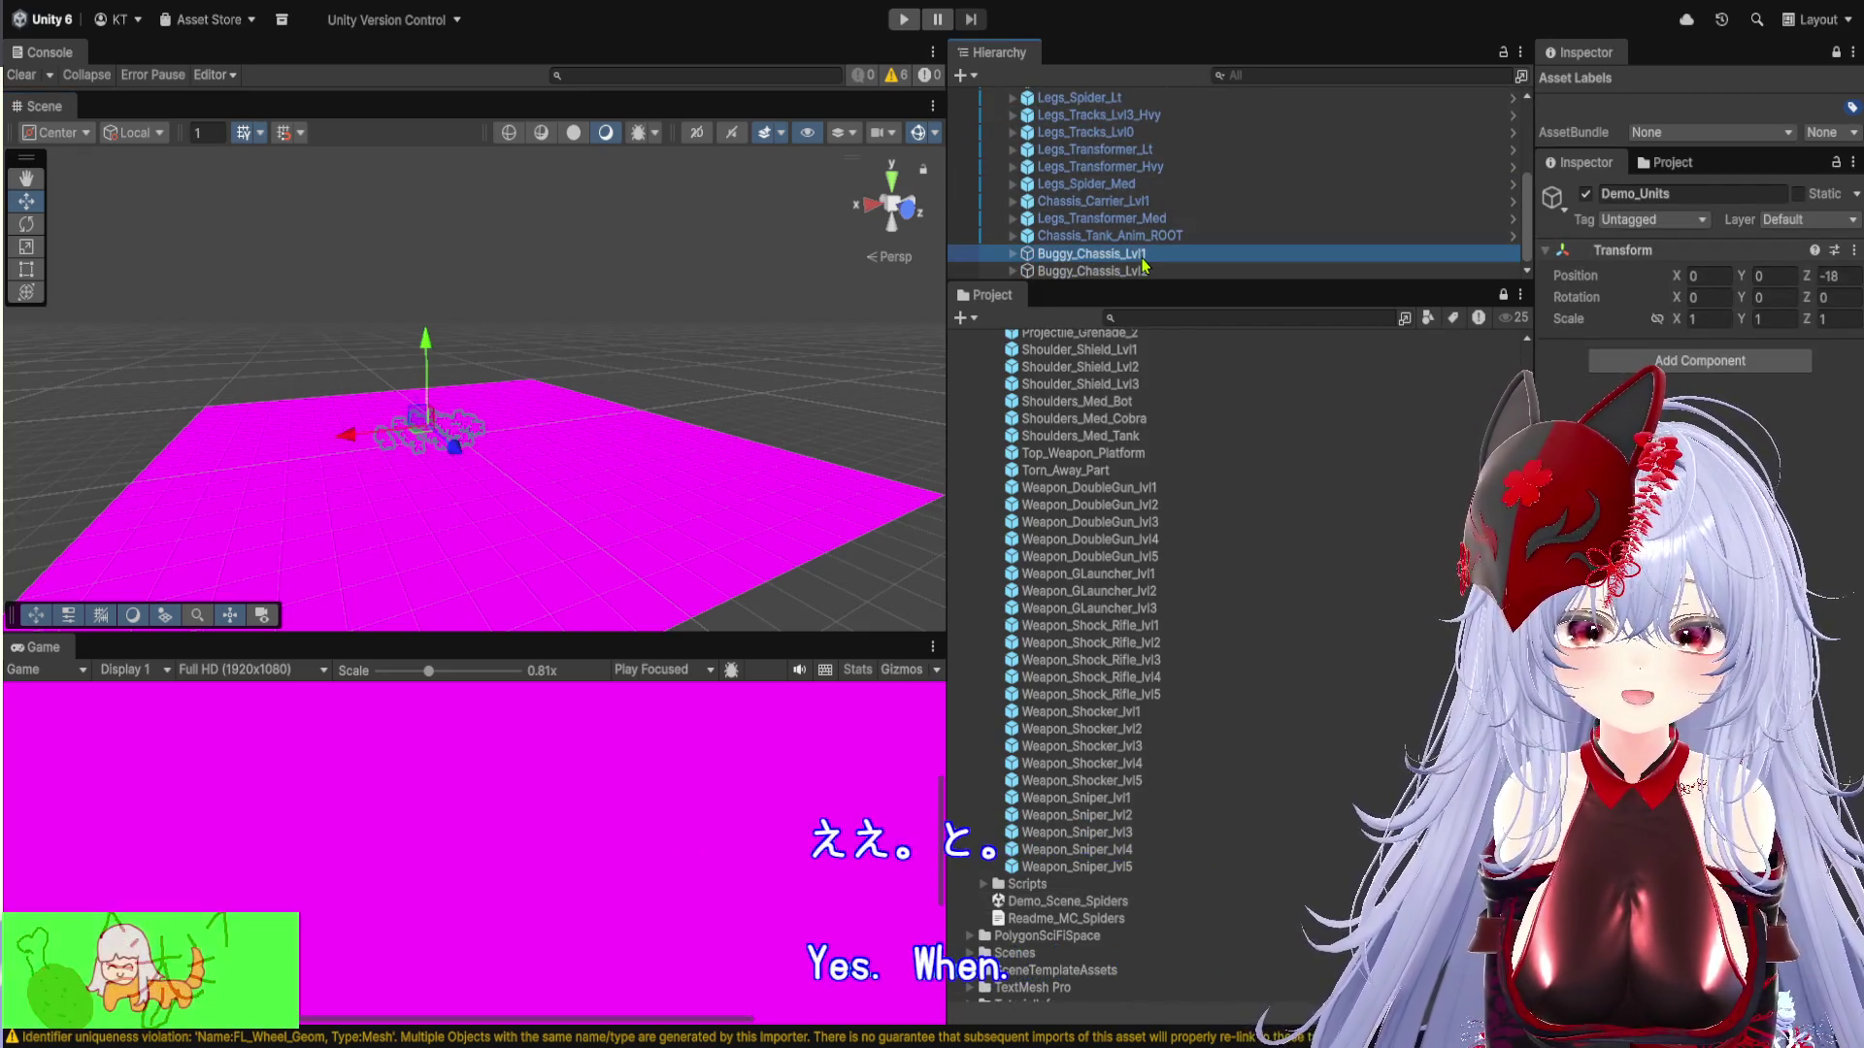
left_click(1165, 218)
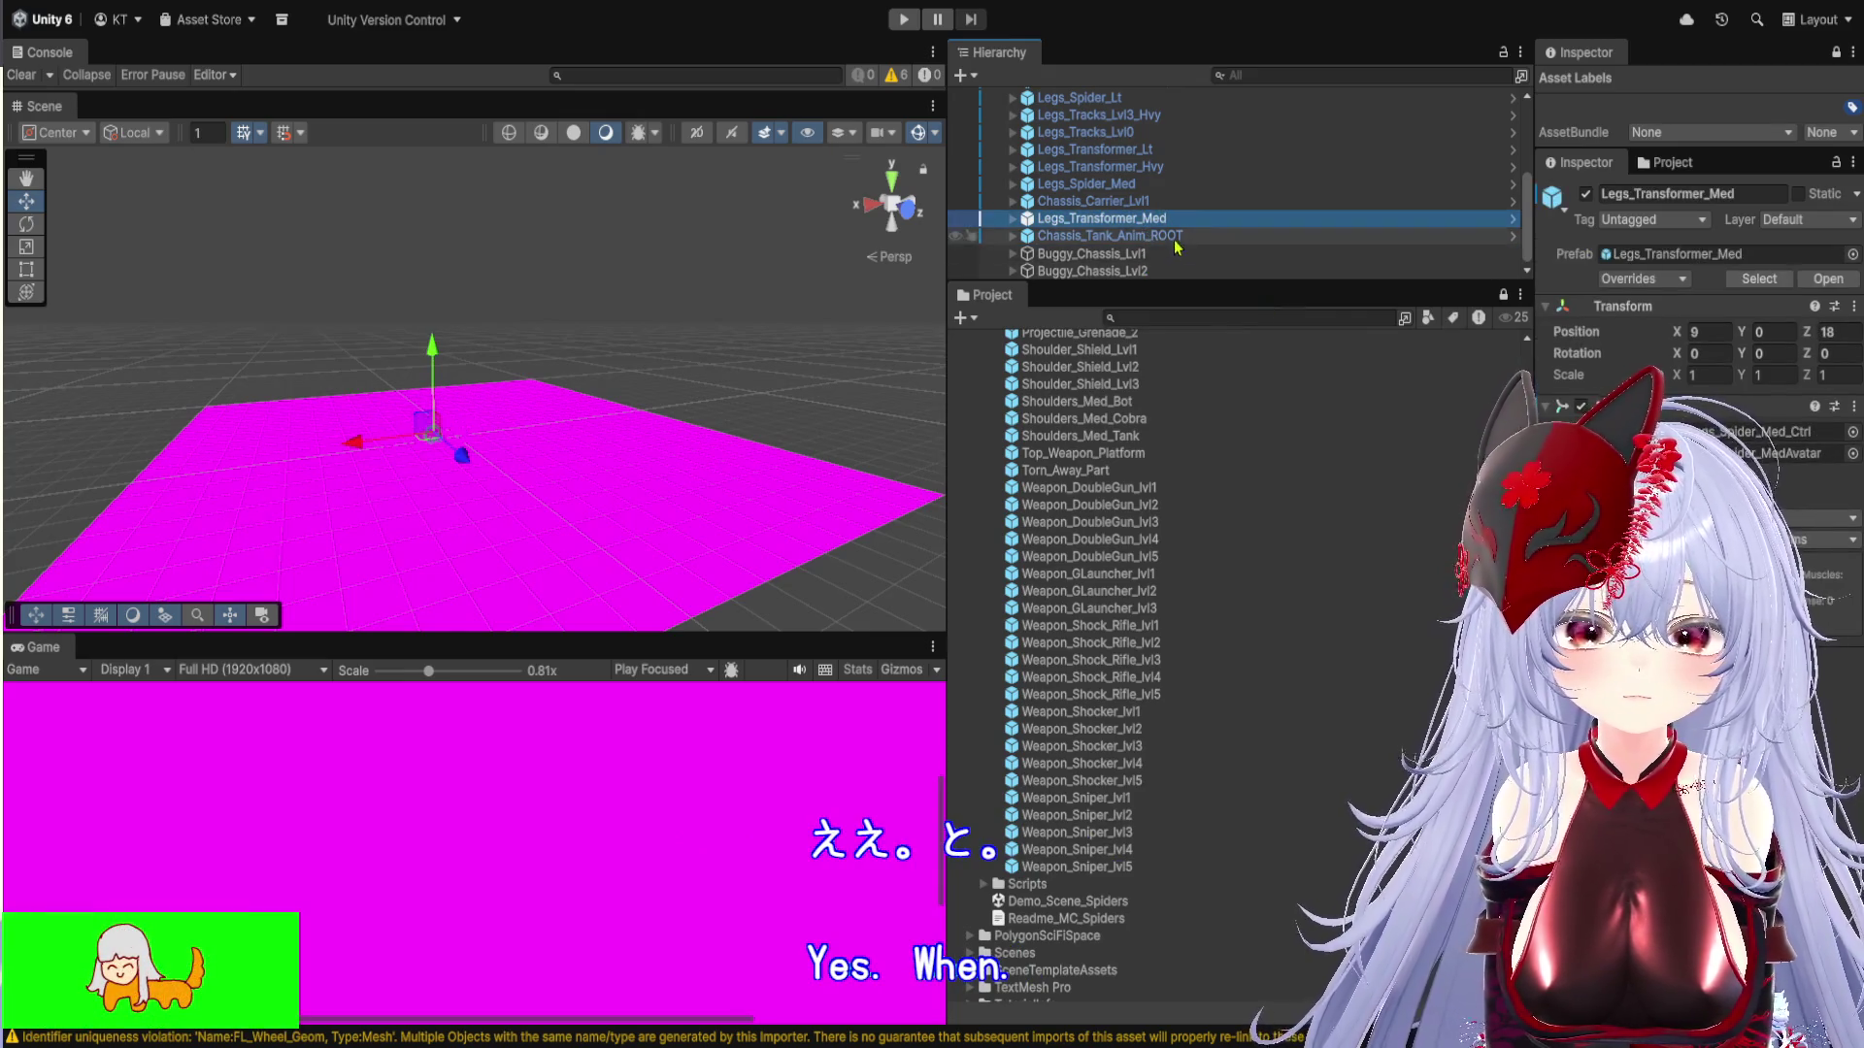
scroll(1179, 251, "up", 5)
left_click(1049, 148)
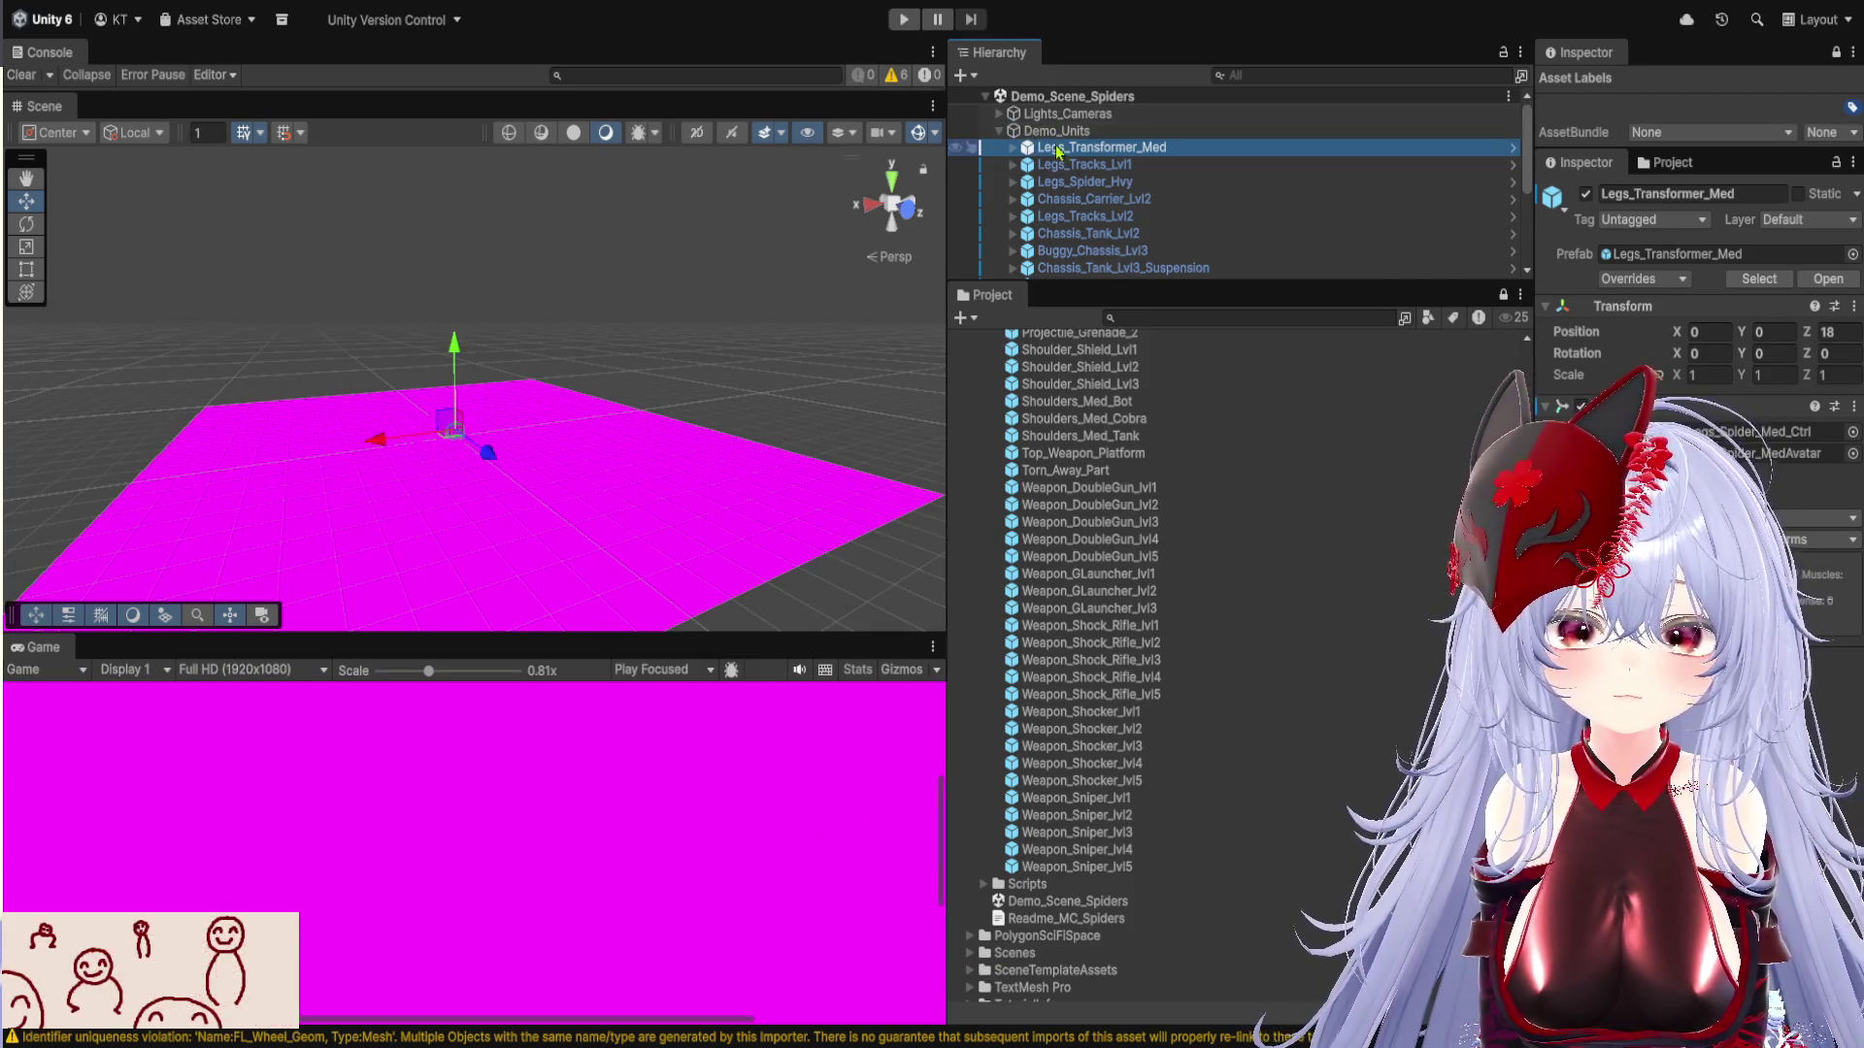
scroll(1134, 222, "down", 5)
left_click(1164, 253)
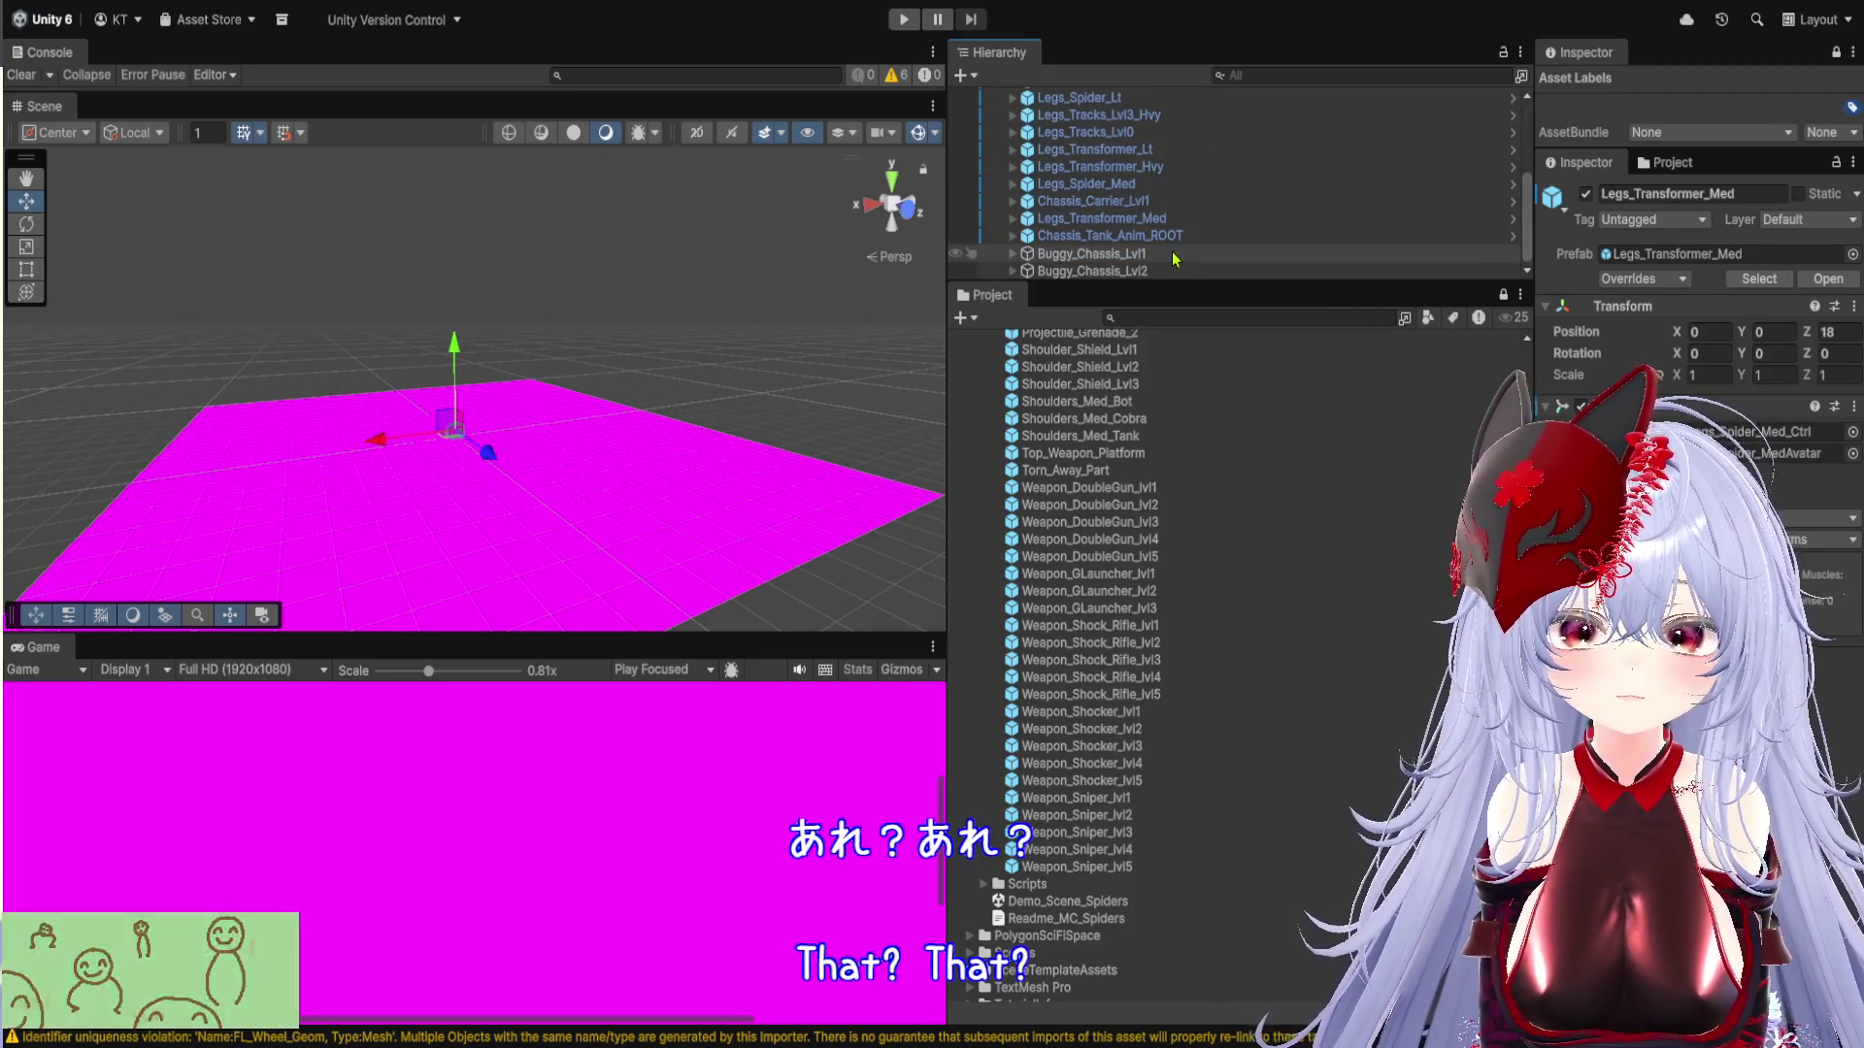
key("f")
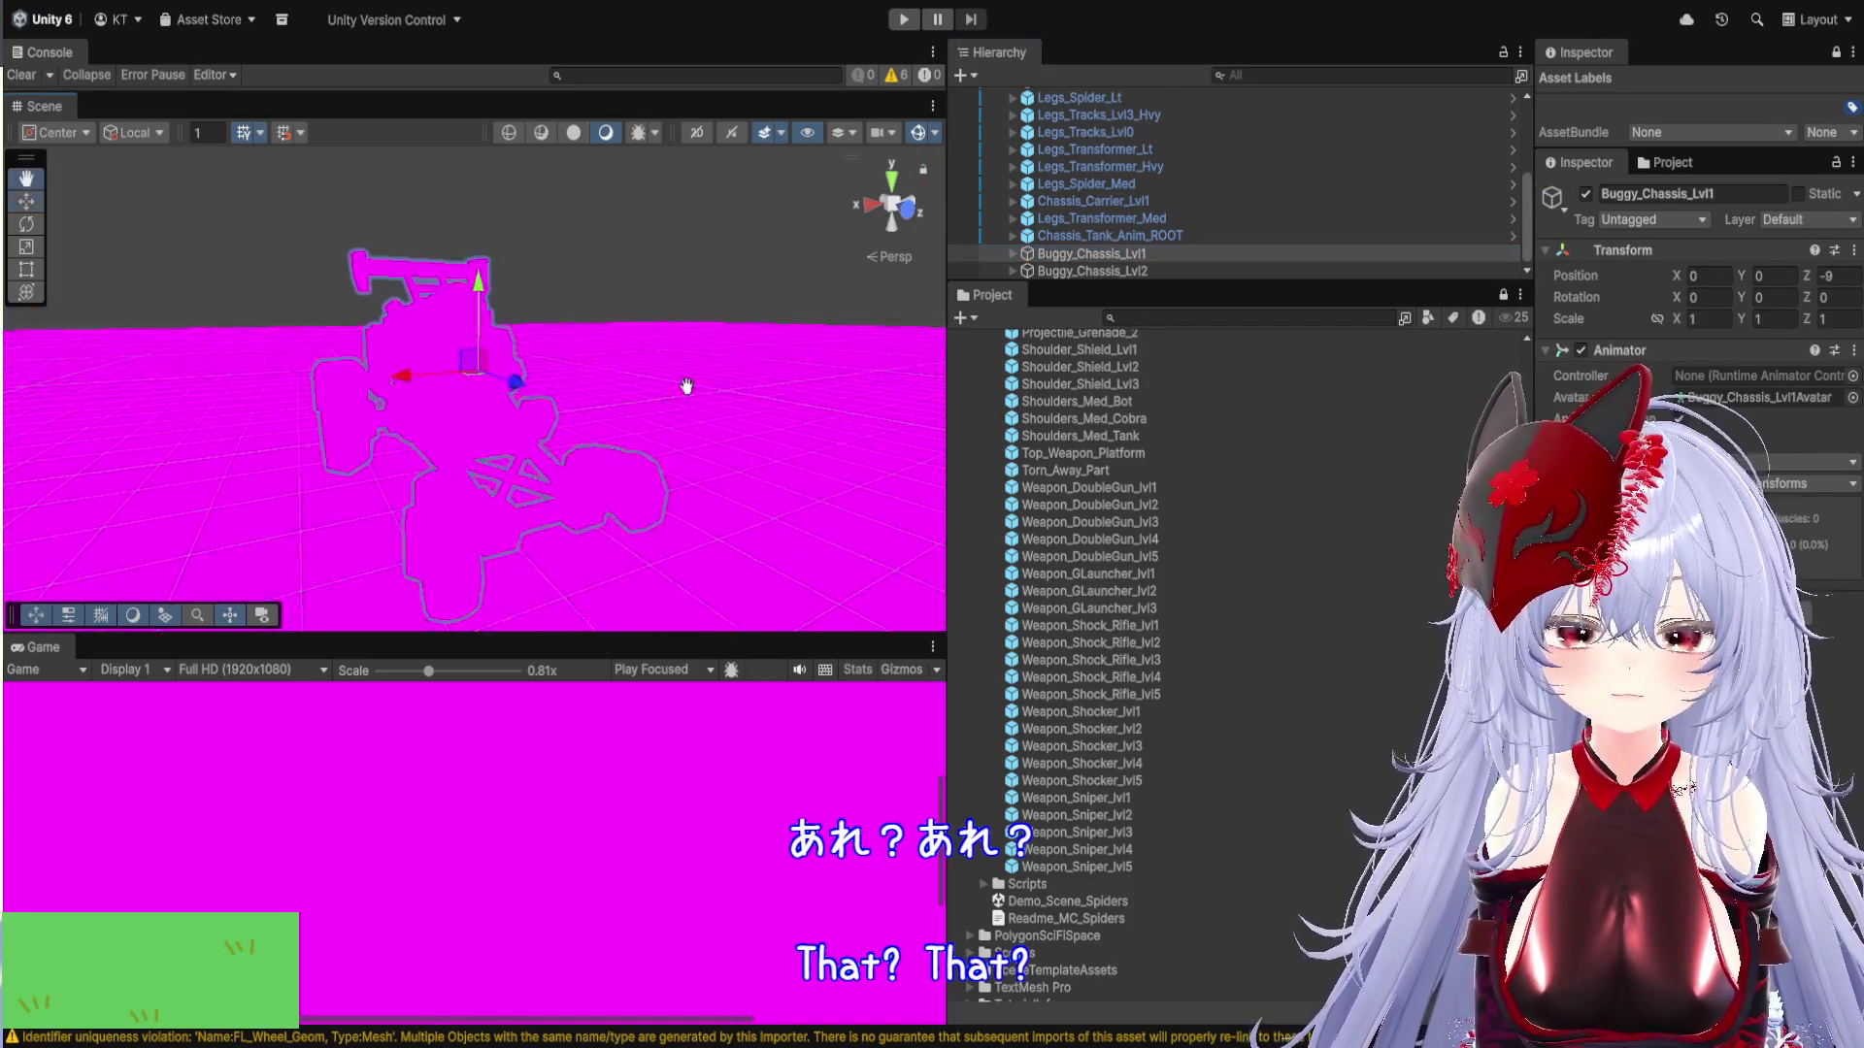
left_click(1012, 253)
left_click(1087, 271)
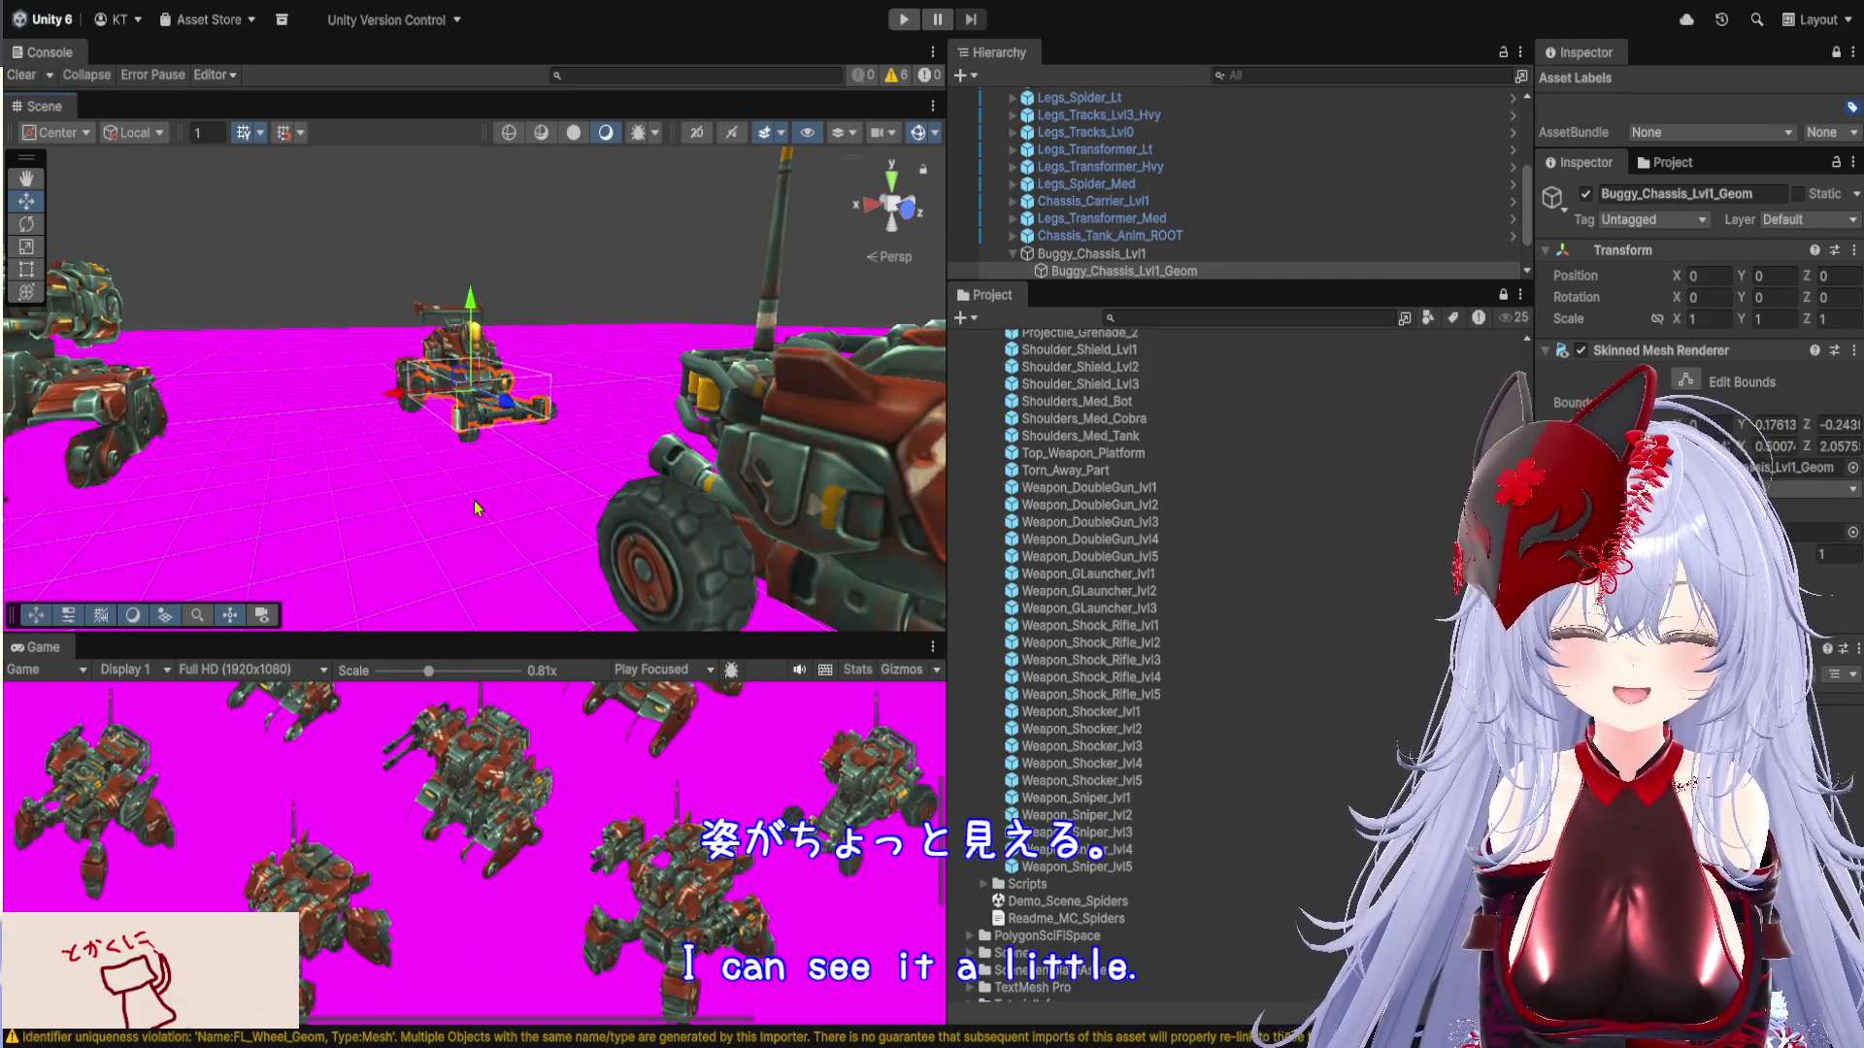
Select the A_Base_plane ground, then orbit toward the robots and pick the magenta FX_Laser_Ray
left_click(475, 507)
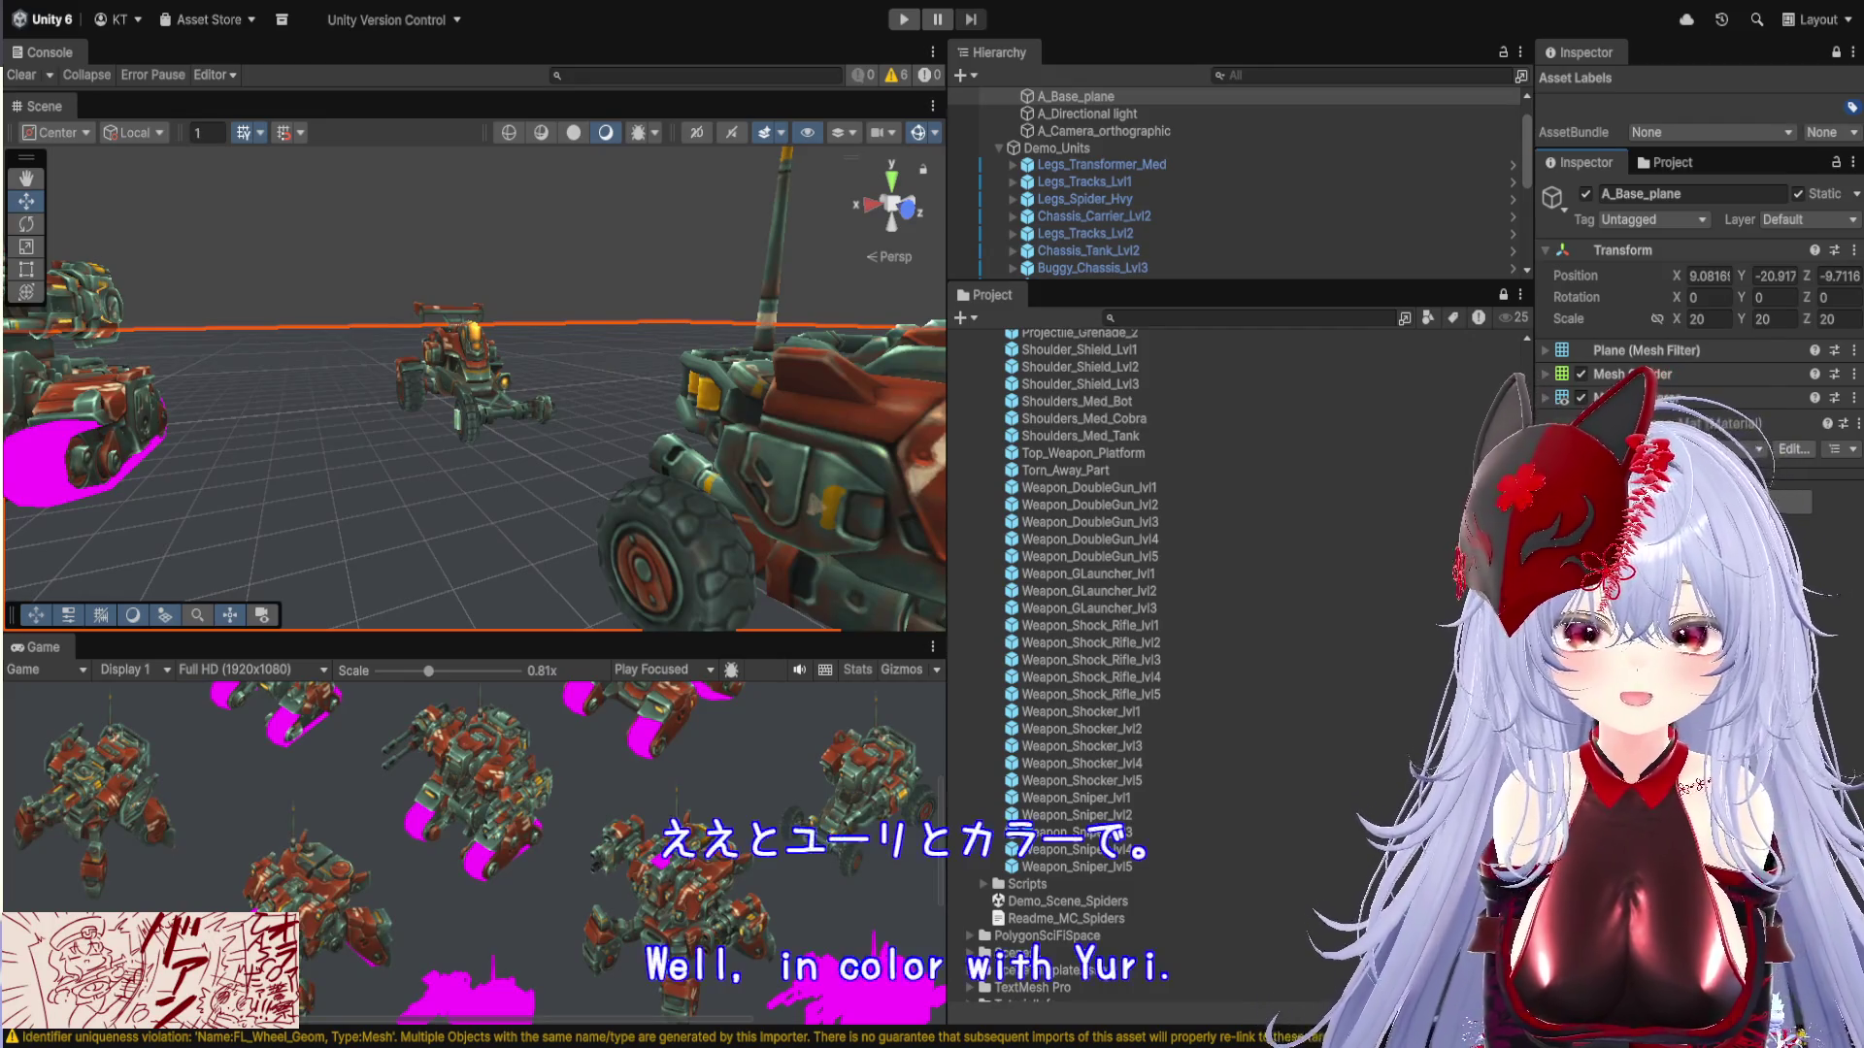
mouse_move(354, 458)
left_mouse_down()
mouse_move(416, 458)
mouse_move(295, 366)
mouse_move(310, 376)
left_mouse_up()
left_click(626, 396)
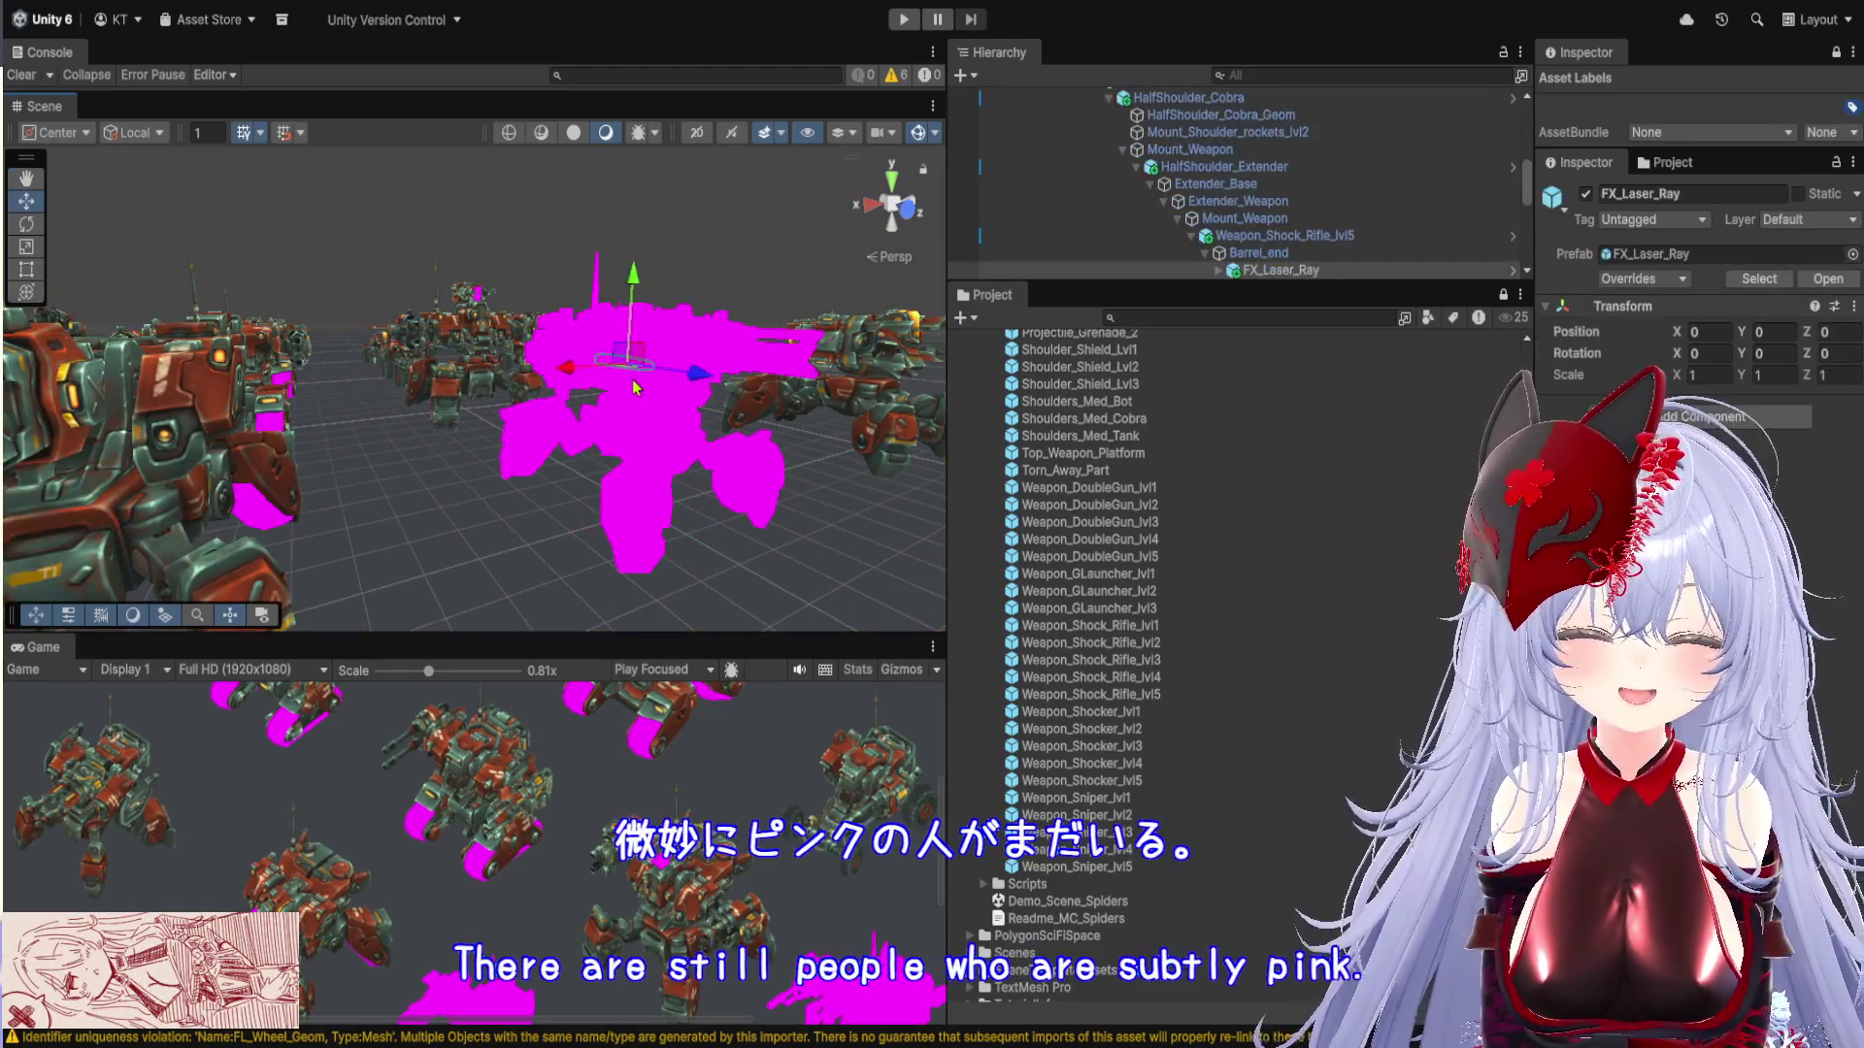
Select Legs_Transformer_Med and its Geom, then HalfShoulder_Extender_Geom under Mount_Weapon_R
scroll(1245, 215, "up", 2)
scroll(1245, 216, "up", 5)
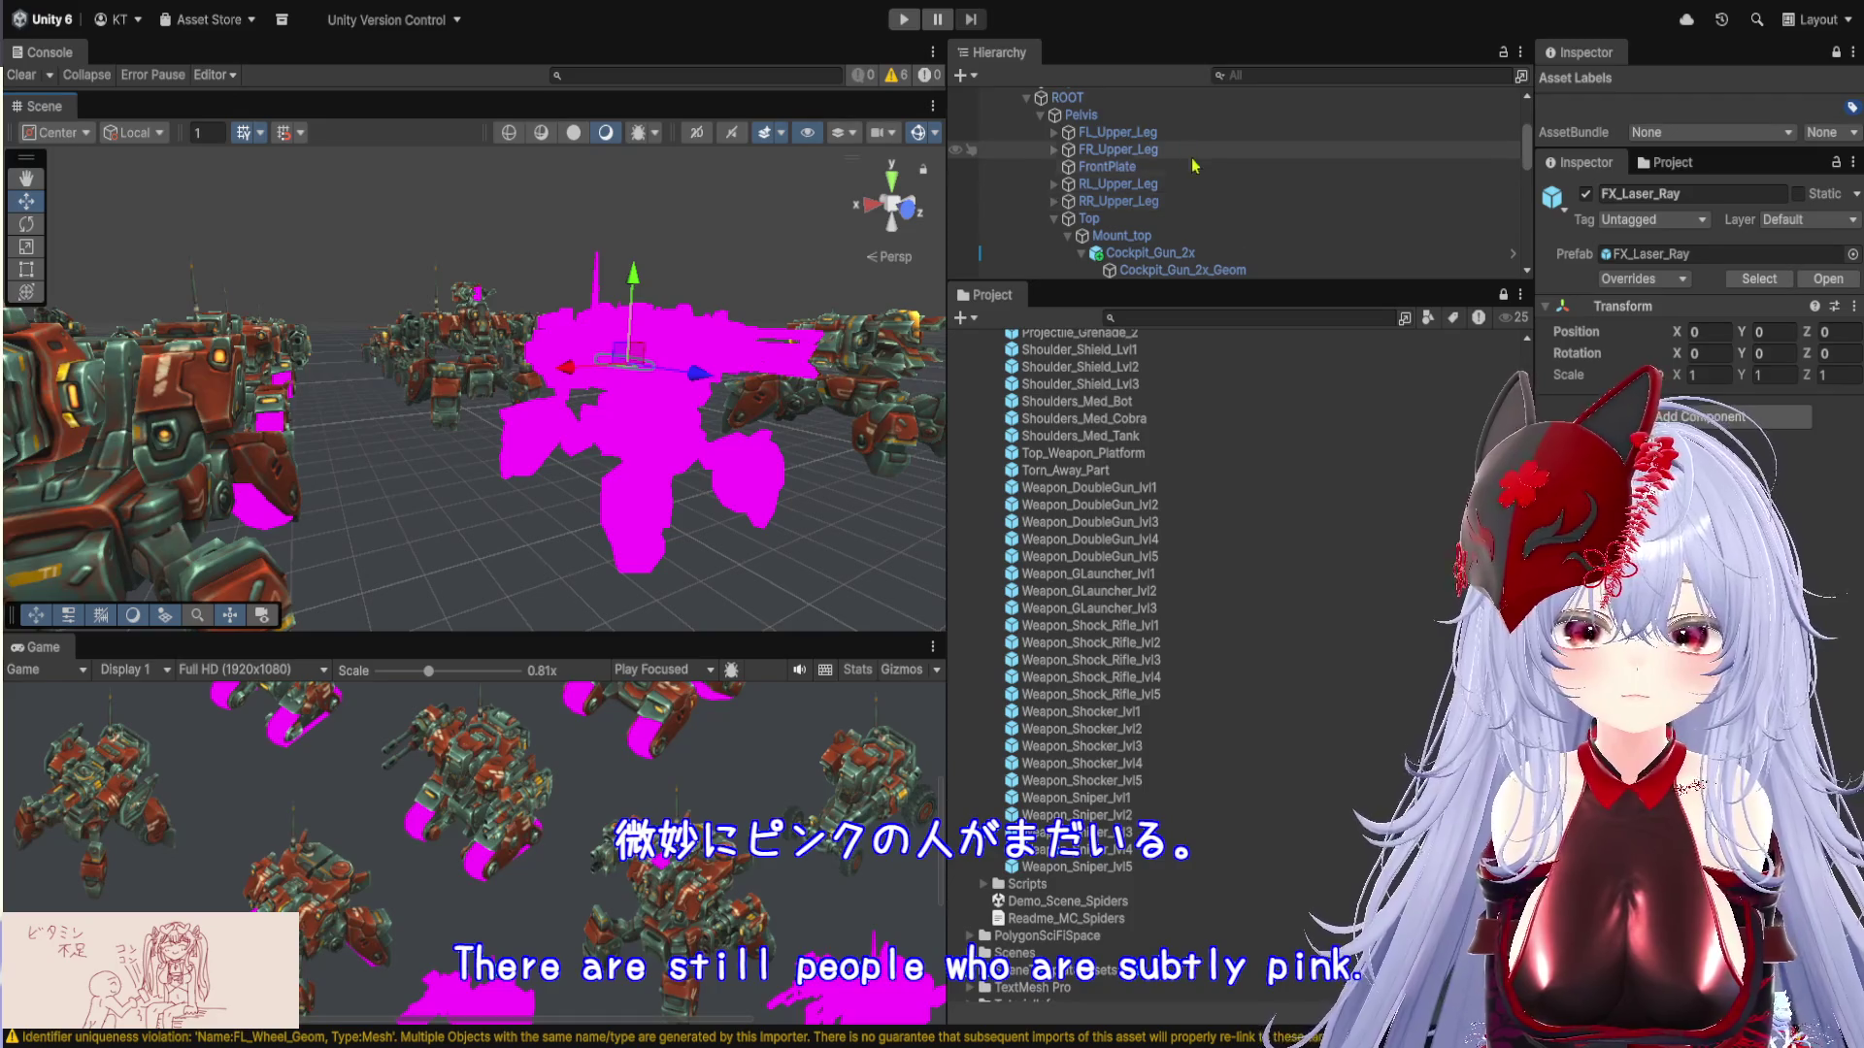
left_click(1149, 197)
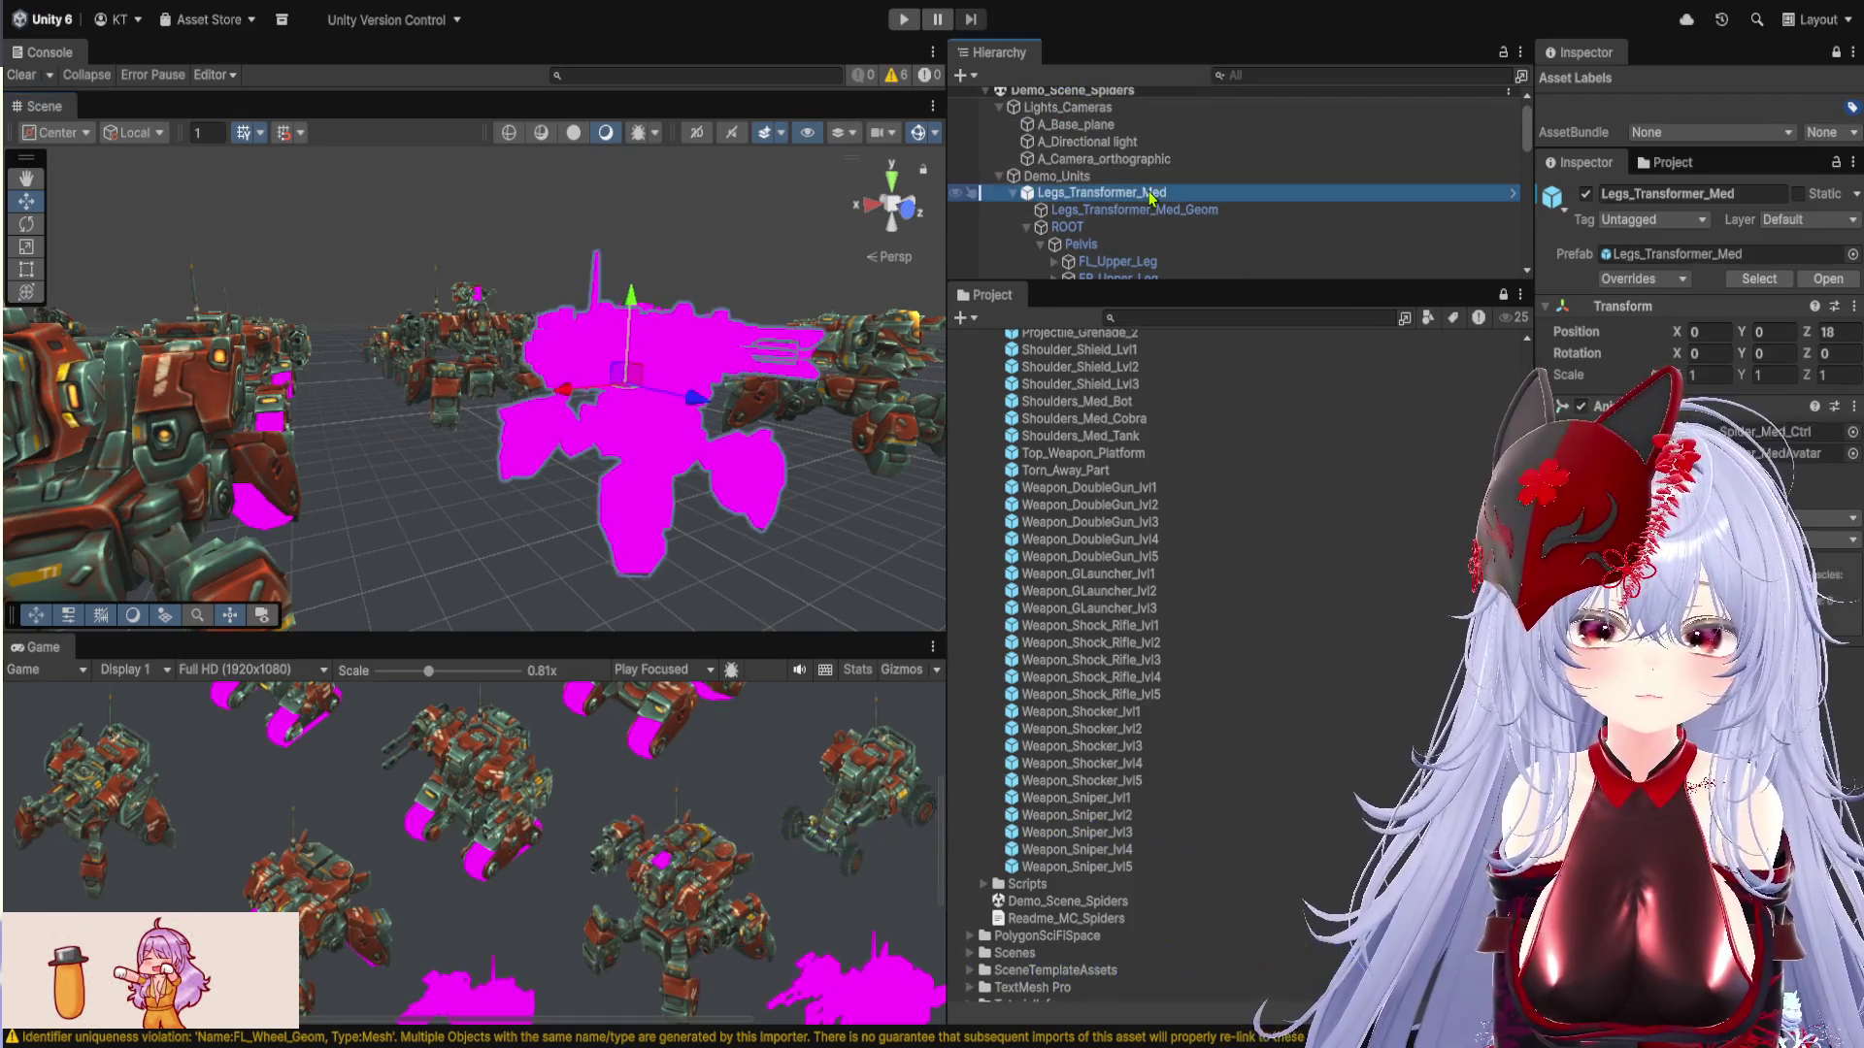
left_click(1133, 209)
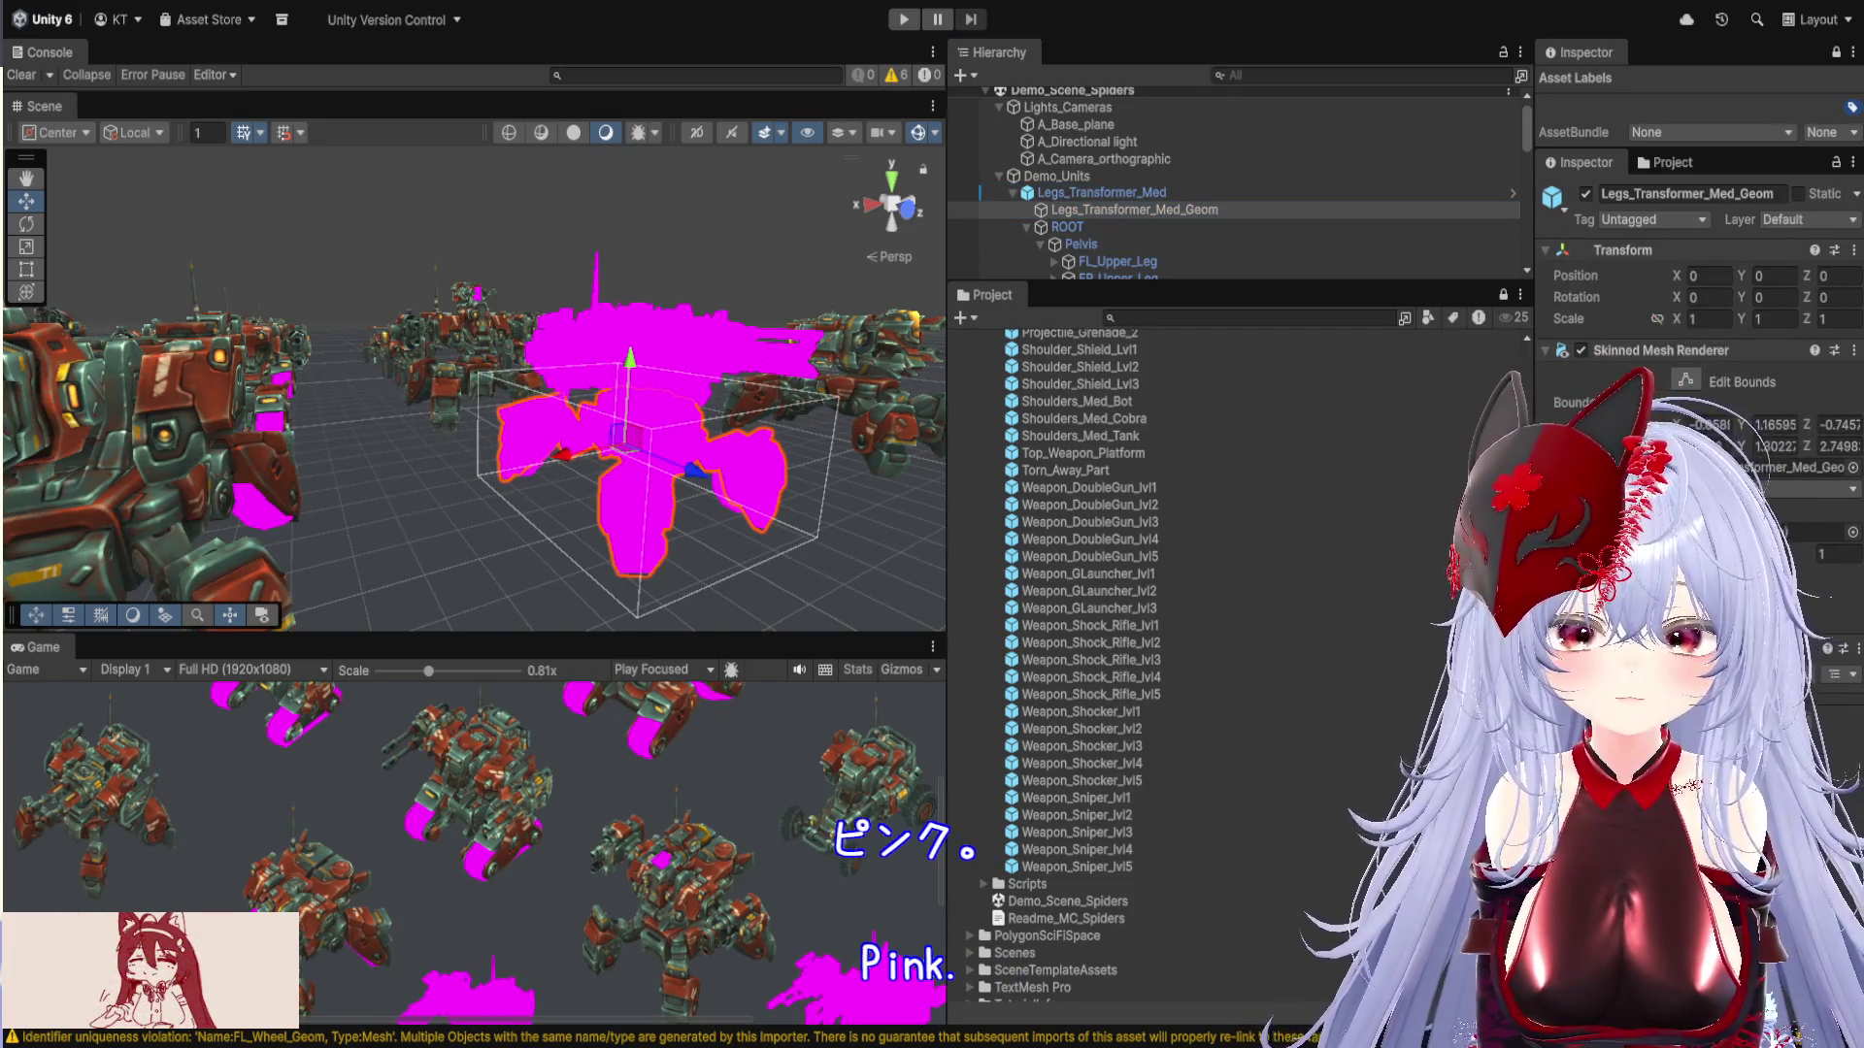
left_click_drag(589, 444, 590, 367)
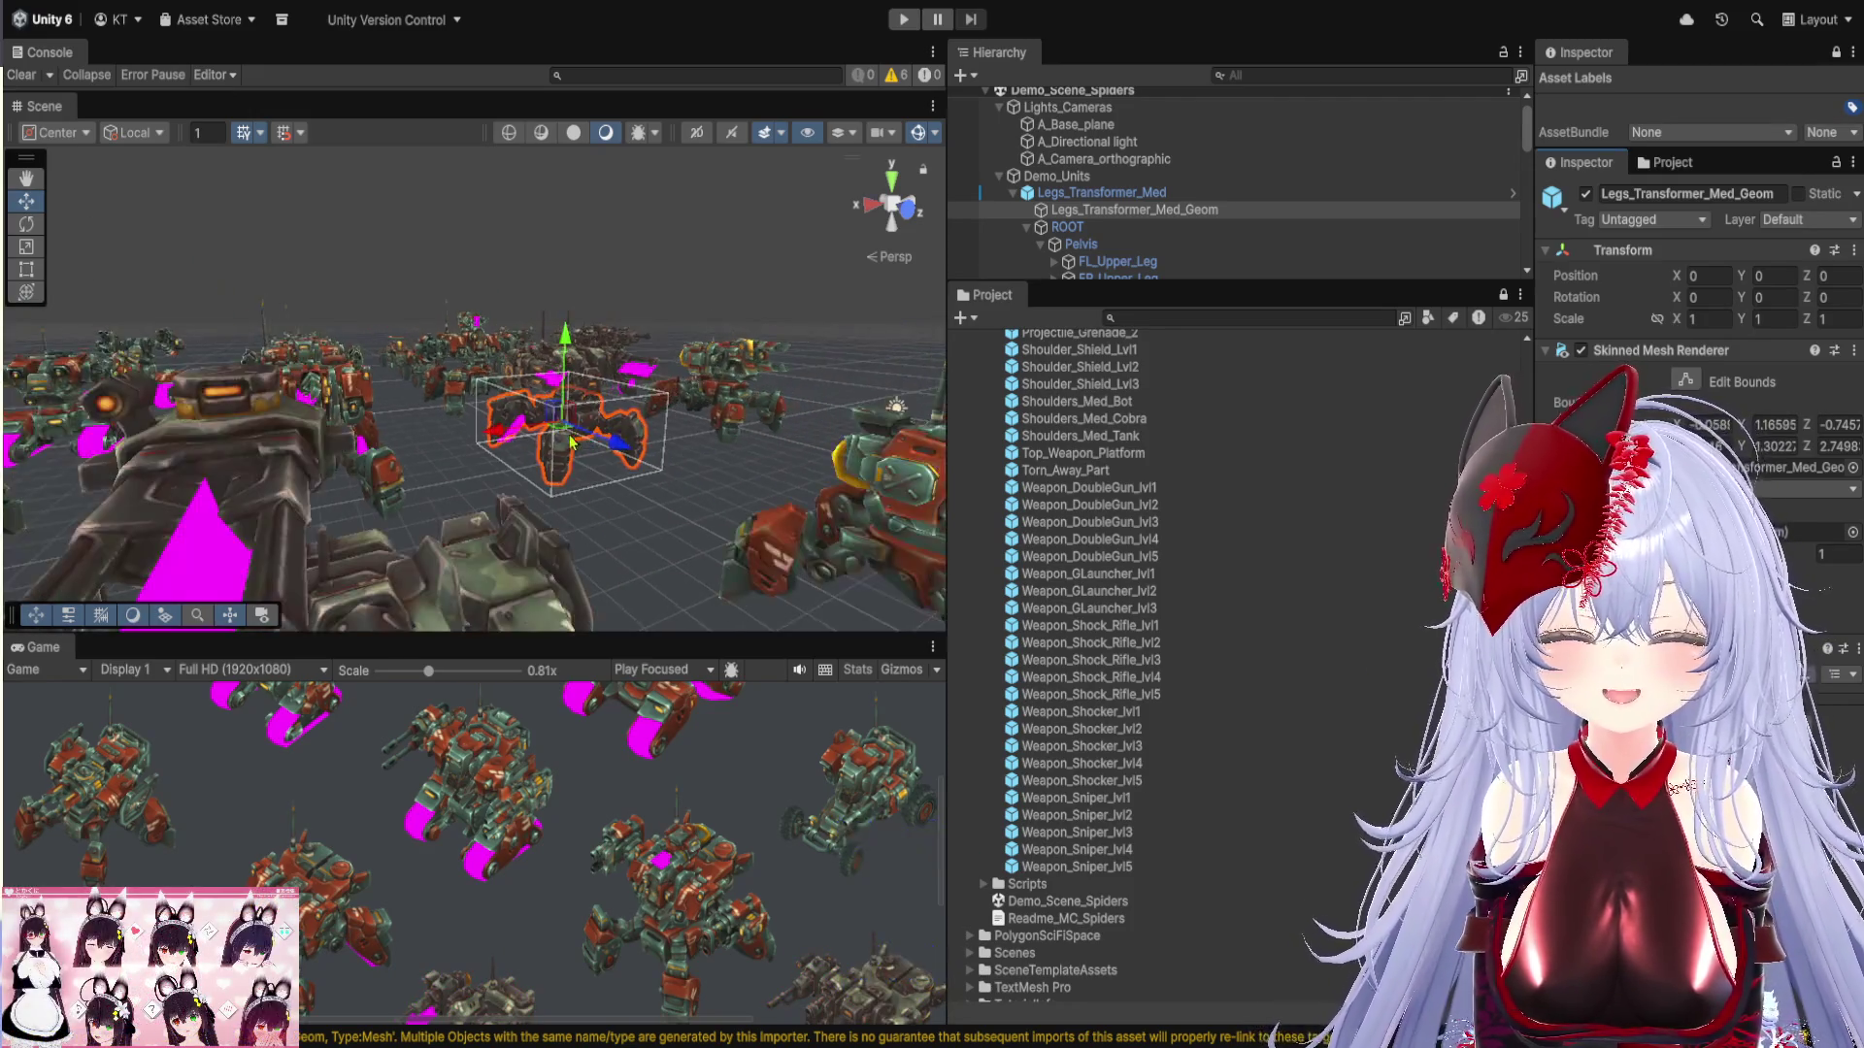
scroll(590, 367, "down", 6)
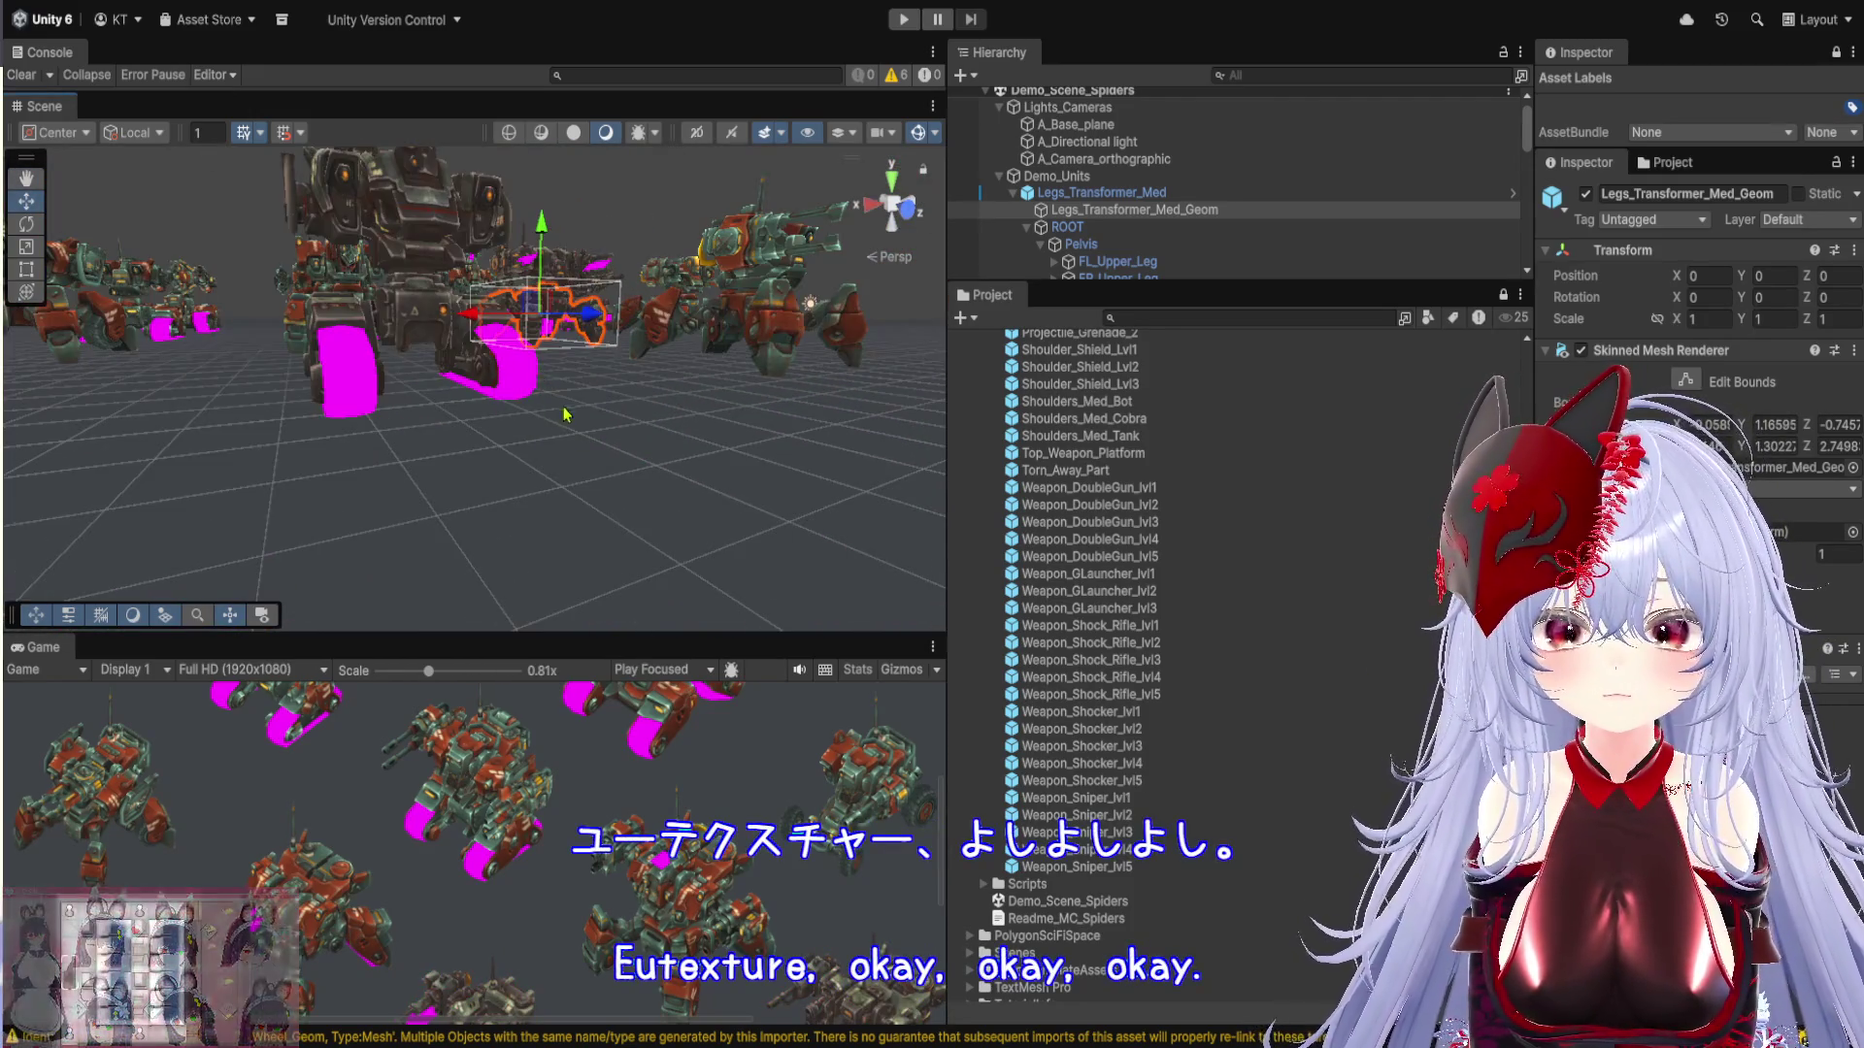
scroll(561, 469, "up", 5)
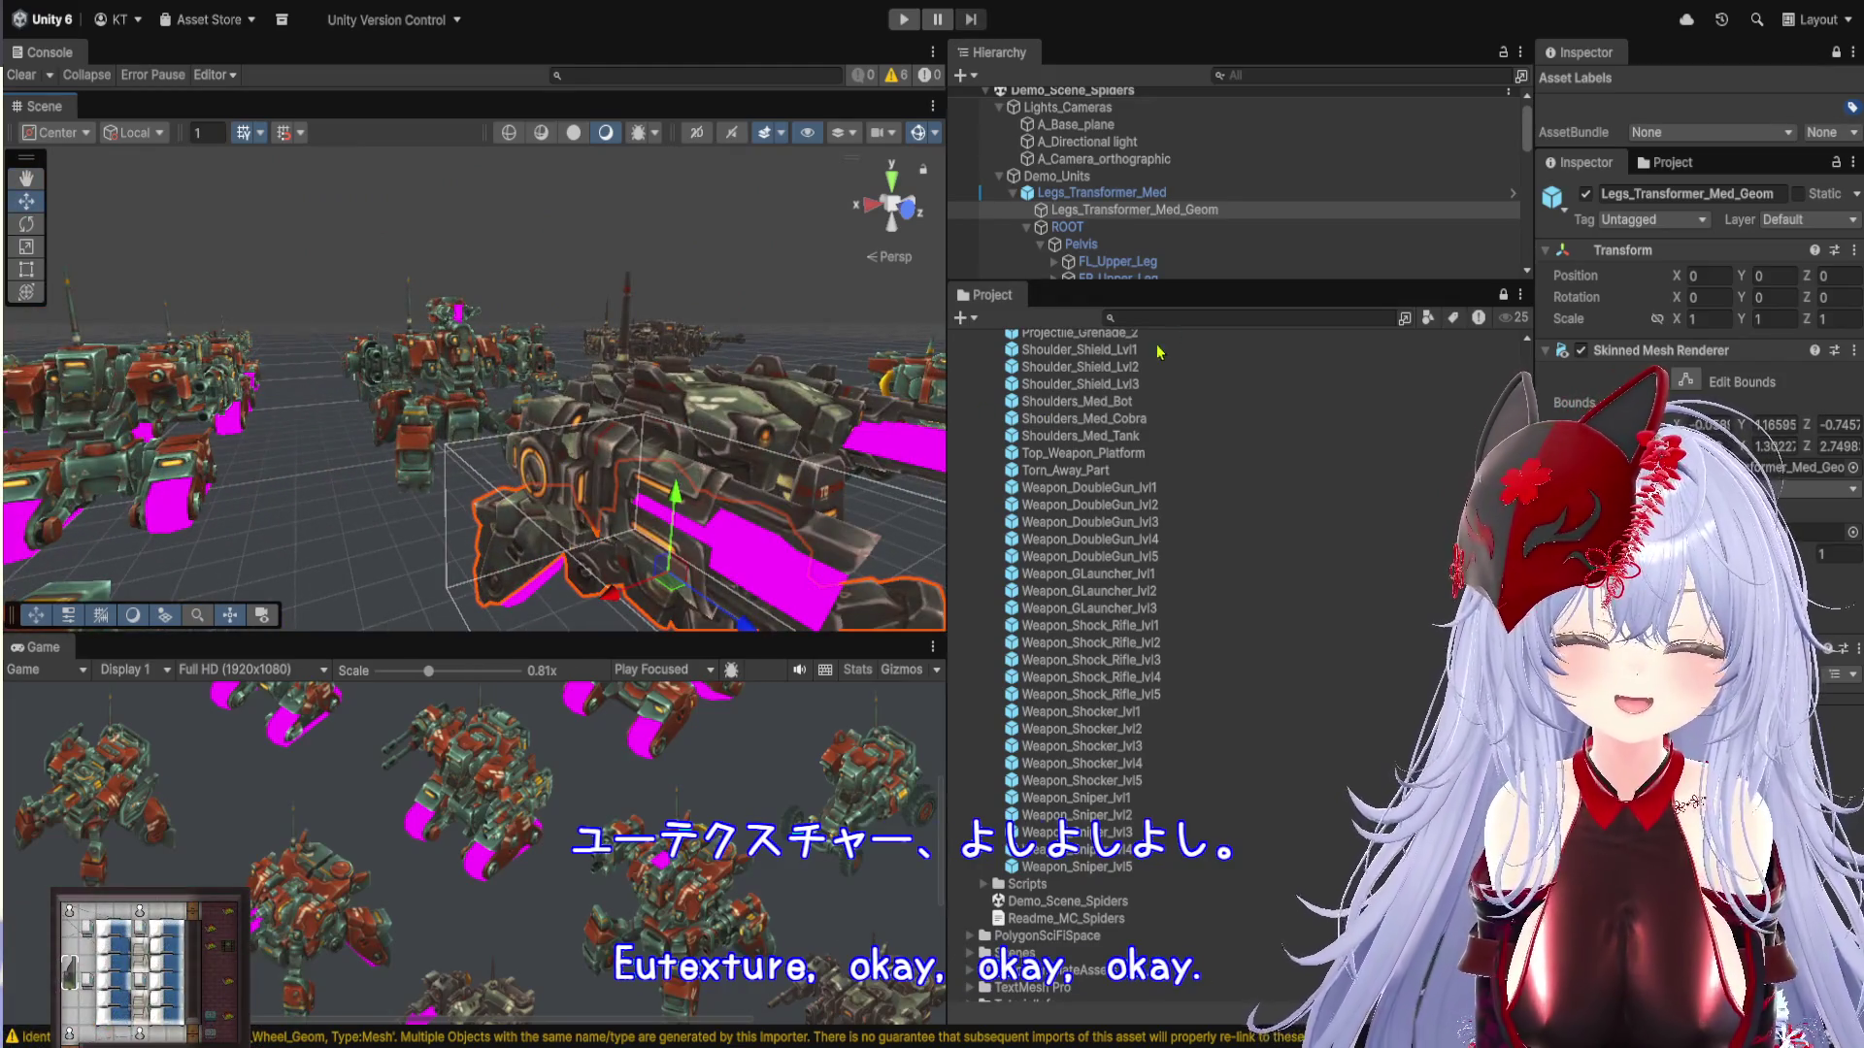
scroll(1218, 272, "down", 5)
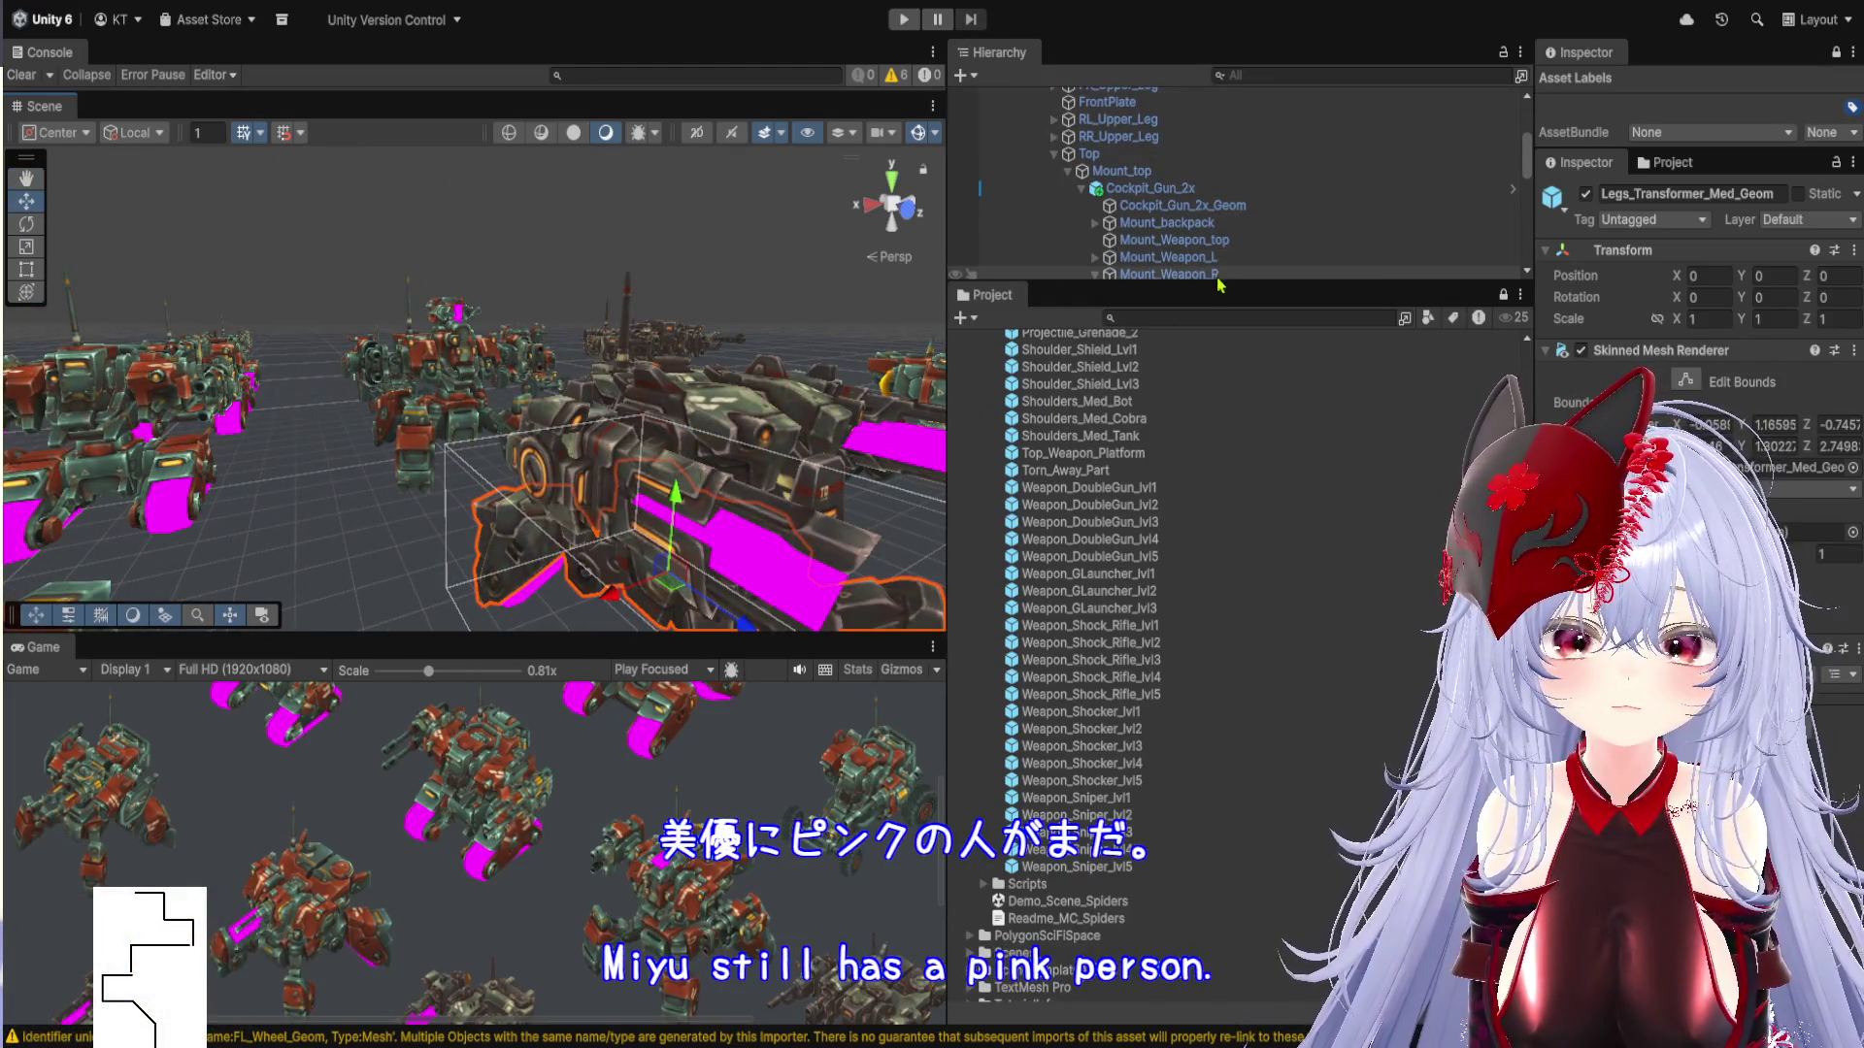
left_click_drag(1216, 281, 1221, 700)
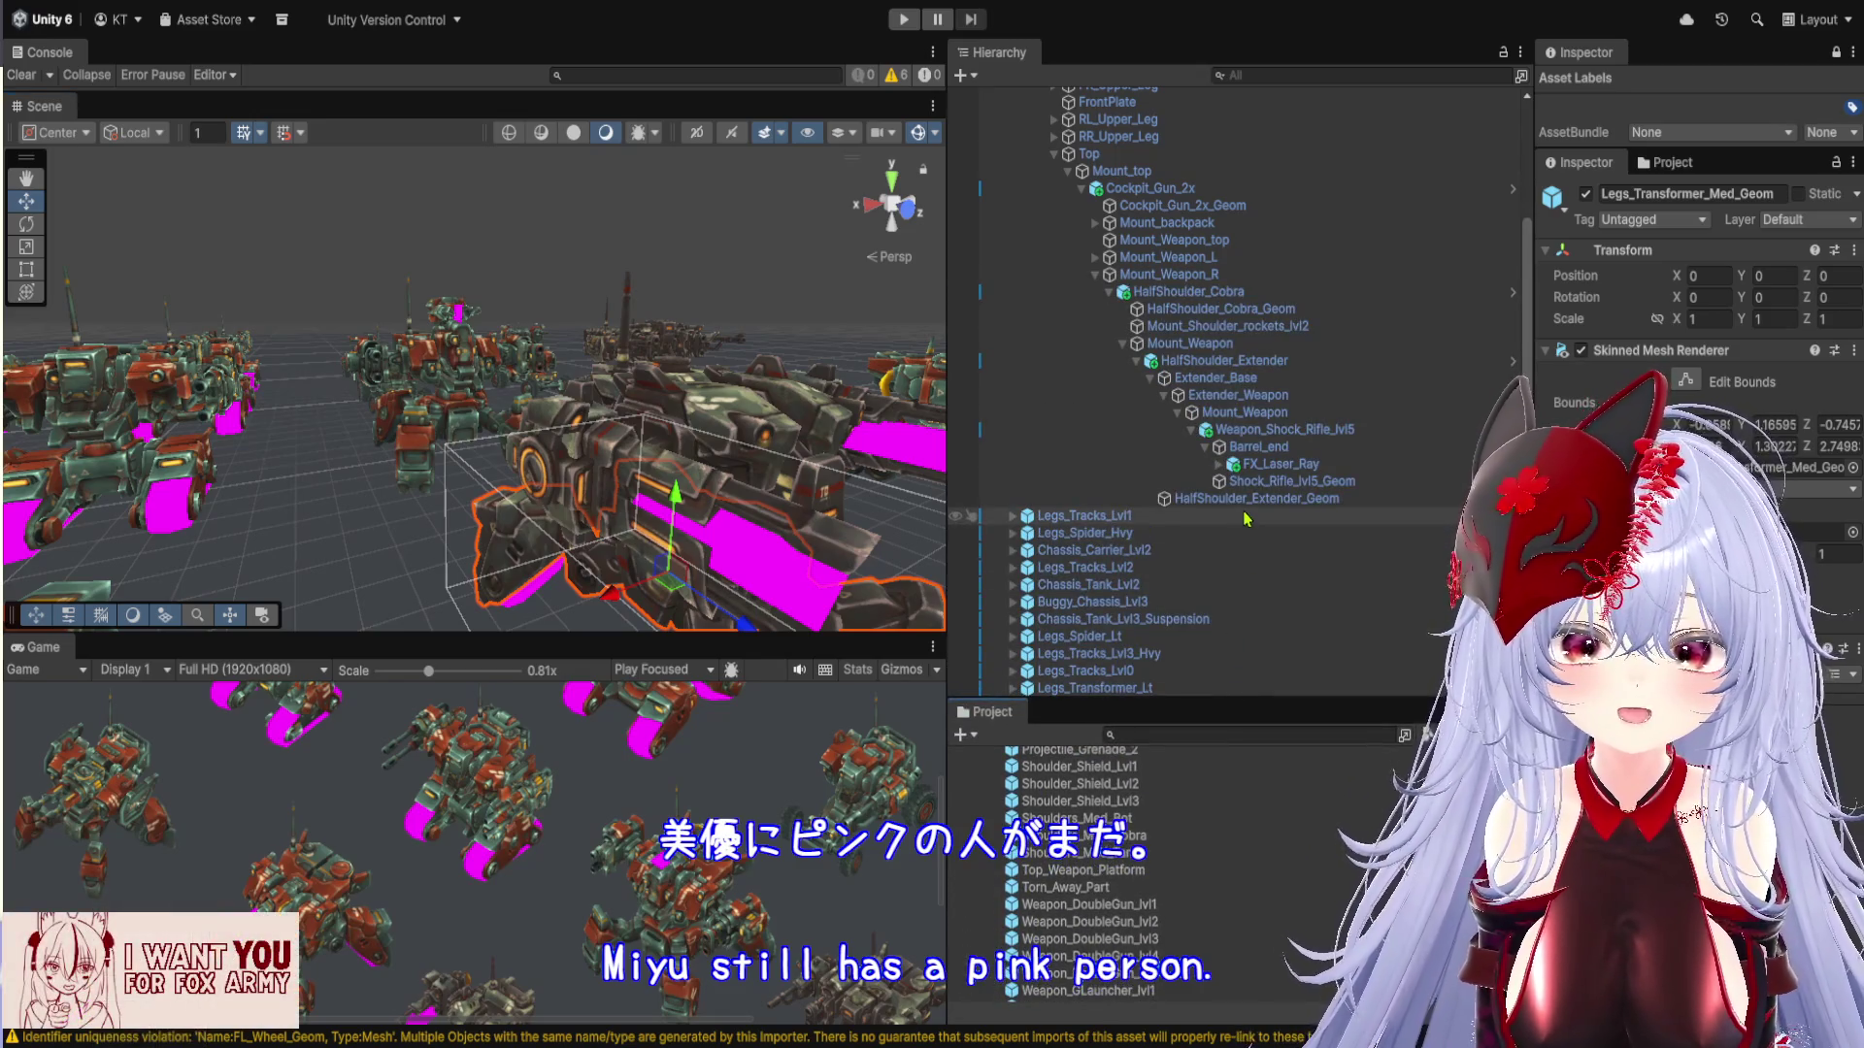
left_click(1245, 502)
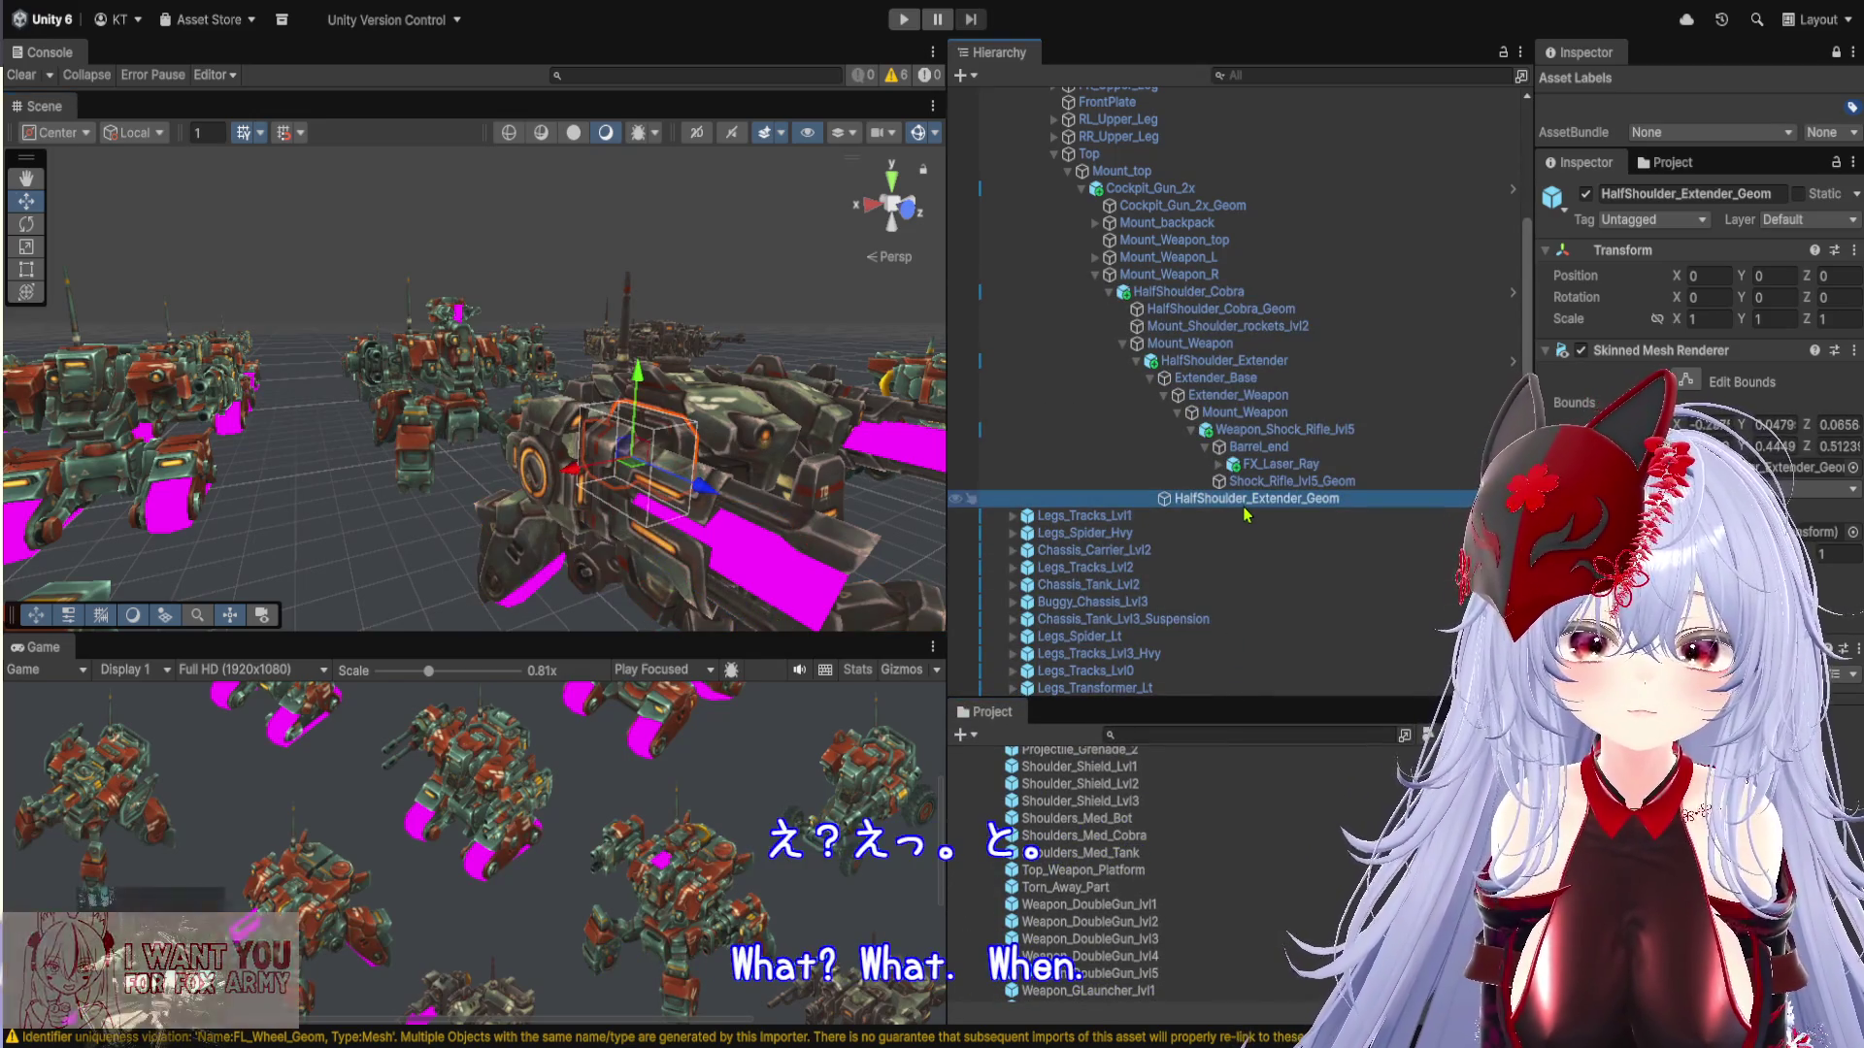
Expand the RR_Upper_Leg and RR_Mid_Leg chain, inspect FrontPlate, and reselect HalfShoulder_Extender_Geom
scroll(1170, 442, "up", 4)
scroll(1174, 446, "down", 4)
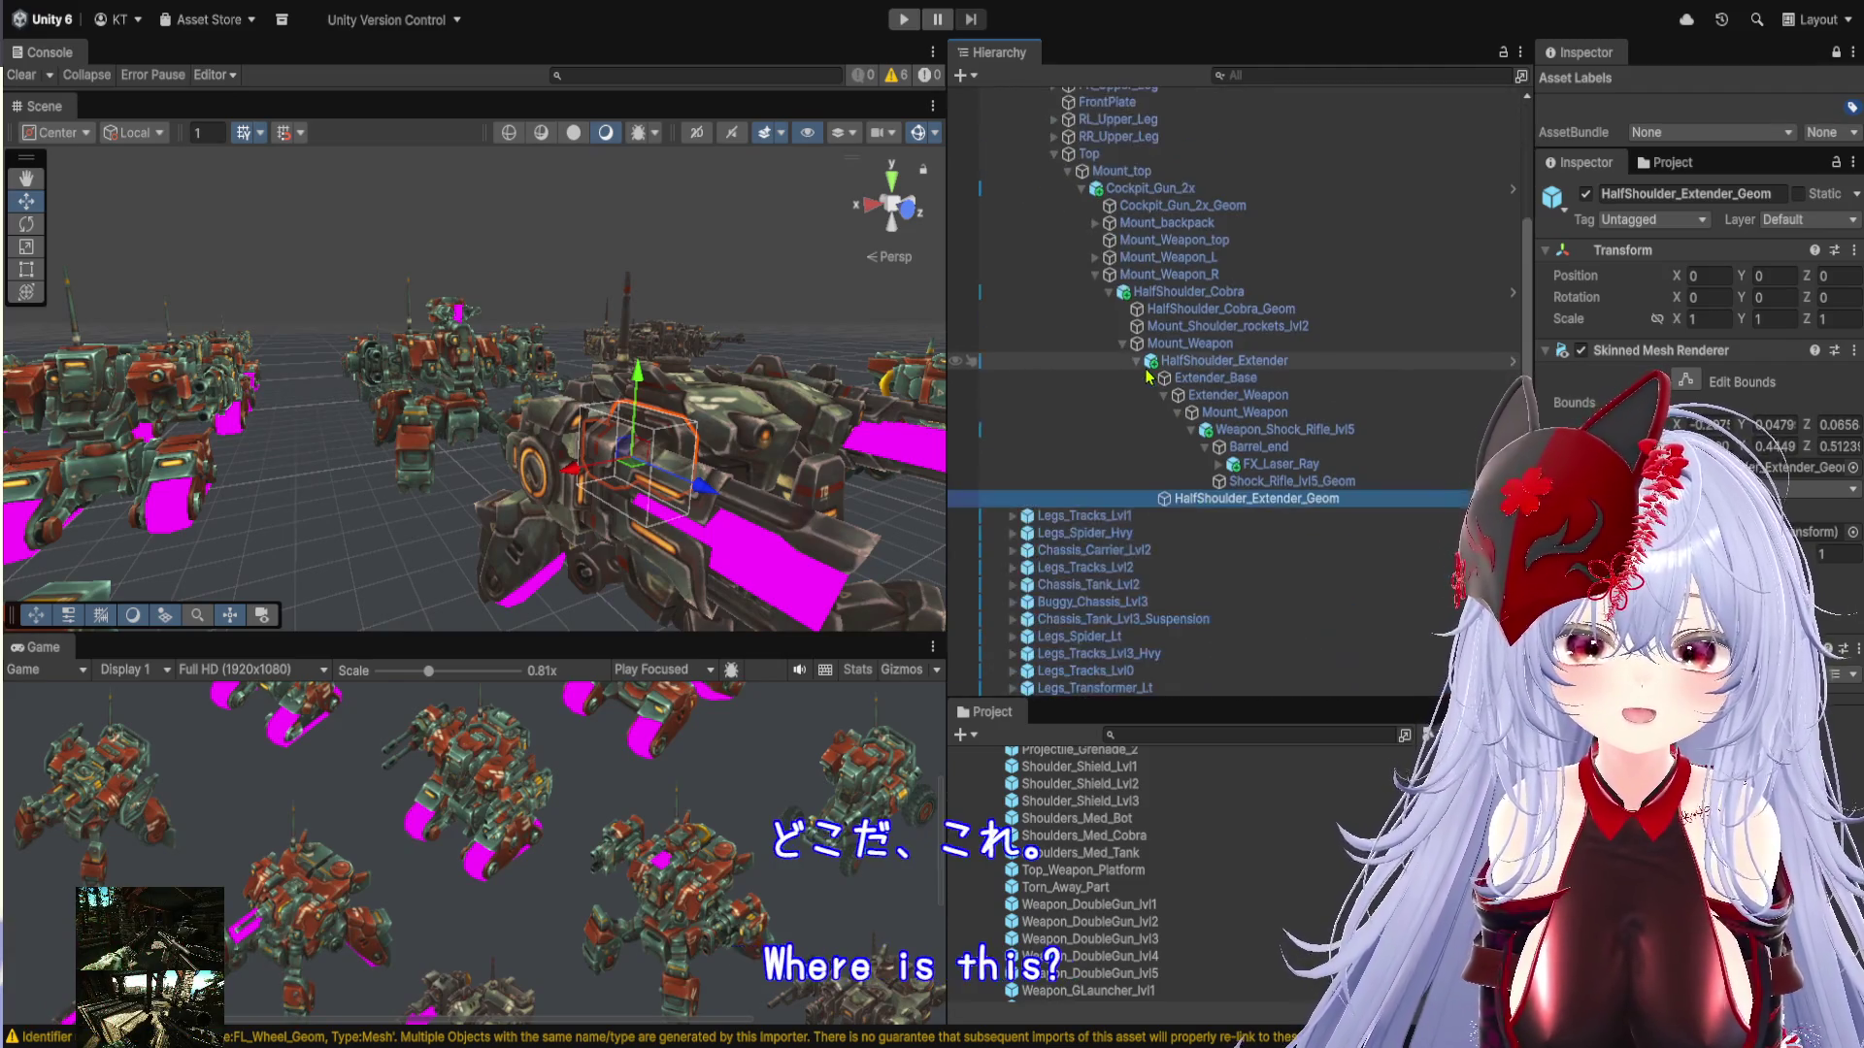
scroll(1216, 499, "up", 3)
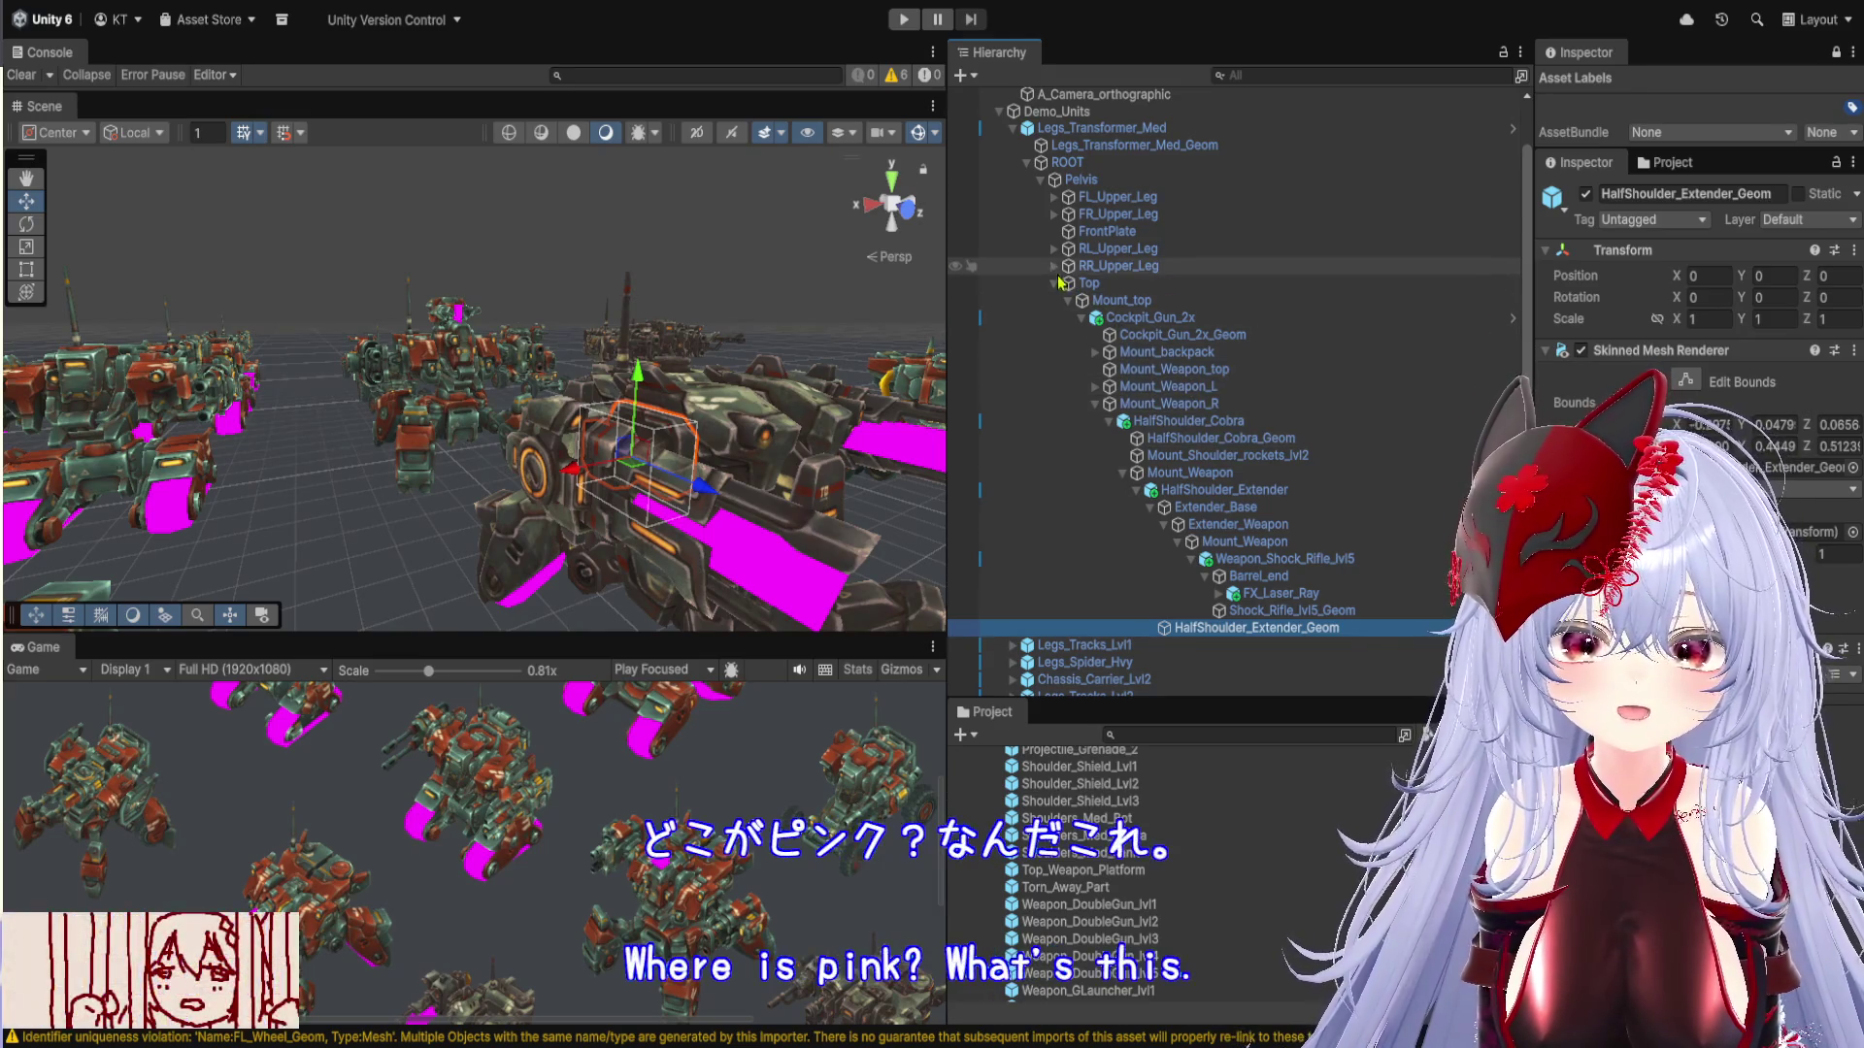
left_click(1053, 267)
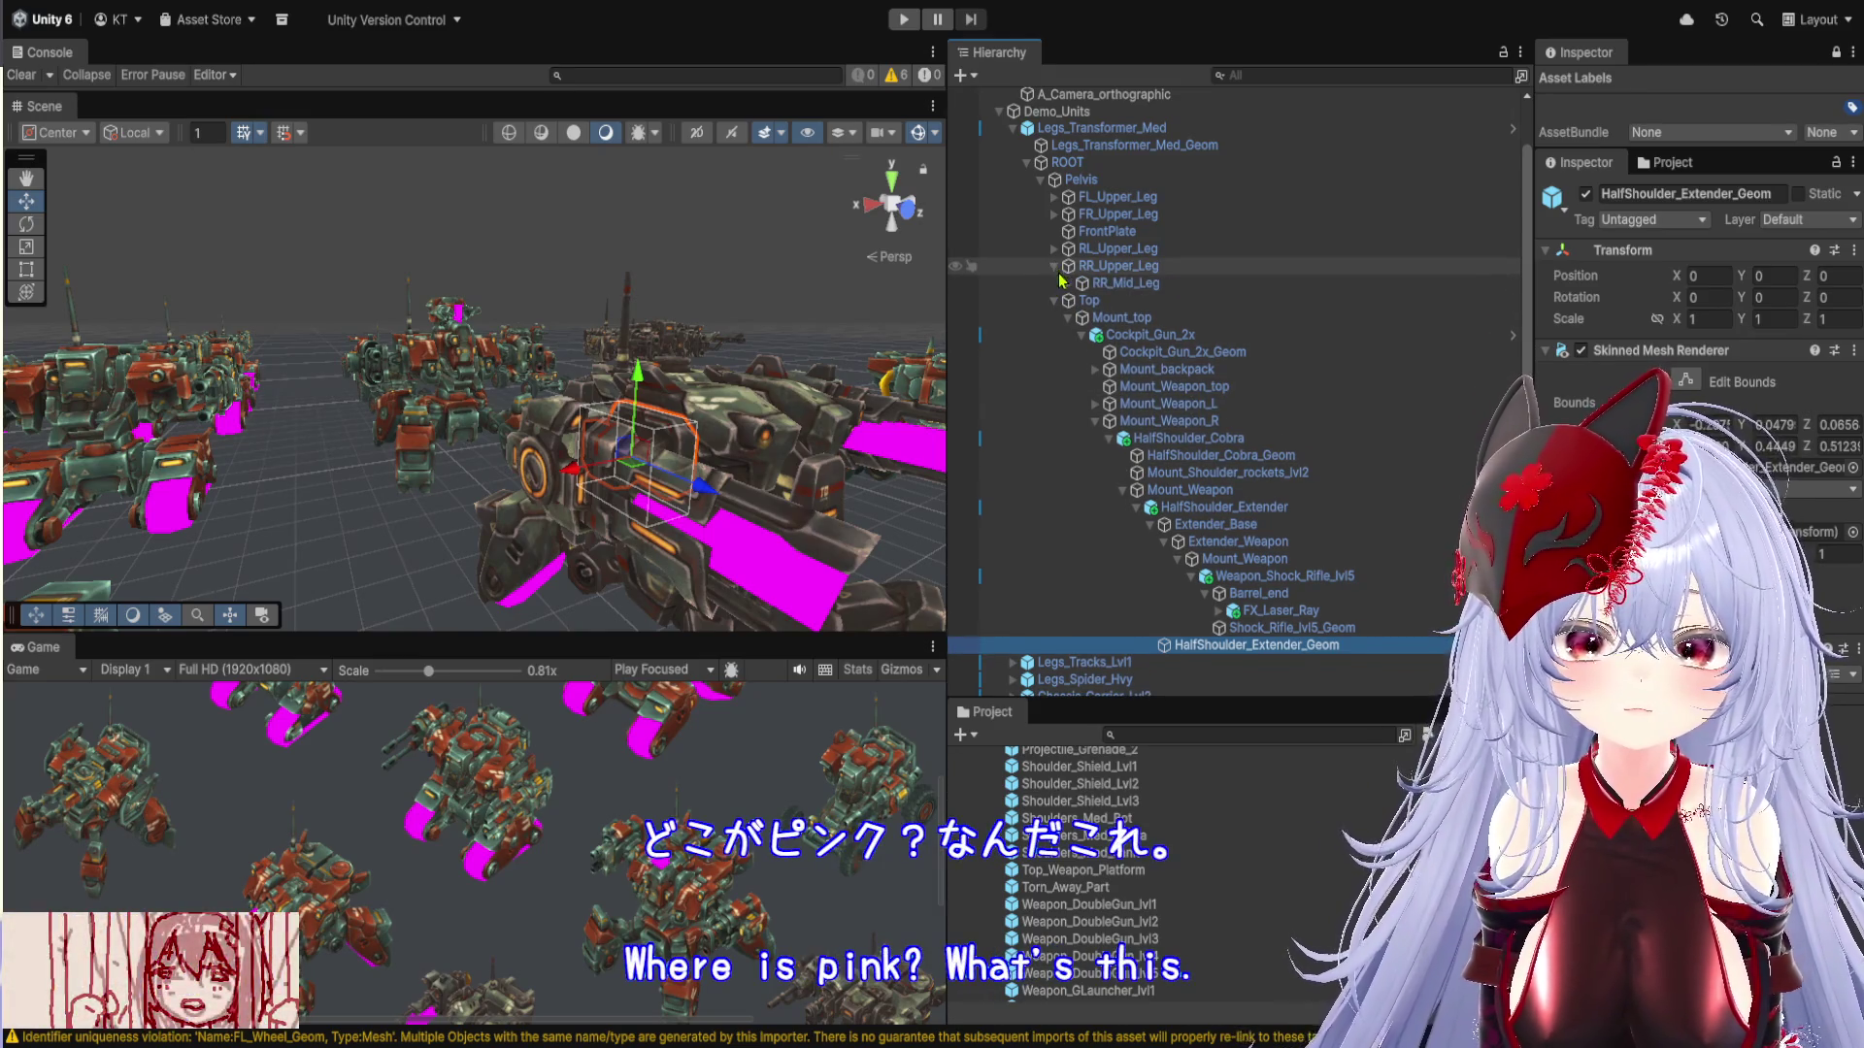
left_click(1066, 284)
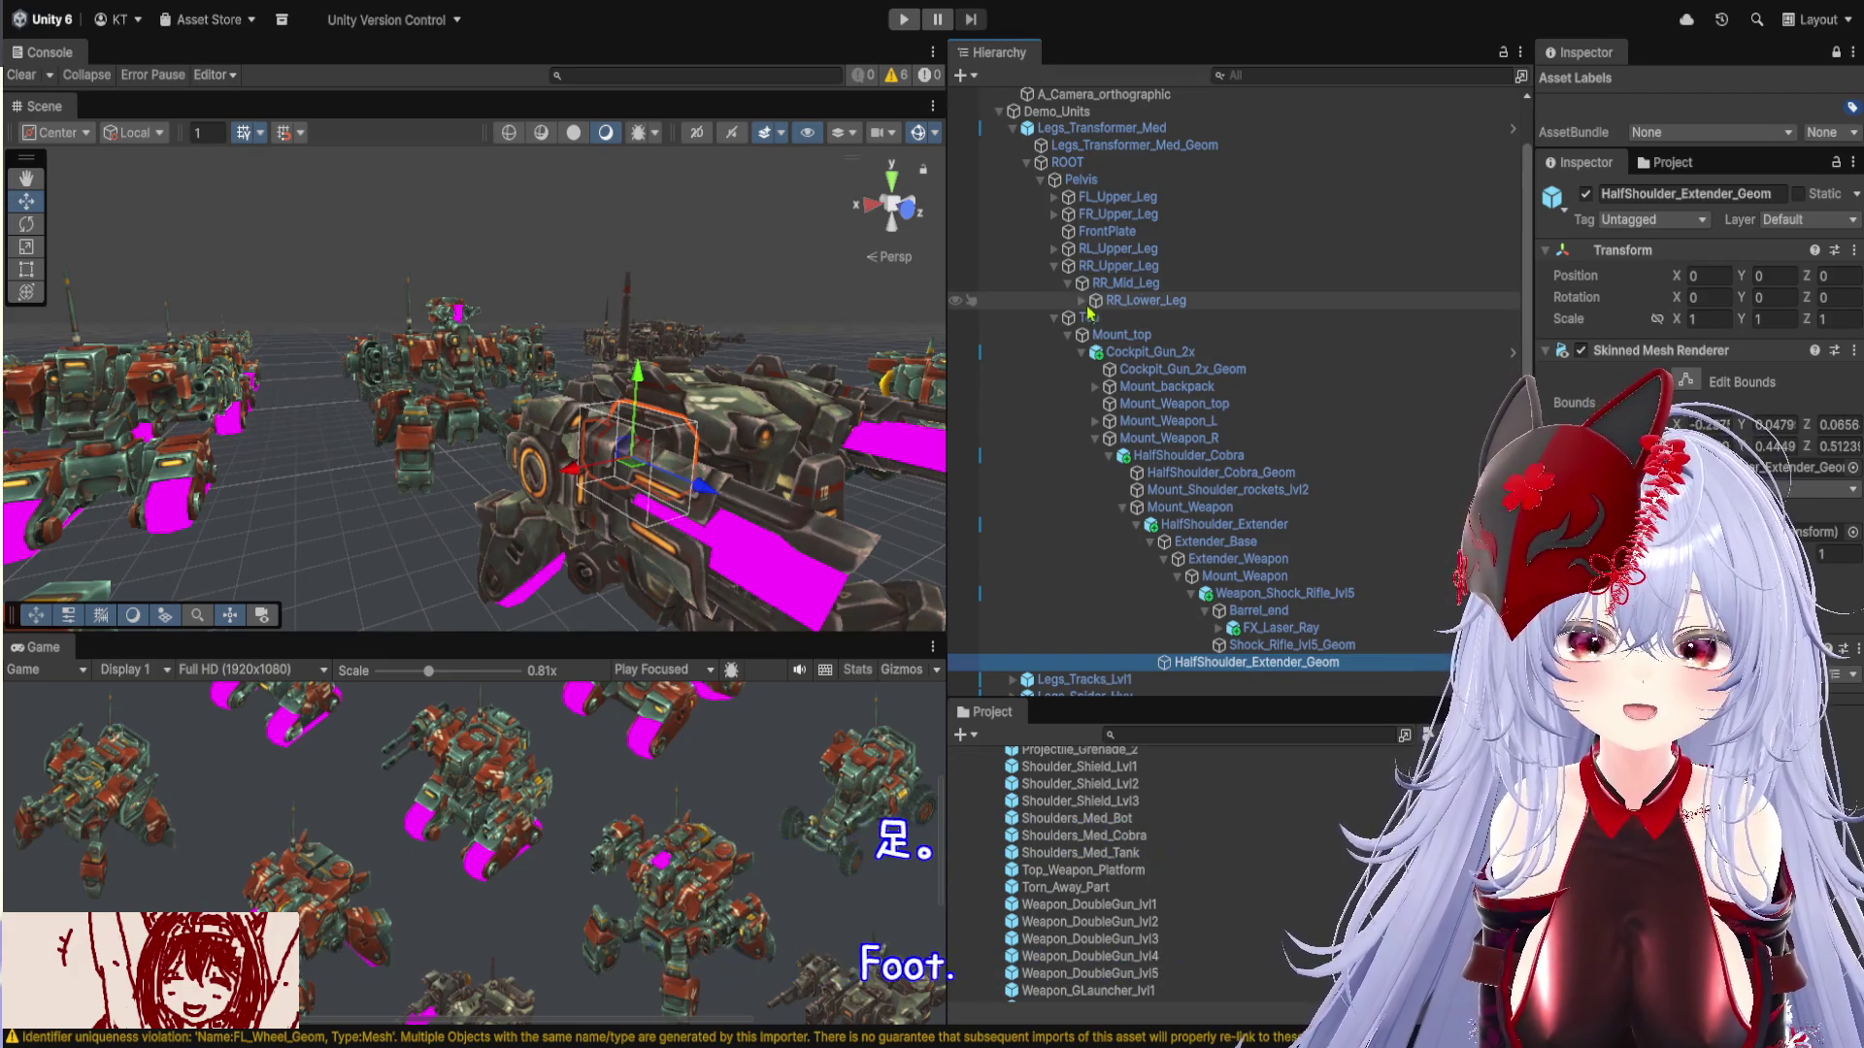
left_click(1104, 236)
mouse_move(860, 377)
left_mouse_down()
mouse_move(784, 279)
mouse_move(779, 306)
left_mouse_up()
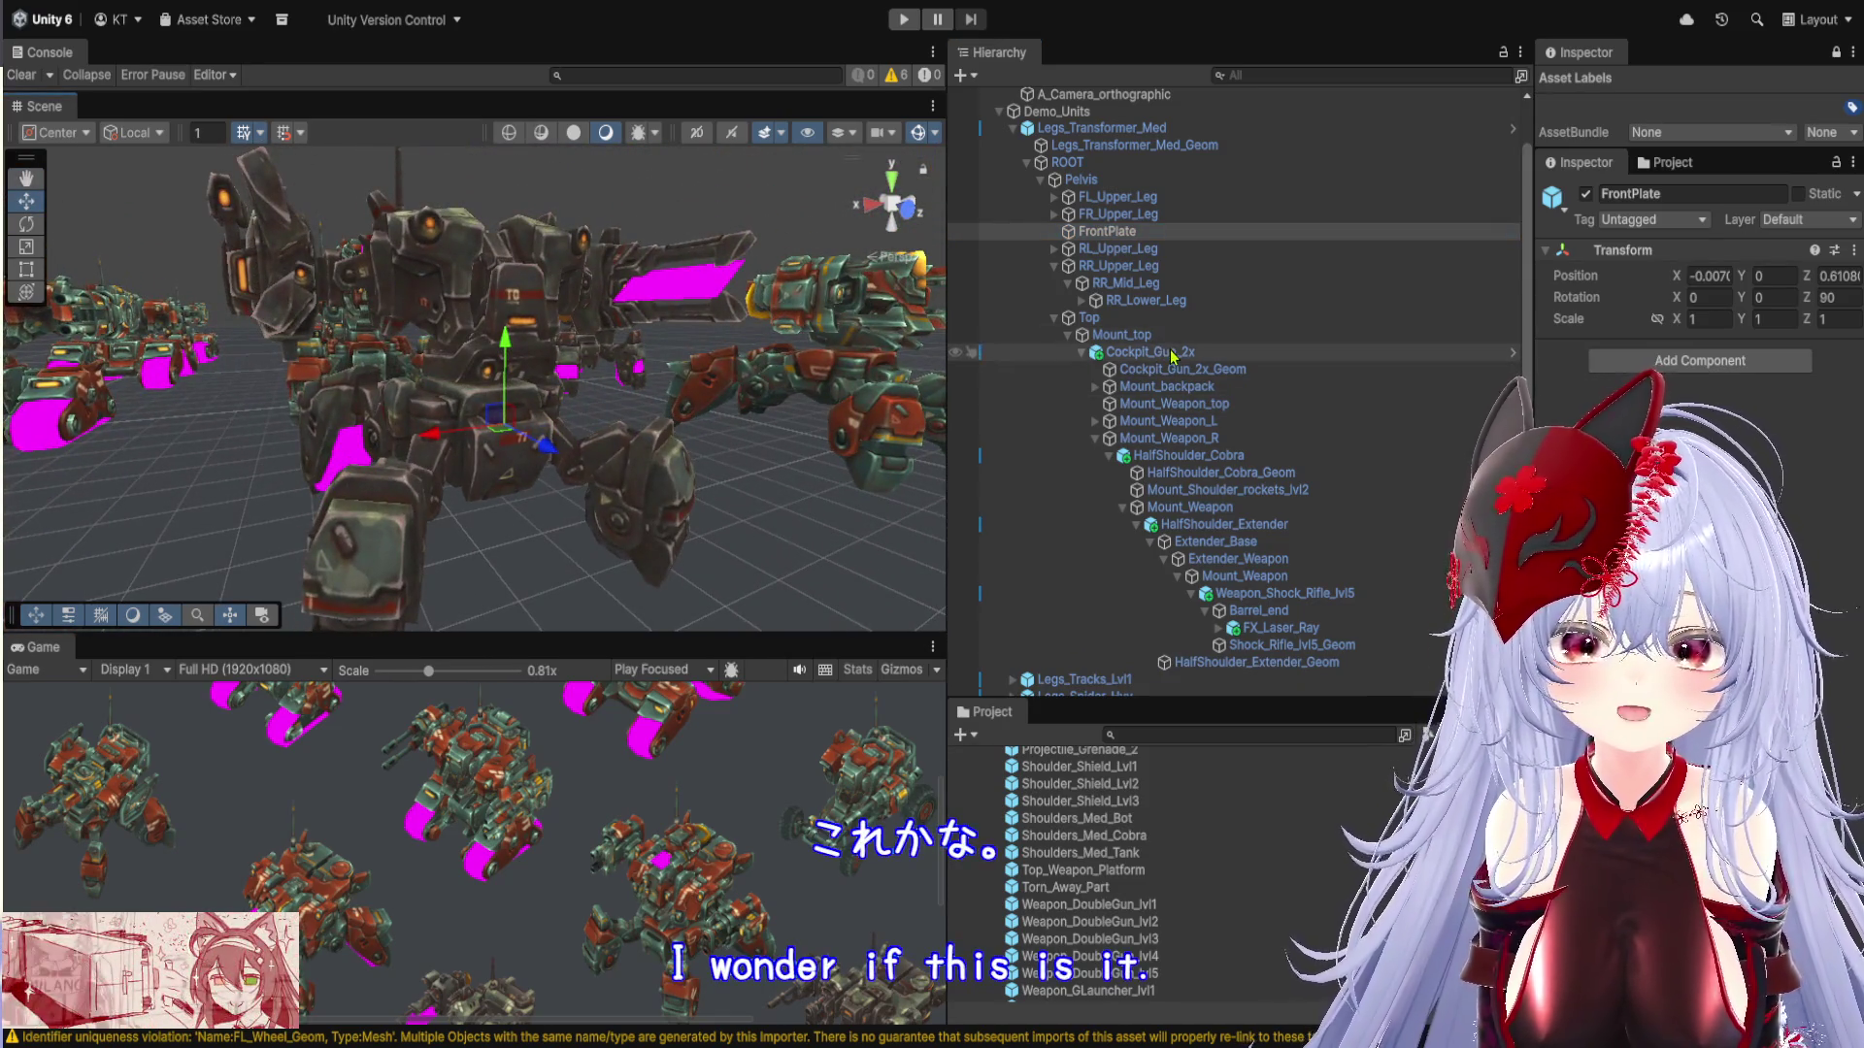
scroll(1261, 398, "down", 3)
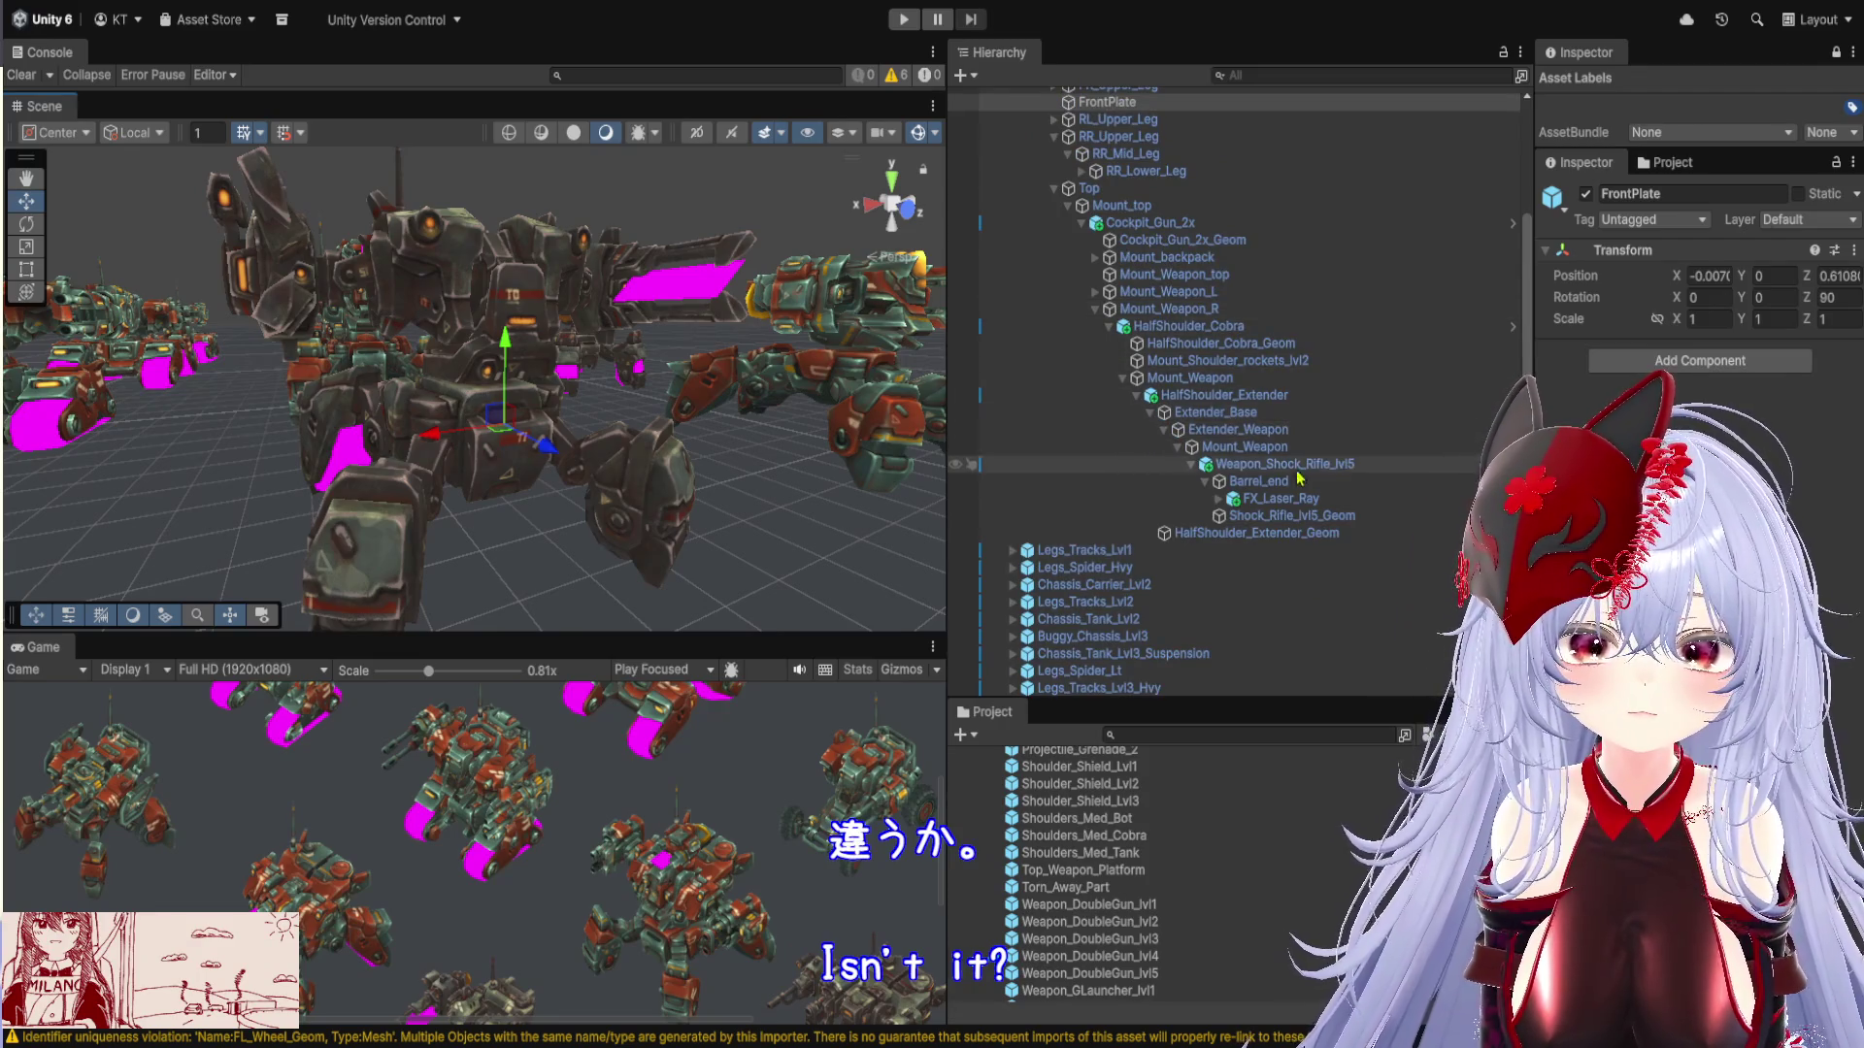
left_click(1293, 537)
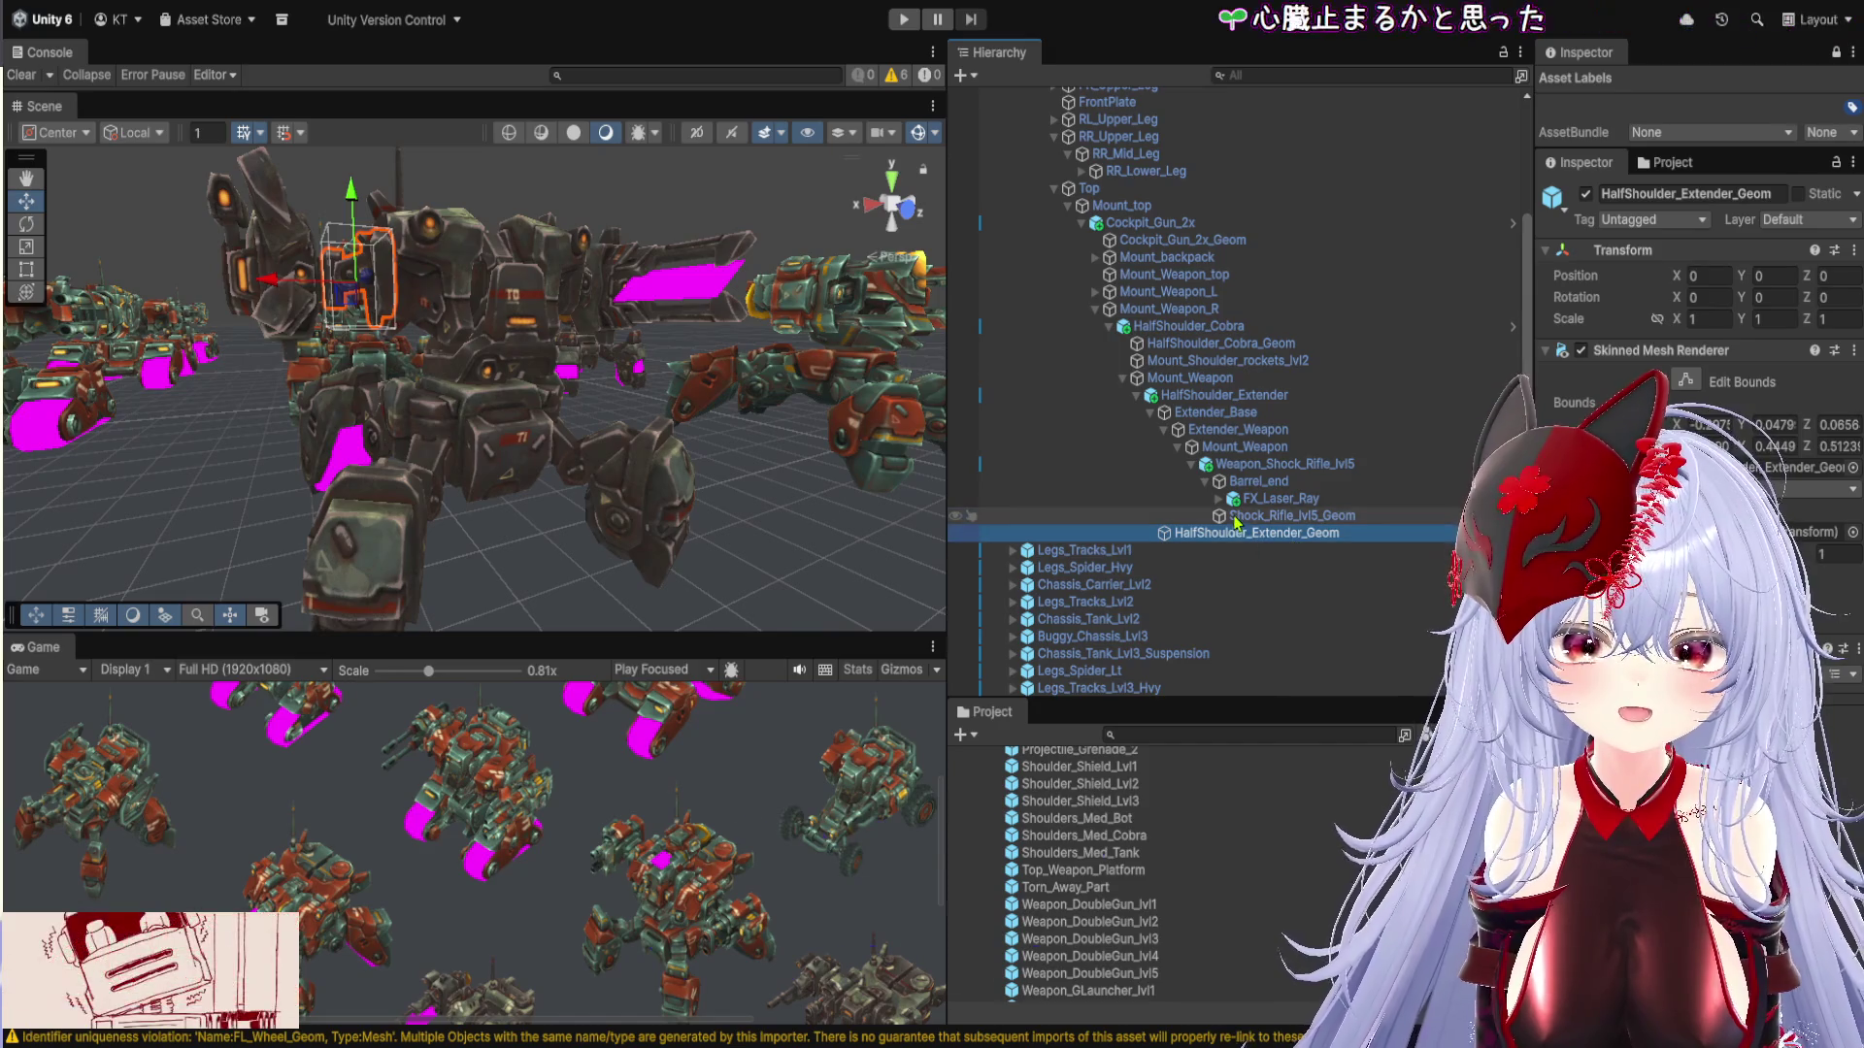
scroll(1116, 388, "up", 3)
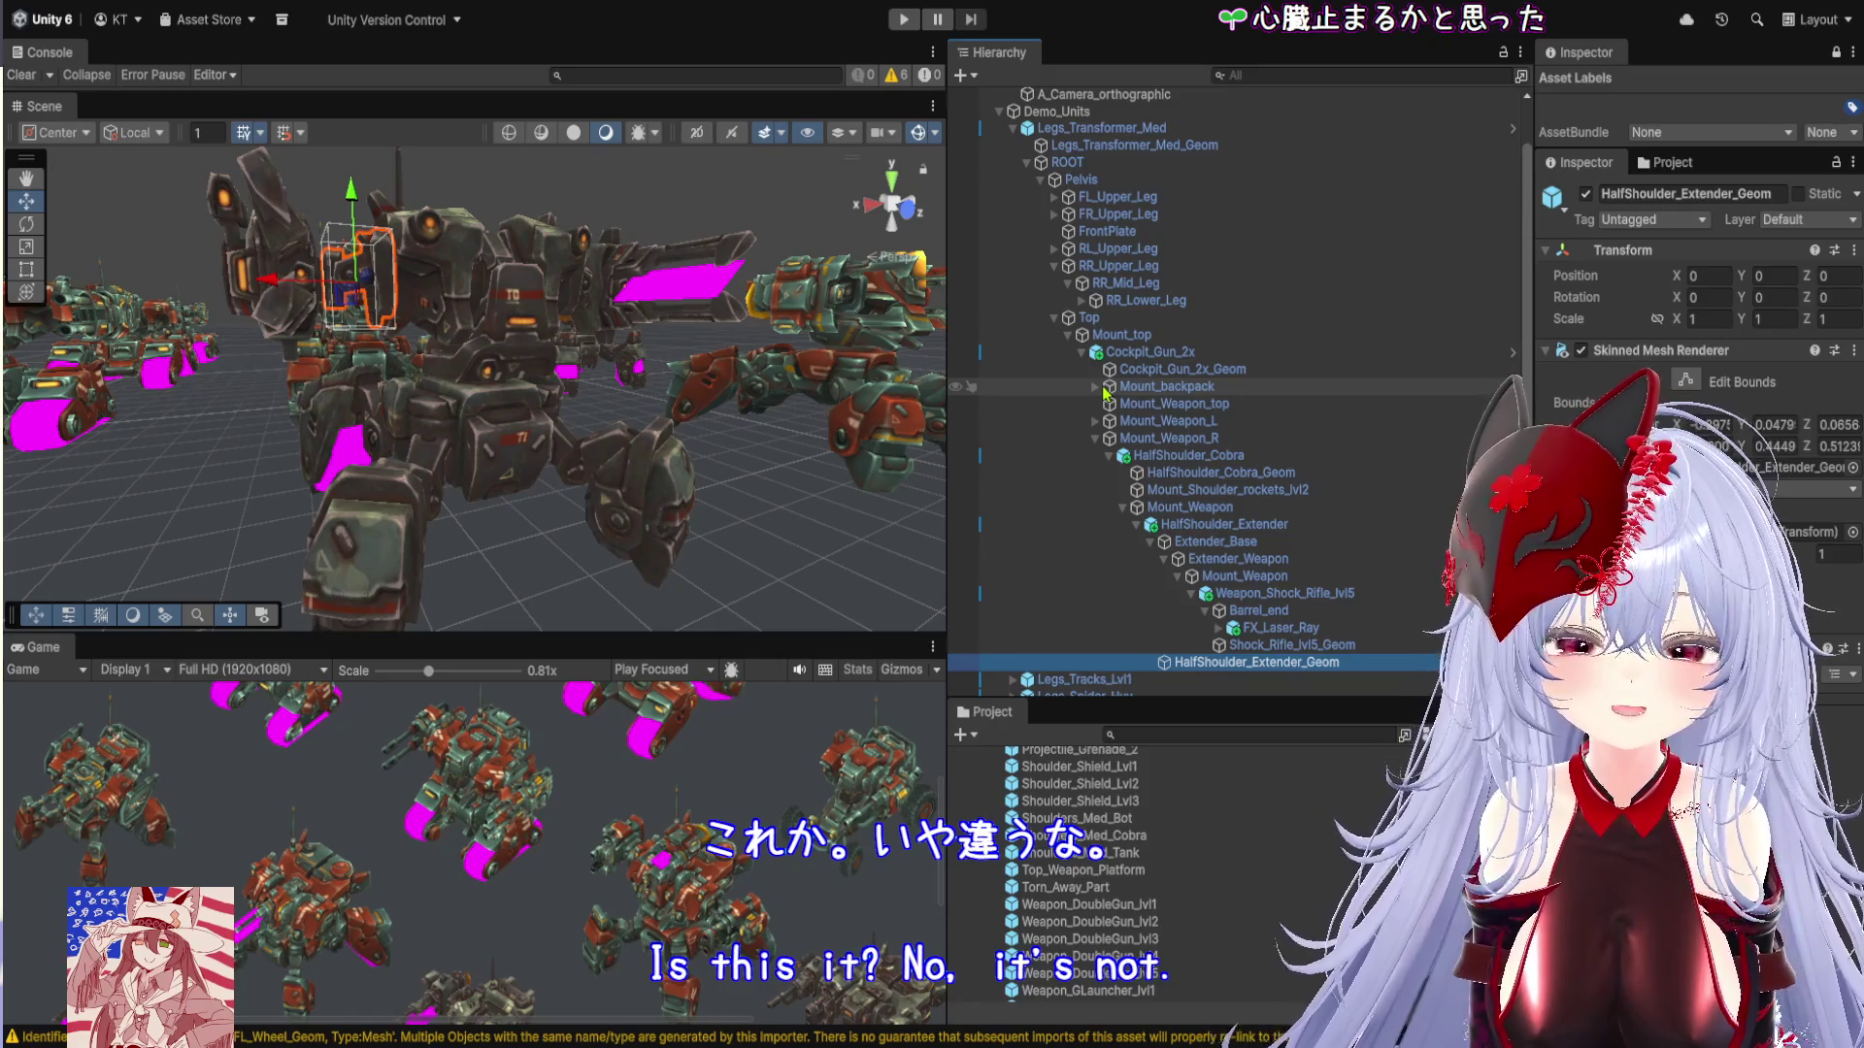
Inspect Cockpit_Gun_2x_Geom and Mount_Weapon_top, expand Mount_Weapon_L, then FR_Upper_Leg and FR_Mid_Leg
left_click(1155, 370)
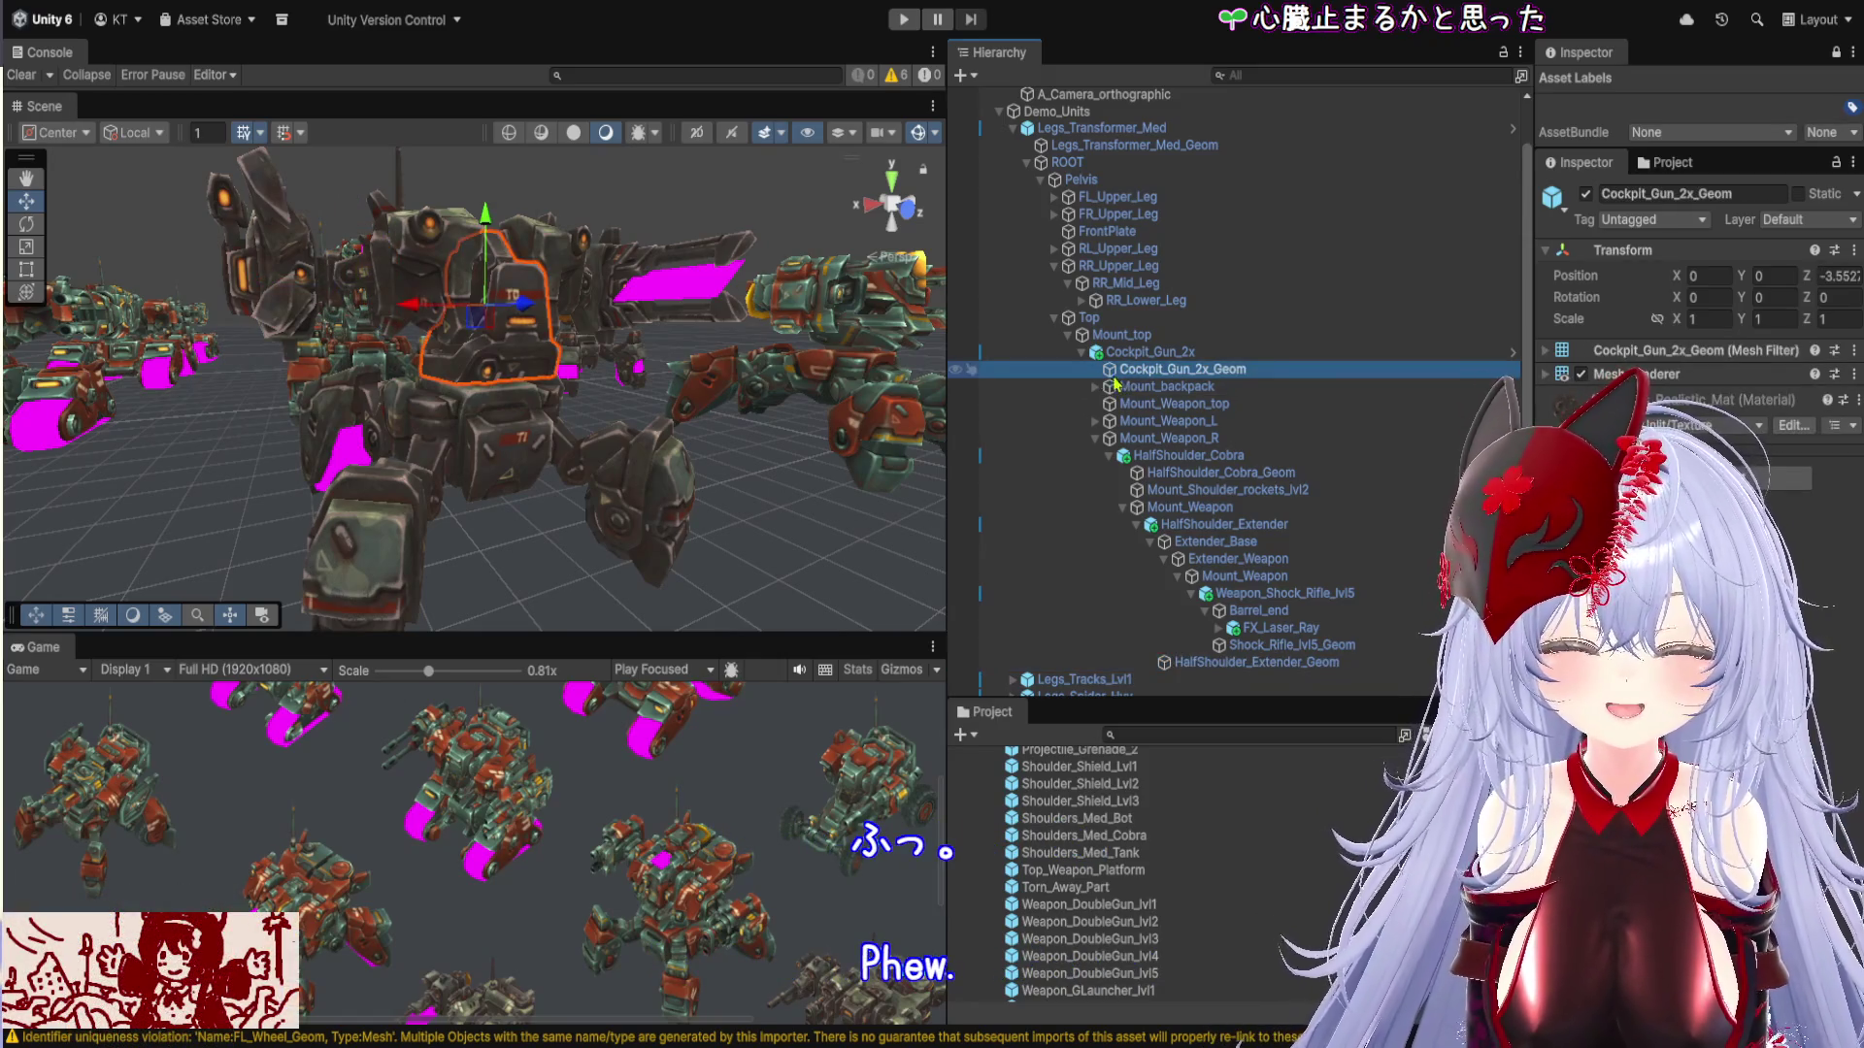
left_click(1155, 406)
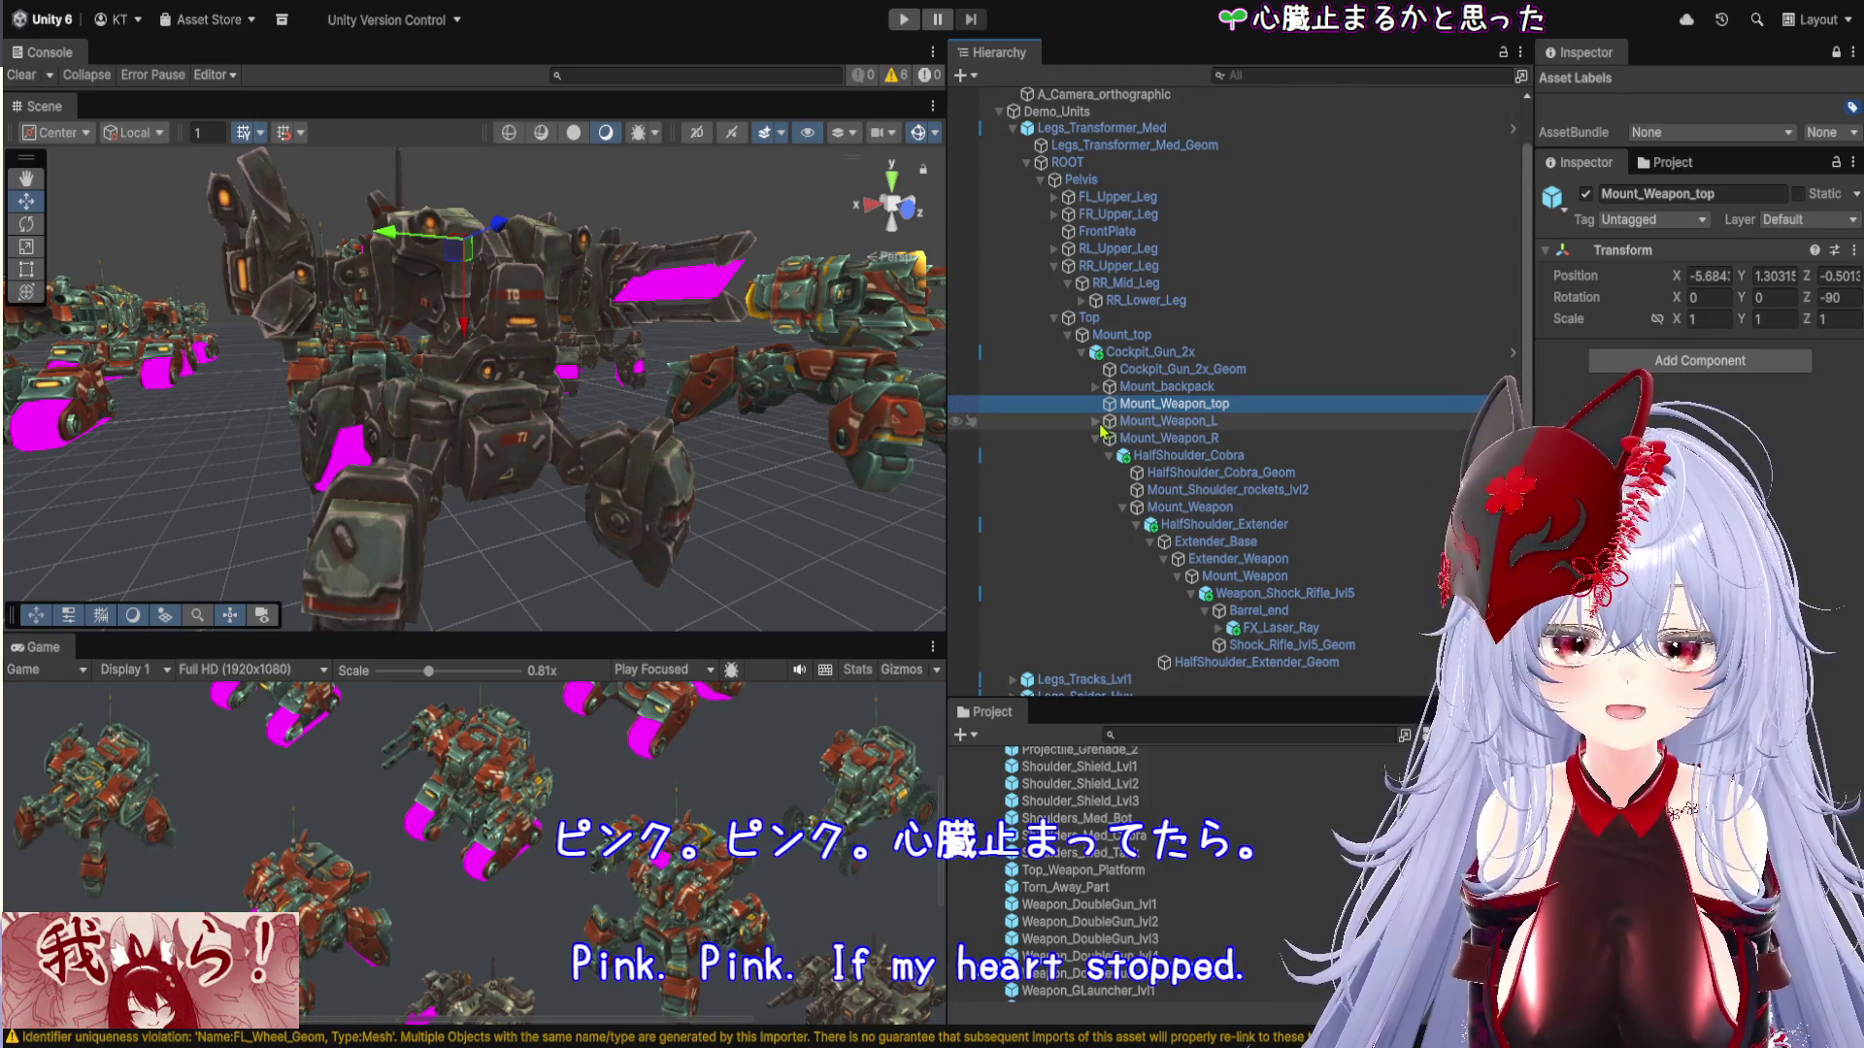
left_click(1097, 423)
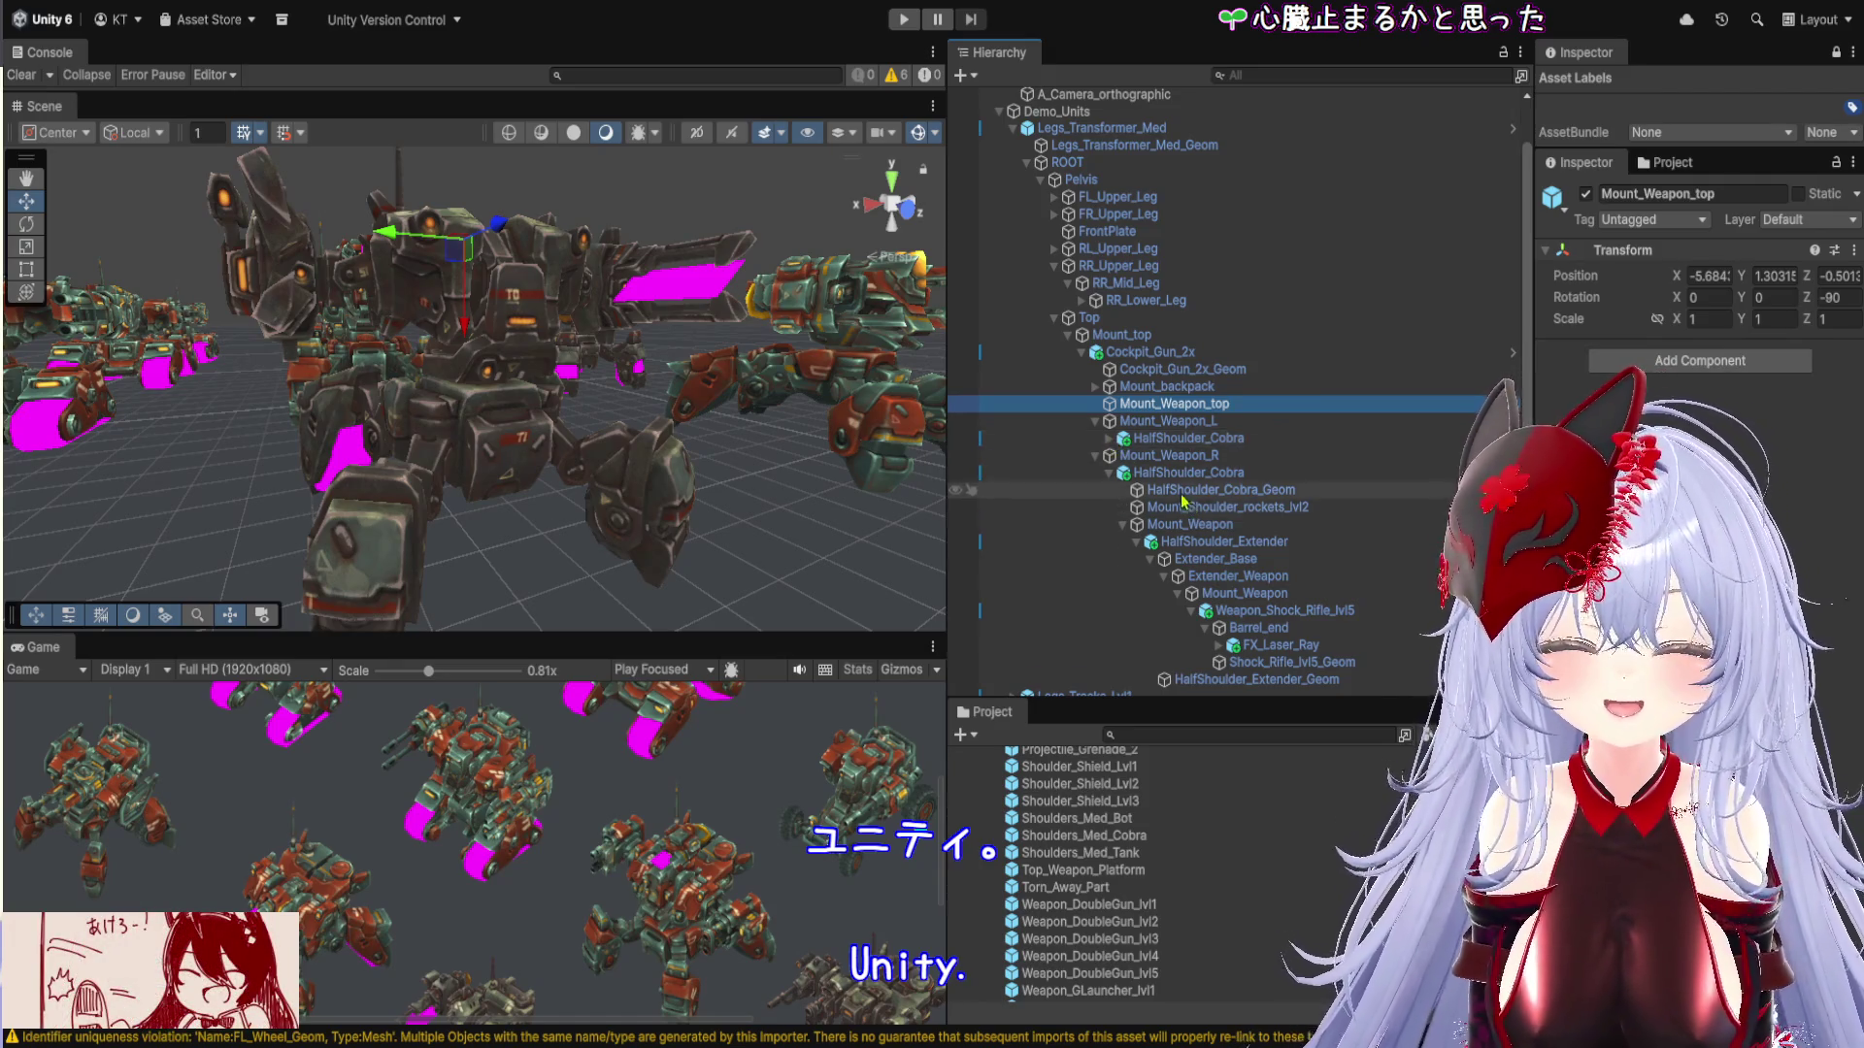
scroll(1100, 443, "up", 3)
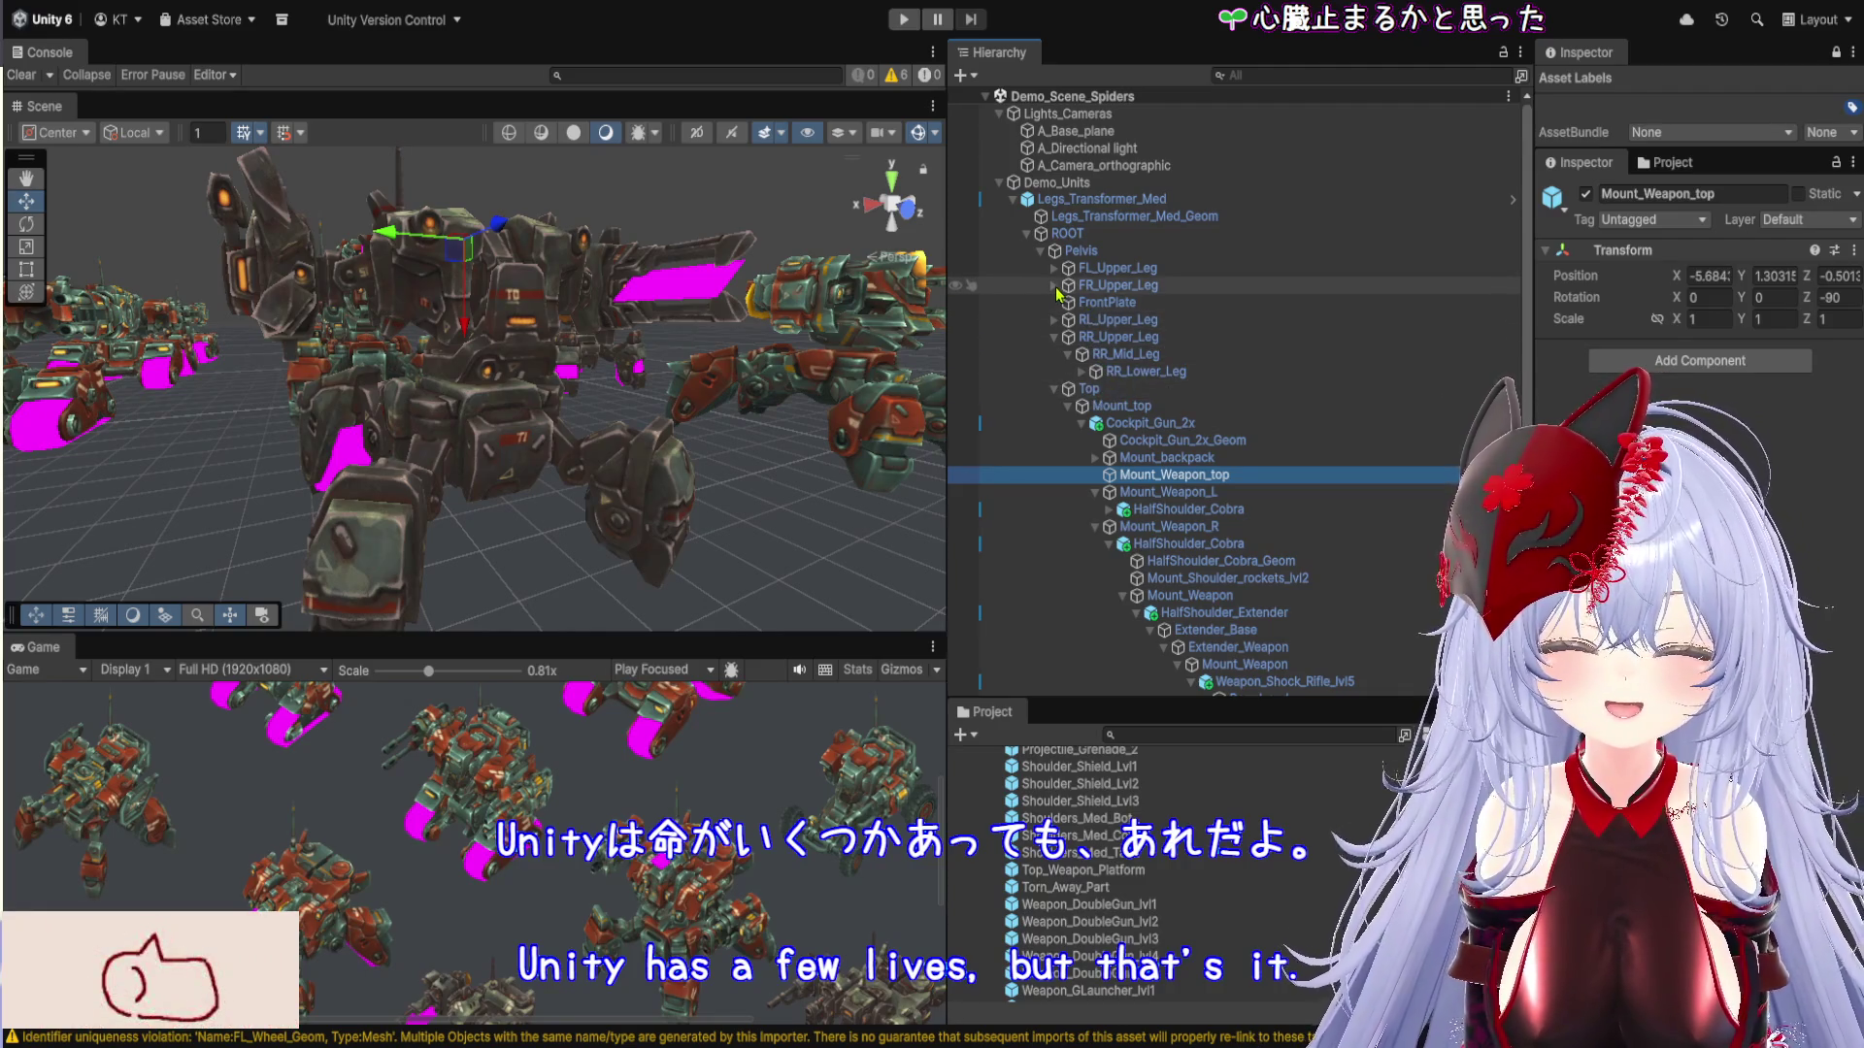
left_click(1053, 284)
left_click(1066, 301)
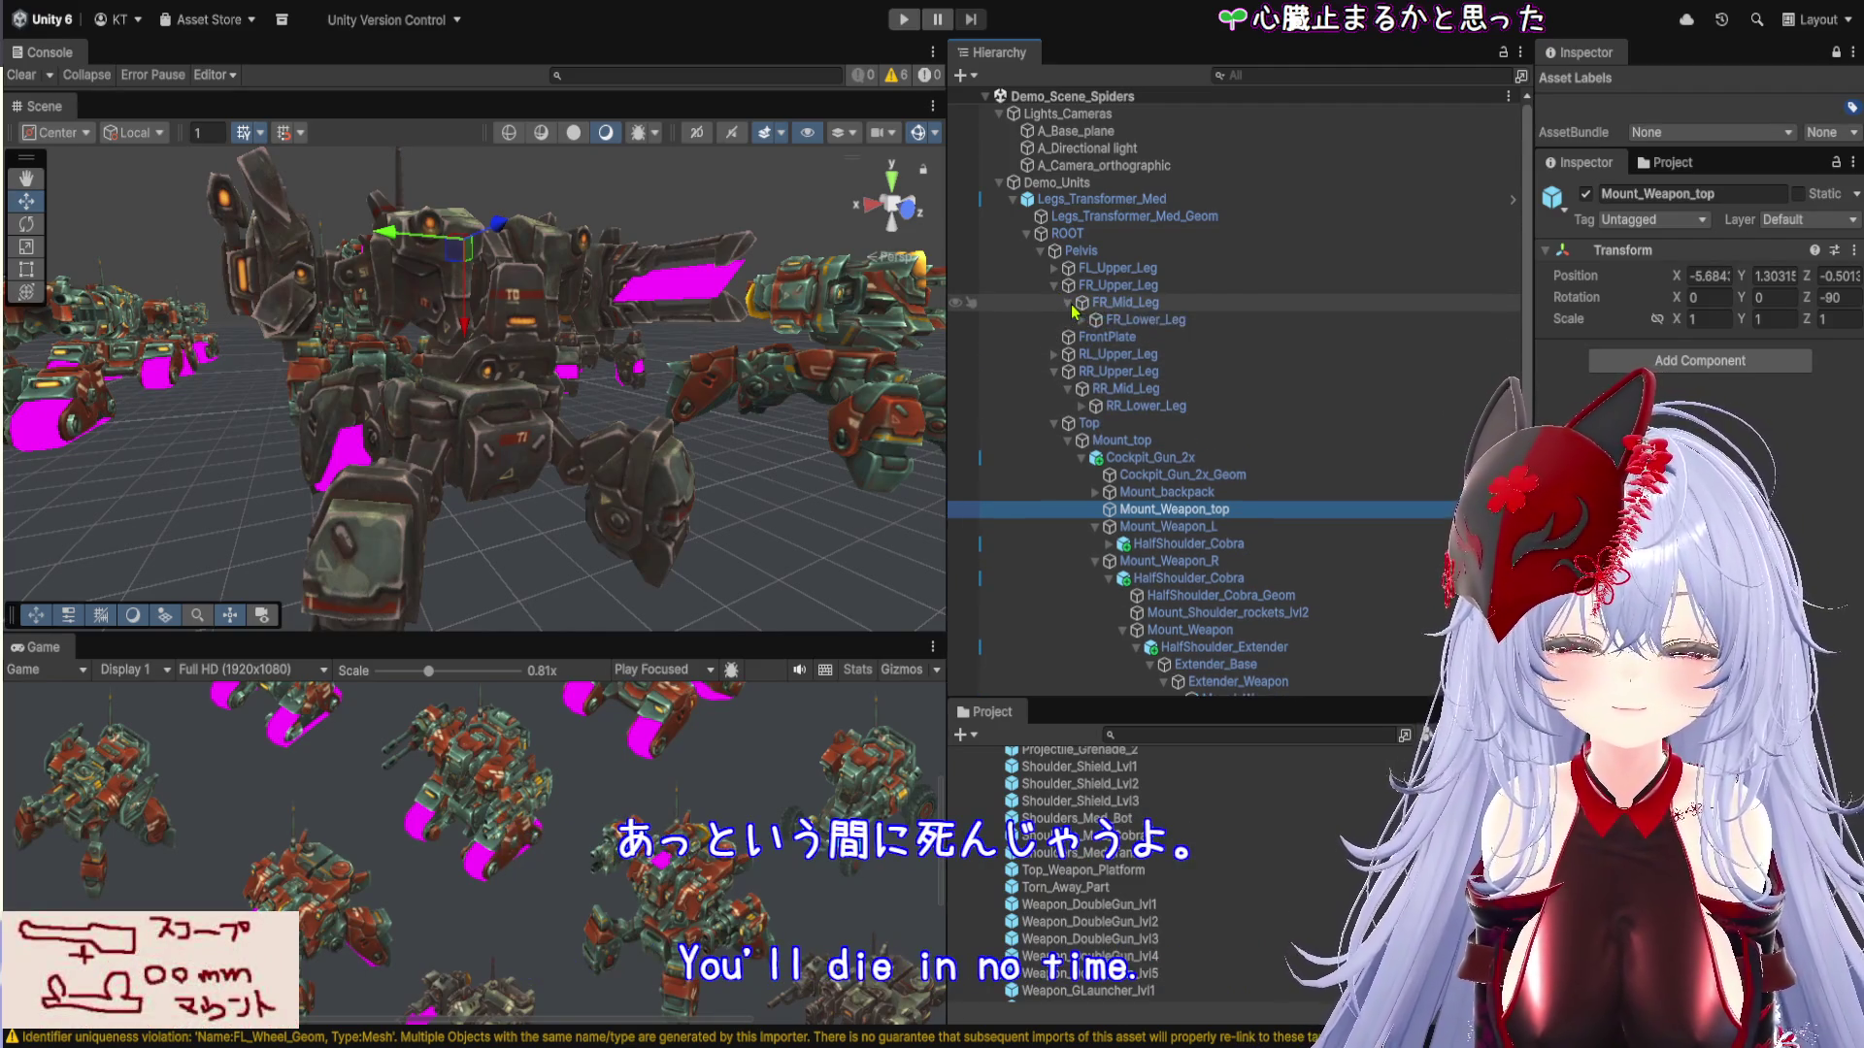
Expand the front-right leg down to FR_KneePad, FR_Wheel and FR_Wheel_Geom and inspect their materials
left_click(1082, 320)
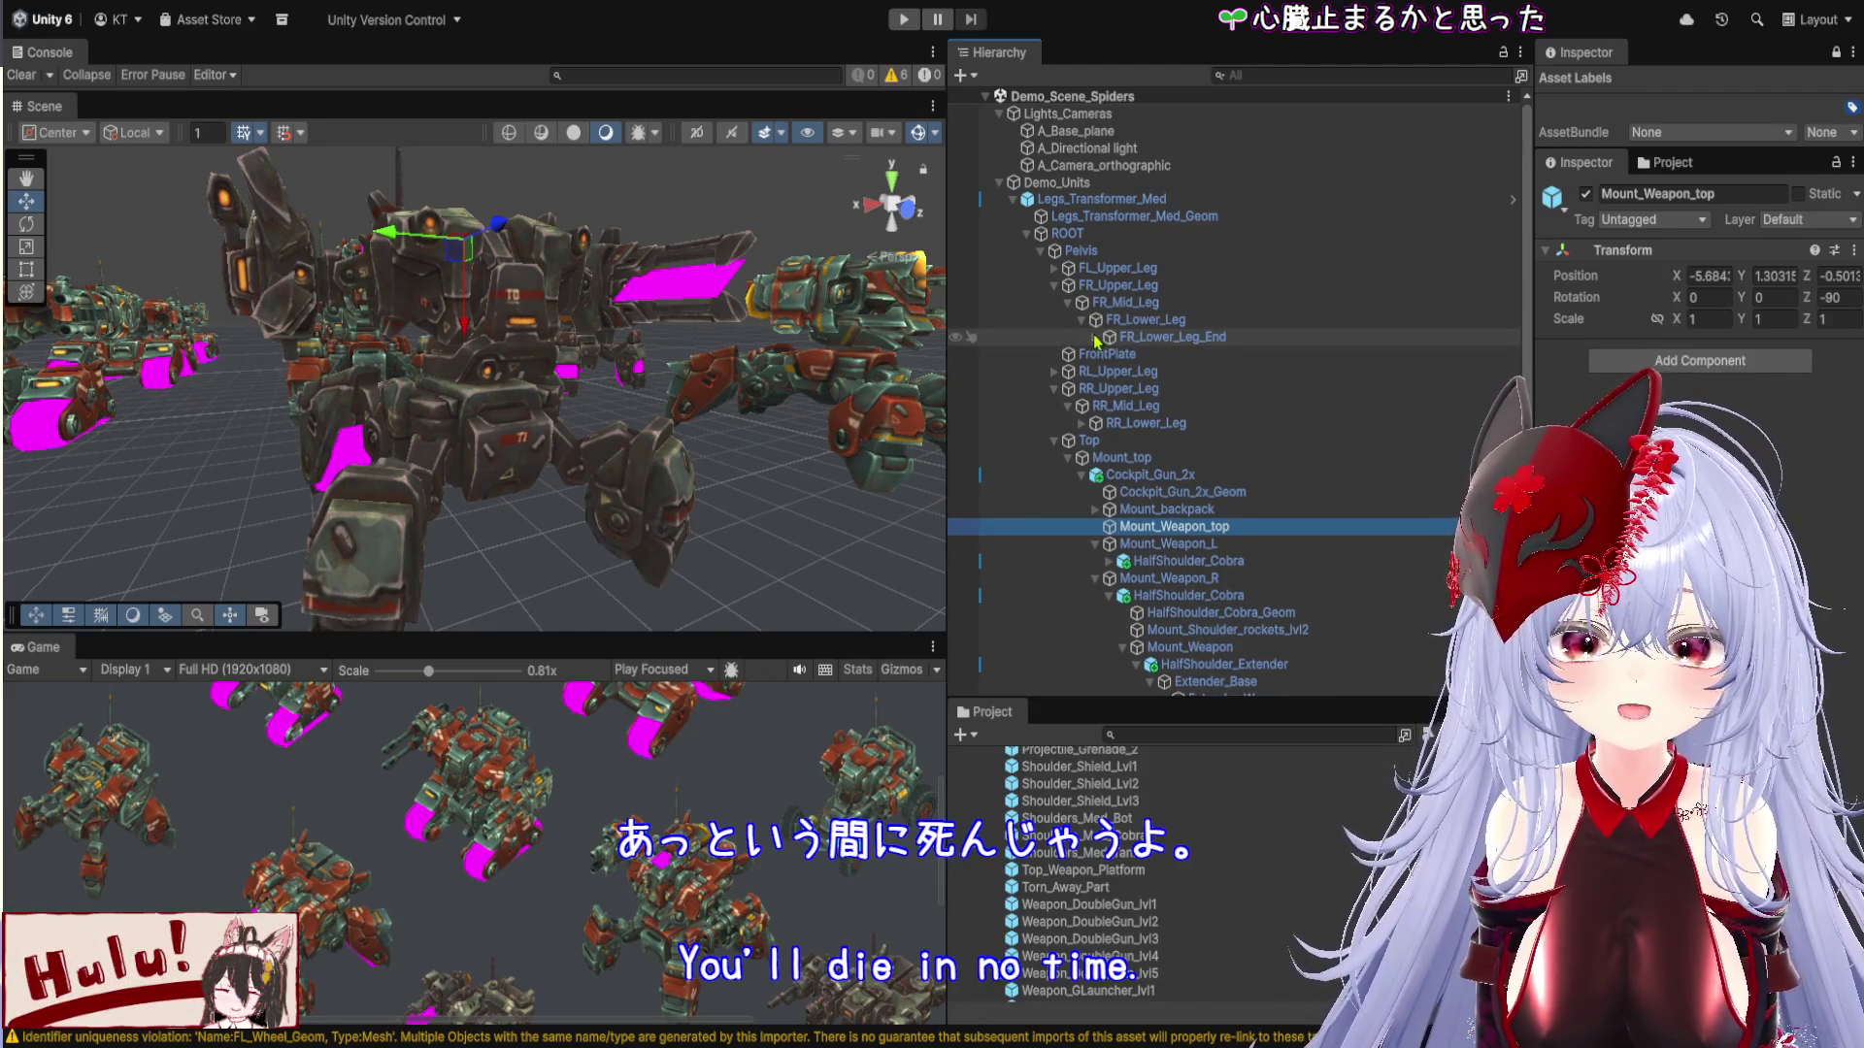
left_click(1095, 336)
left_click(1181, 375)
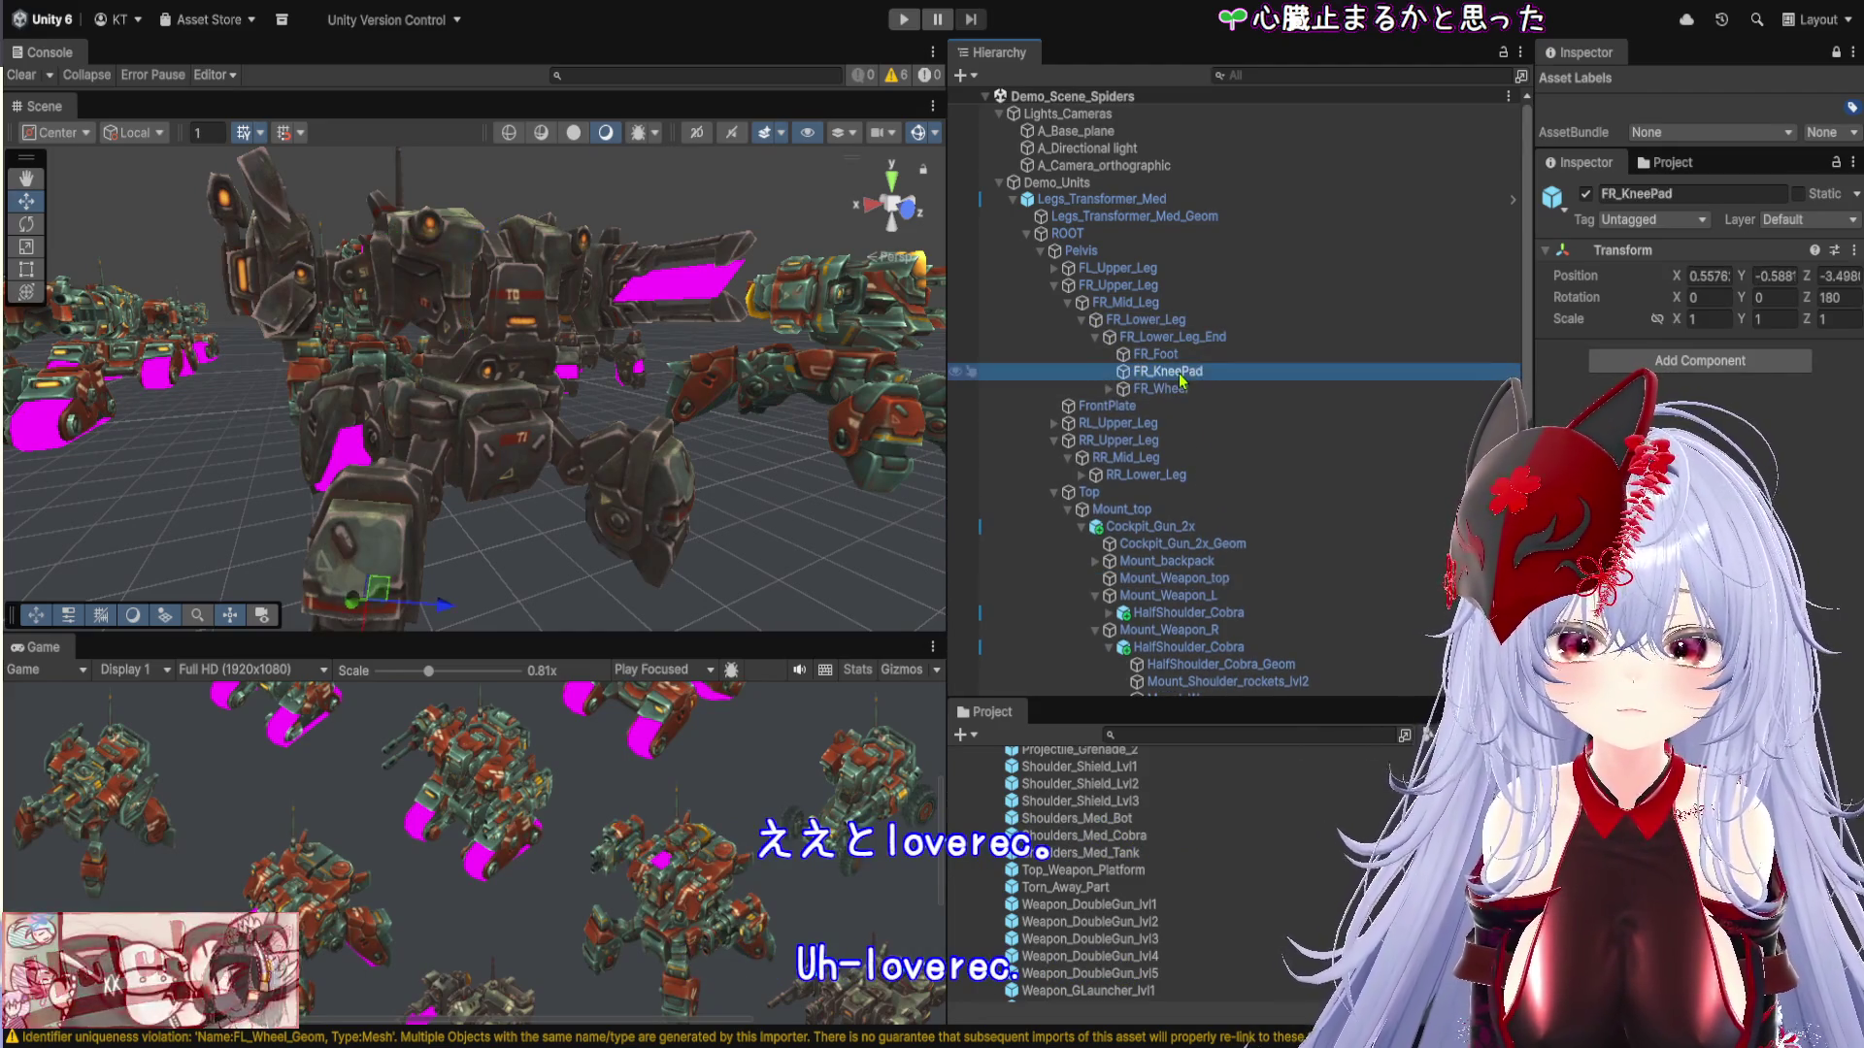
mouse_move(505, 476)
left_mouse_down()
mouse_move(520, 428)
mouse_move(500, 456)
mouse_move(277, 398)
mouse_move(294, 364)
left_mouse_up()
mouse_move(452, 384)
left_mouse_down()
mouse_move(491, 428)
mouse_move(441, 408)
left_mouse_up()
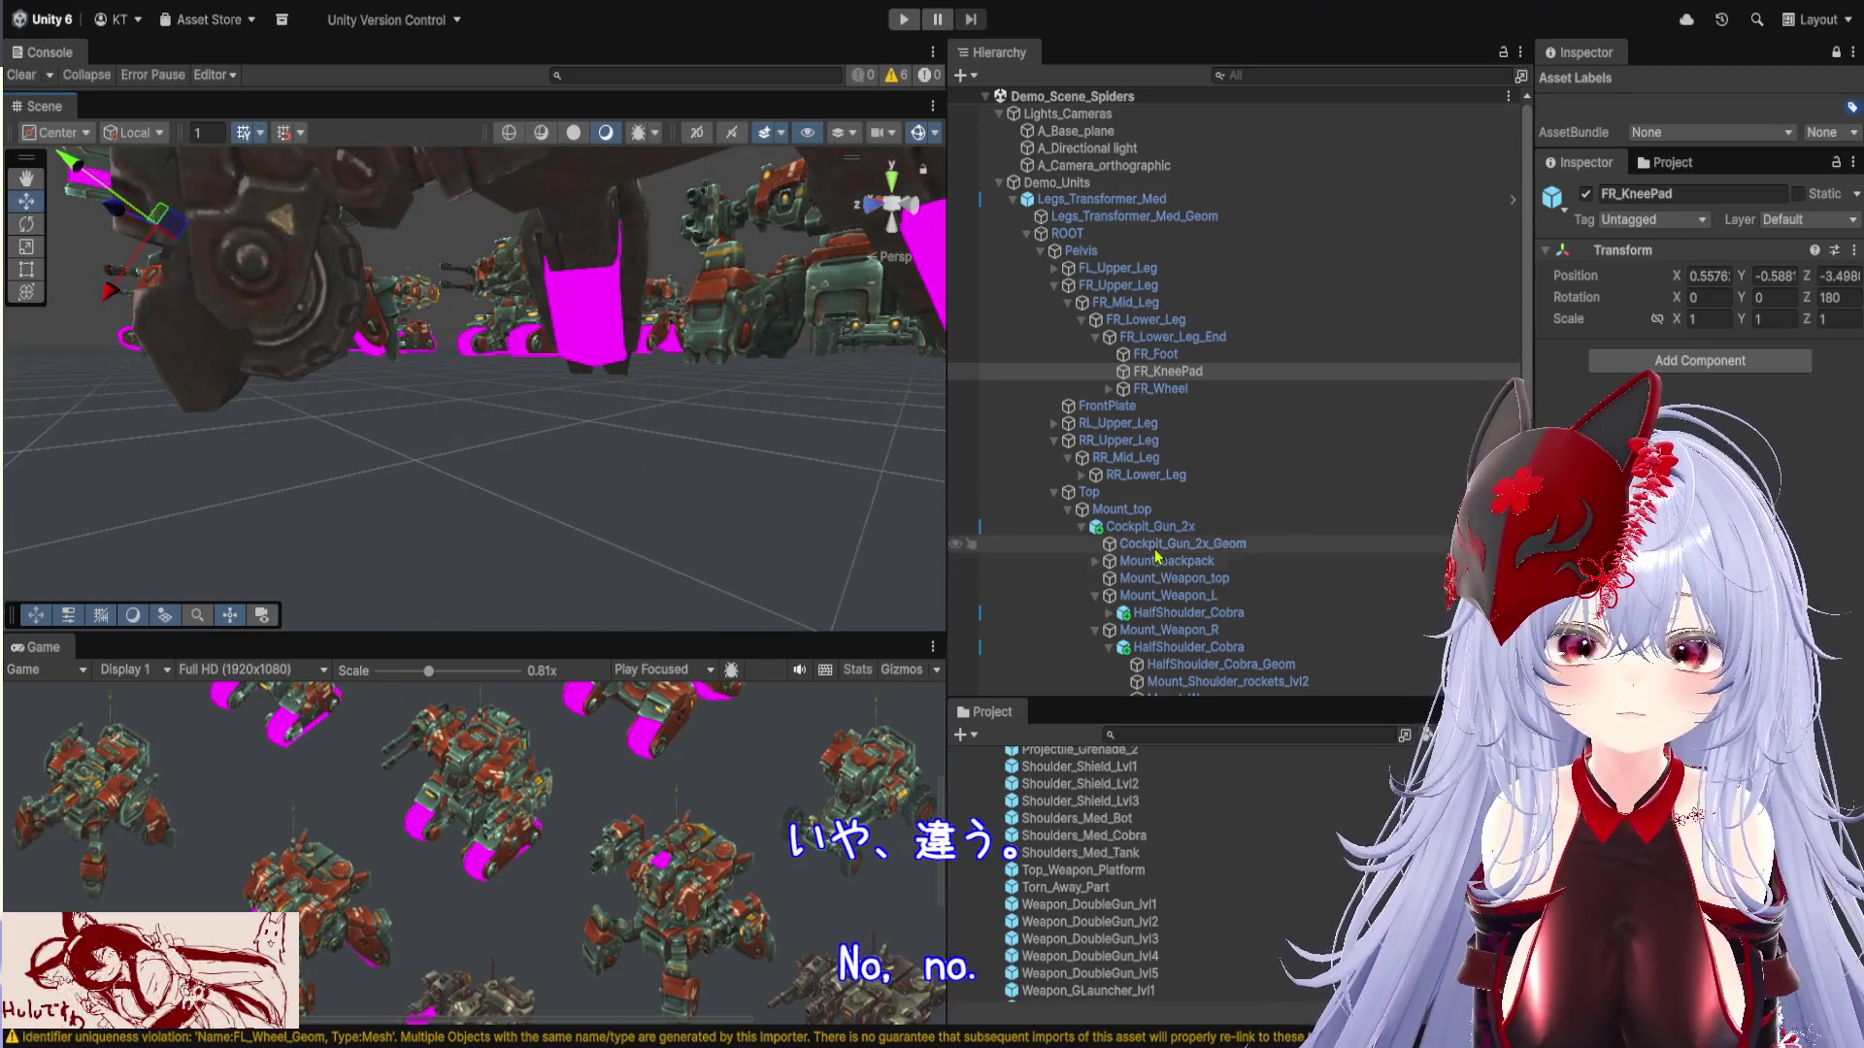
left_click(1150, 389)
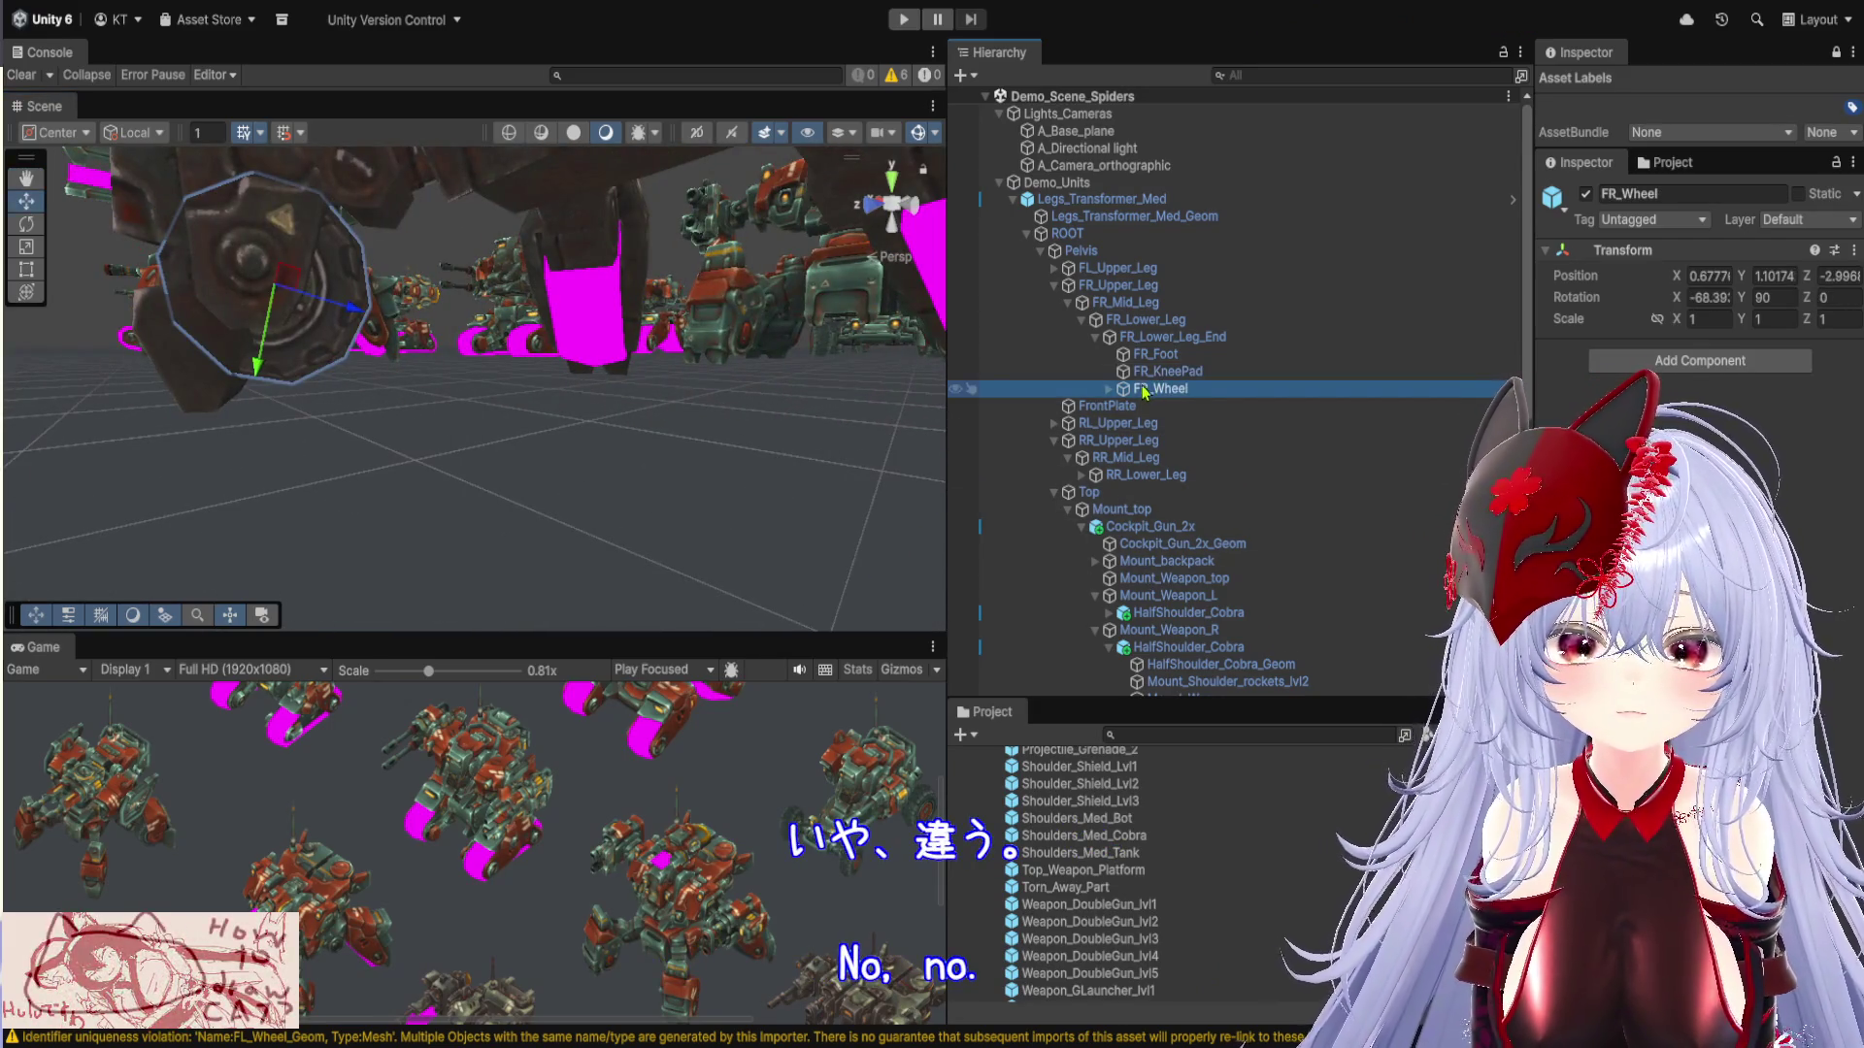
left_click(1109, 389)
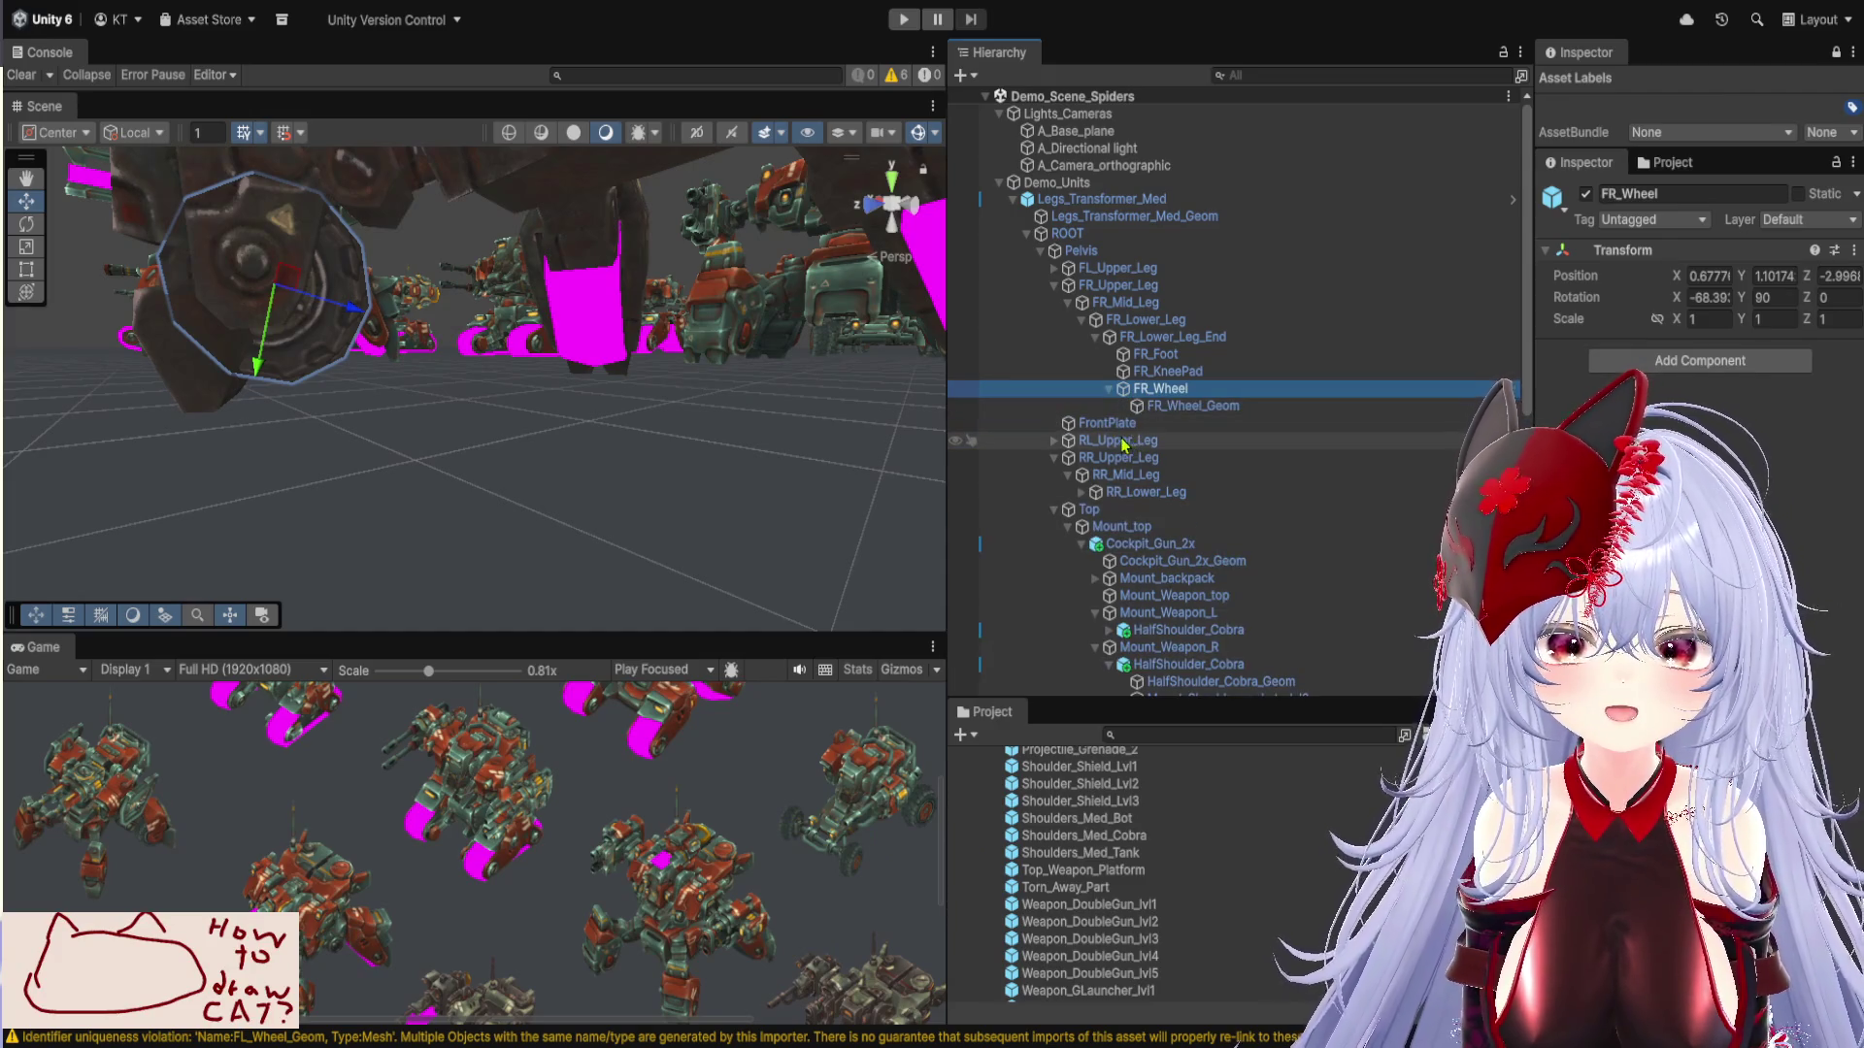
left_click(1161, 407)
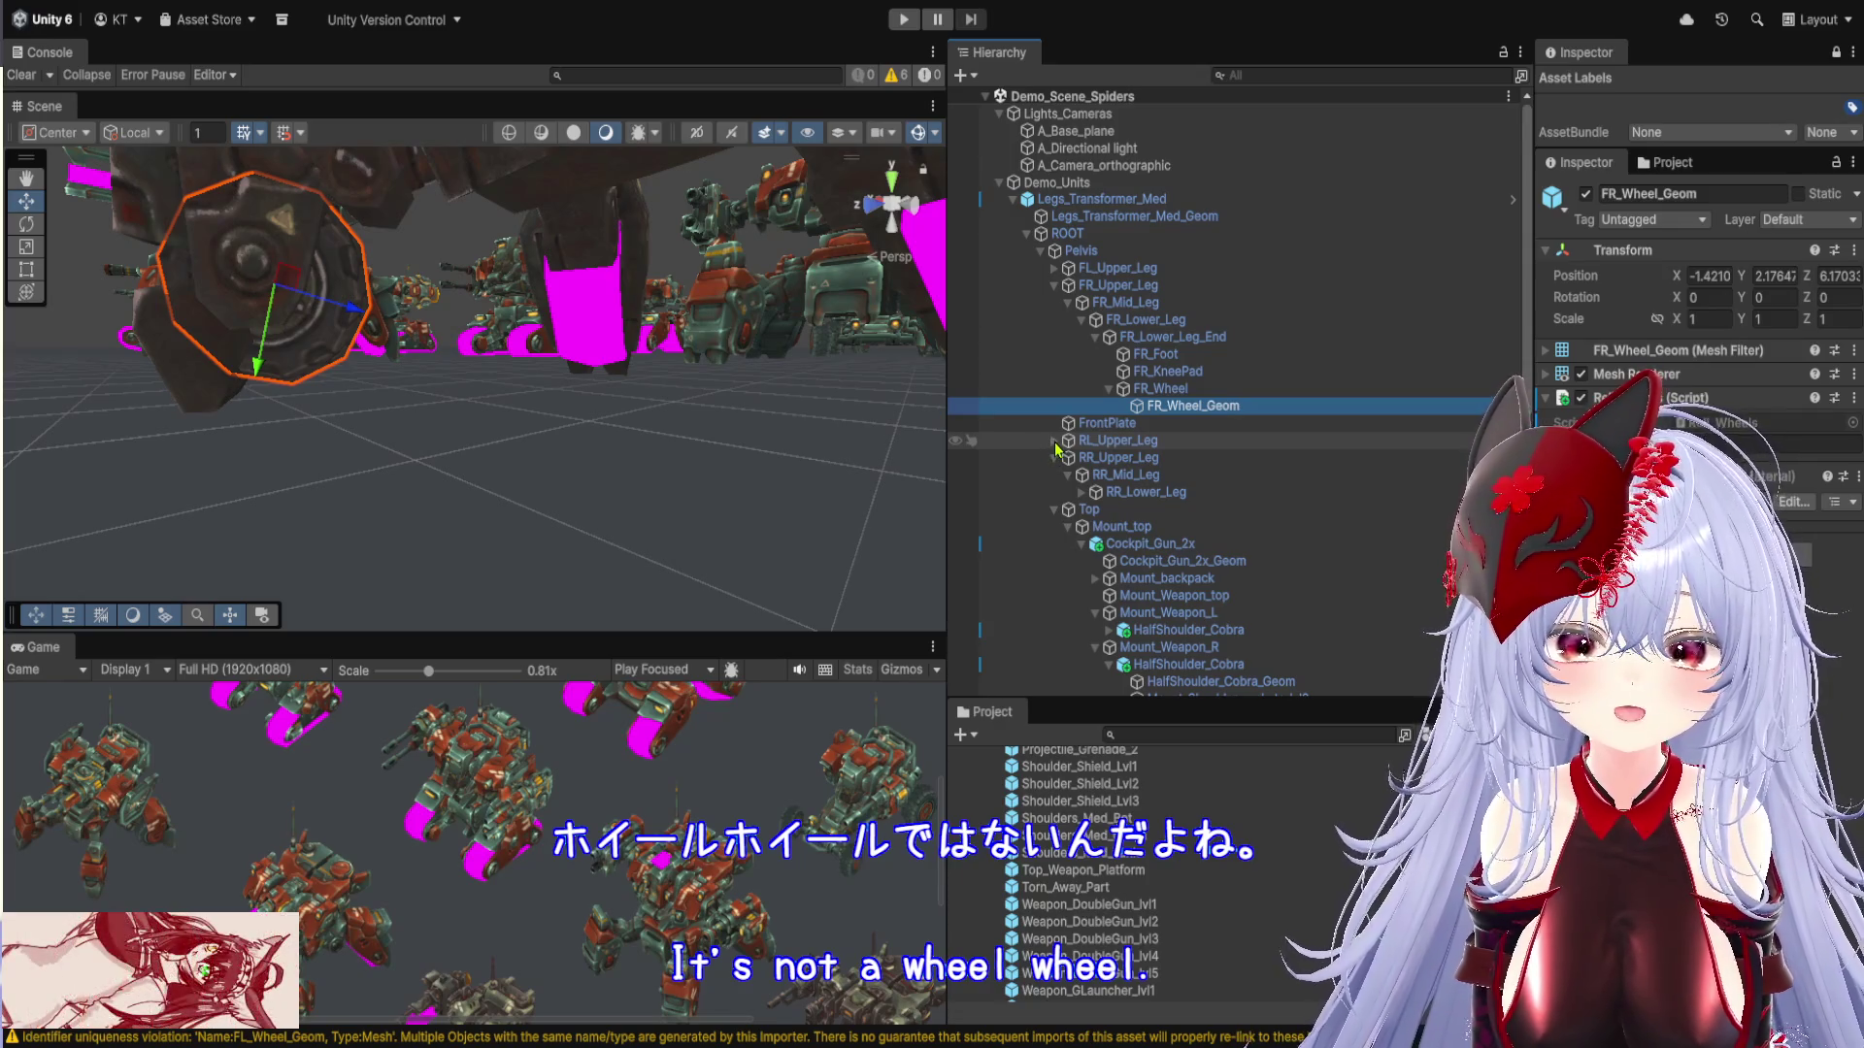
Expand the rear-left leg to RL_Lower_Leg_End, inspect RL_Foot, and frame RL_Fin_Mid
left_click(1054, 440)
left_click(1068, 458)
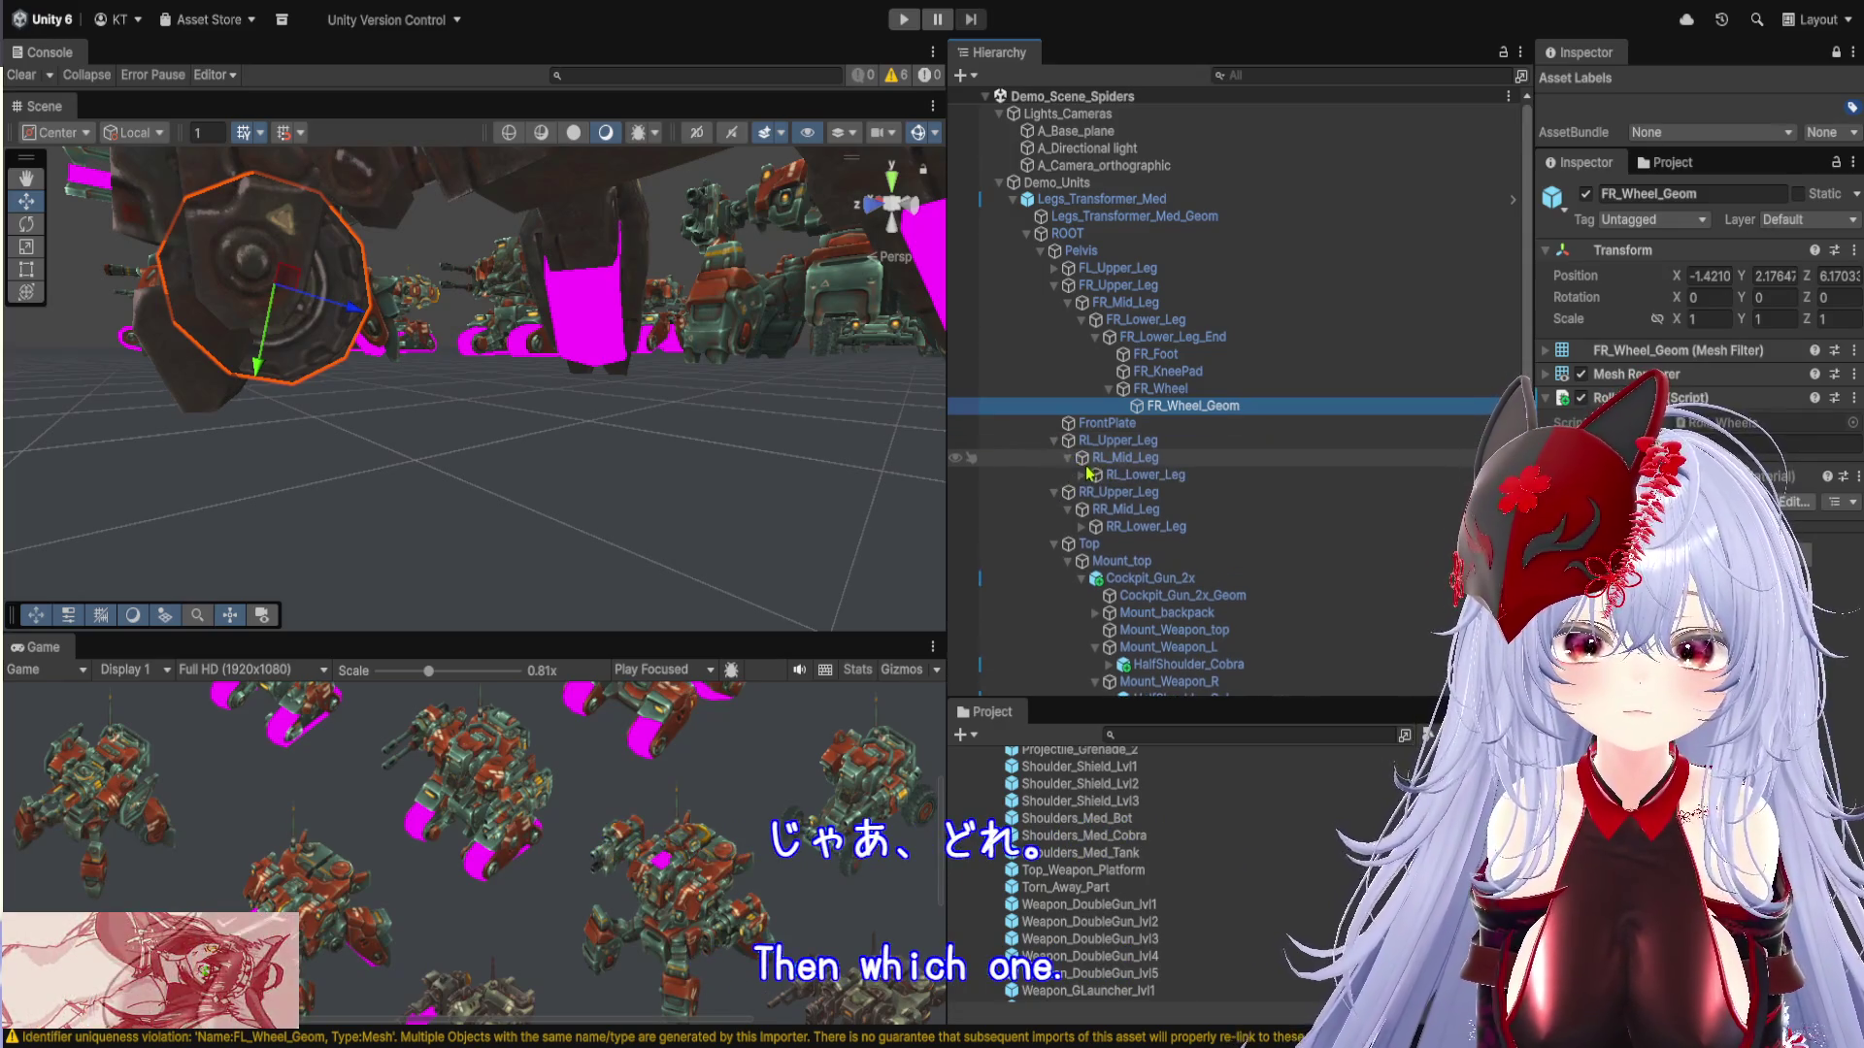
left_click(1089, 475)
left_click(1081, 474)
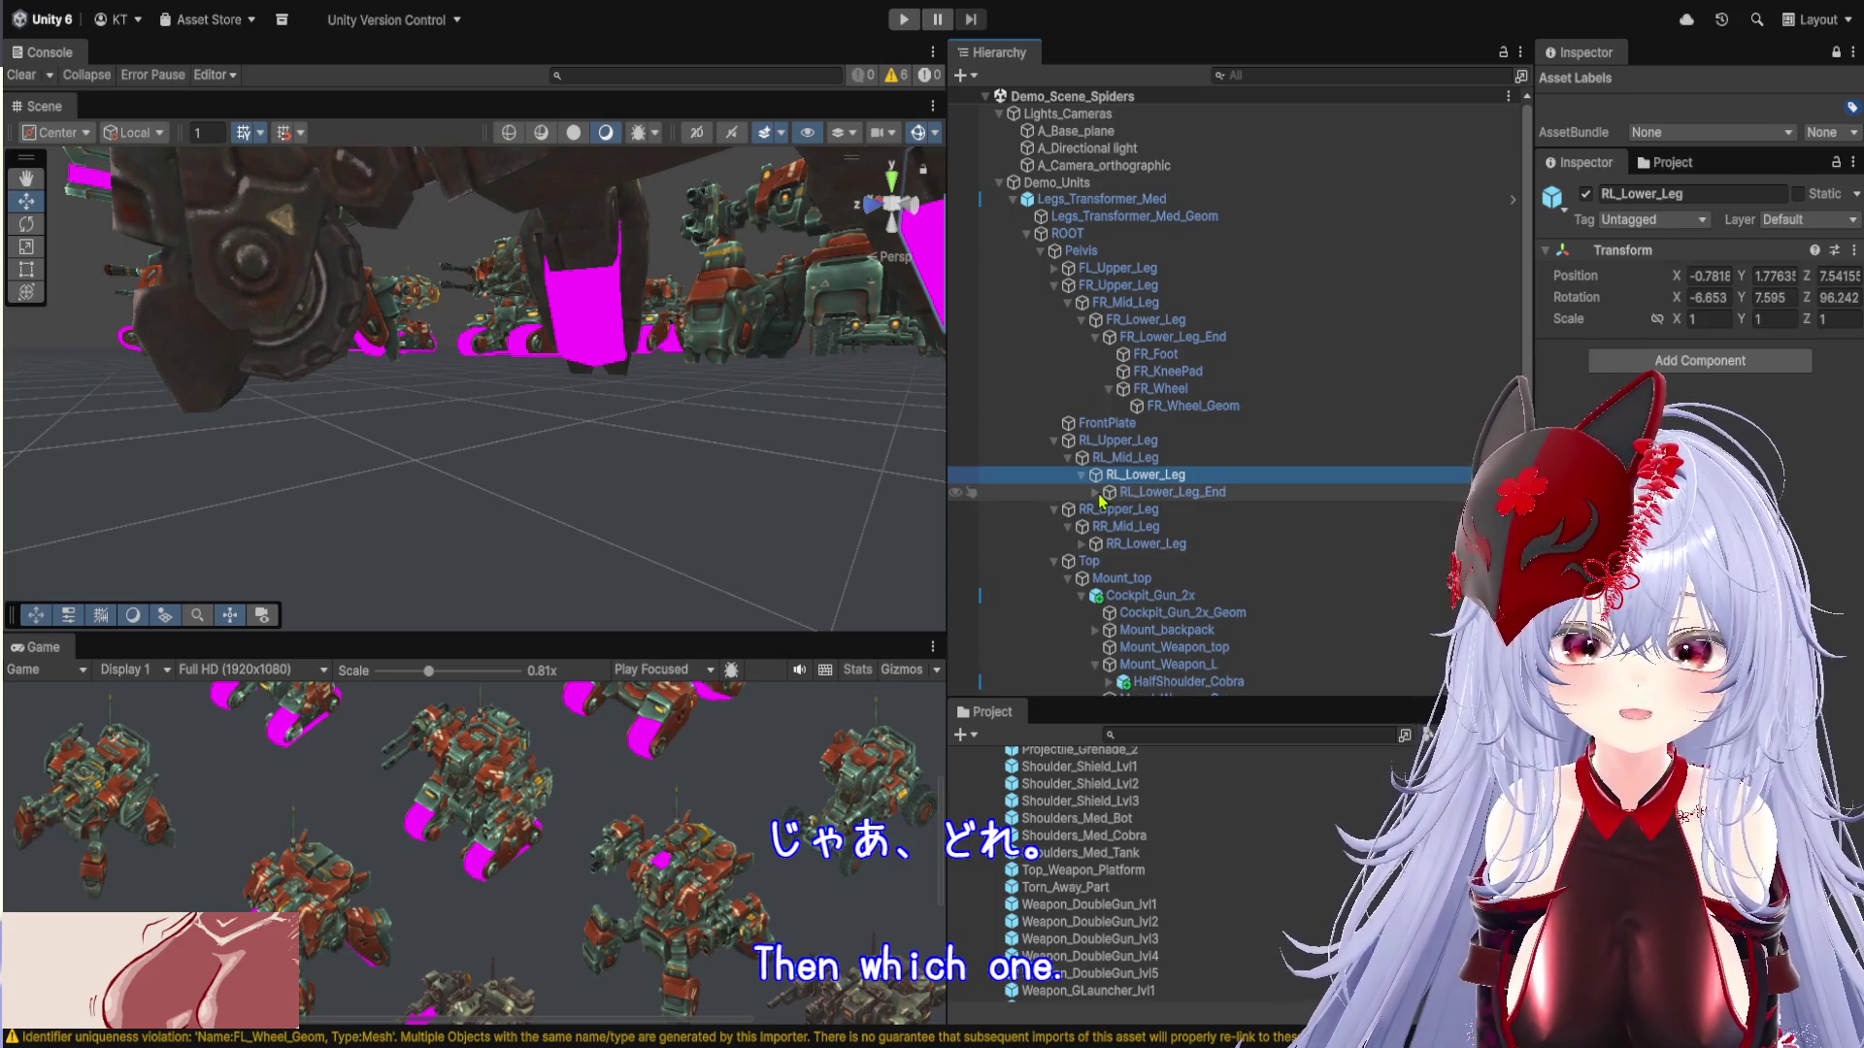
left_click(1096, 493)
left_click(1178, 548)
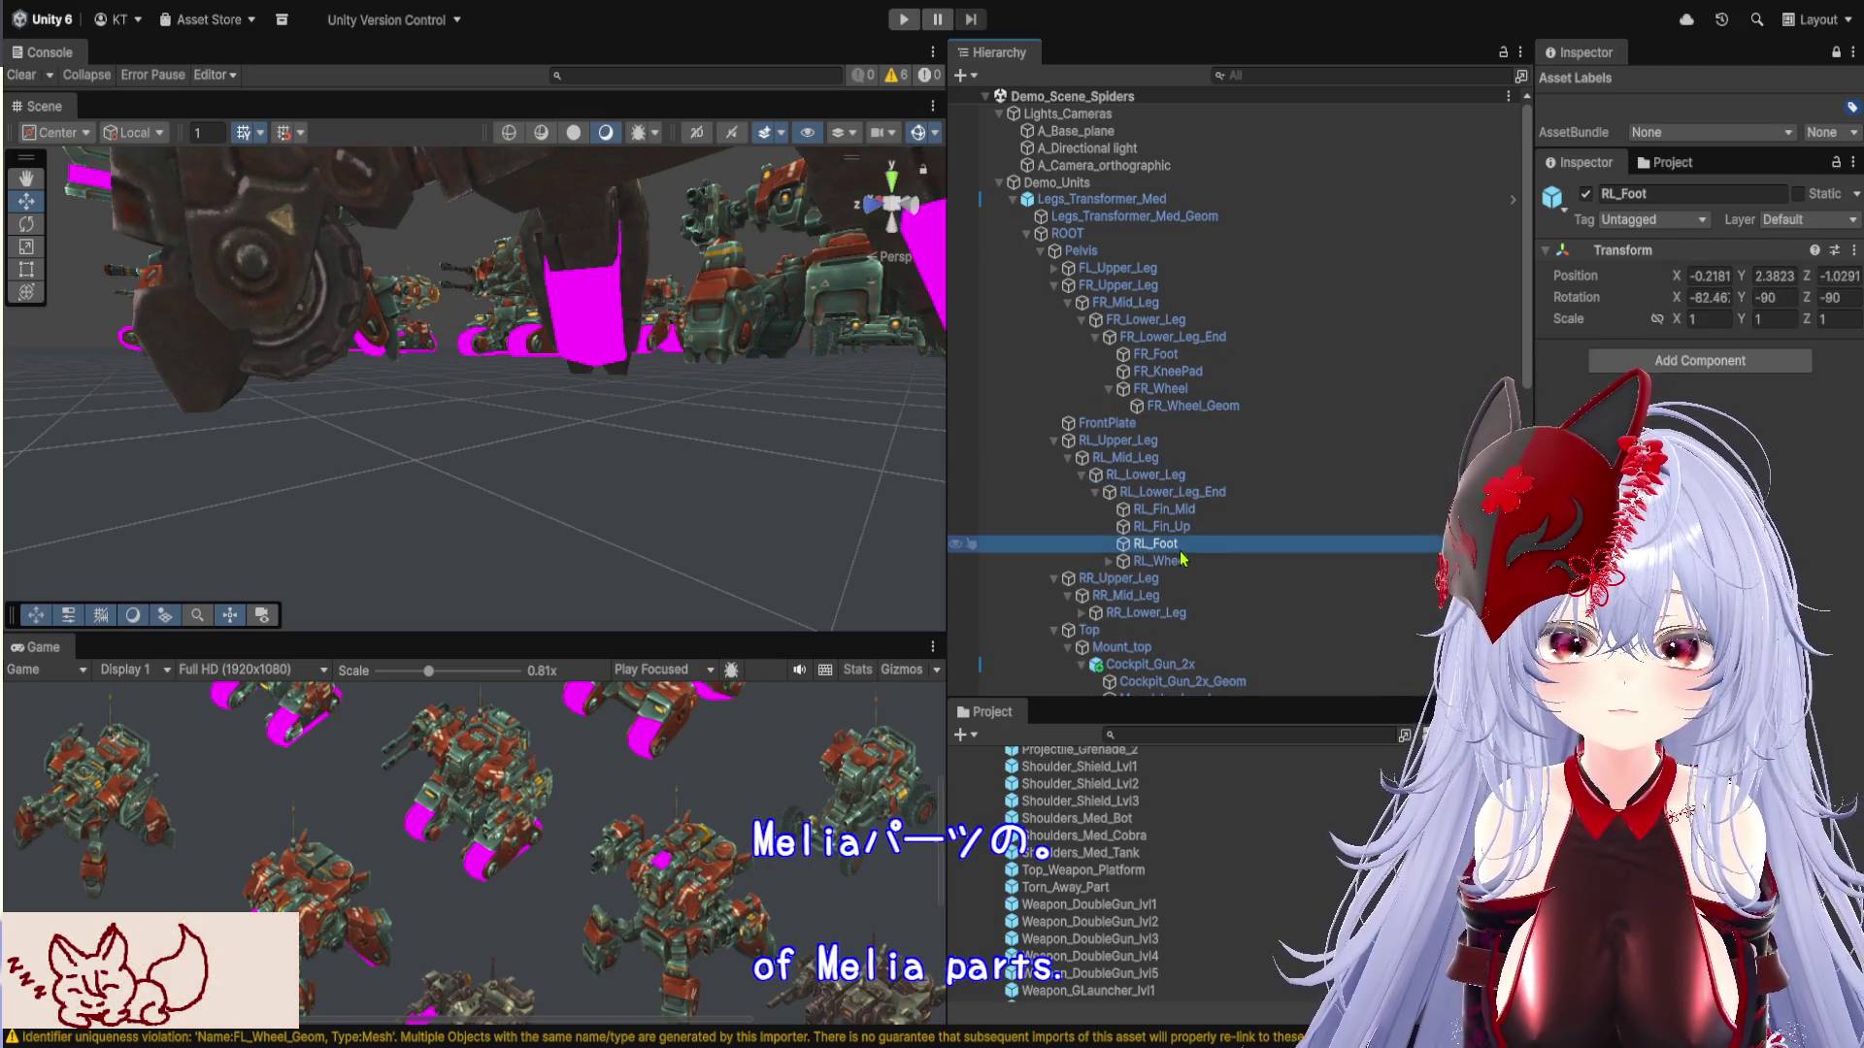
mouse_move(631, 389)
left_mouse_down()
mouse_move(821, 329)
mouse_move(798, 360)
mouse_move(1006, 463)
left_mouse_up()
left_click(1170, 510)
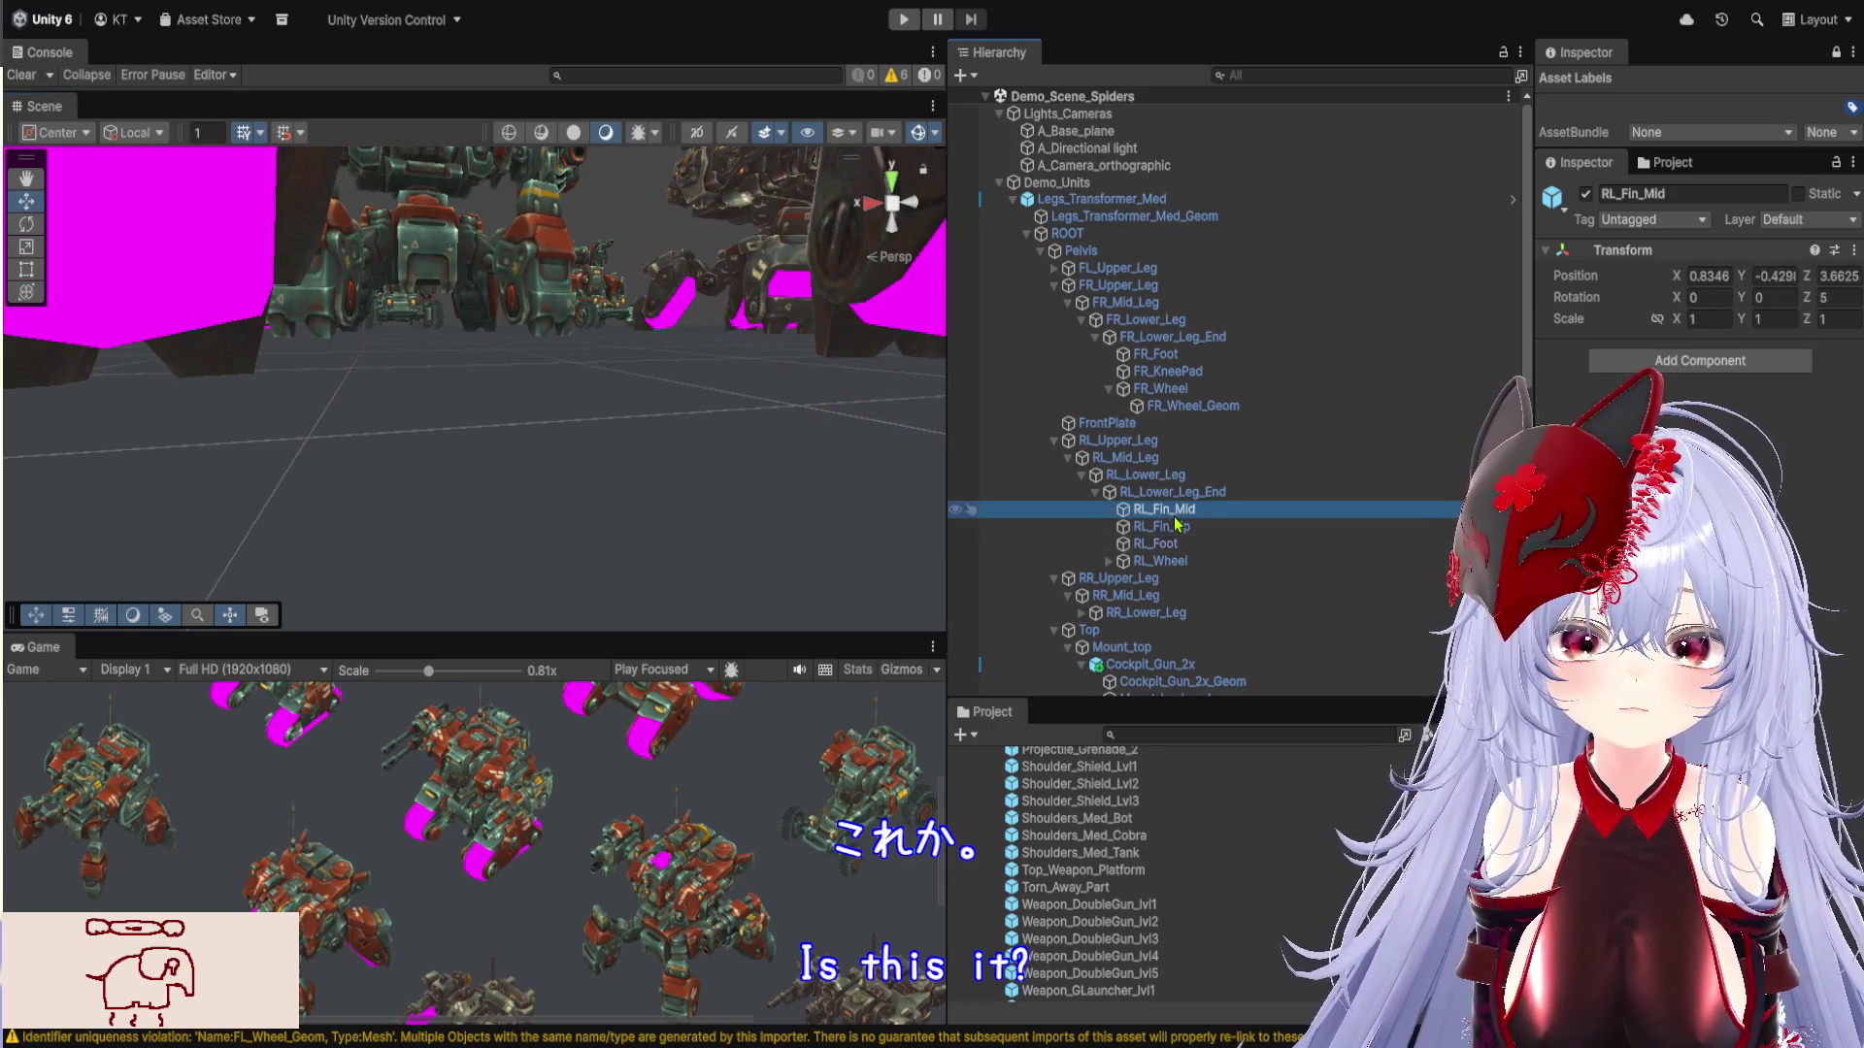
key("f")
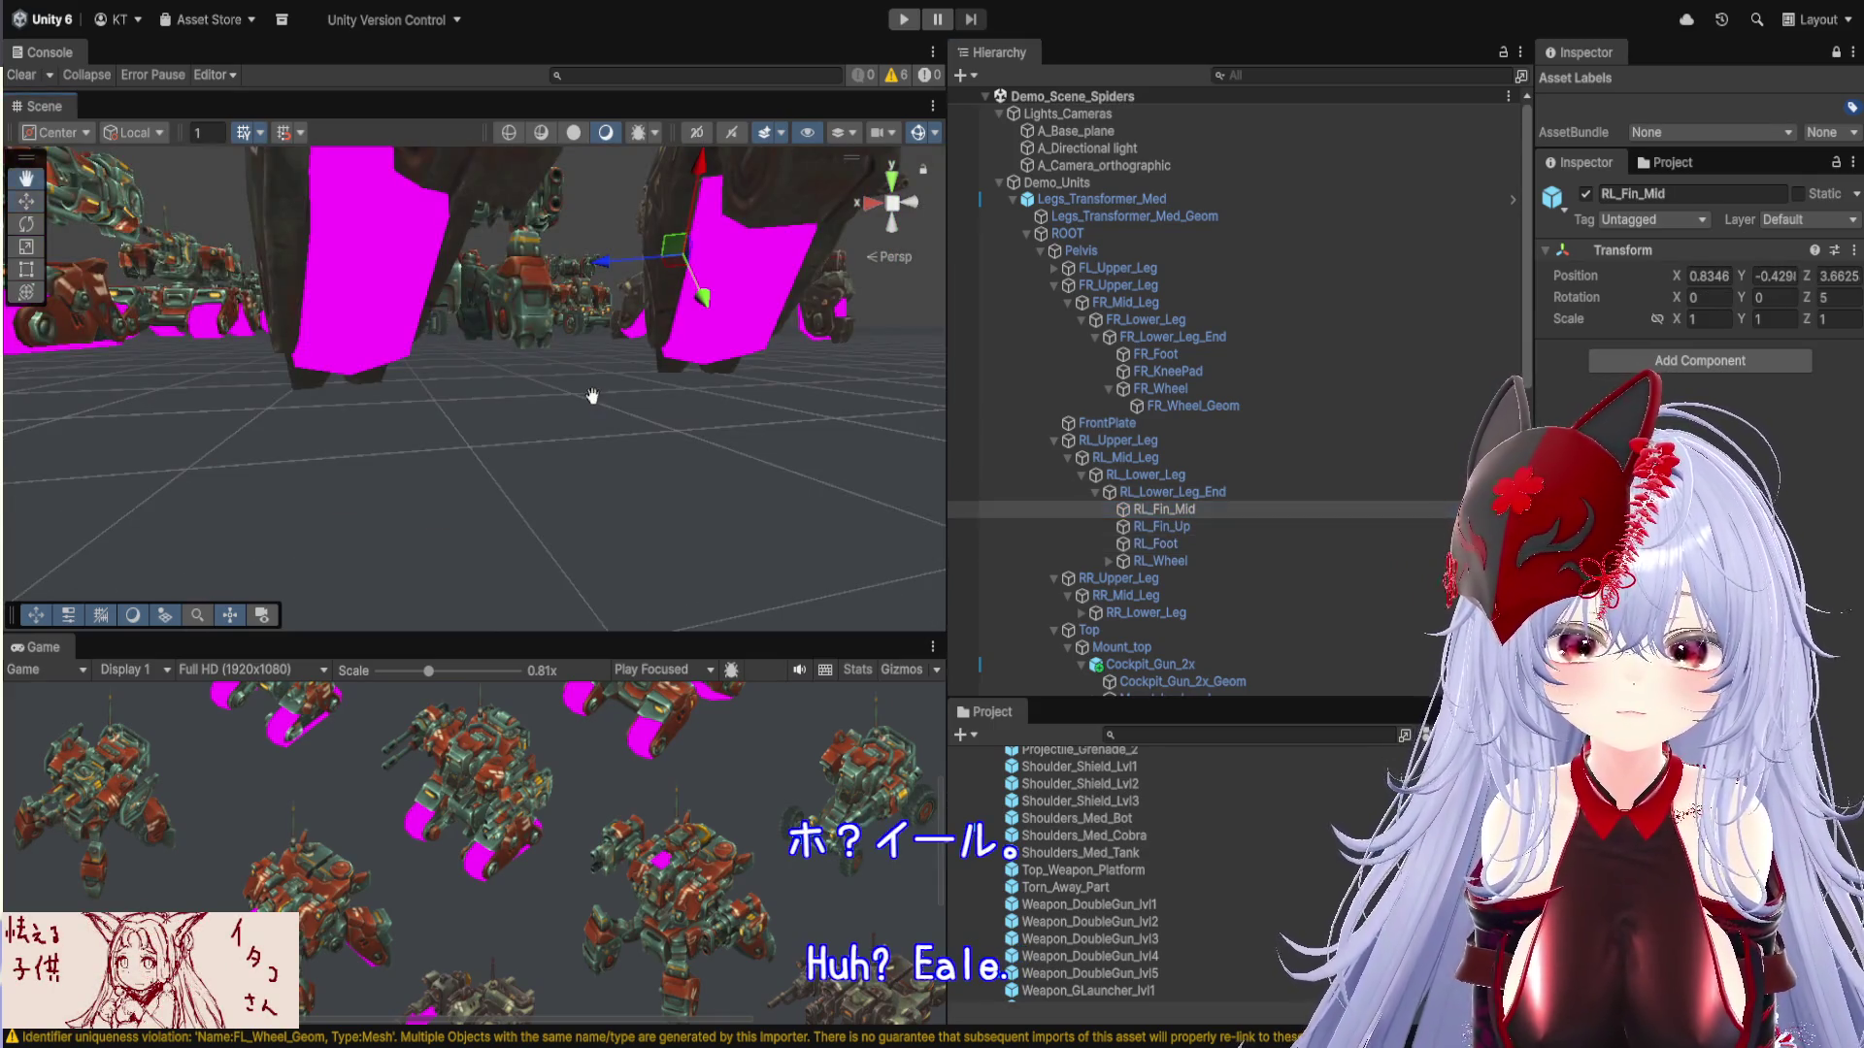
Inspect RL_Fin_Up and RL_Foot, then select and frame the pink RL_Track_Geom under RL_Wheel
left_click(1252, 528)
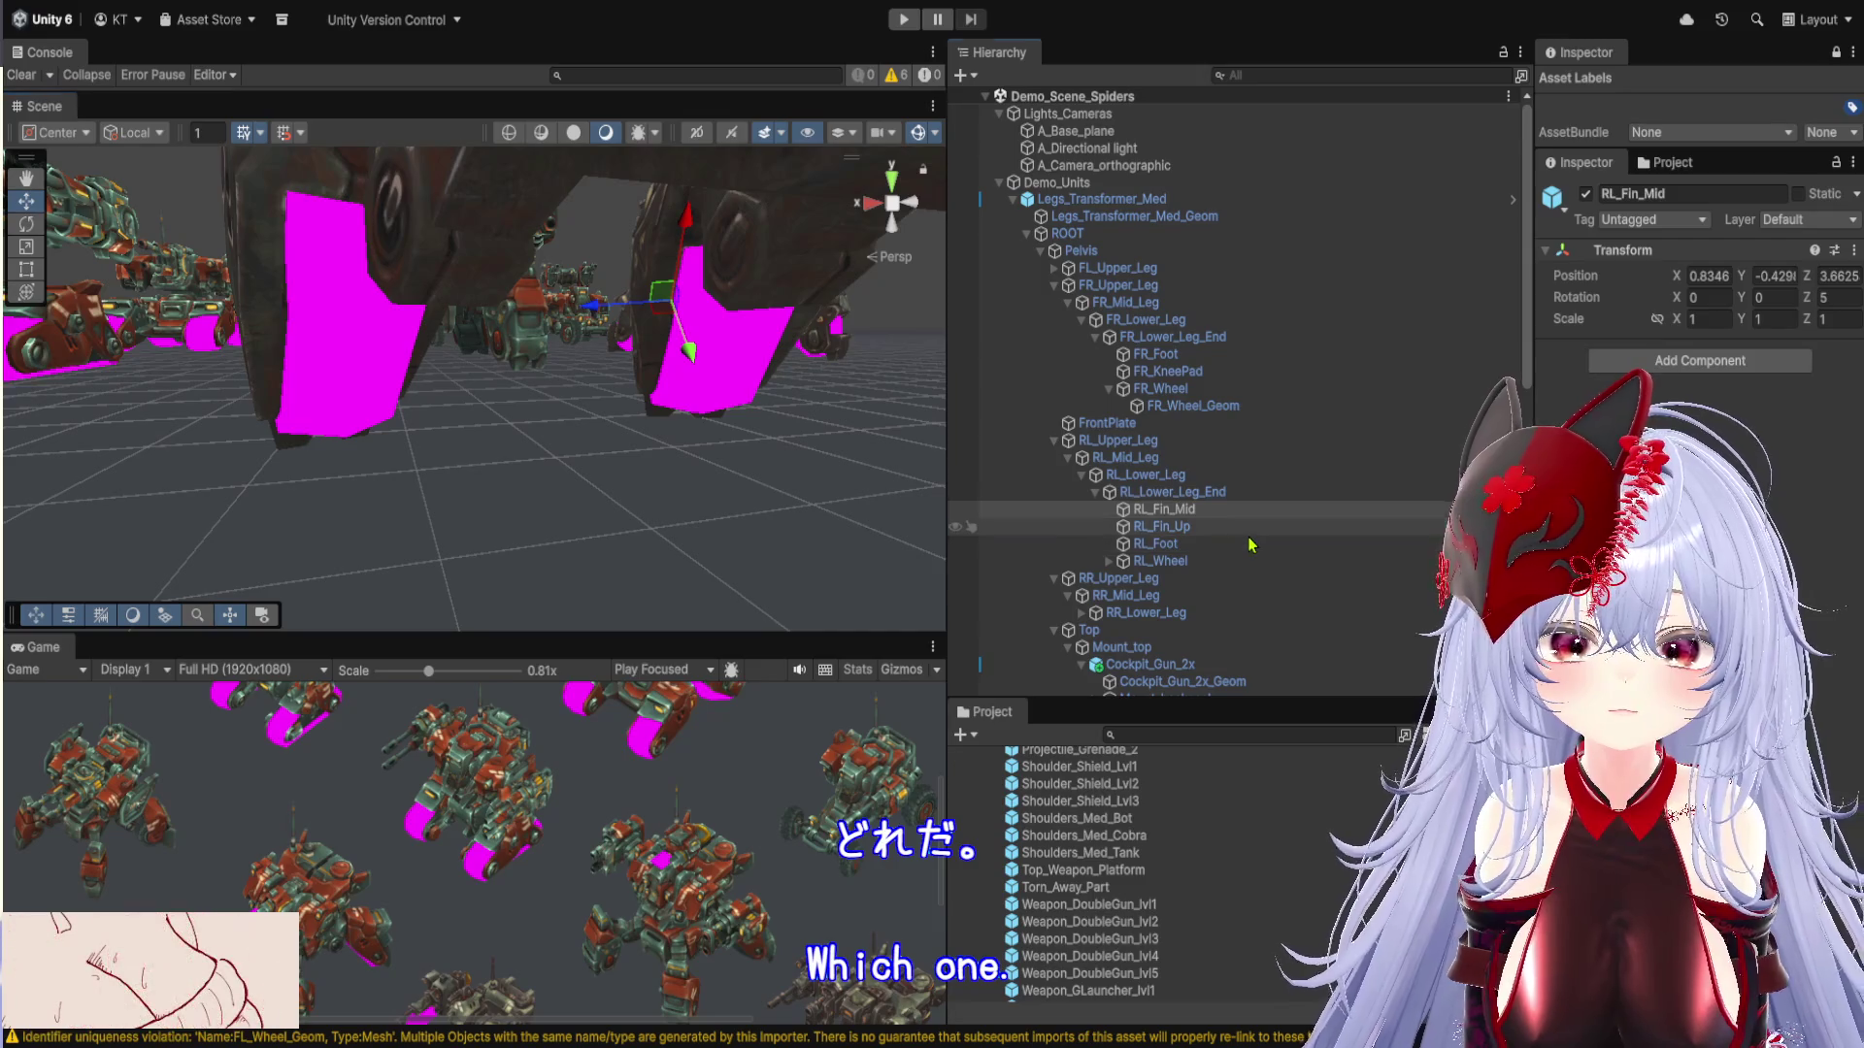
left_click(1245, 549)
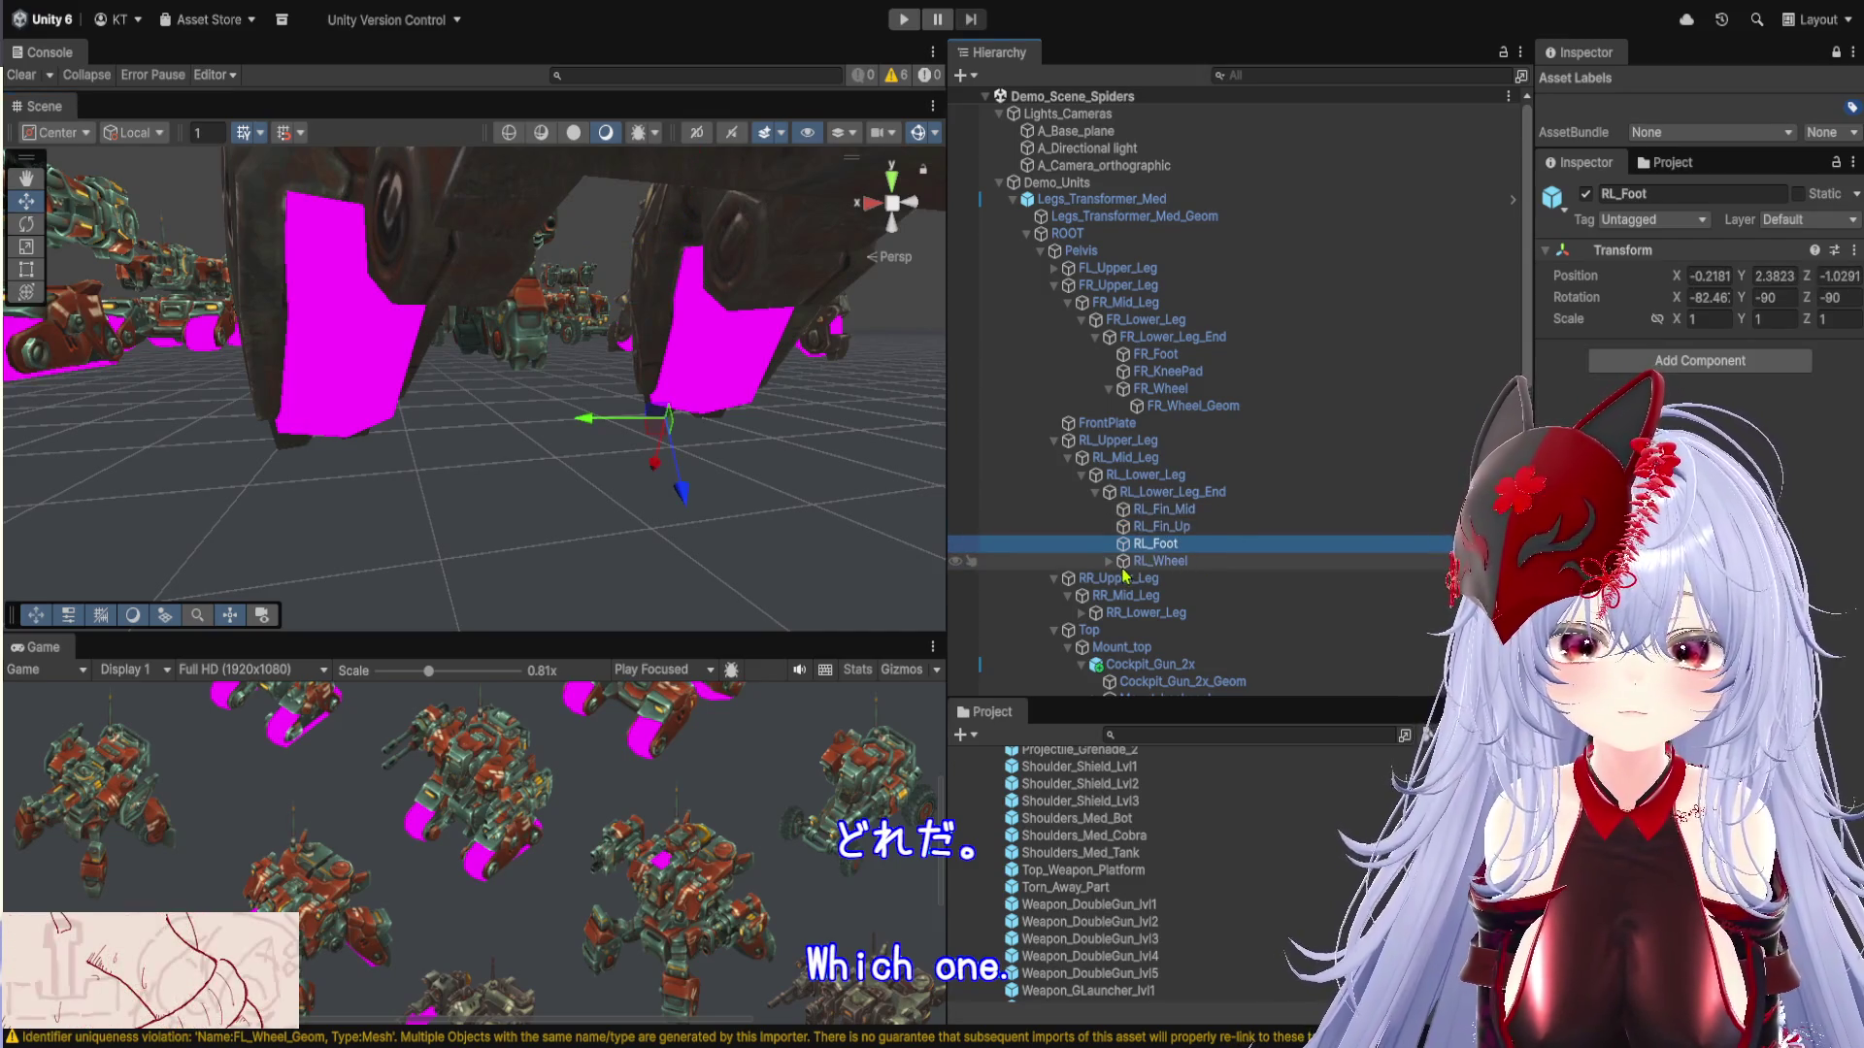
left_click(1108, 561)
left_click(1192, 579)
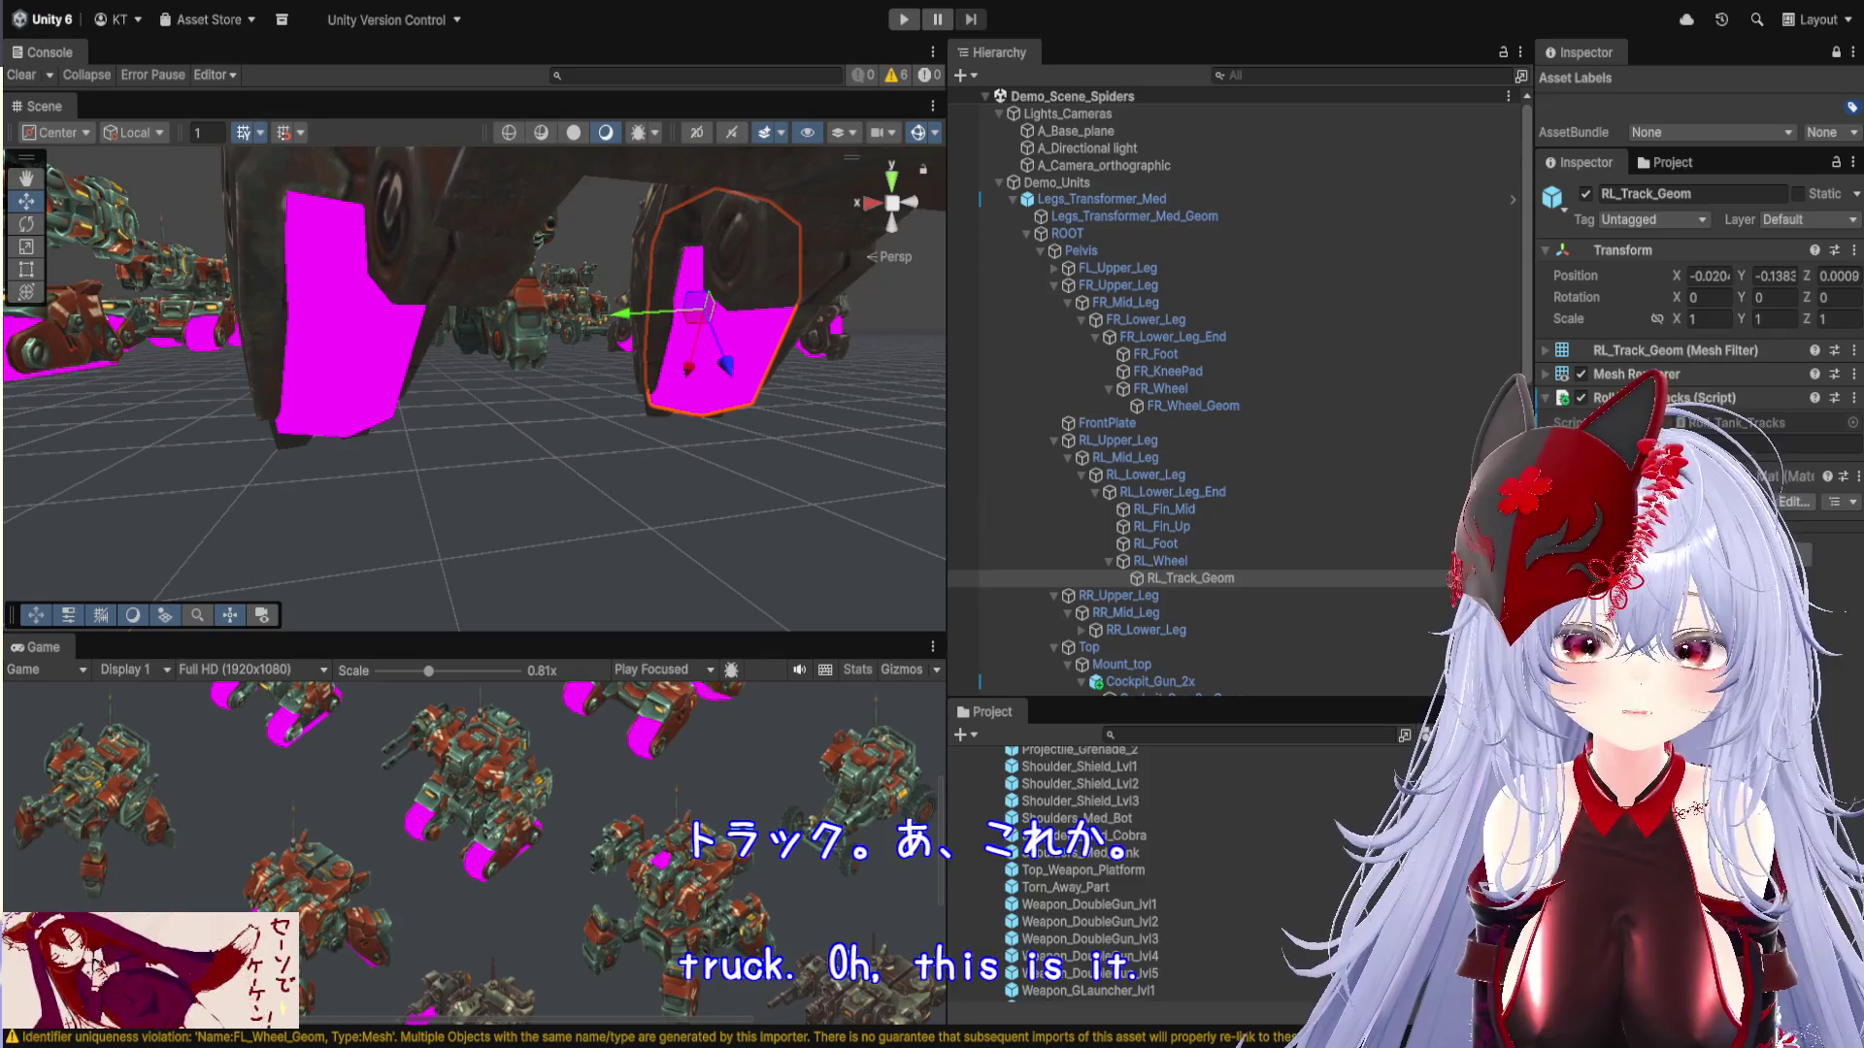
key("f")
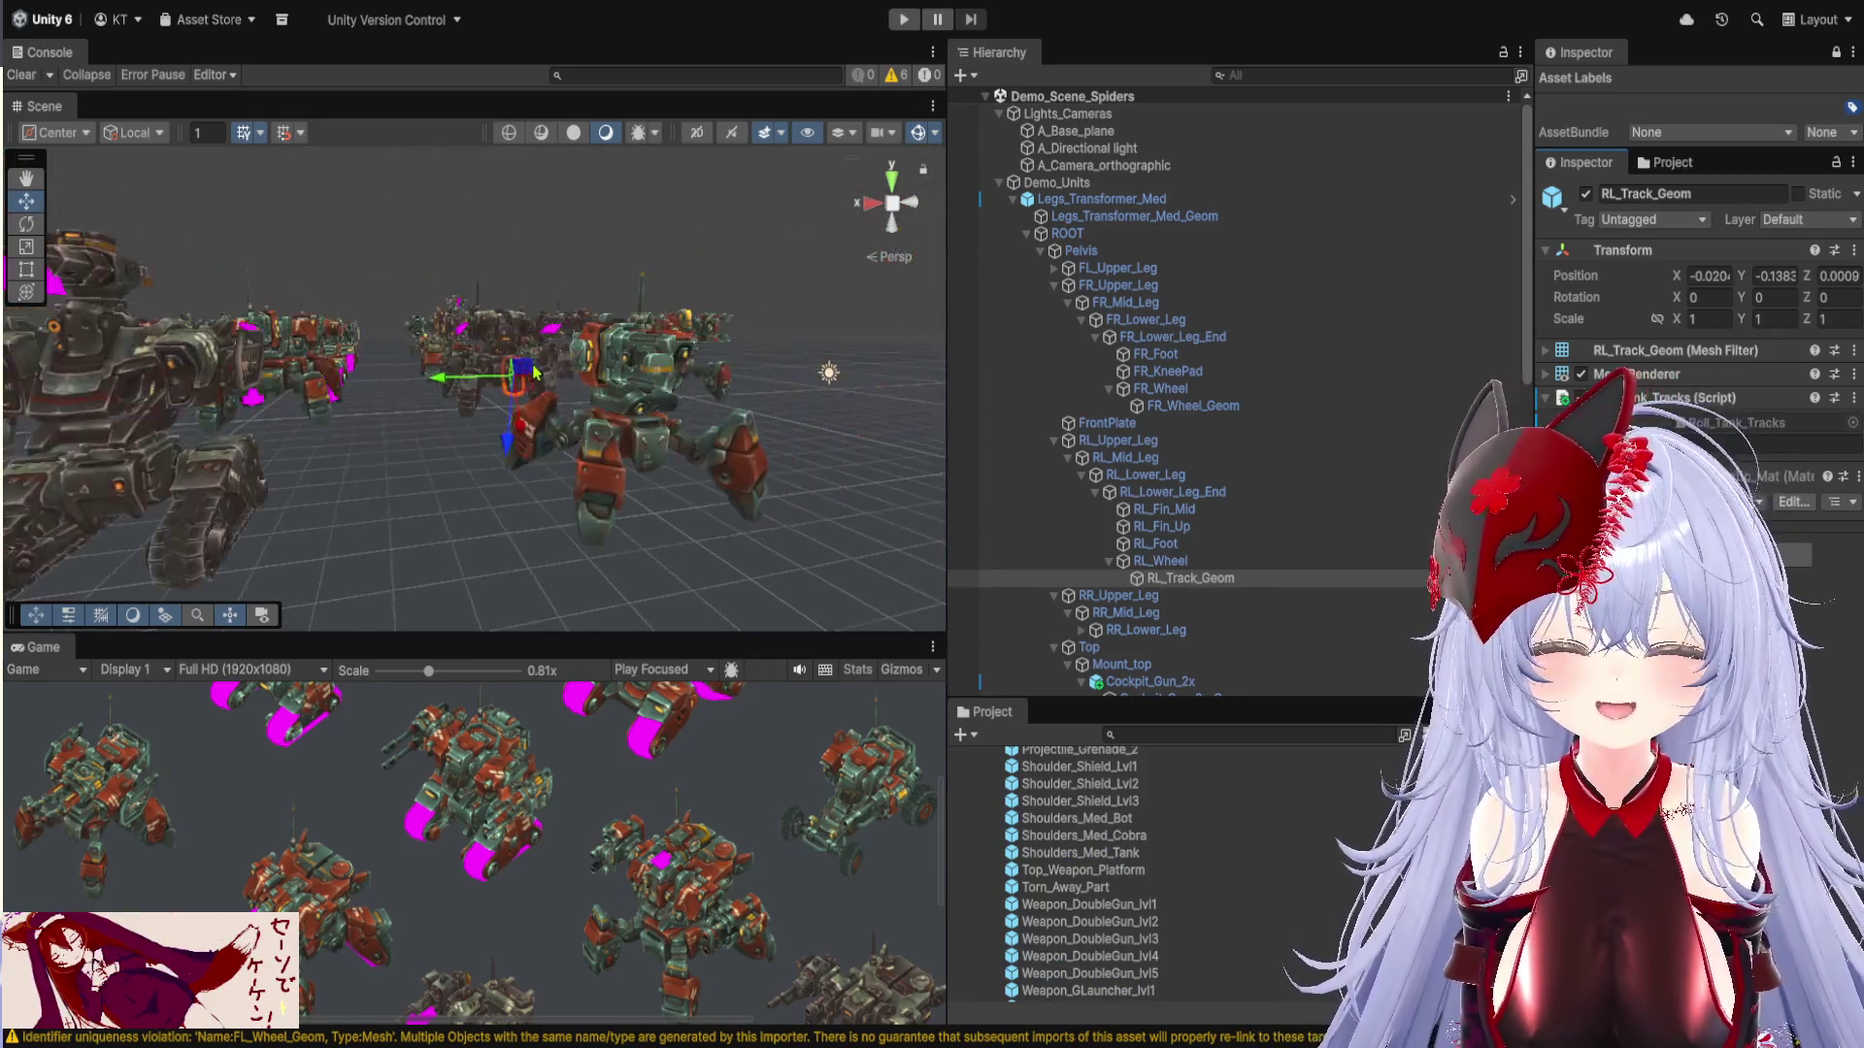
scroll(497, 400, "up", 6)
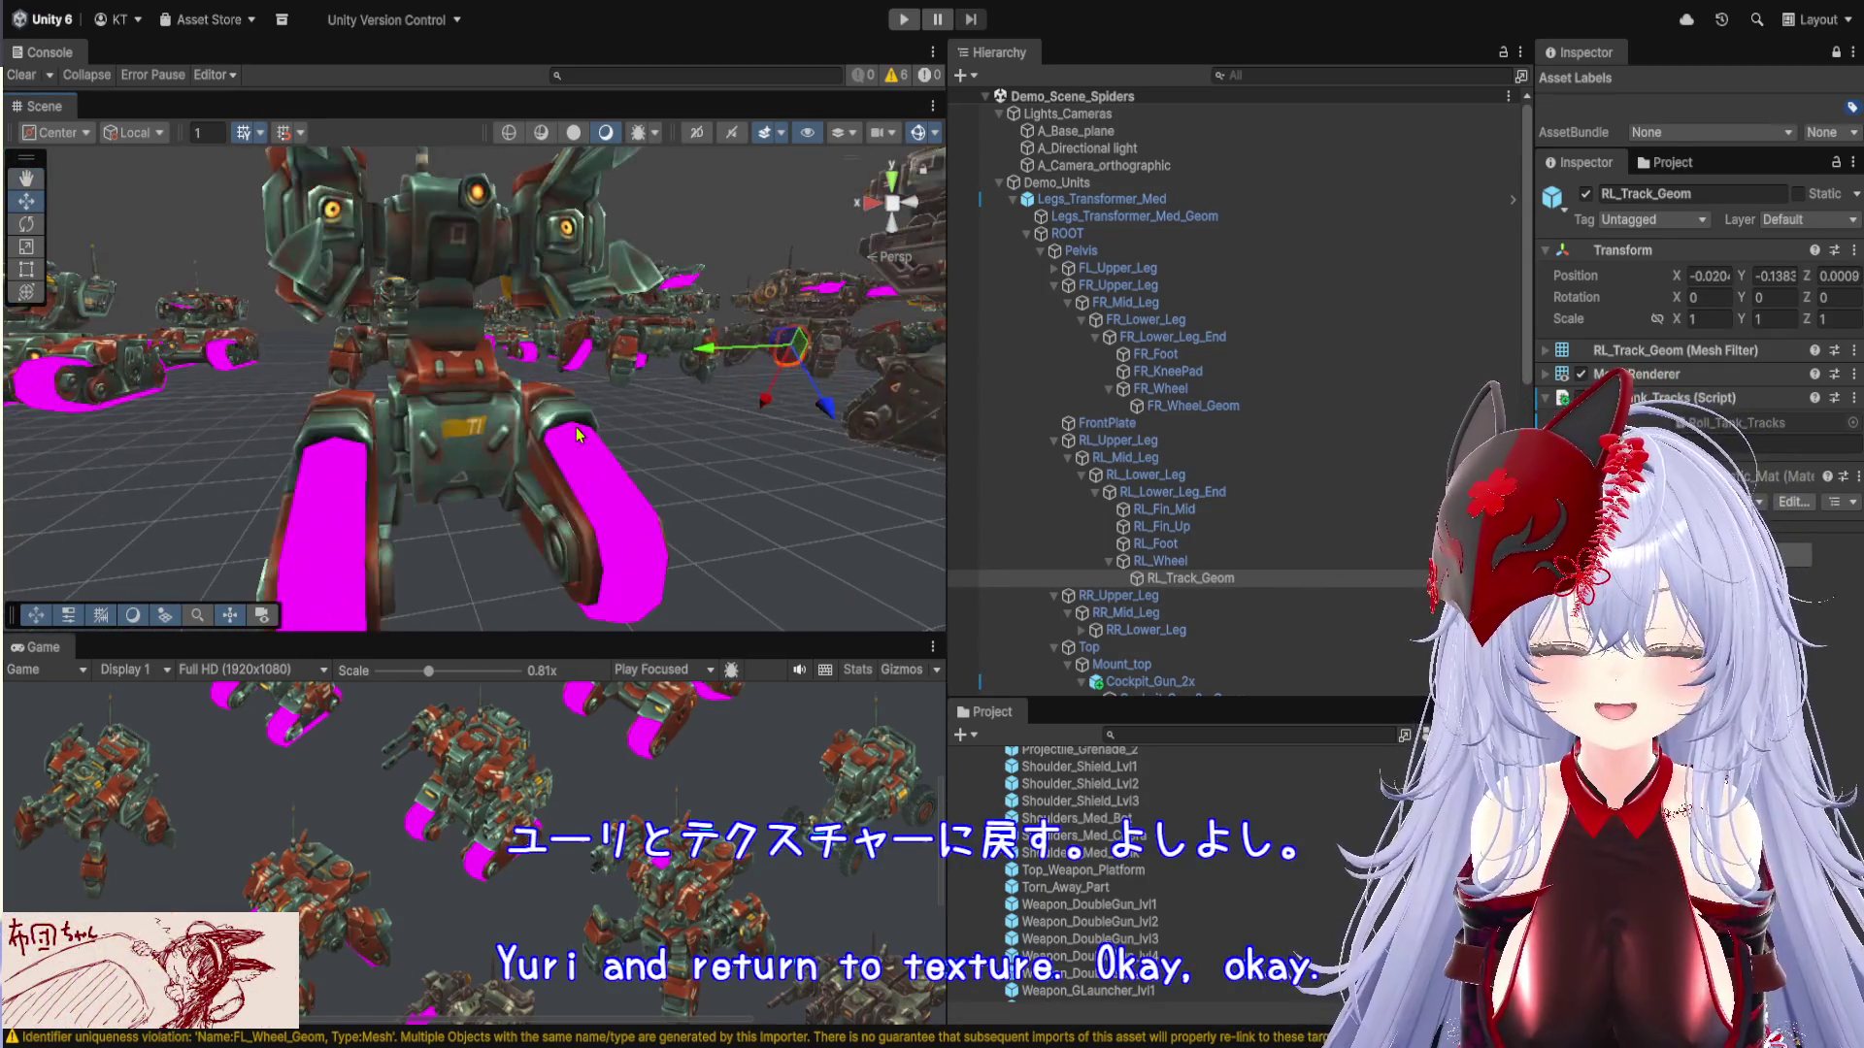
Pick the Legs_Tracks_Lvl0 robot and expand its ROOT and Pelvis in the Hierarchy
left_click(545, 403)
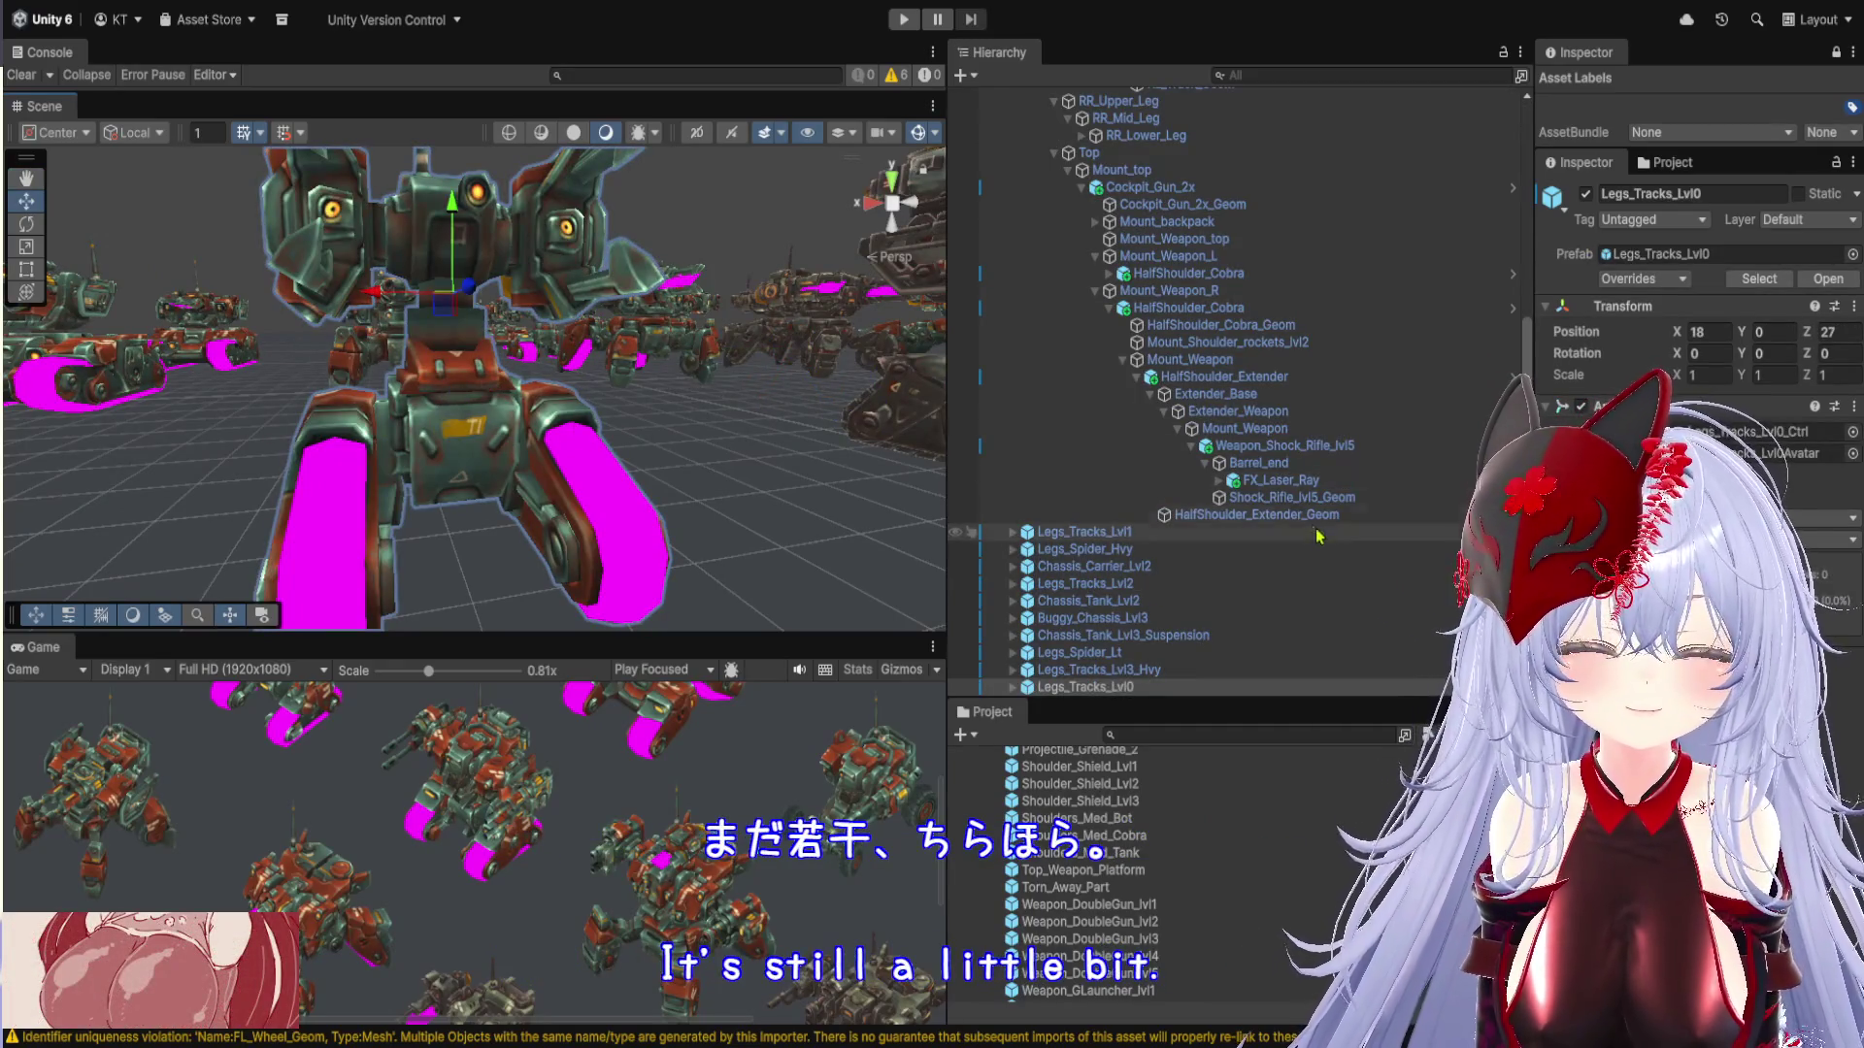
scroll(1274, 549, "down", 2)
scroll(1259, 450, "down", 3)
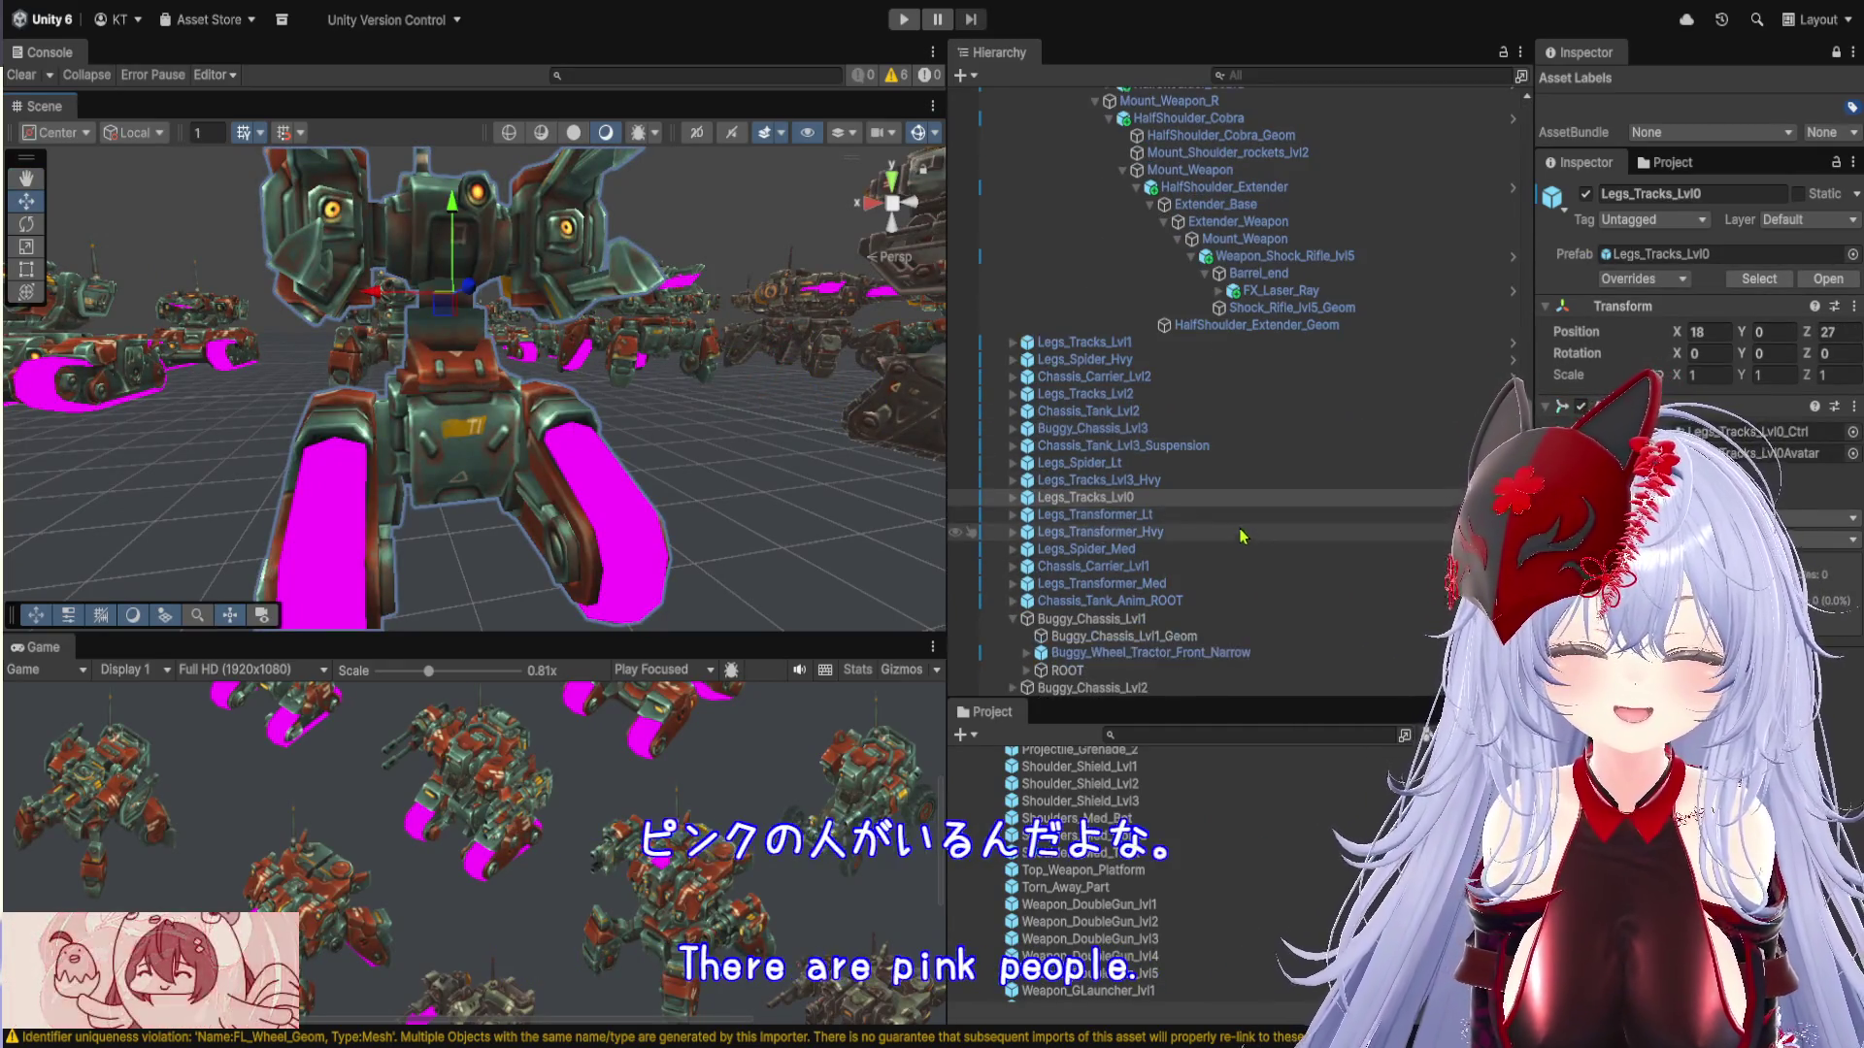
left_click(1014, 498)
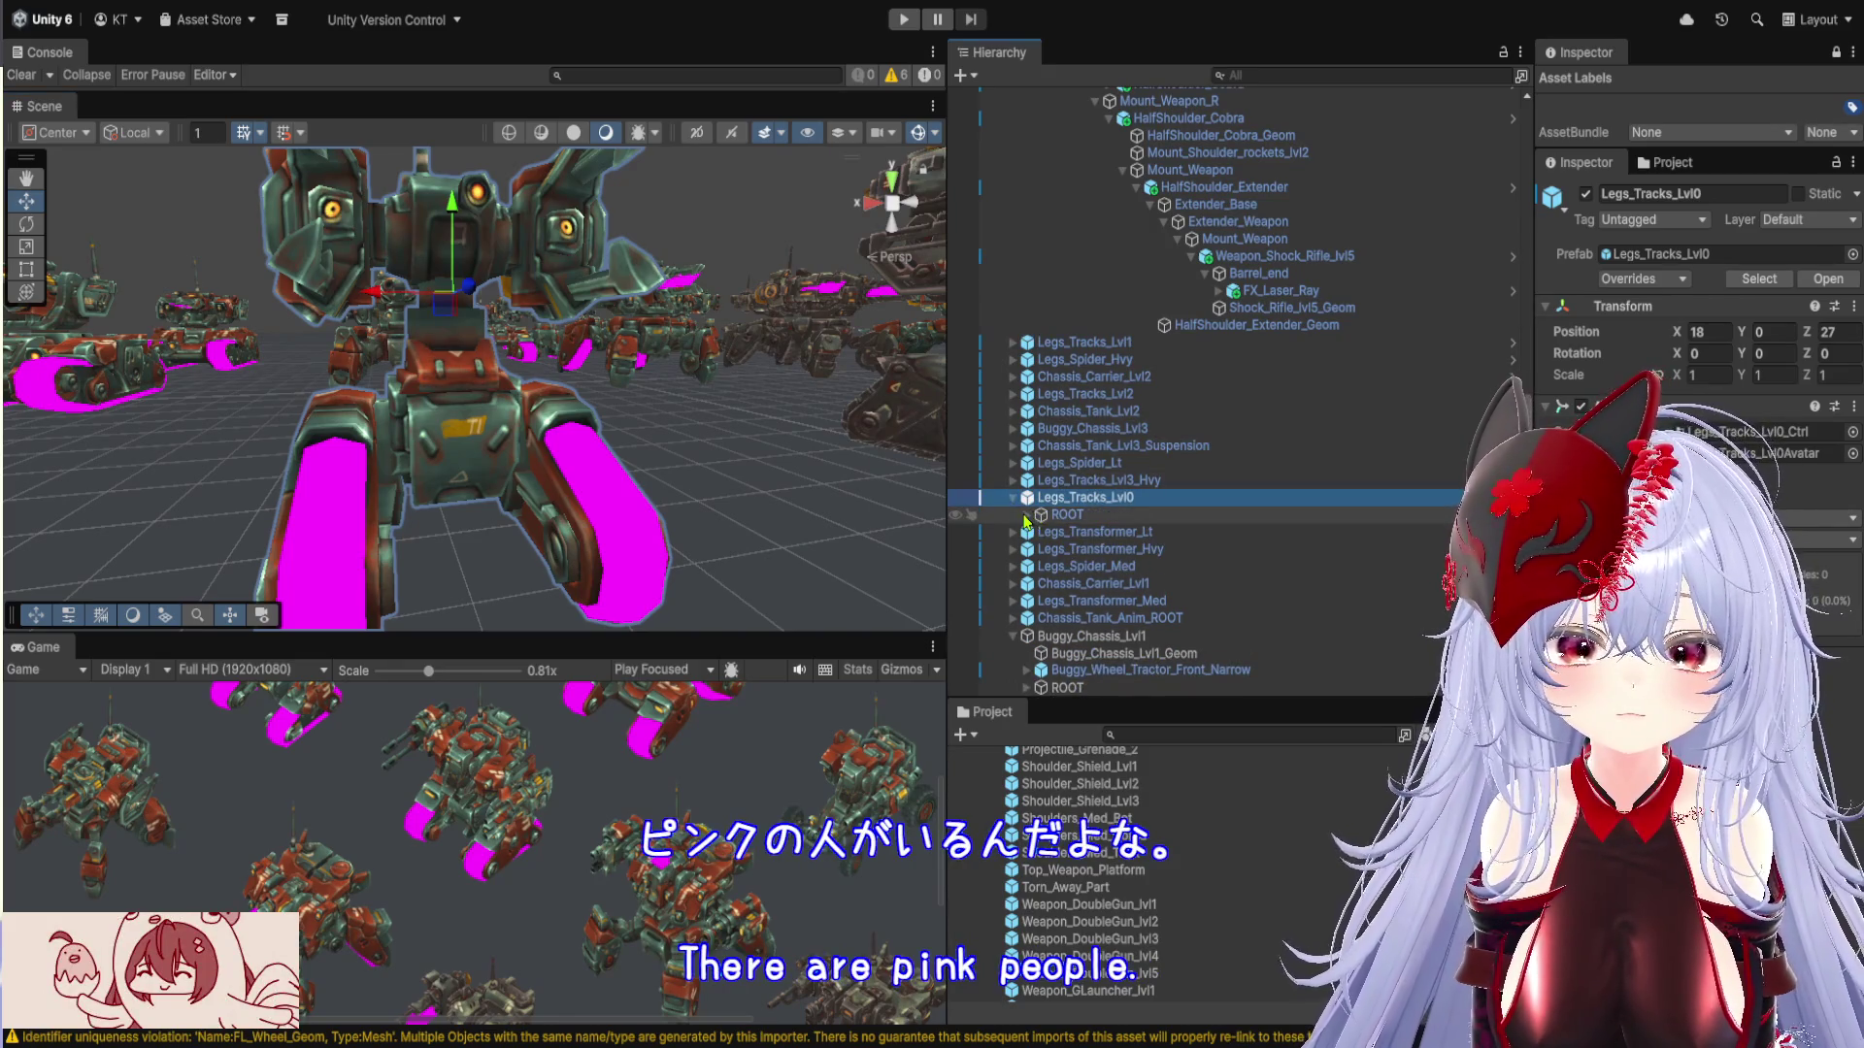
left_click(1027, 516)
left_click(1041, 532)
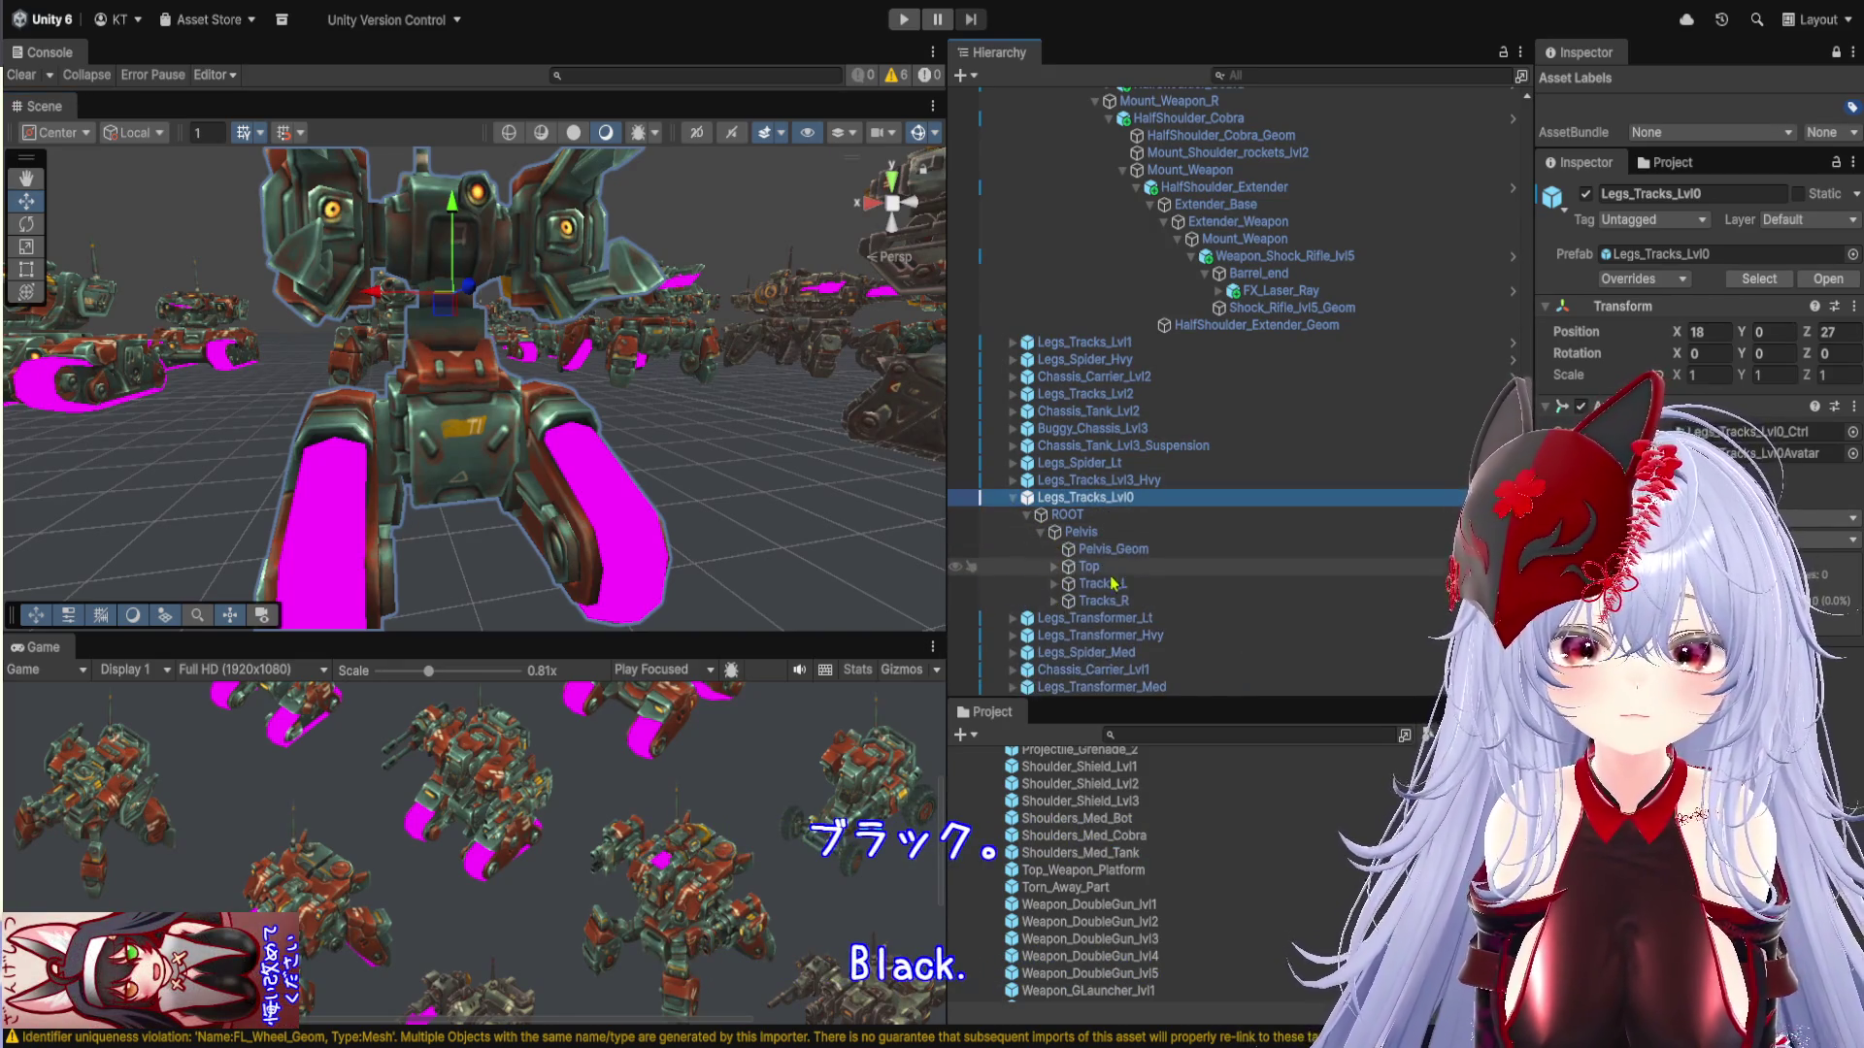
Expand Tracks_L and inspect Side_L_Geom and Tracks_L_Geom with its Tracks_Mat material
left_click(1054, 584)
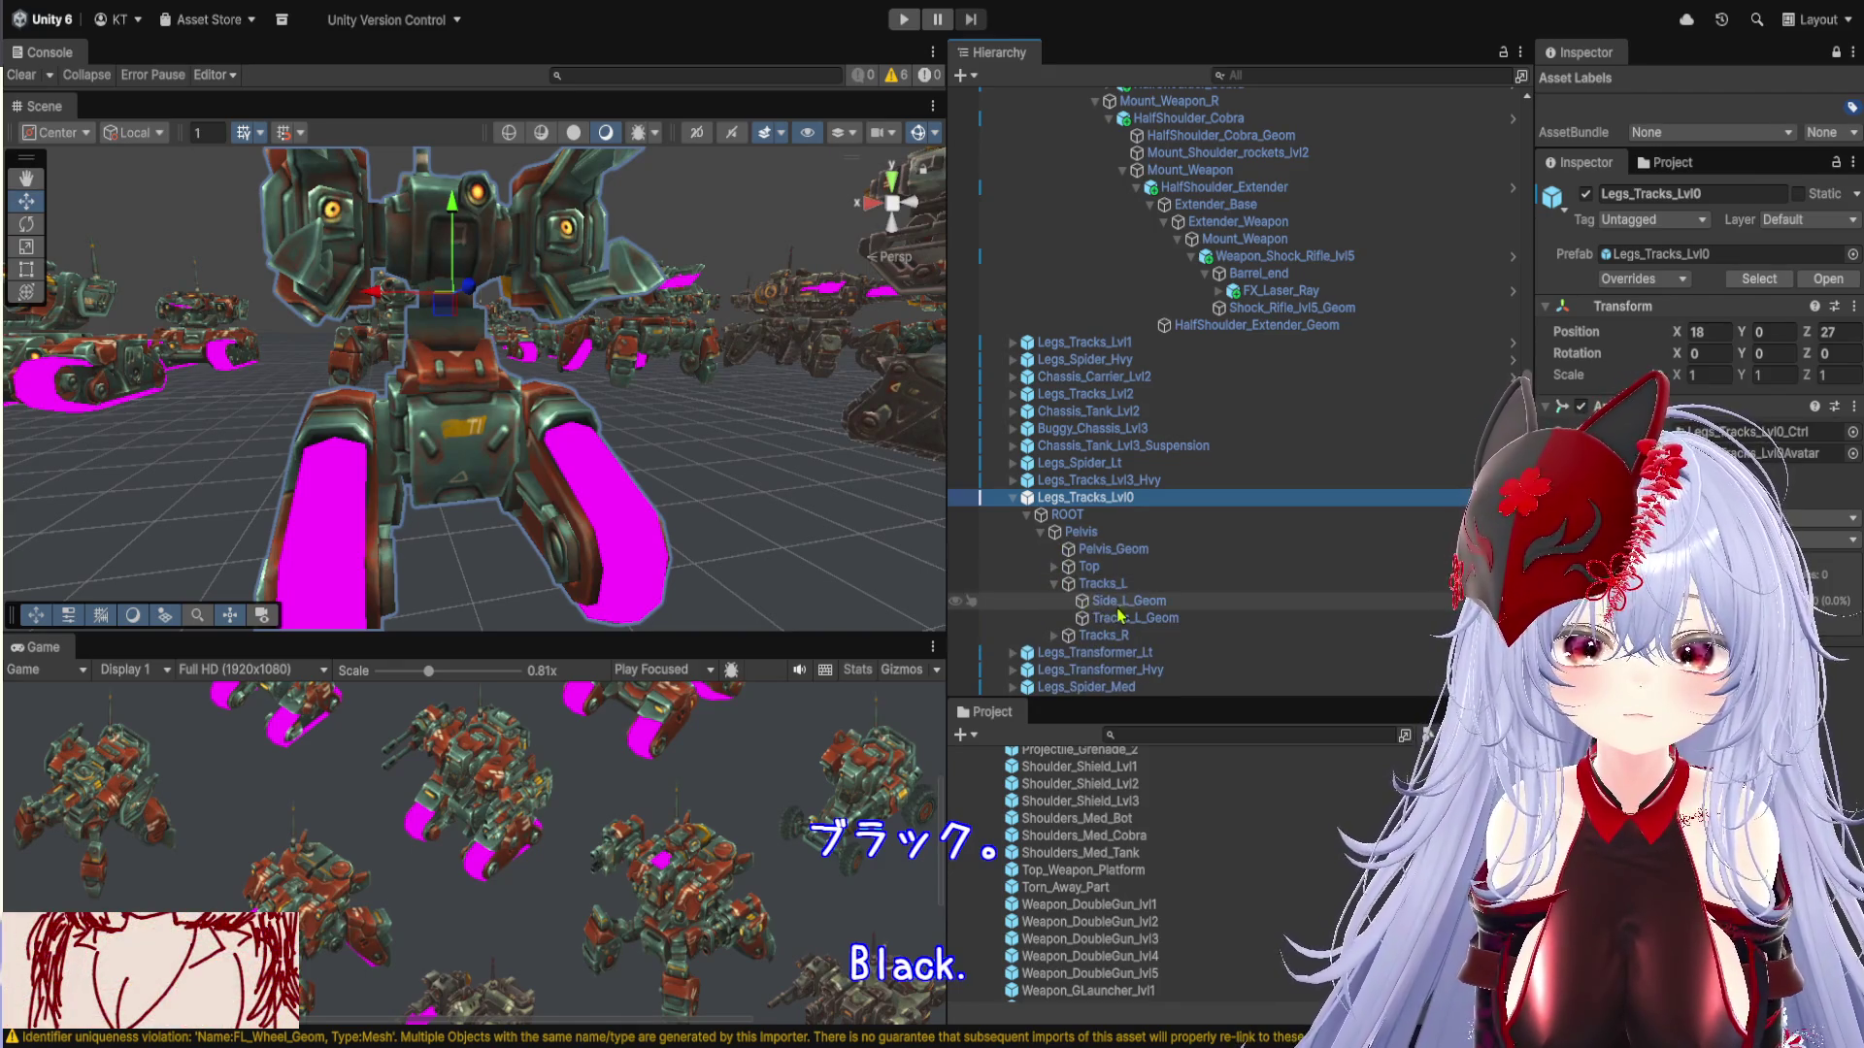
left_click(1121, 602)
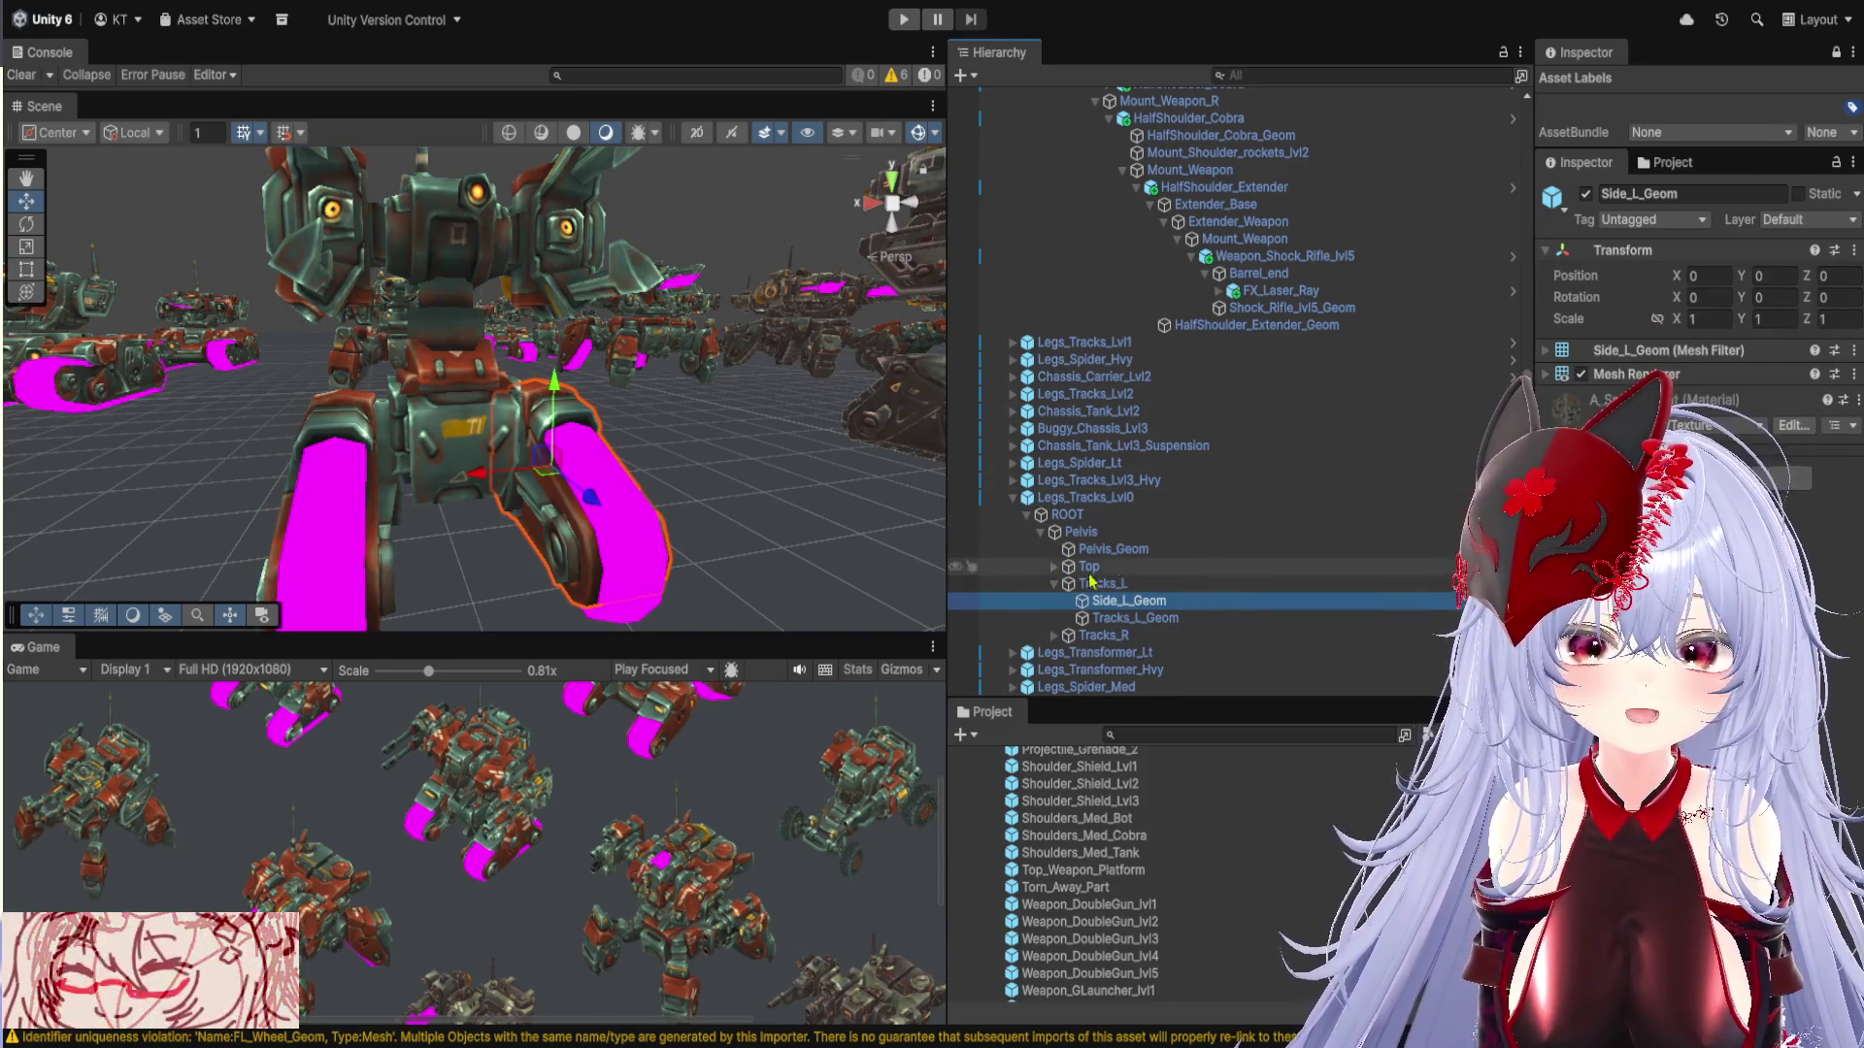
left_click(1126, 618)
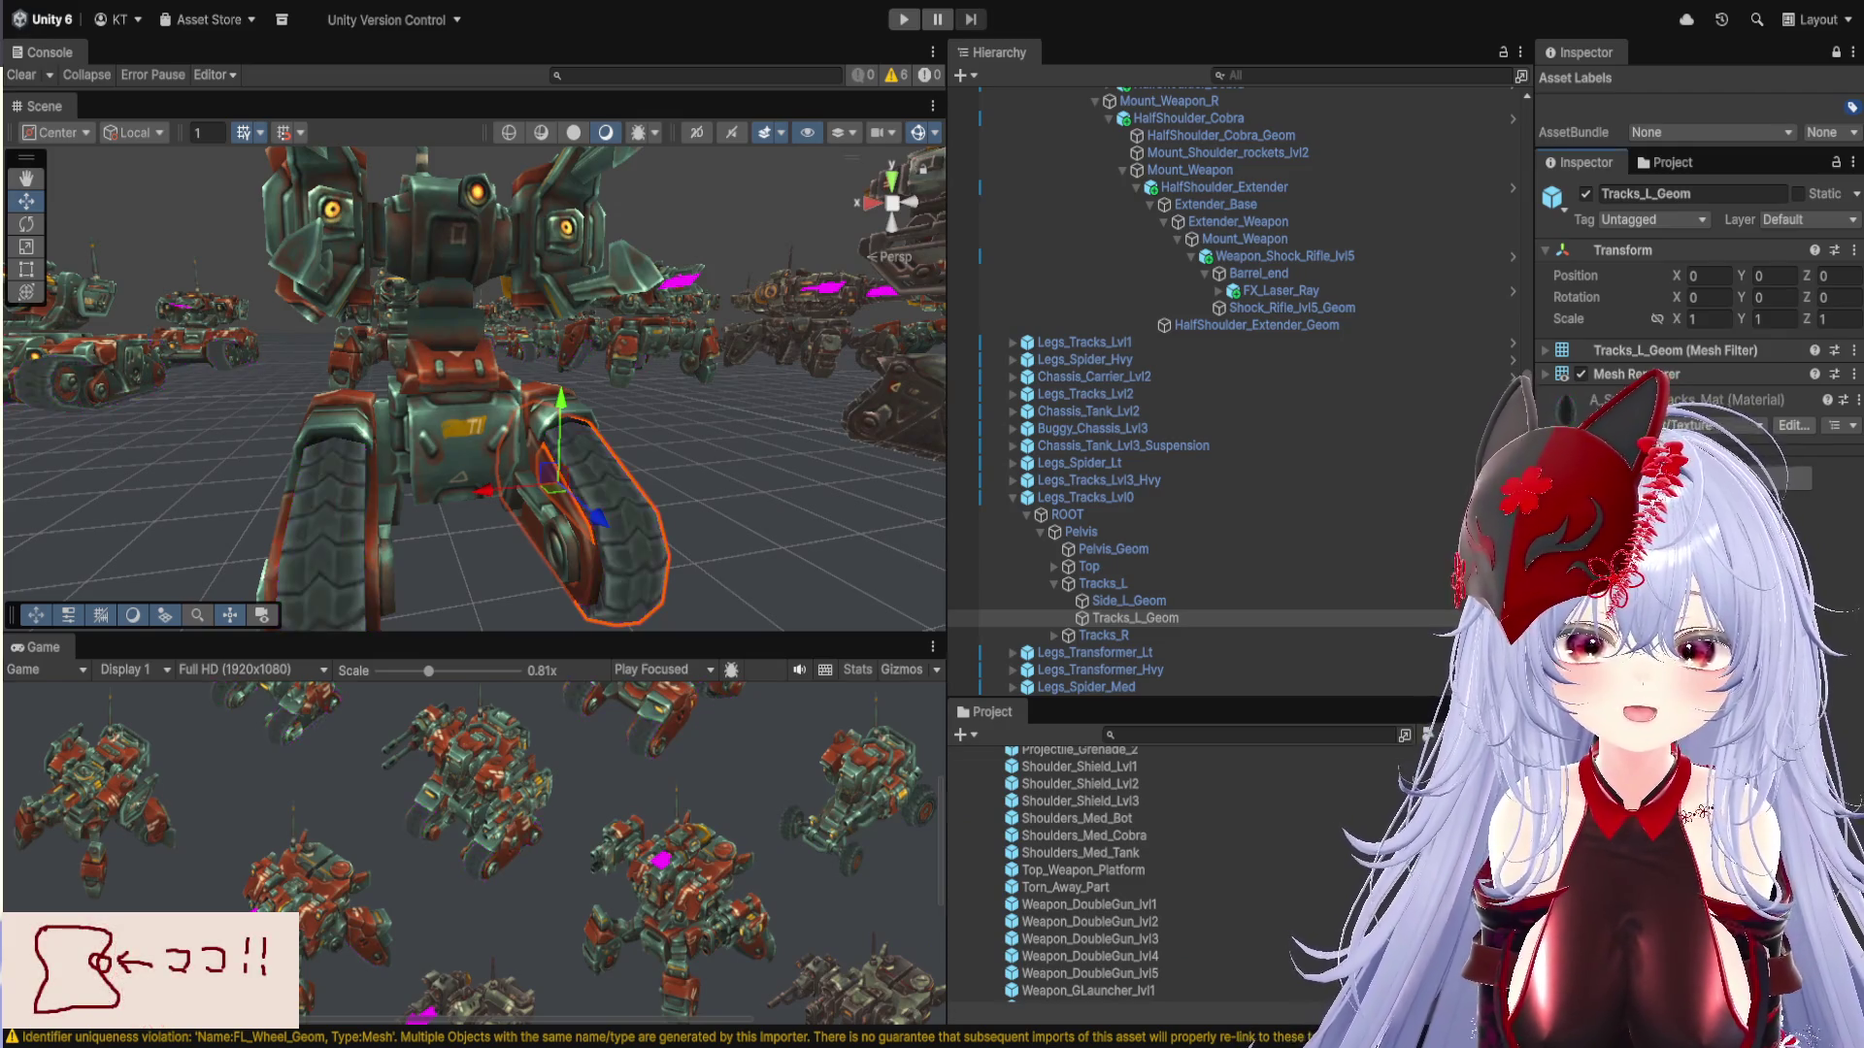
scroll(589, 469, "down", 5)
left_click_drag(544, 456, 589, 469)
scroll(589, 469, "up", 6)
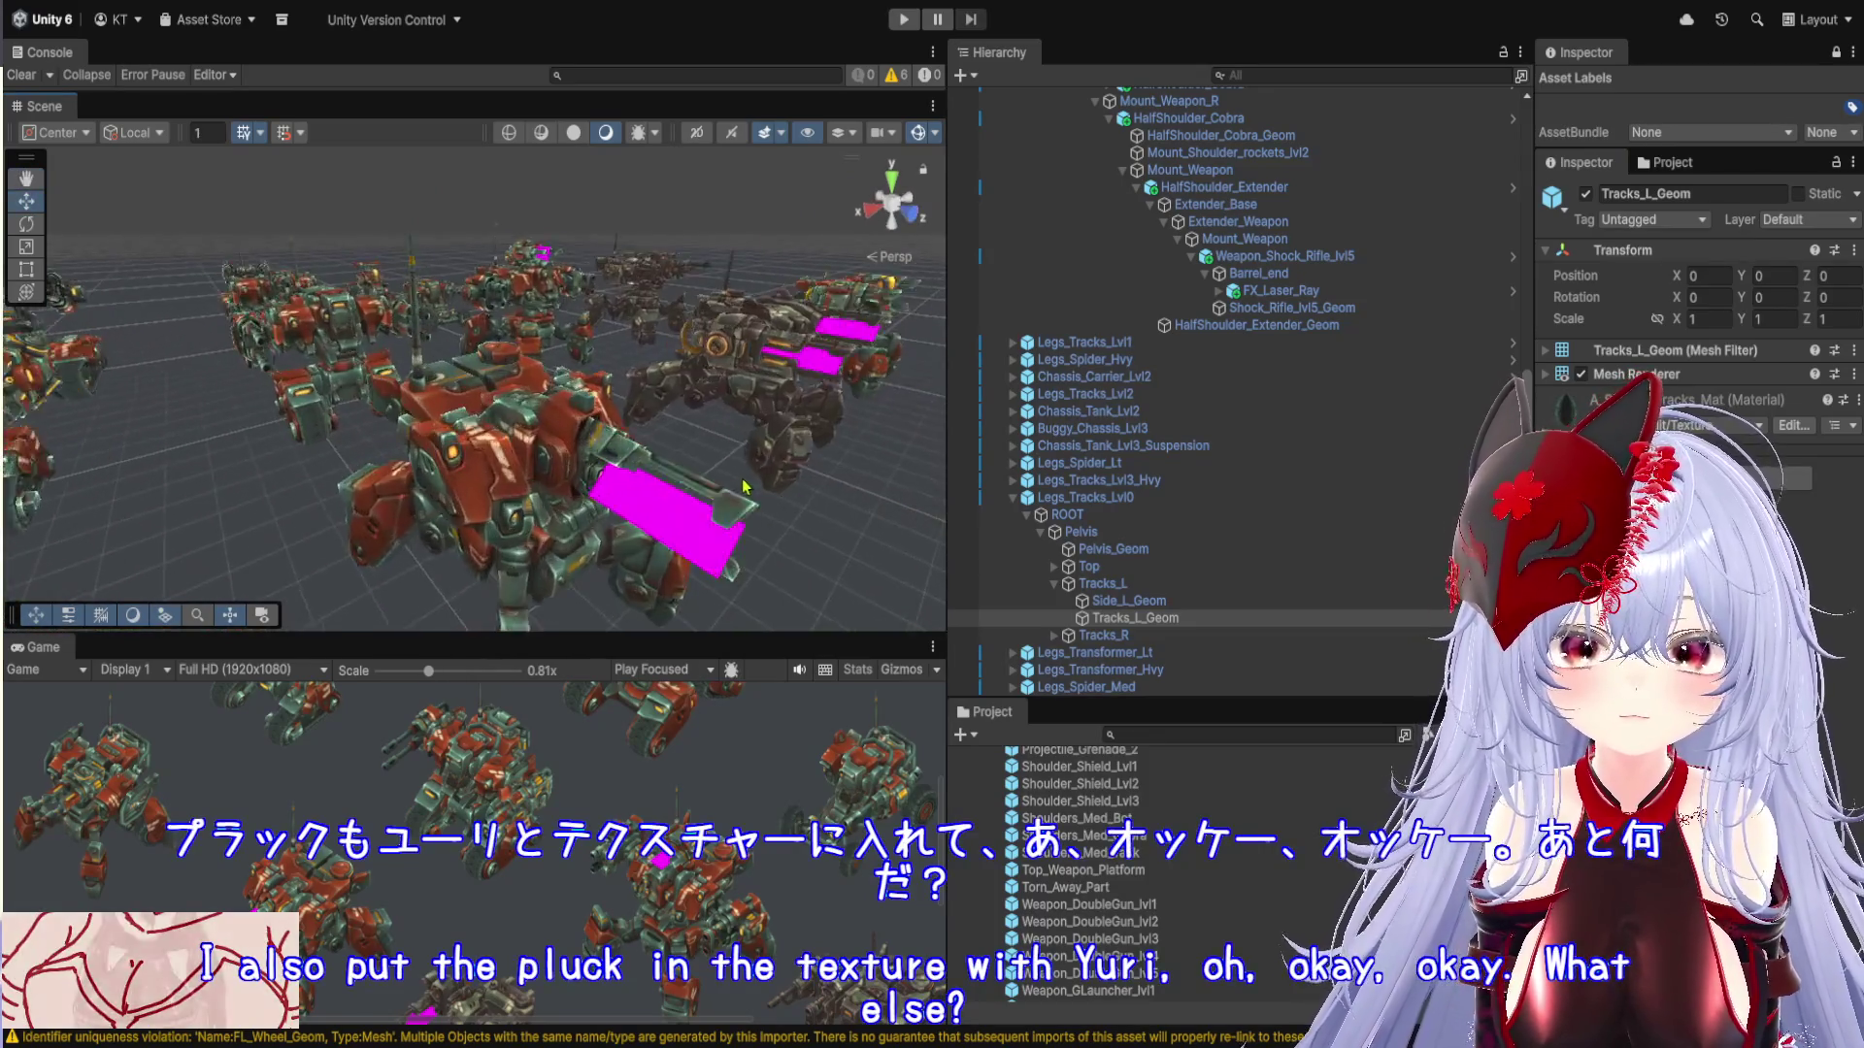
Select the laser beam, expand FX_Laser_Ray, and check FX_Laser_Ray_Geom's material in the Inspector
scroll(745, 486, "up", 4)
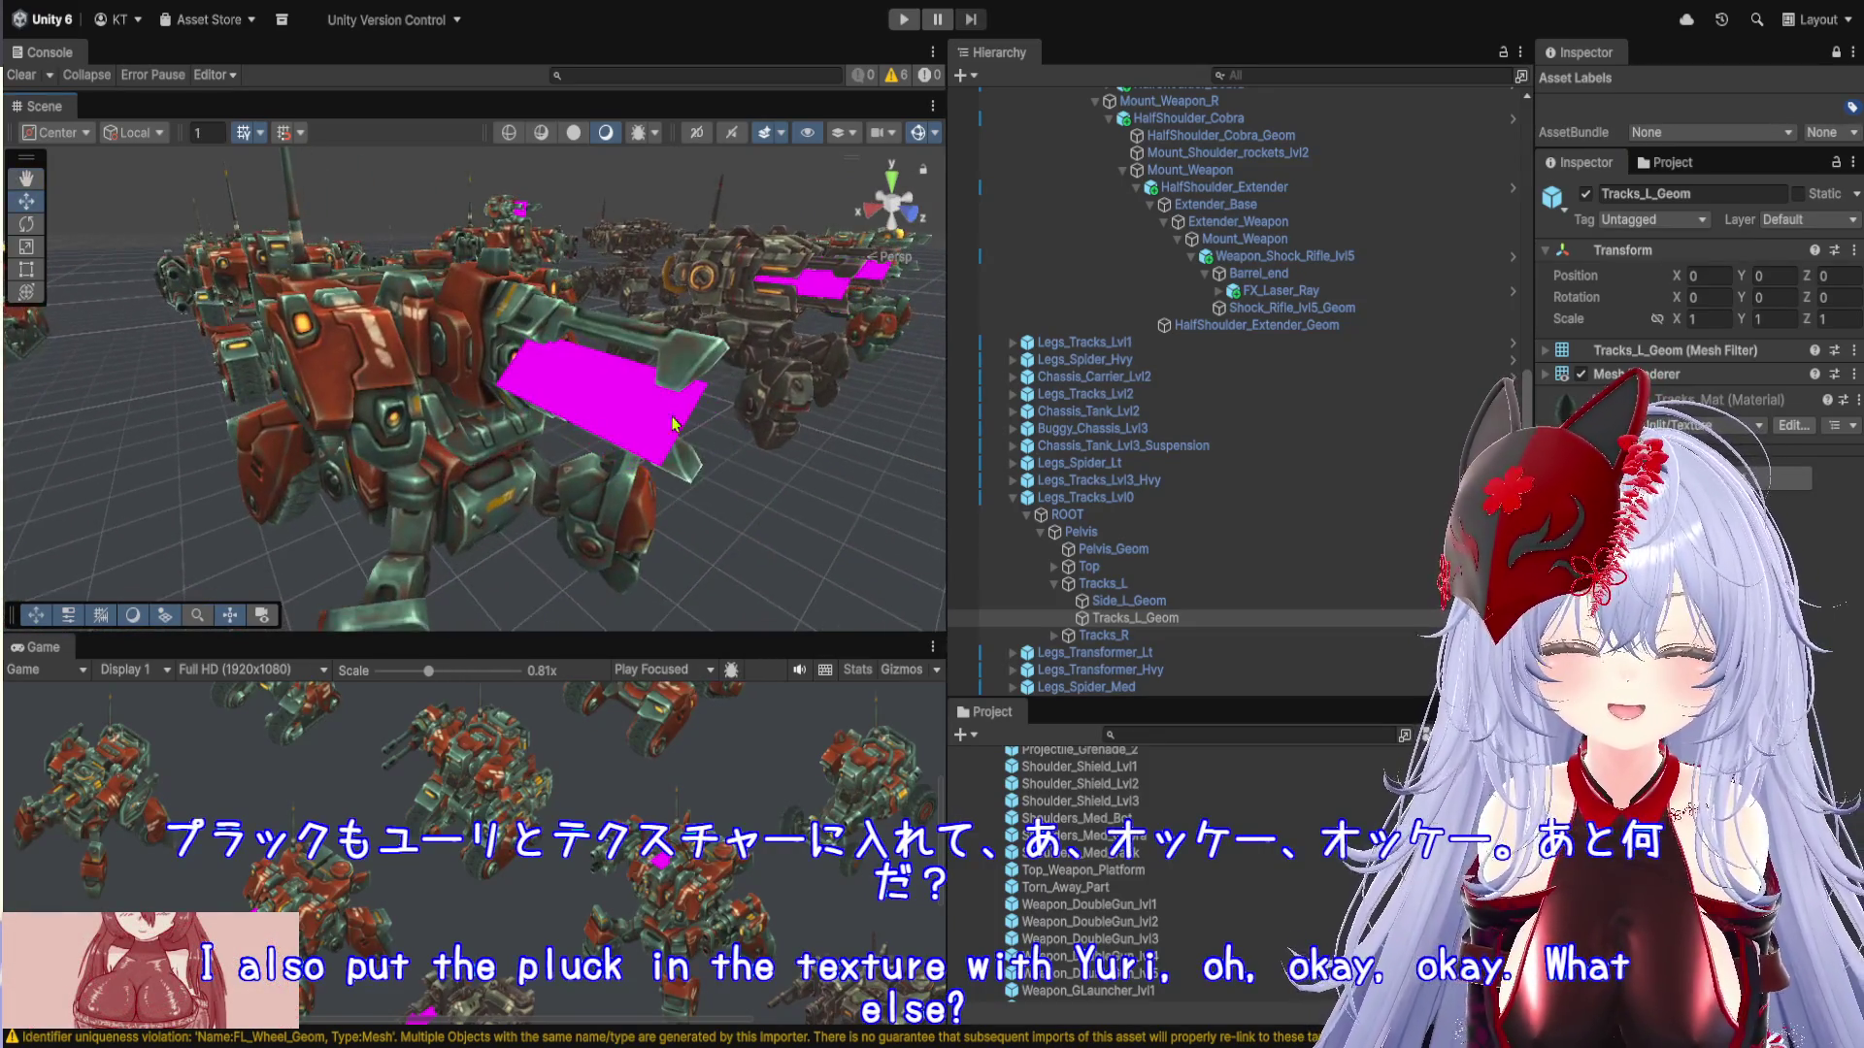
left_click(605, 401)
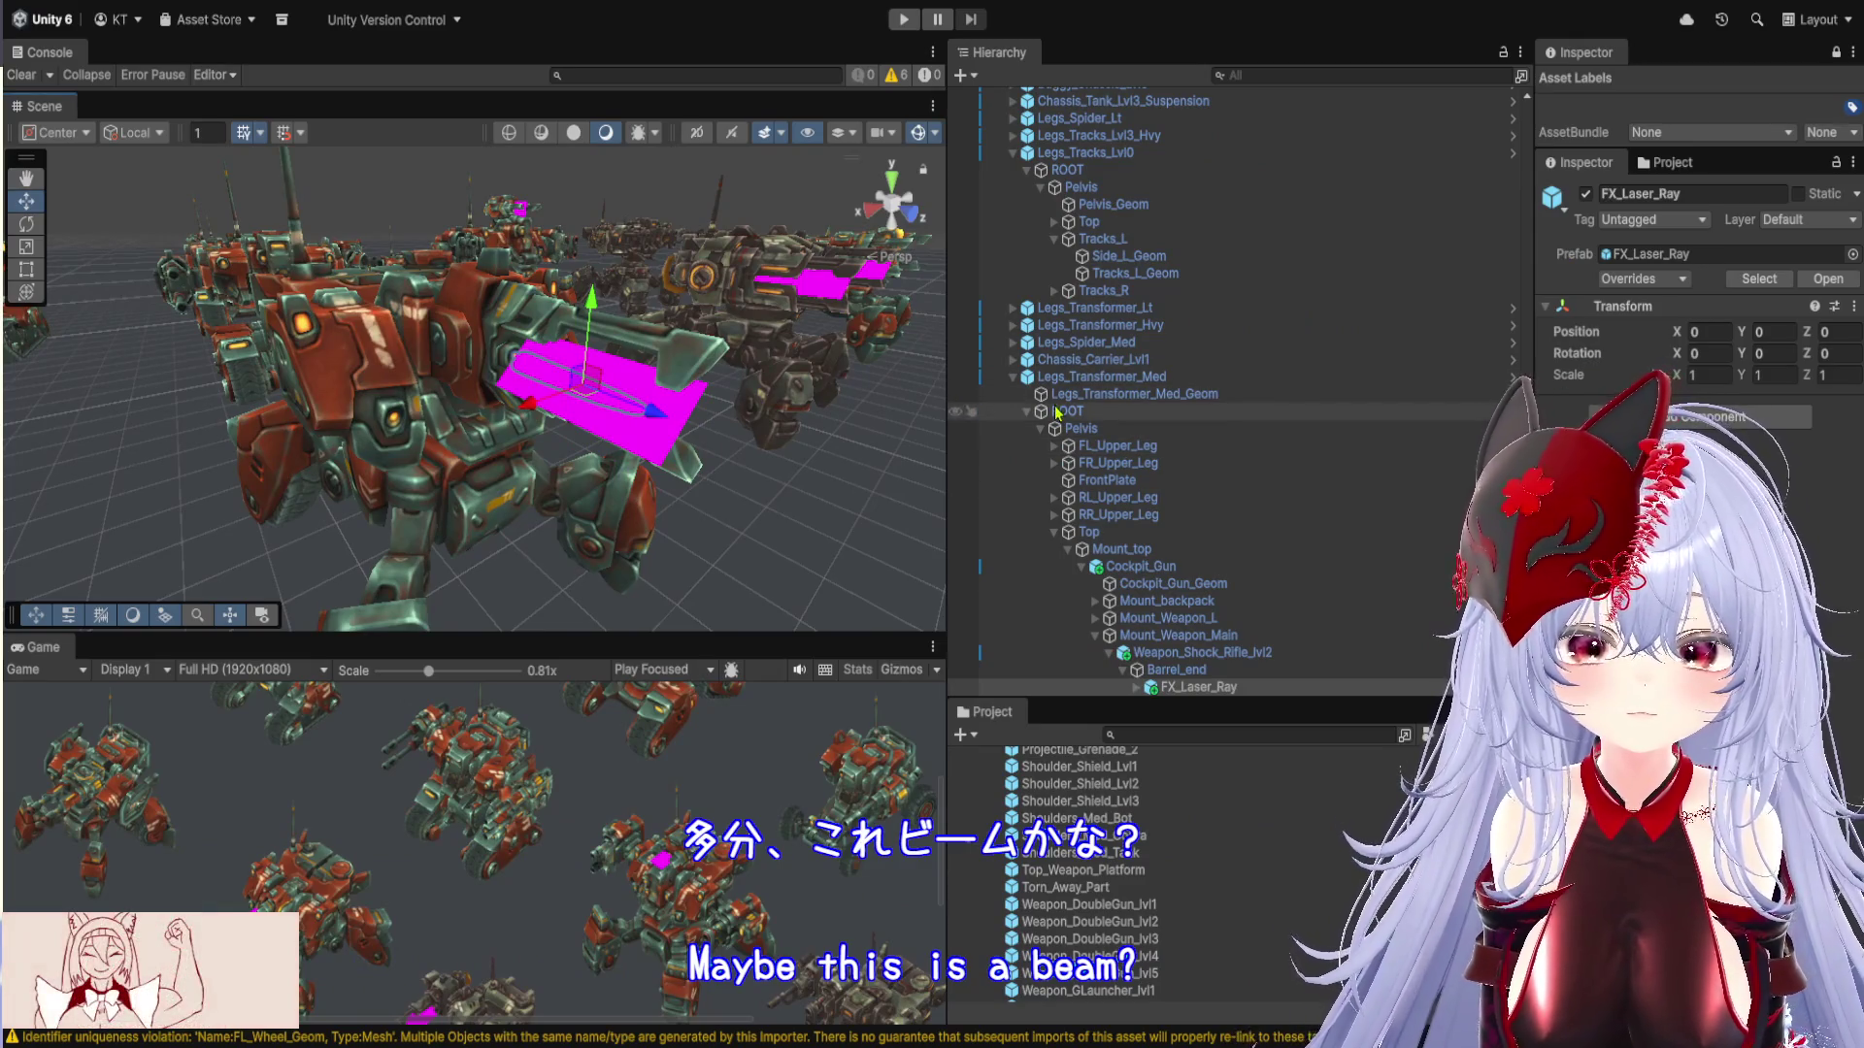
scroll(1164, 607, "down", 2)
left_click(1138, 624)
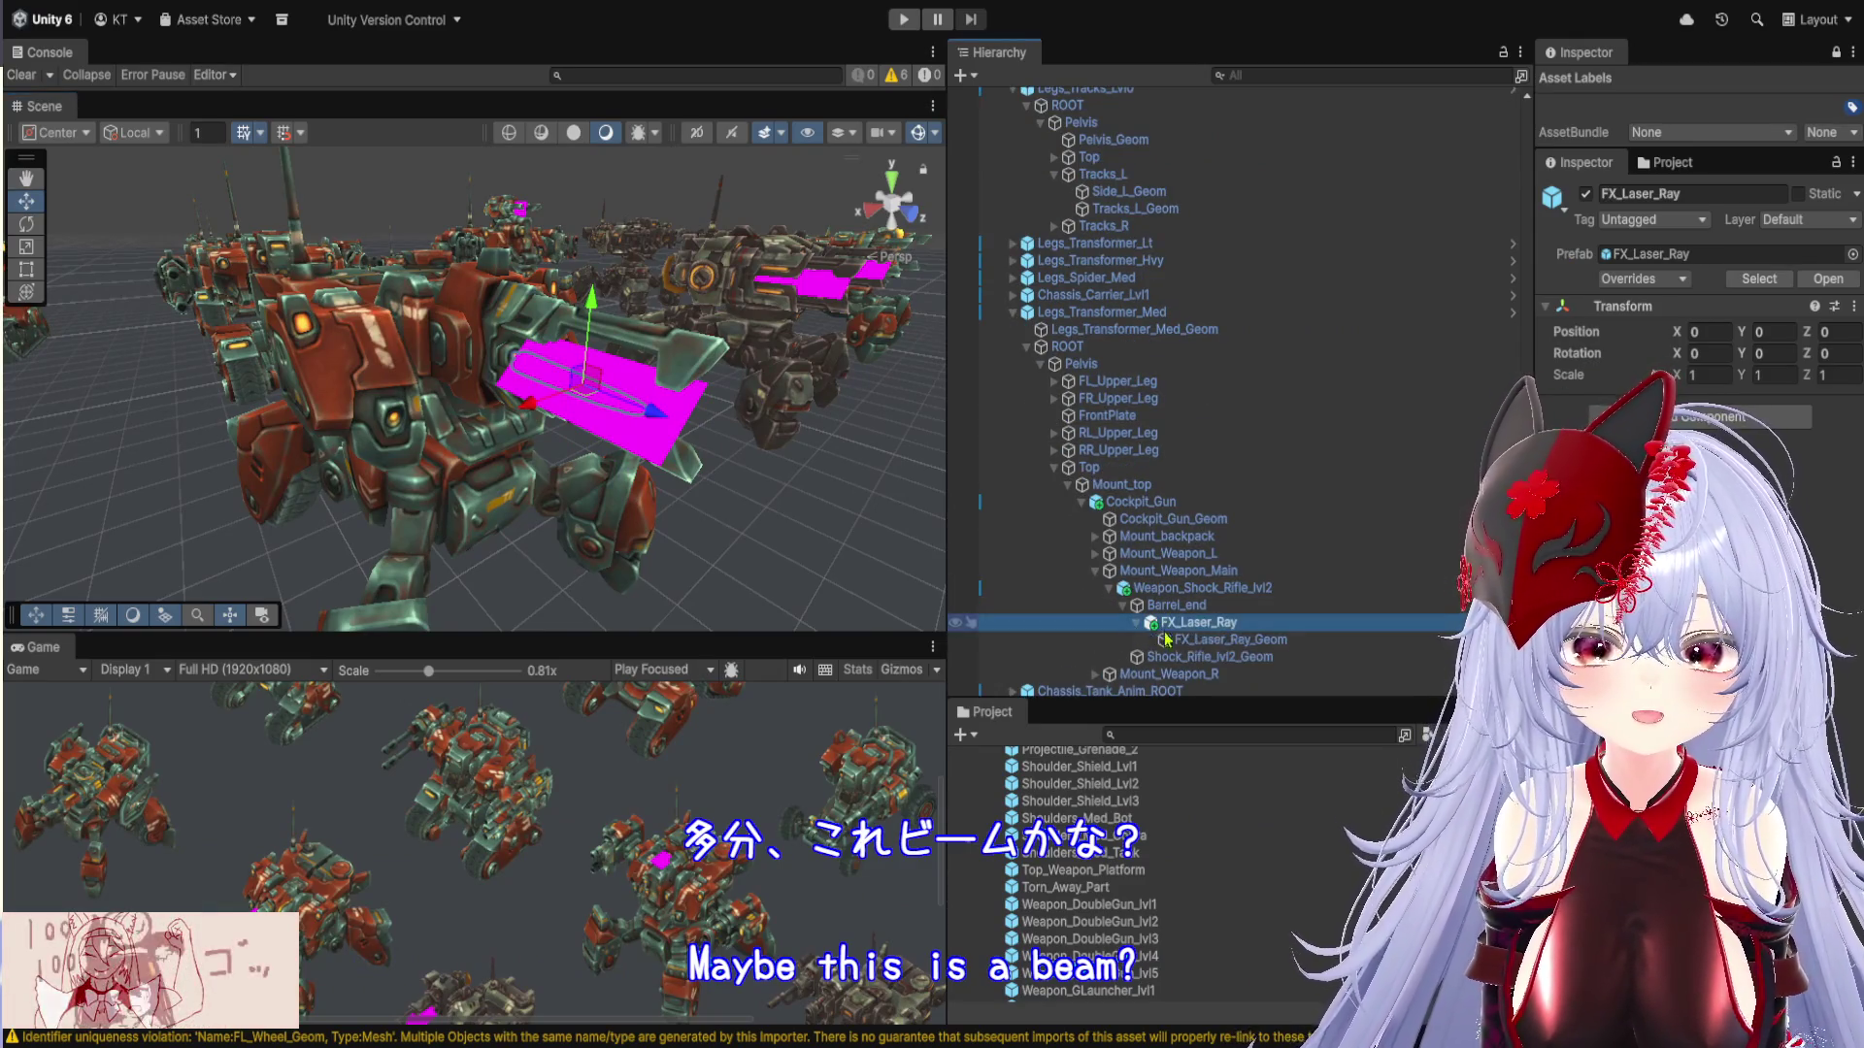
scroll(1203, 612, "down", 2)
left_click(1256, 577)
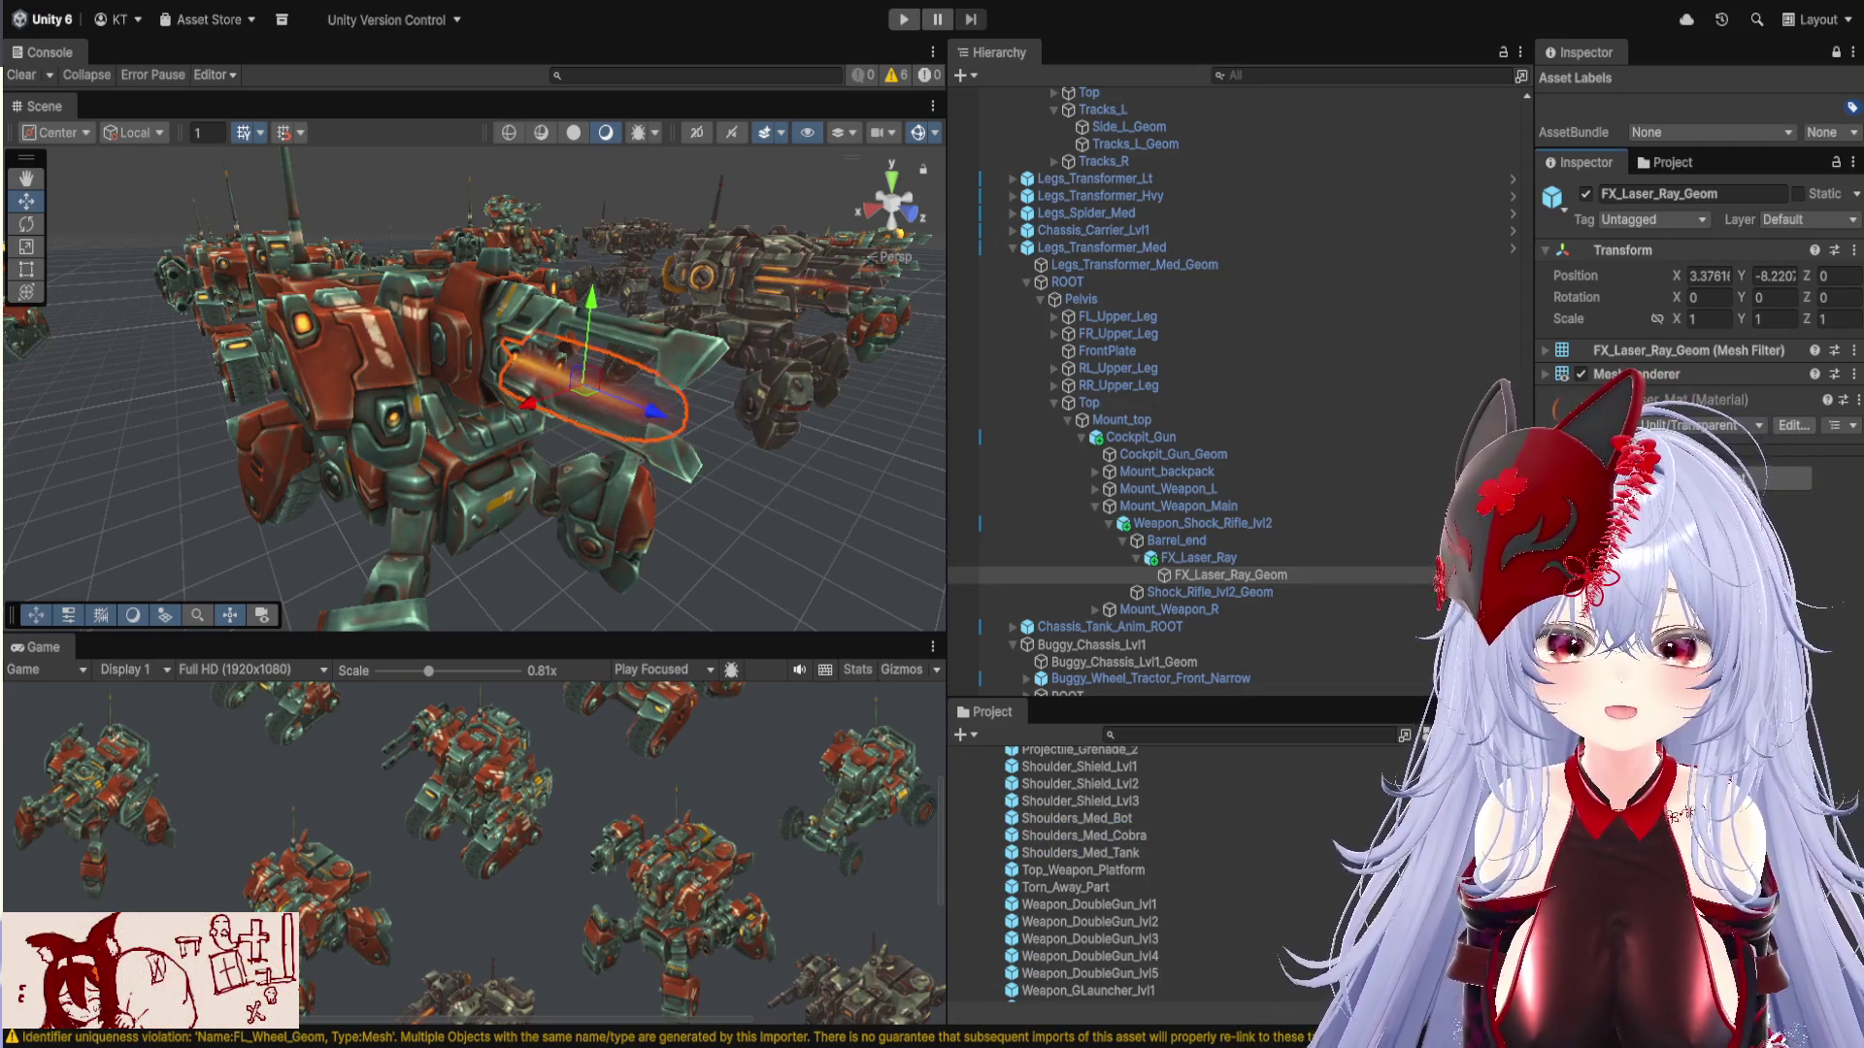
scroll(761, 515, "down", 10)
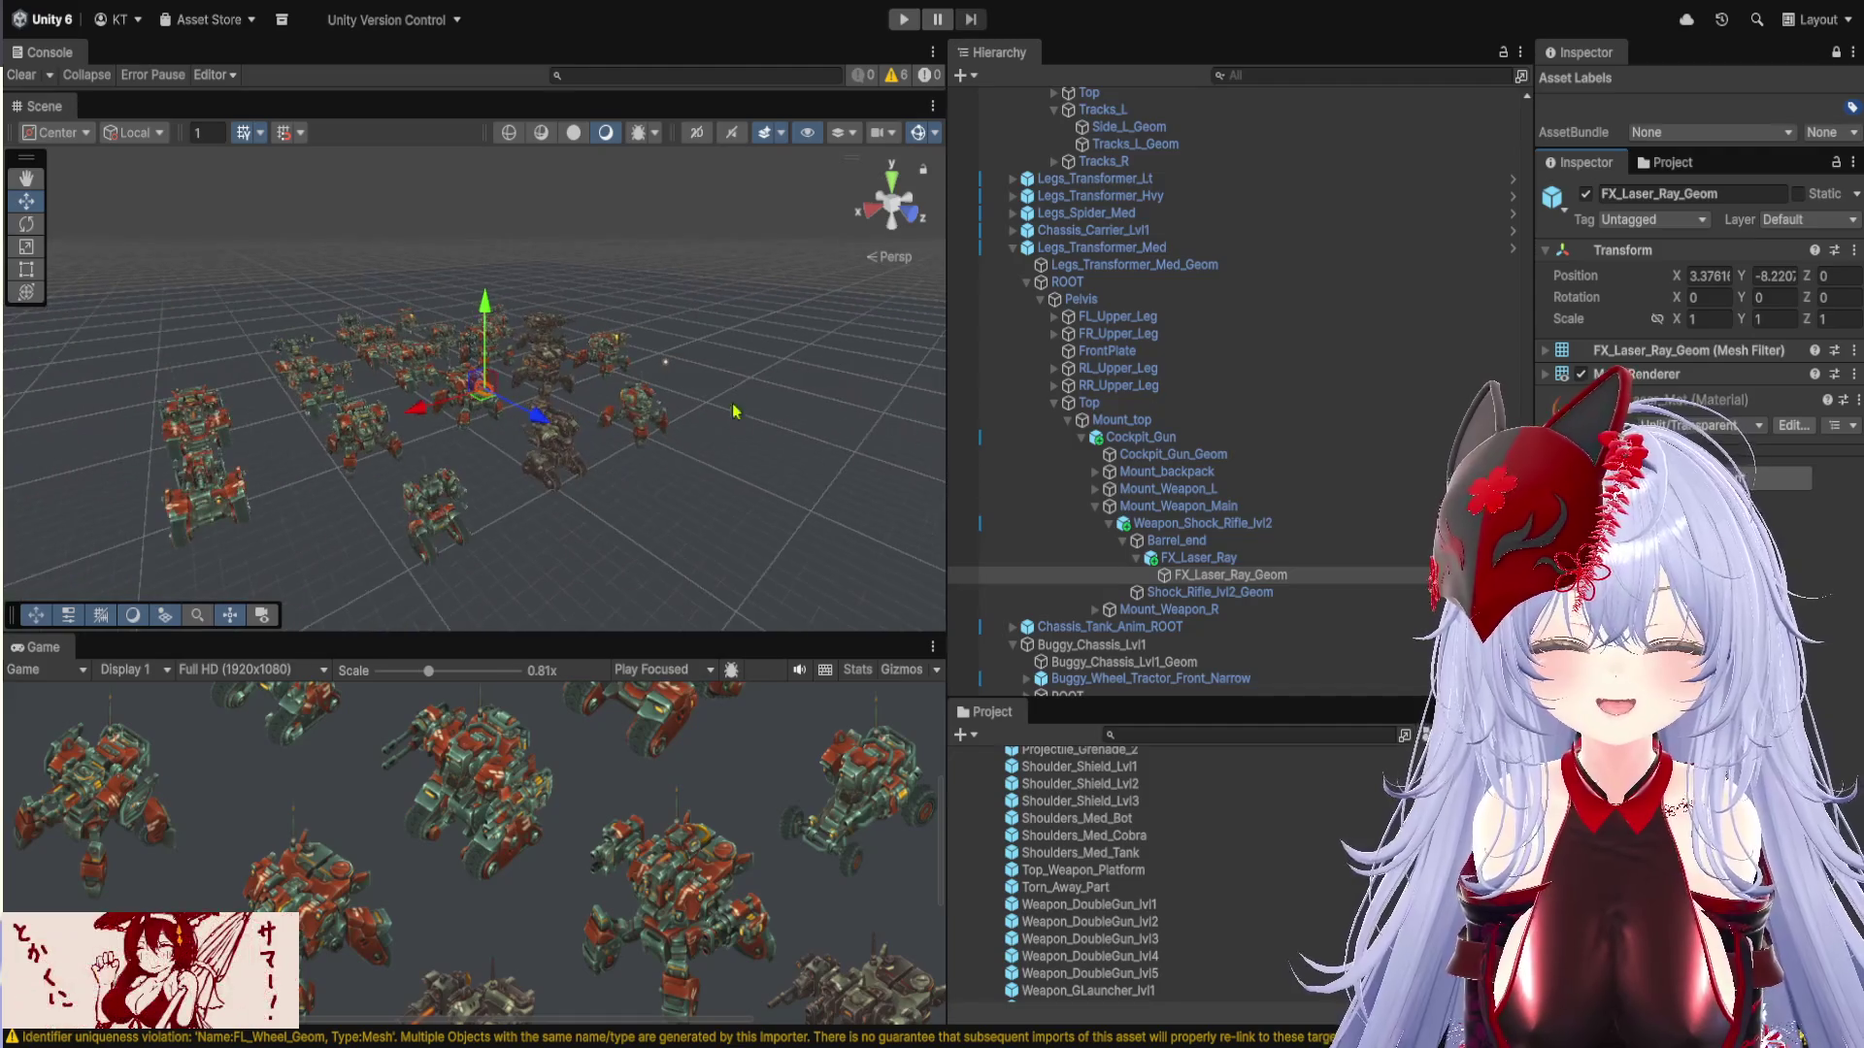
scroll(669, 248, "up", 5)
Frame the mech group and start Demo_Scene_Spiders in Play mode
left_click_drag(670, 247, 356, 359)
scroll(356, 360, "up", 3)
scroll(356, 359, "down", 5)
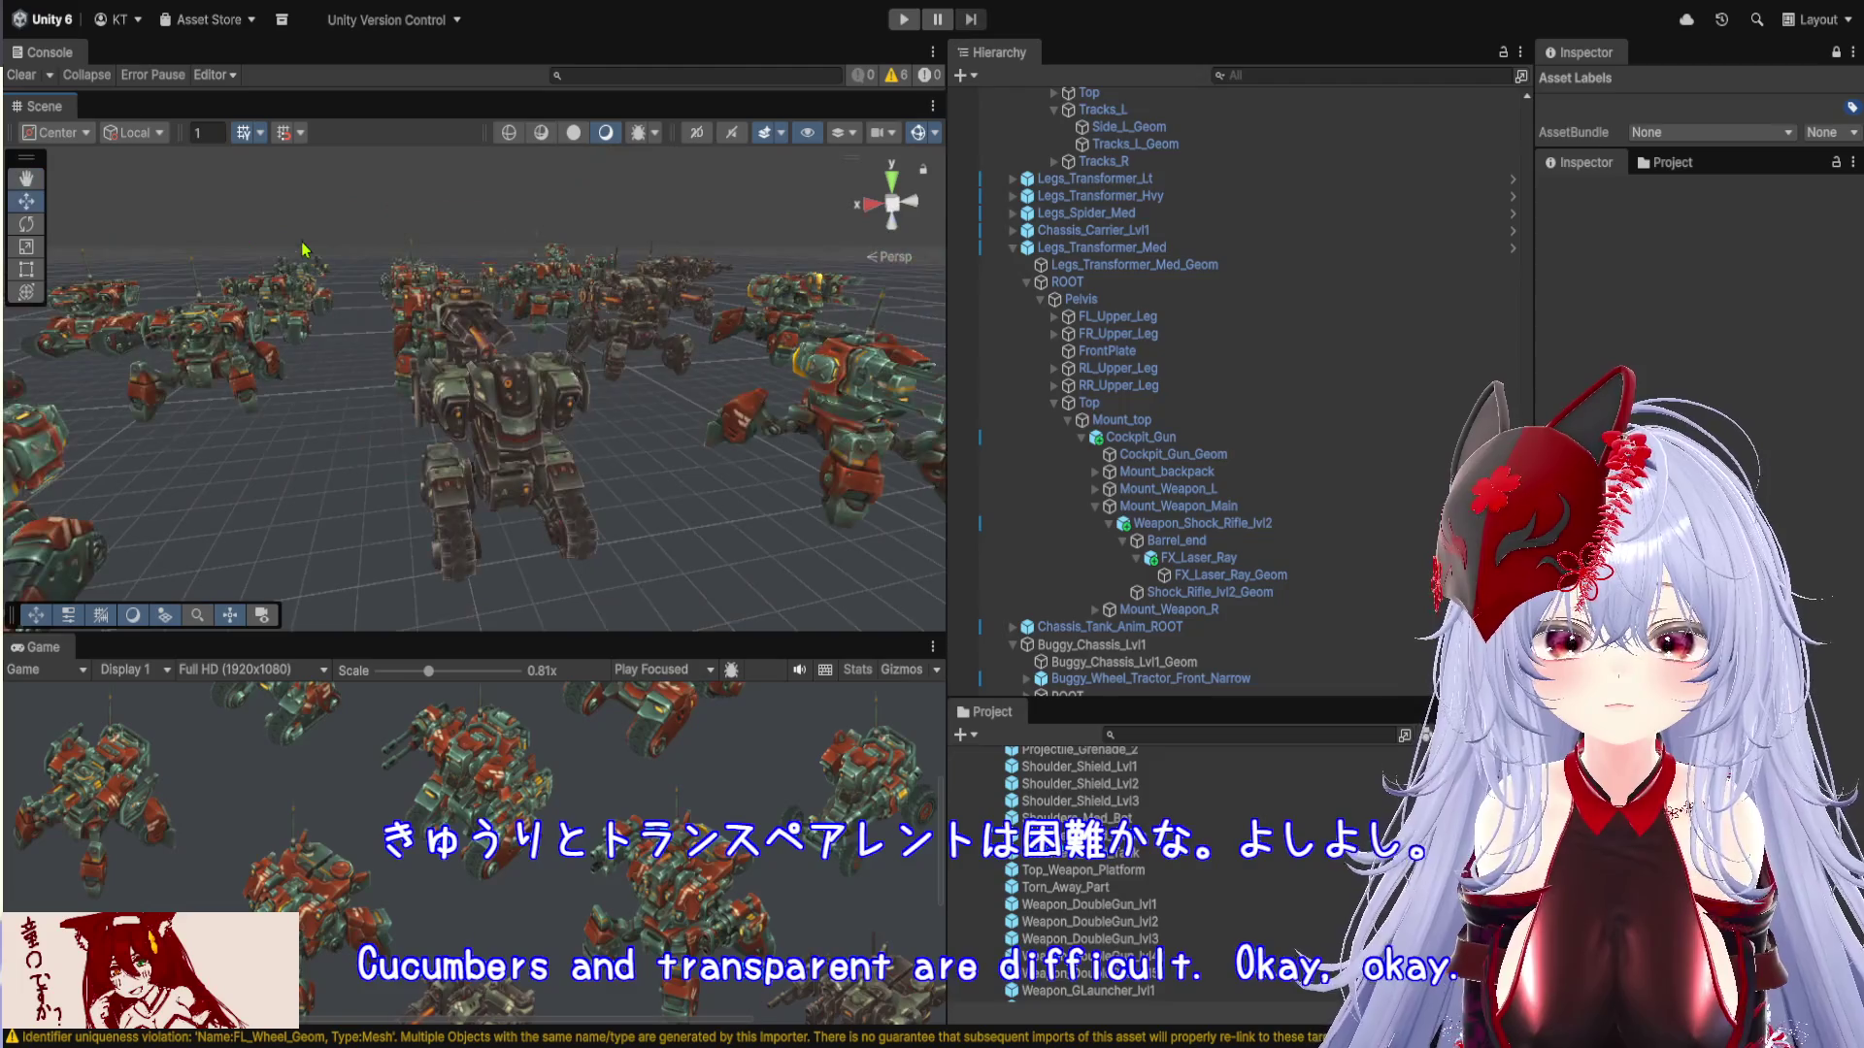
left_click(904, 19)
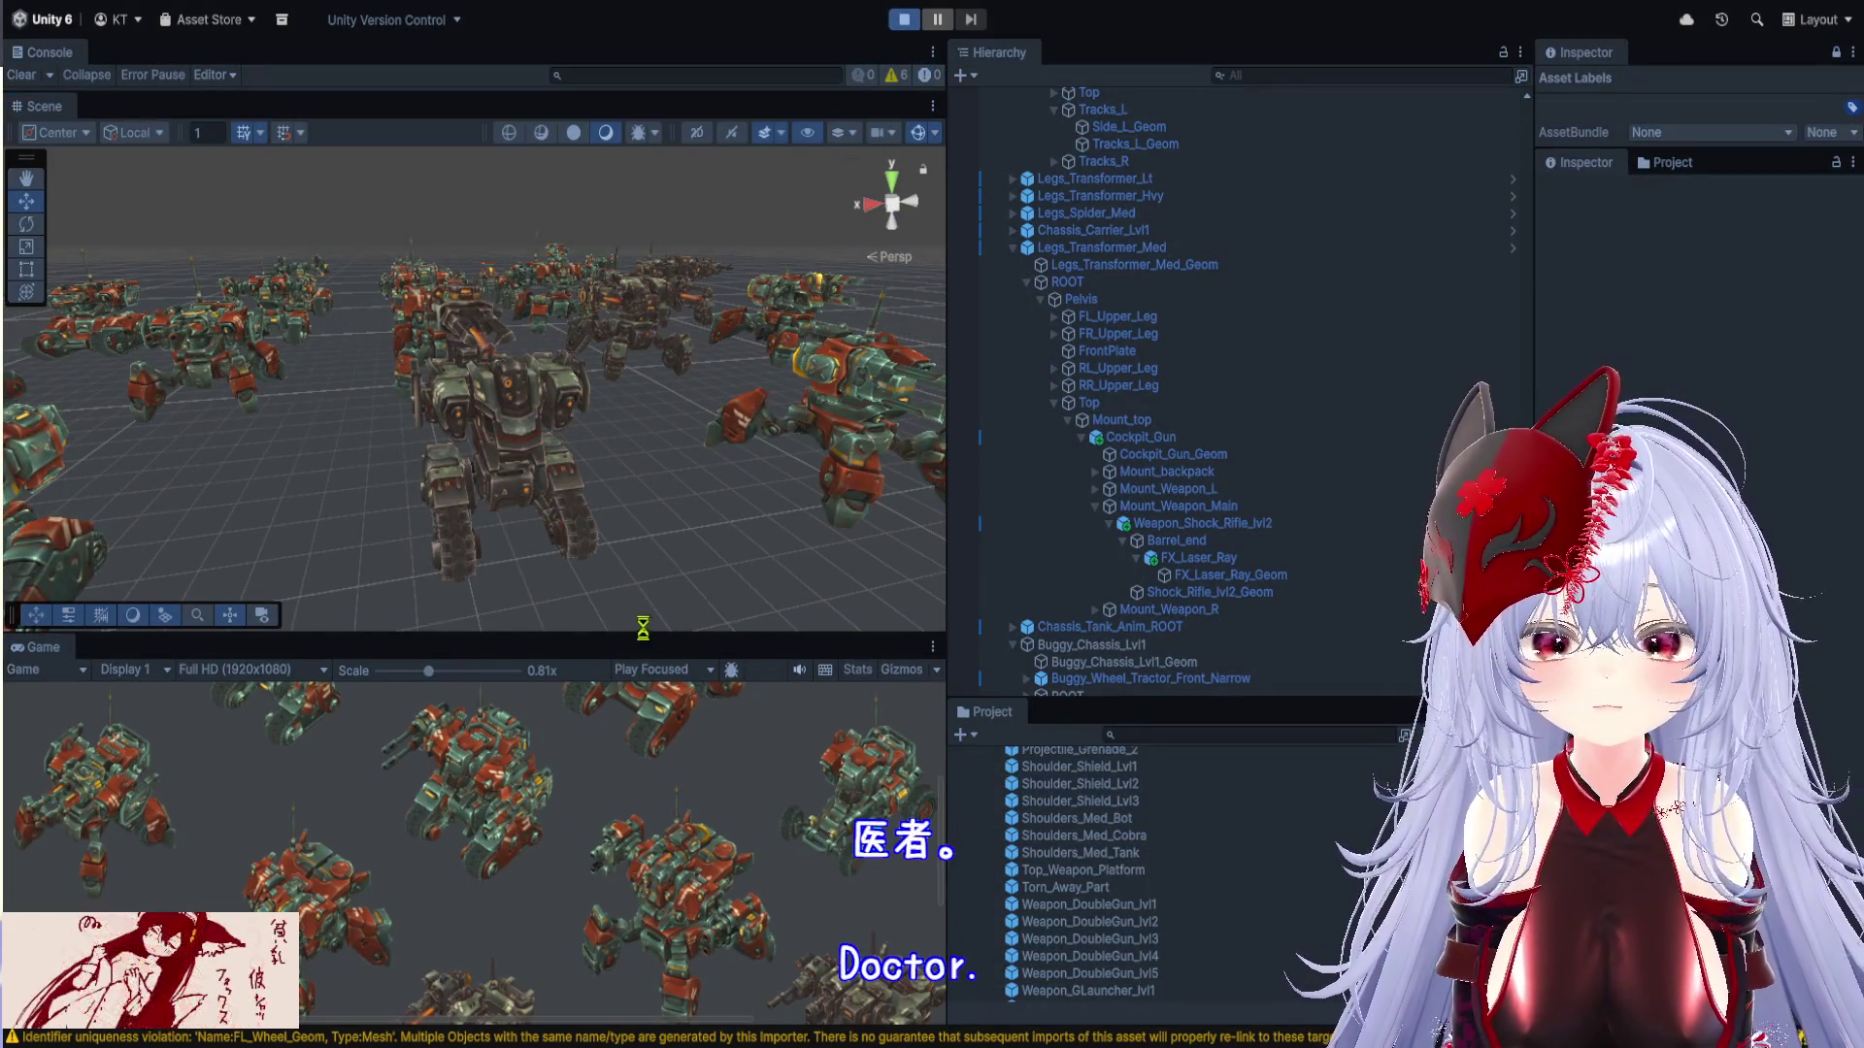
scroll(613, 493, "up", 5)
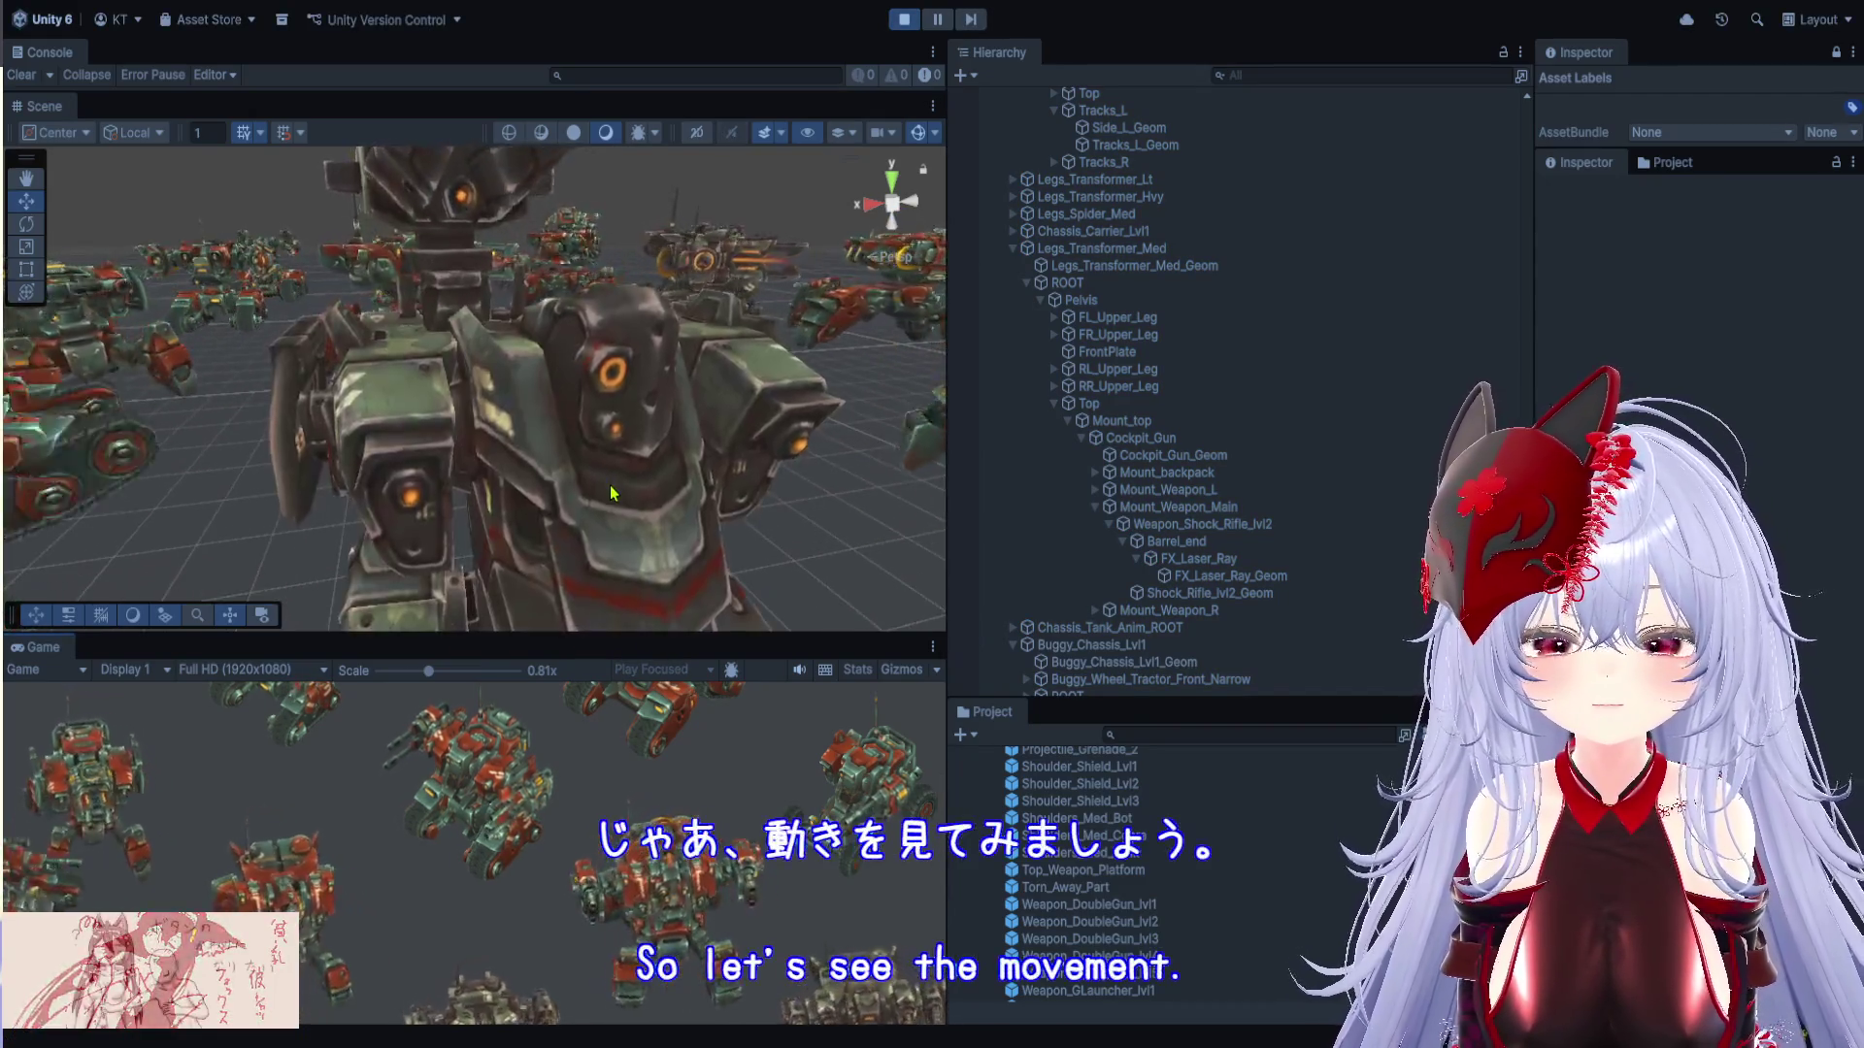
Watch the wandering spider and buggy mechs from several angles, switch to the Move tool, and exit Play mode
scroll(613, 493, "down", 5)
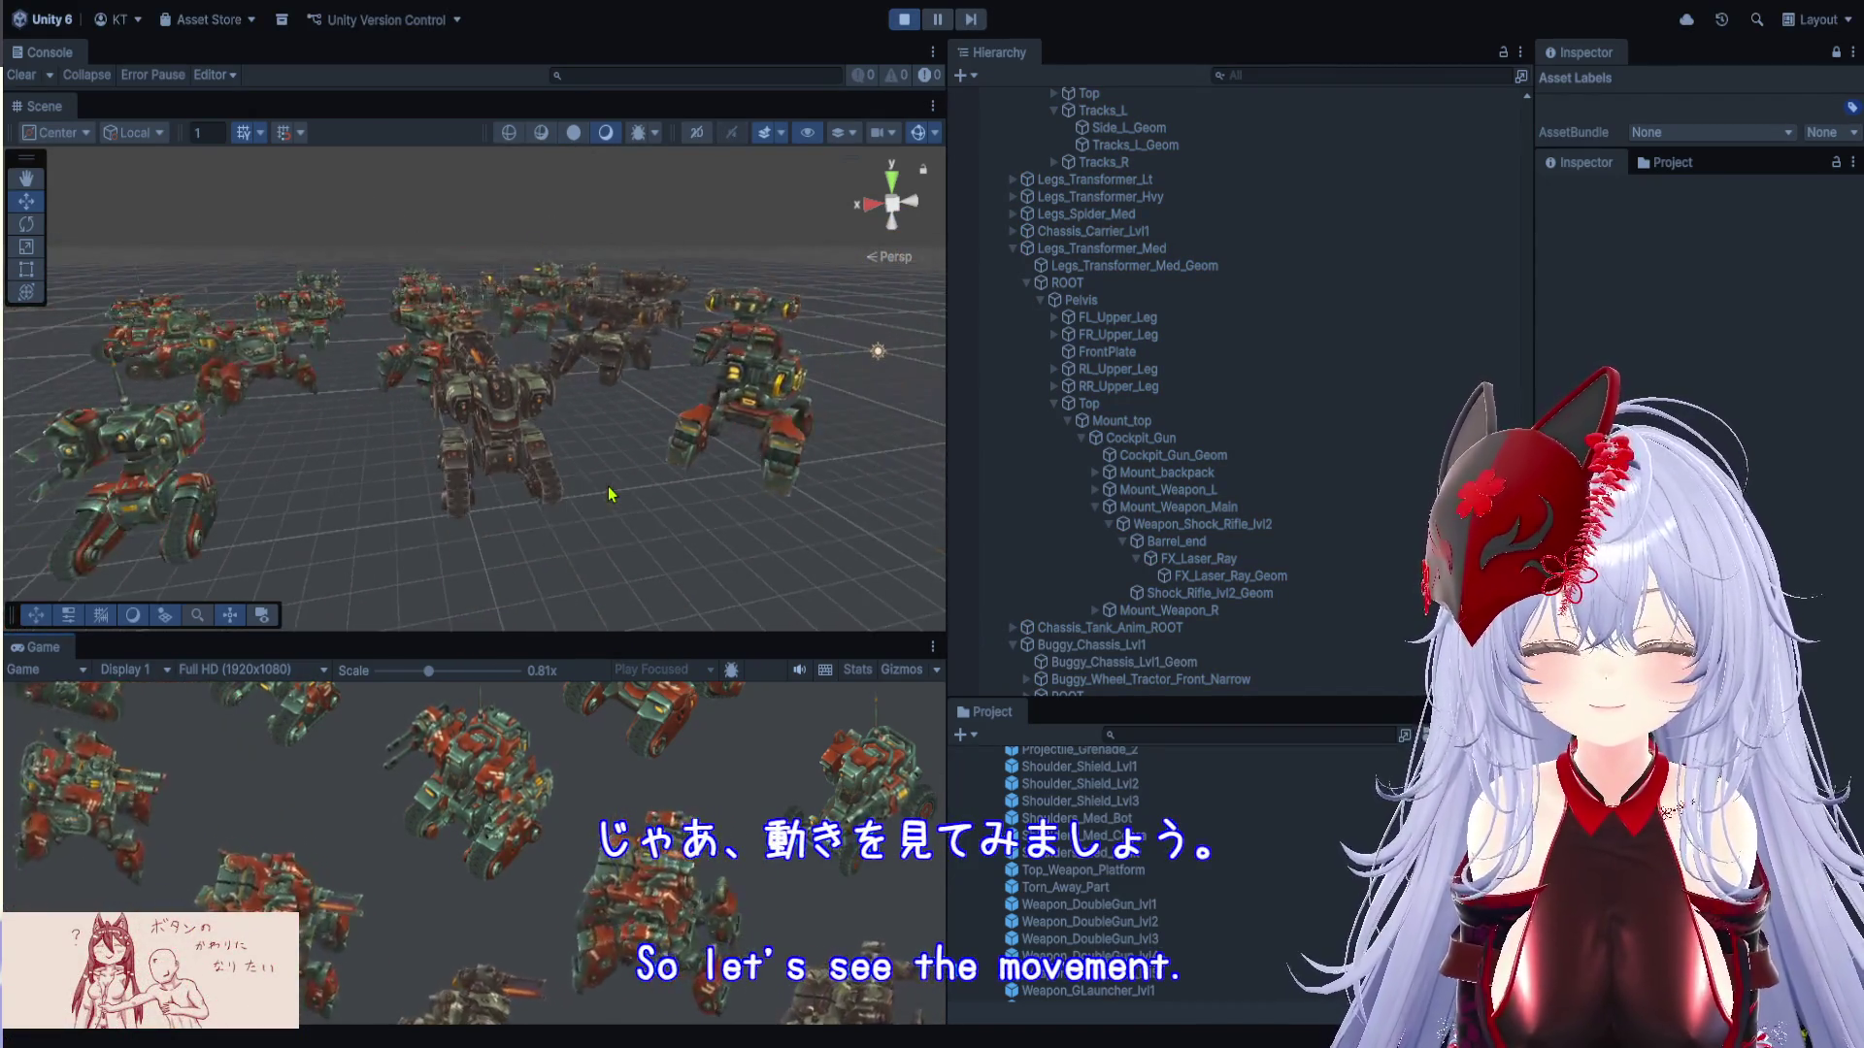
scroll(613, 495, "up", 1)
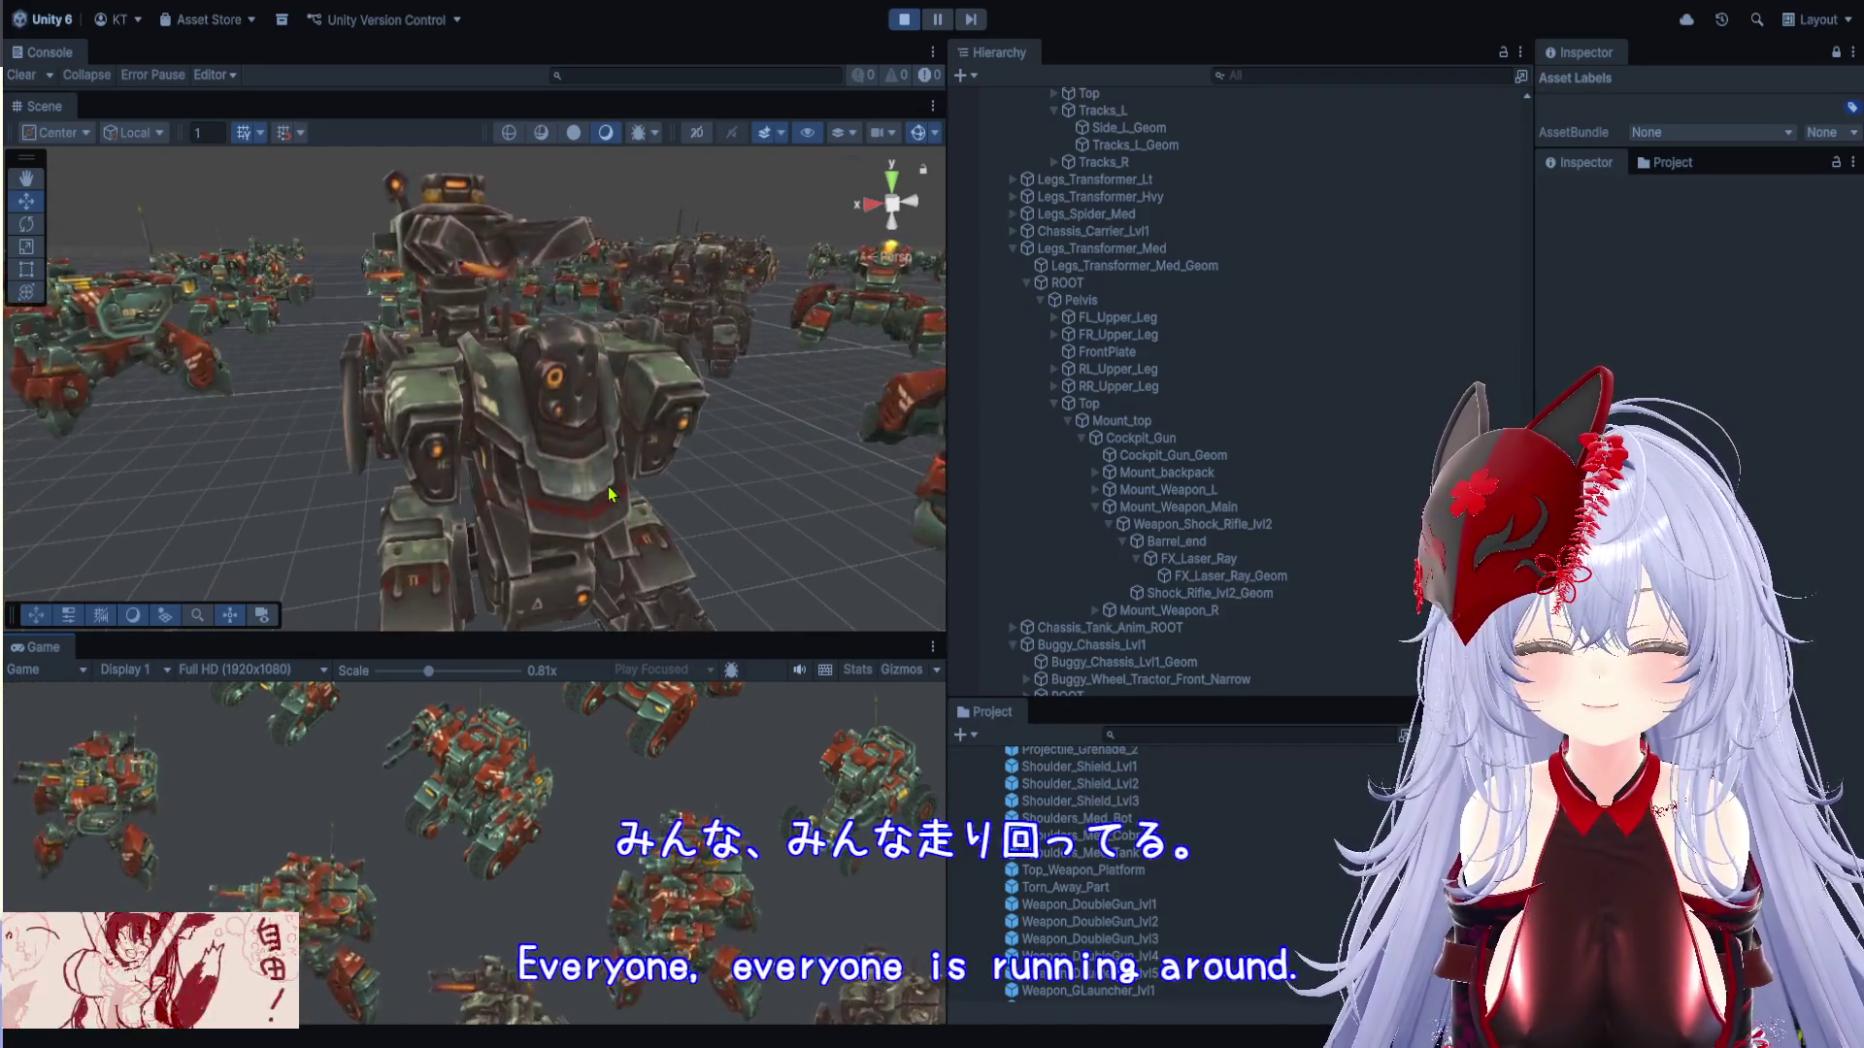
left_click_drag(479, 485, 461, 501)
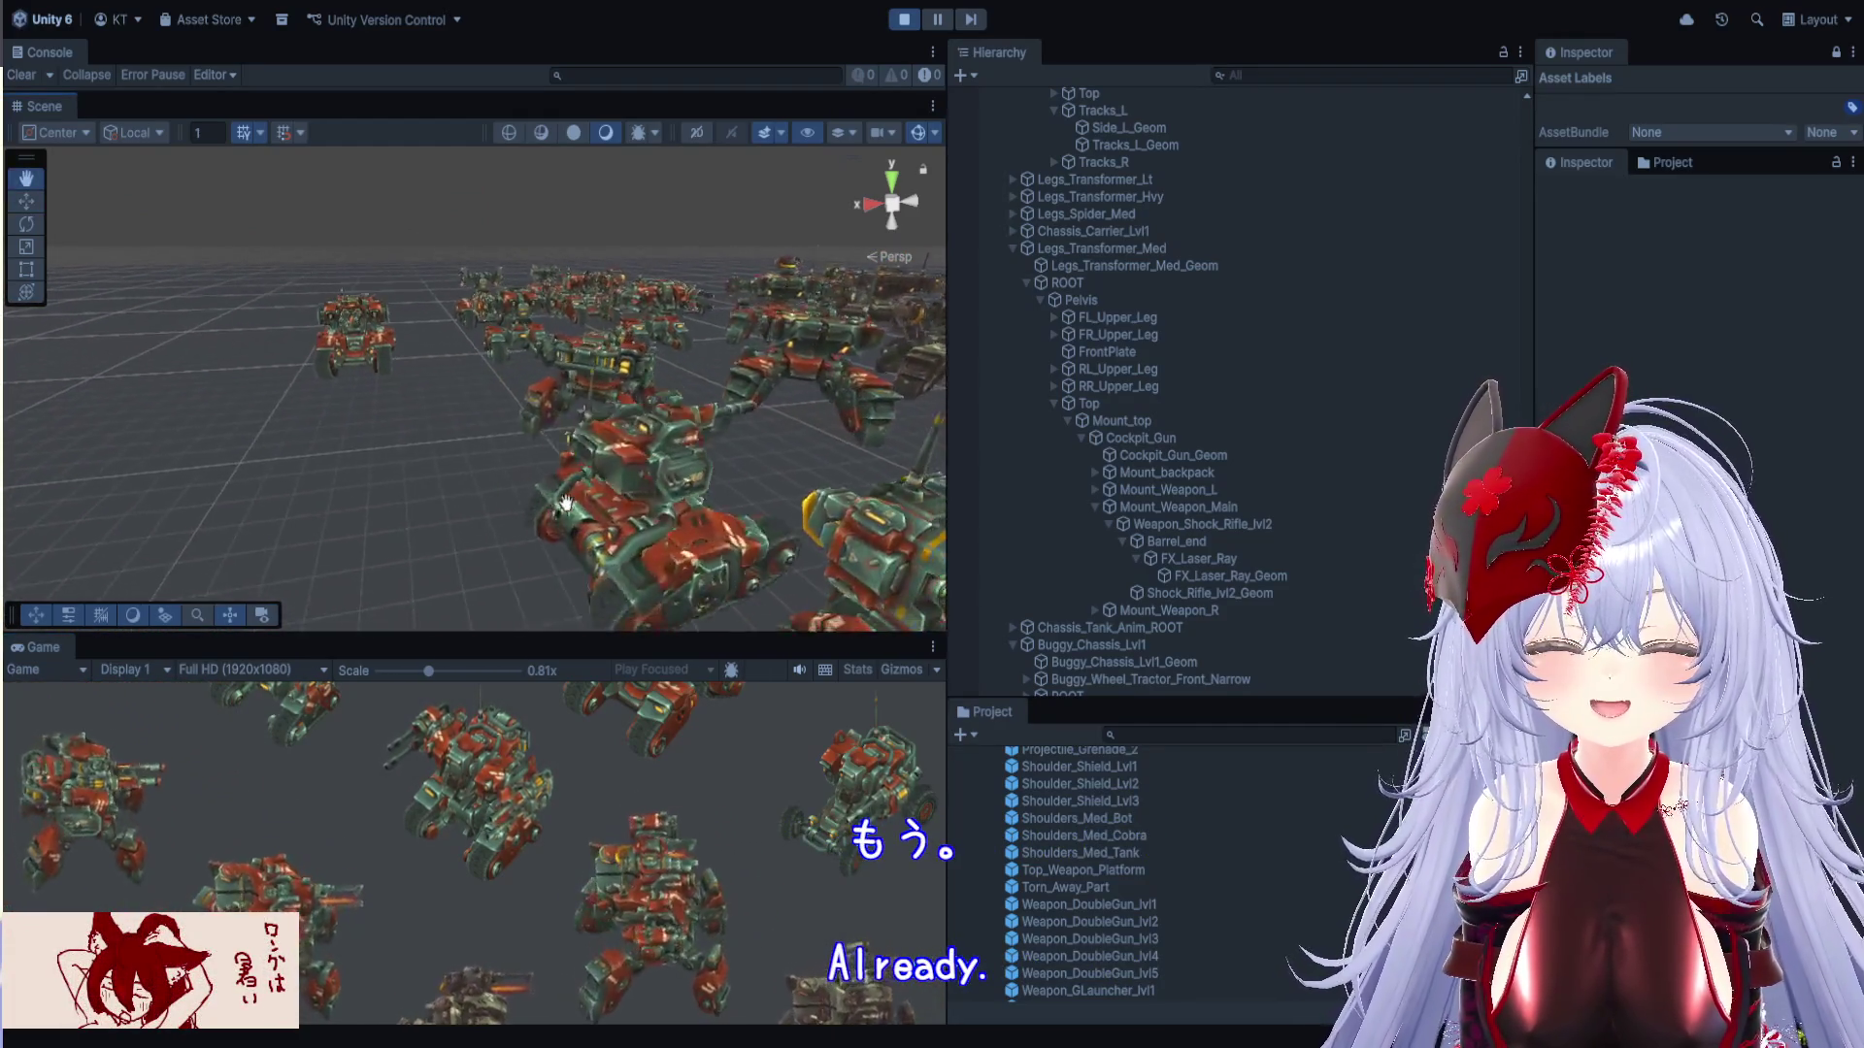
scroll(544, 495, "up", 2)
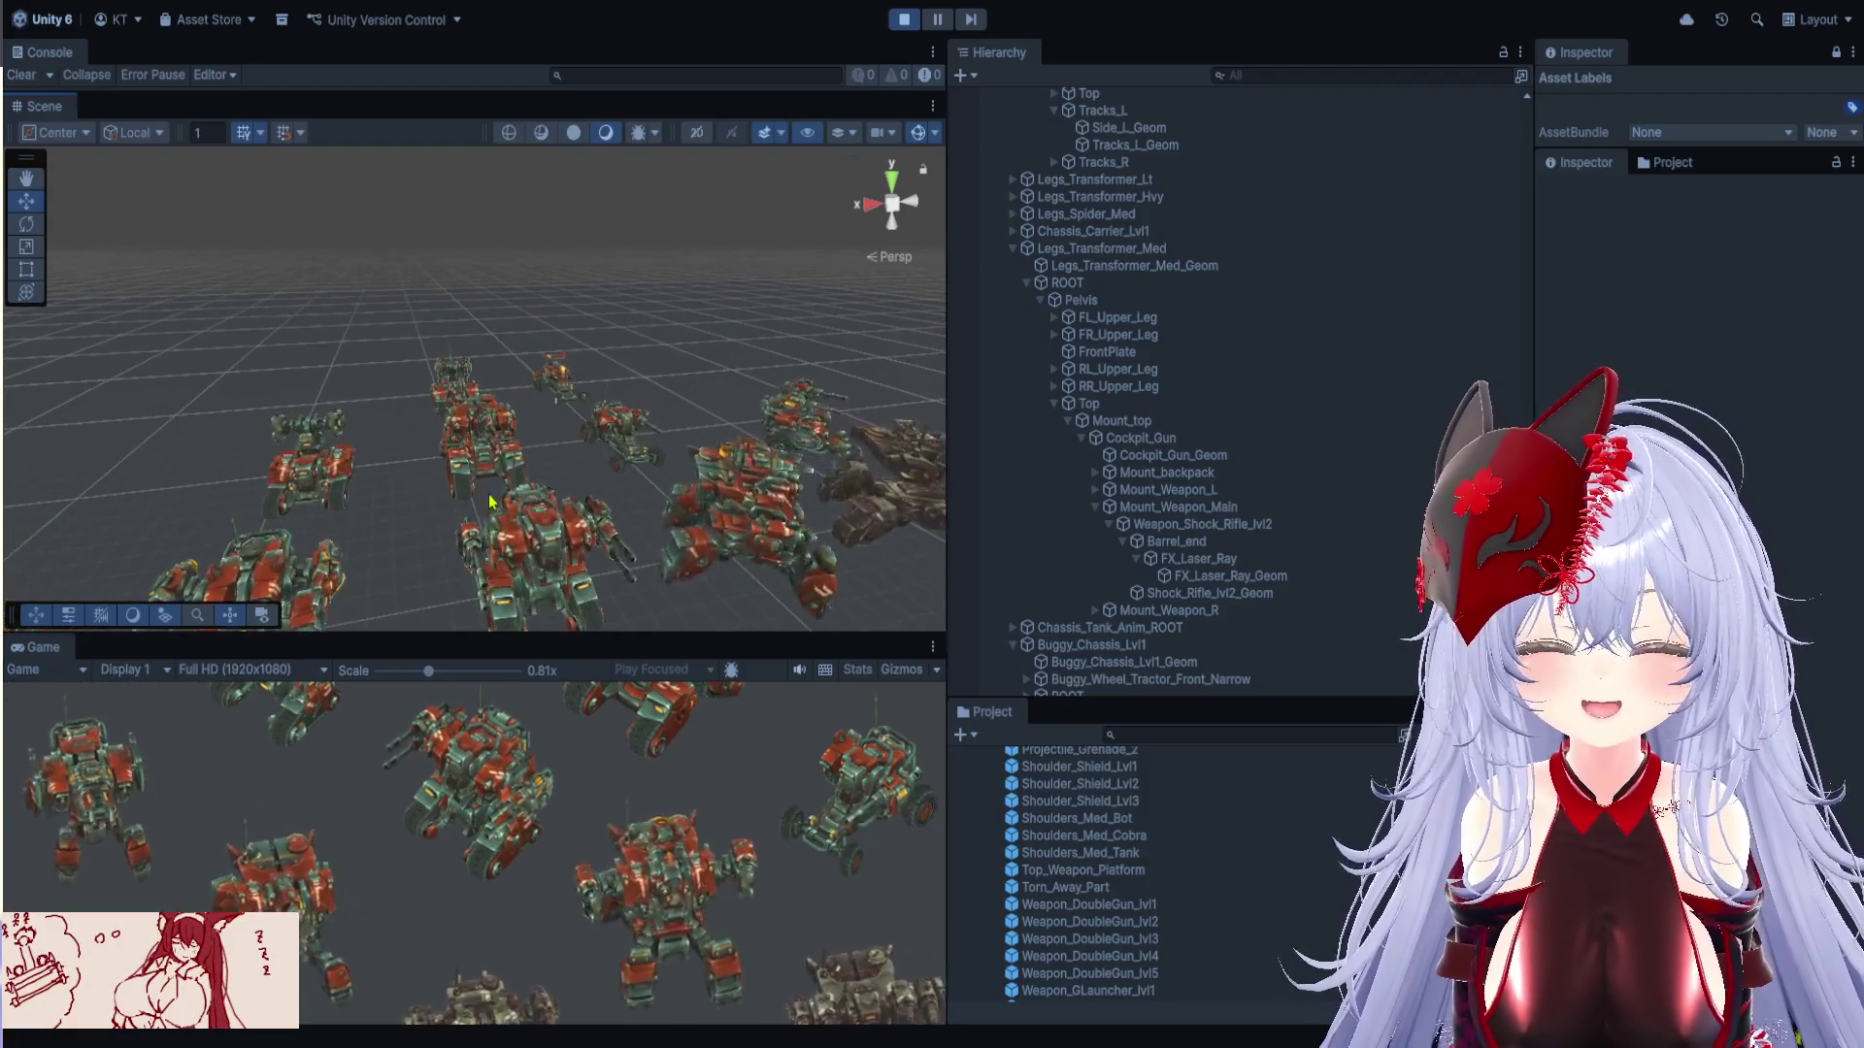
left_click_drag(720, 581, 489, 504)
scroll(480, 483, "up", 5)
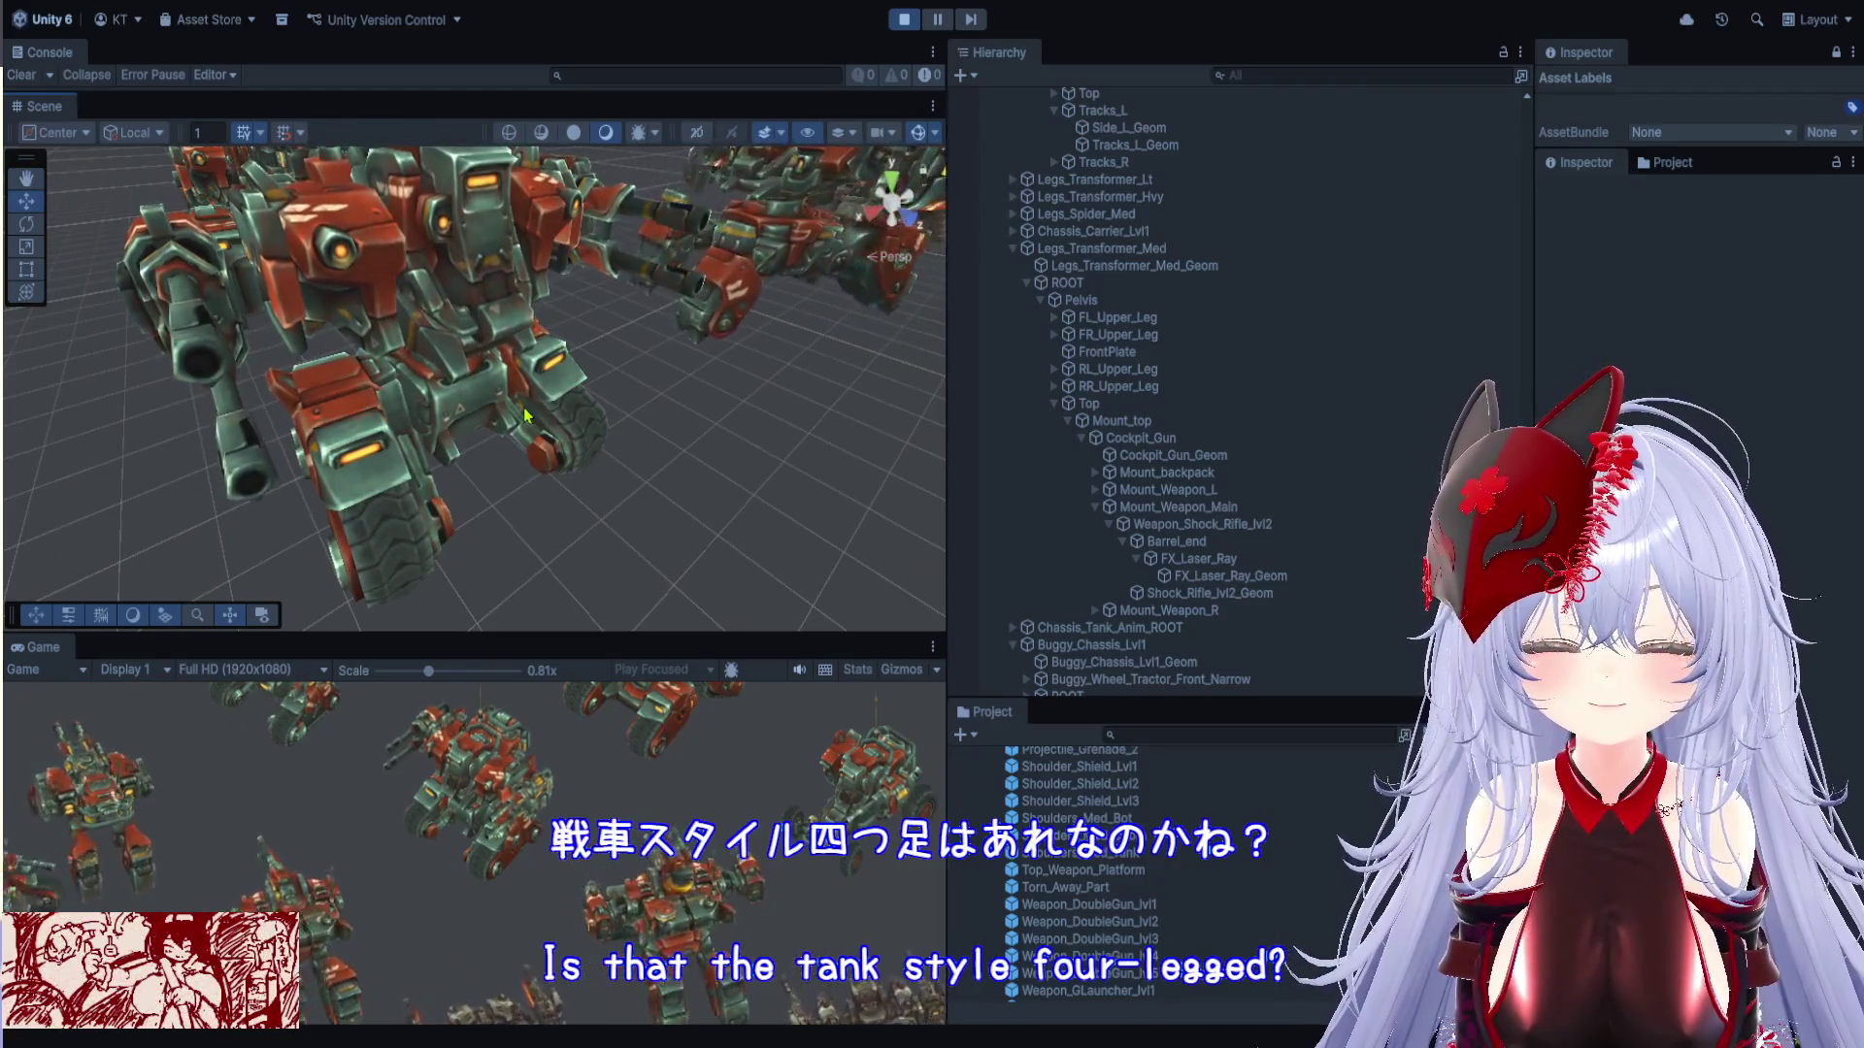
left_click_drag(524, 416, 489, 375)
scroll(488, 378, "down", 10)
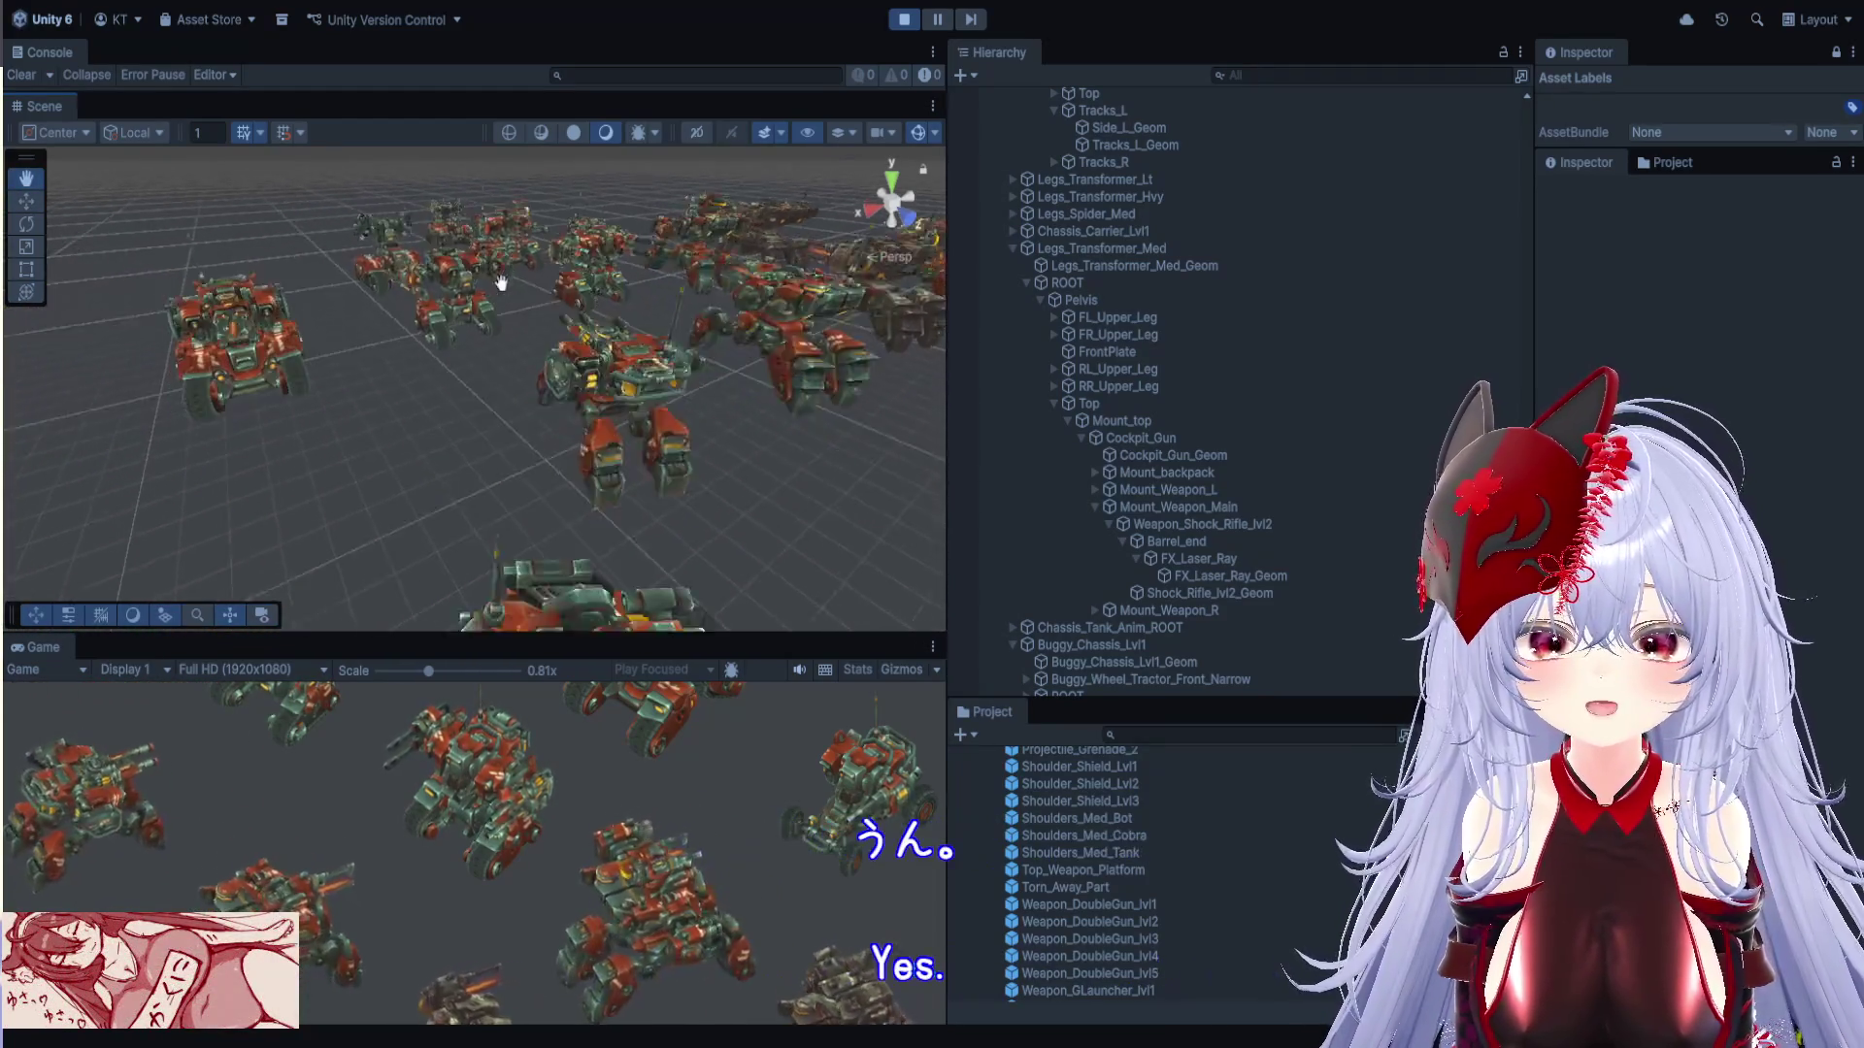
left_click_drag(482, 276, 511, 321)
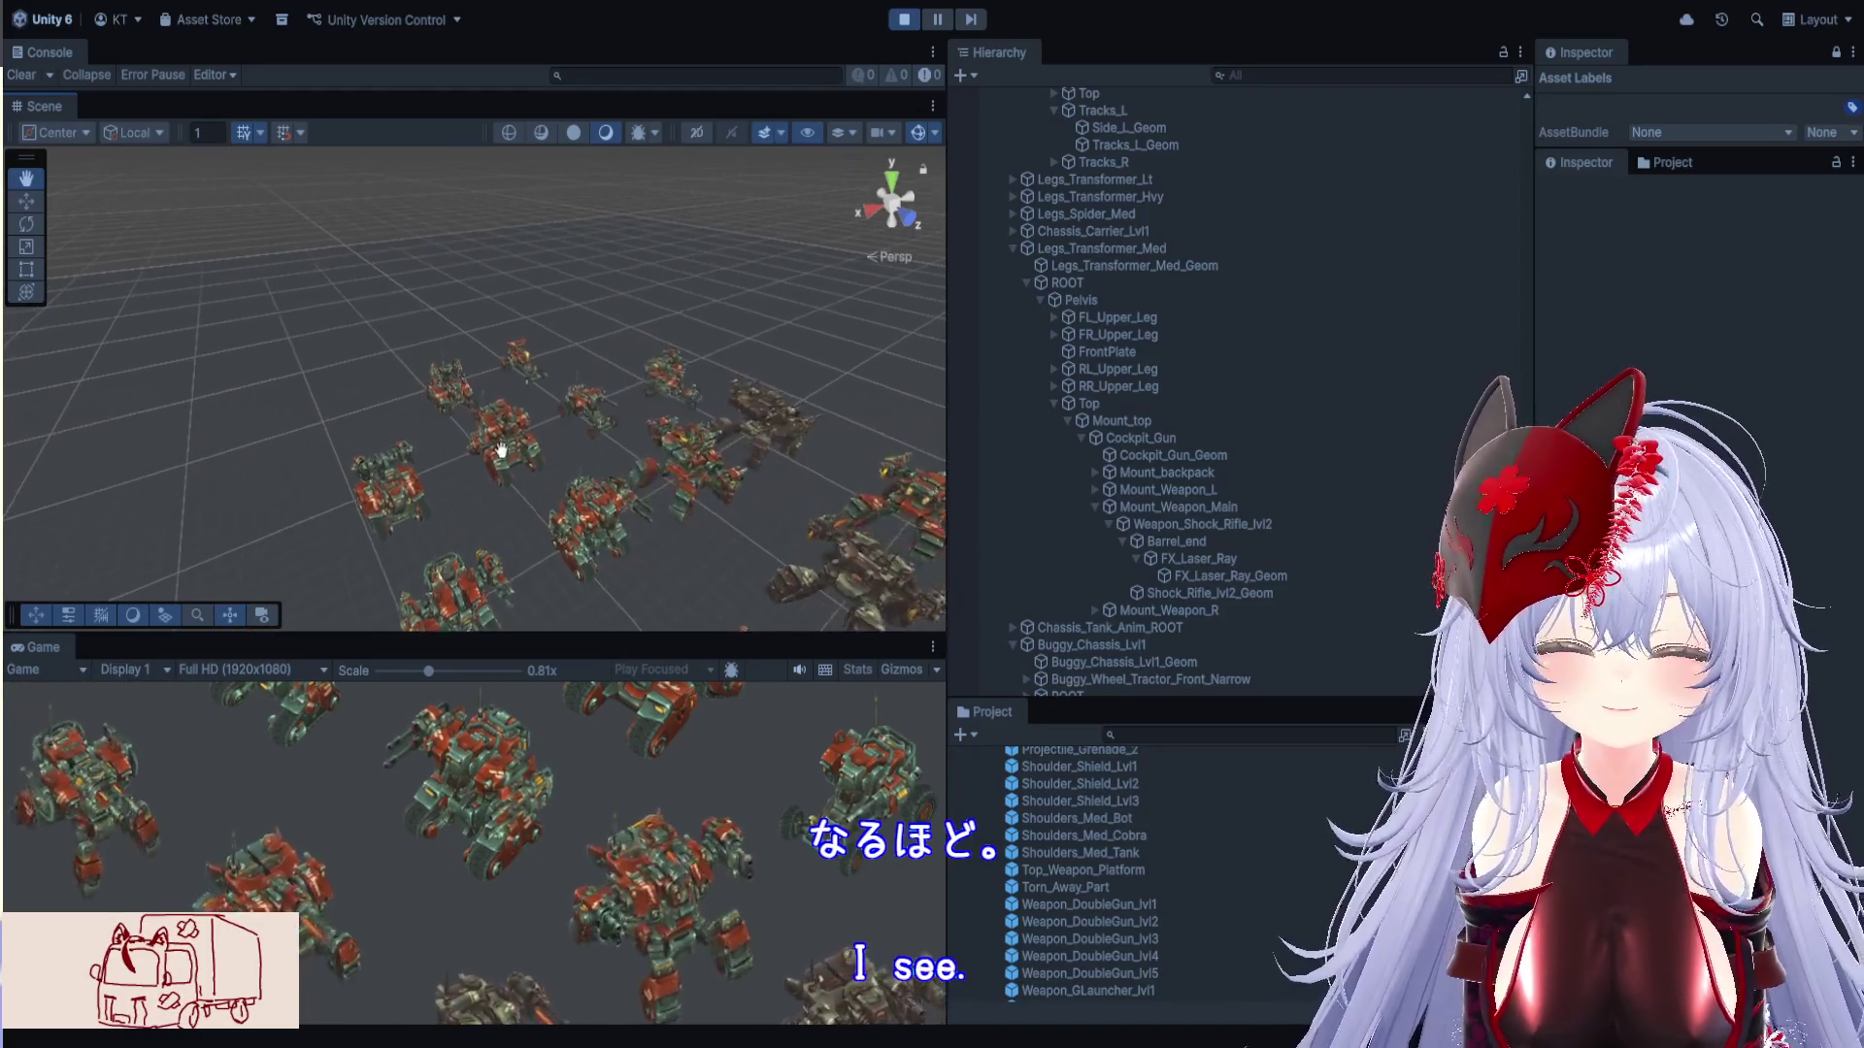
key("w")
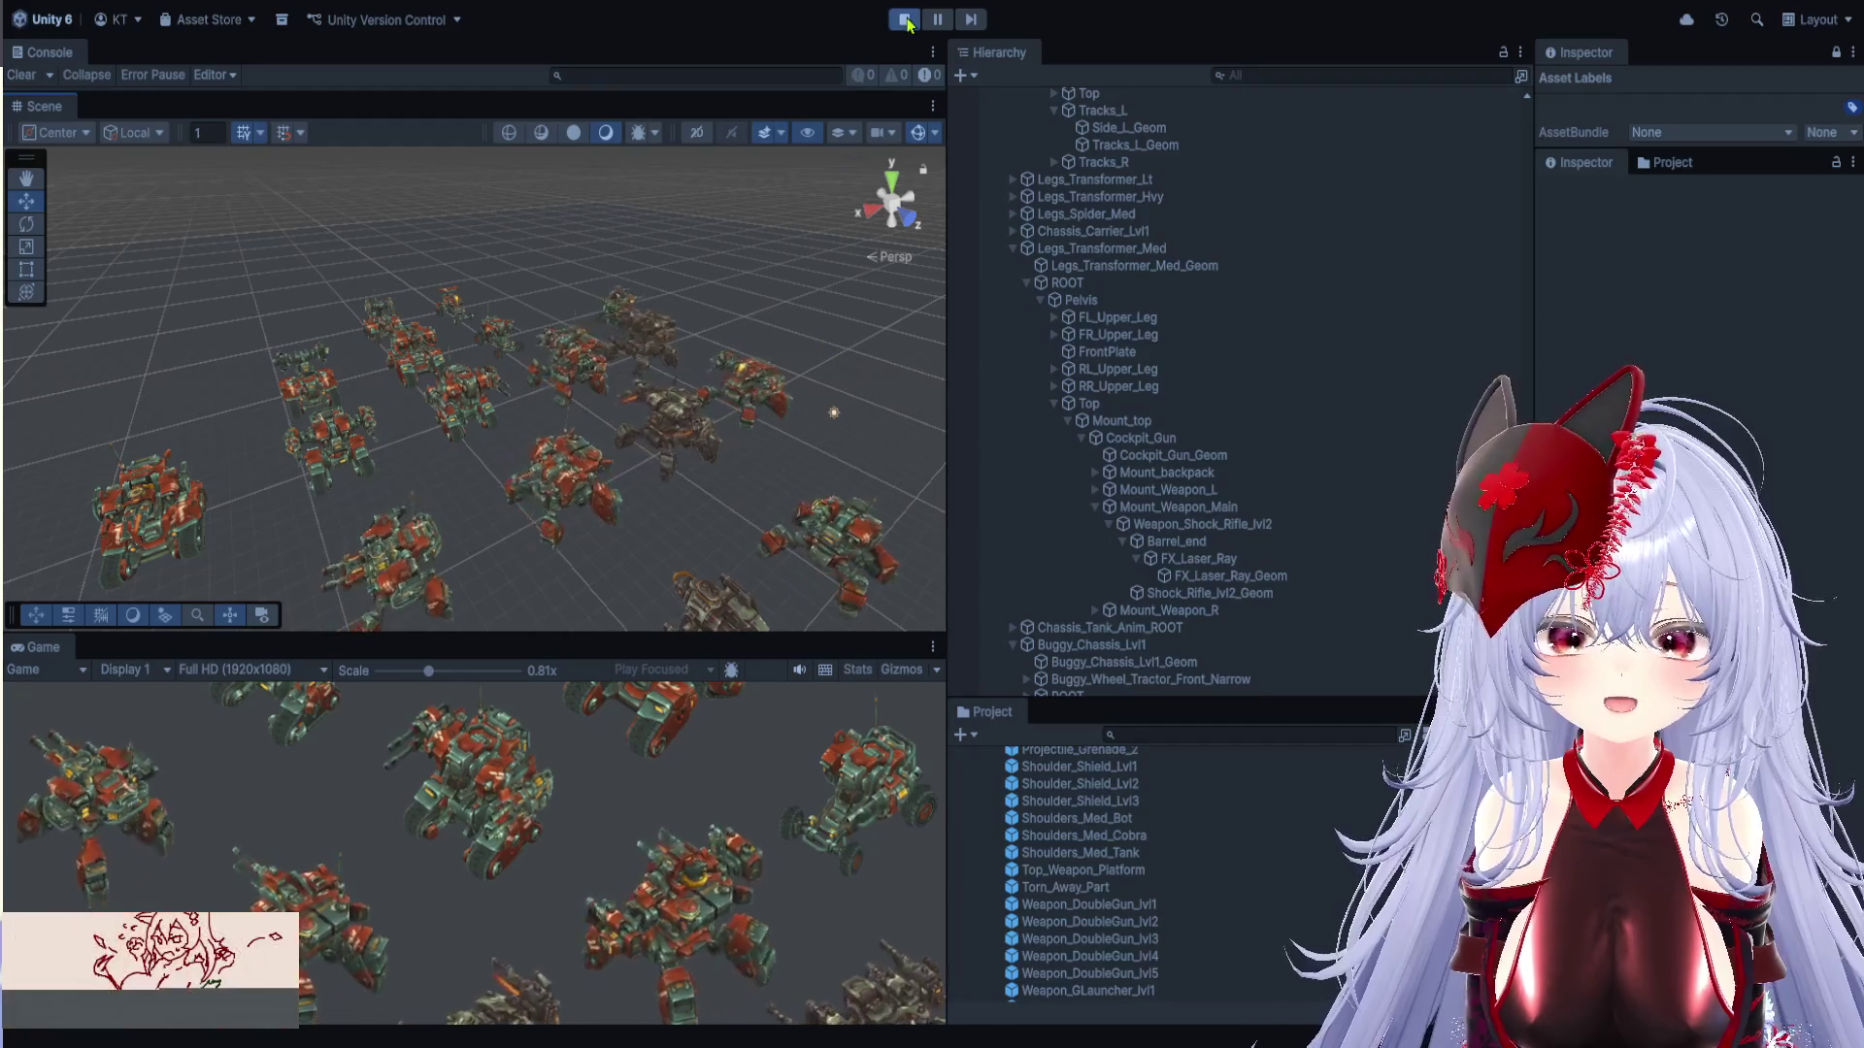
key("ctrl+p")
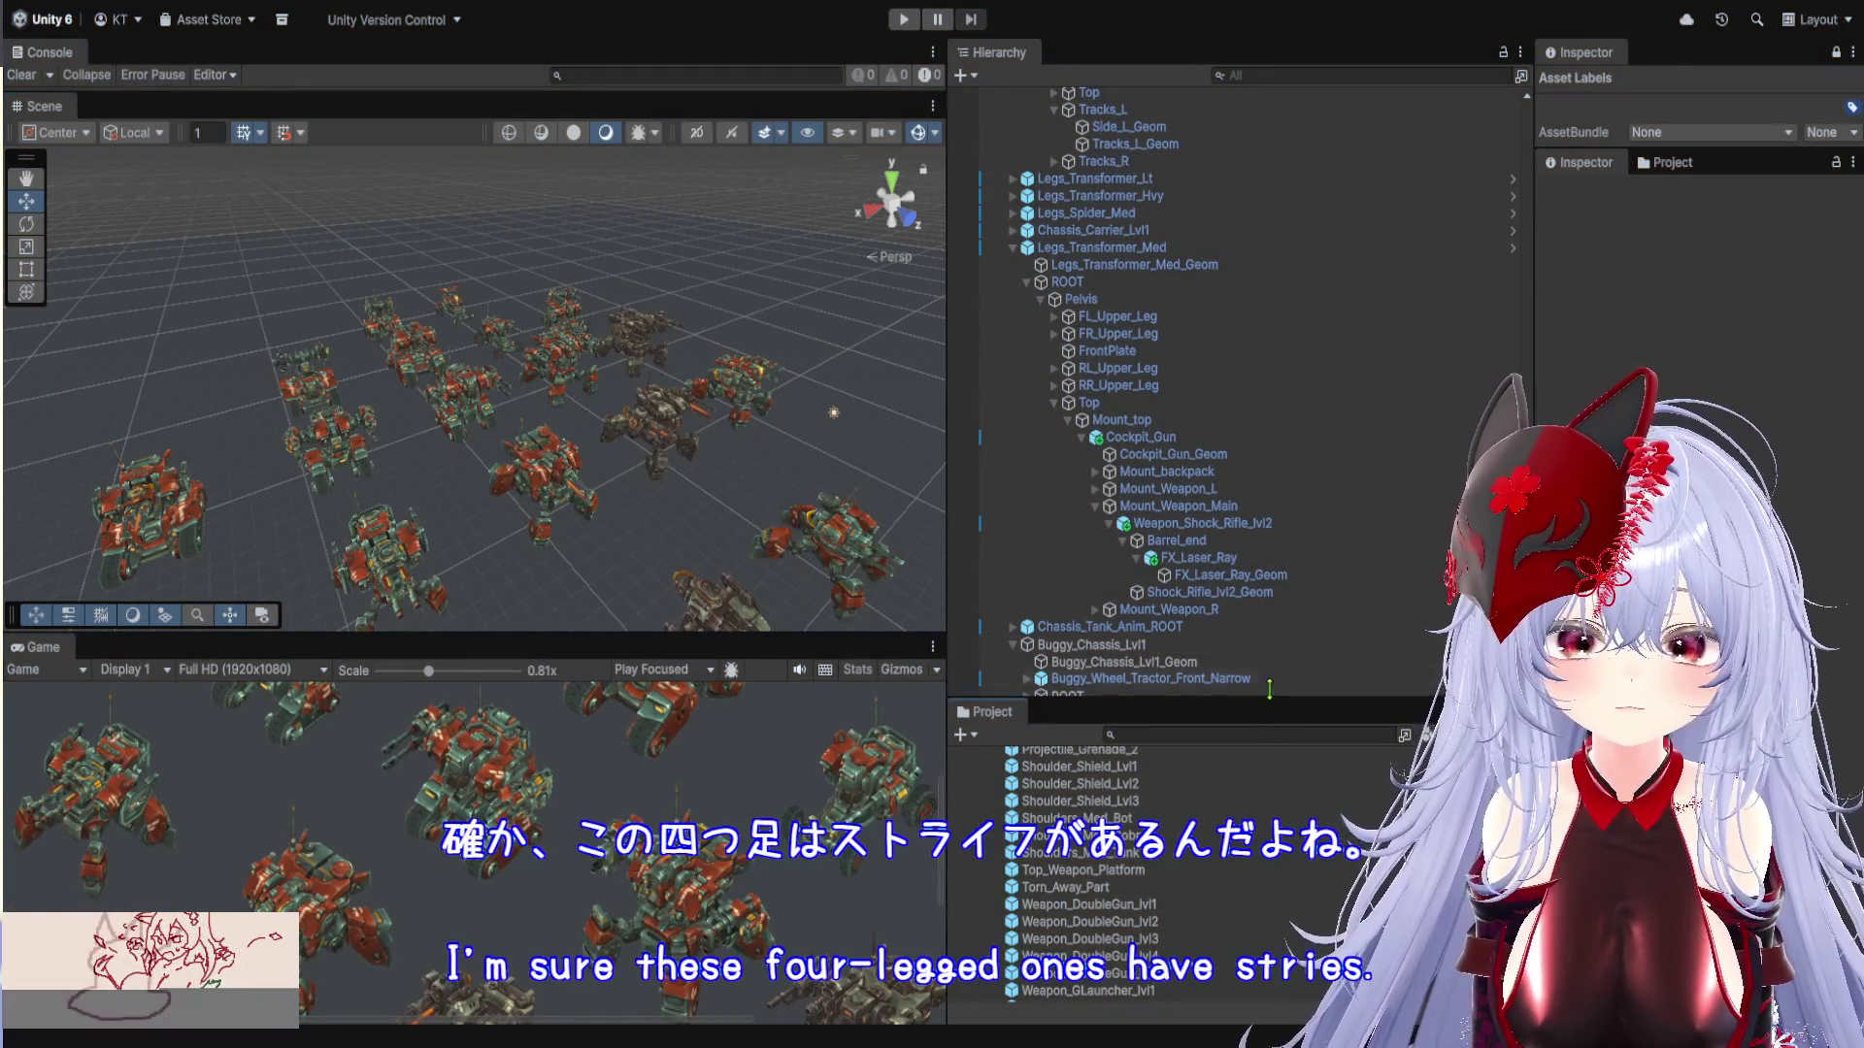
left_click_drag(1267, 718, 1267, 490)
scroll(1128, 781, "up", 15)
scroll(1128, 781, "up", 6)
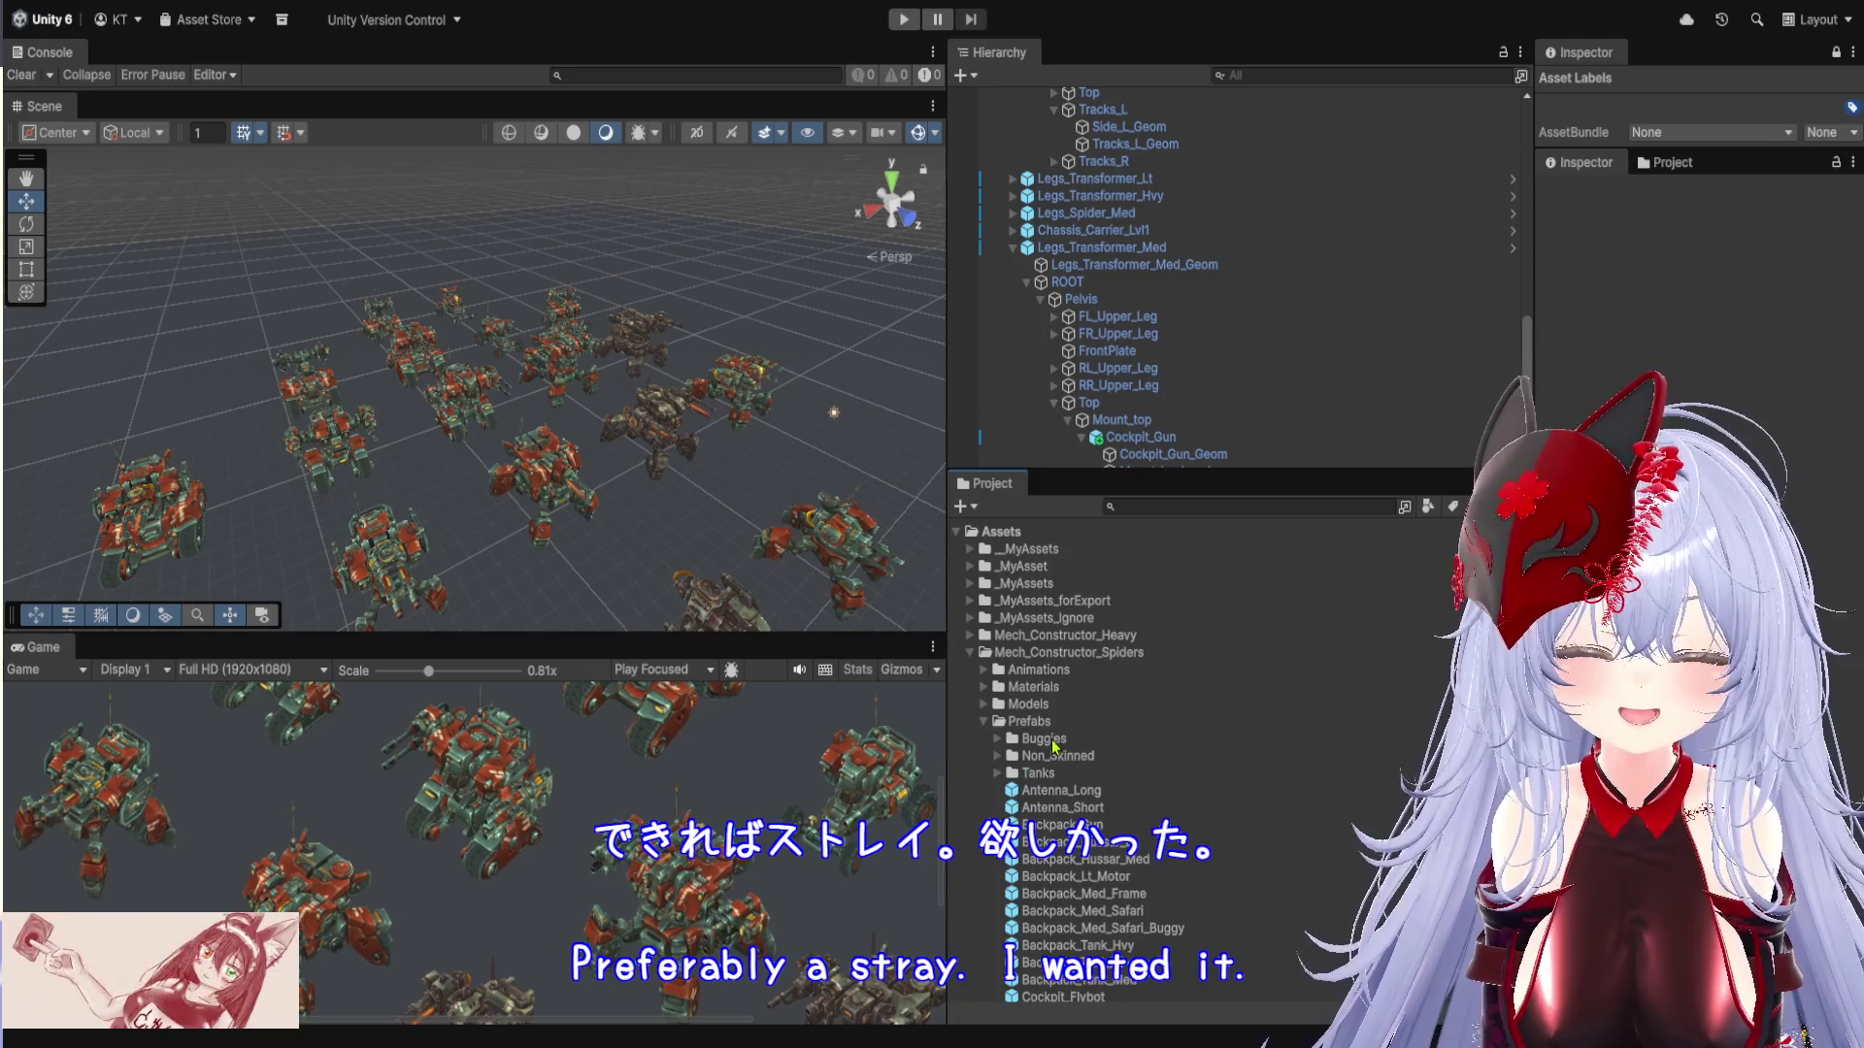
left_click(984, 670)
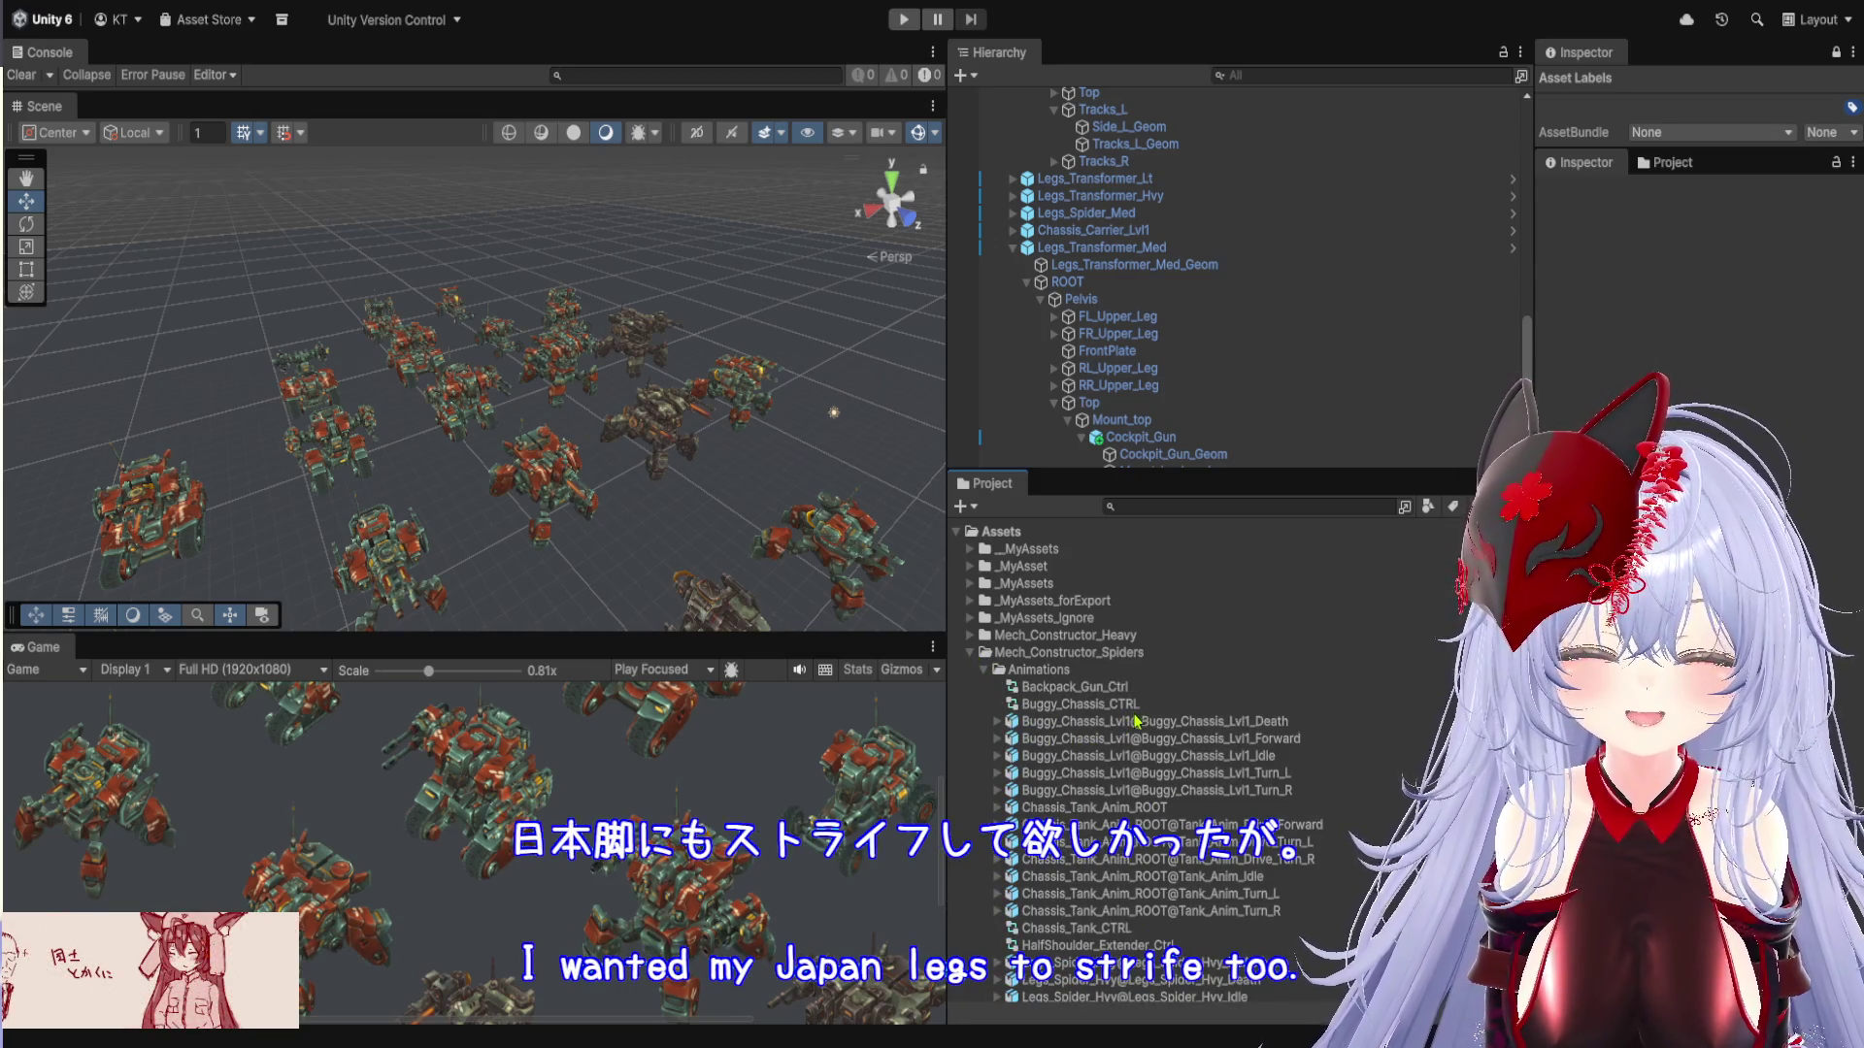
scroll(1141, 728, "down", 5)
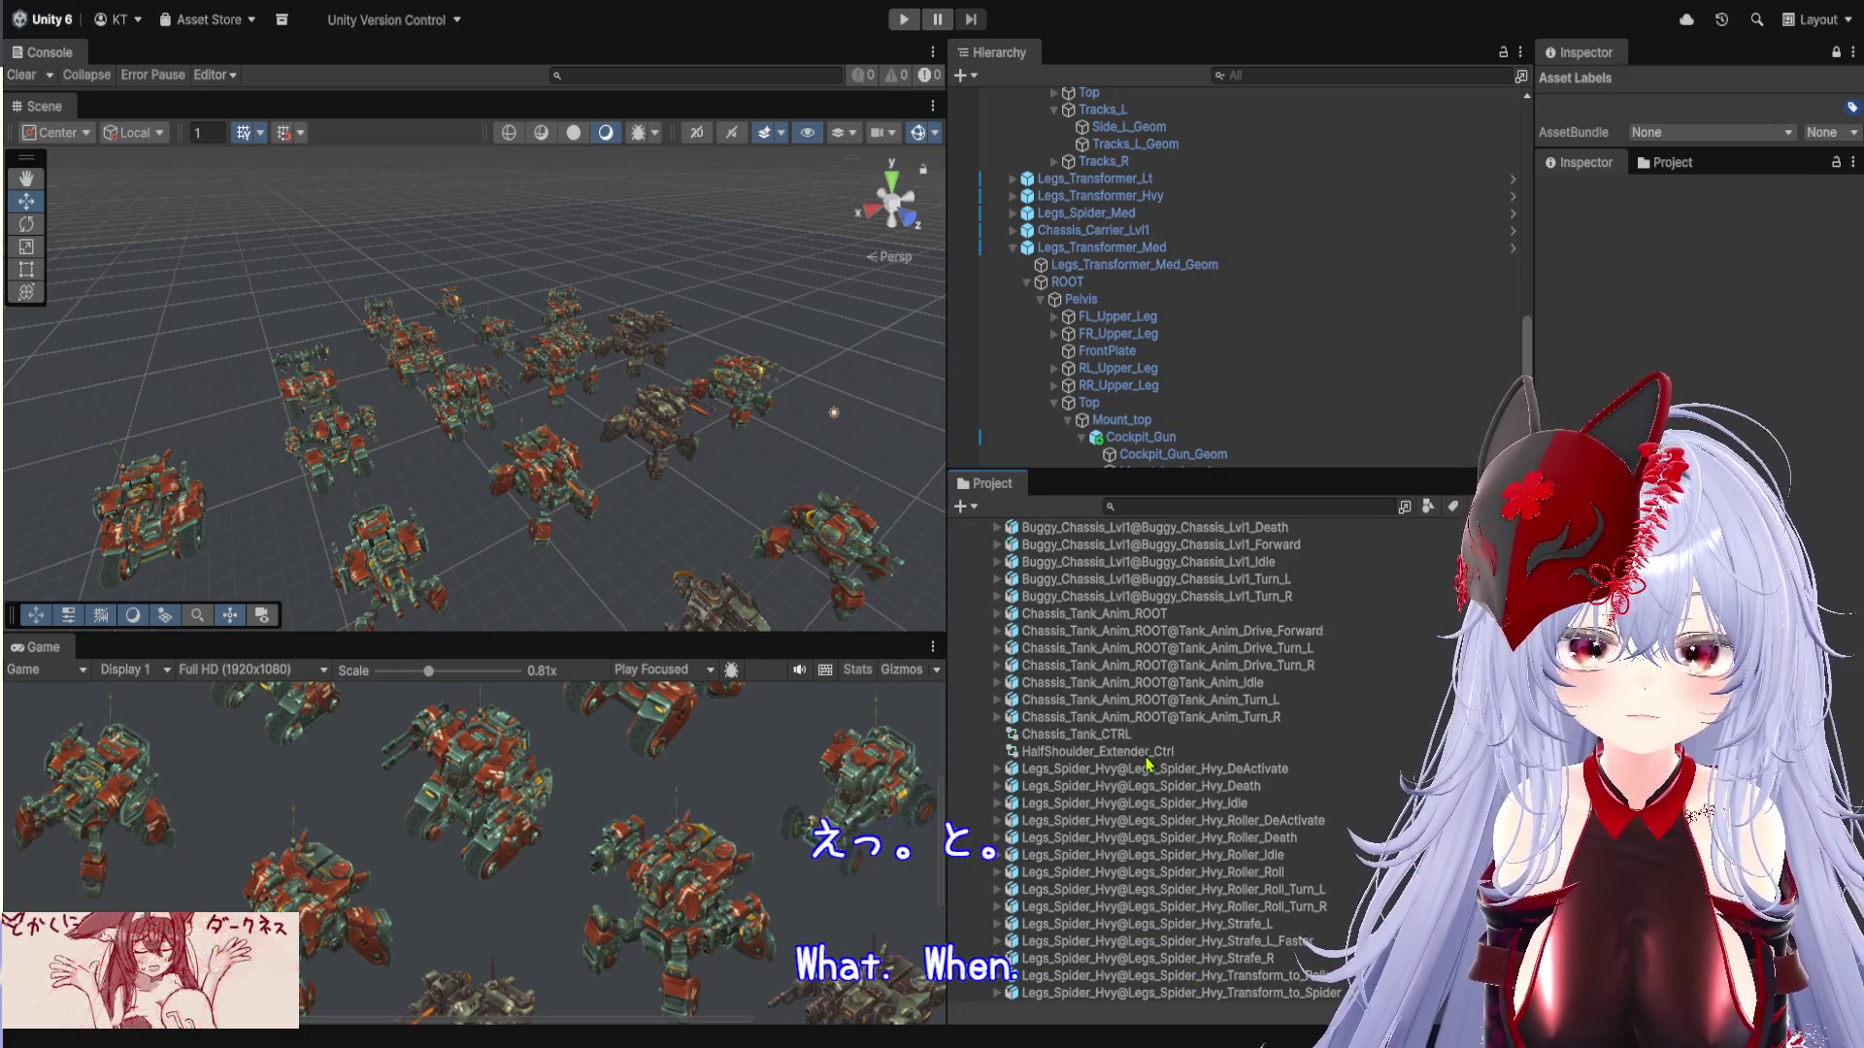
scroll(1146, 763, "up", 3)
scroll(1213, 738, "down", 3)
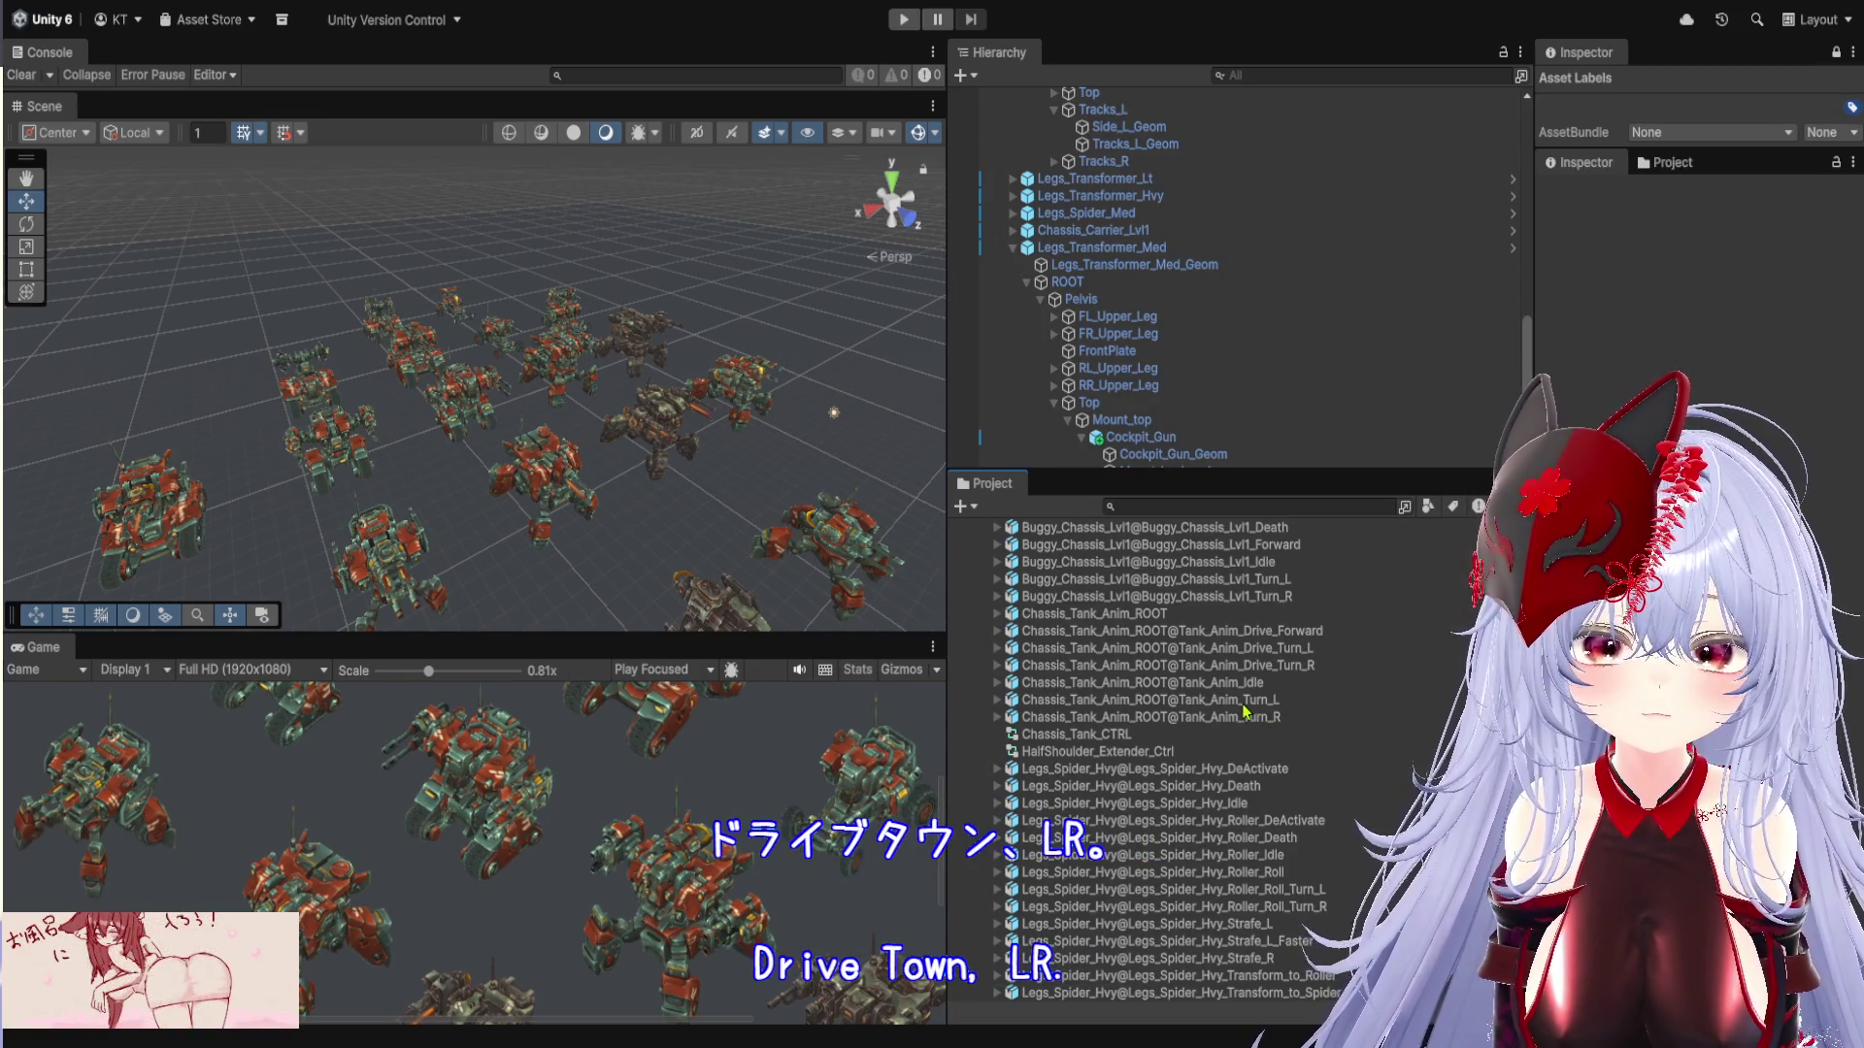
scroll(1243, 711, "up", 3)
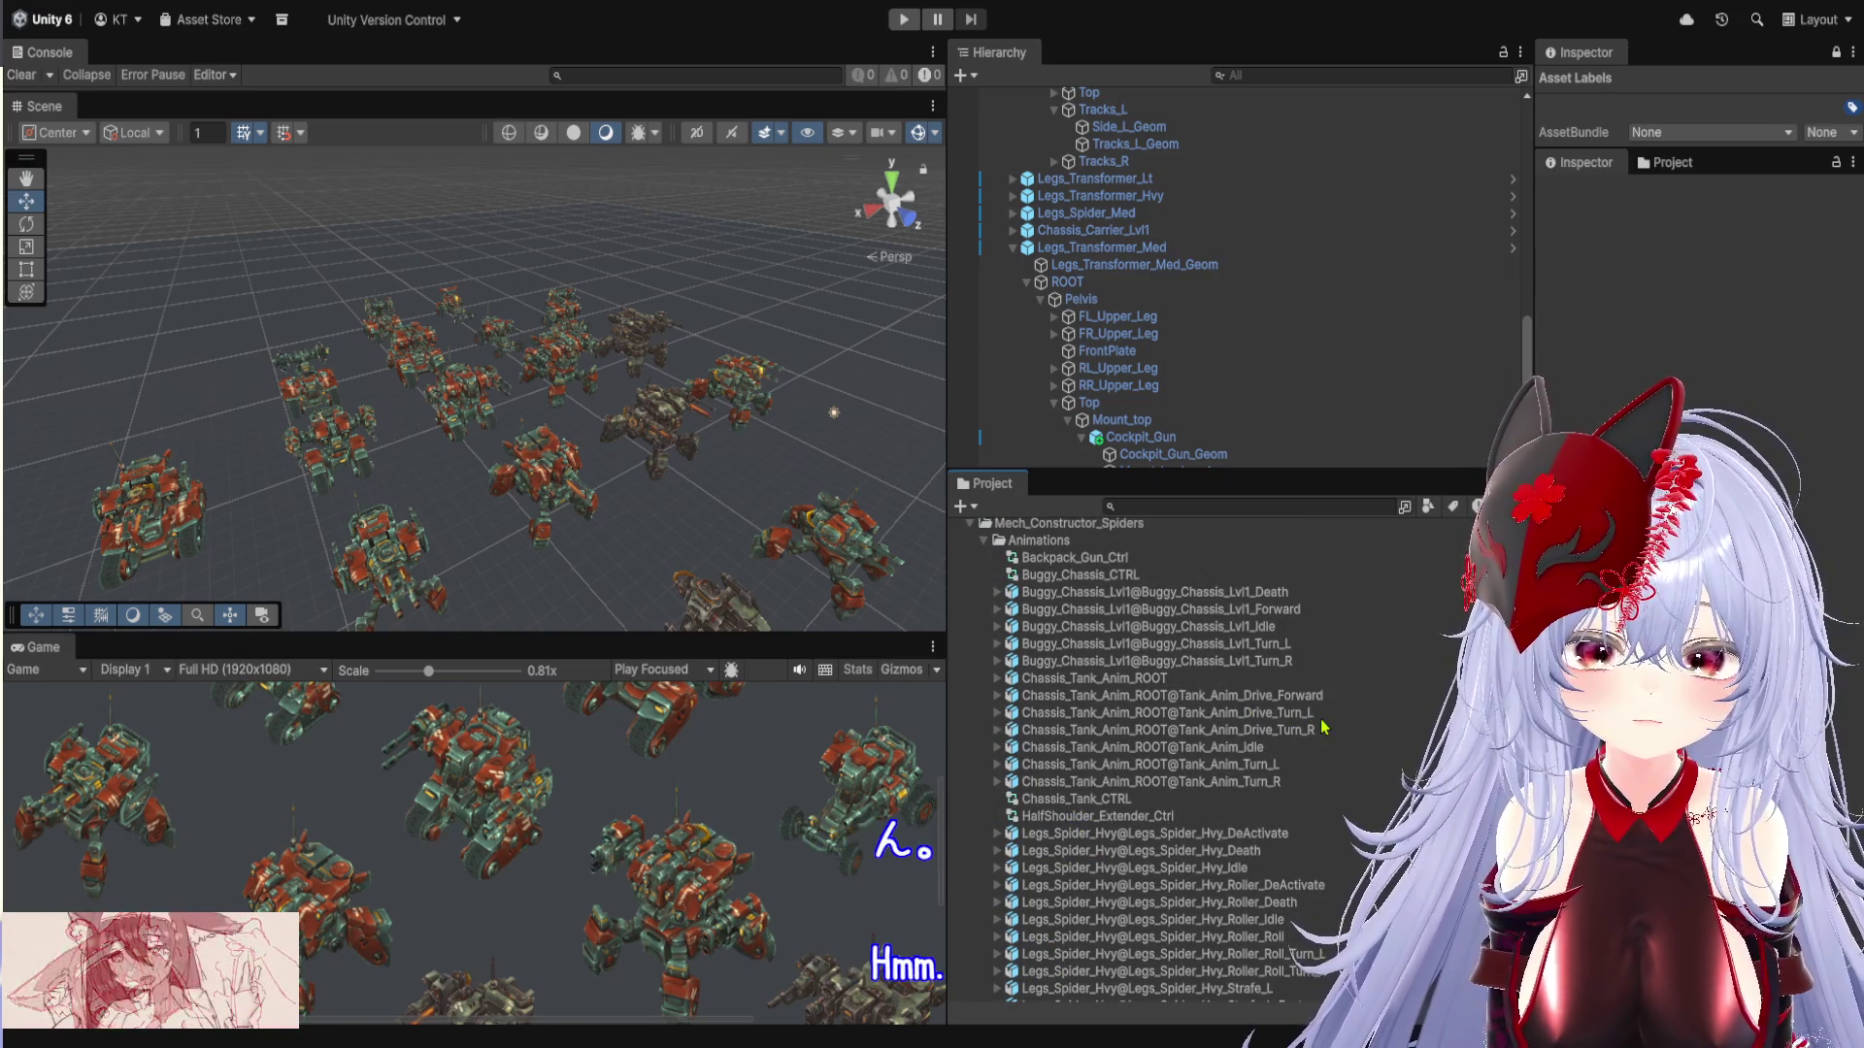
scroll(1322, 726, "down", 10)
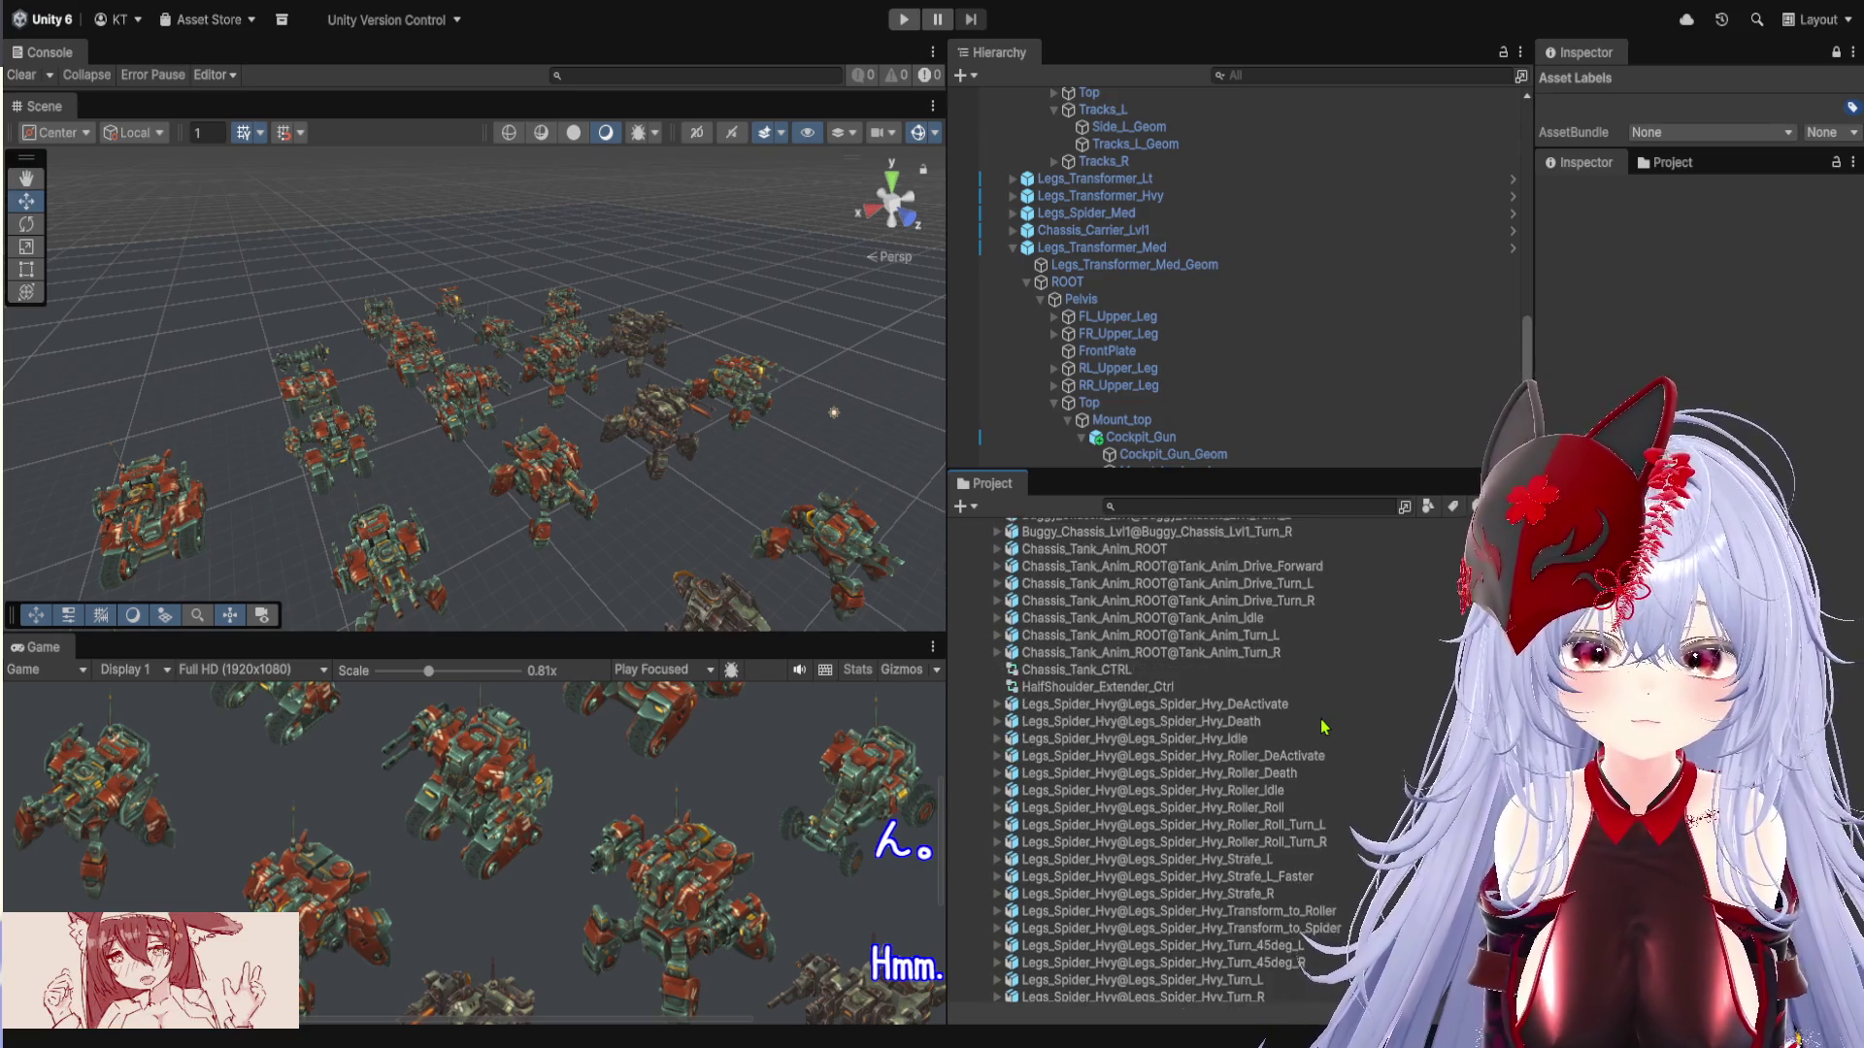
scroll(1322, 726, "down", 8)
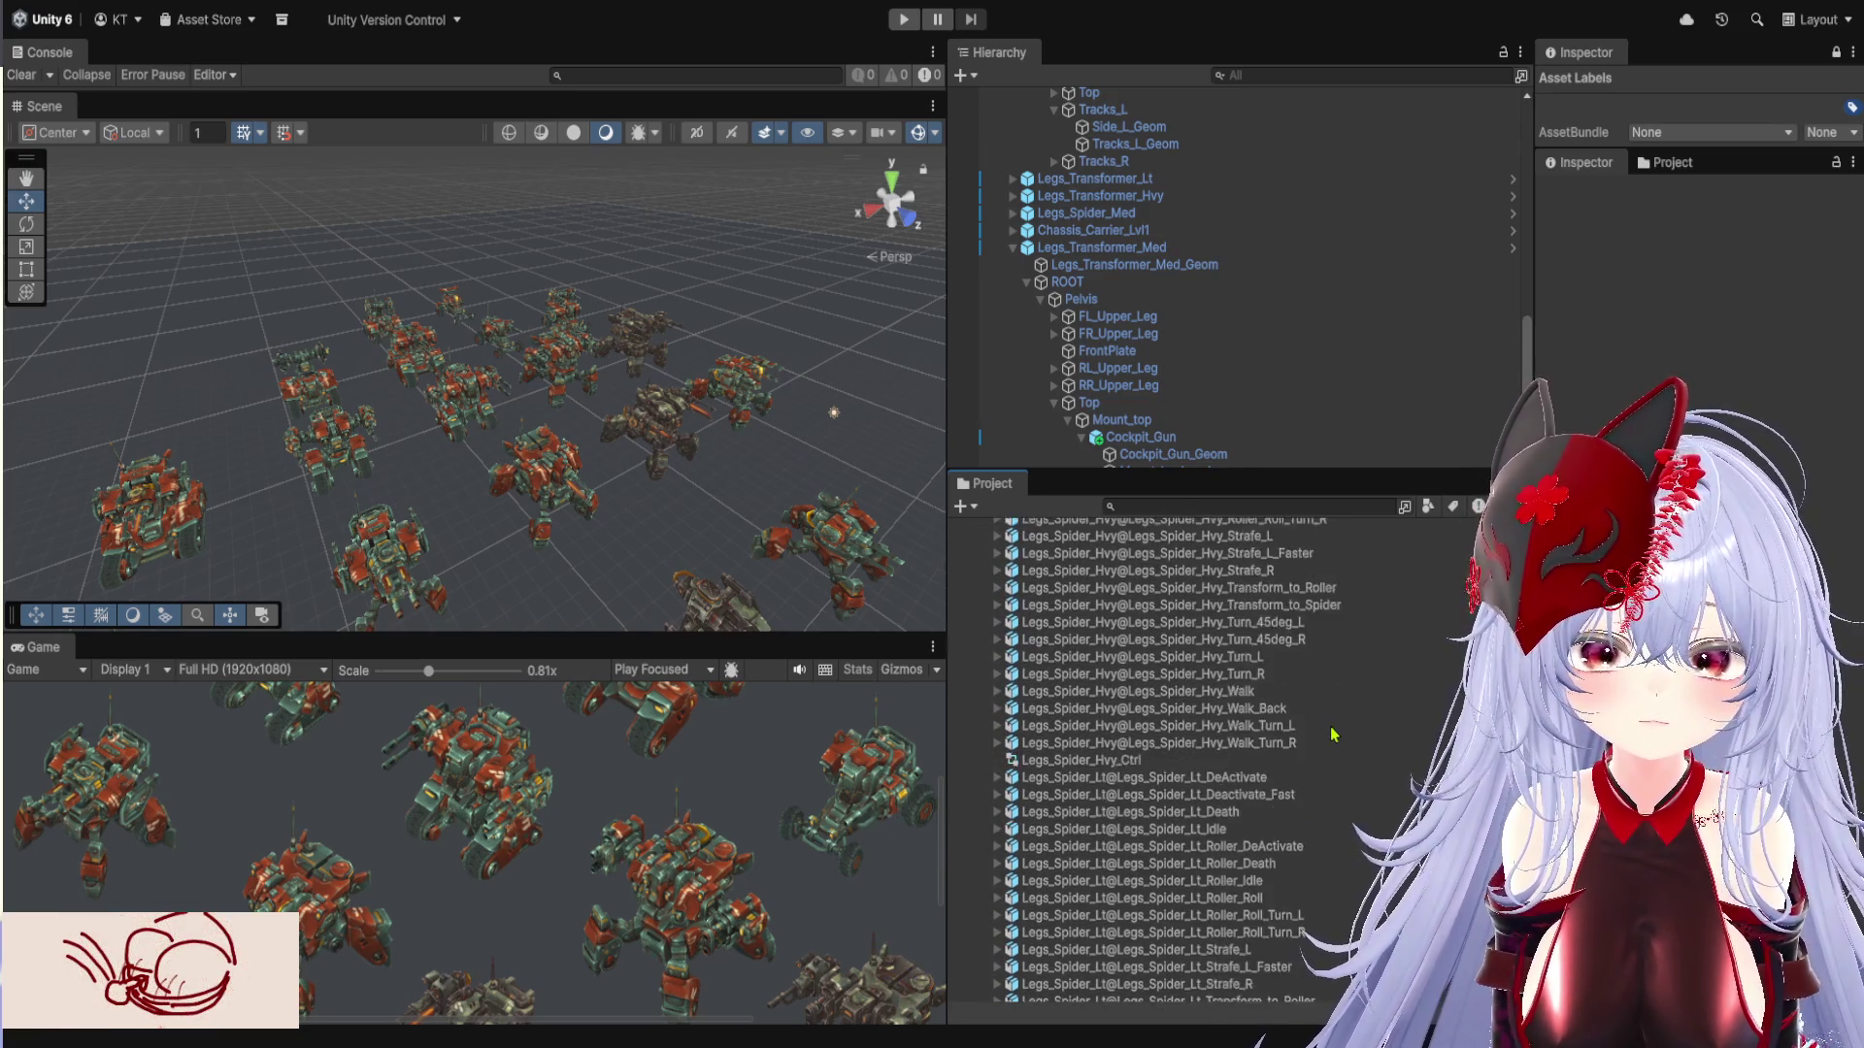
scroll(1340, 736, "down", 14)
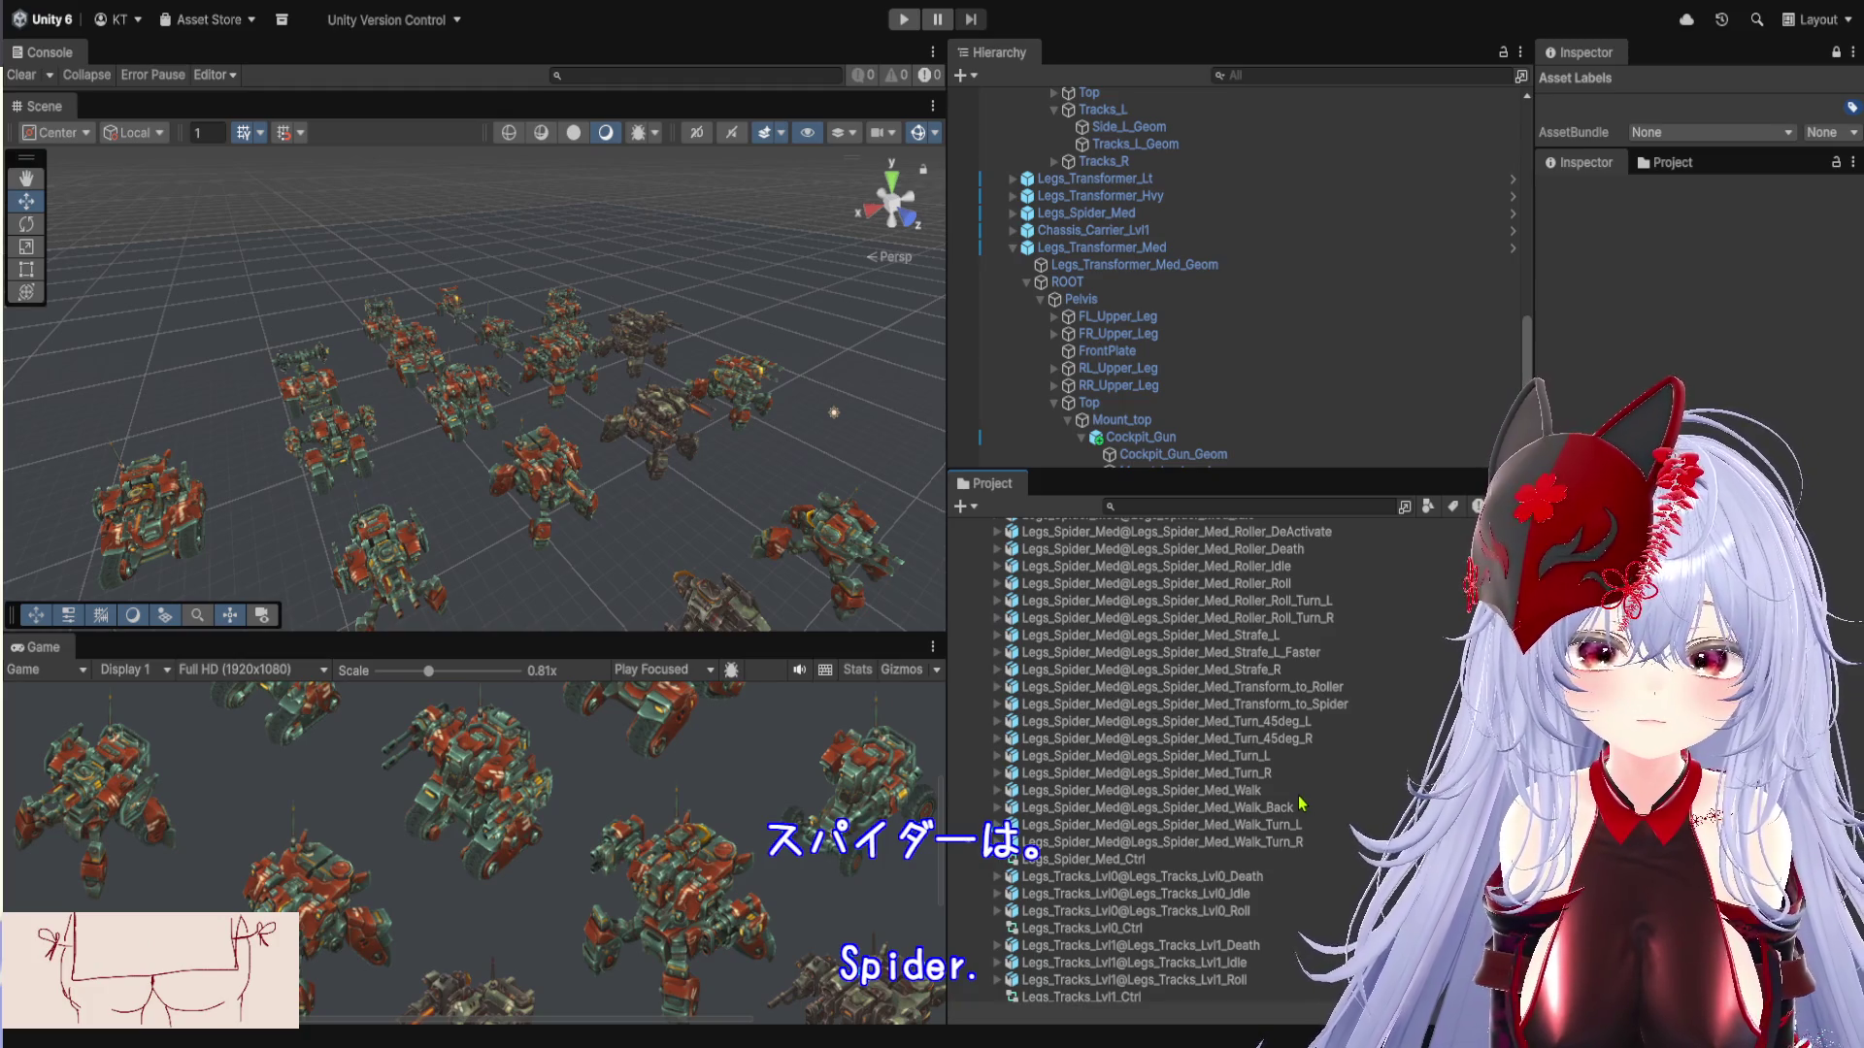
scroll(1304, 803, "down", 2)
scroll(1303, 803, "down", 3)
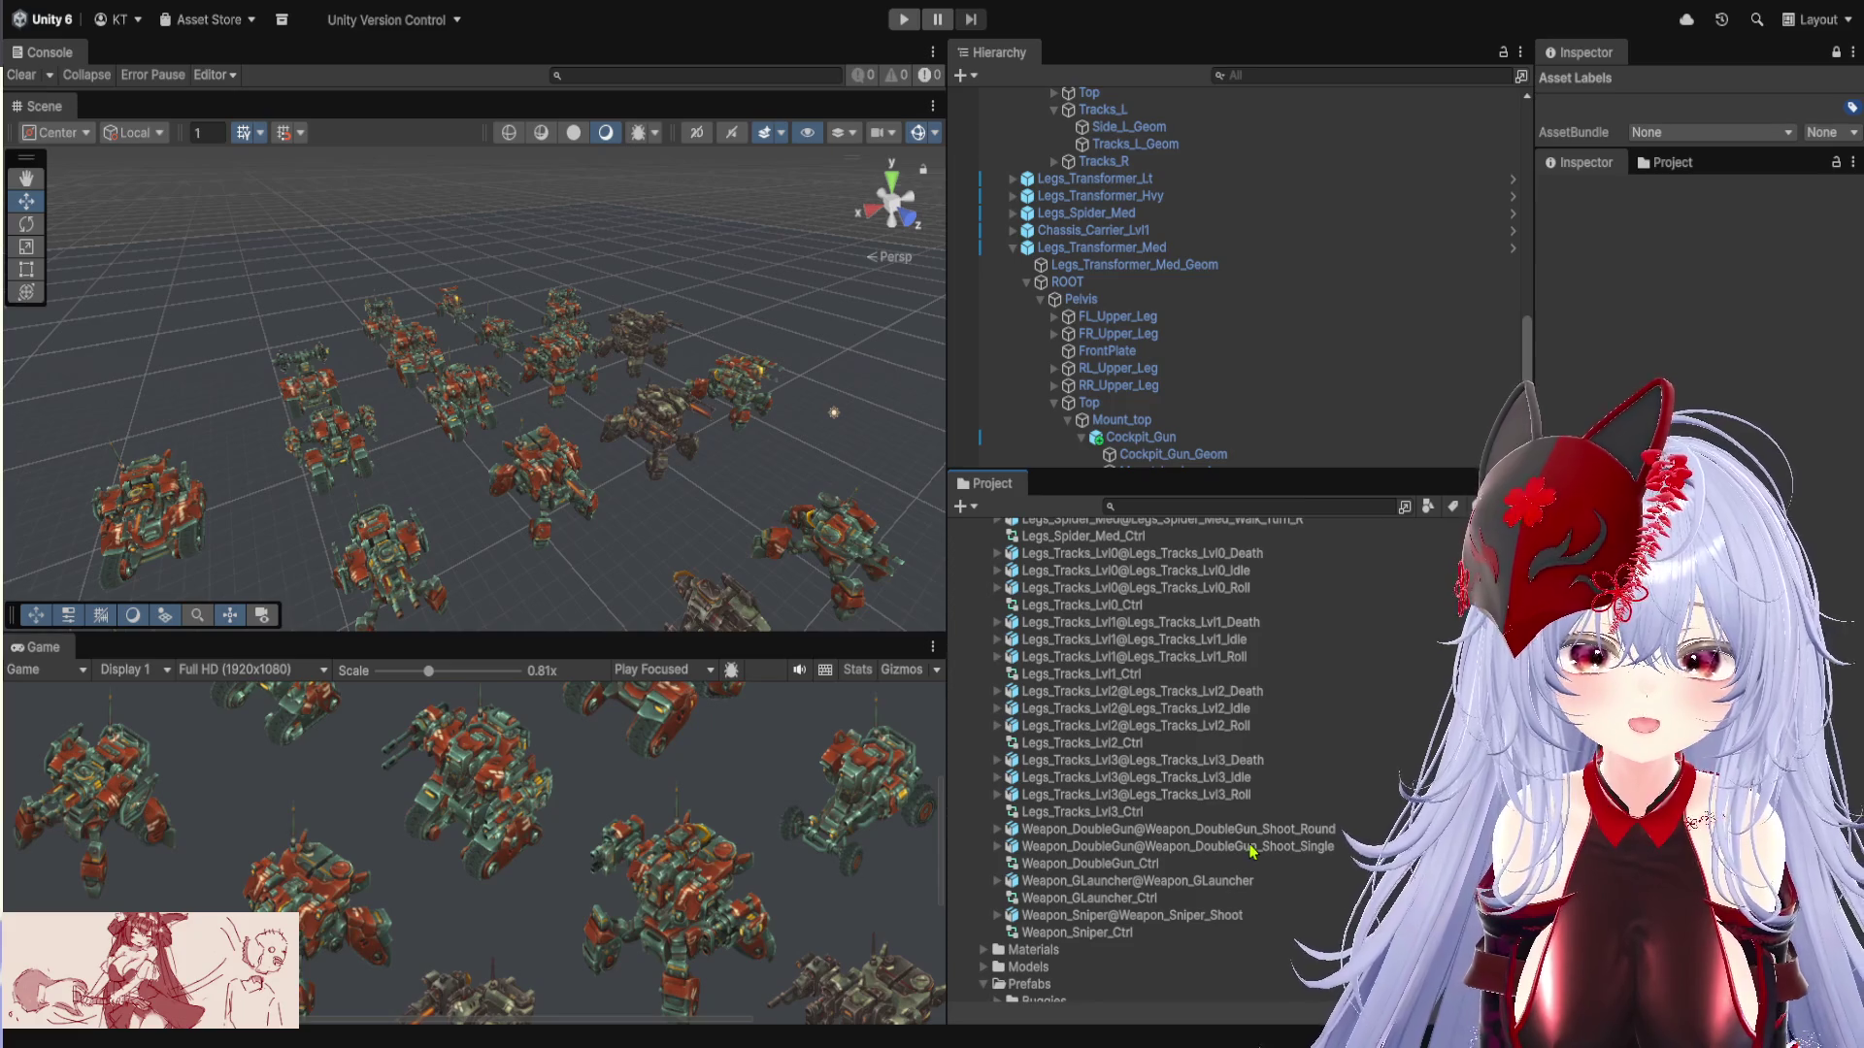
left_click(997, 848)
left_click(997, 848)
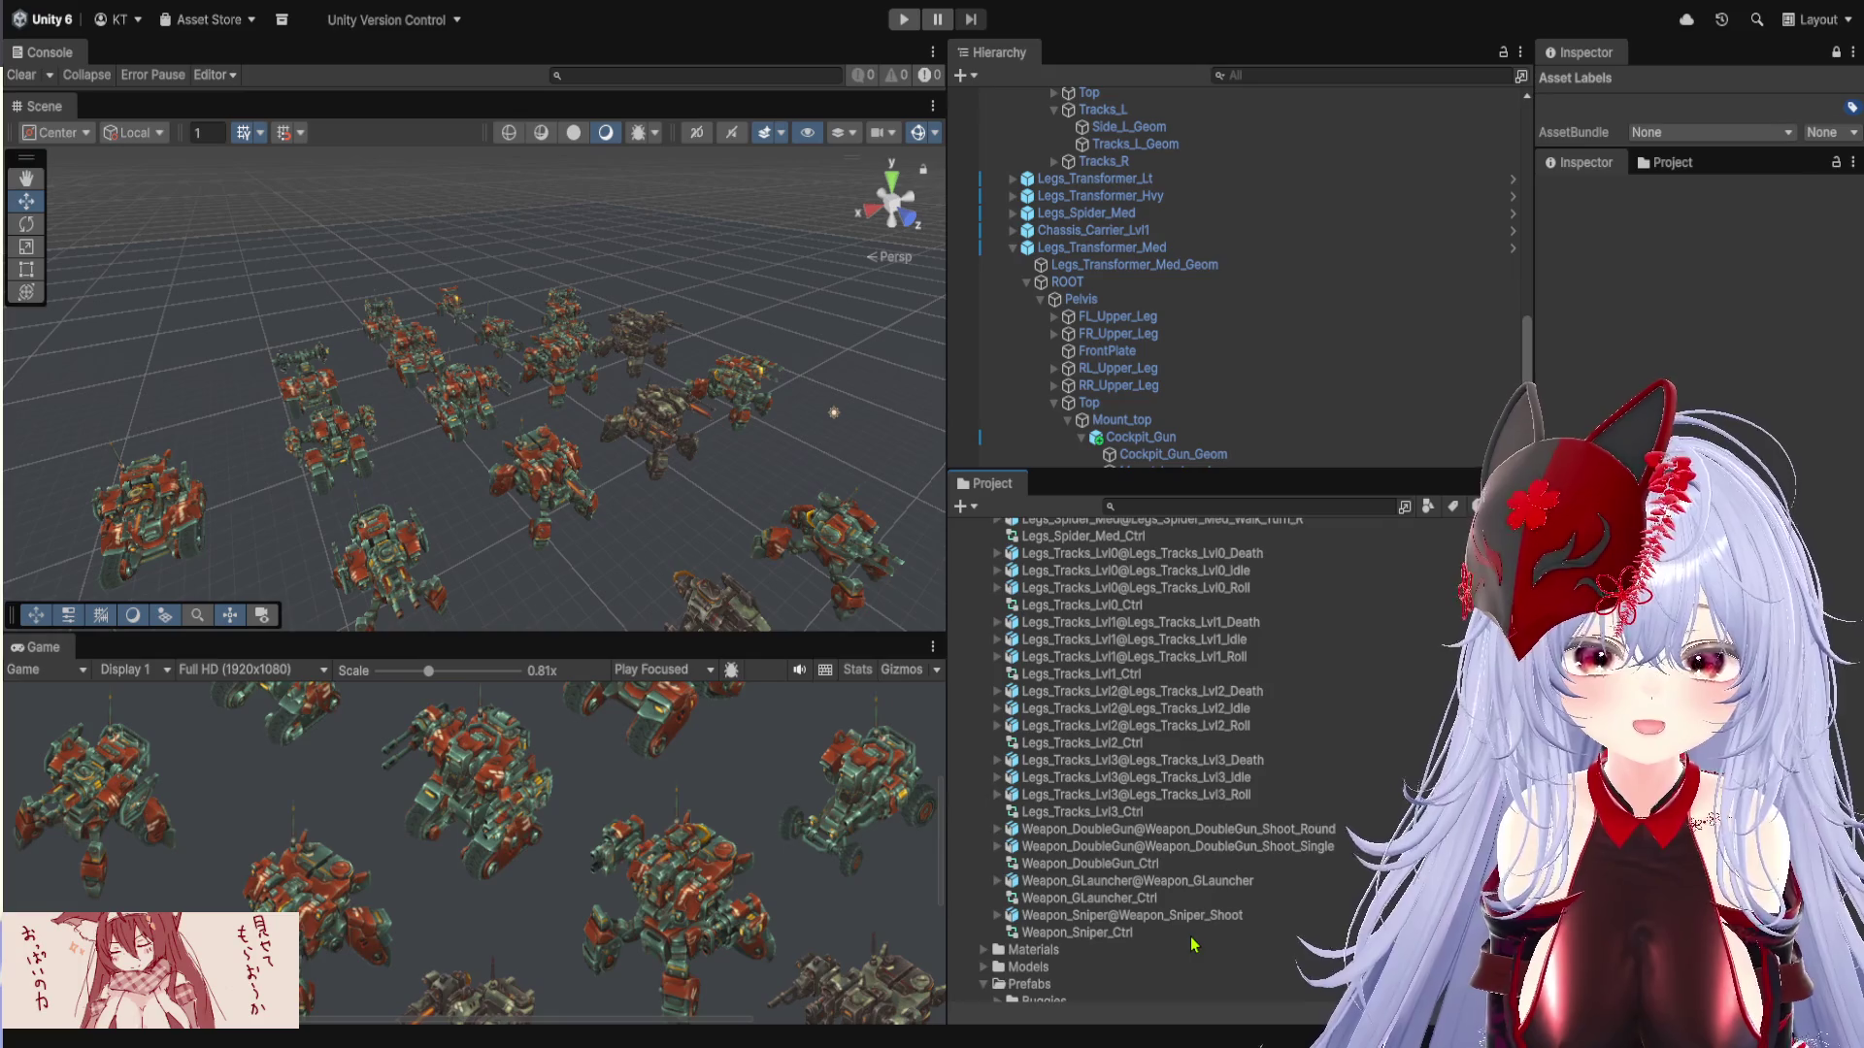
scroll(1195, 940, "up", 5)
scroll(1195, 940, "up", 5)
scroll(1201, 846, "up", 5)
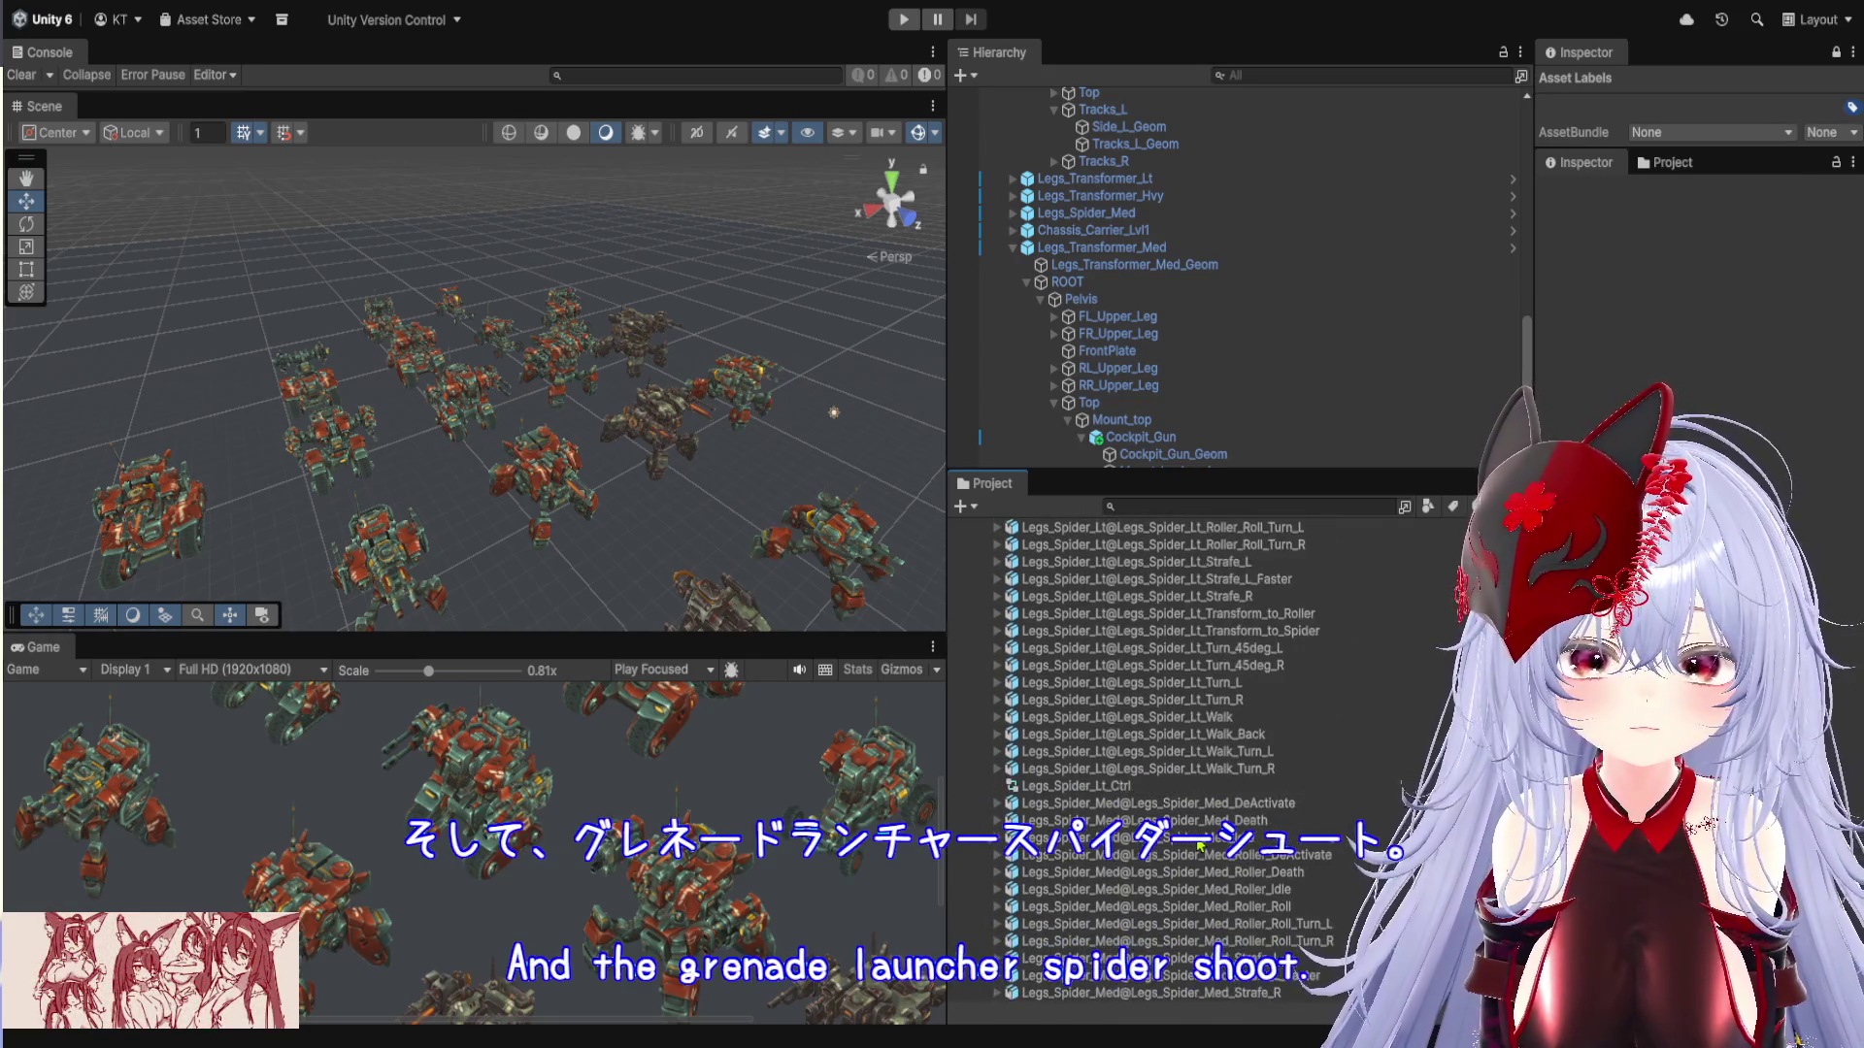
scroll(1252, 825, "up", 10)
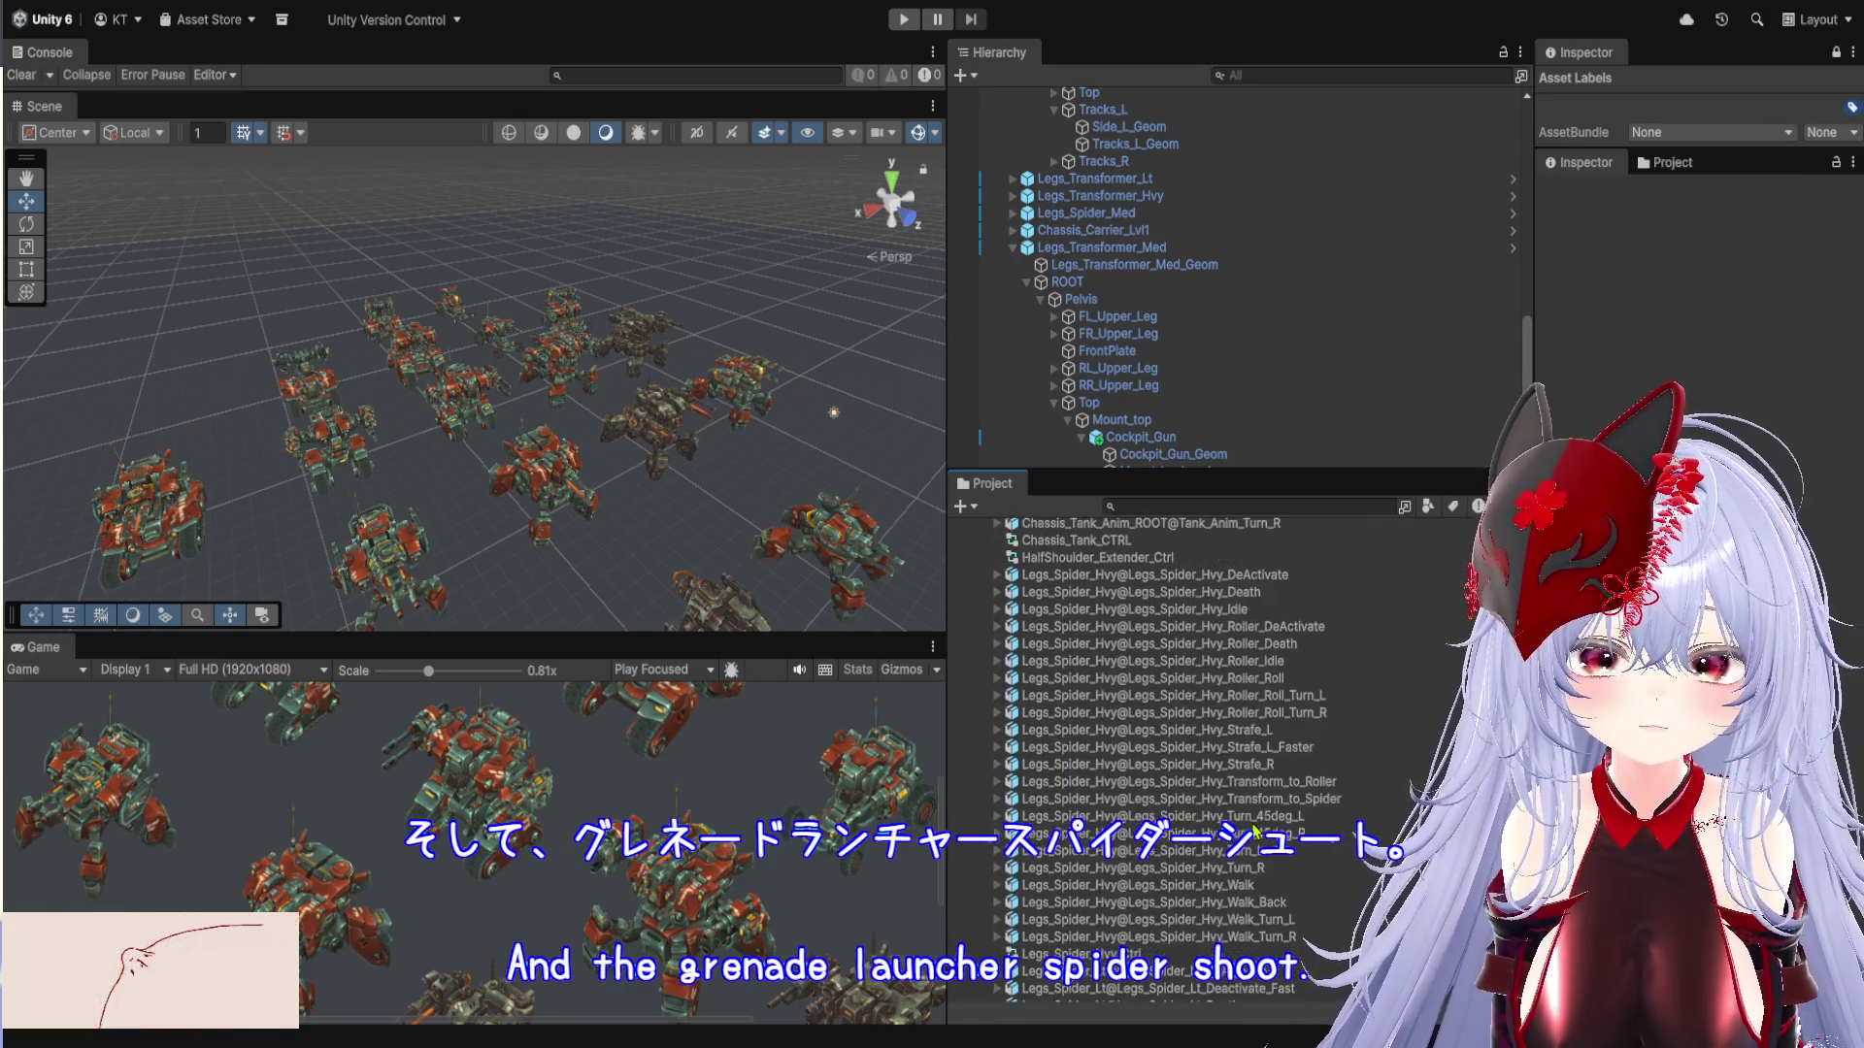
scroll(1261, 816, "up", 4)
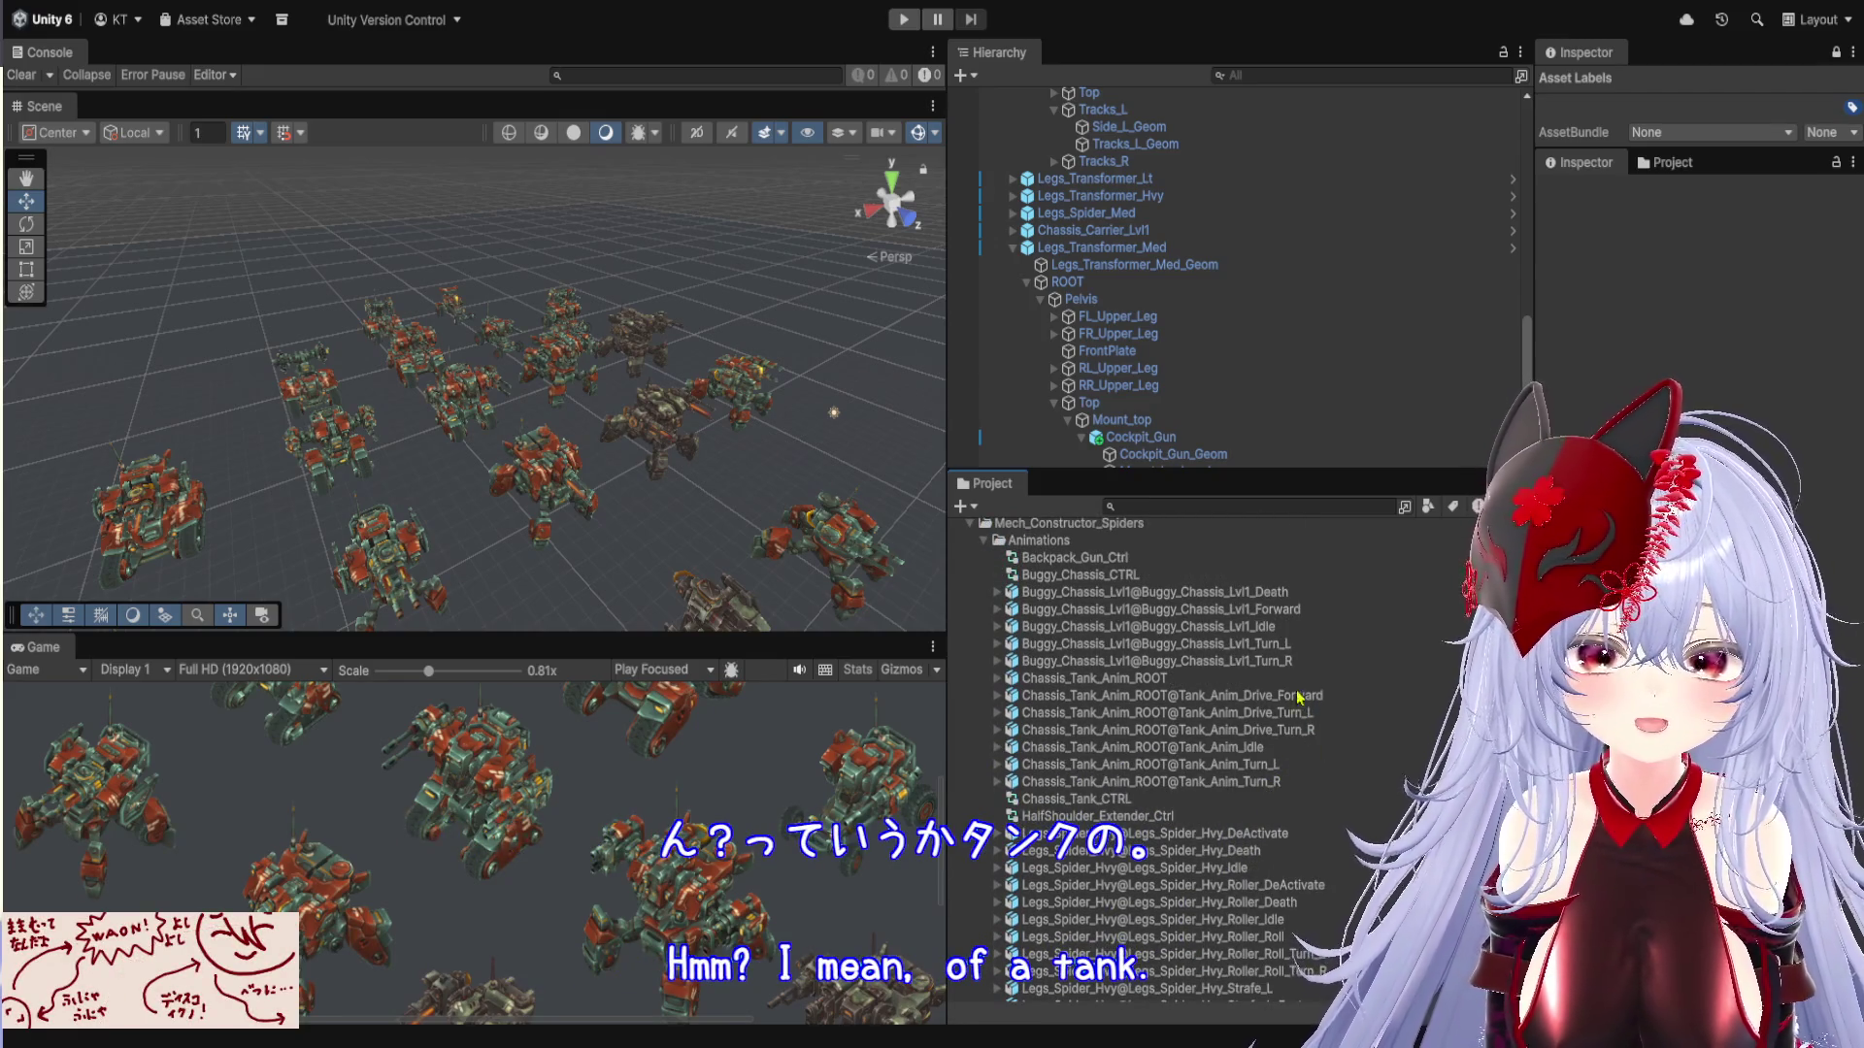
Review the tank's turn clips: Tank_Anim_Turn_R, Tank_Anim_Turn_L and Drive_Turn_L
left_click(1305, 764)
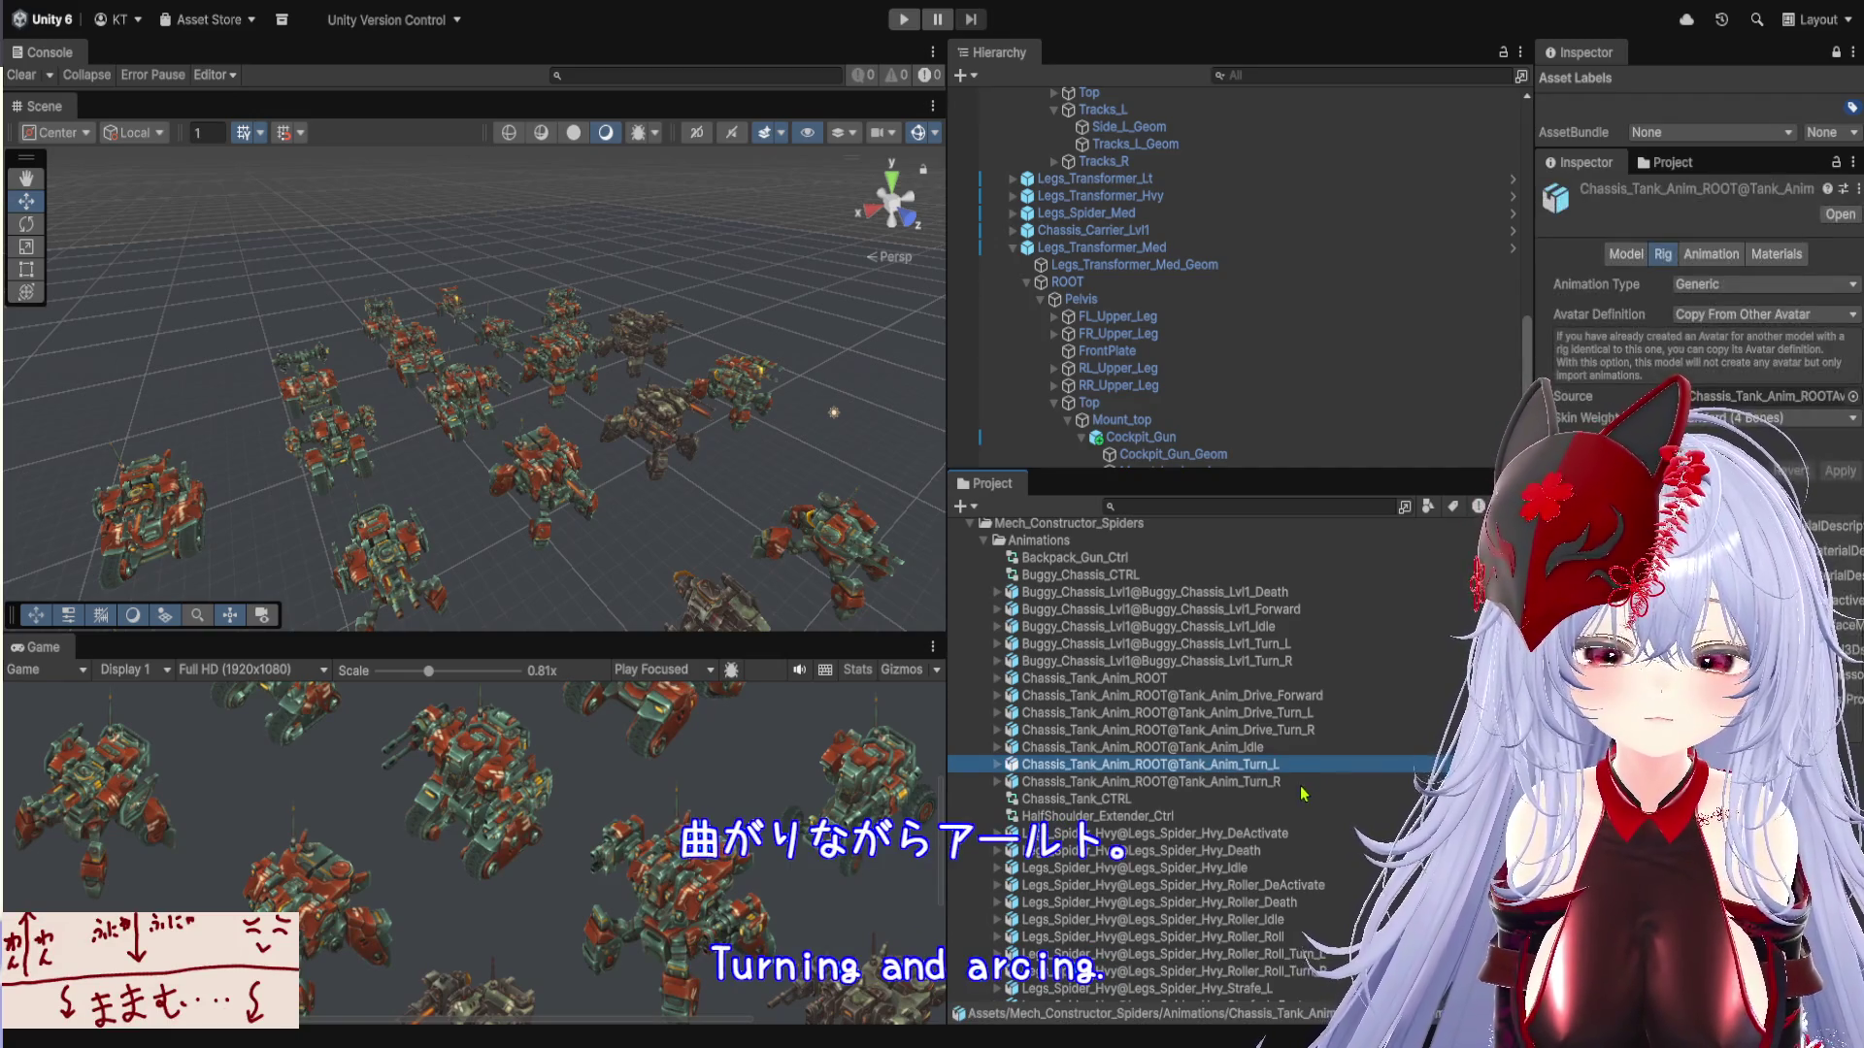
left_click(1301, 785)
left_click(1305, 765)
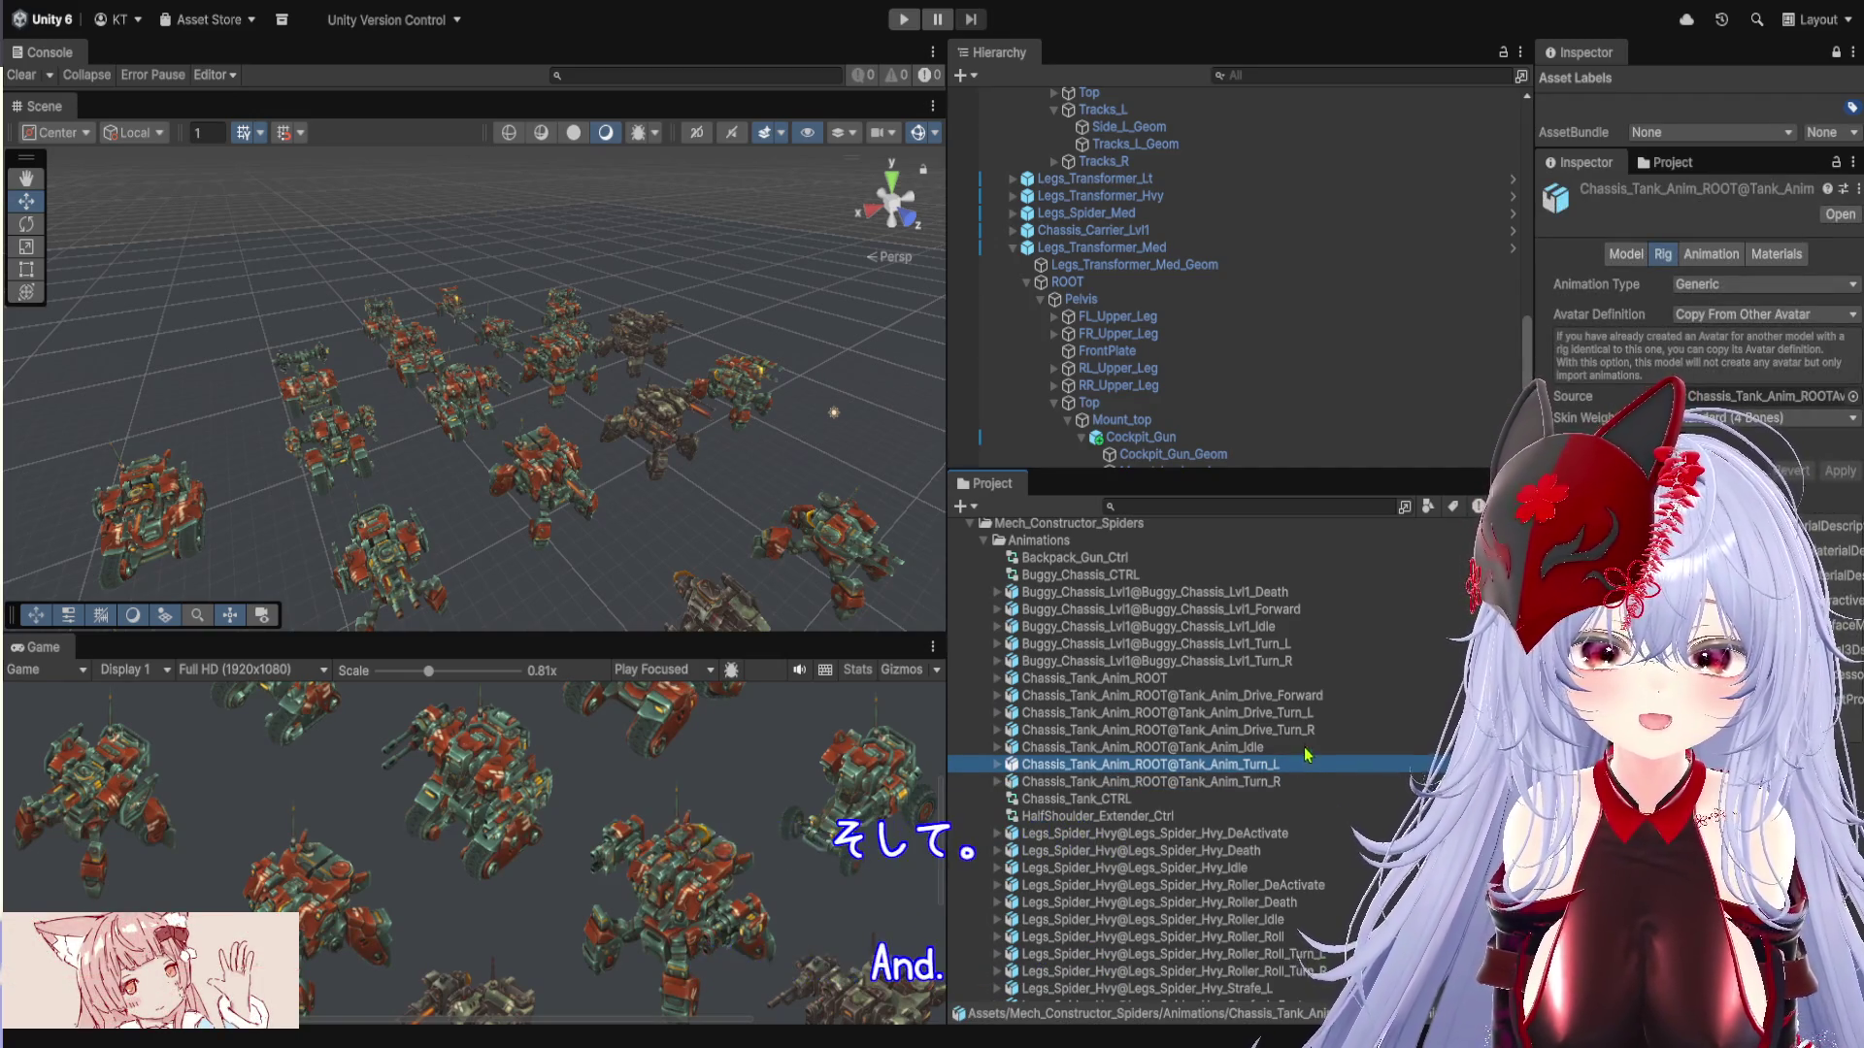
left_click(1305, 730)
left_click(1300, 713)
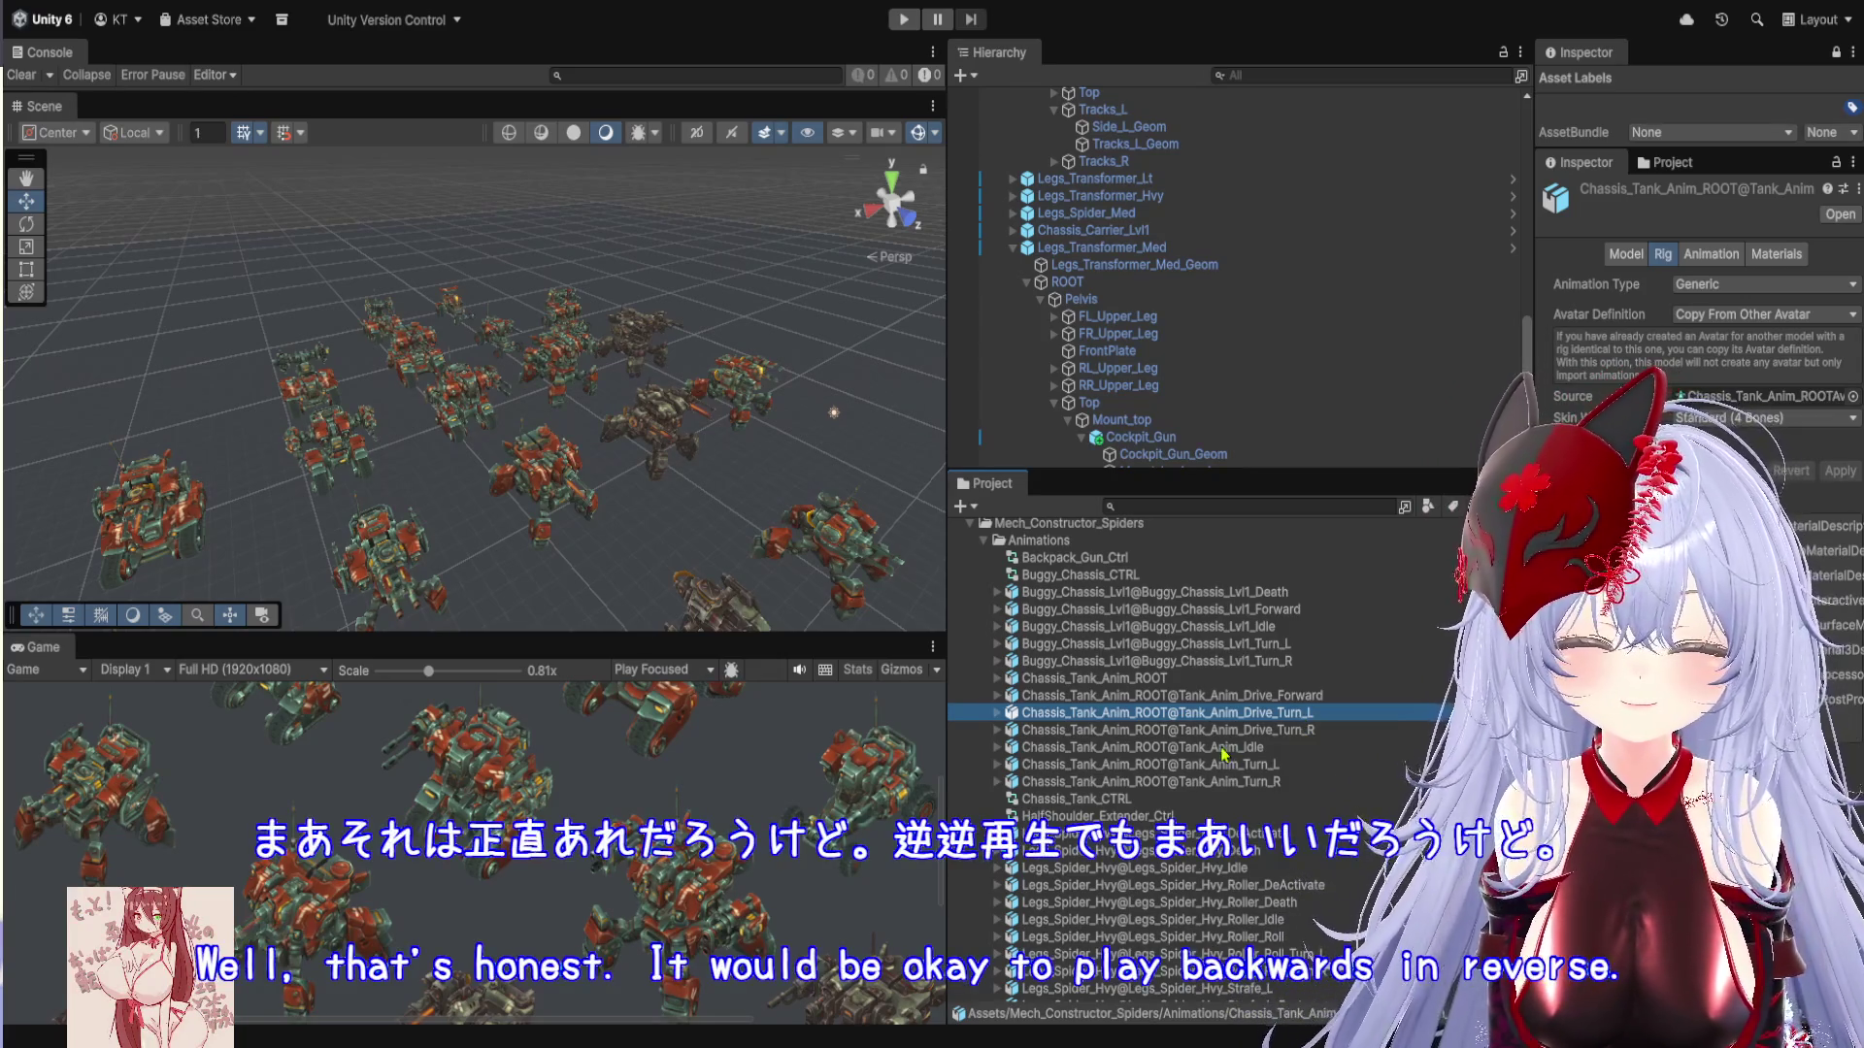
Inspect the heavy spider's Strafe_R animation import settings
scroll(1183, 728, "down", 3)
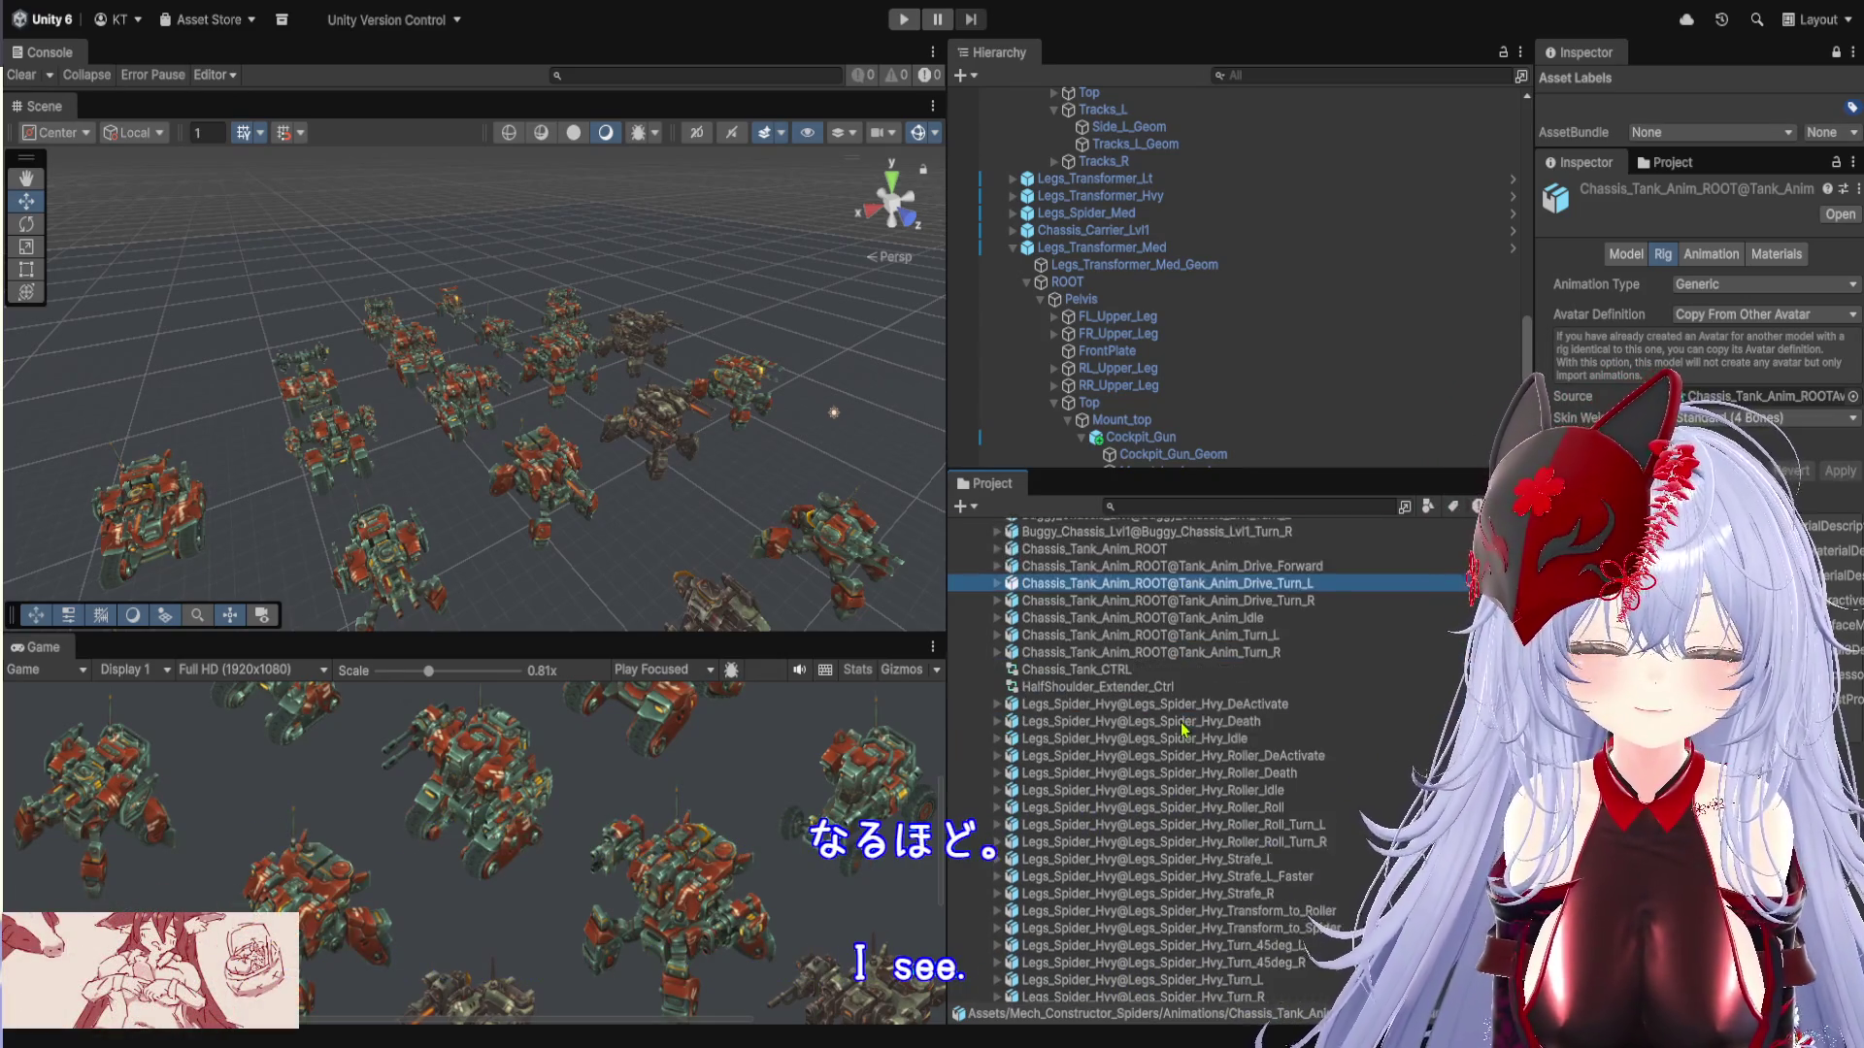
scroll(1183, 728, "down", 3)
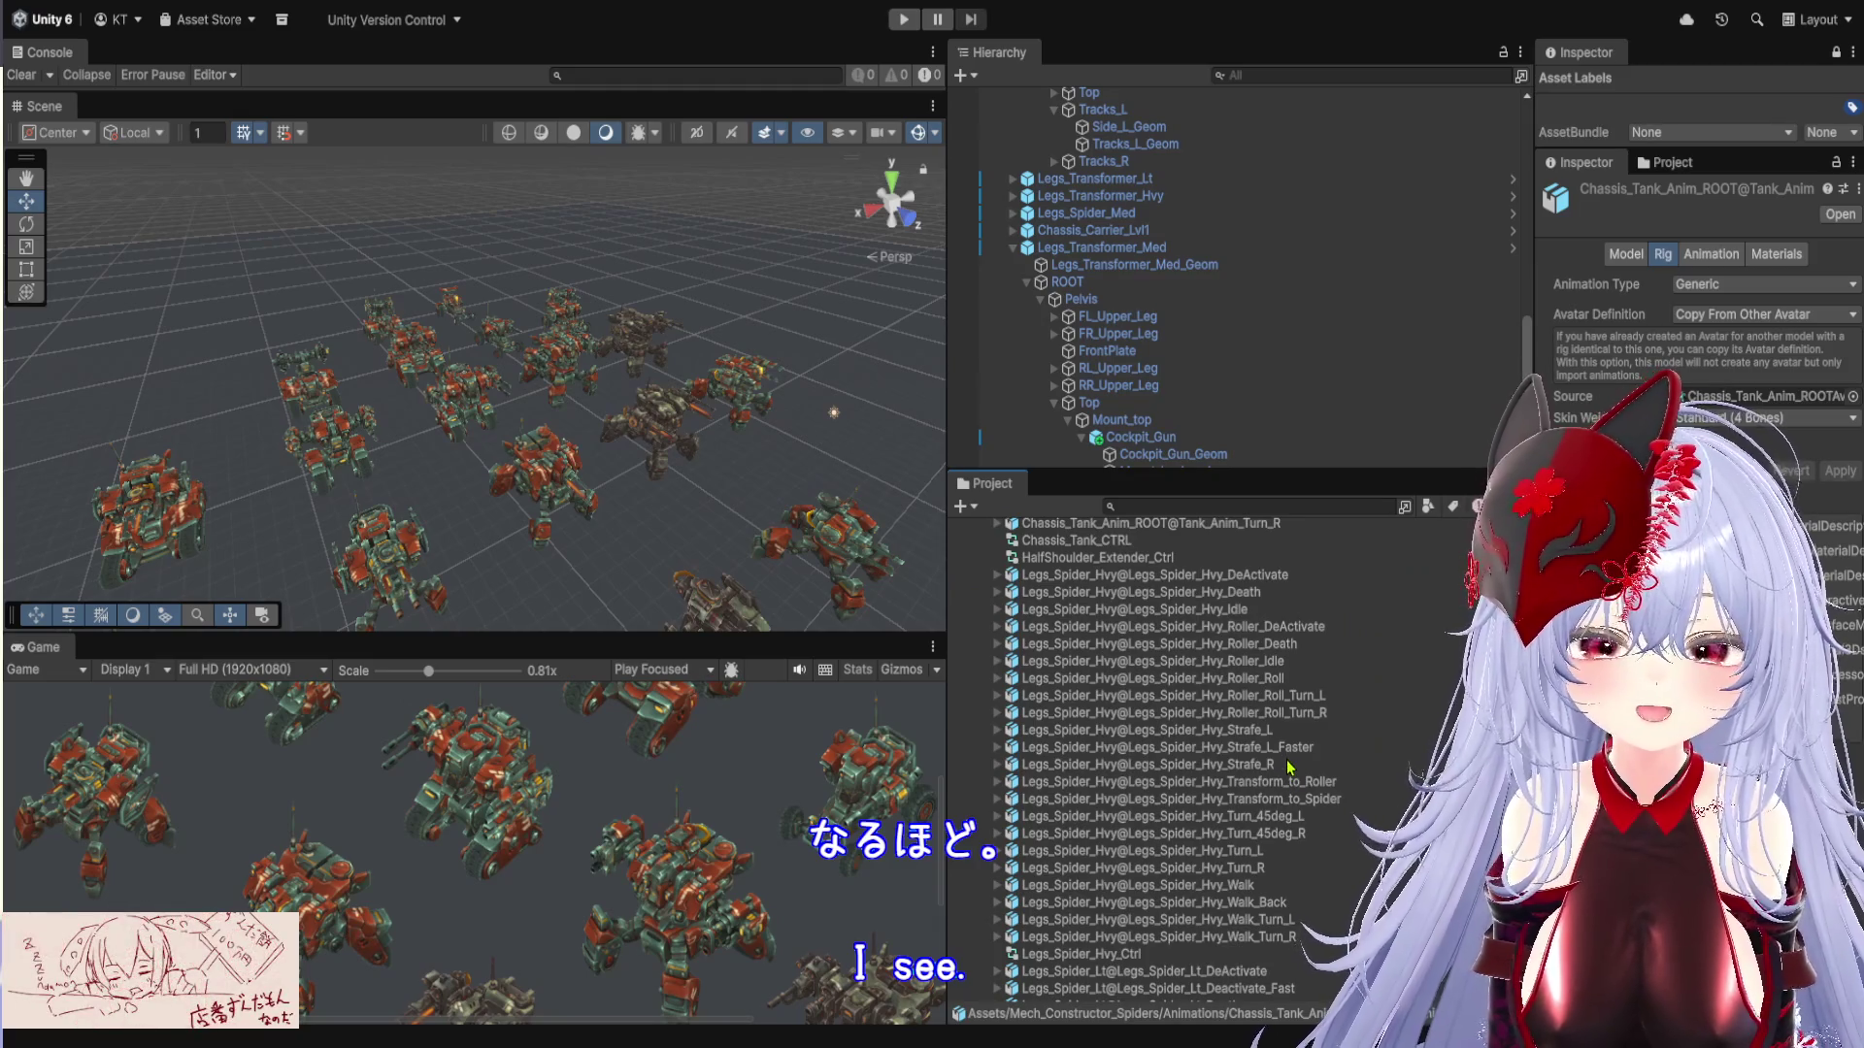
left_click(1331, 767)
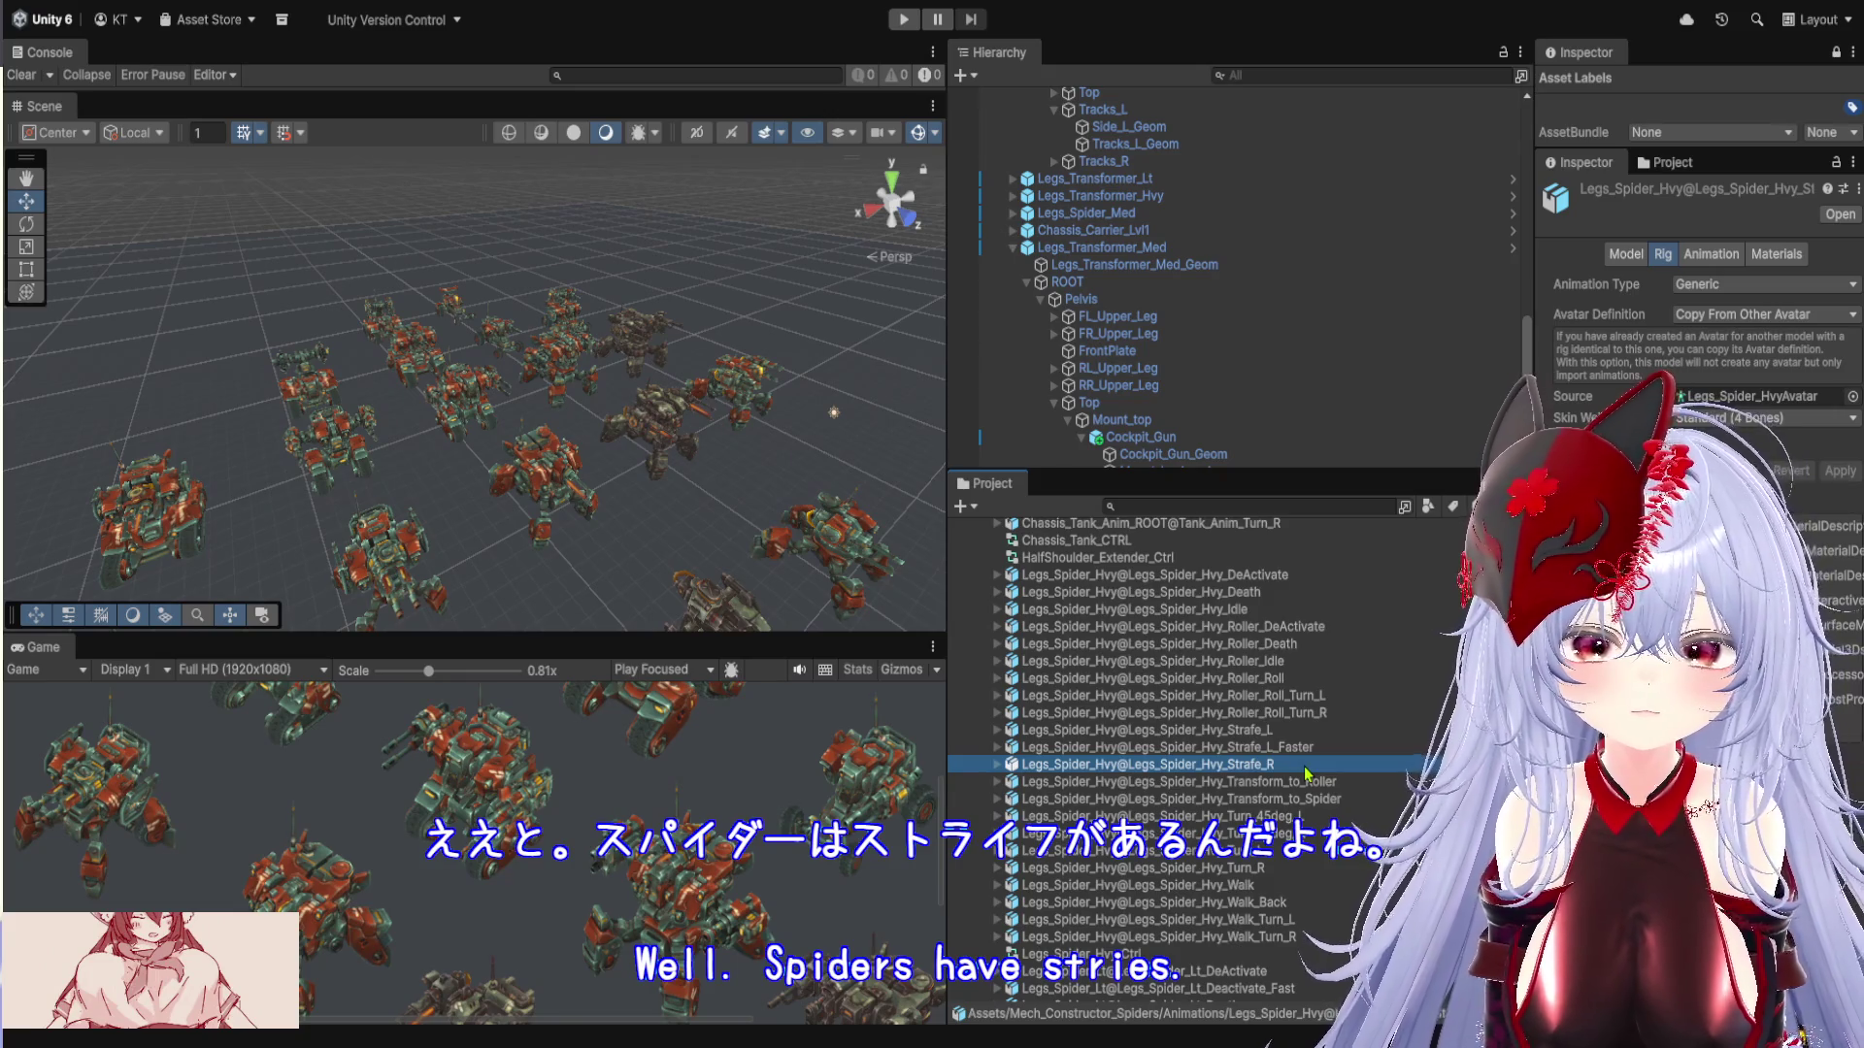
scroll(1176, 766, "up", 5)
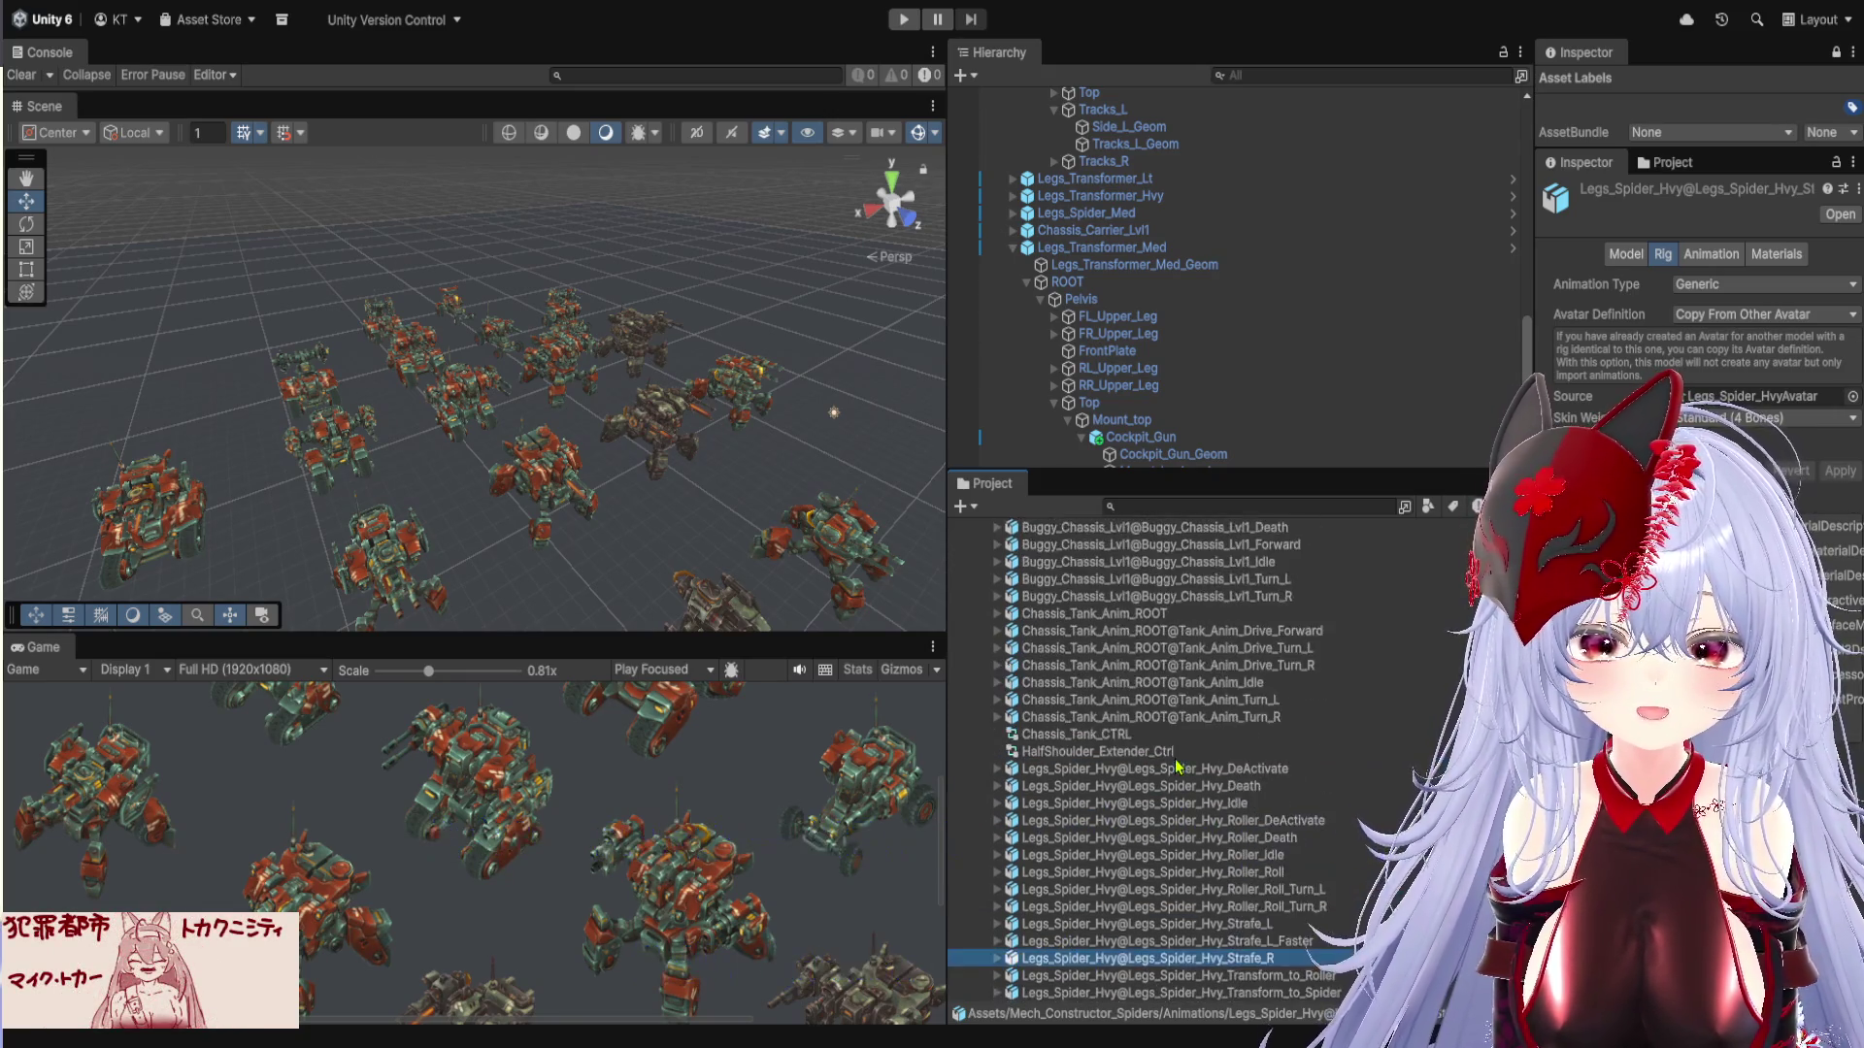
scroll(1223, 796, "down", 8)
scroll(1226, 802, "down", 5)
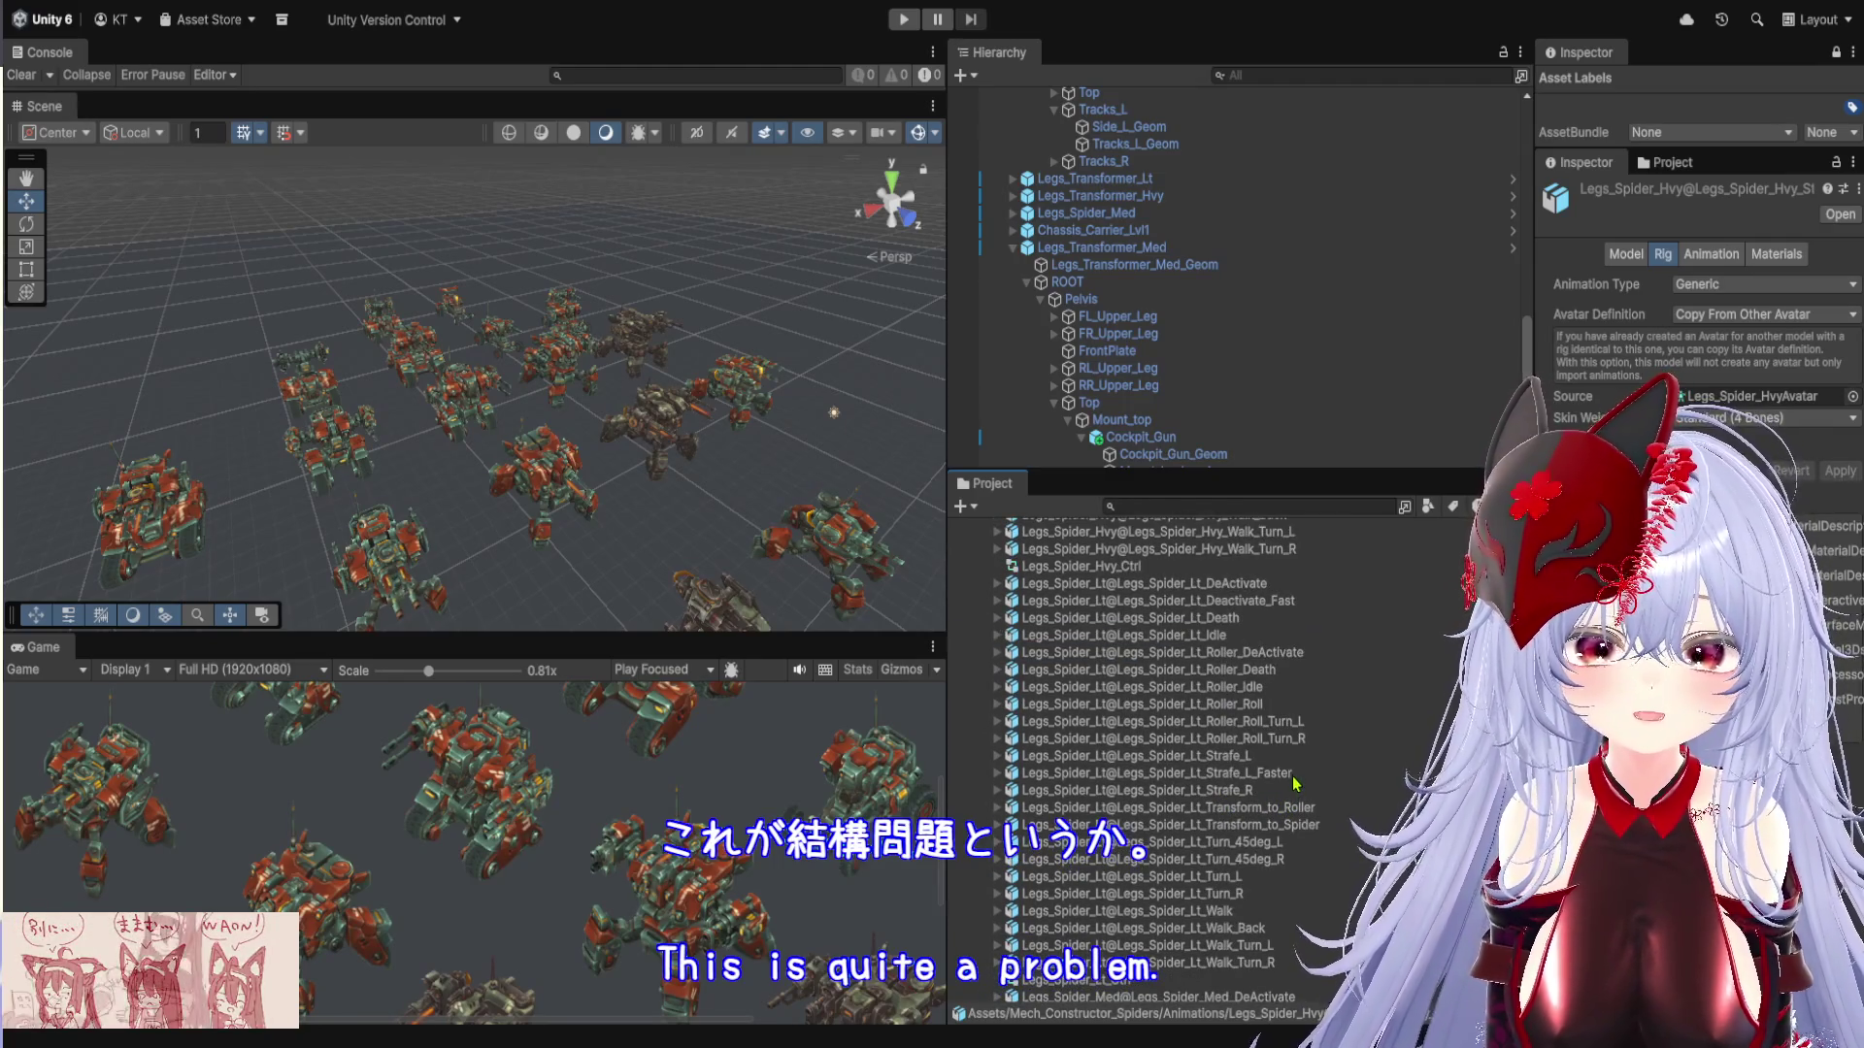
scroll(1297, 798, "down", 10)
scroll(1284, 804, "up", 6)
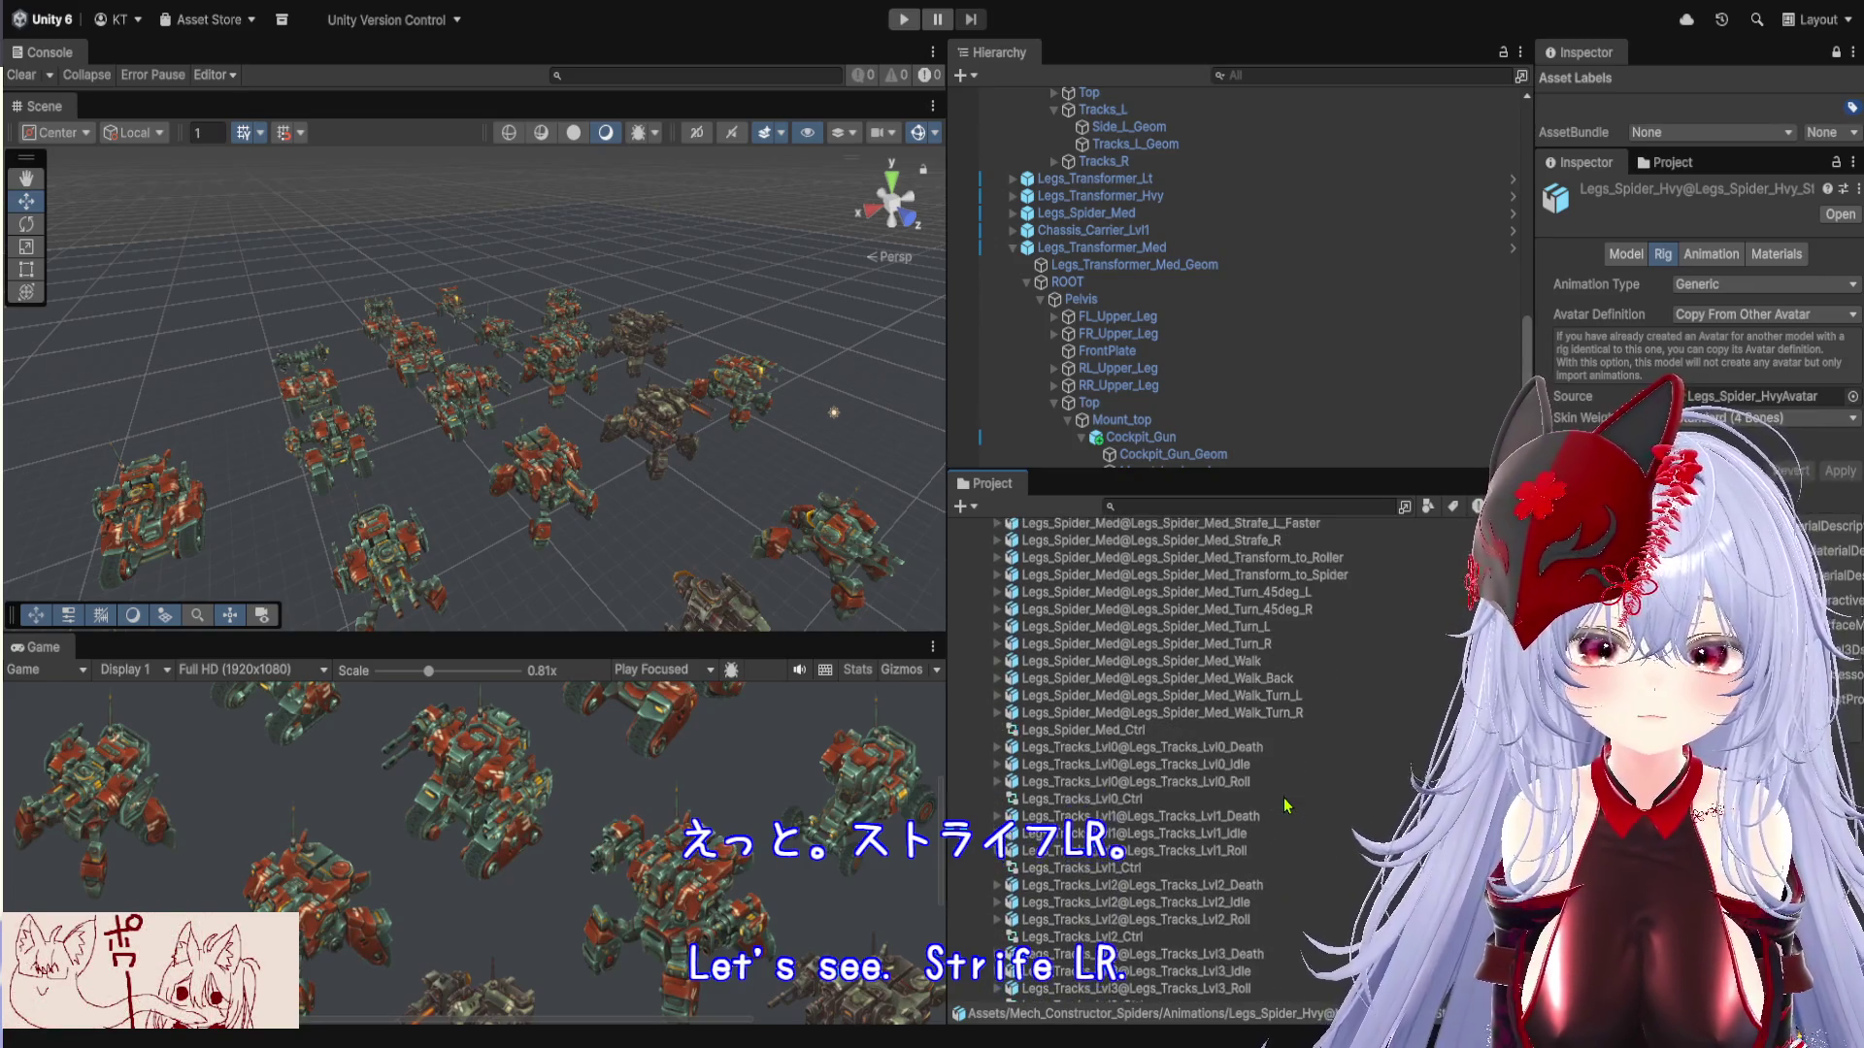
scroll(1284, 805, "up", 4)
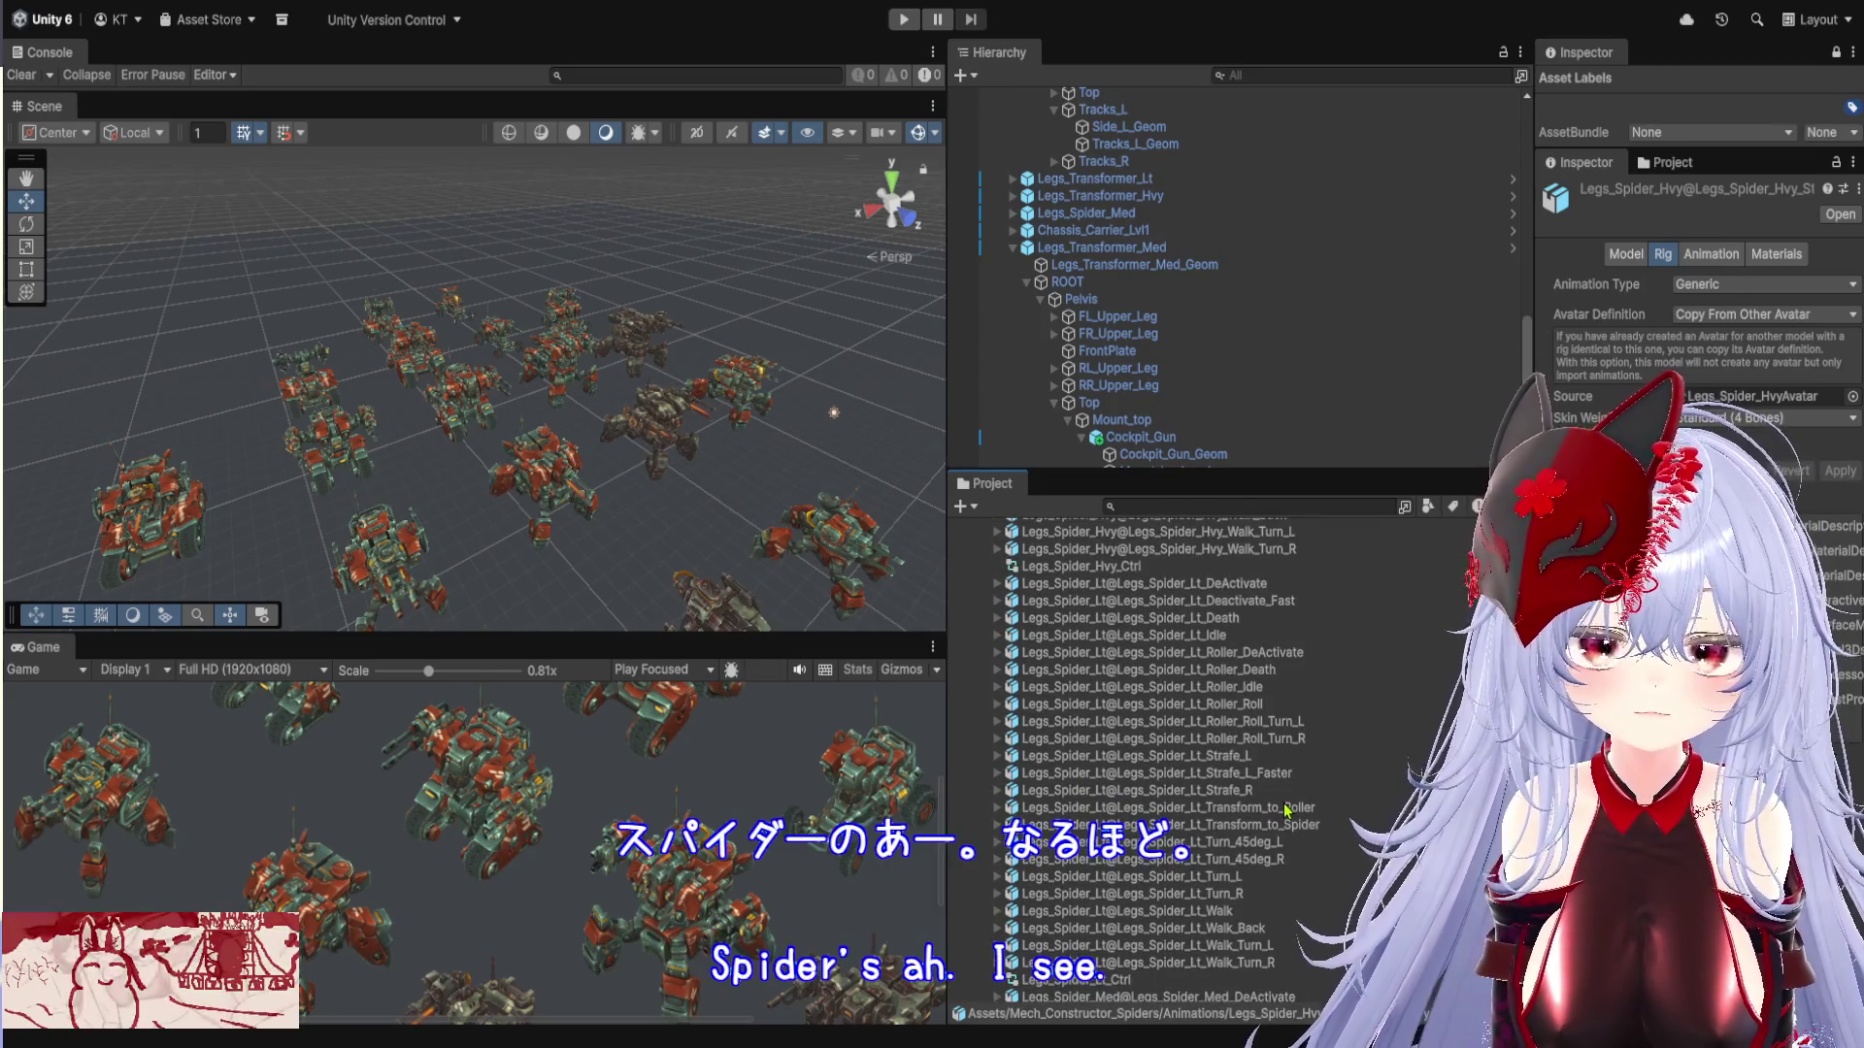
scroll(1284, 808, "down", 7)
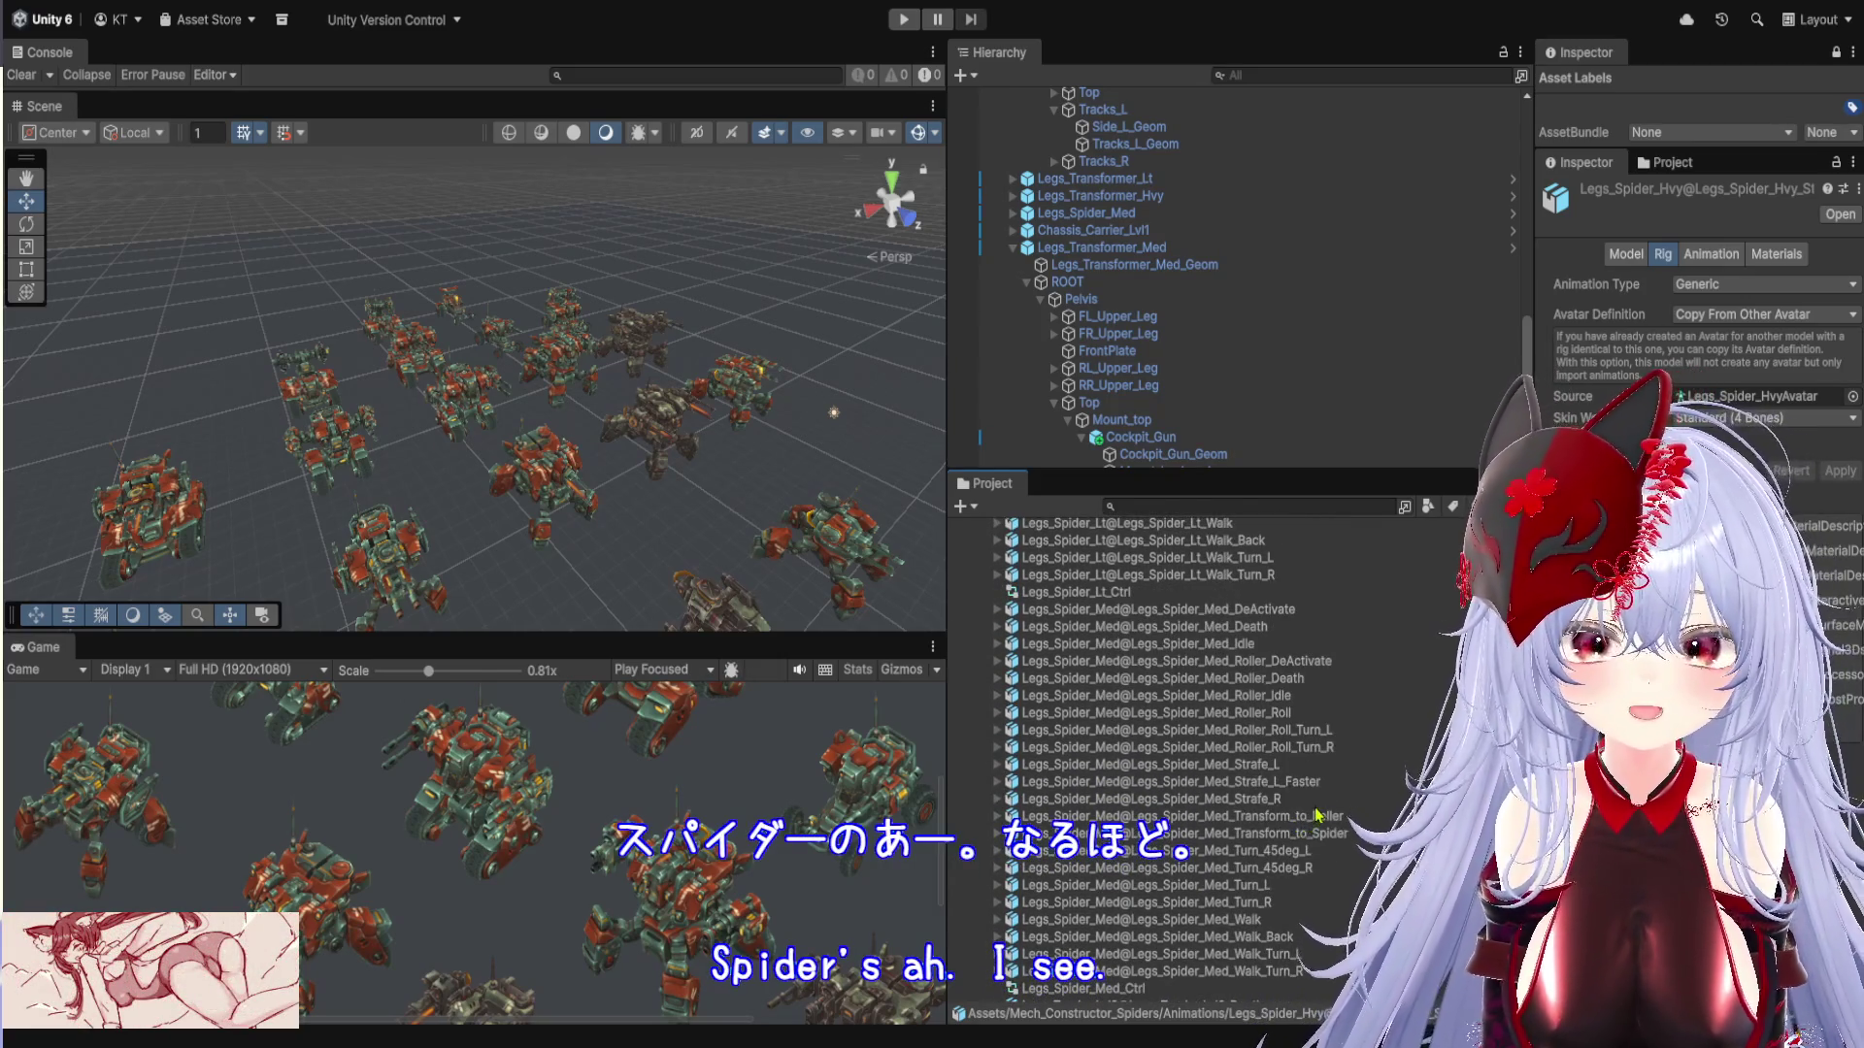
scroll(1317, 815, "down", 4)
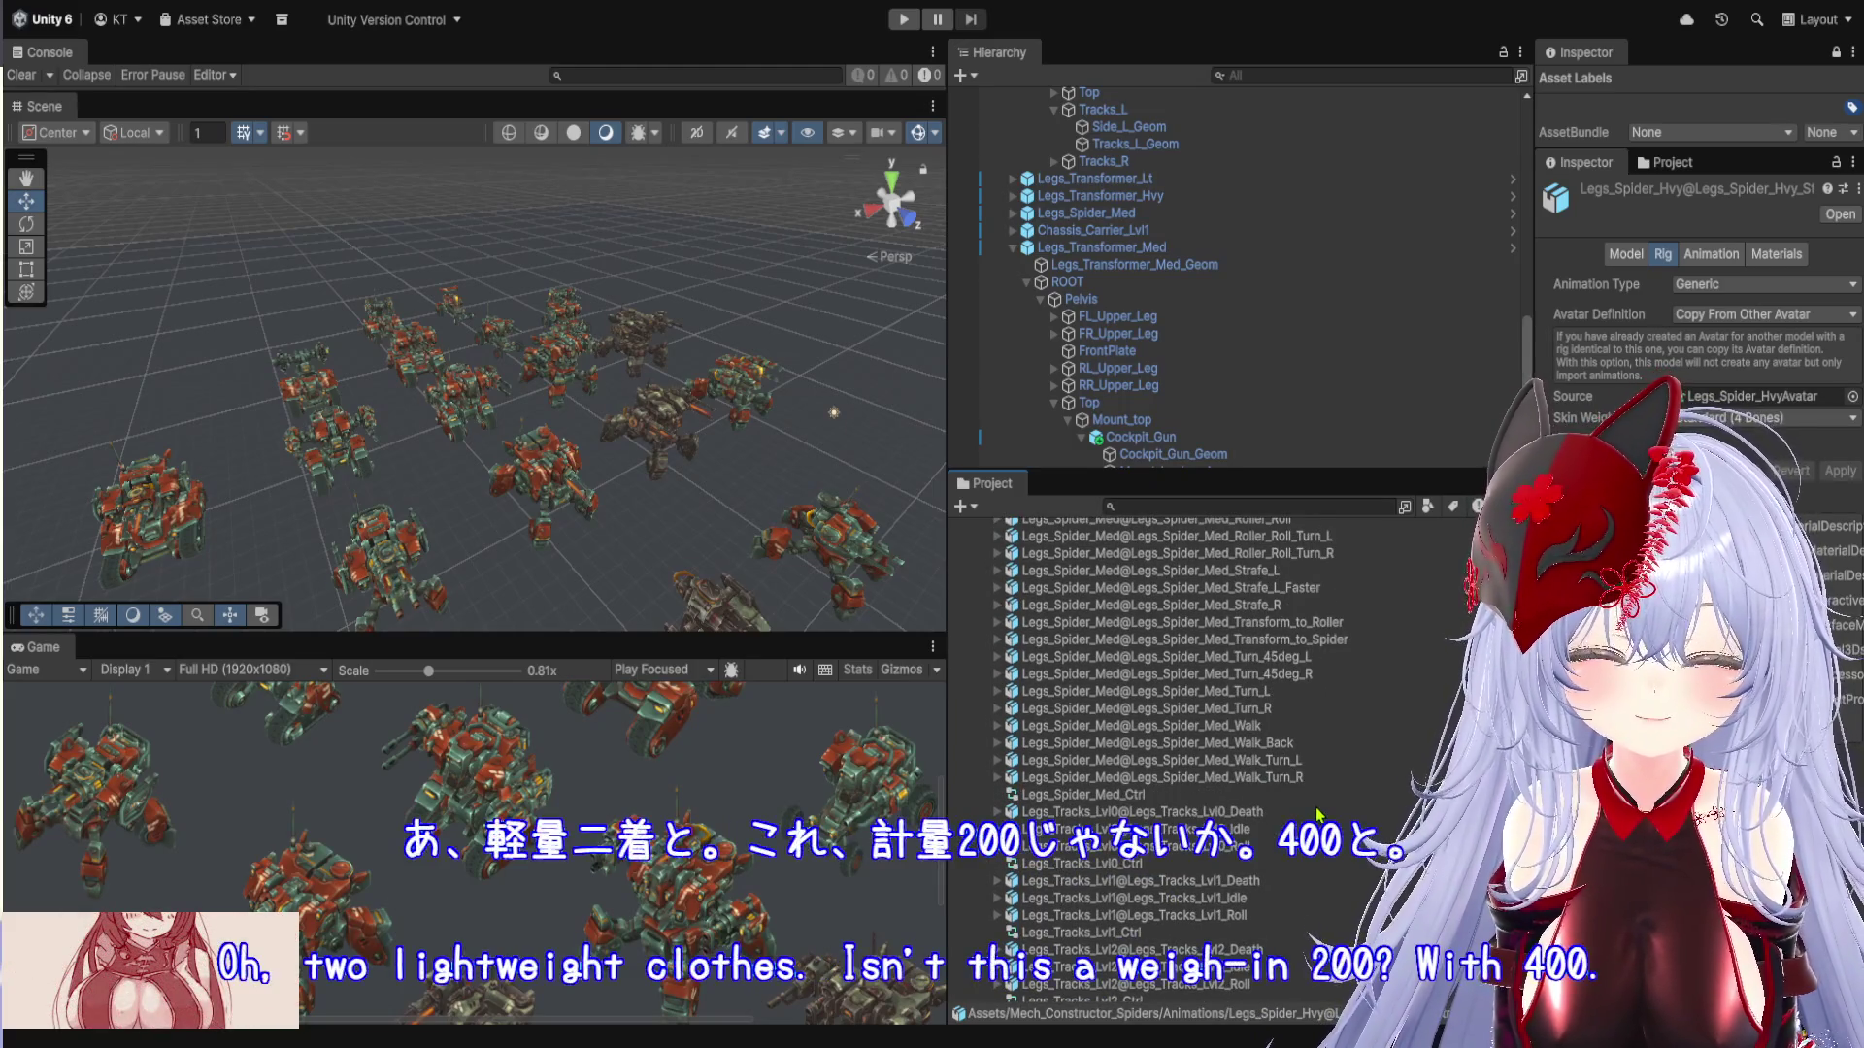
scroll(1317, 815, "down", 3)
scroll(1317, 816, "up", 3)
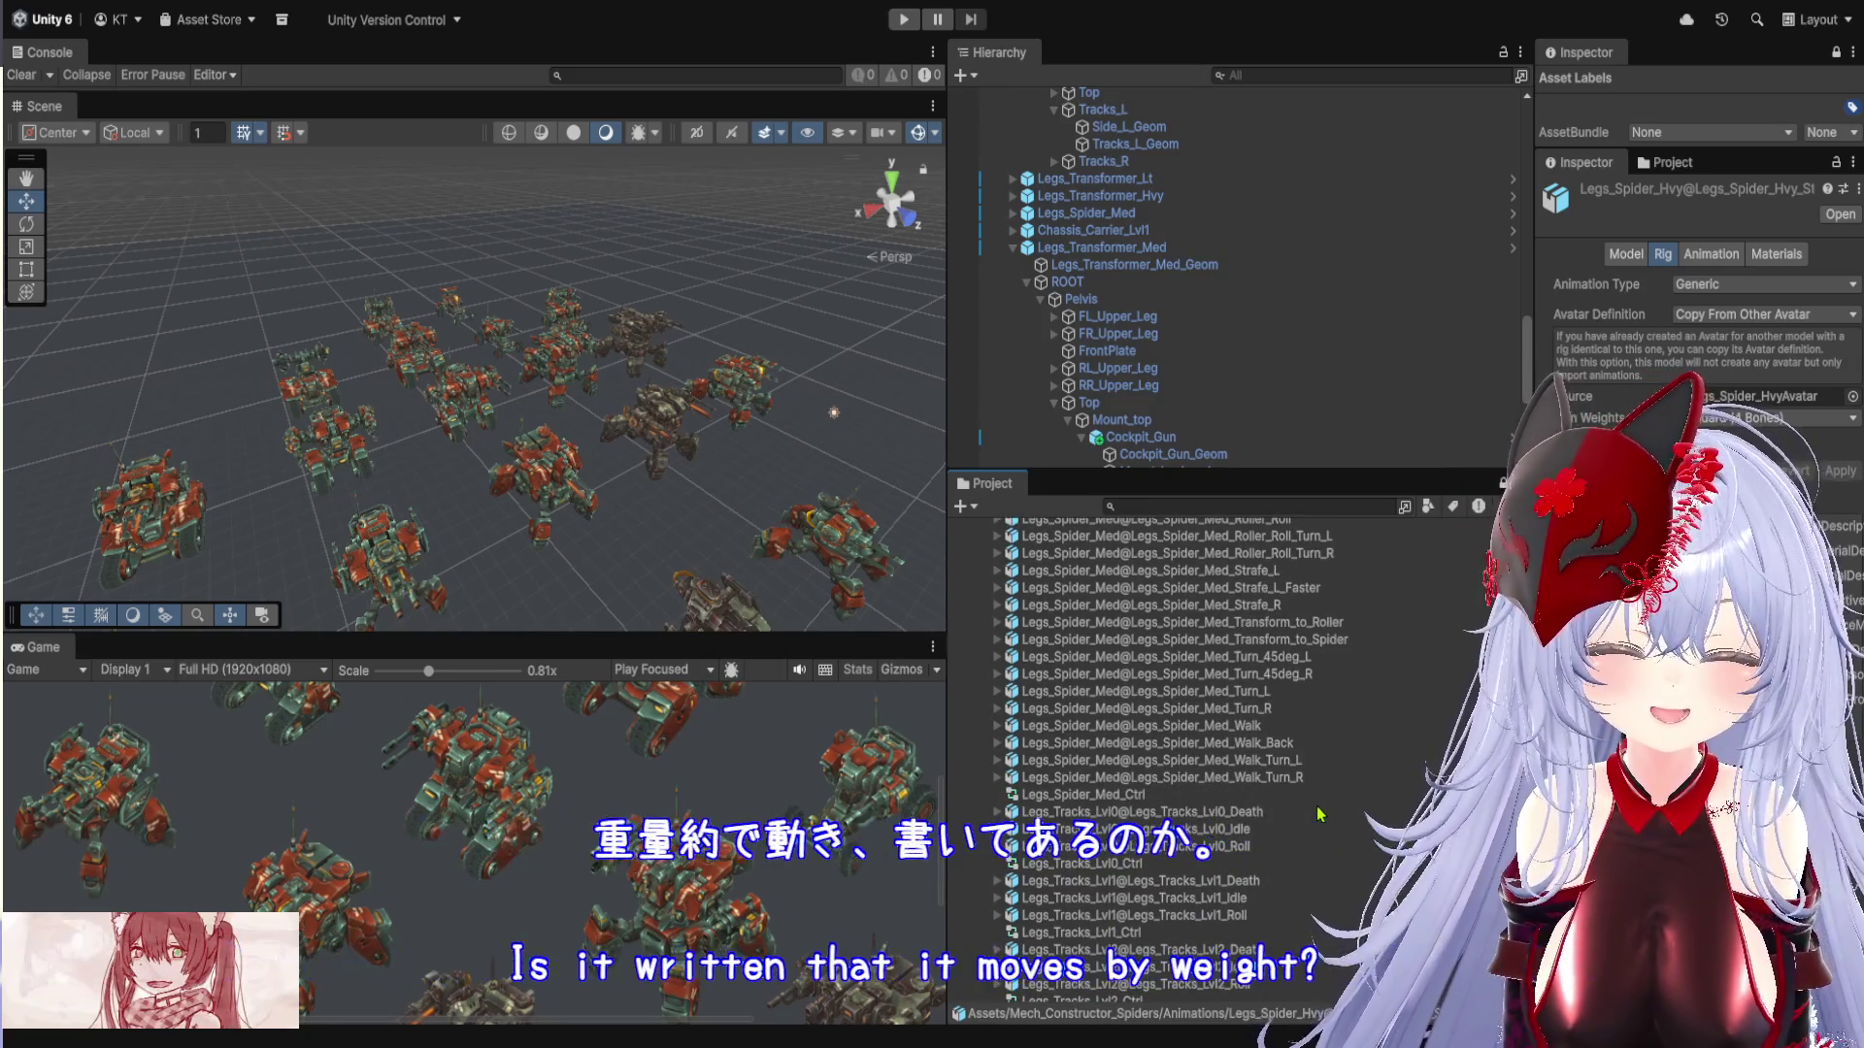
scroll(1318, 814, "up", 2)
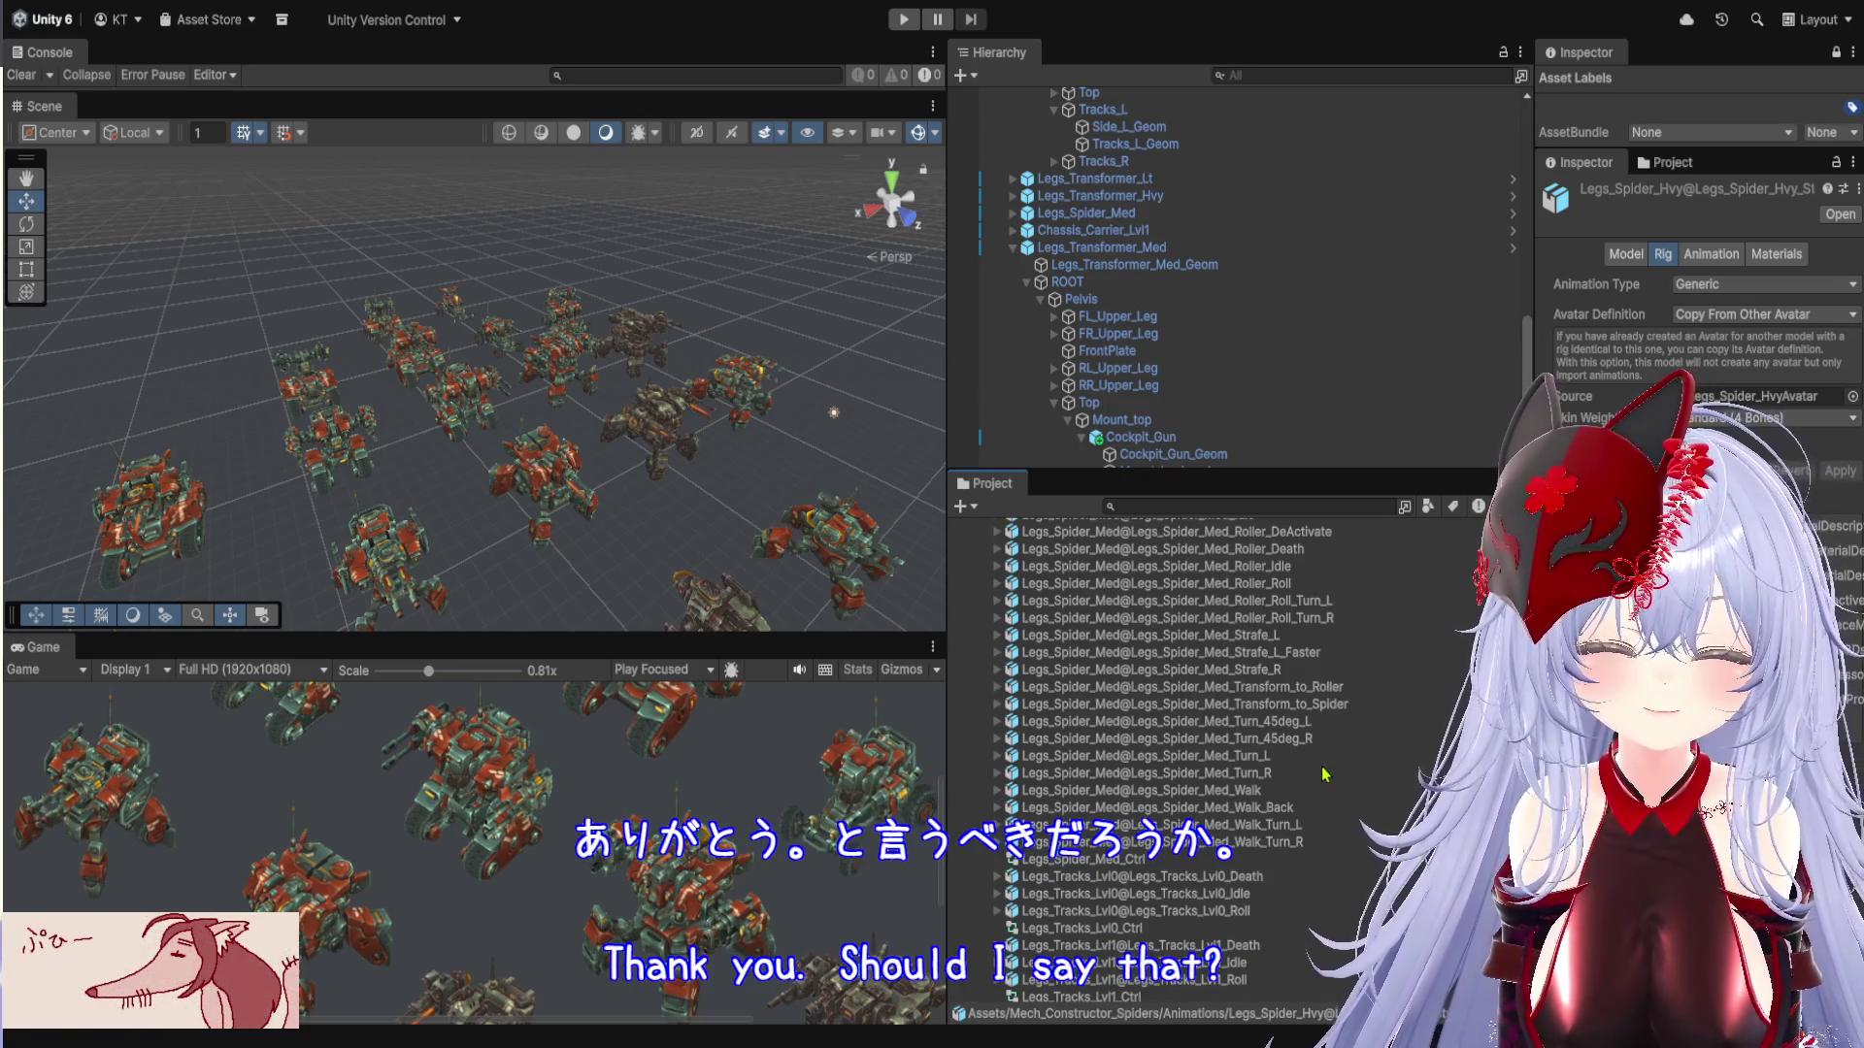
scroll(1323, 773, "up", 2)
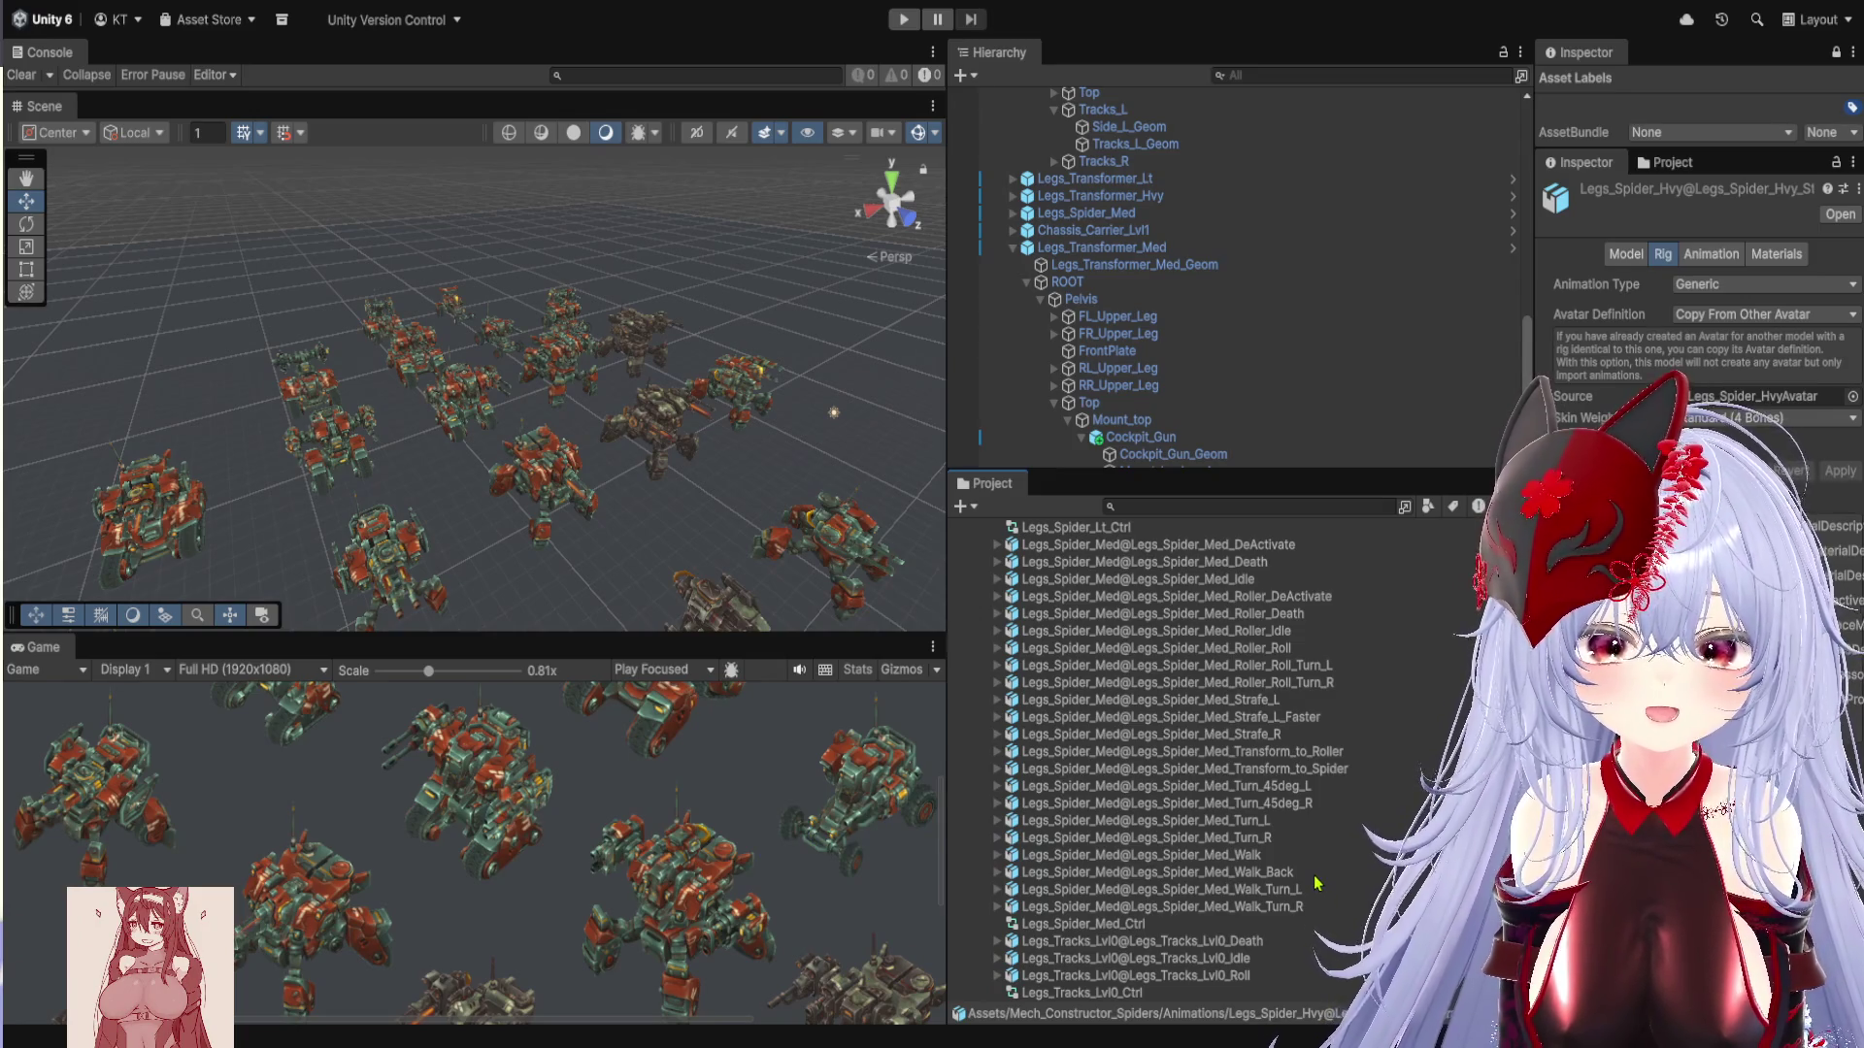
Check the medium spider's Walk_Turn_L and Walk_Back clips, then widen the Scene and Game views
left_click(1317, 885)
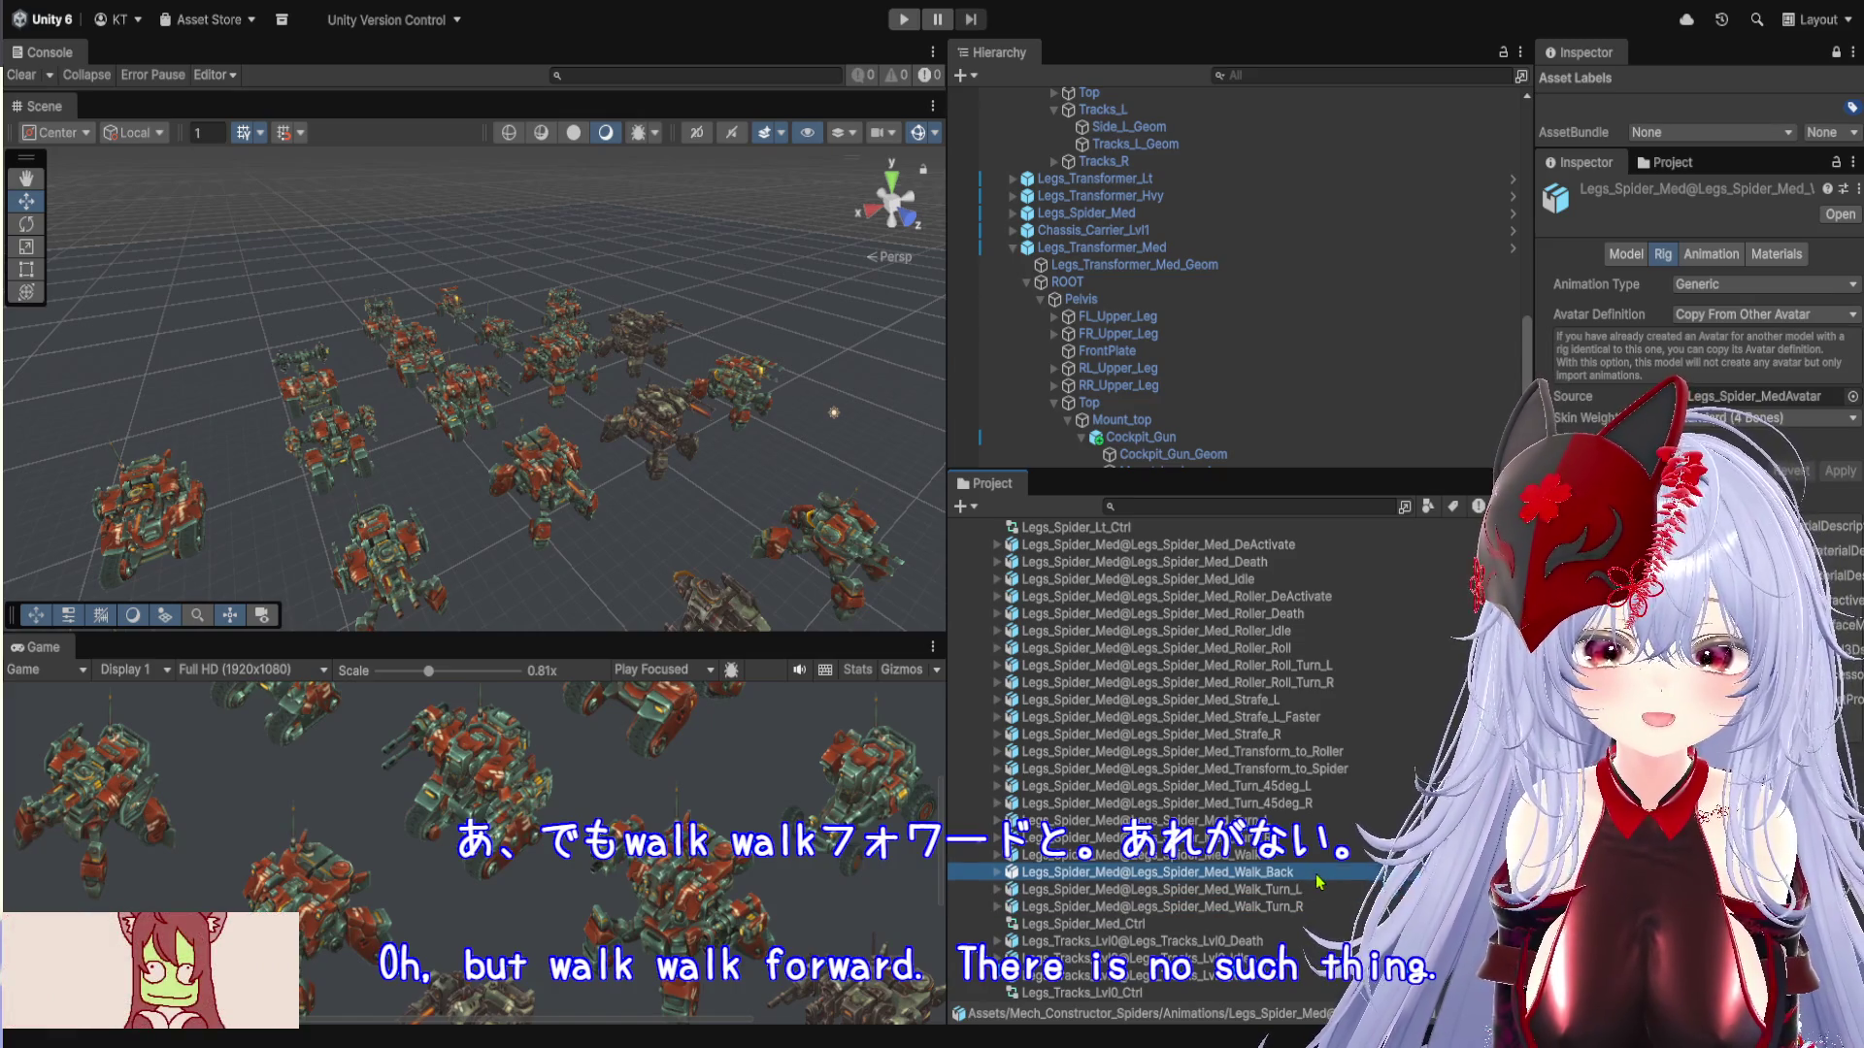
left_click(1317, 873)
scroll(1330, 844, "down", 3)
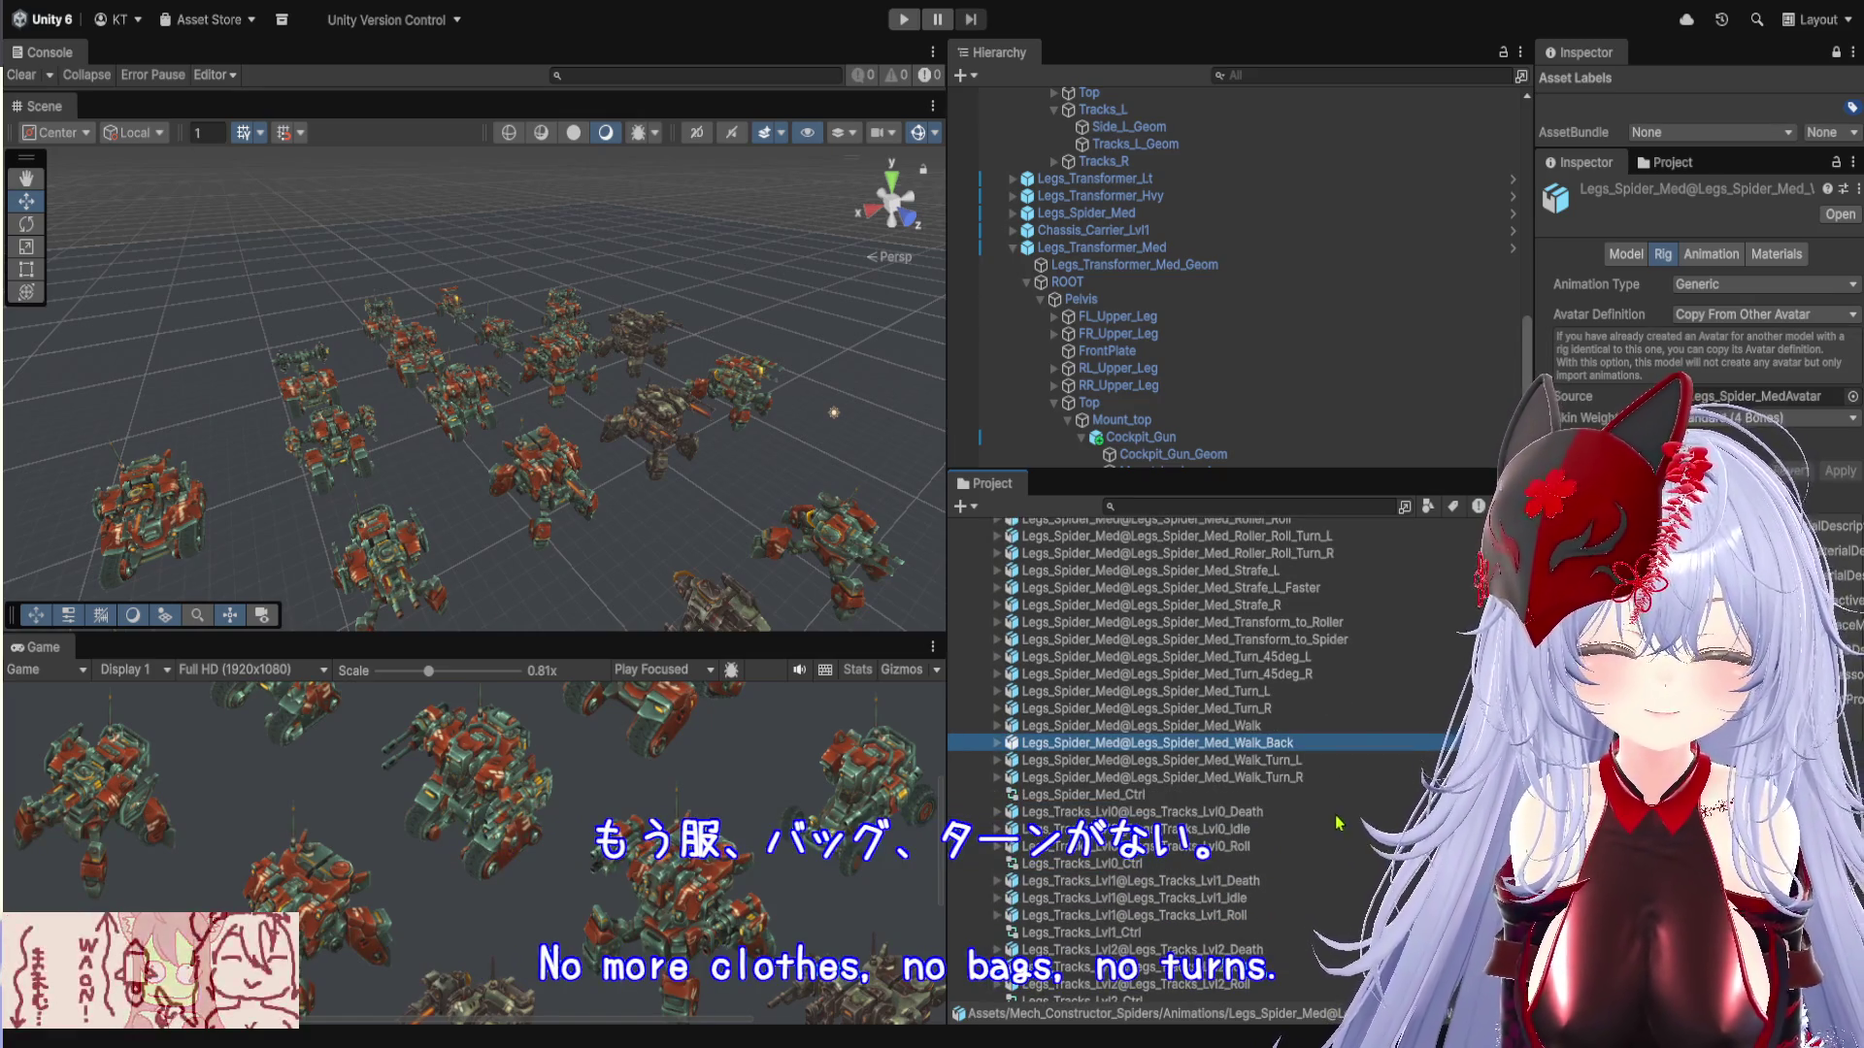
left_click(999, 762)
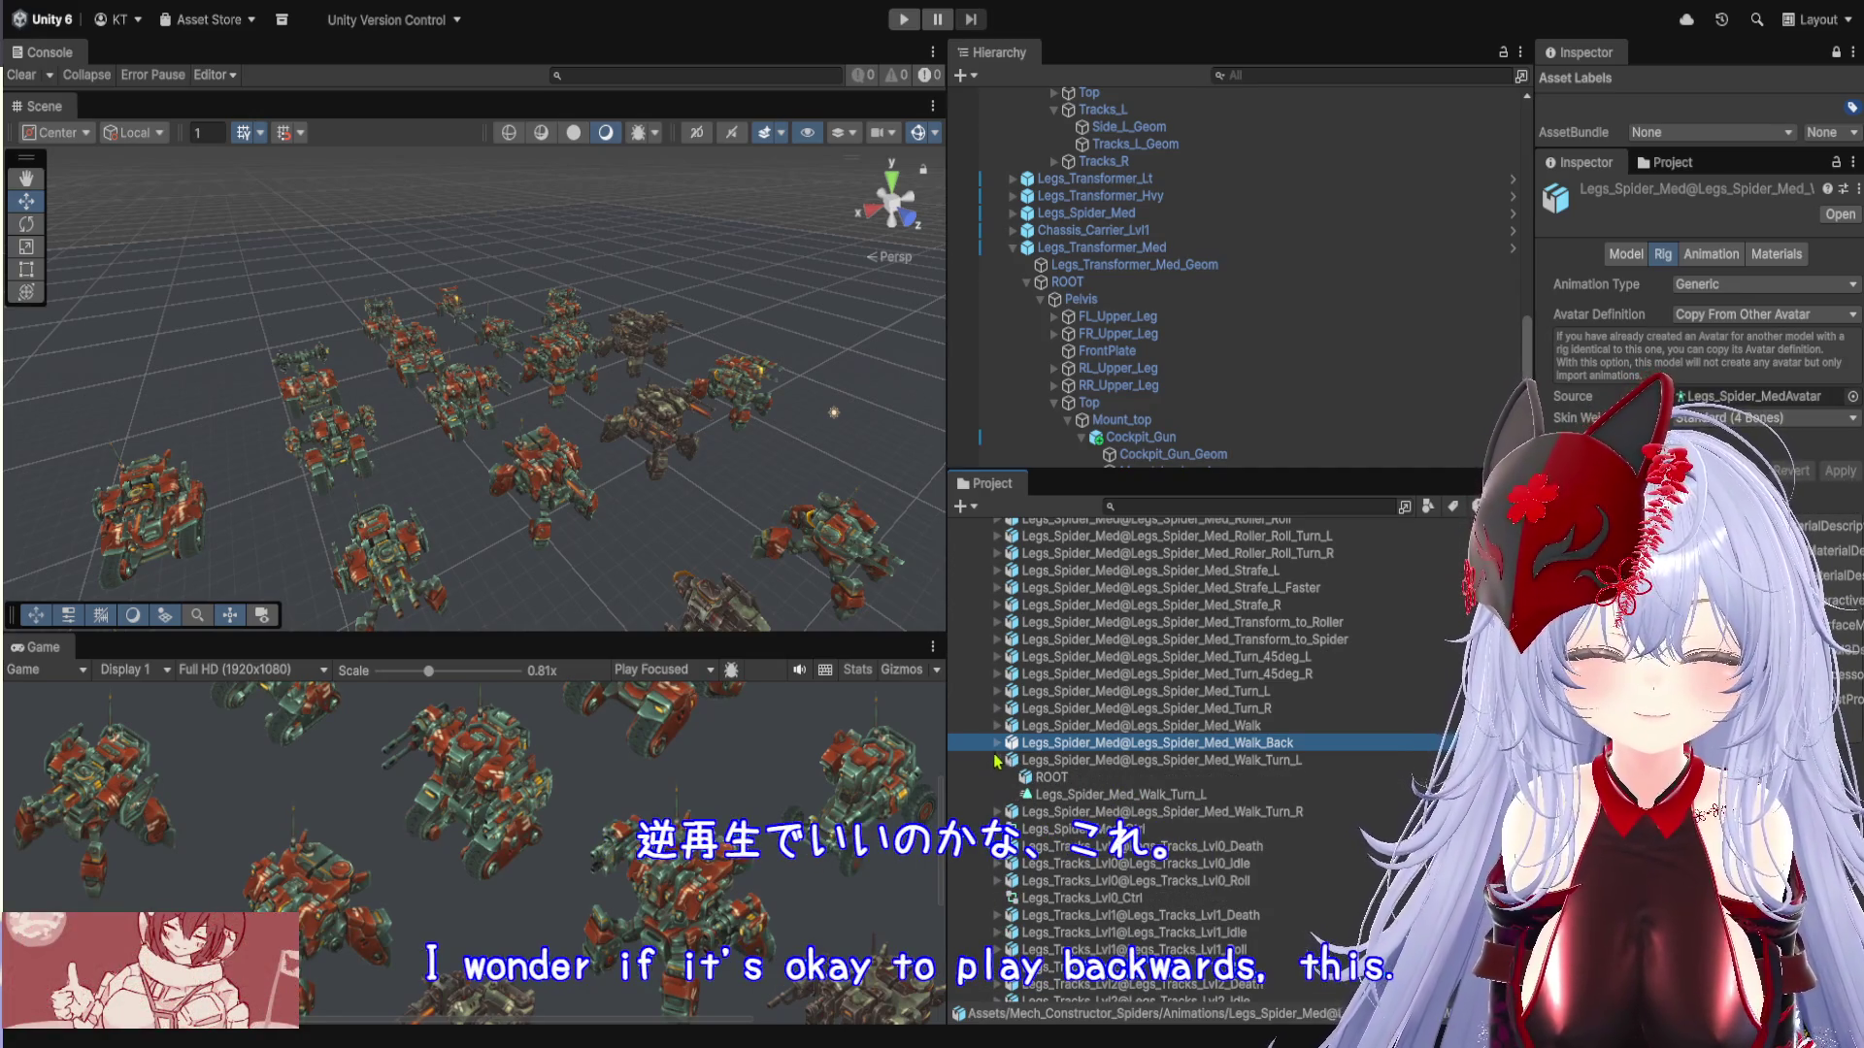
left_click(997, 762)
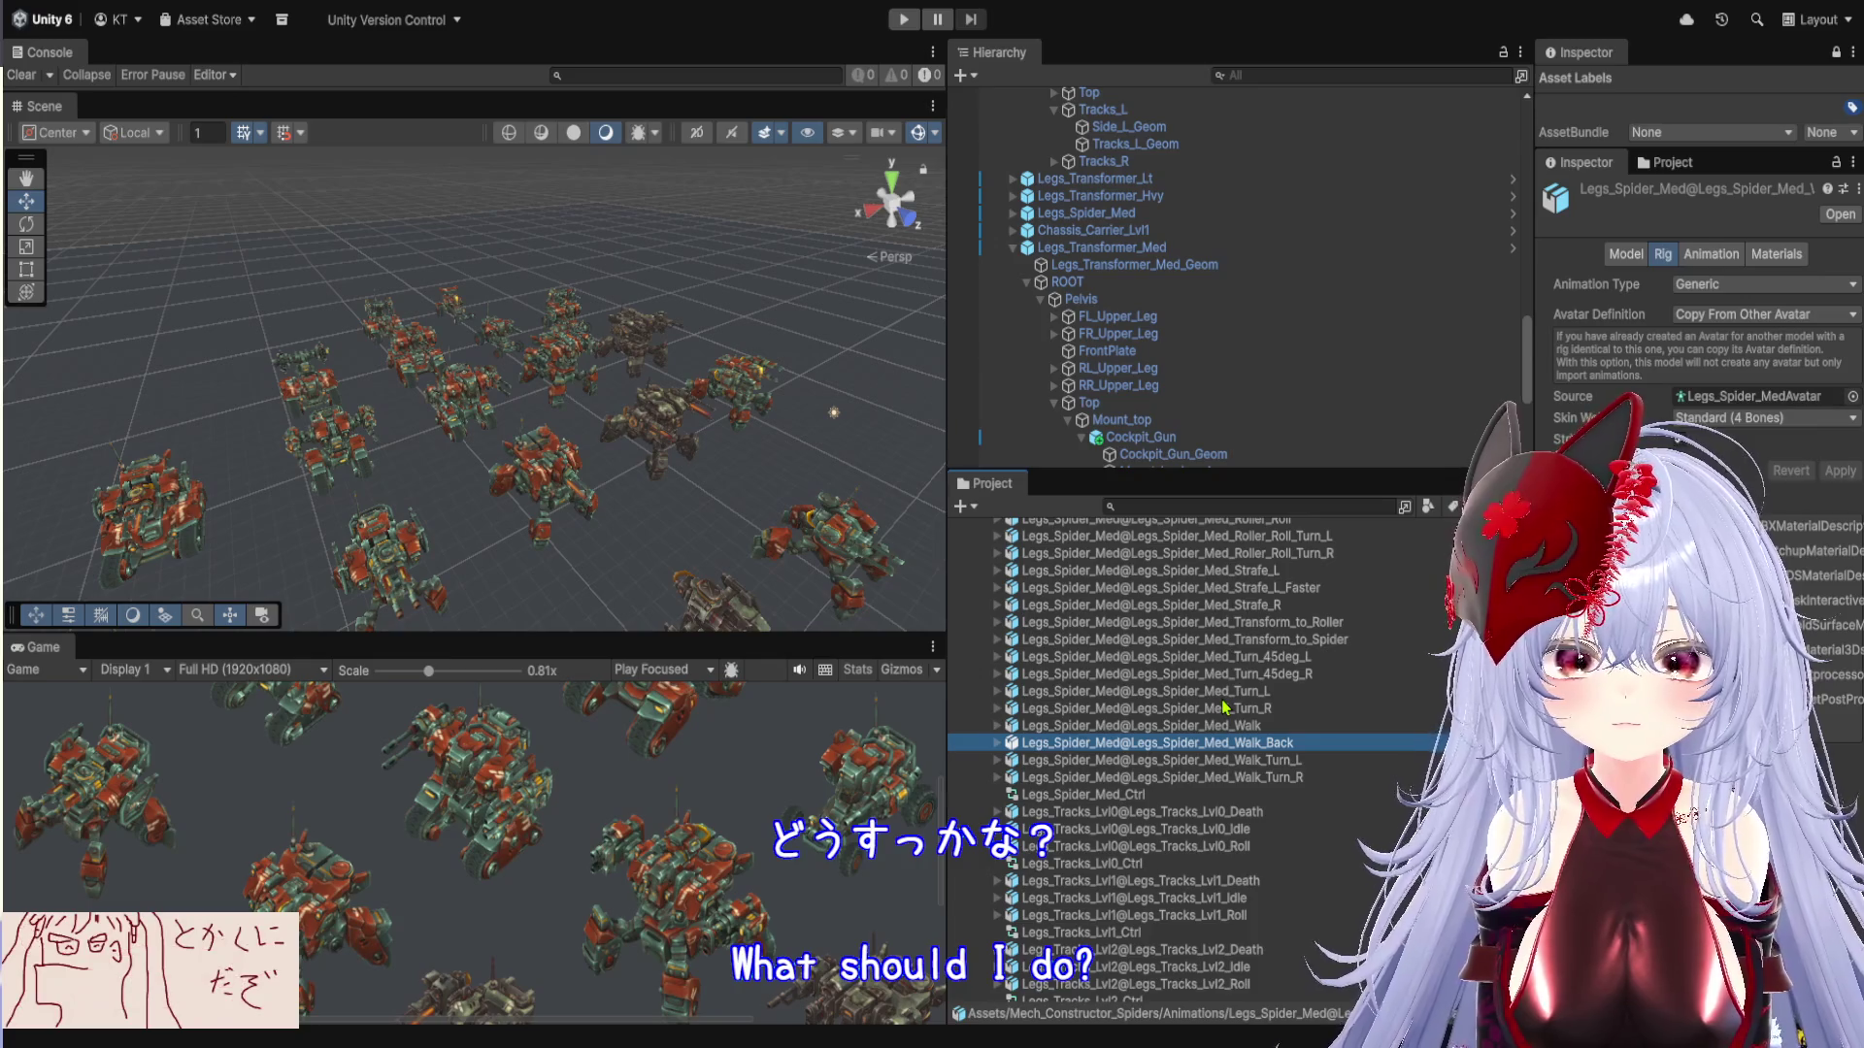
scroll(1230, 719, "up", 2)
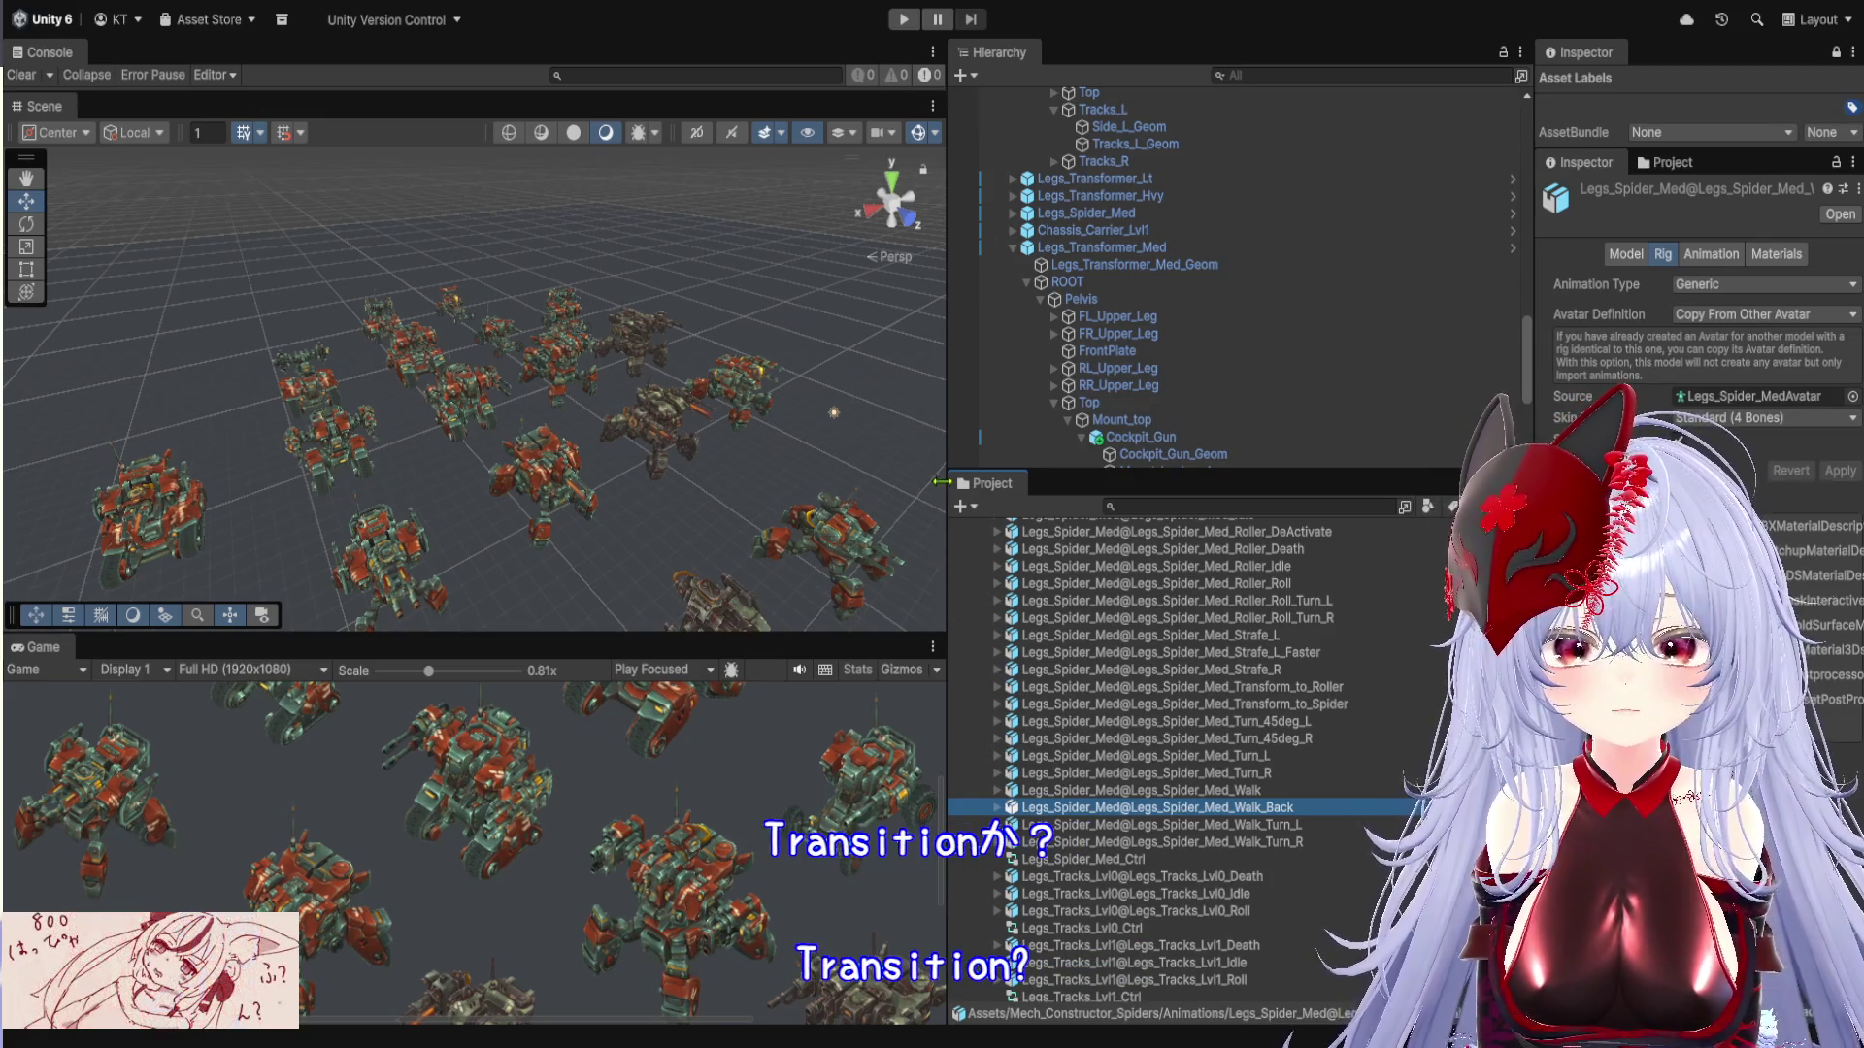
mouse_move(947, 517)
left_mouse_down()
mouse_move(1077, 517)
mouse_move(1057, 516)
left_mouse_up()
Move the Scene/Game splitter up so the Game view is larger than the Scene view
left_click_drag(1004, 631, 973, 473)
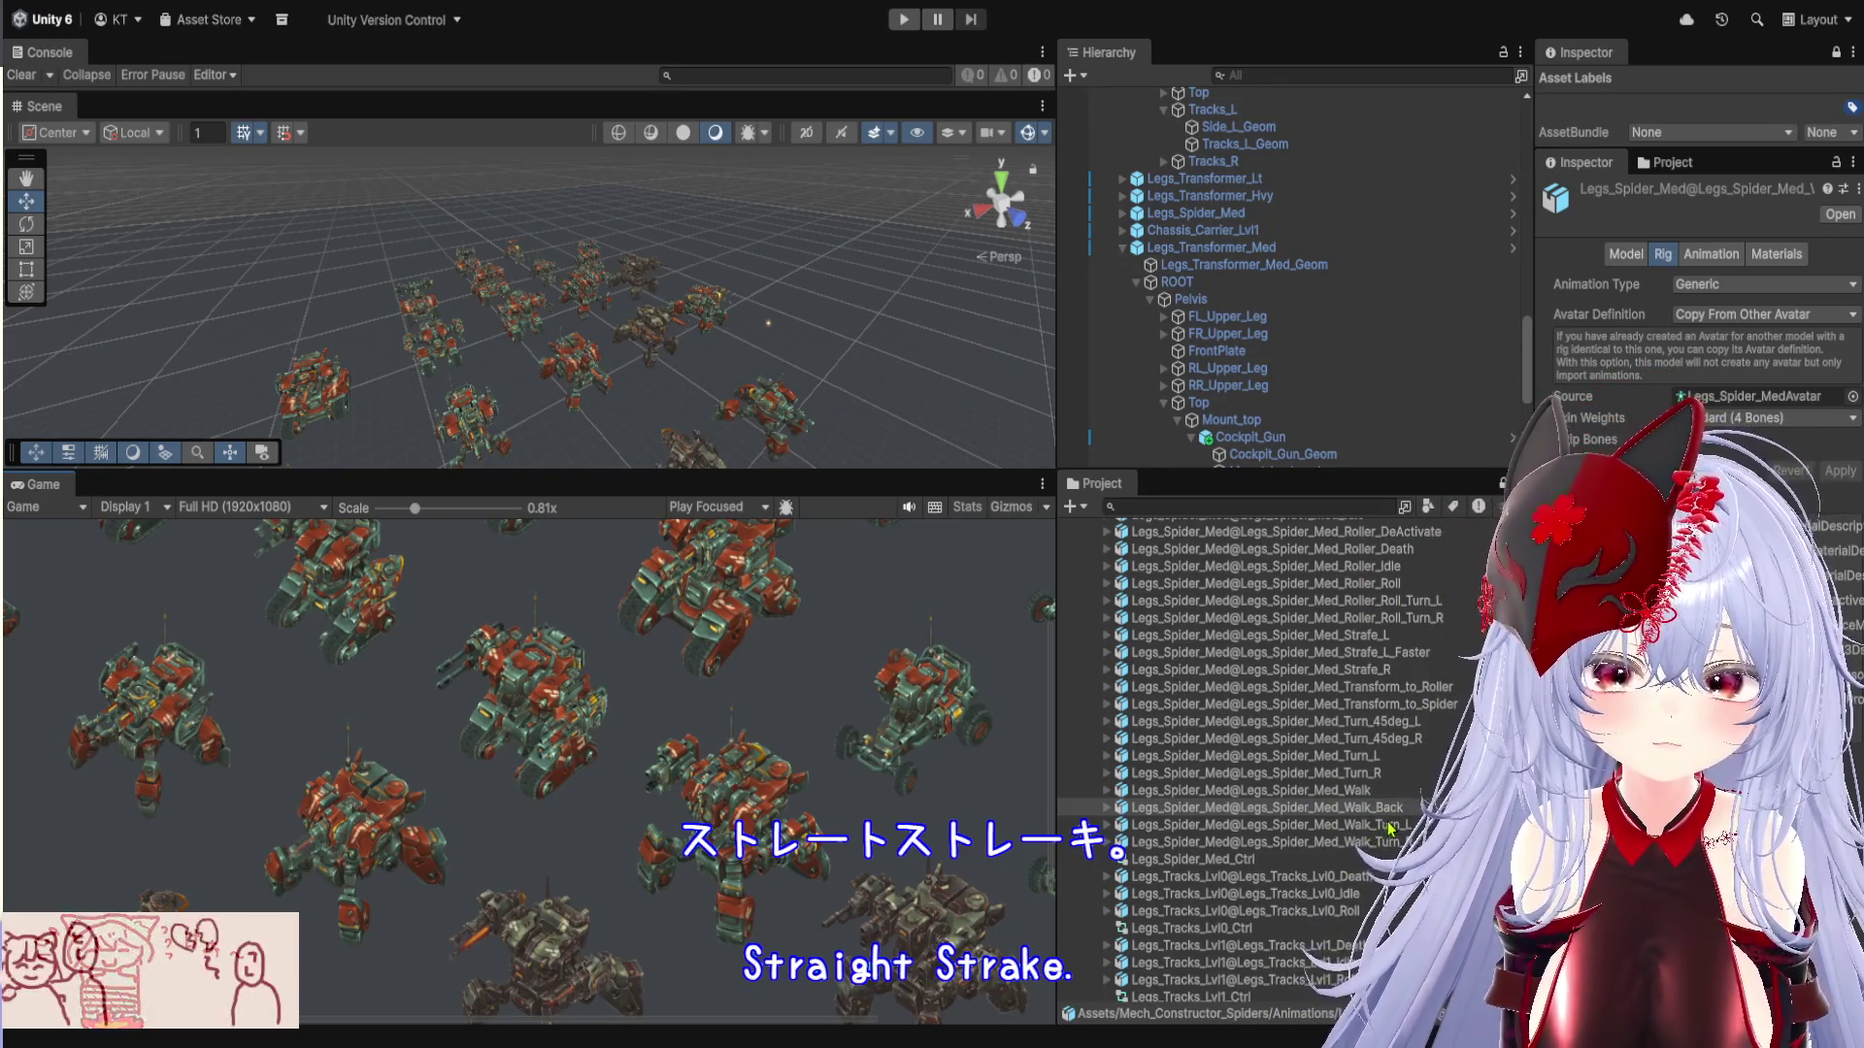
scroll(1417, 798, "up", 10)
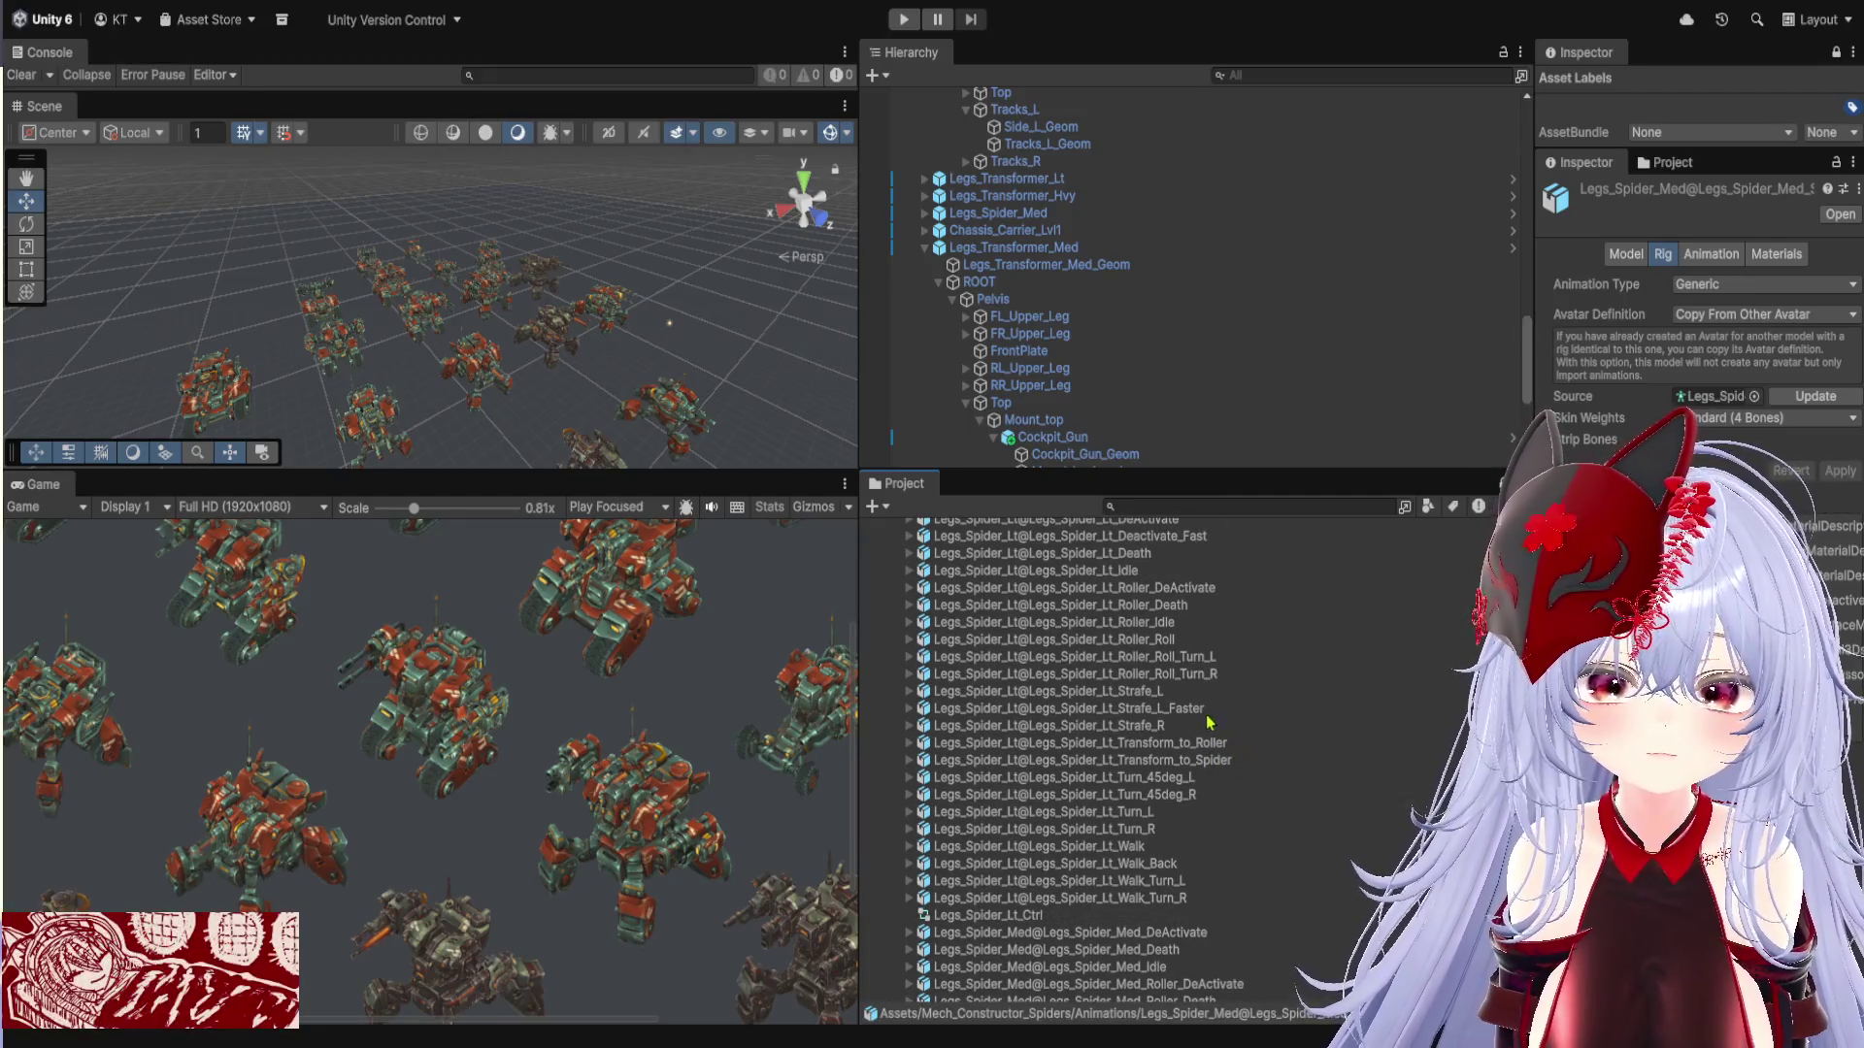
left_click(1203, 710)
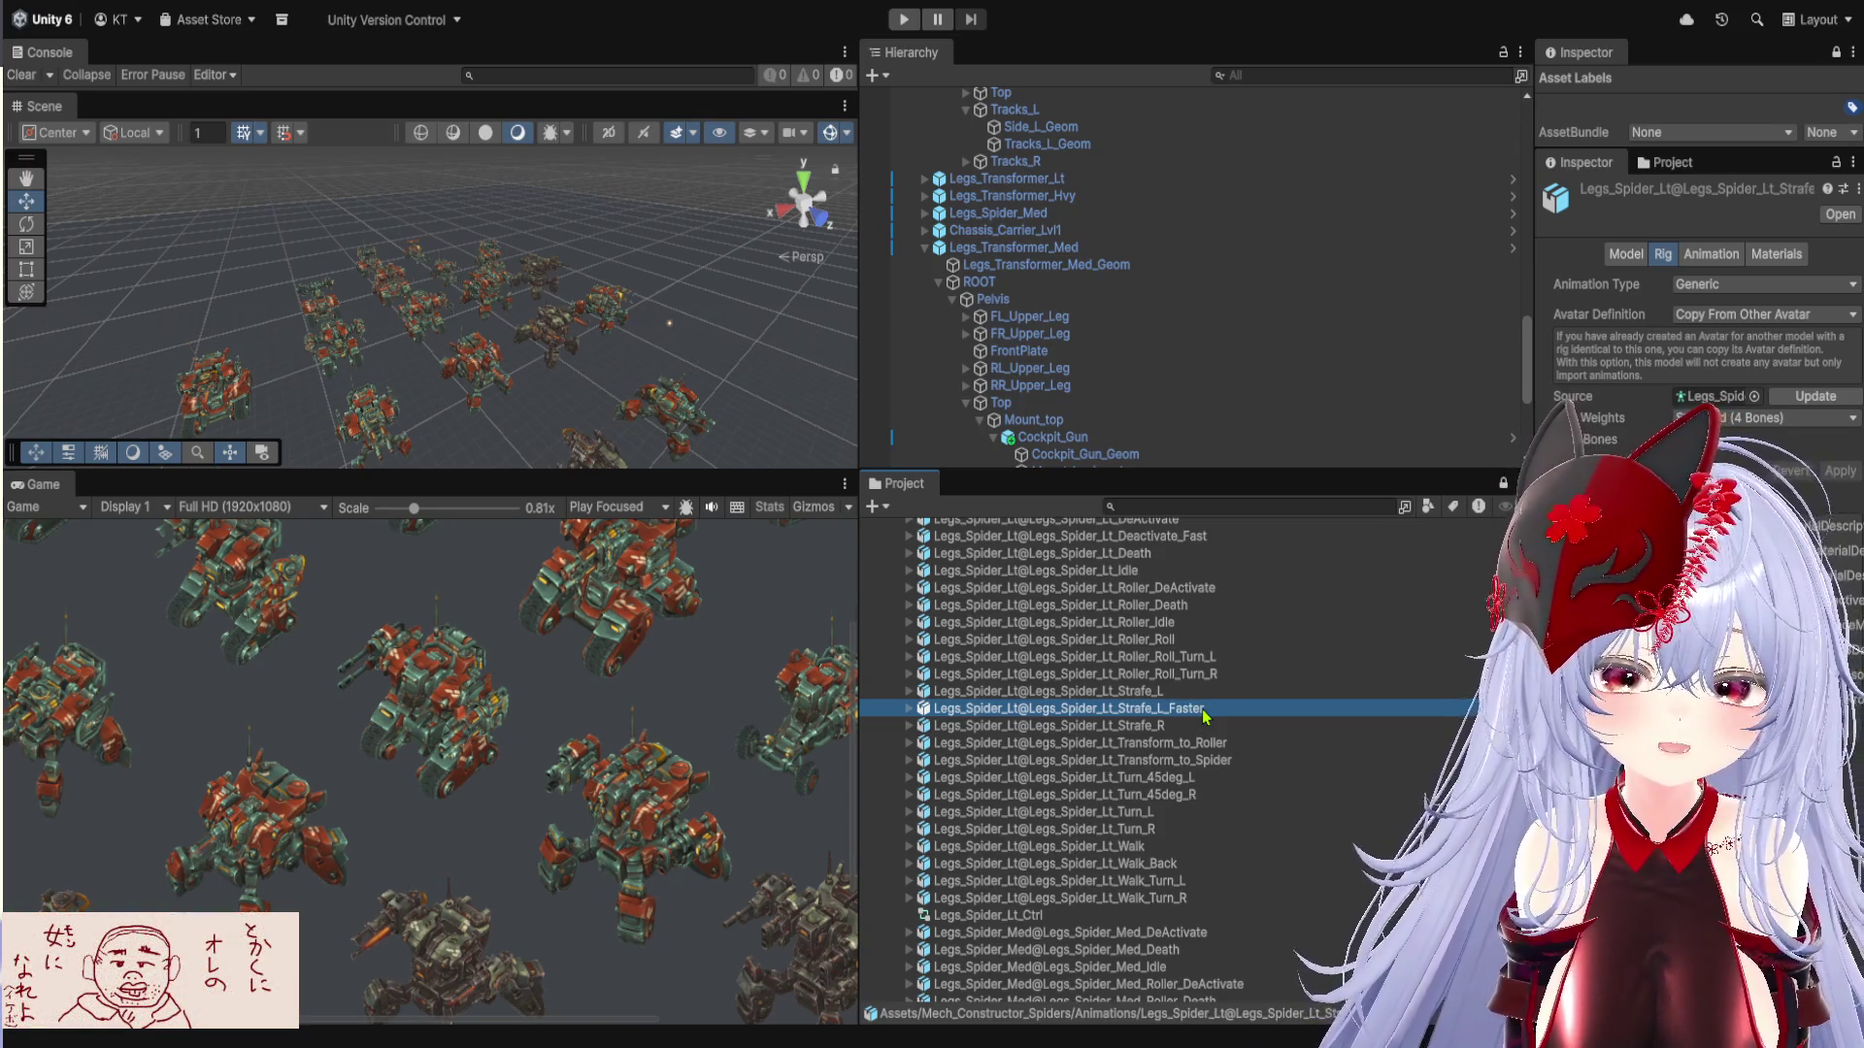
mouse_move(1532, 291)
left_mouse_down()
mouse_move(1398, 291)
mouse_move(1553, 292)
left_mouse_up()
scroll(1275, 737, "up", 3)
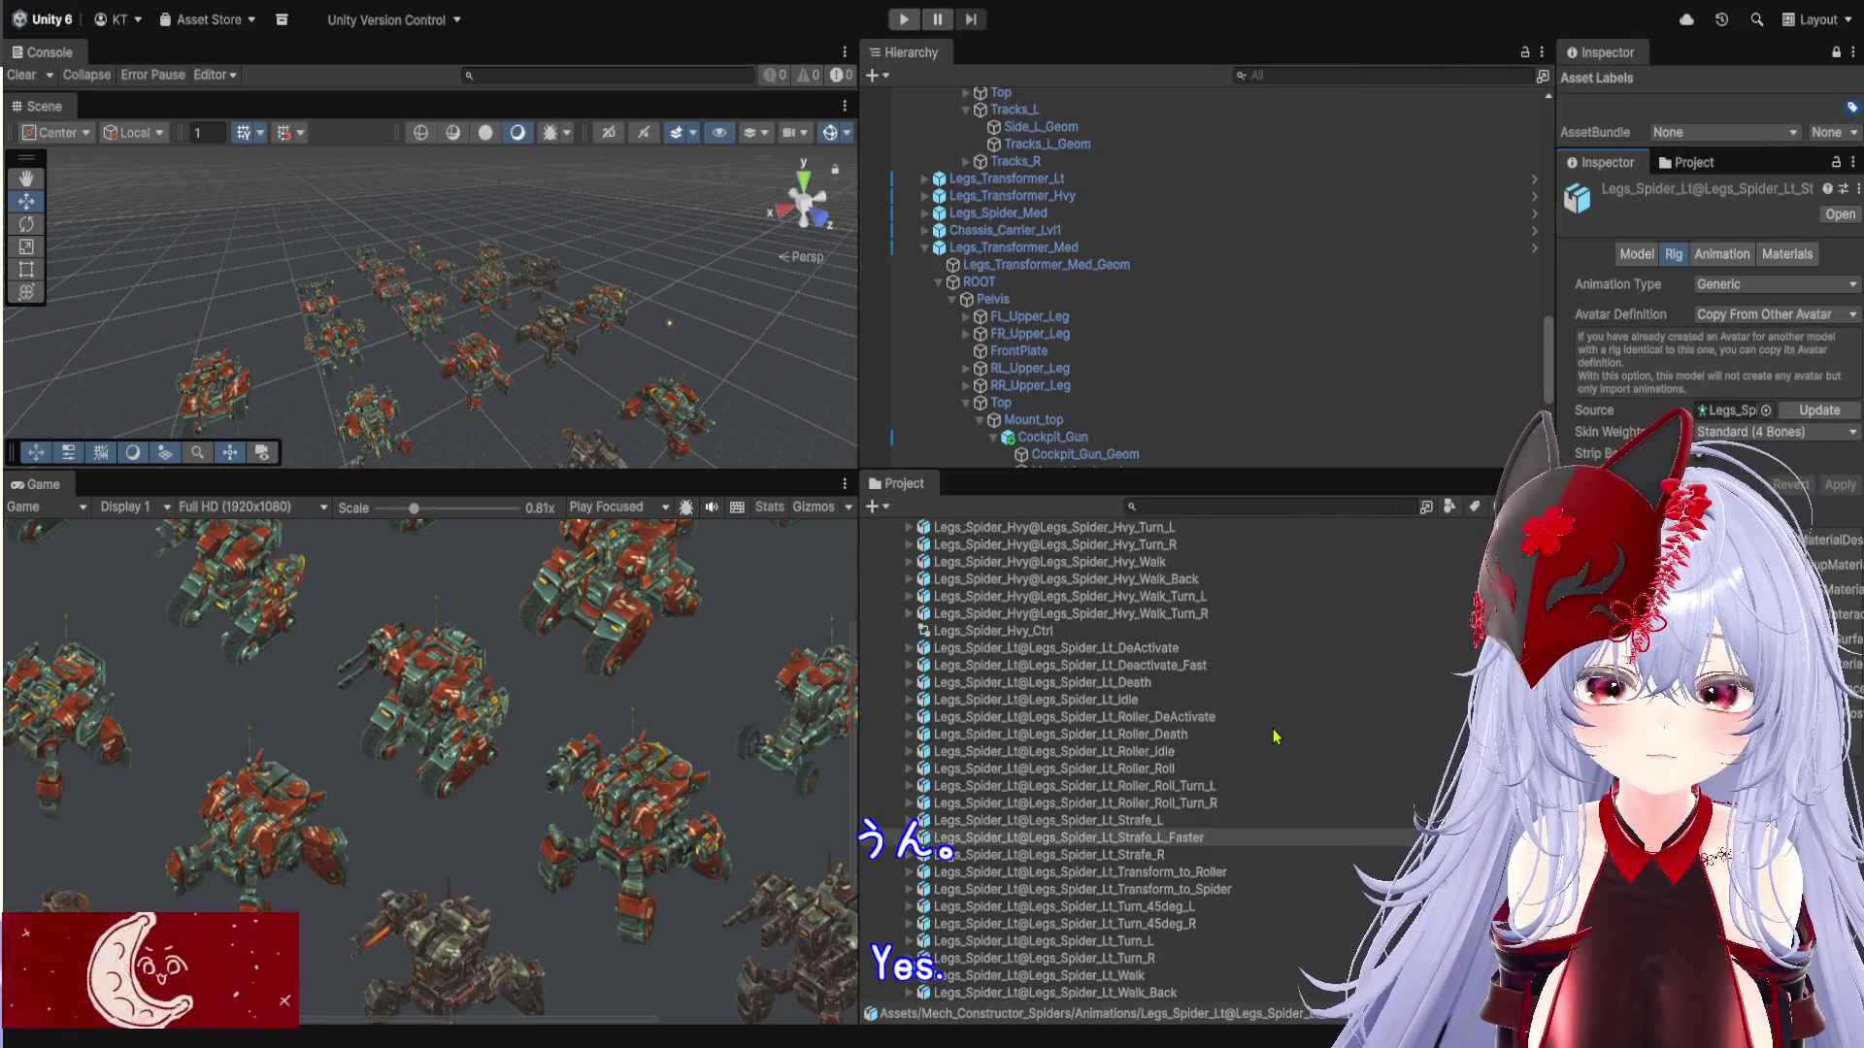
left_click(1193, 703)
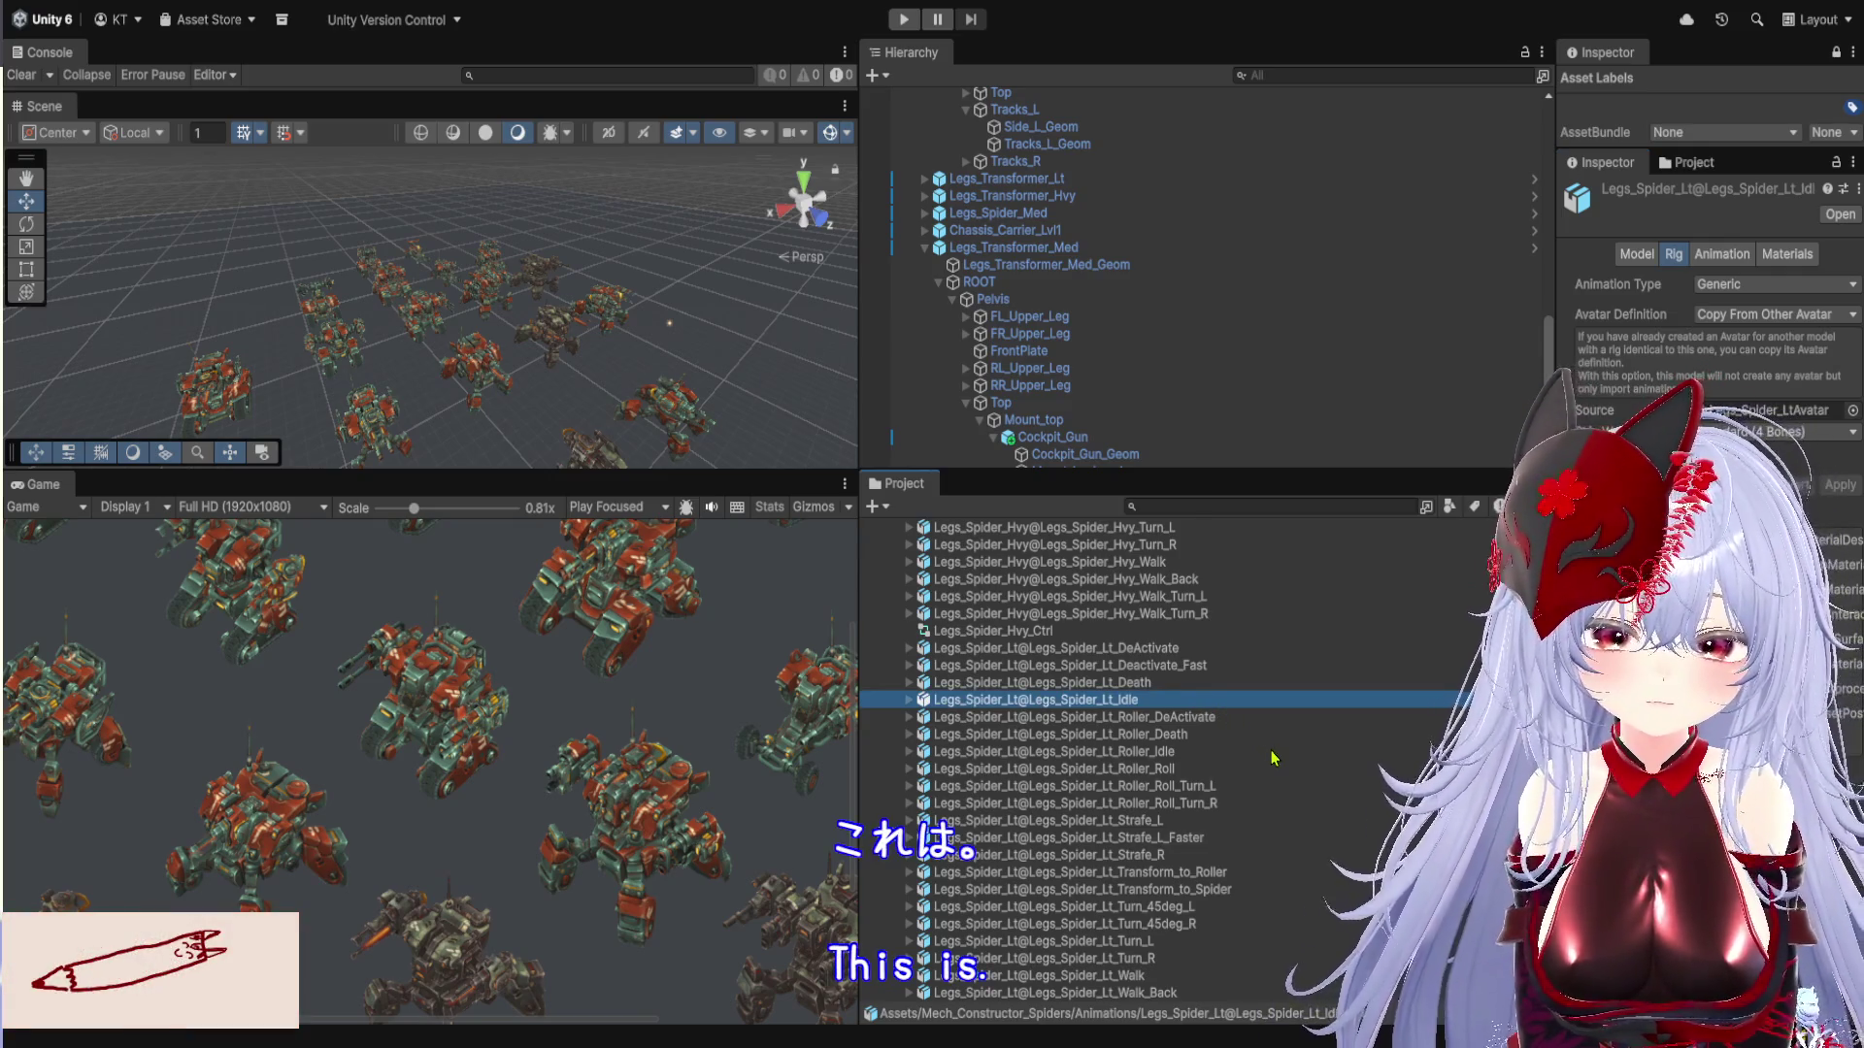
scroll(1274, 758, "up", 3)
scroll(1274, 761, "up", 3)
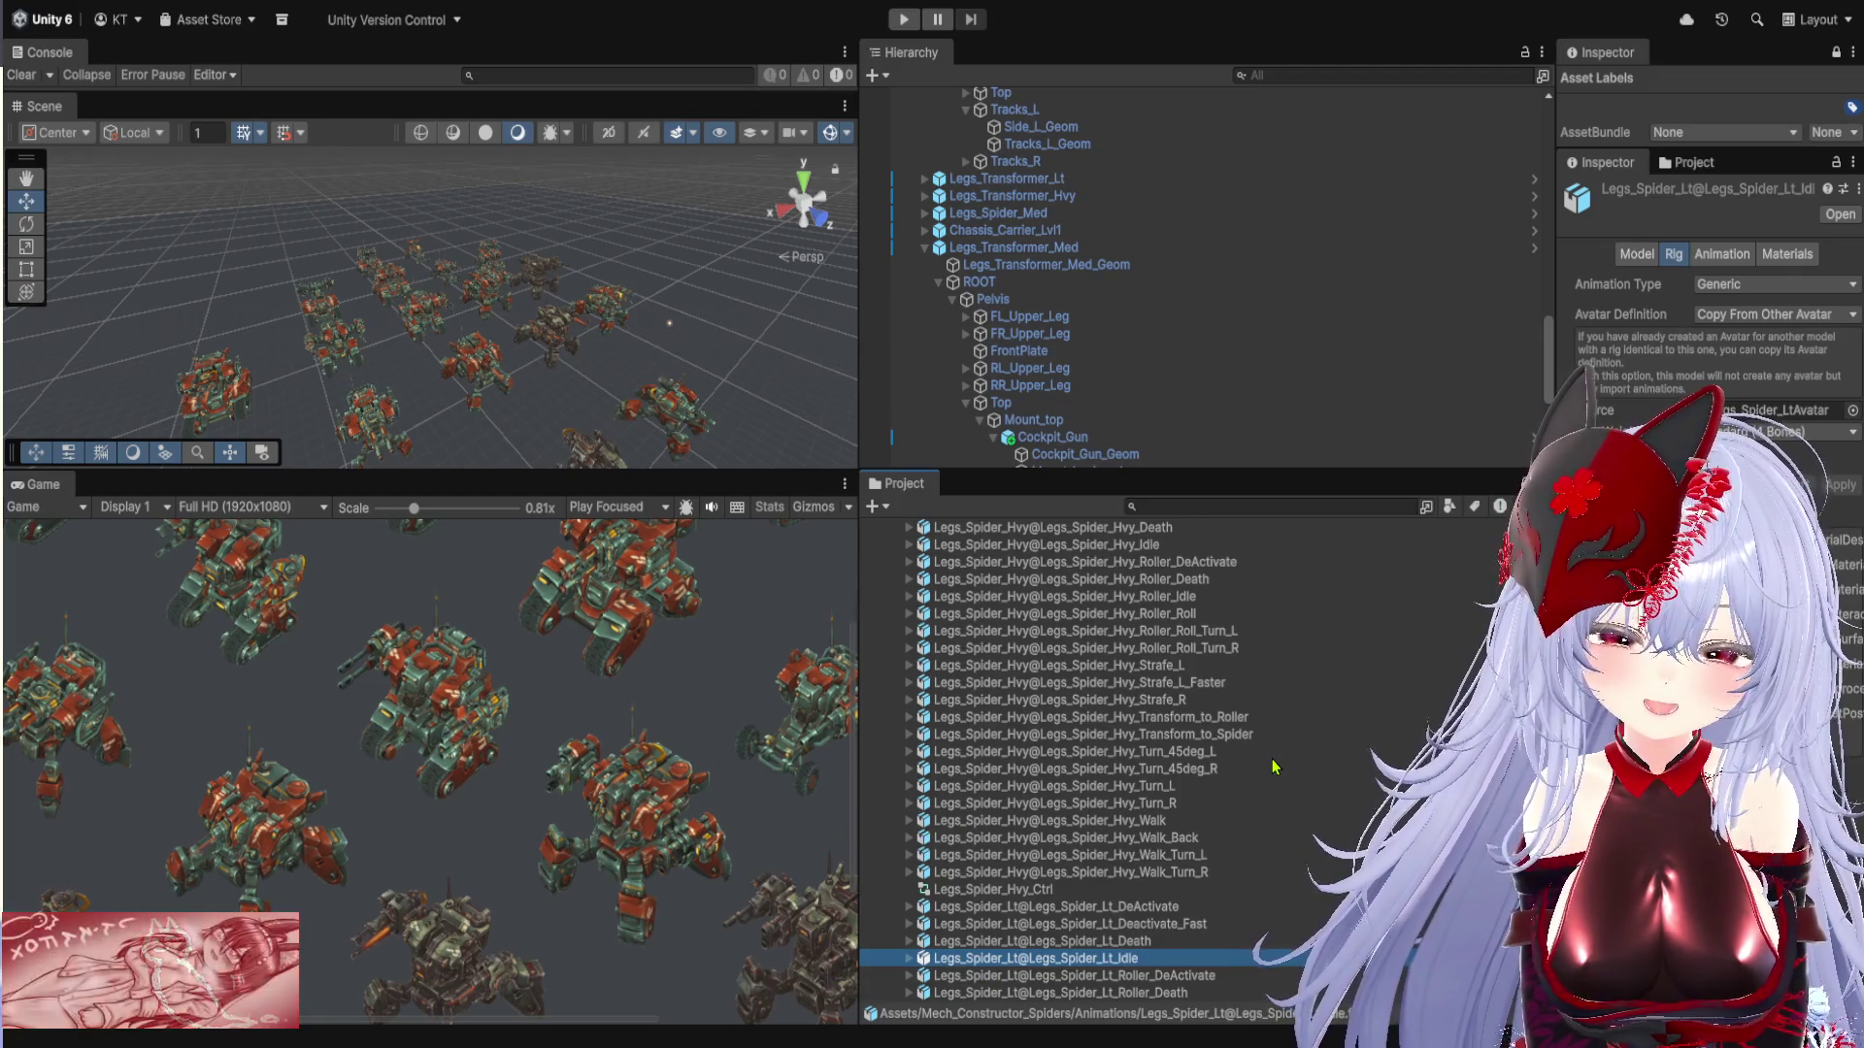
scroll(1275, 767, "up", 6)
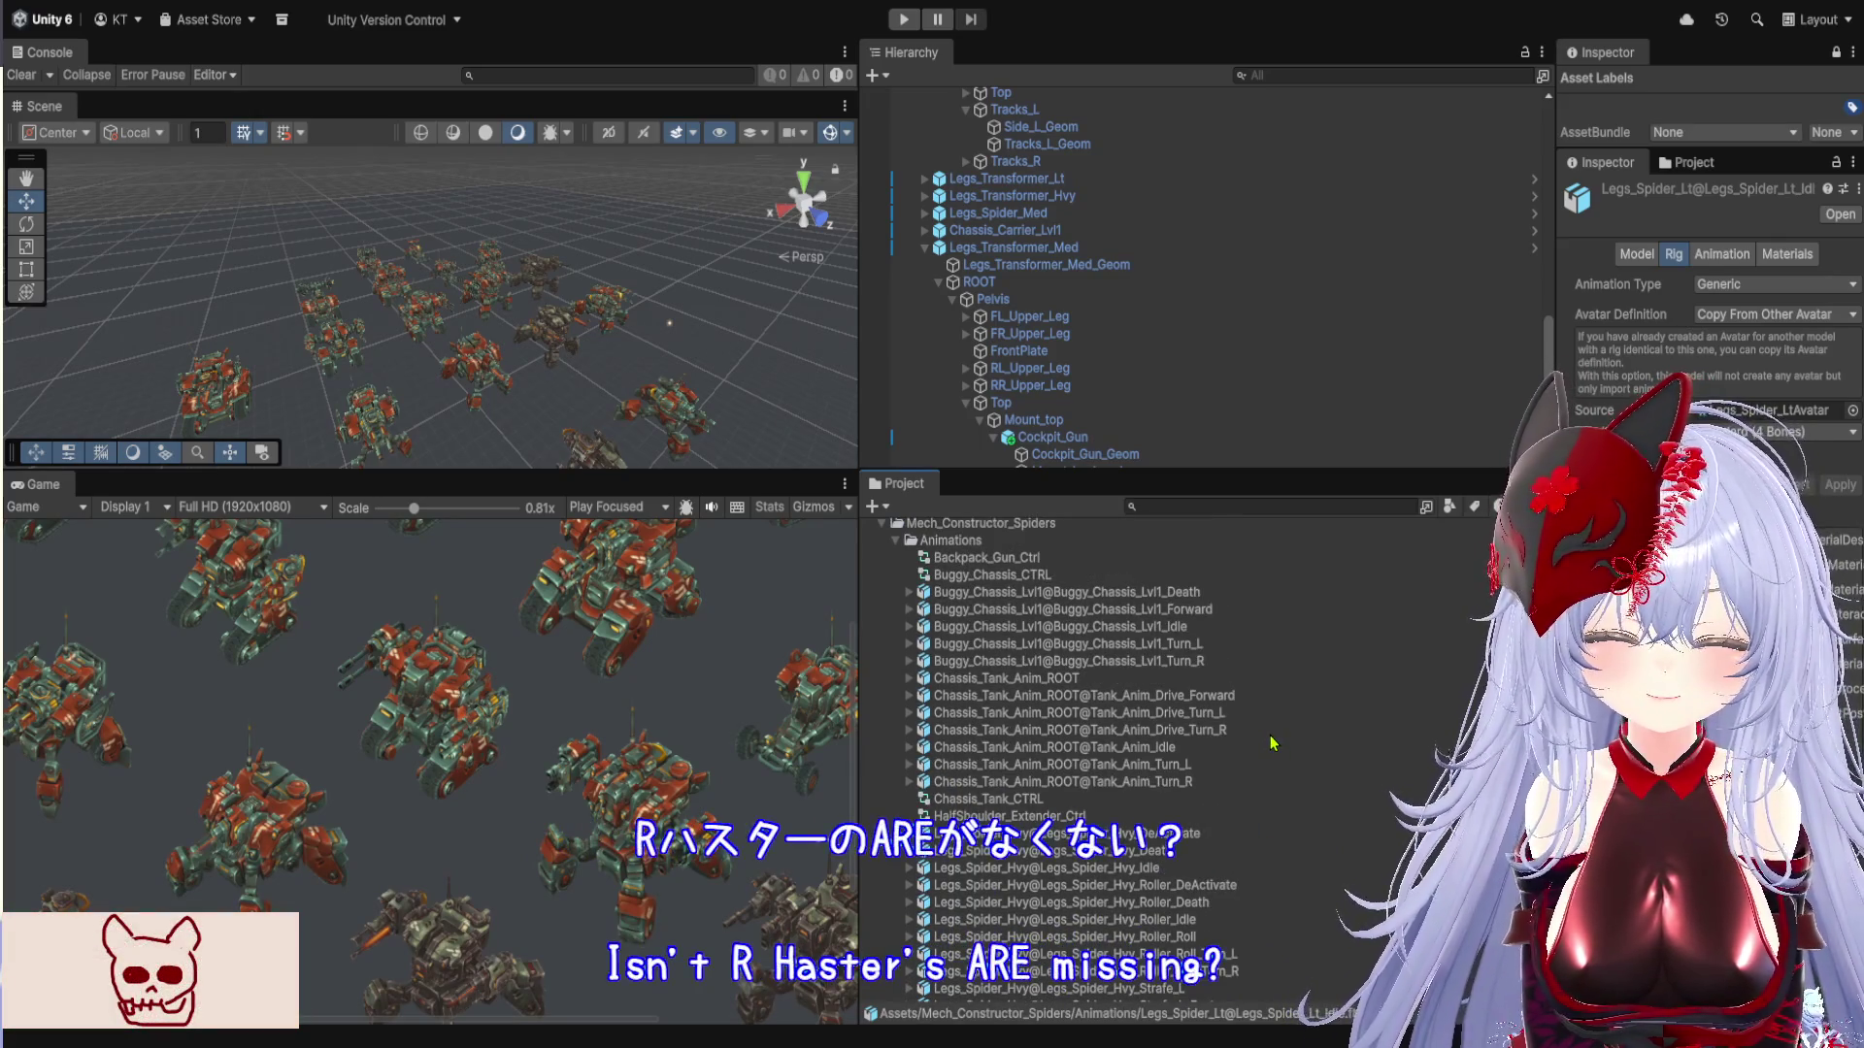
scroll(1272, 744, "down", 15)
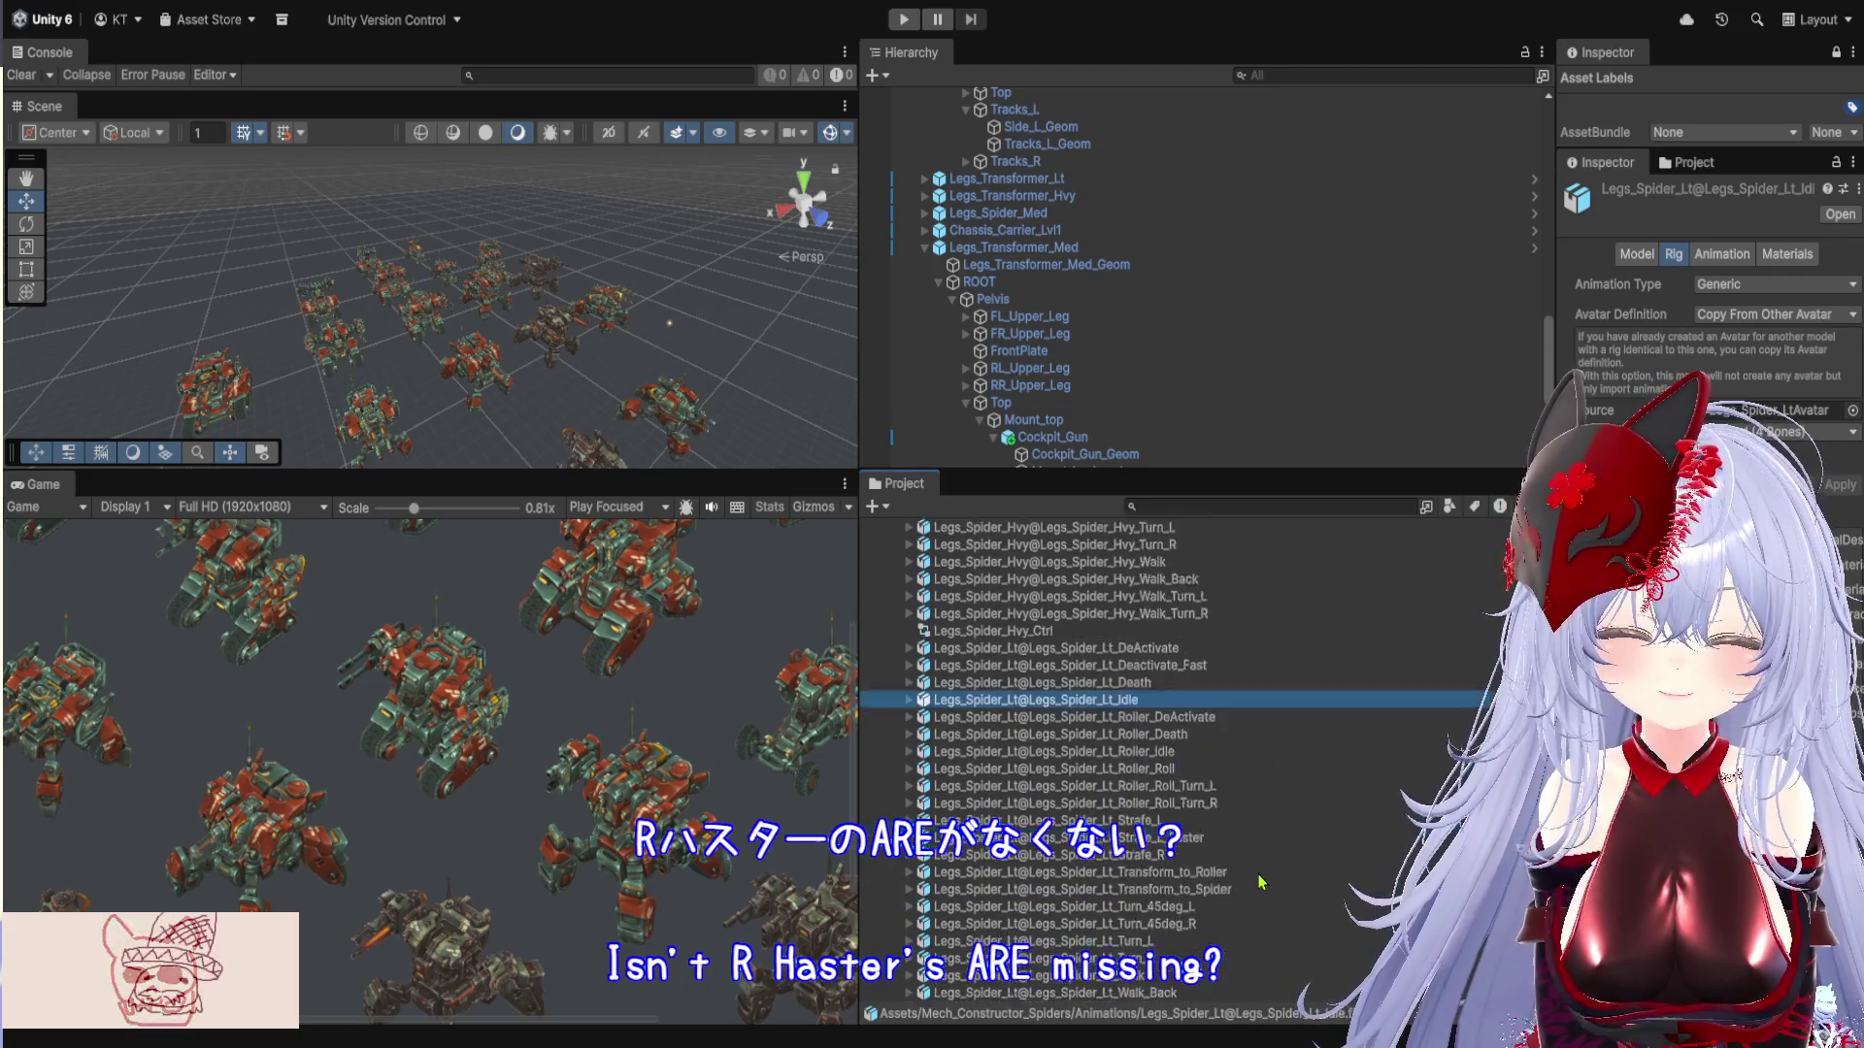
scroll(1253, 886, "down", 6)
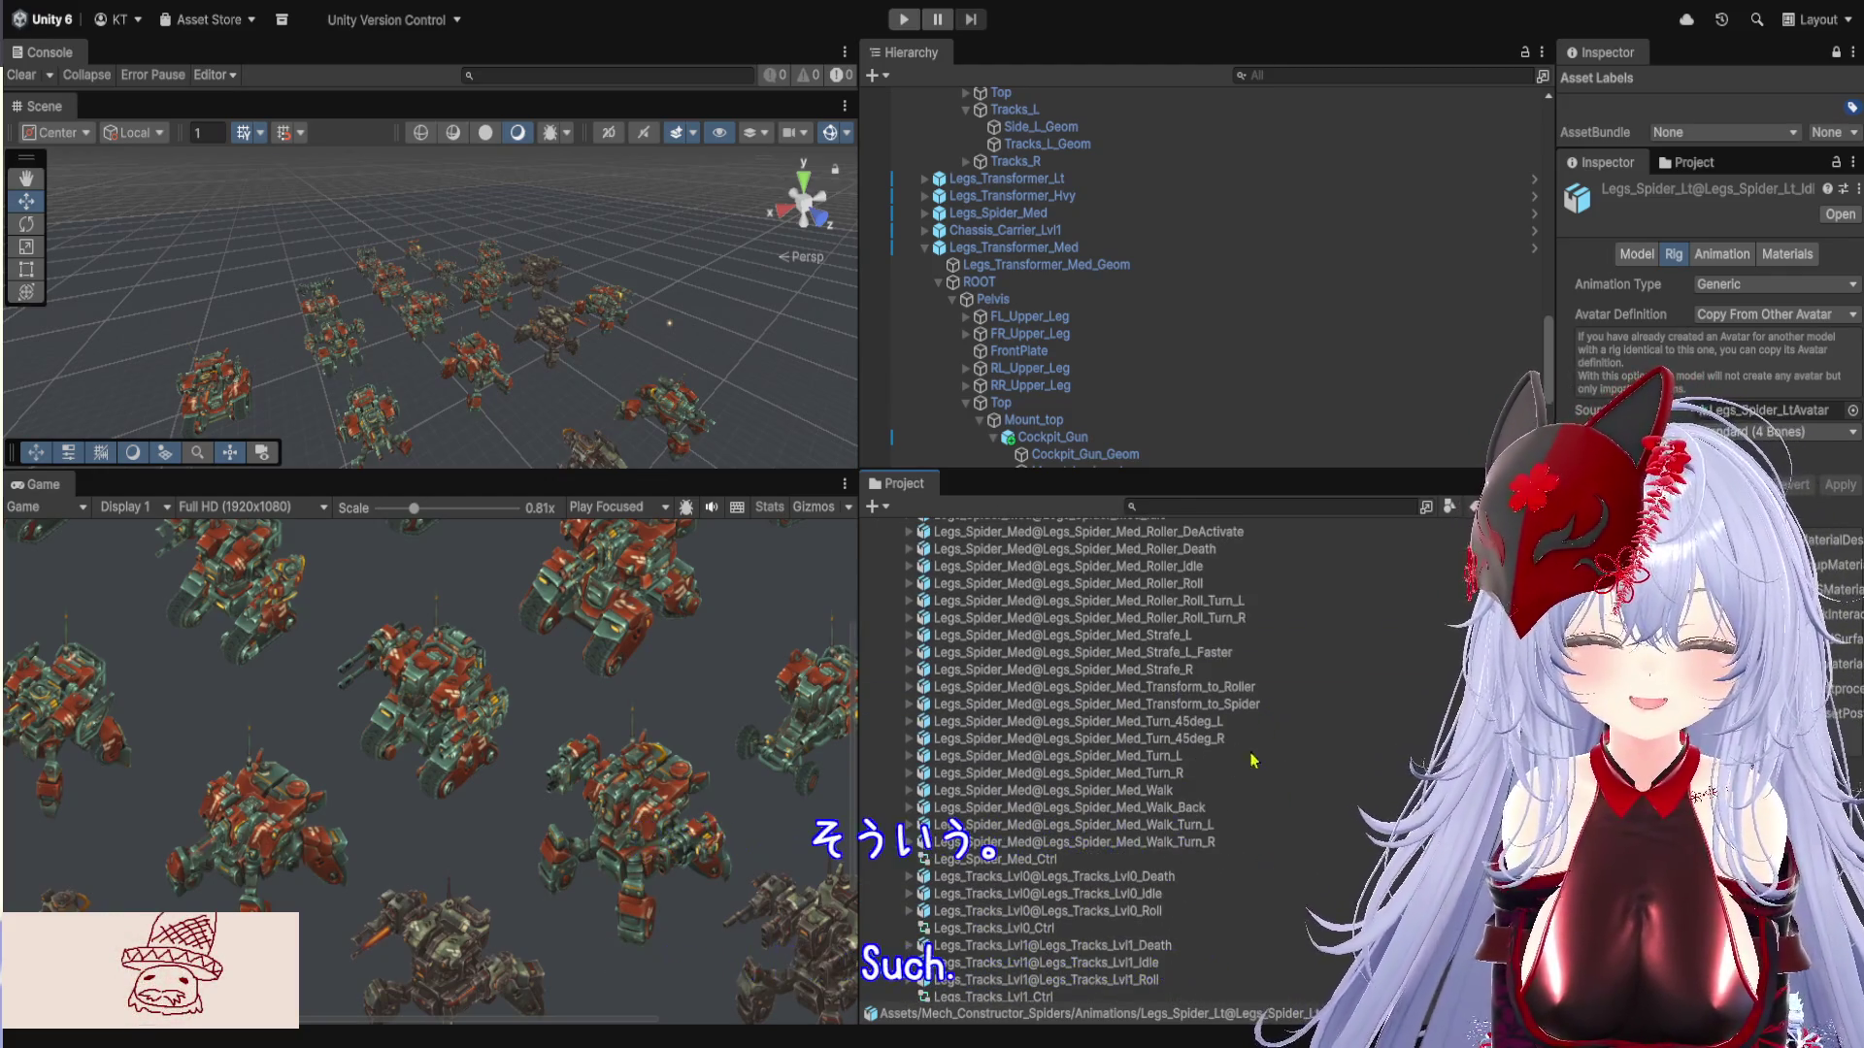
scroll(1249, 938, "down", 8)
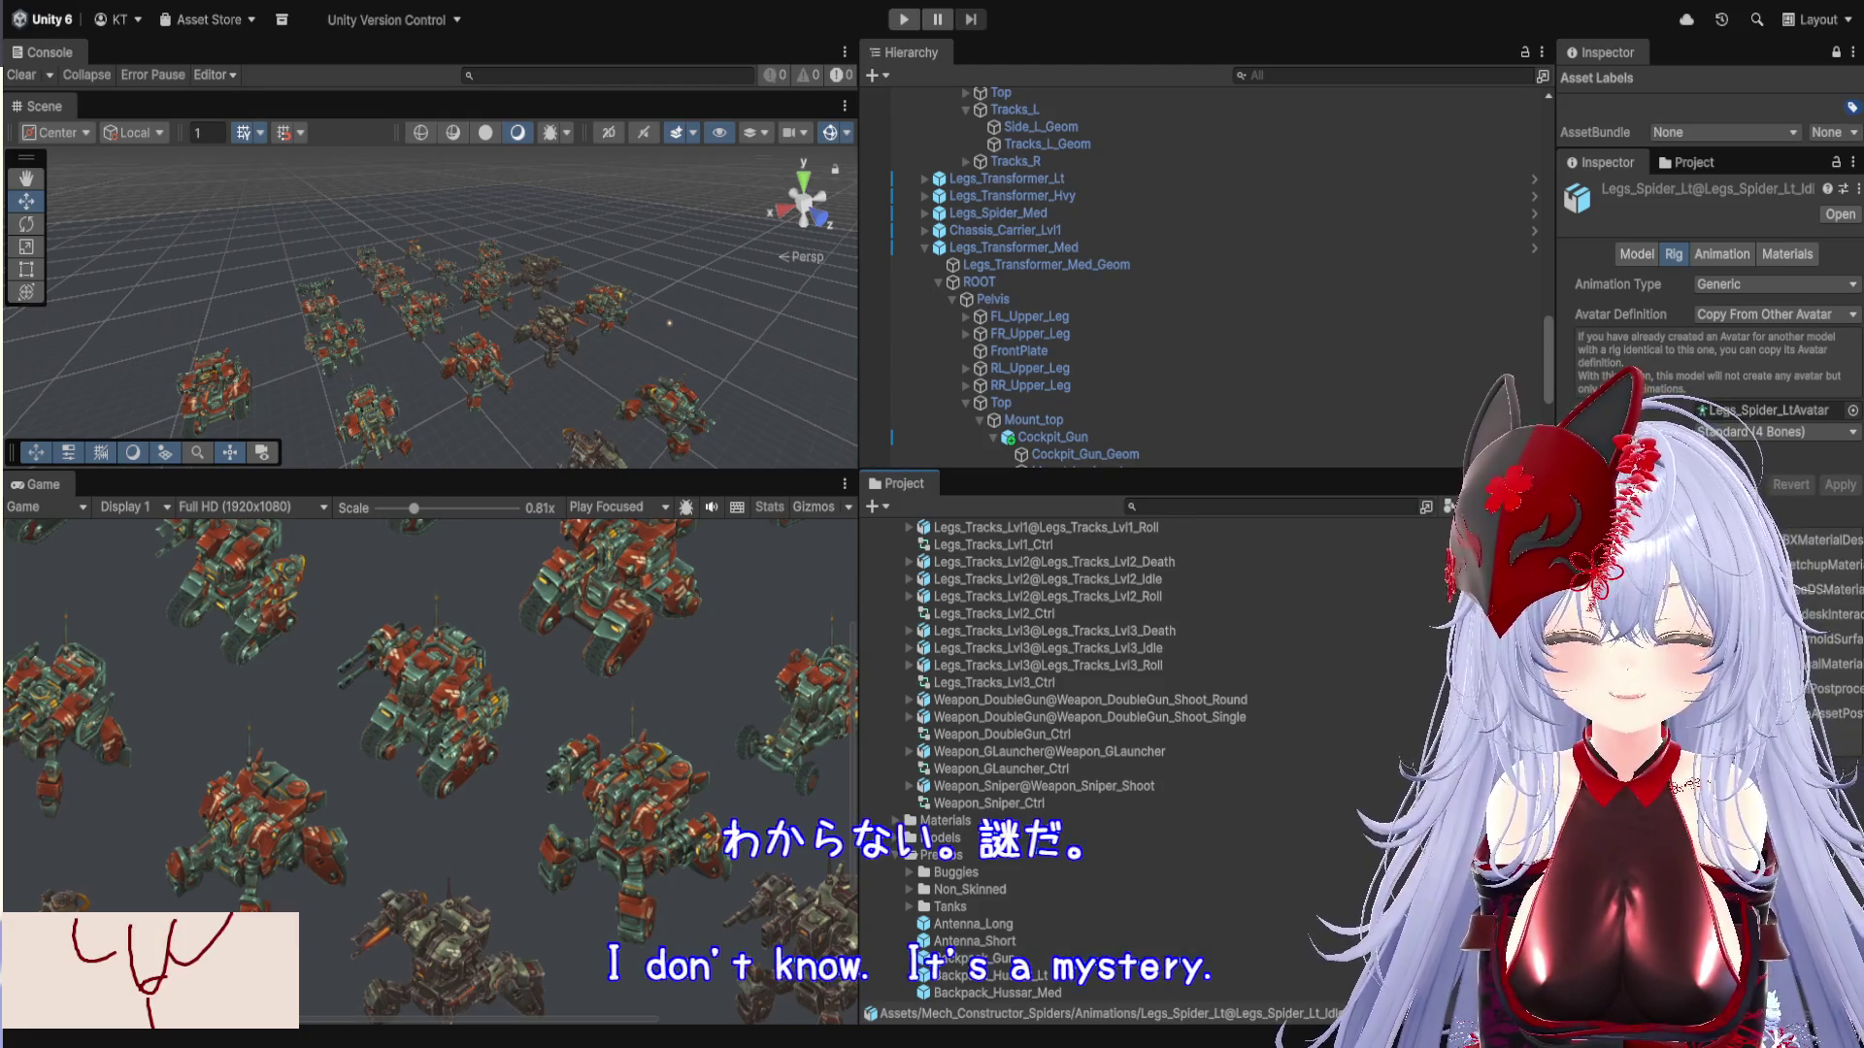
Expand Legs_Spider_Med_Turn_45deg_L, show its Rig settings and widen the Inspector to read Legs_Spider_MedAvatar
left_click_drag(1157, 476, 1158, 460)
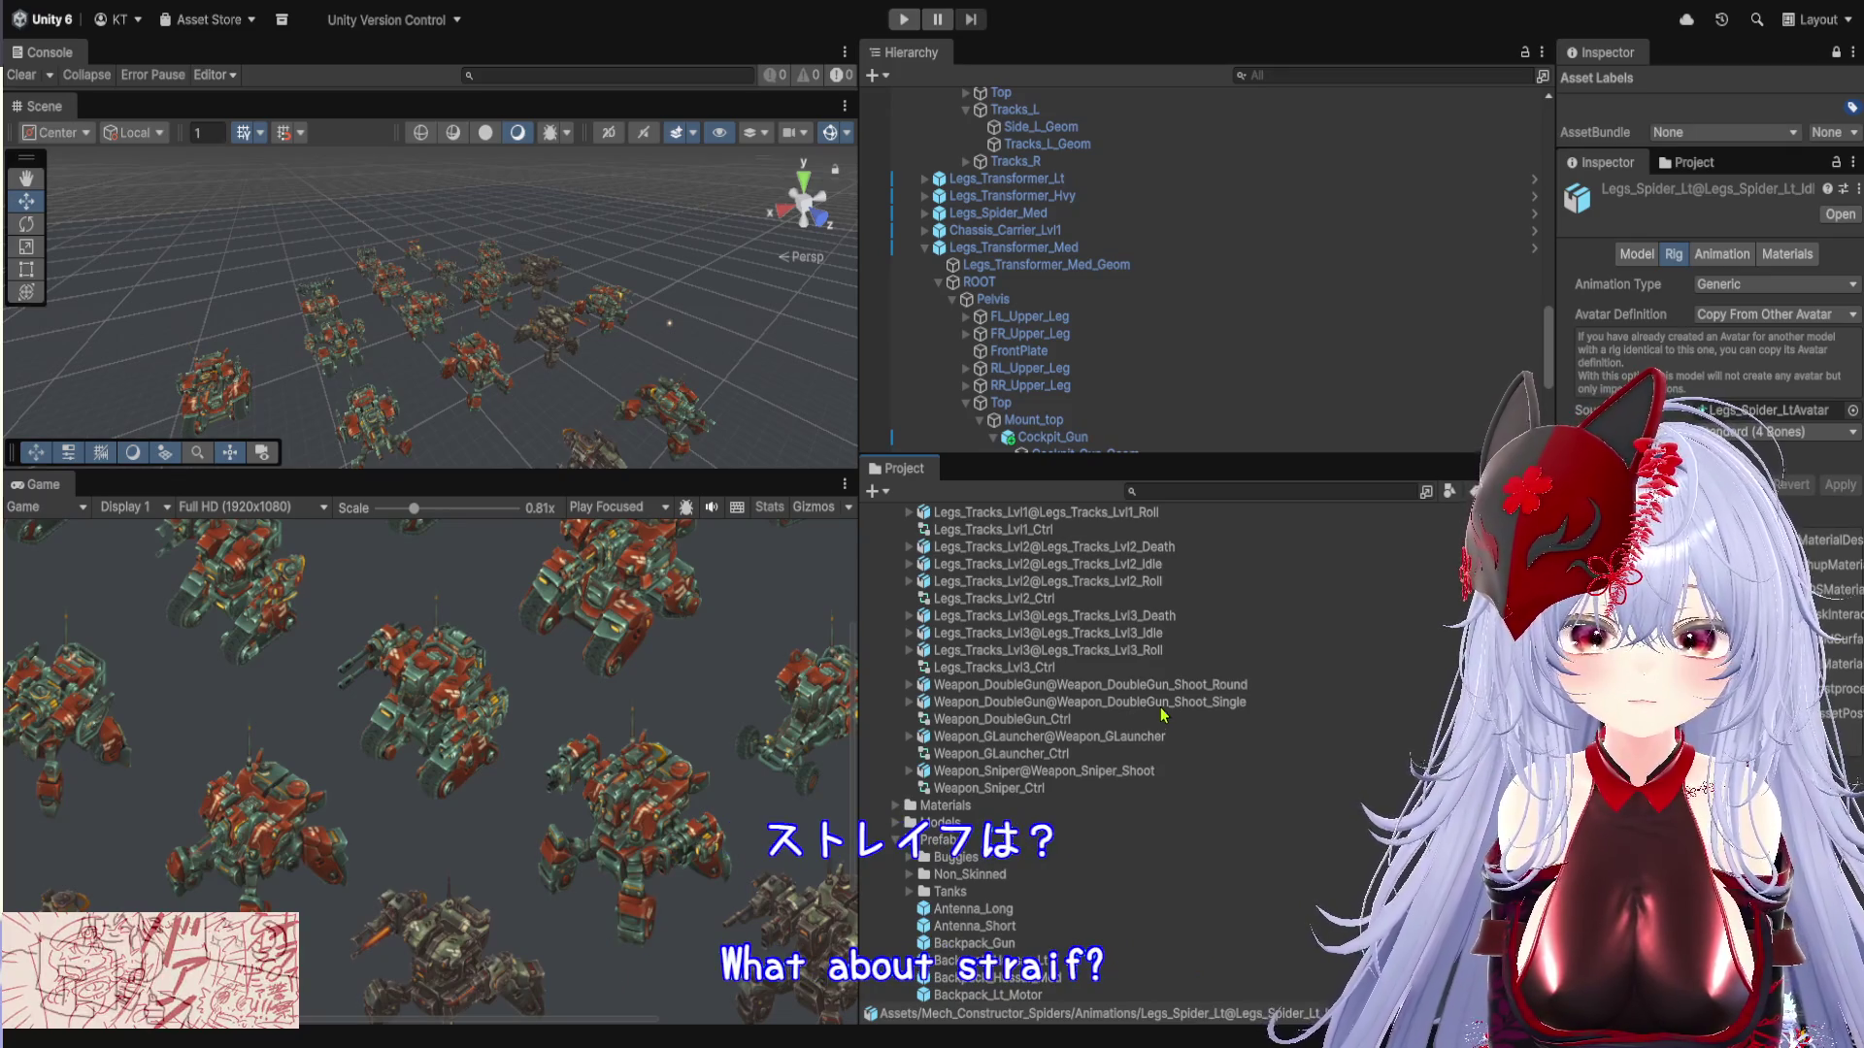
scroll(1162, 706, "up", 10)
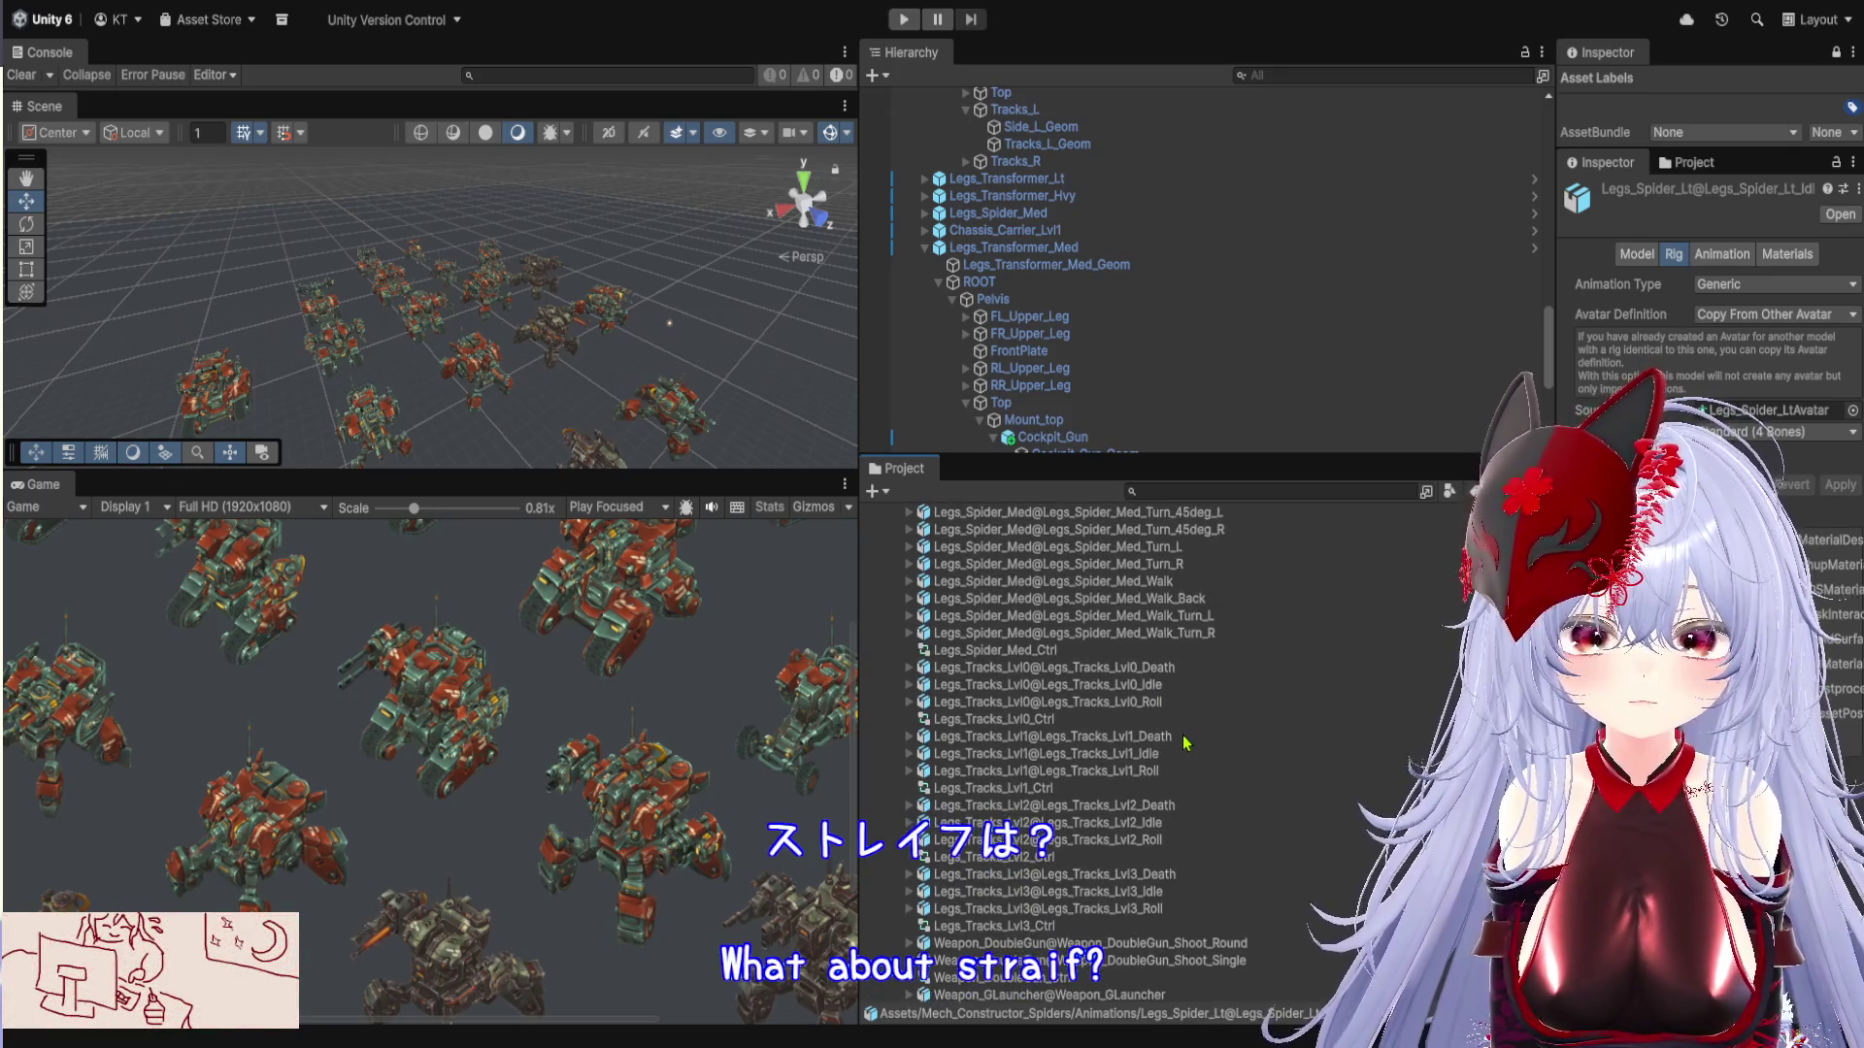
scroll(1188, 738, "up", 2)
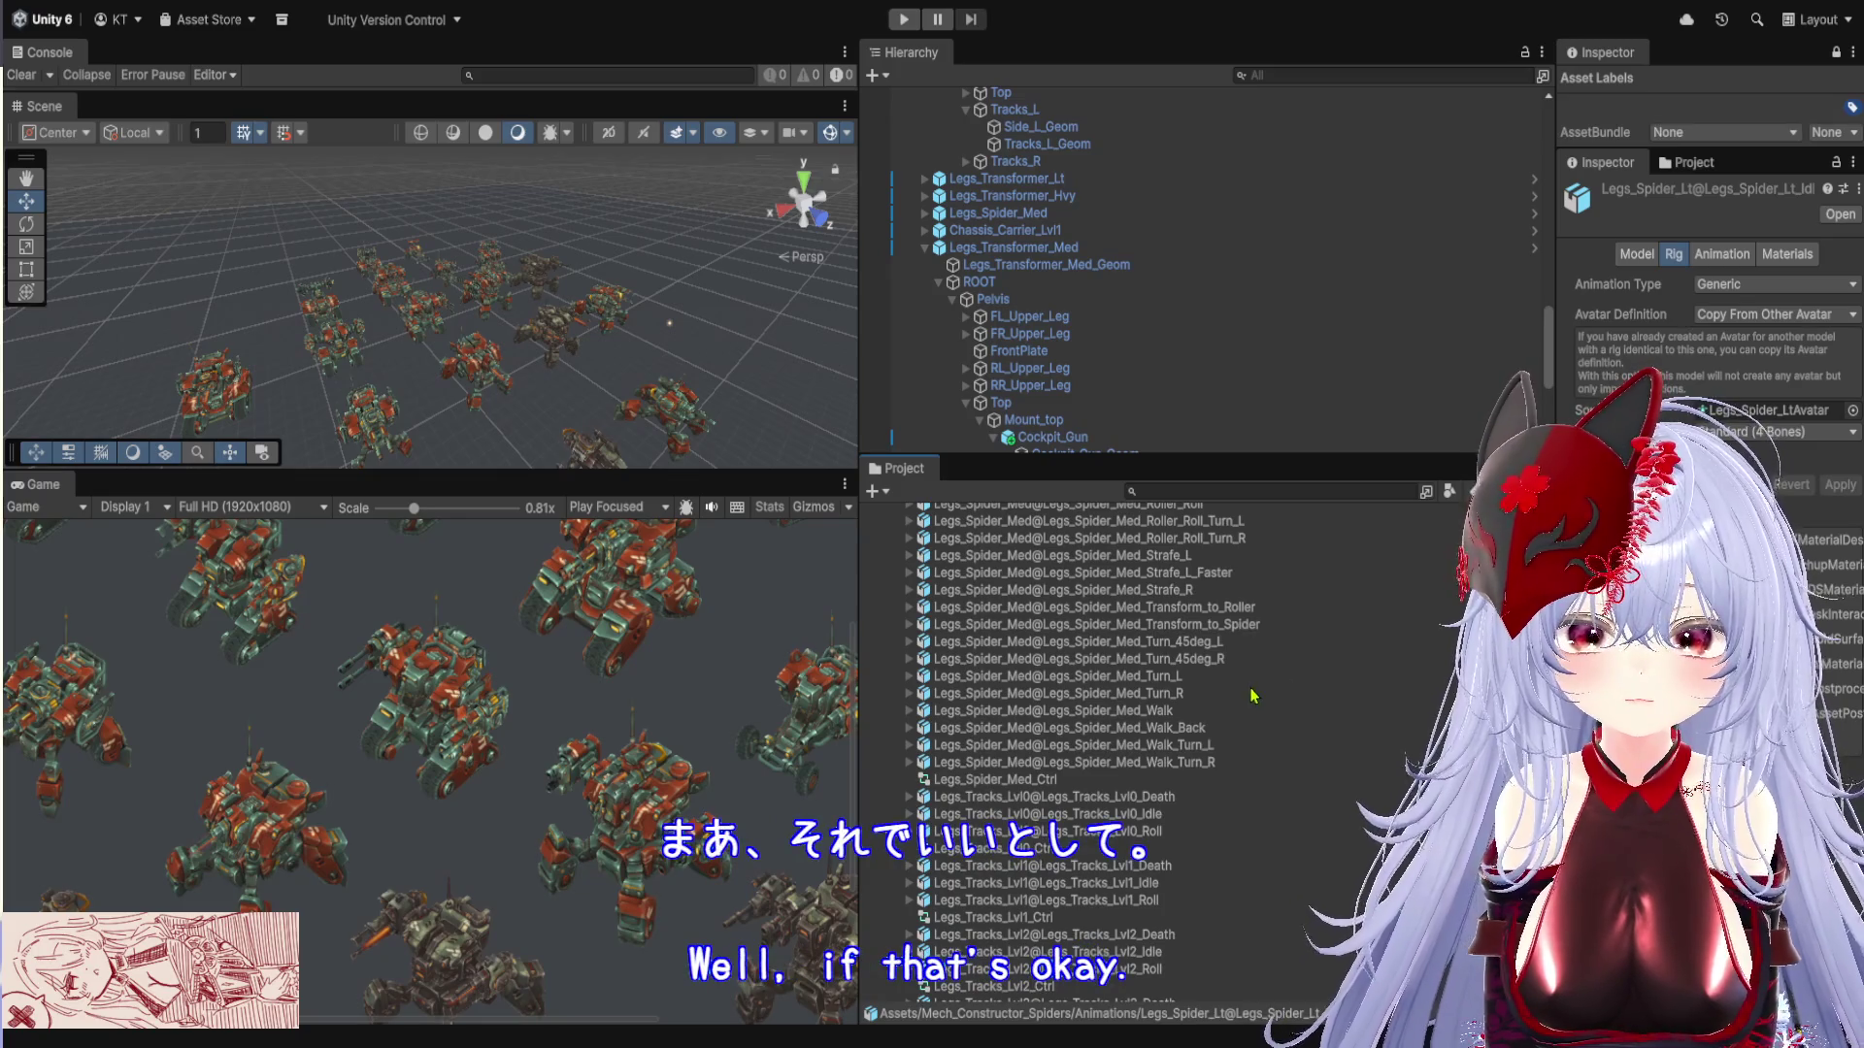
left_click(909, 642)
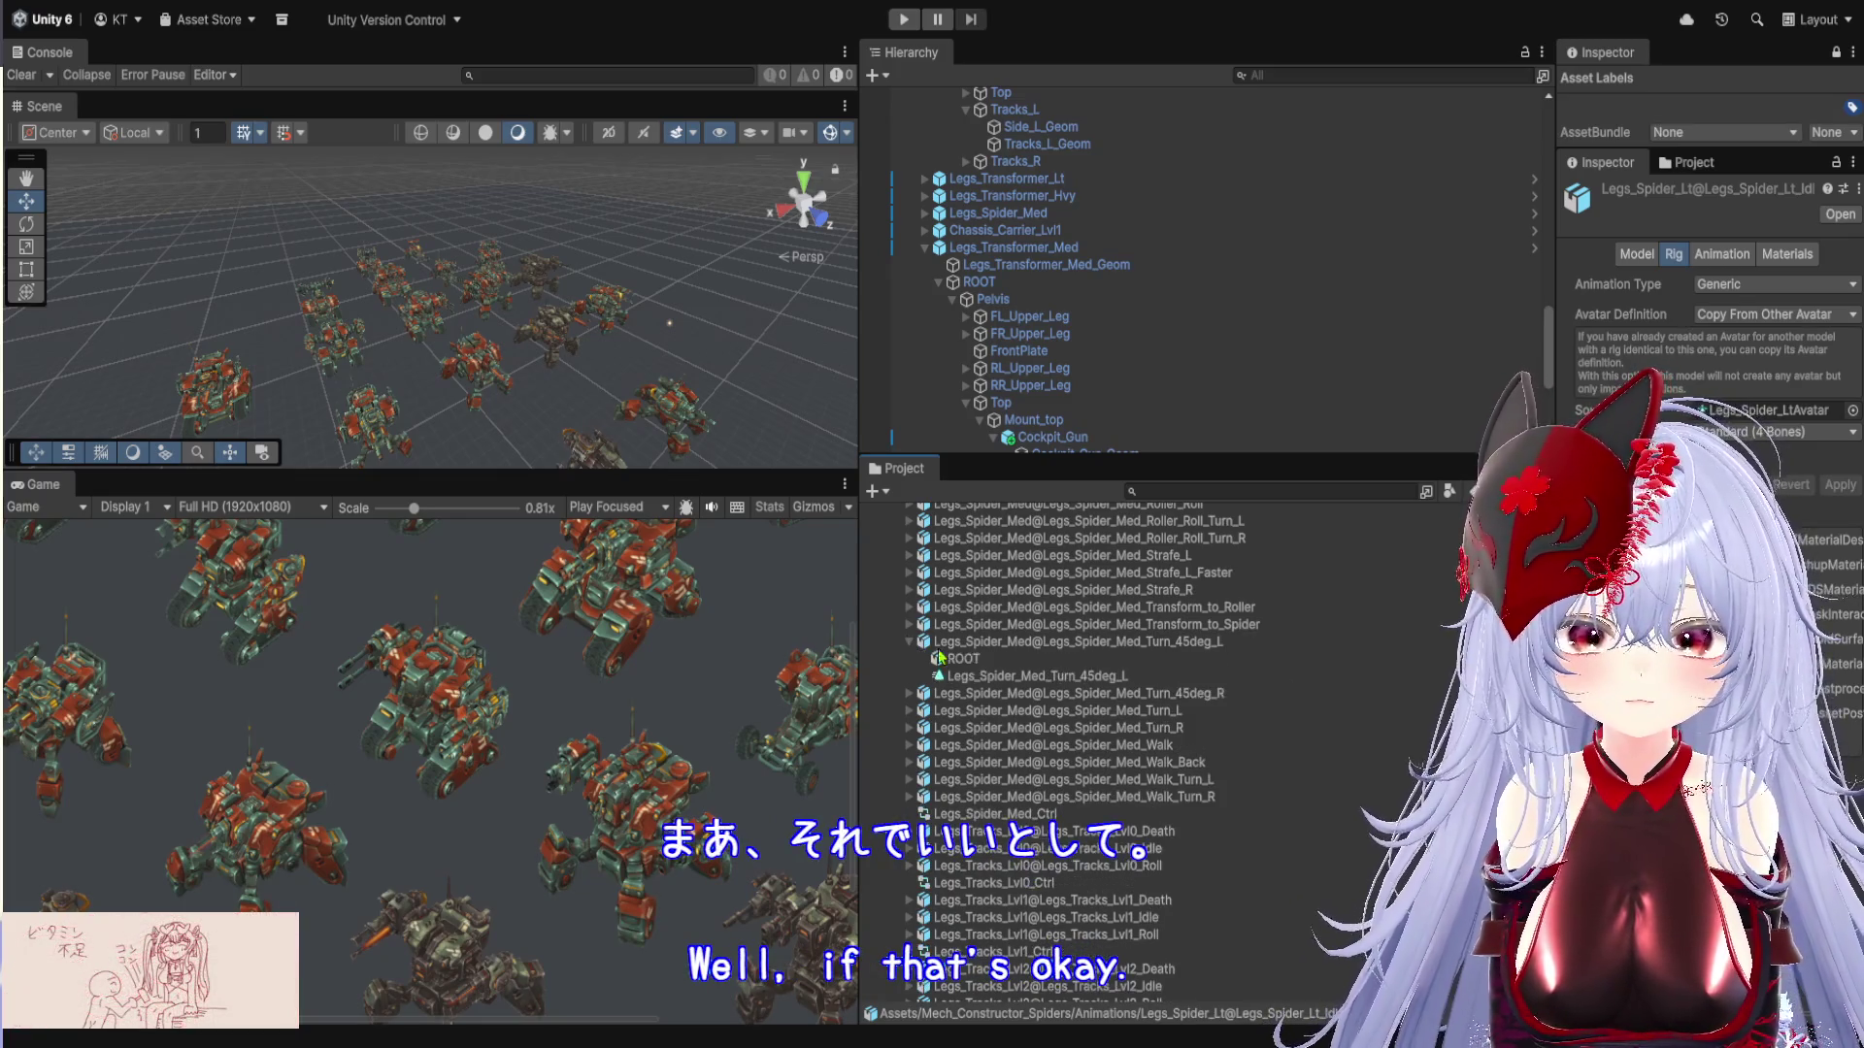
left_click(1005, 677)
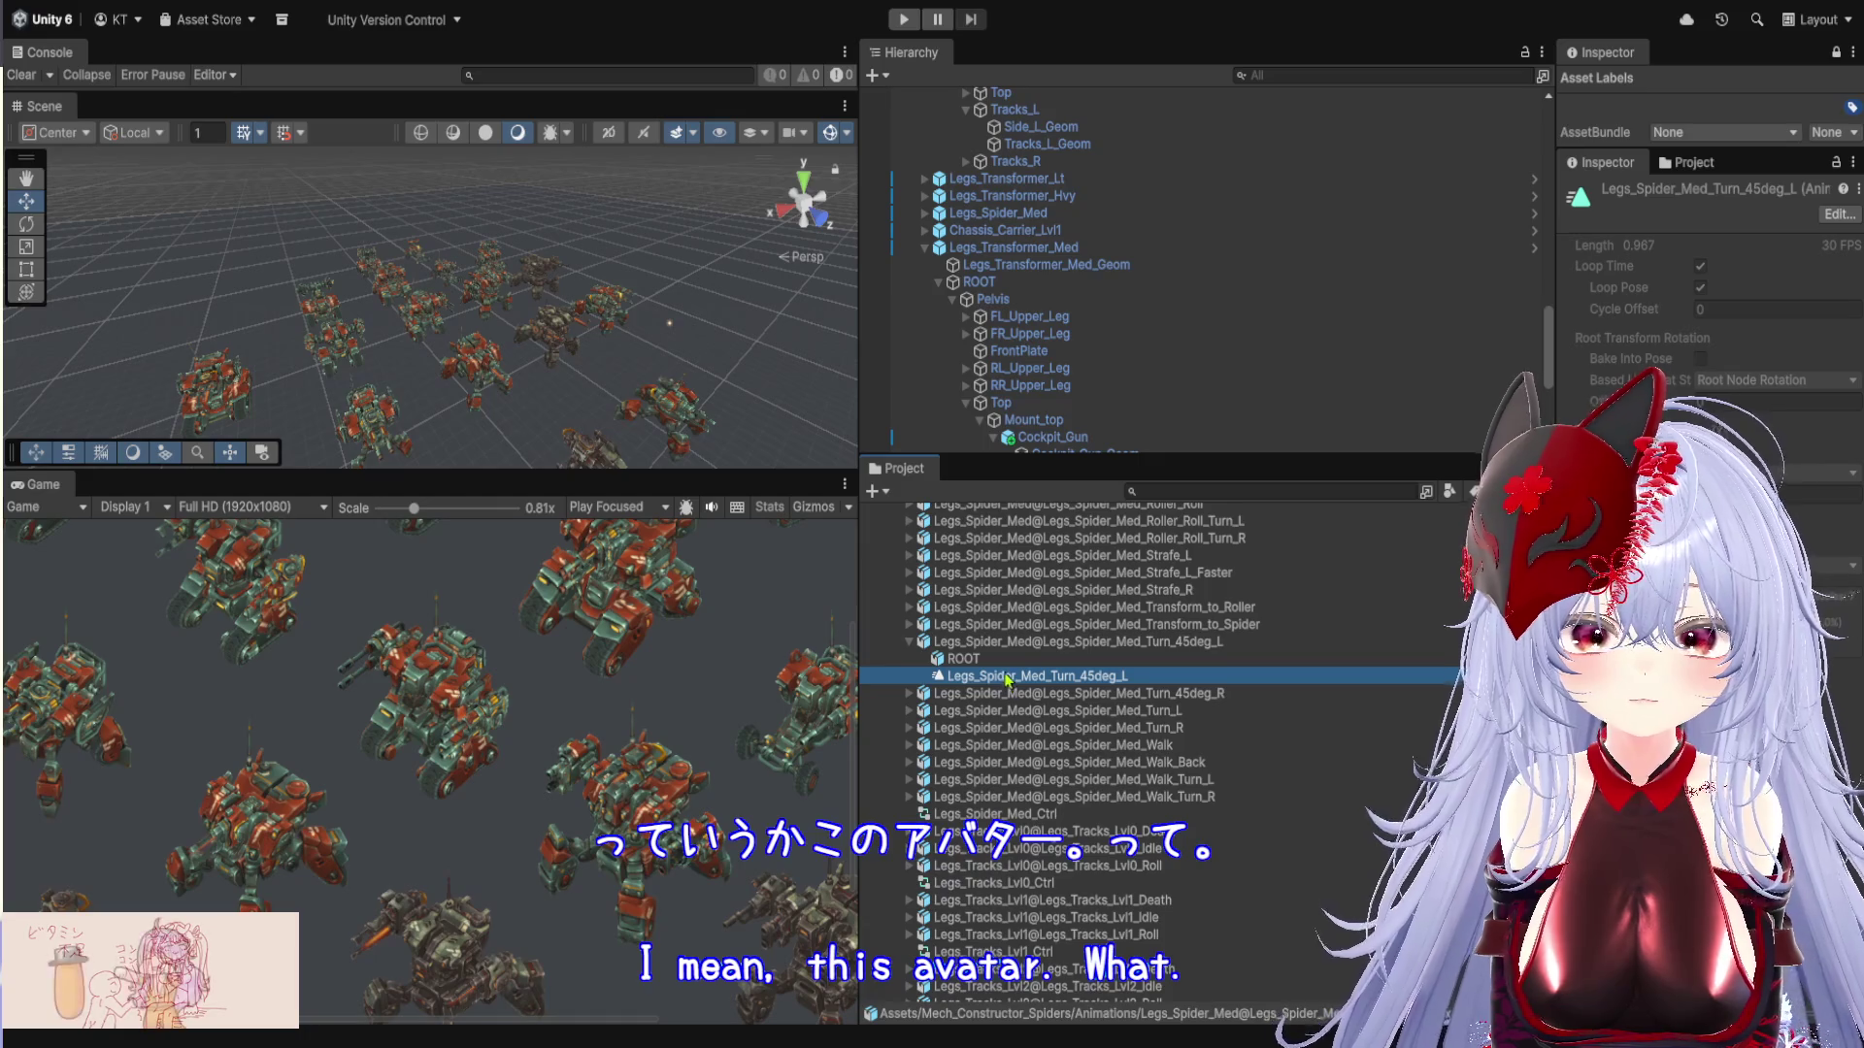
left_click(1004, 664)
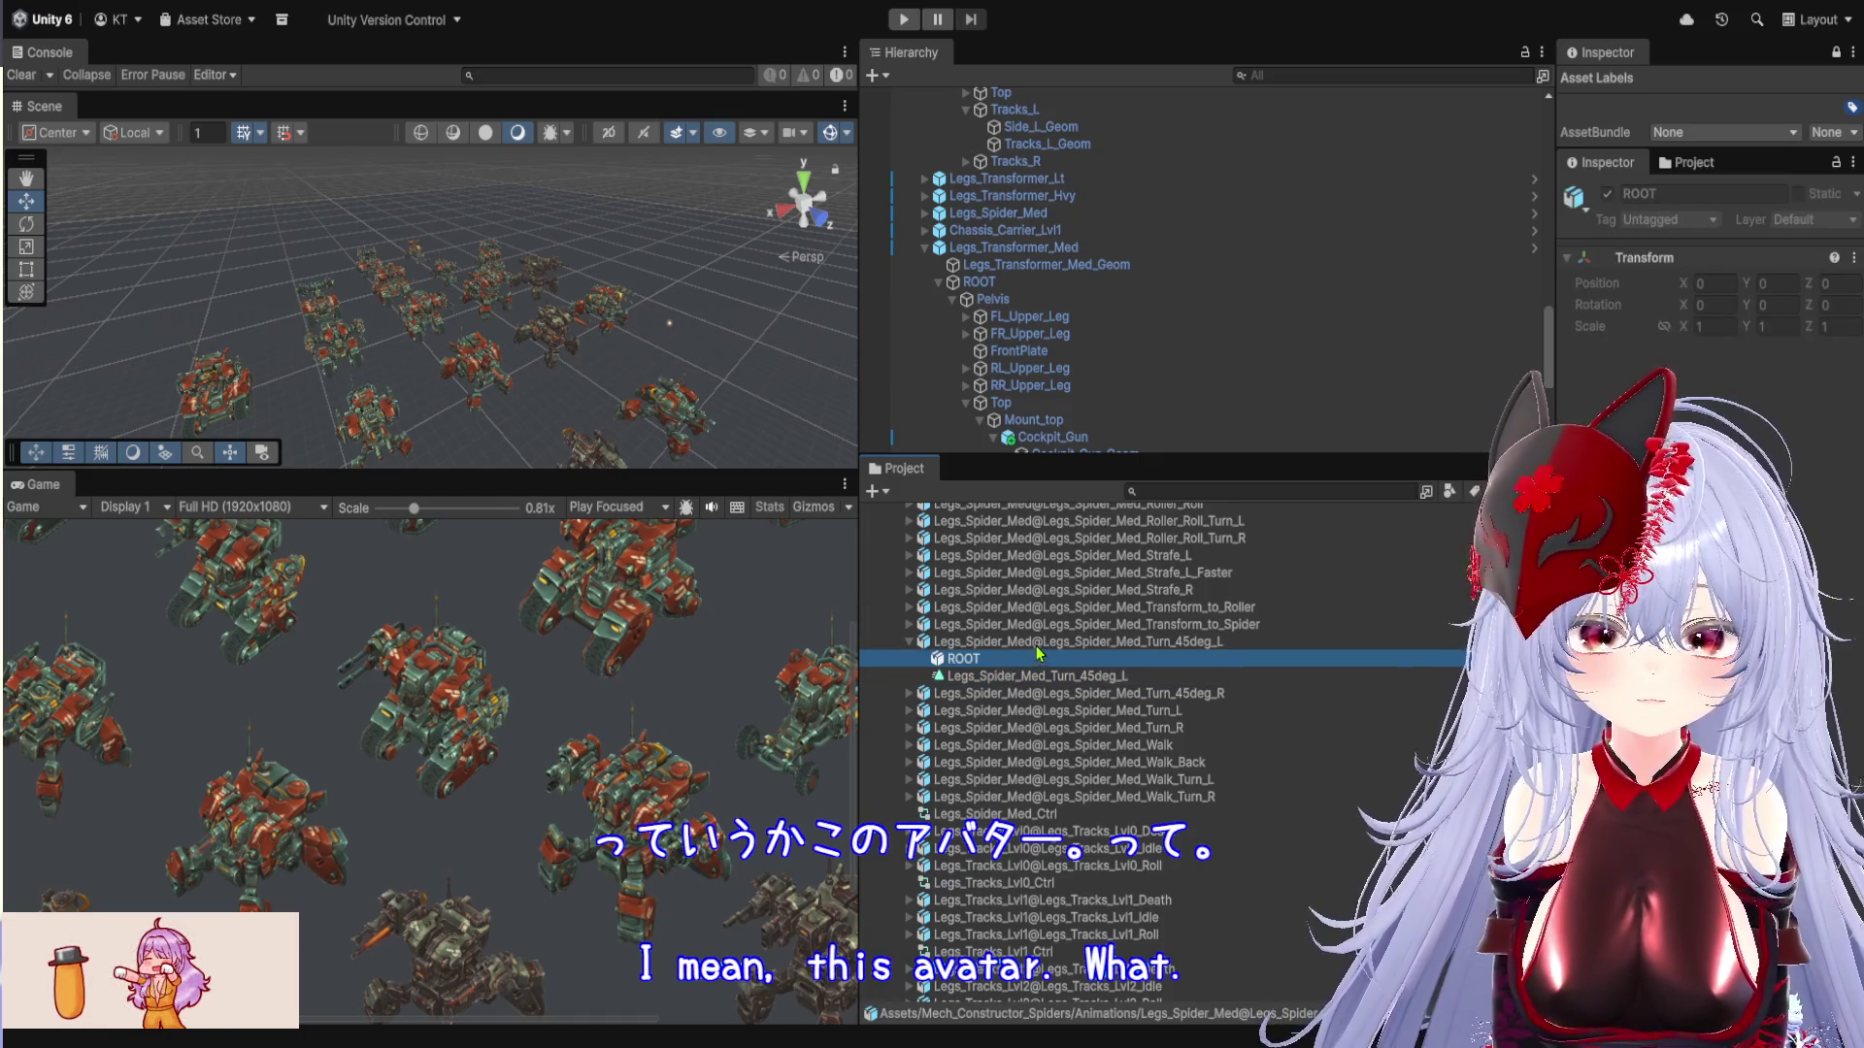
left_click(1034, 643)
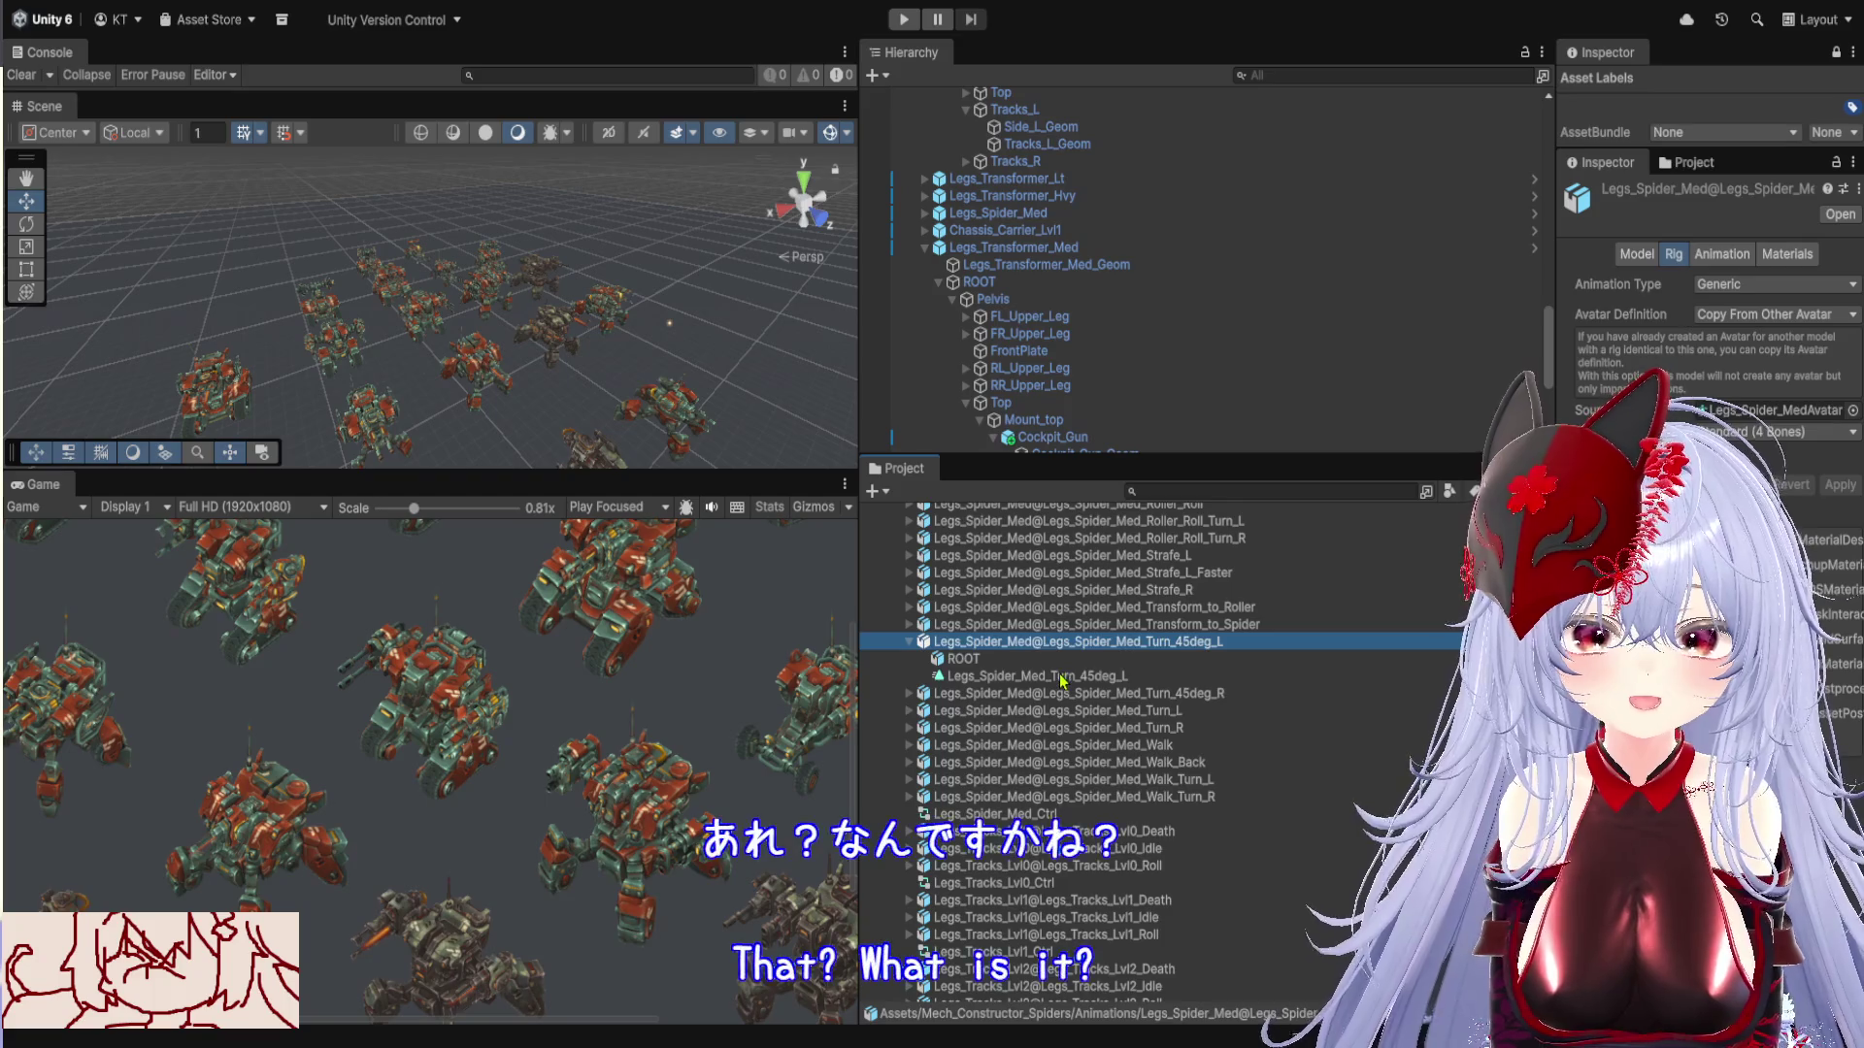
scroll(1063, 671, "up", 6)
scroll(1065, 686, "up", 4)
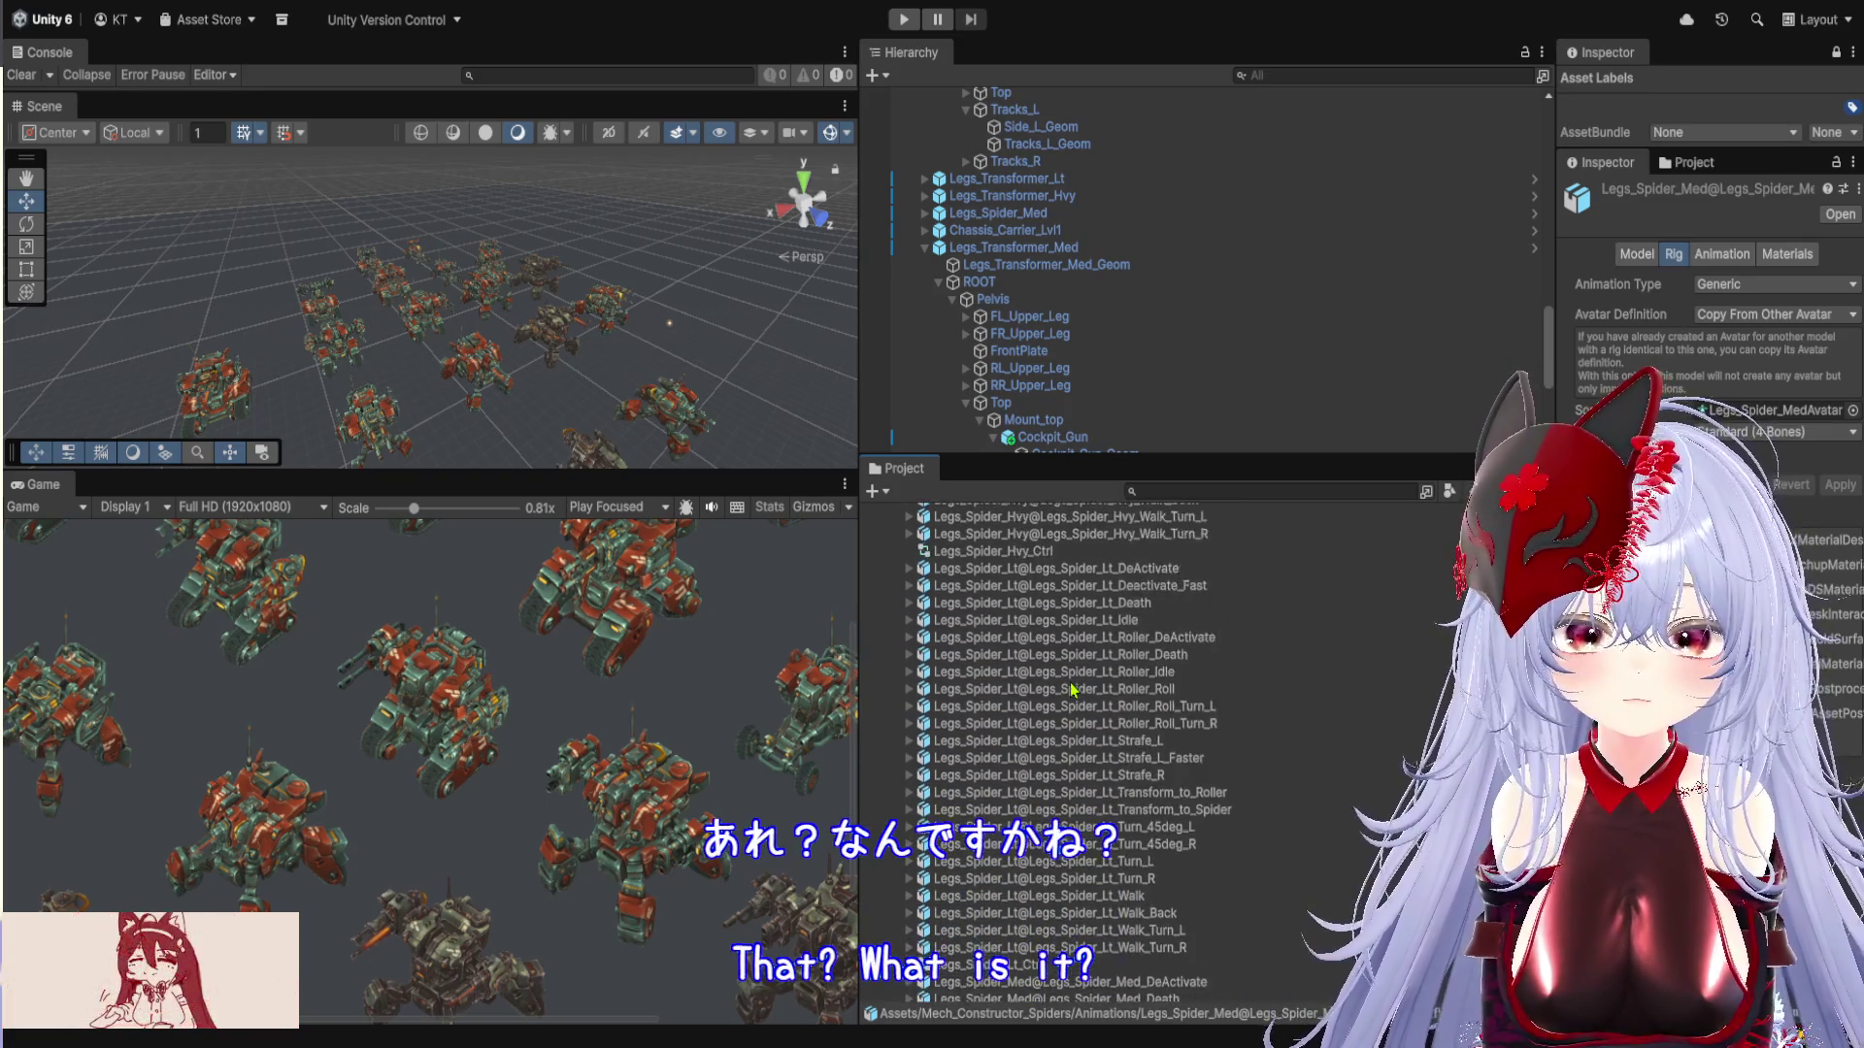
scroll(1095, 717, "down", 4)
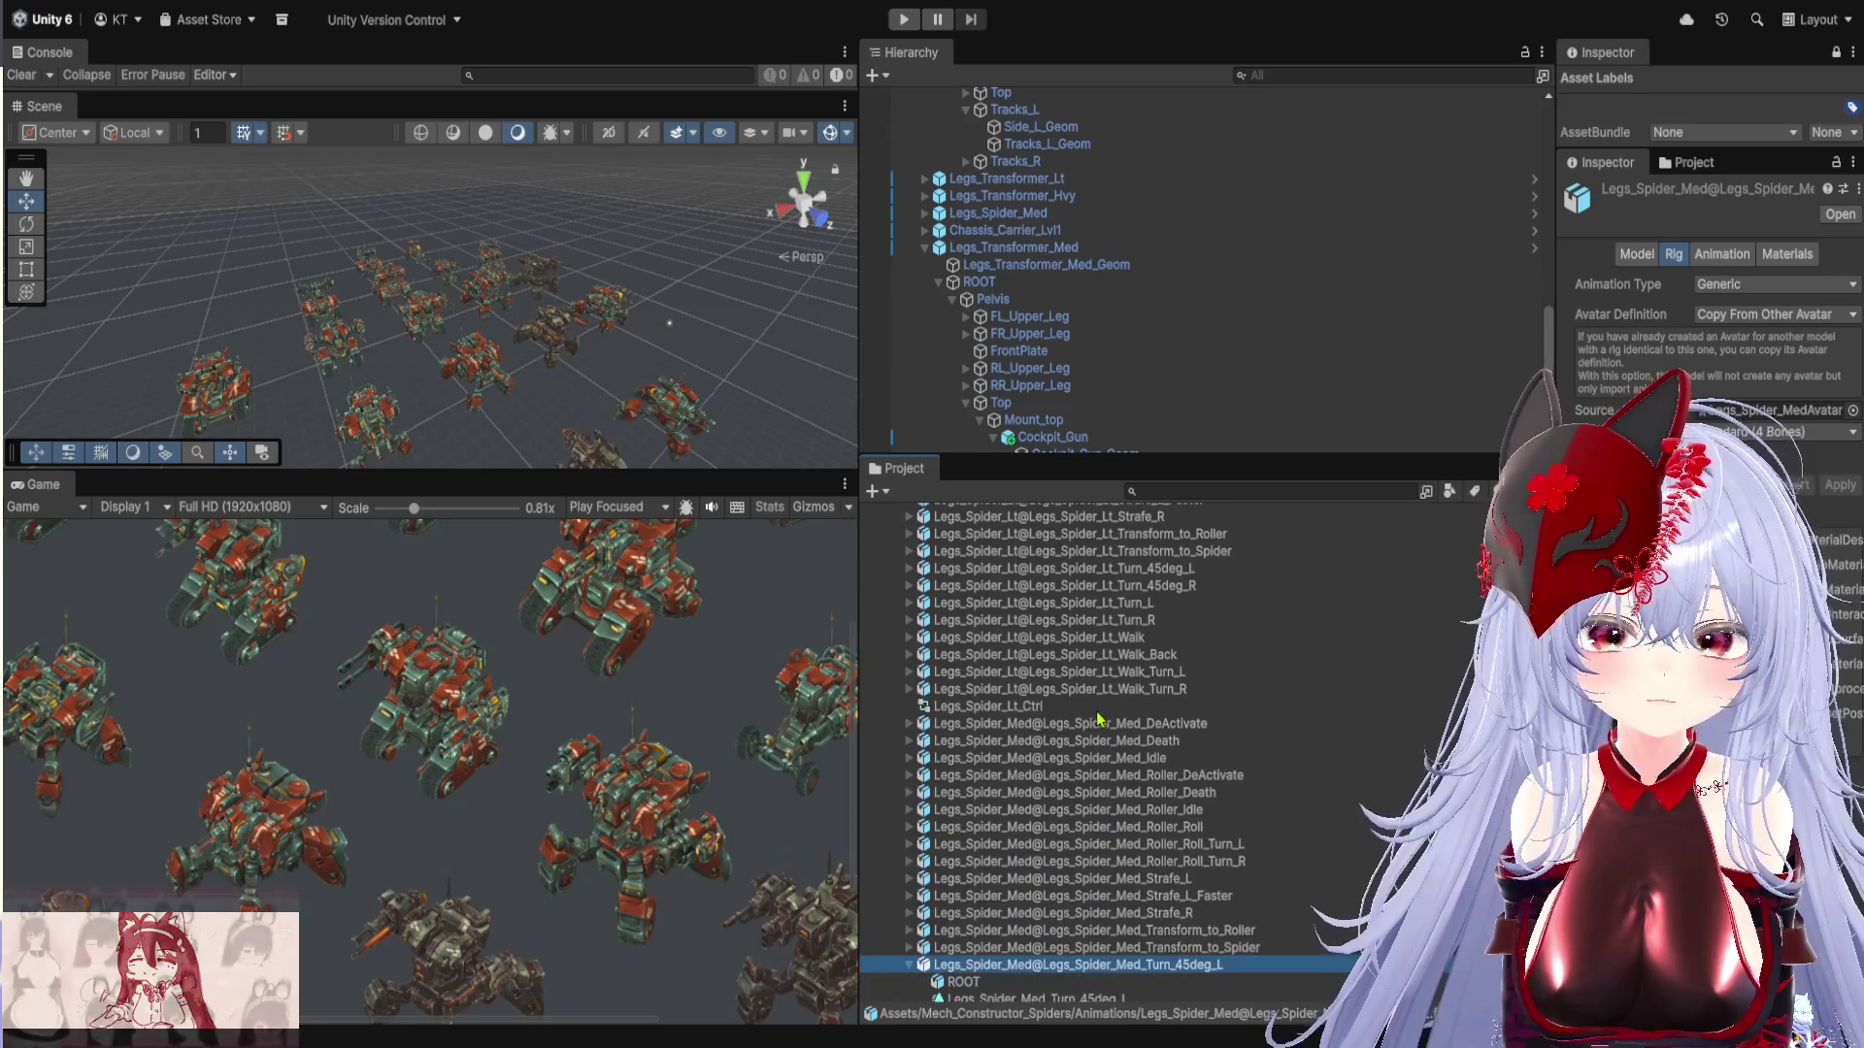
left_click_drag(1481, 443, 1277, 443)
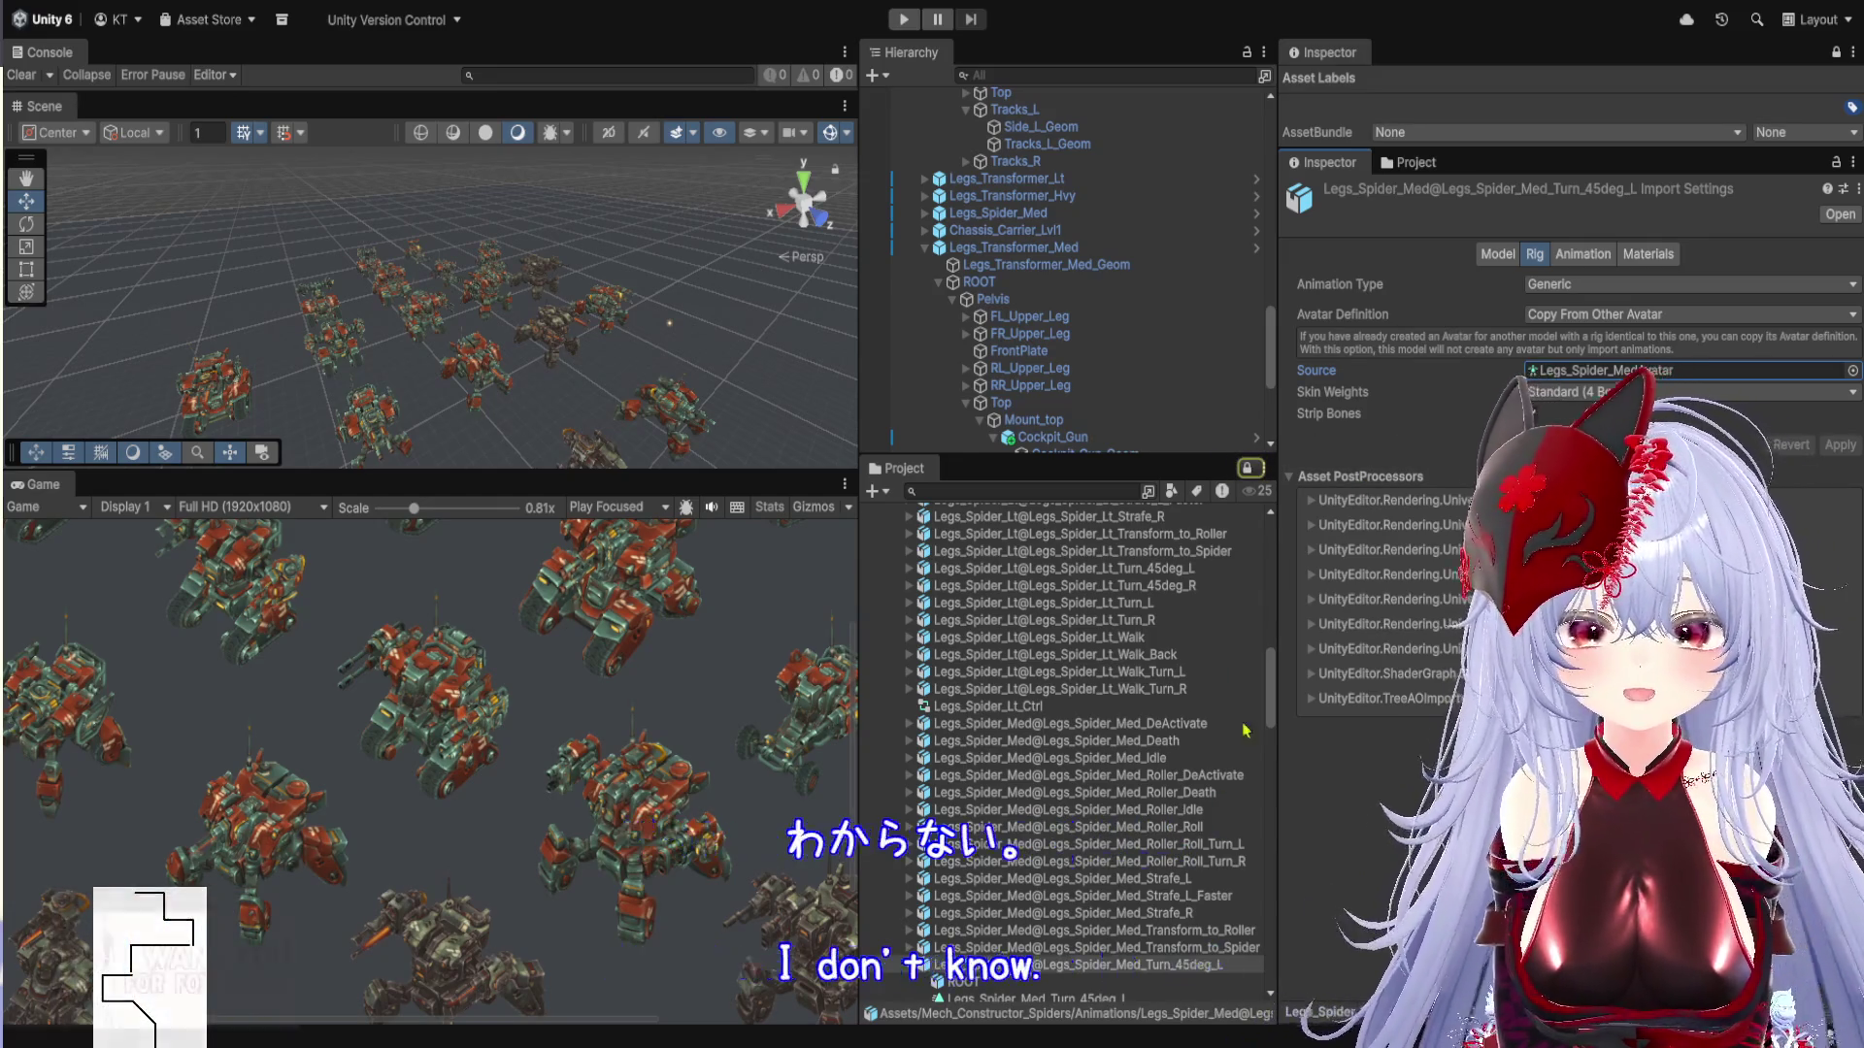
Enlarge the Scene and Game views and orbit the Scene camera around the robot army
left_click_drag(853, 665, 1547, 670)
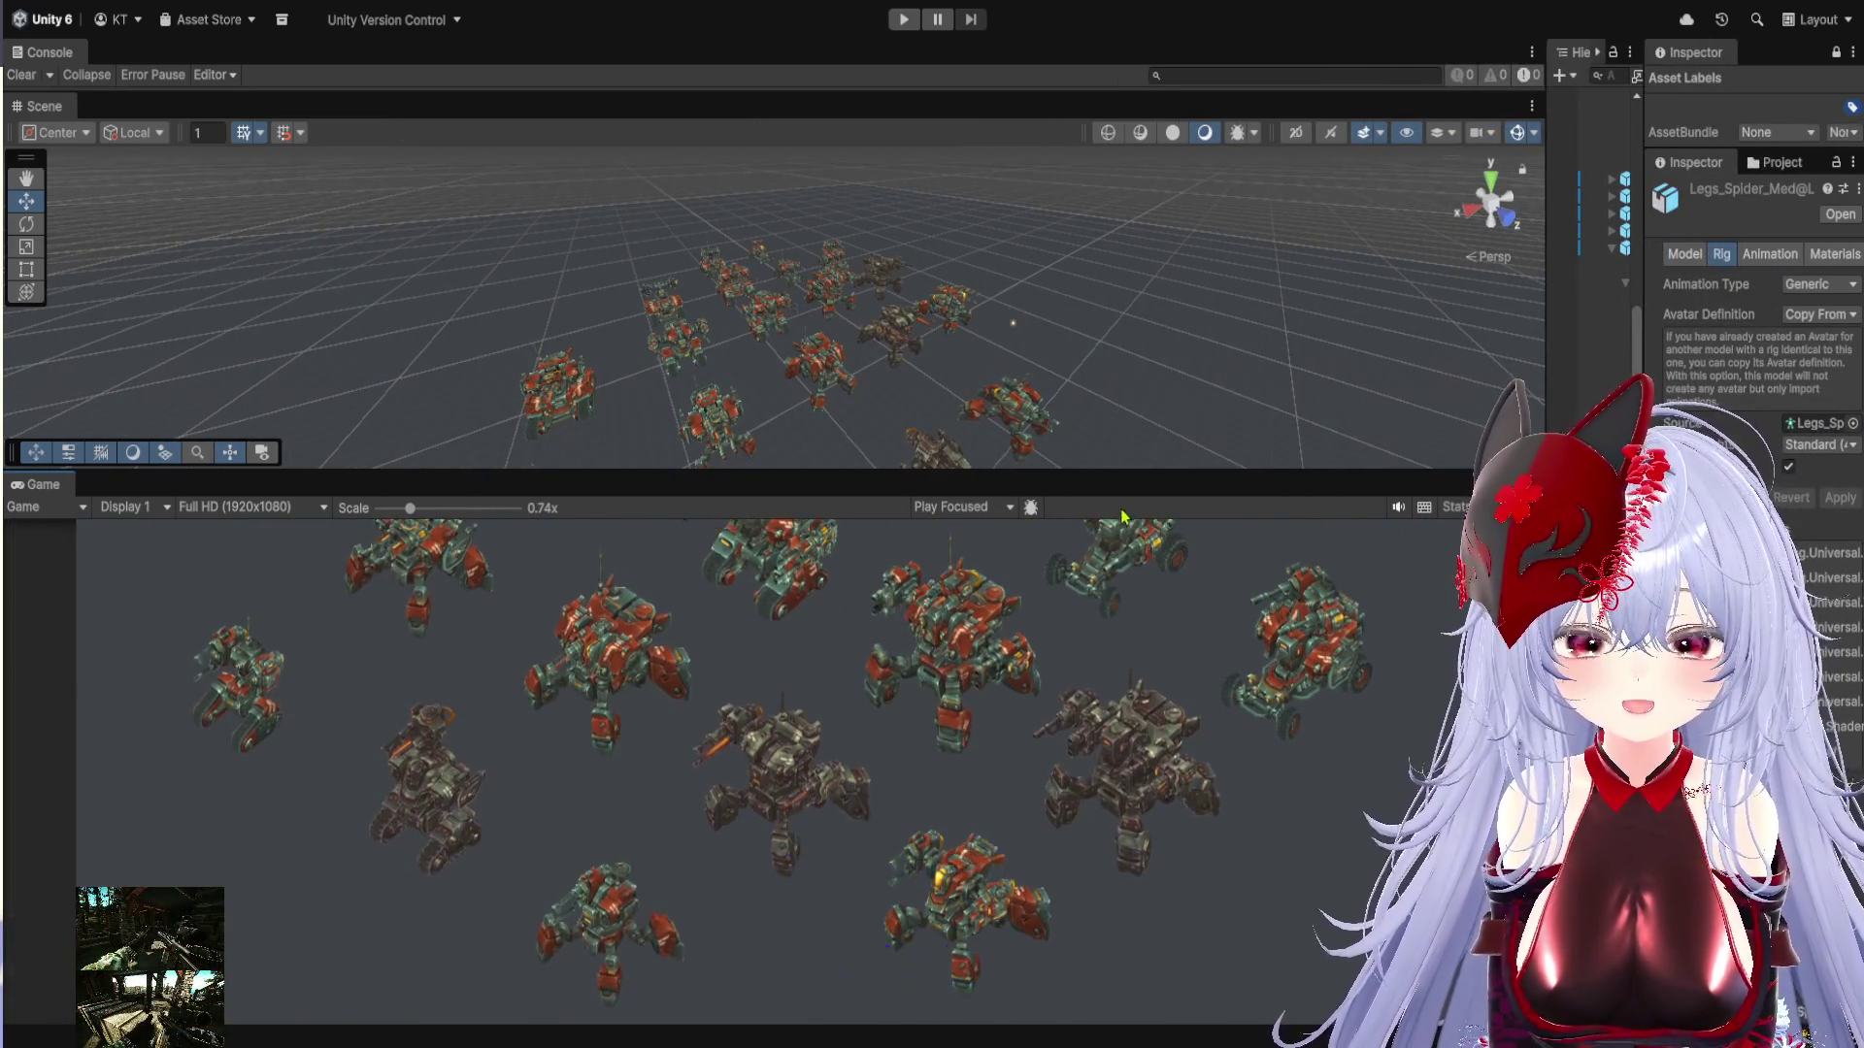
left_click_drag(1116, 475, 1121, 931)
scroll(831, 411, "up", 10)
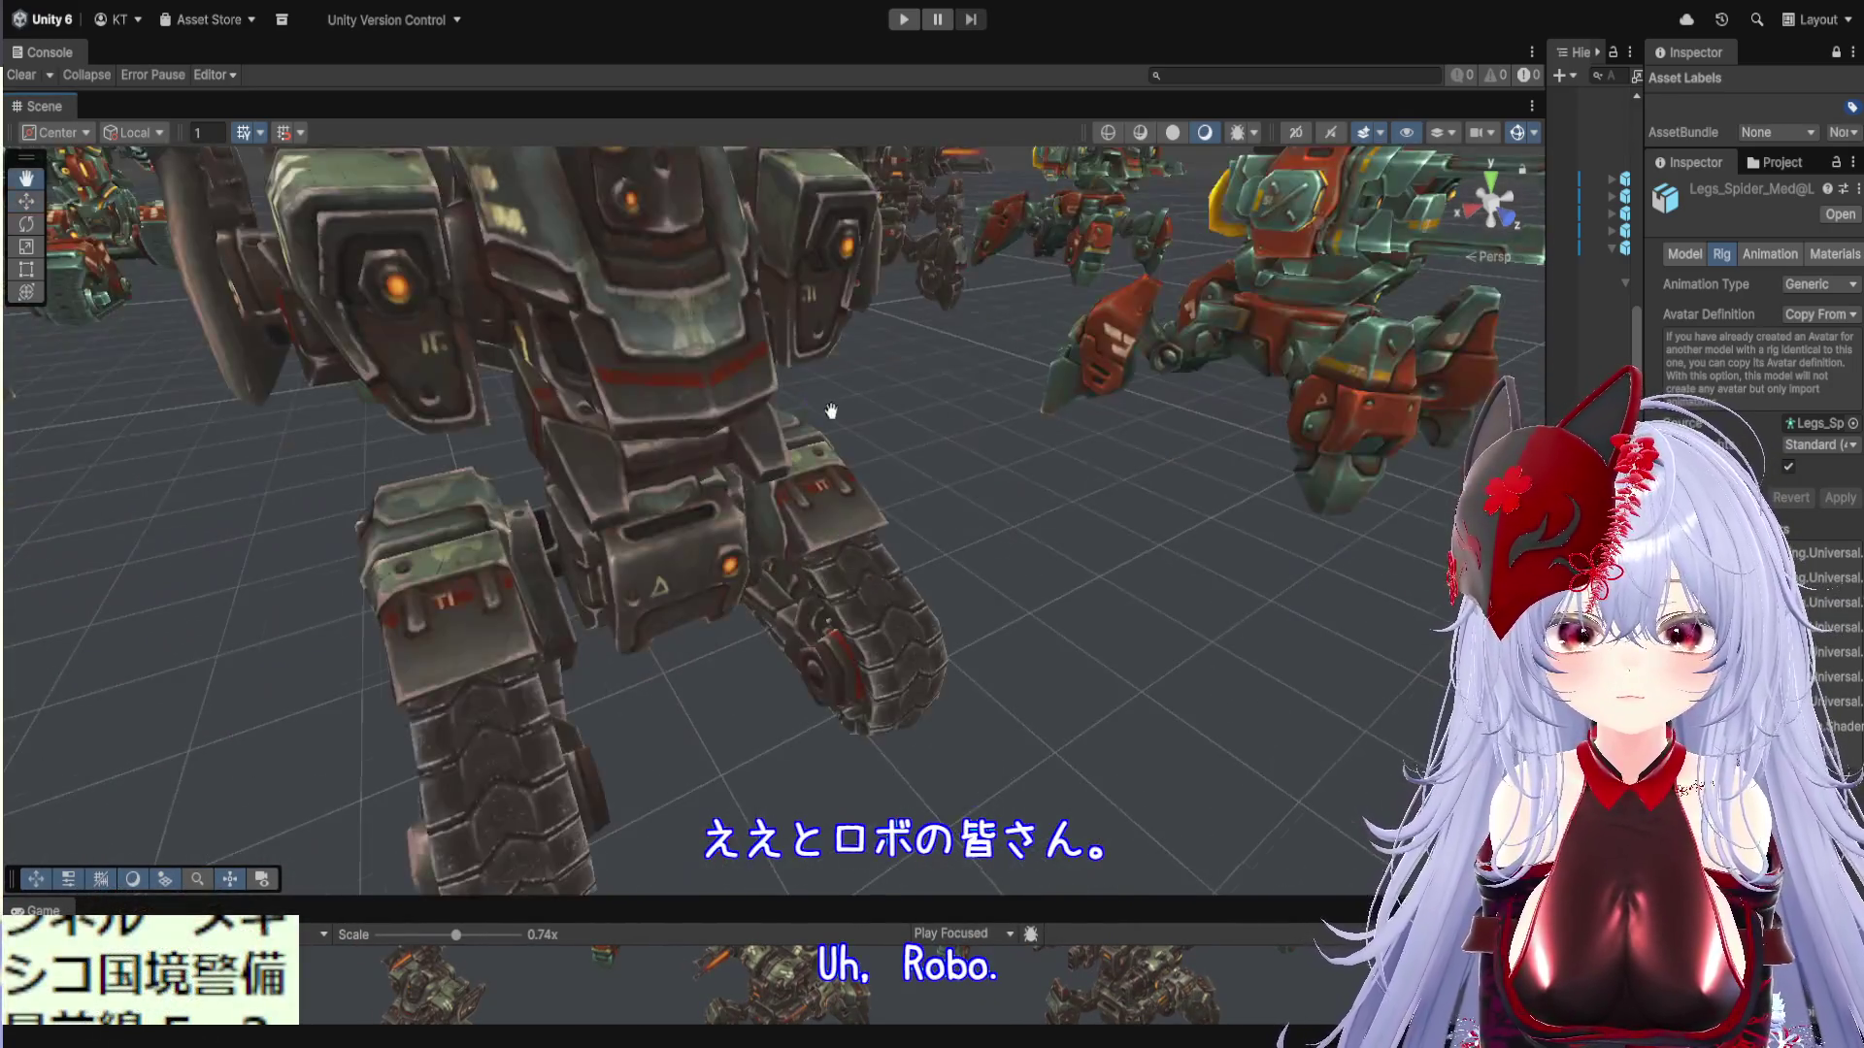
mouse_move(831, 411)
left_mouse_down()
mouse_move(857, 444)
mouse_move(947, 377)
mouse_move(684, 369)
mouse_move(680, 325)
mouse_move(698, 338)
mouse_move(636, 388)
mouse_move(619, 348)
left_mouse_up()
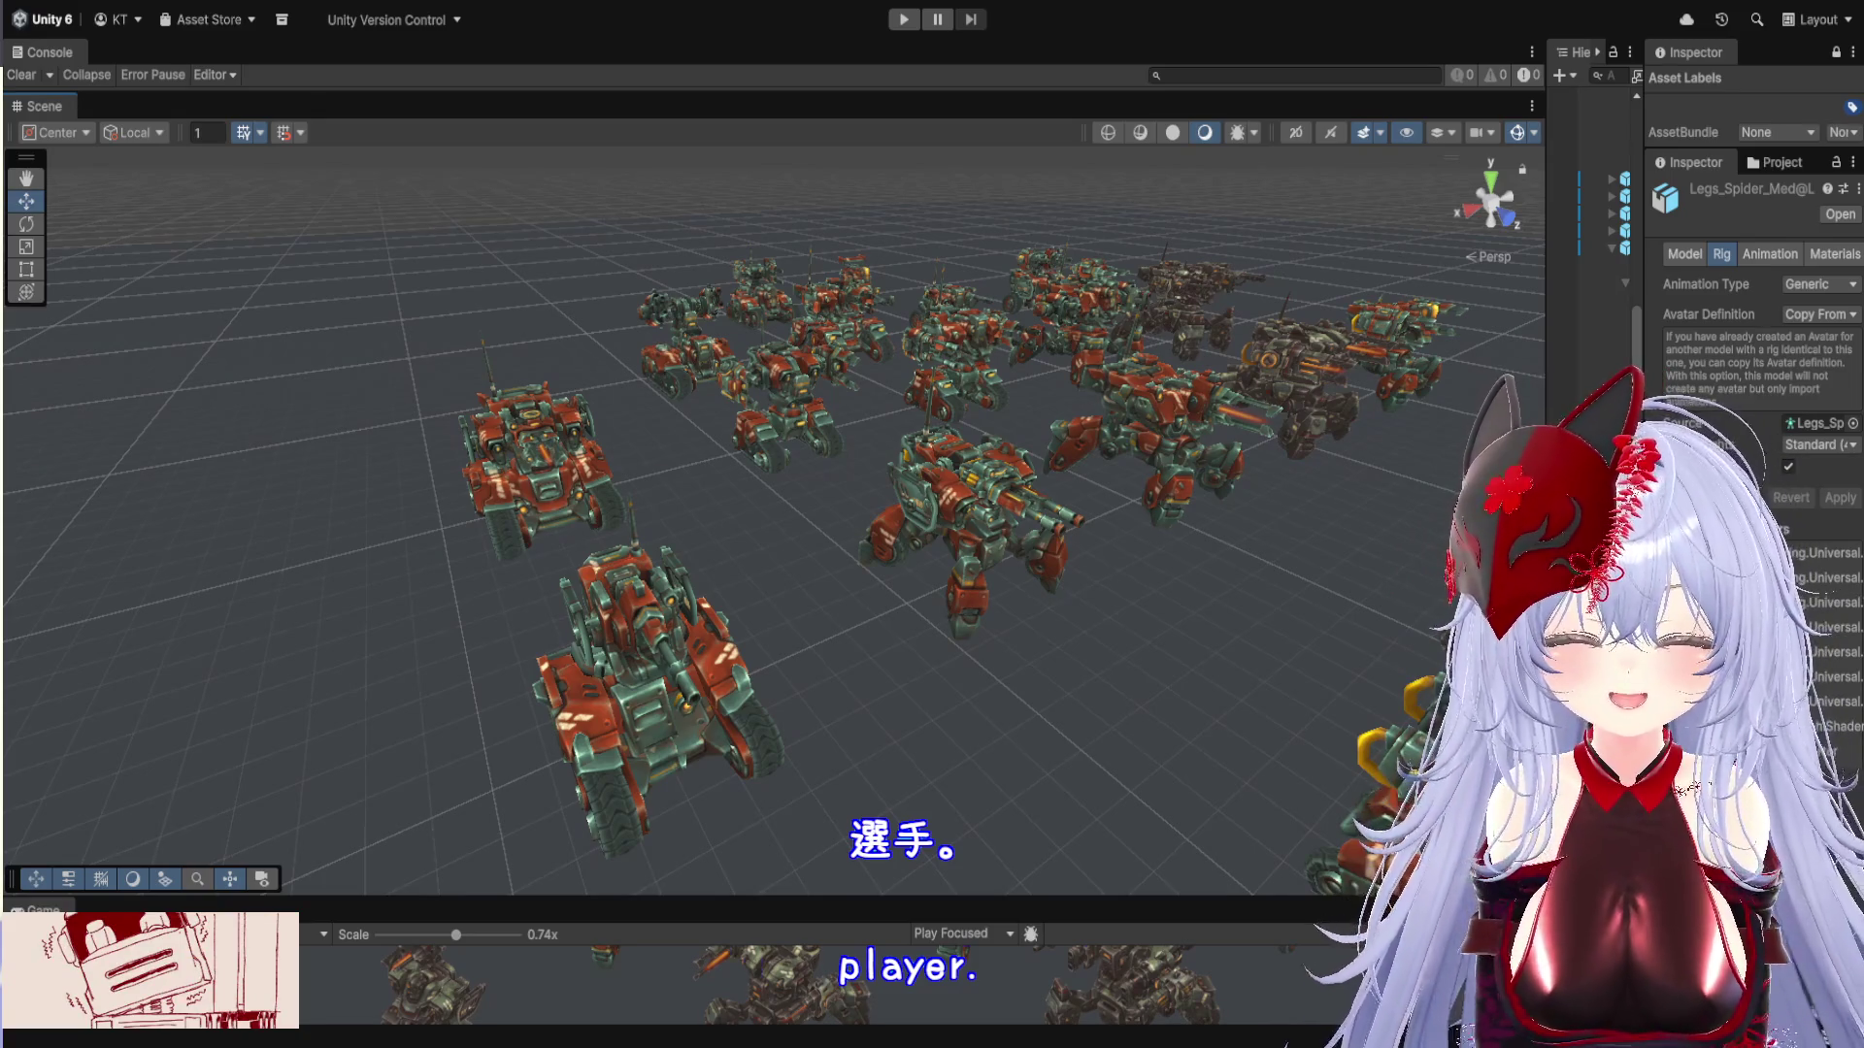
Rebalance the Game and Scene view heights and bring the Hierarchy and Project lists back
left_click_drag(971, 900, 970, 330)
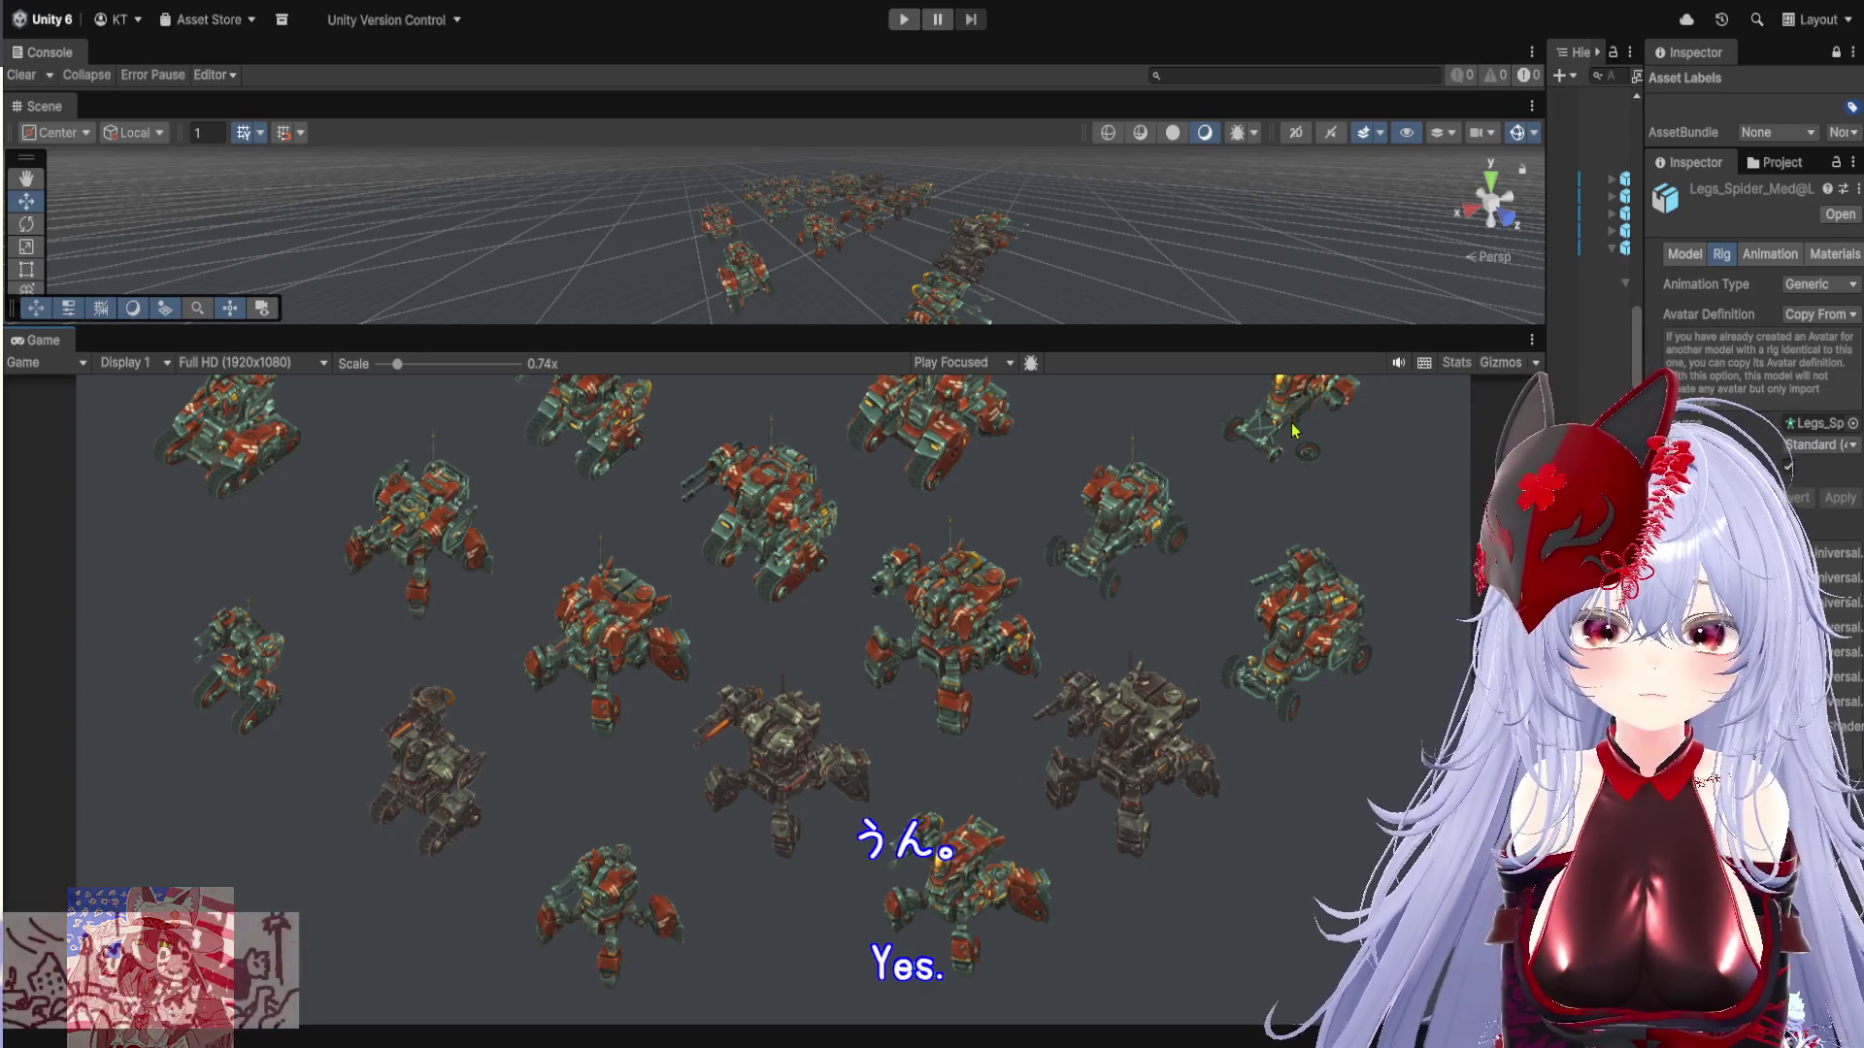
mouse_move(1310, 330)
left_mouse_down()
mouse_move(1378, 395)
mouse_move(1446, 575)
left_mouse_up()
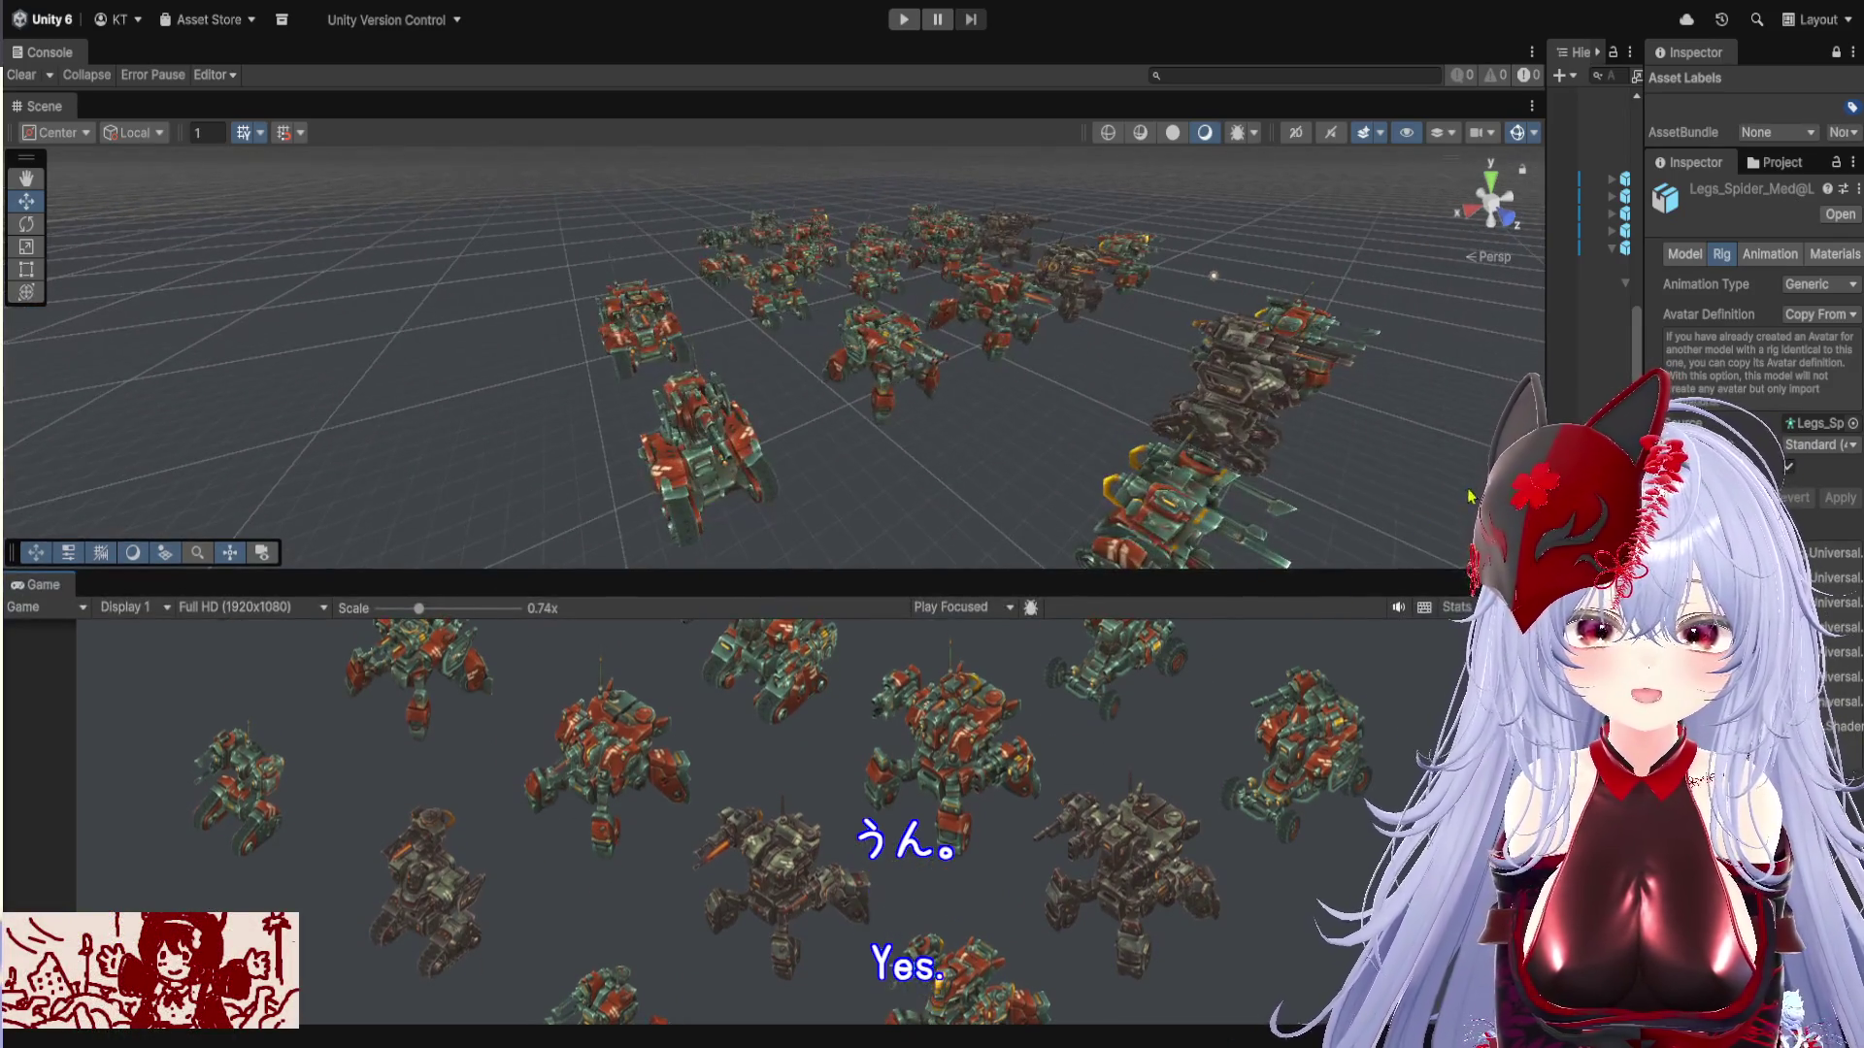
left_click_drag(1546, 386, 1132, 386)
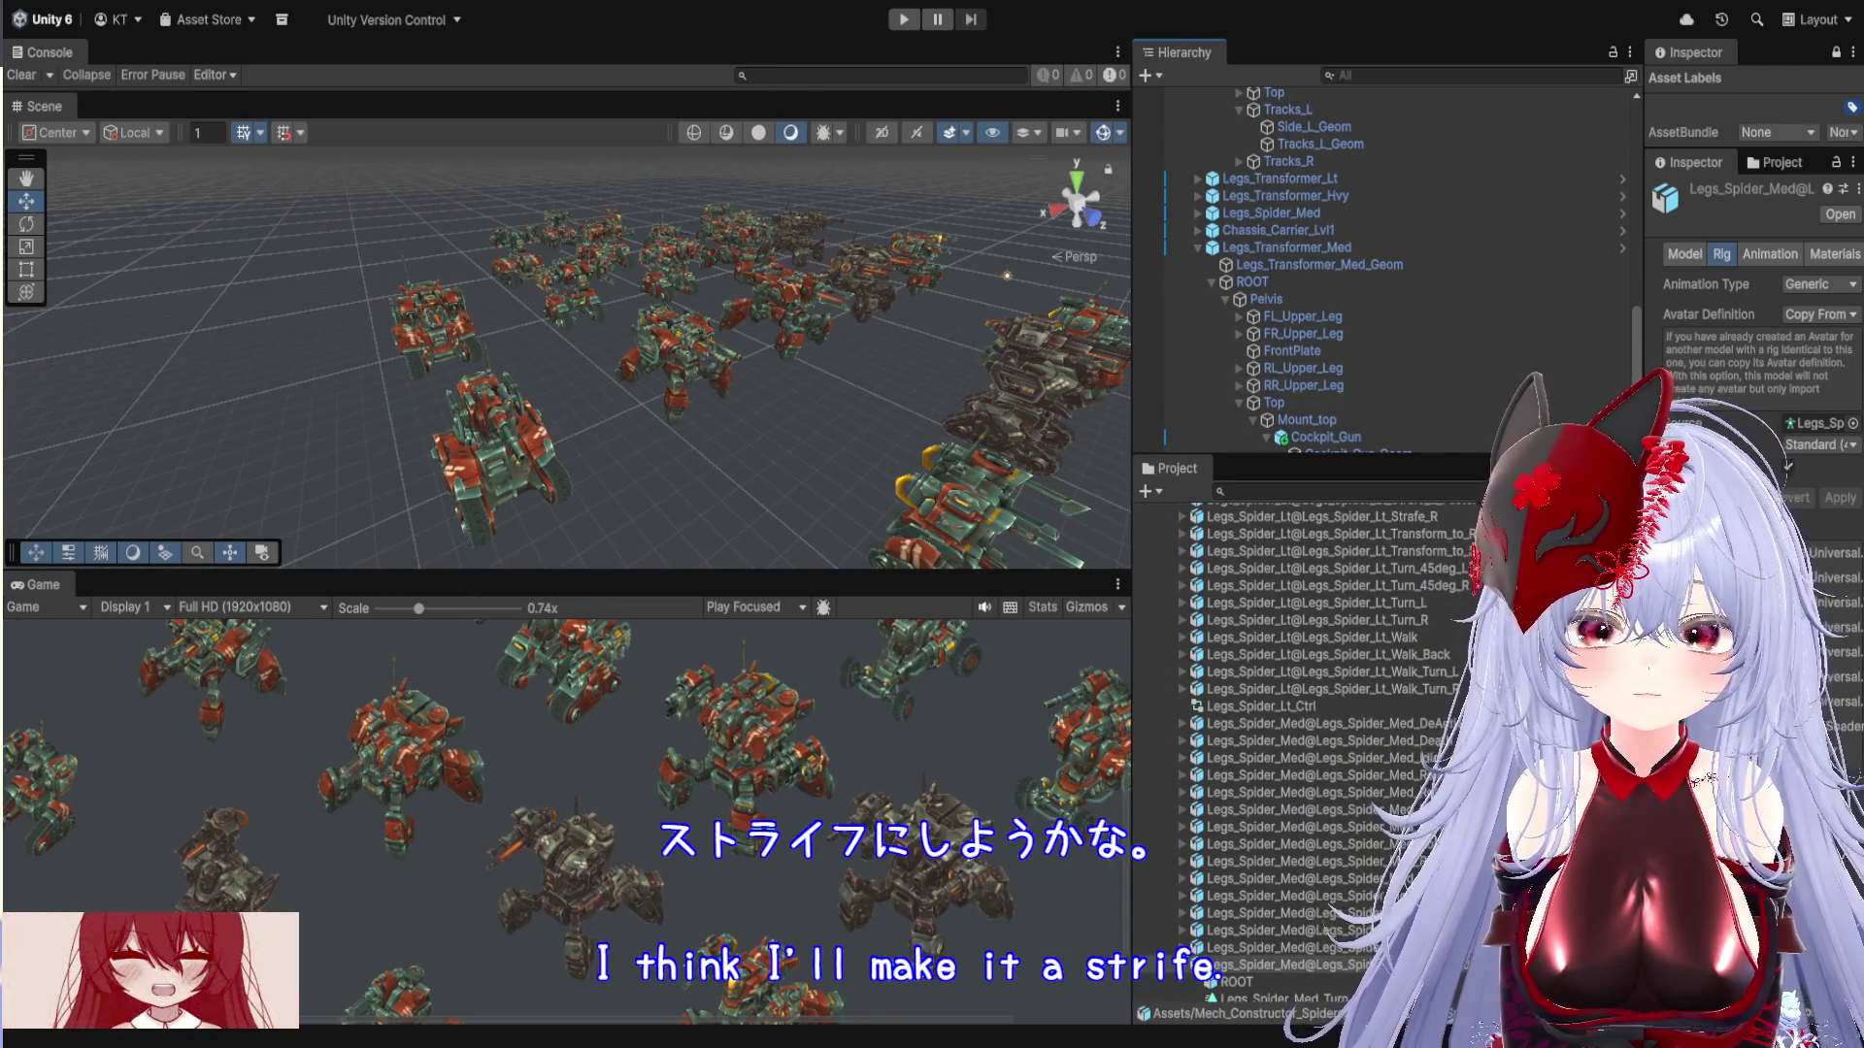
Widen the Hierarchy/Project panels and reselect Legs_Spider_Med_Turn_45deg_L in the Project window
left_click_drag(1134, 503, 969, 503)
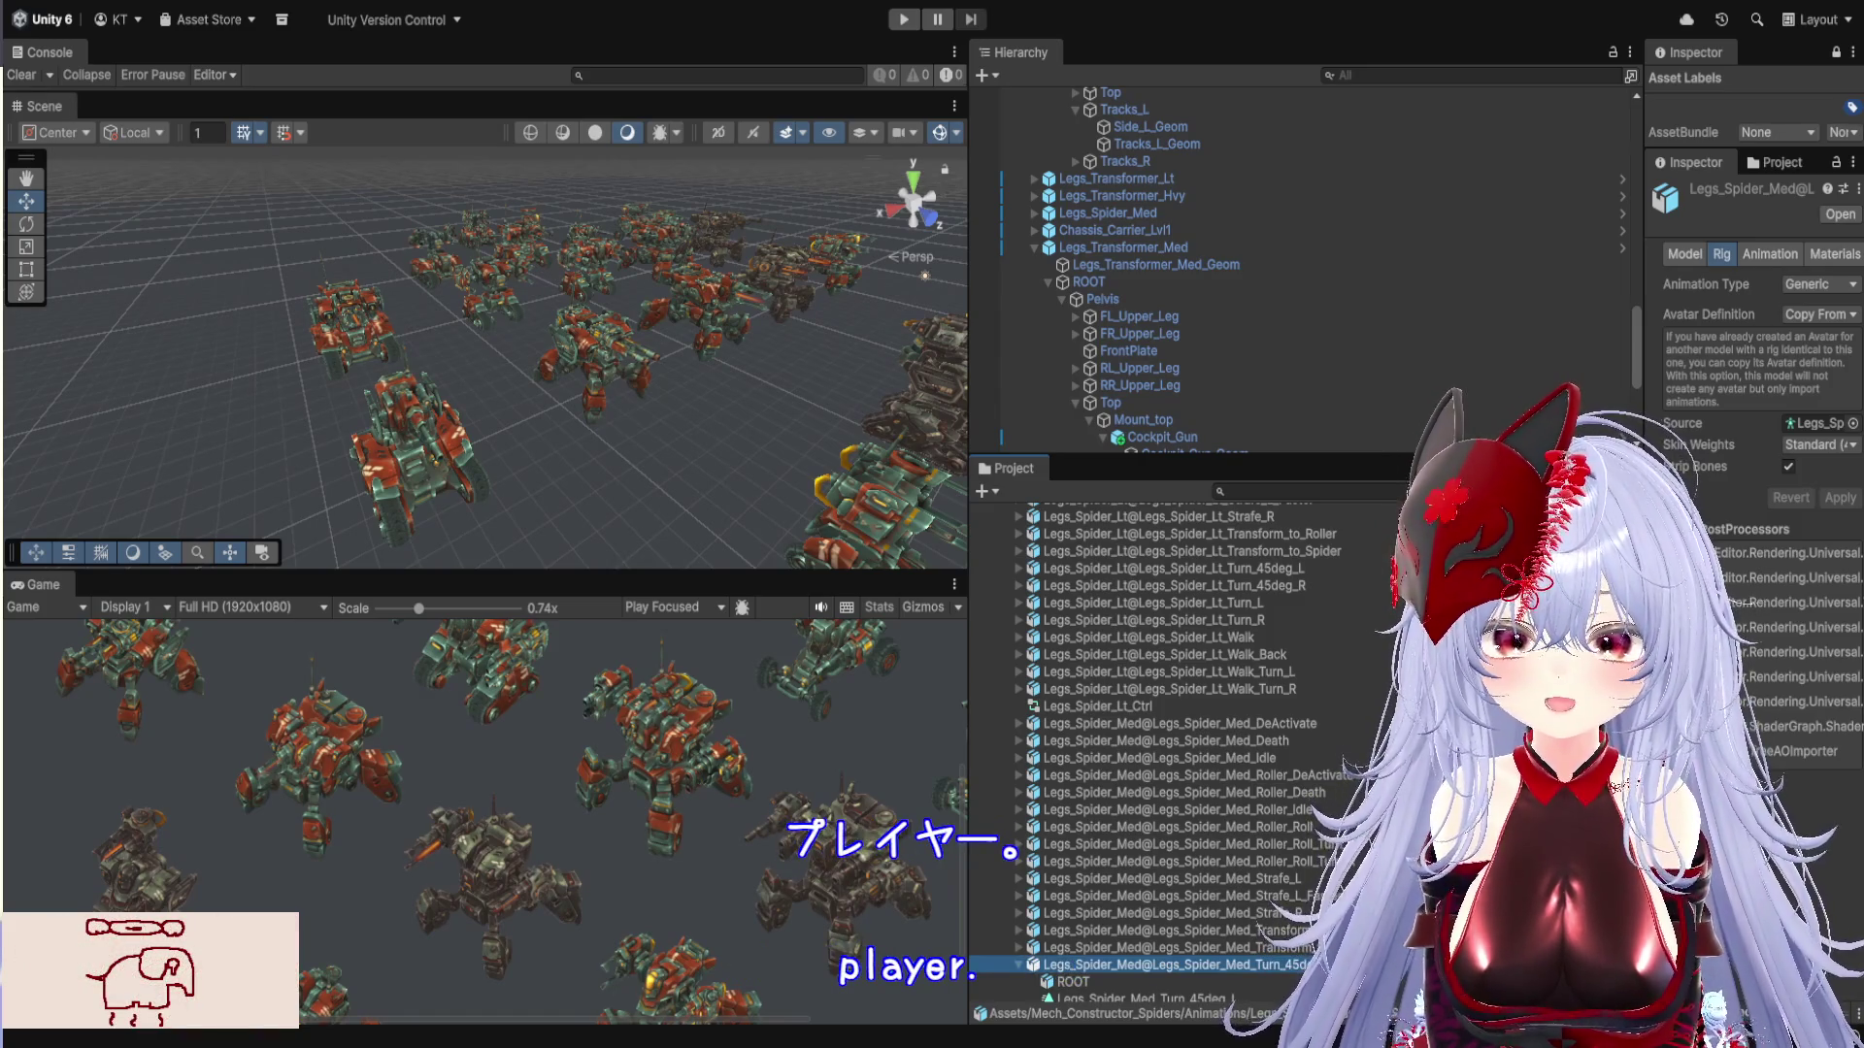
left_click(1165, 964)
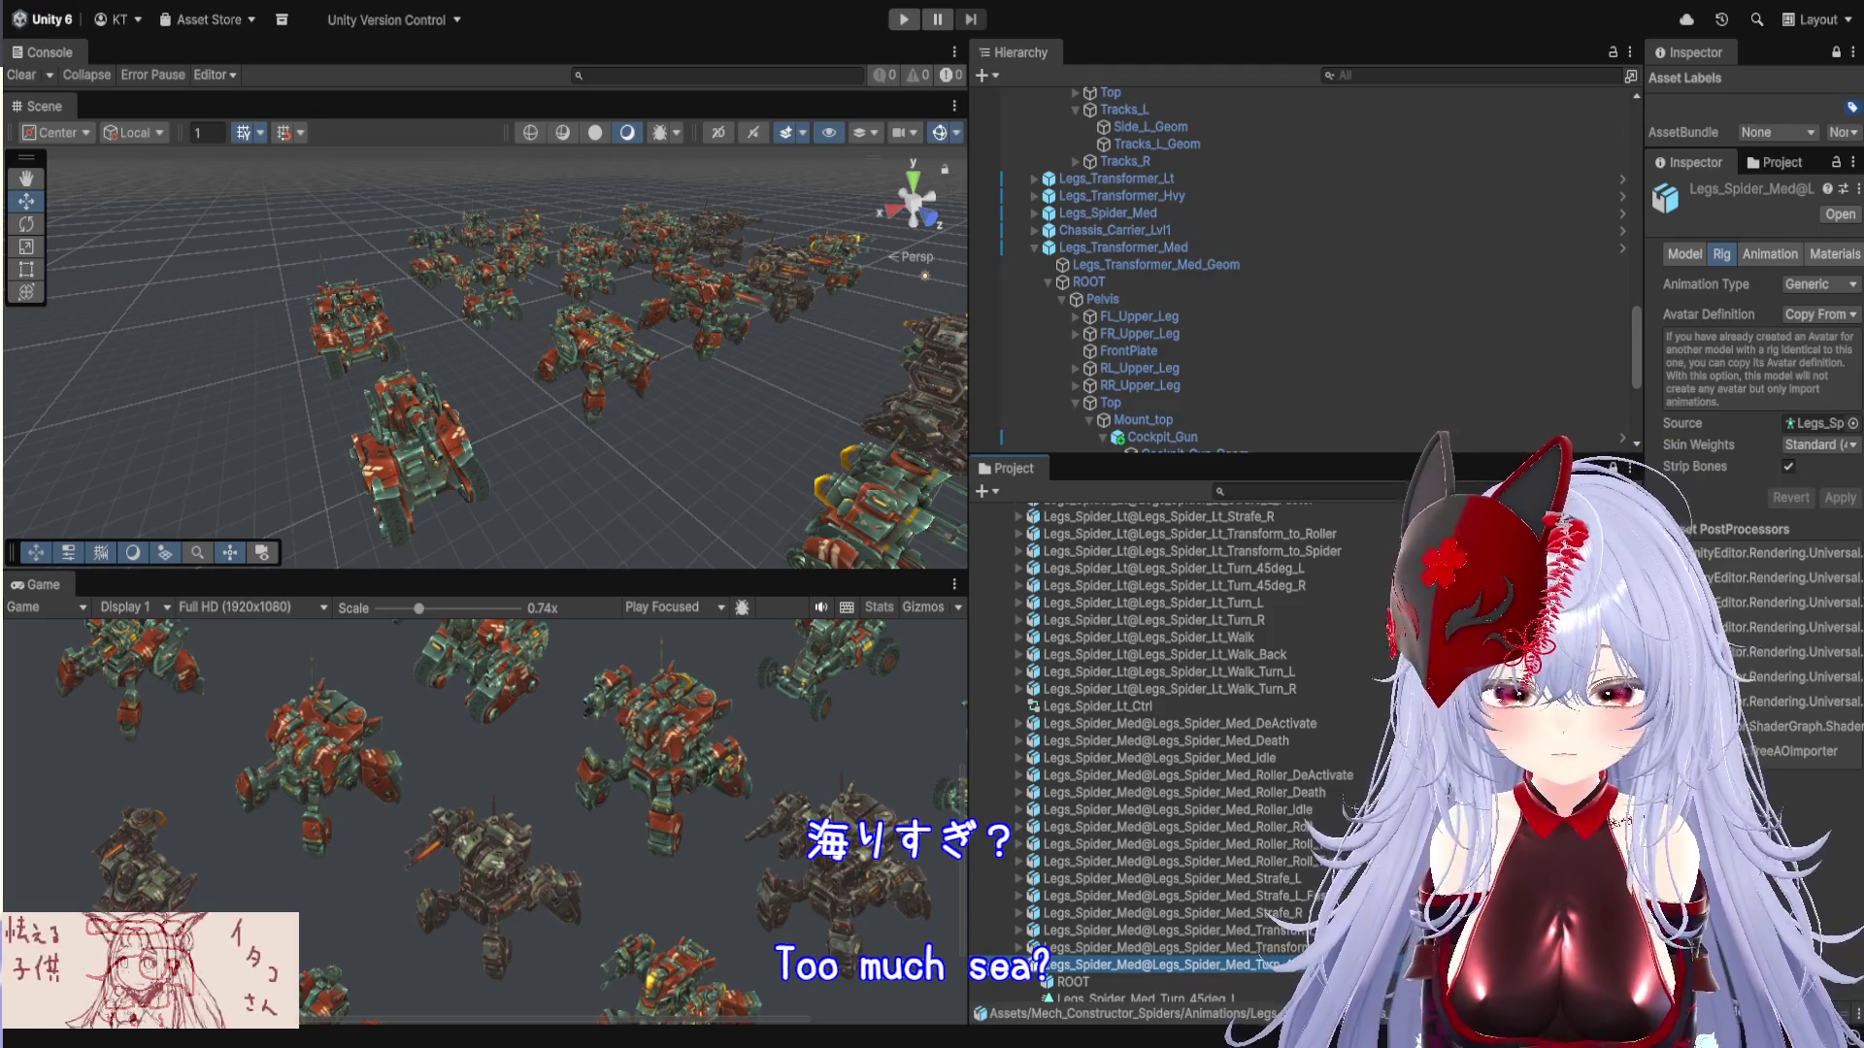
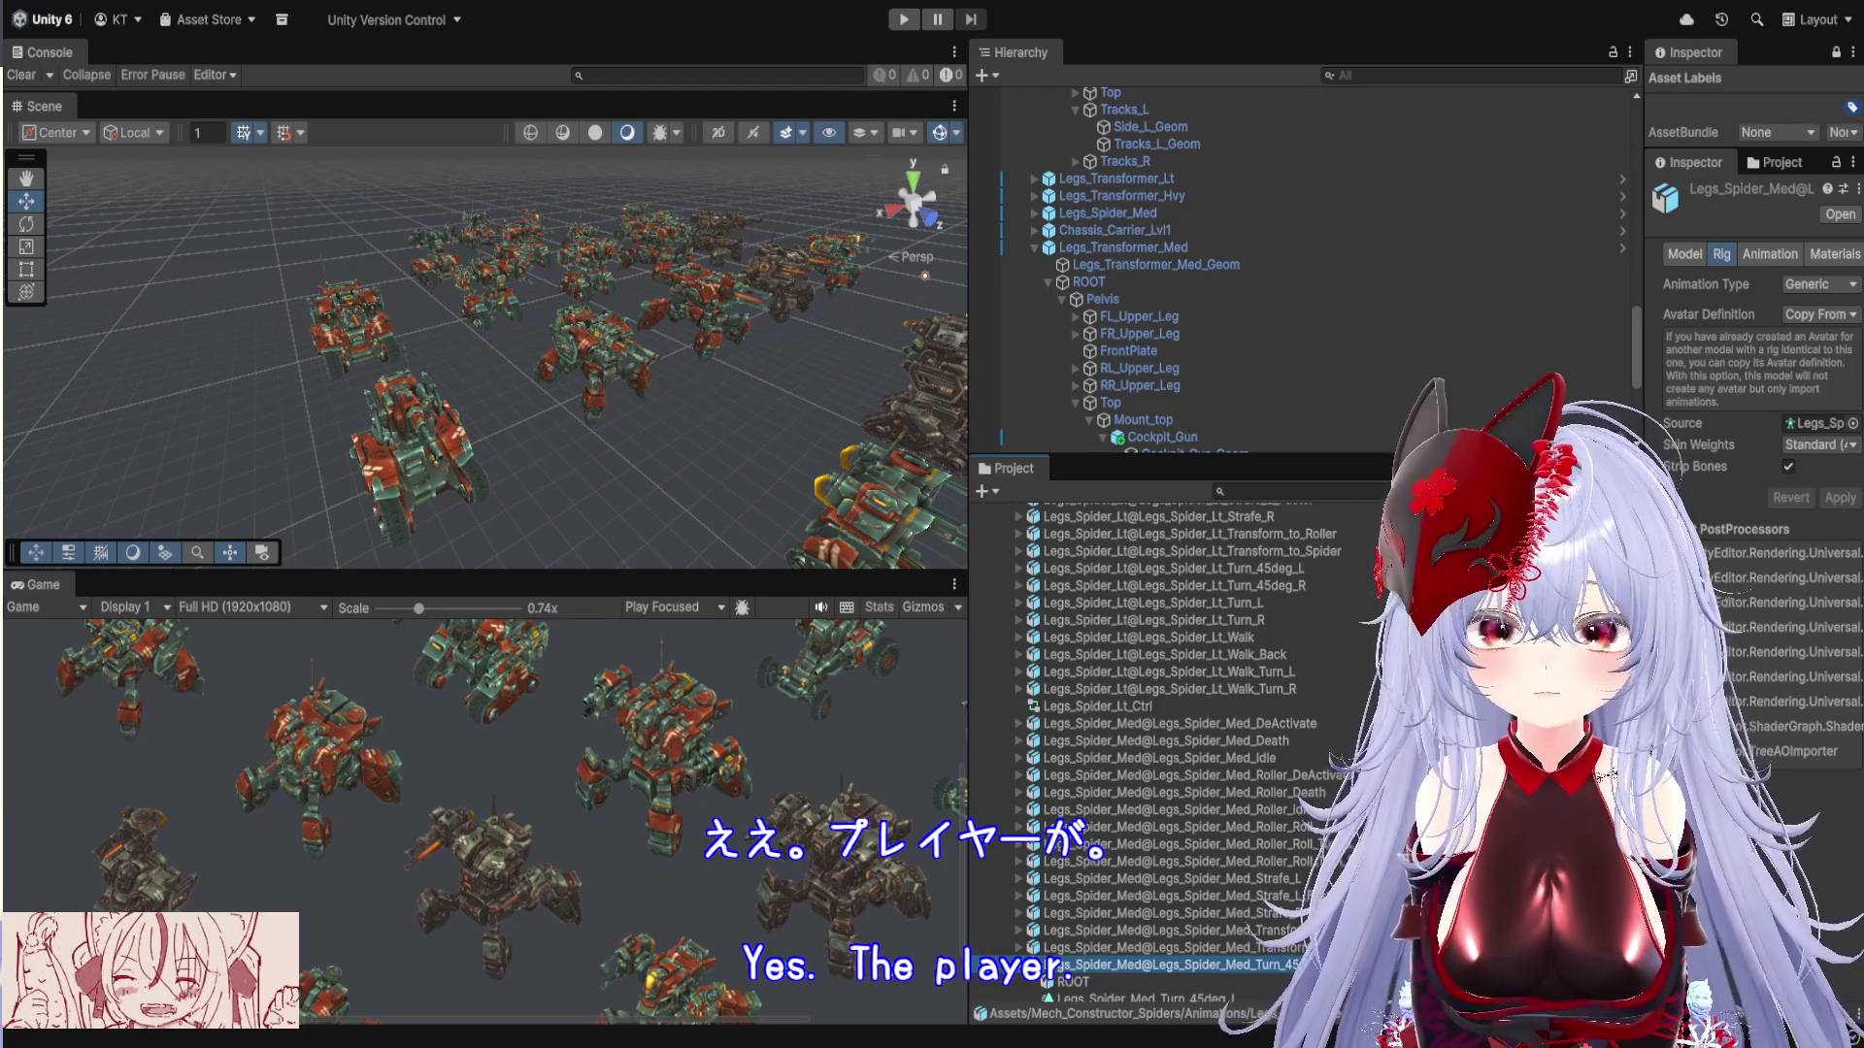
Select Legs_Spider_Med@Legs_Spider_Med_Turn_45deg_L to view its Generic rig with copied avatar
left_click(1165, 964)
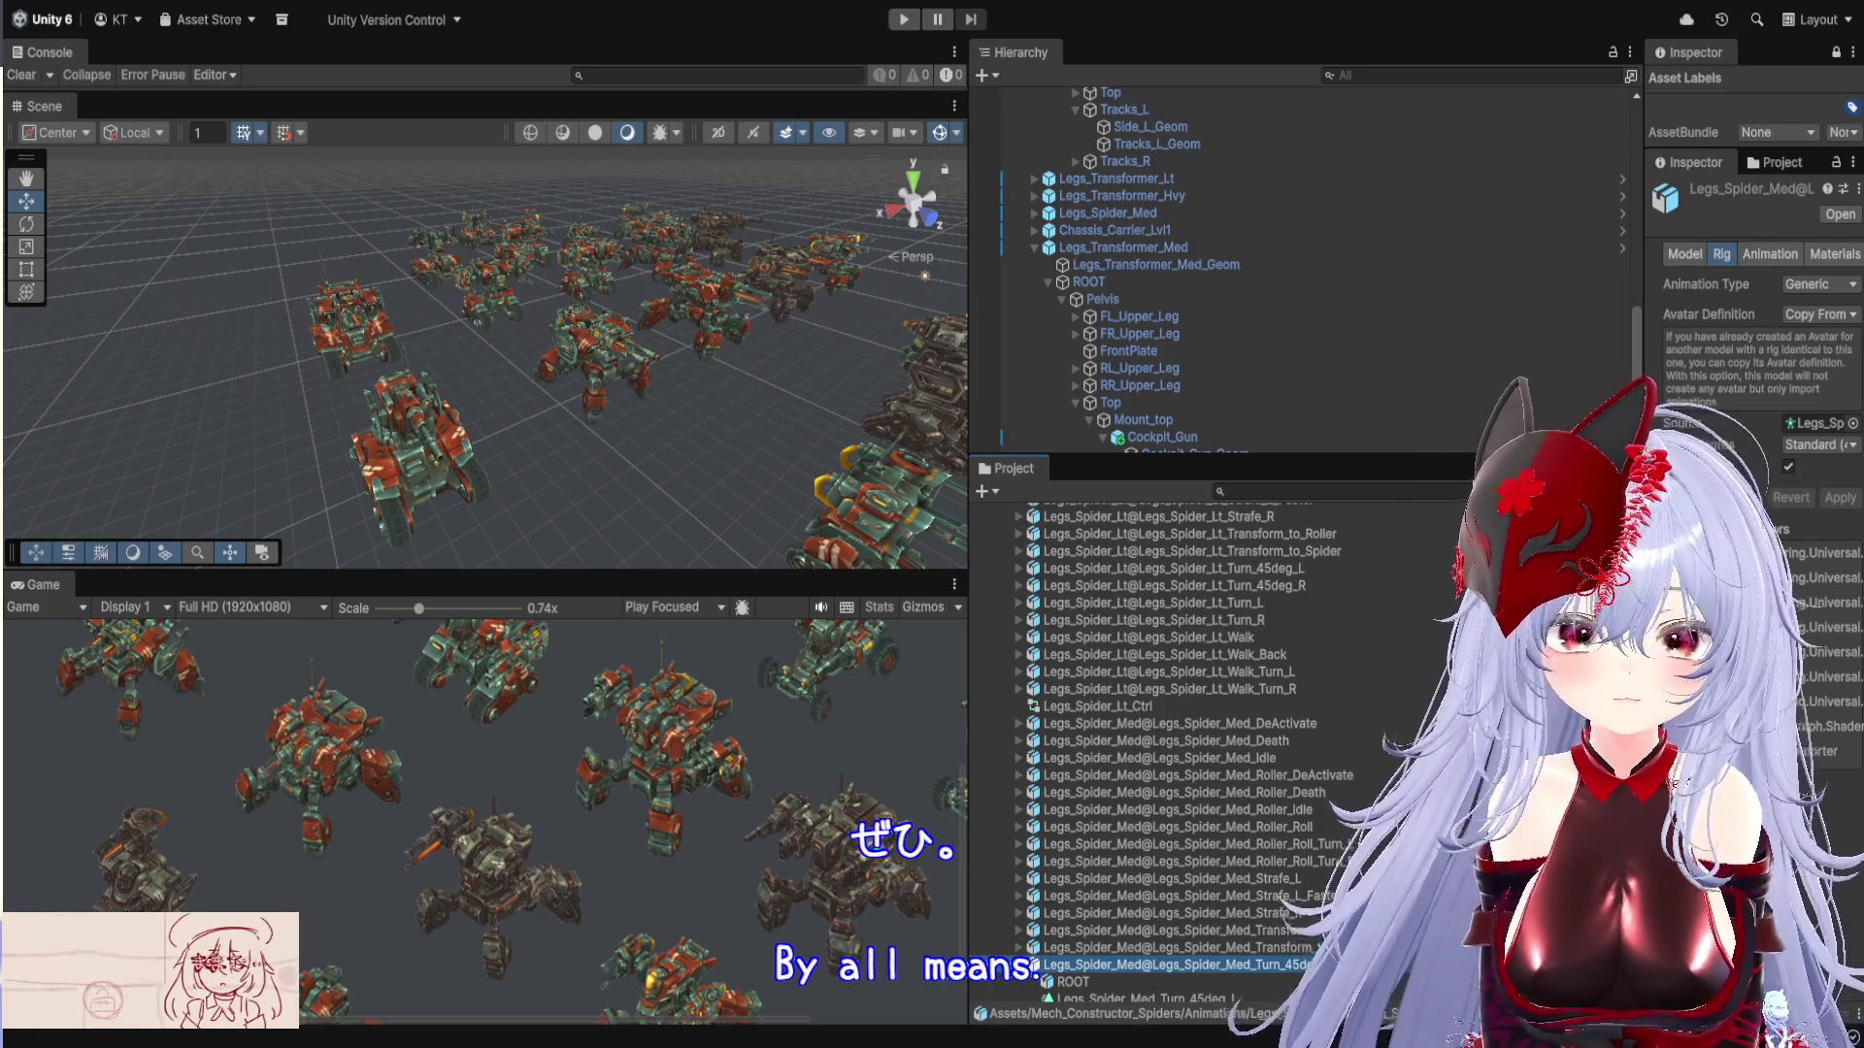
scroll(1168, 668, "down", 2)
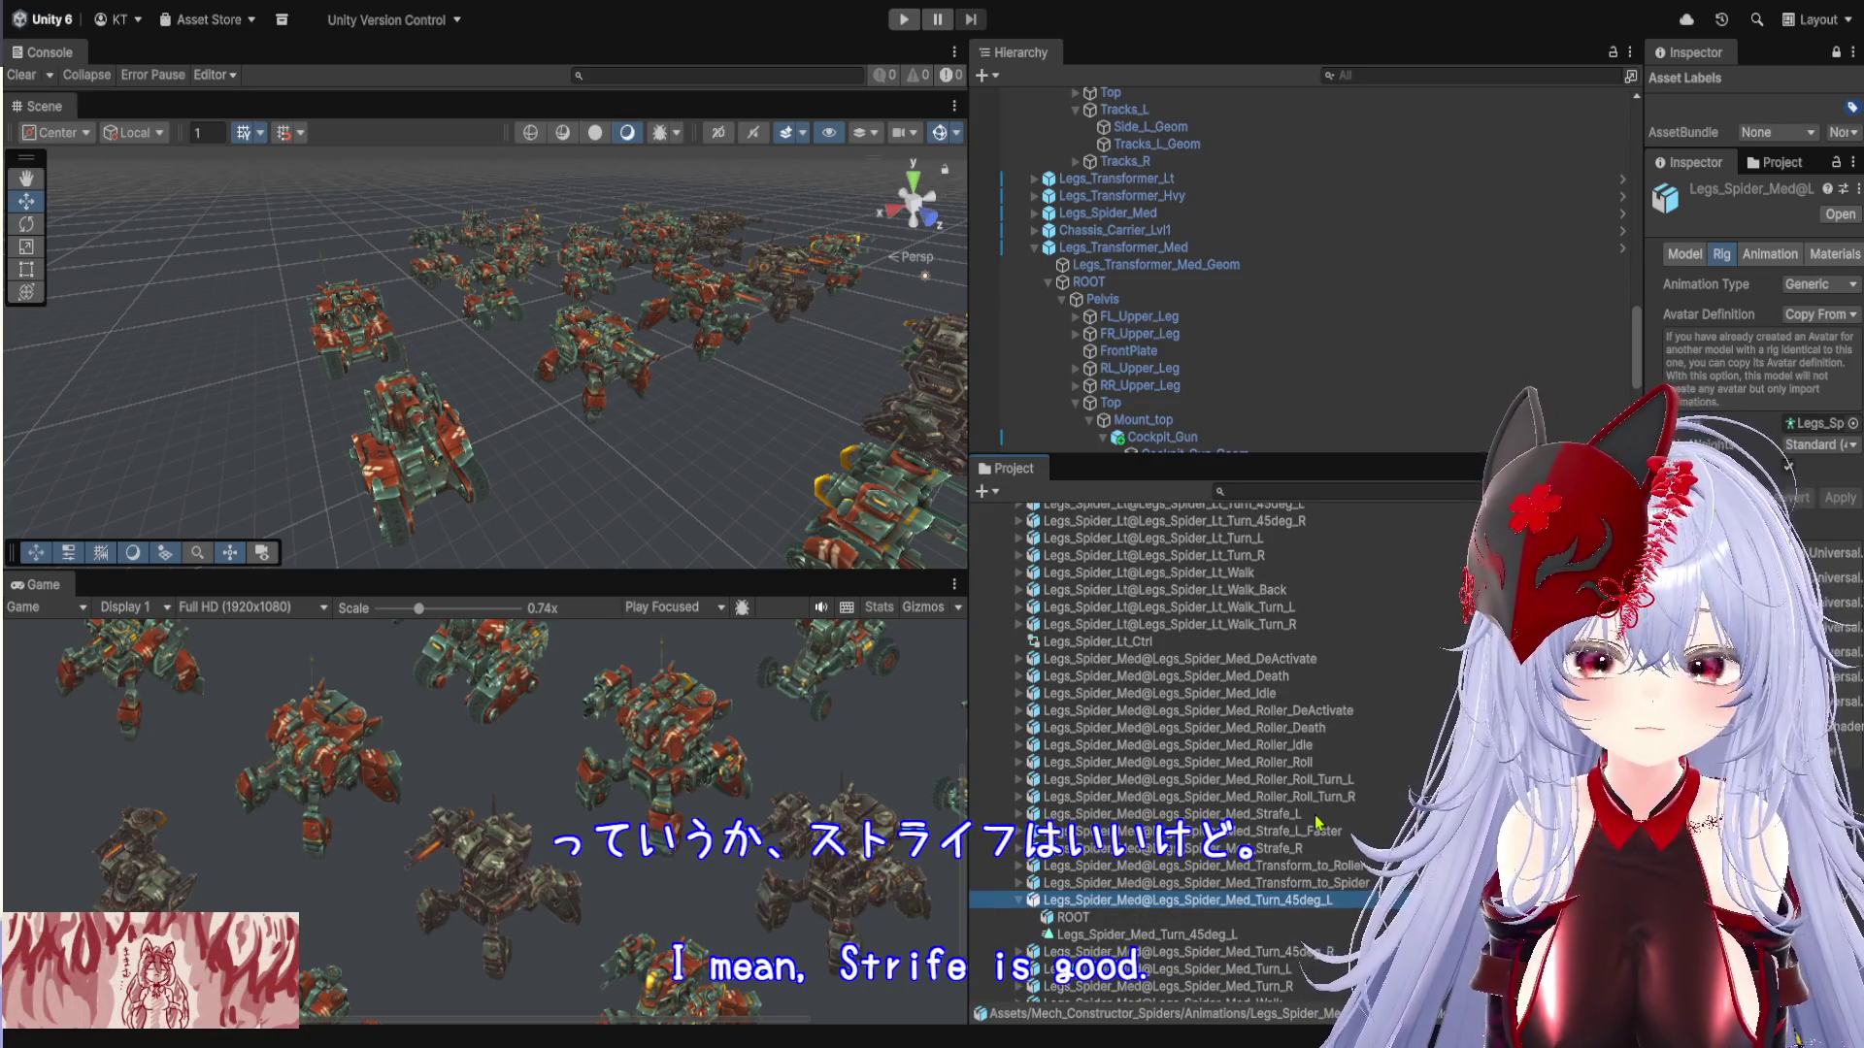
scroll(1316, 823, "up", 2)
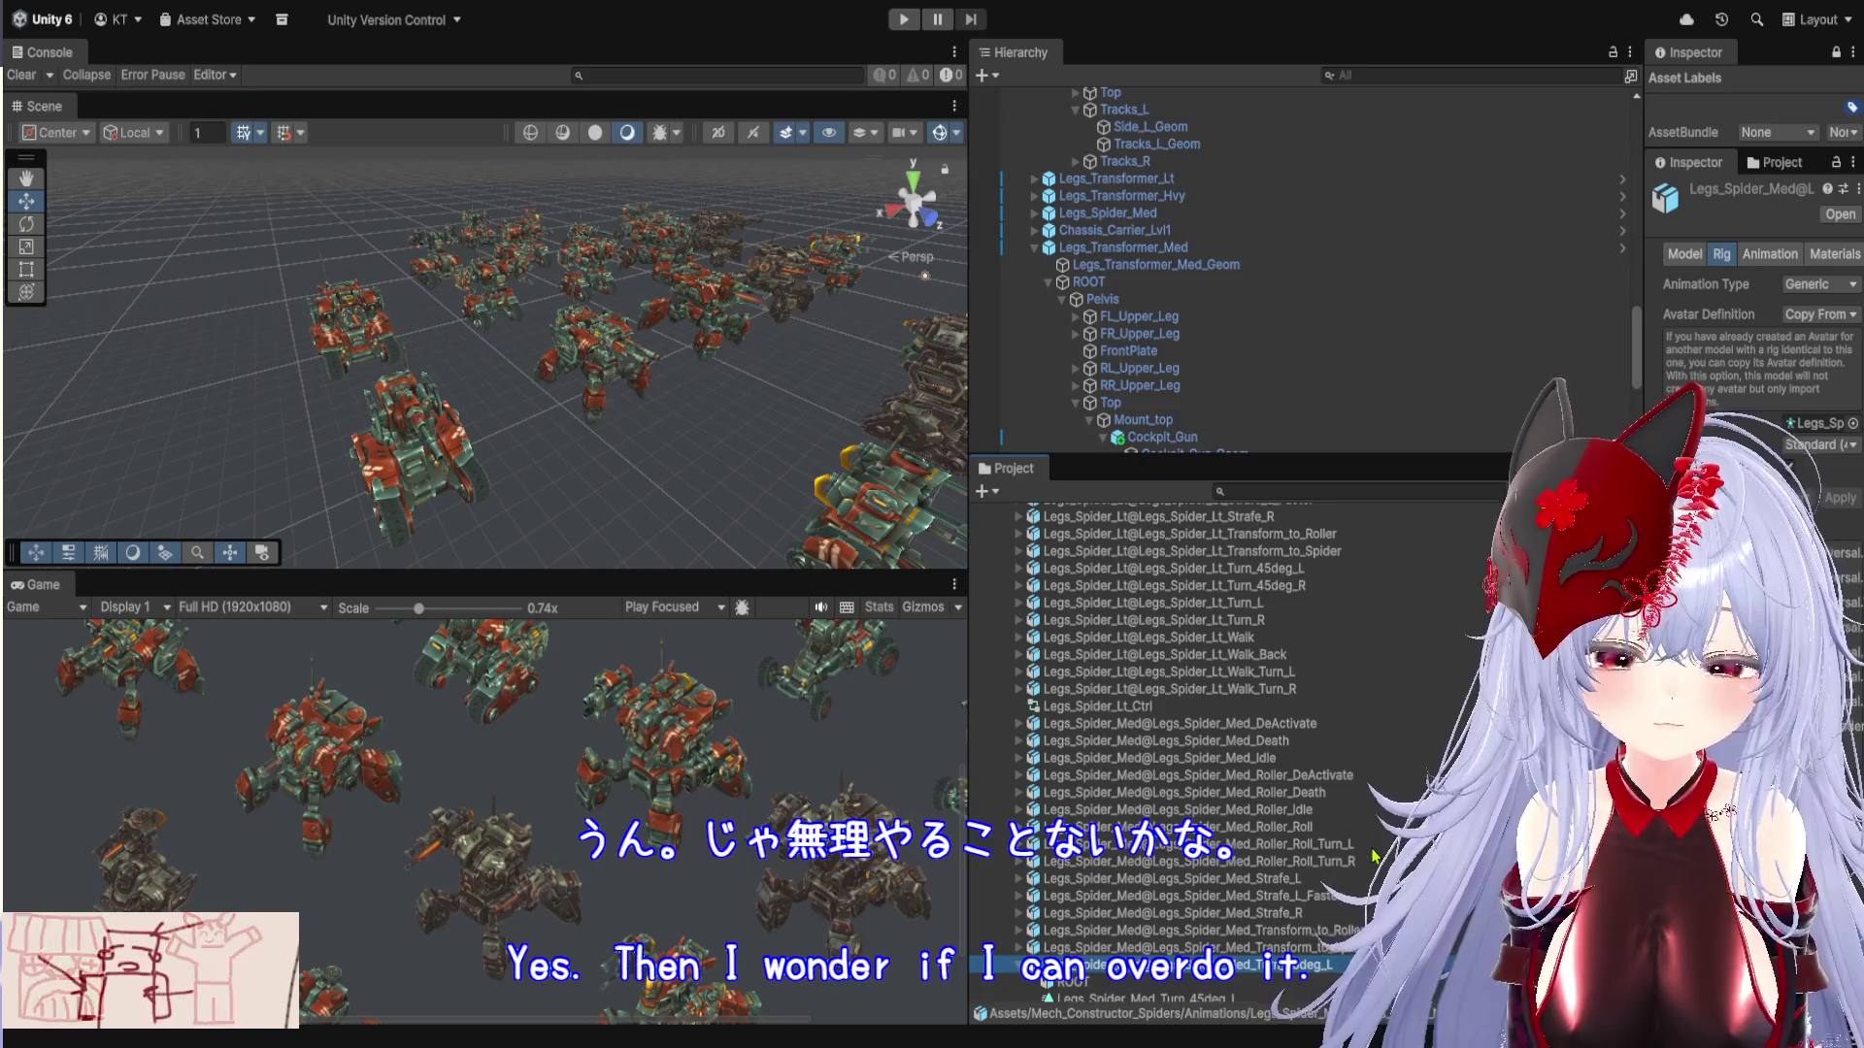
Expand Legs_Spider_Med@Legs_Spider_Med_Strafe_L_Faster and select its Legs_Spider_Med_Strafe_L_Faster clip
scroll(1372, 848, "down", 2)
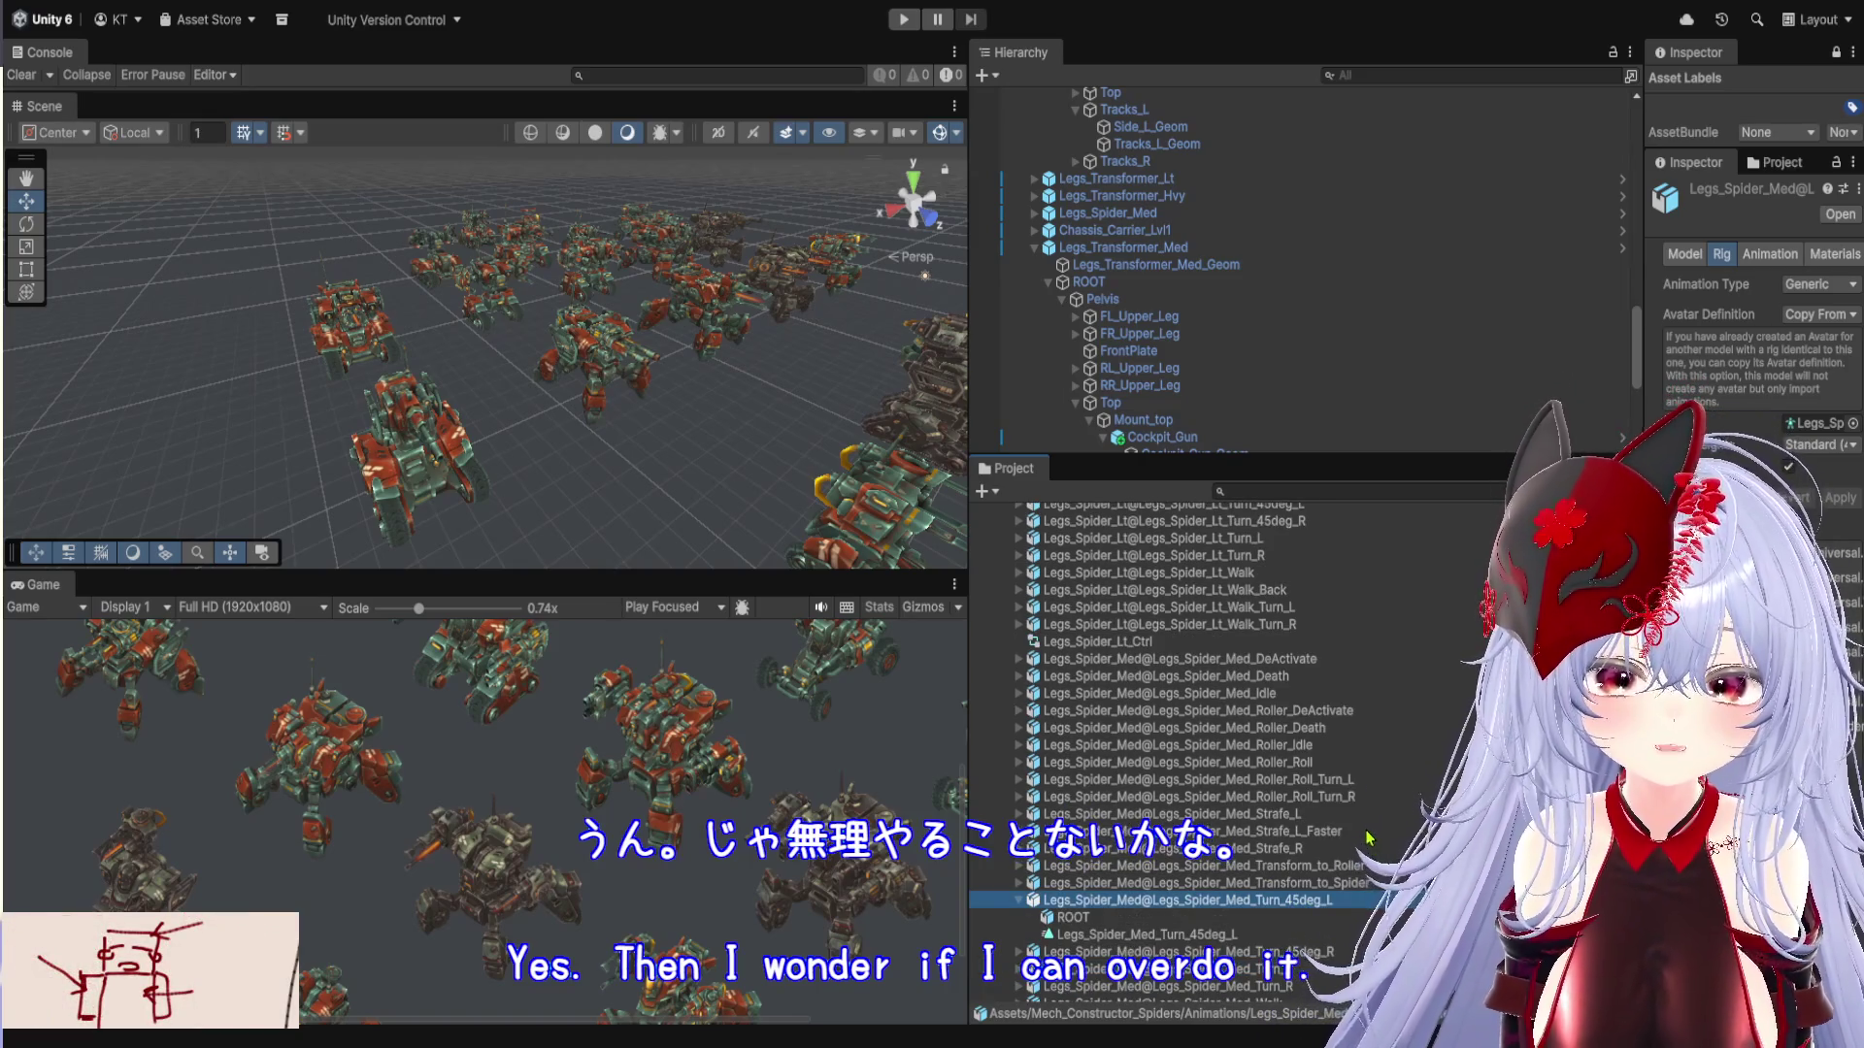
left_click(1356, 833)
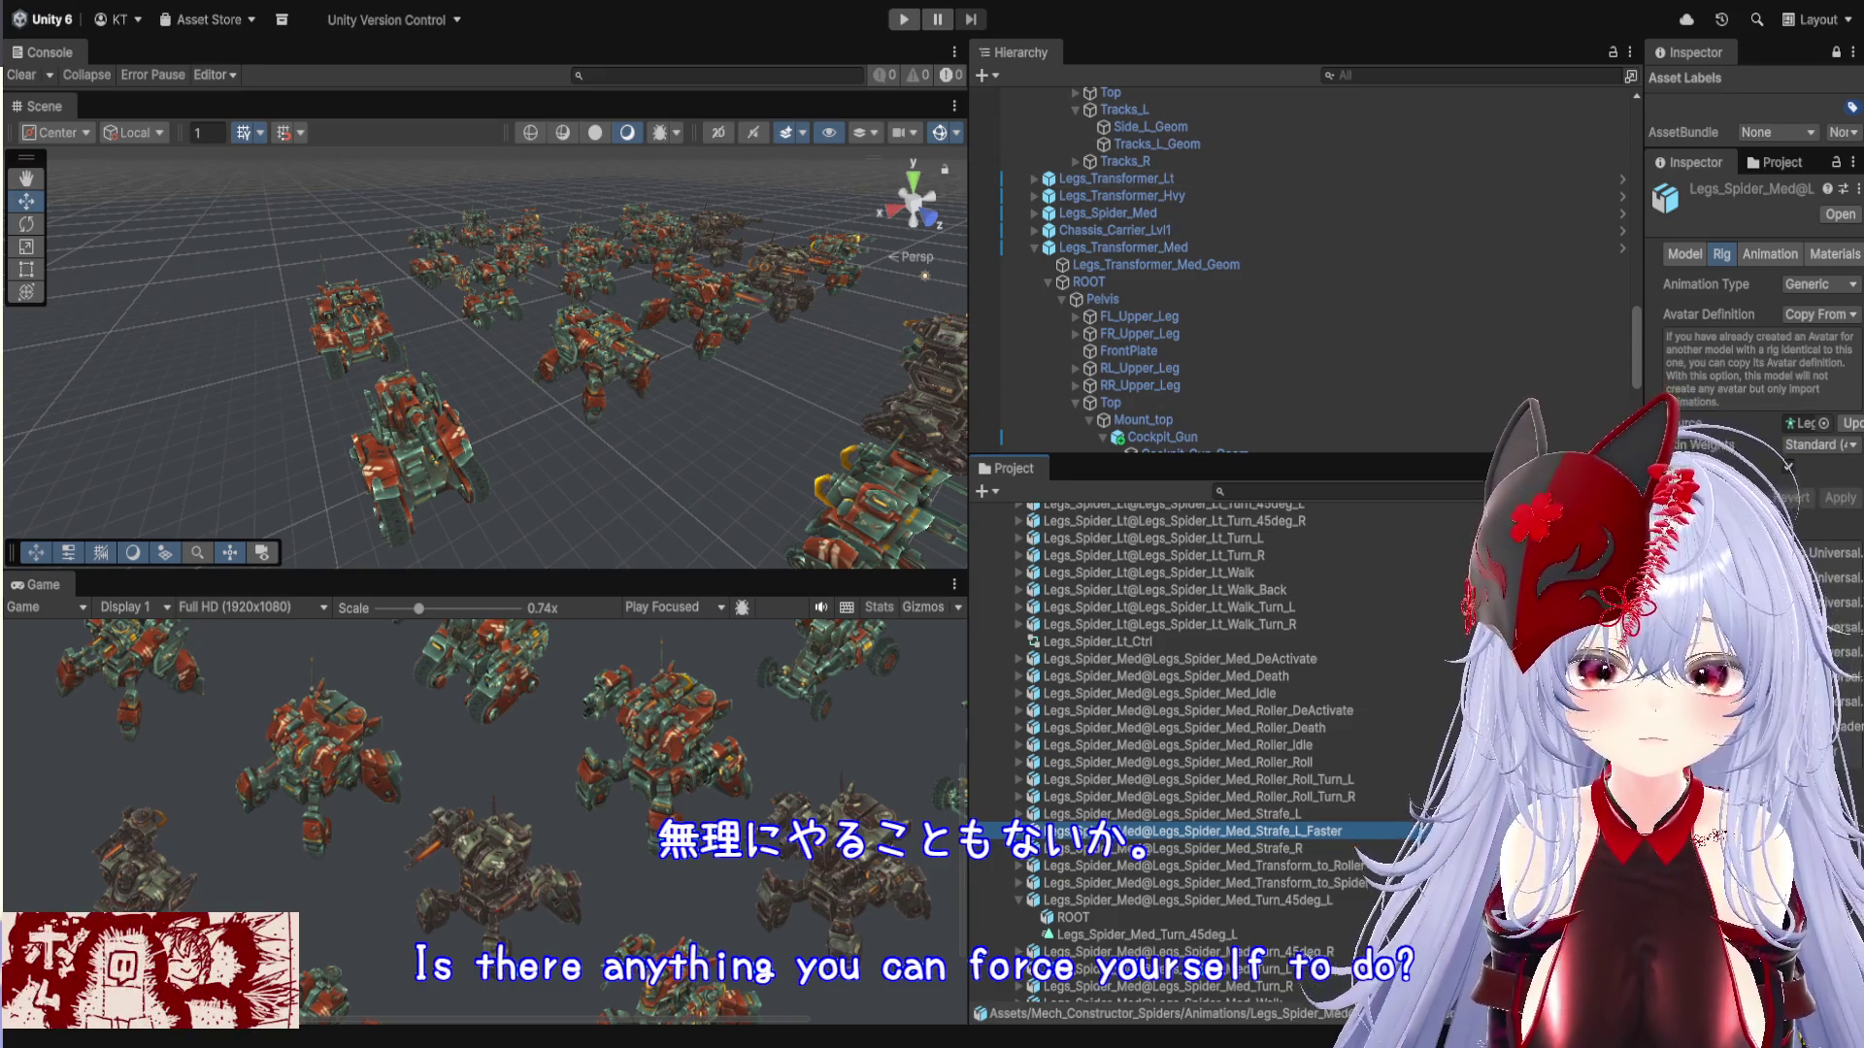
key("Right")
left_click(1153, 867)
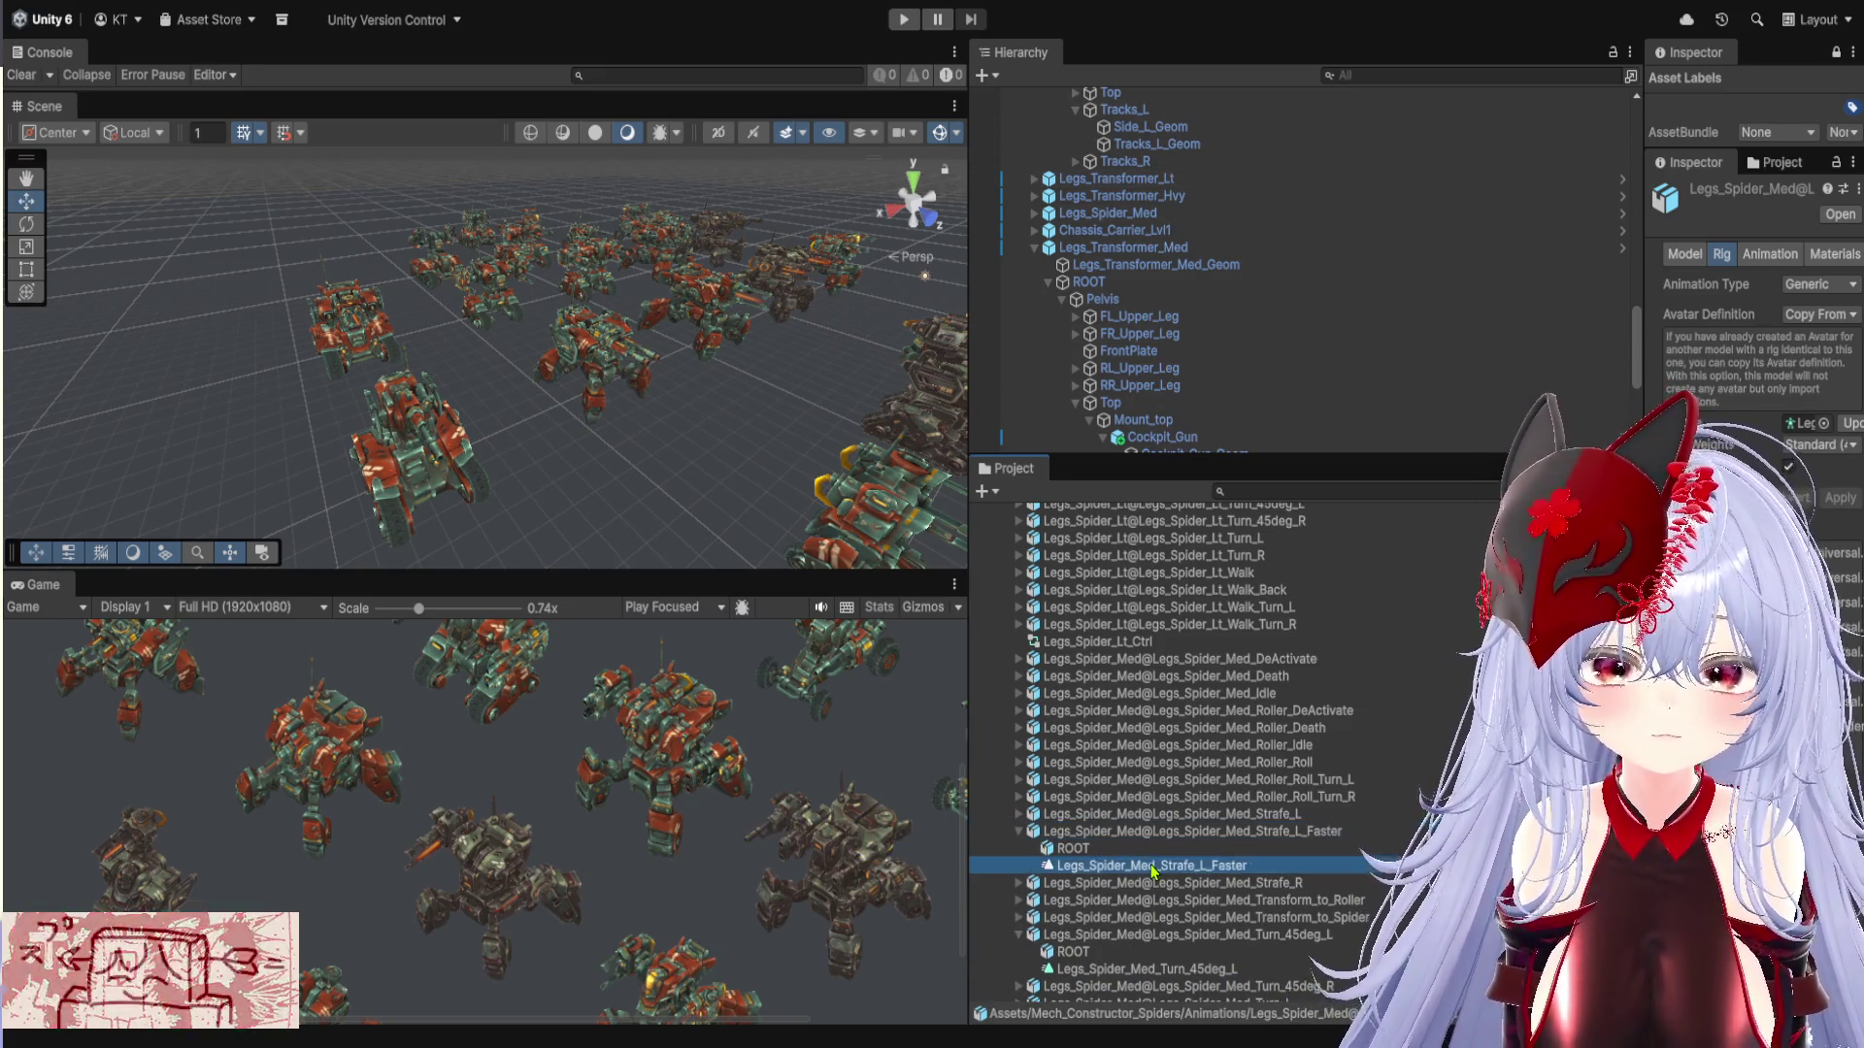
Widen the Inspector to read the clip's 0.833 length, 30 FPS, and Loop Time settings
left_click_drag(1642, 734, 1326, 734)
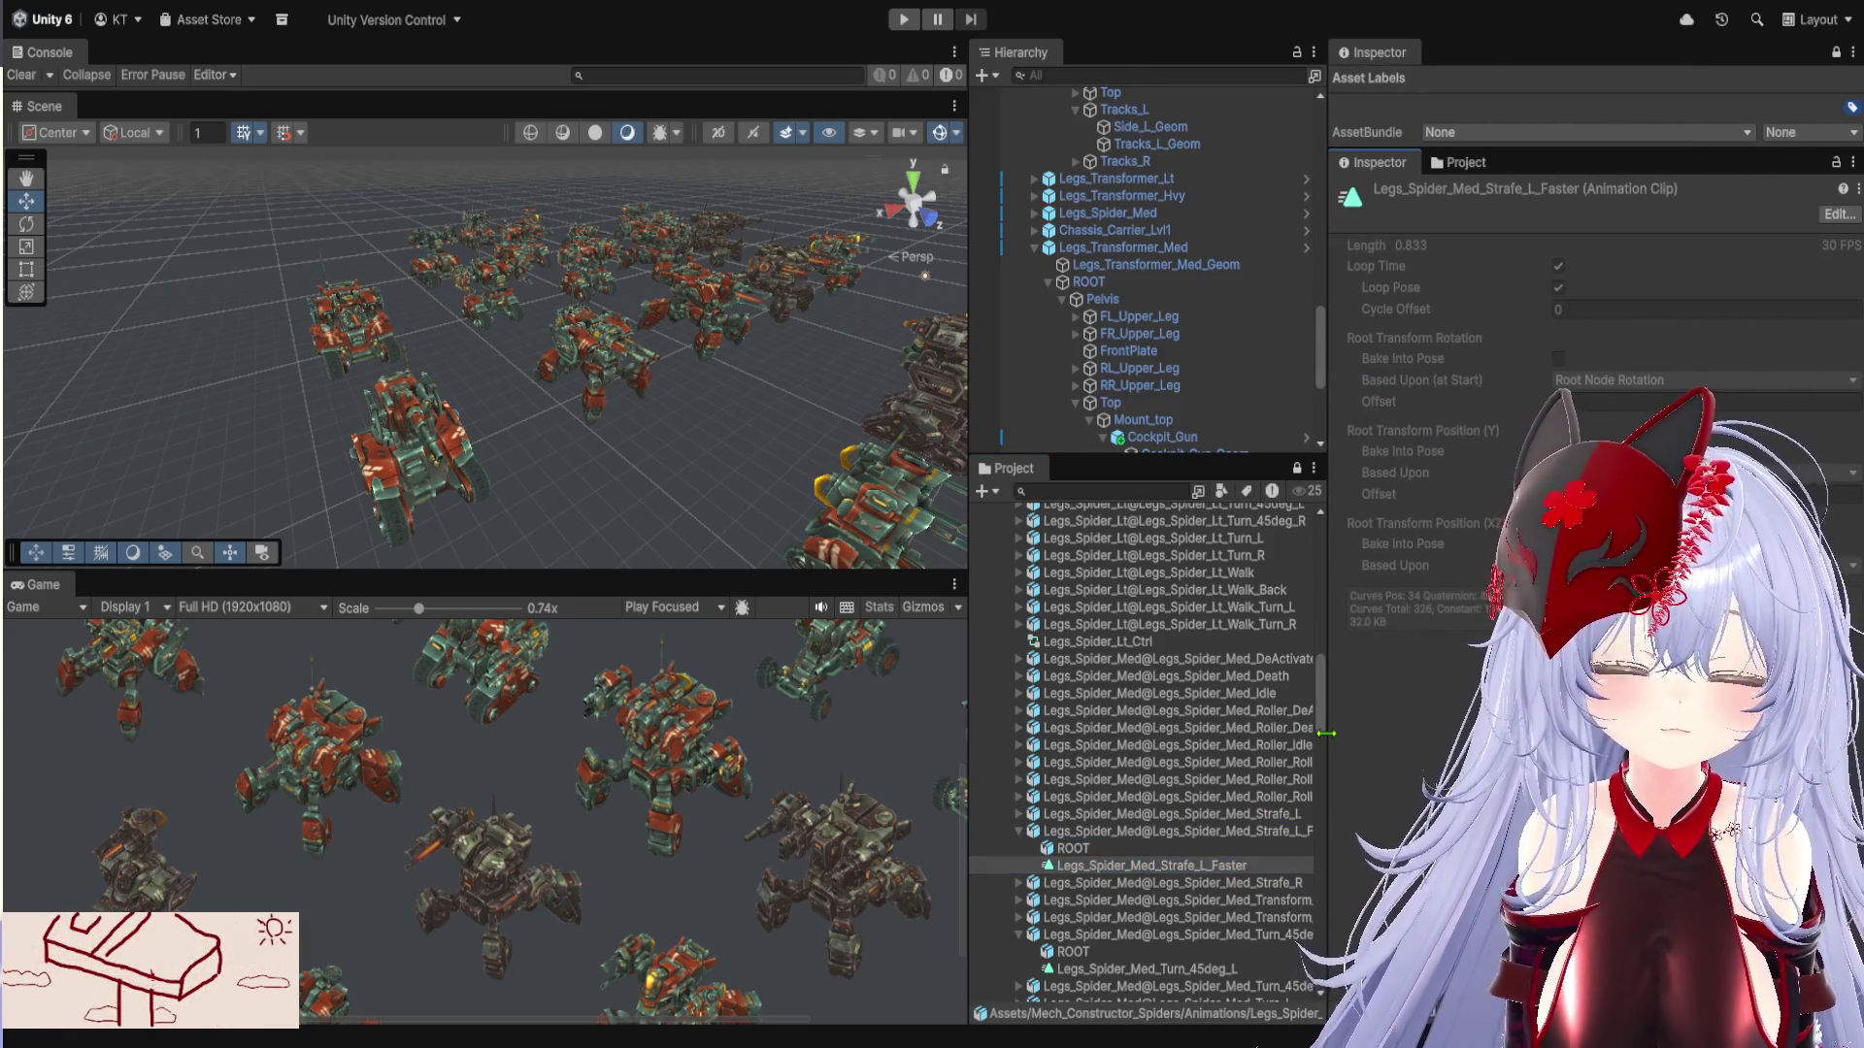
left_click_drag(1325, 733, 1663, 737)
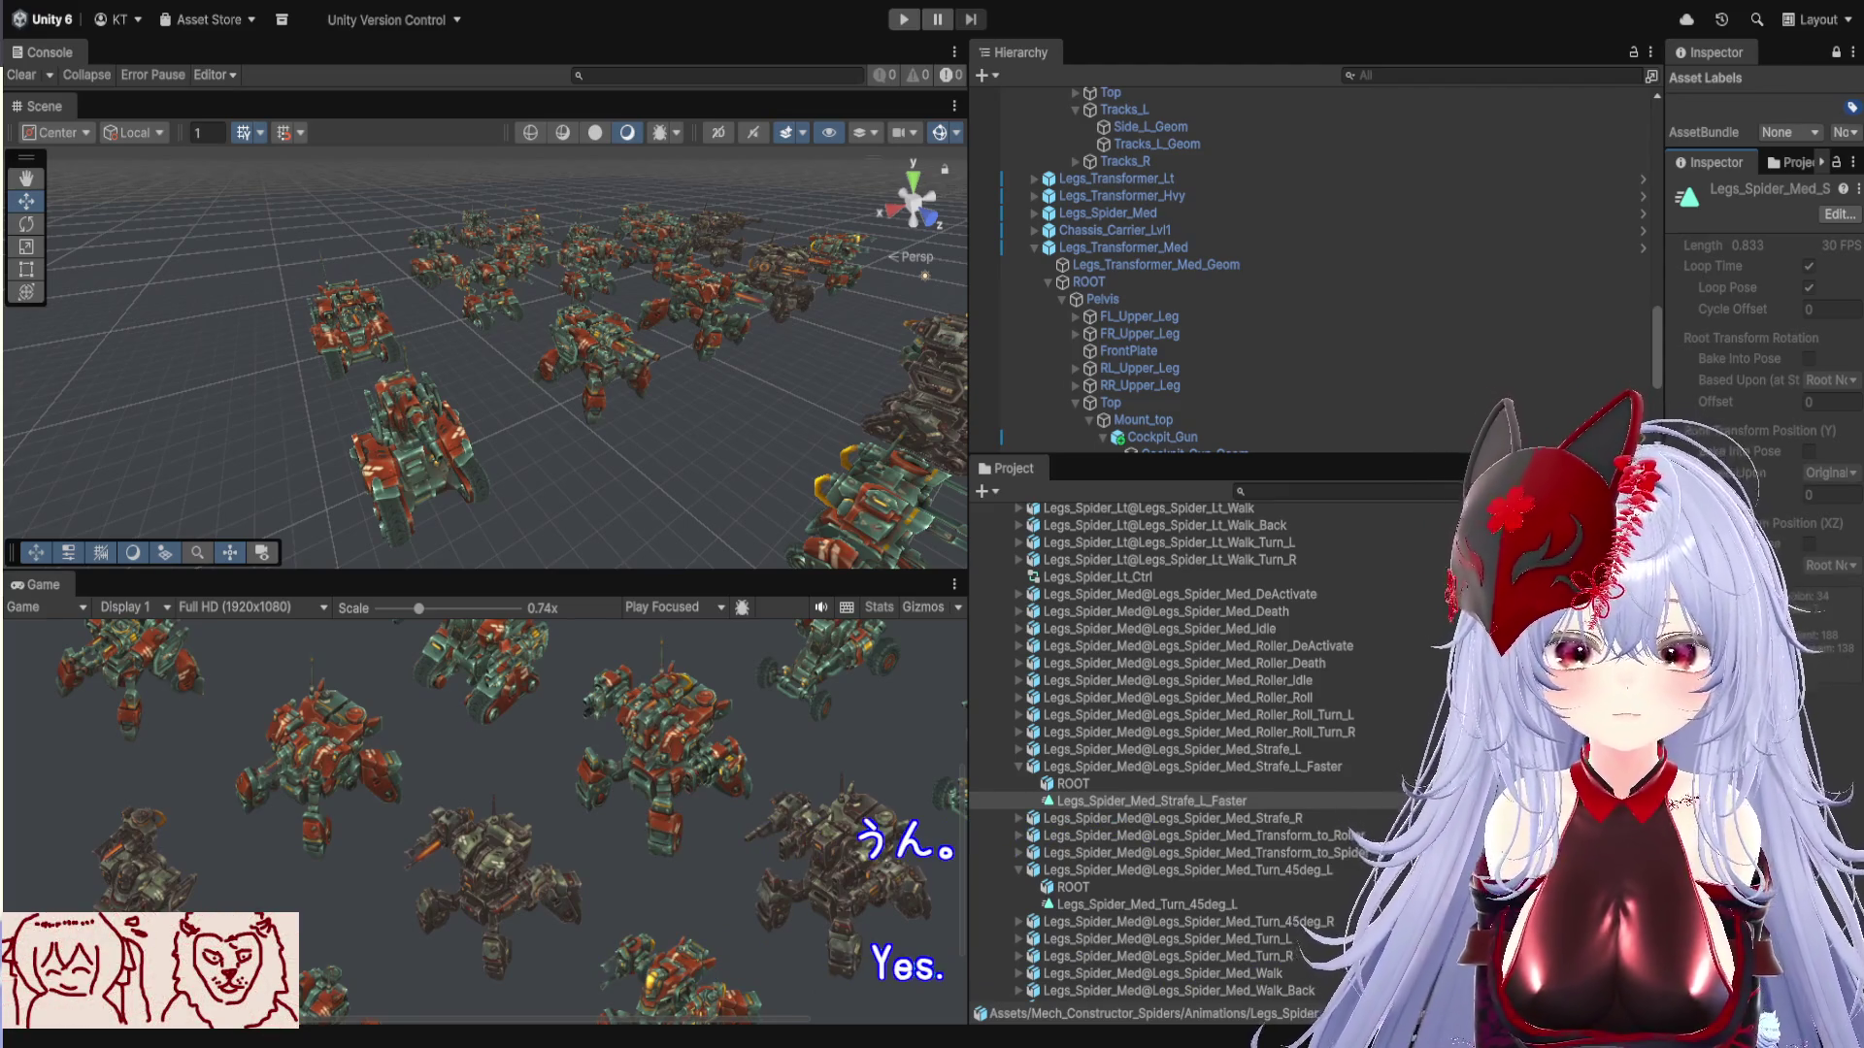
Raise the Hierarchy/Project splitter so the AnimationClip folder shows more spider leg models
left_click(1300, 456)
left_click_drag(1299, 457, 1299, 356)
scroll(1047, 777, "down", 4)
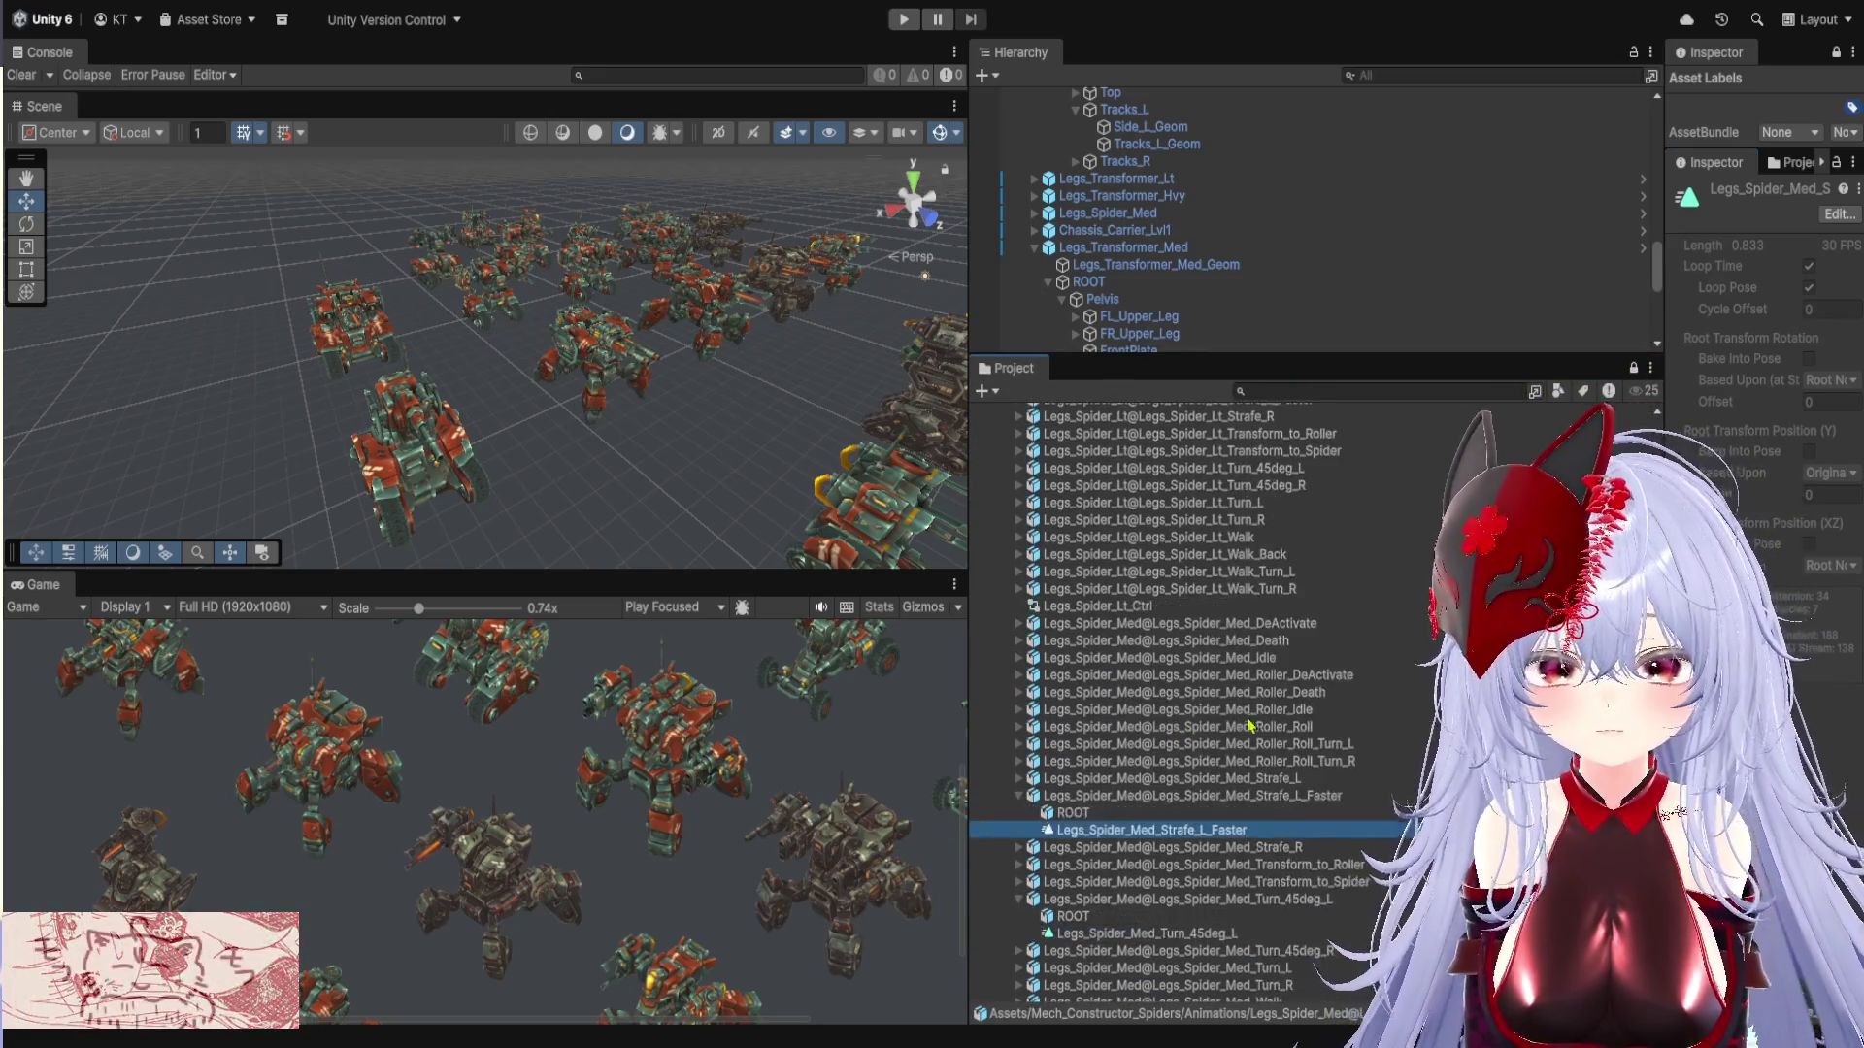
scroll(1175, 644, "up", 12)
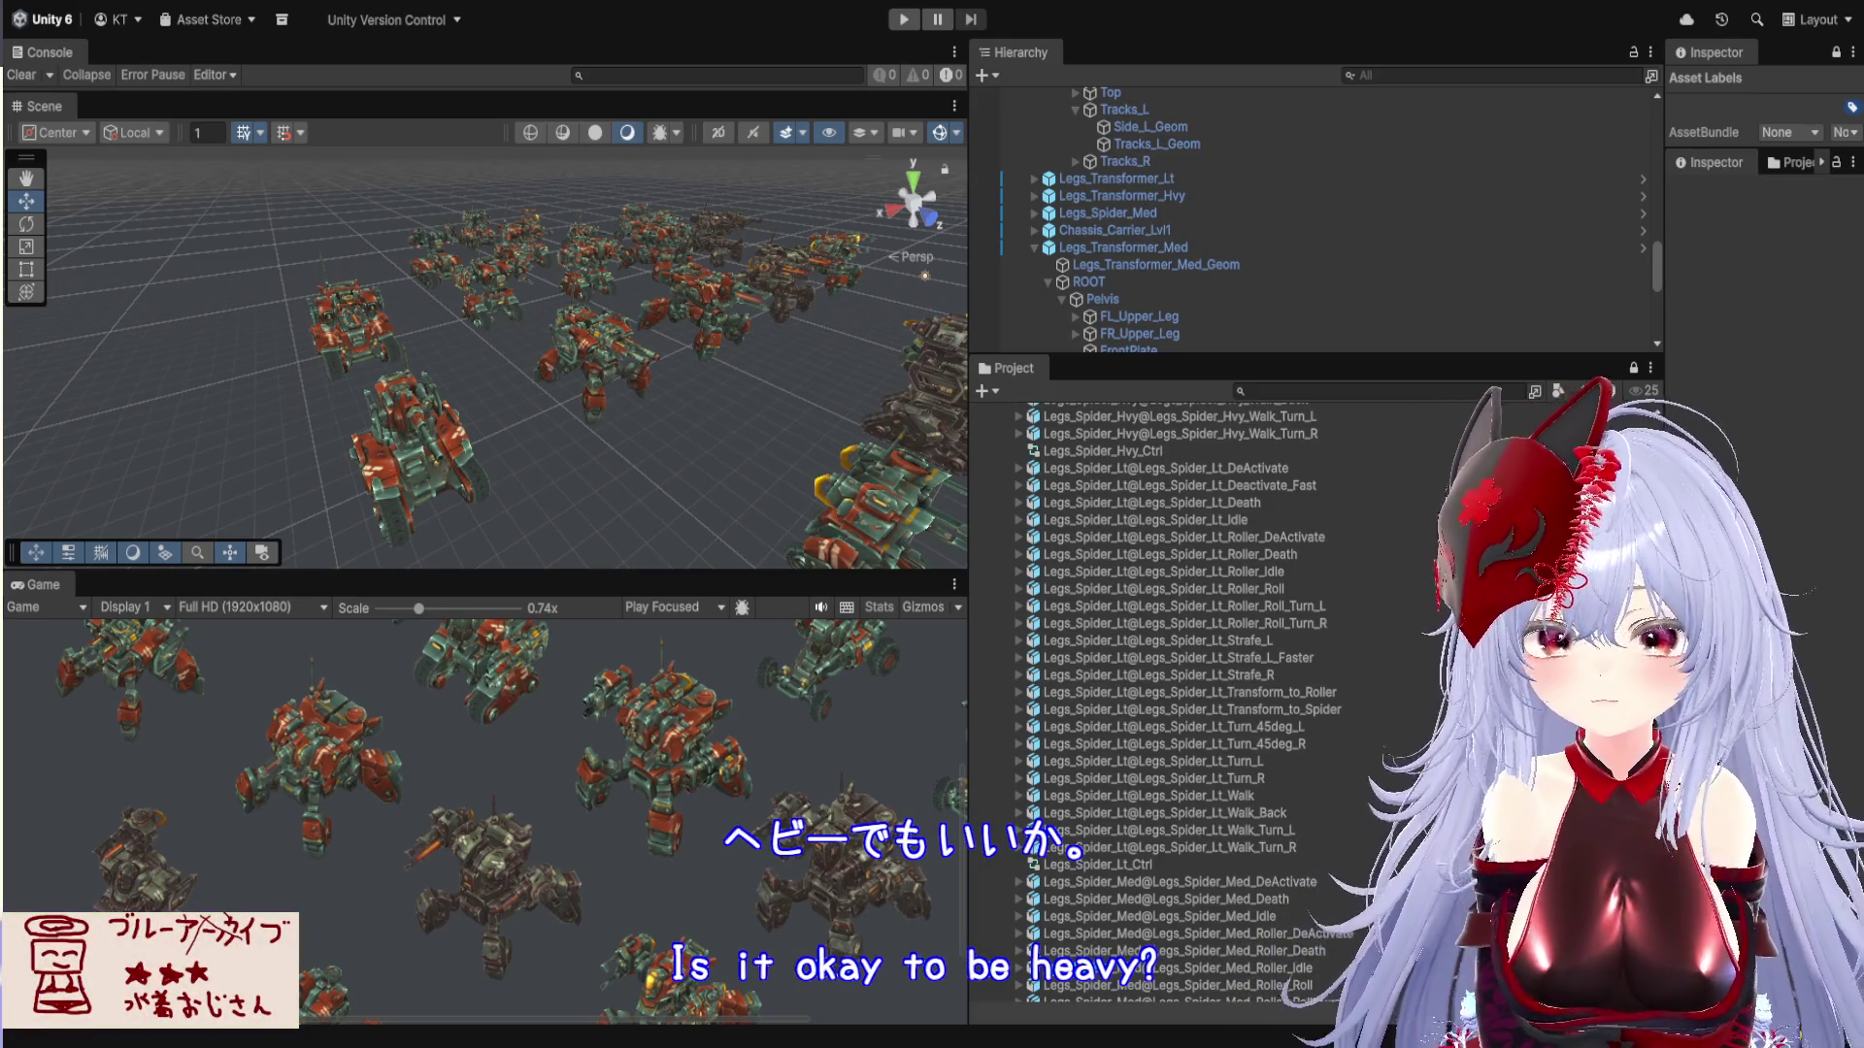
Duplicate the Legs_Spider_Hvy_Idle clip into a standalone animation asset
scroll(1348, 608, "up", 10)
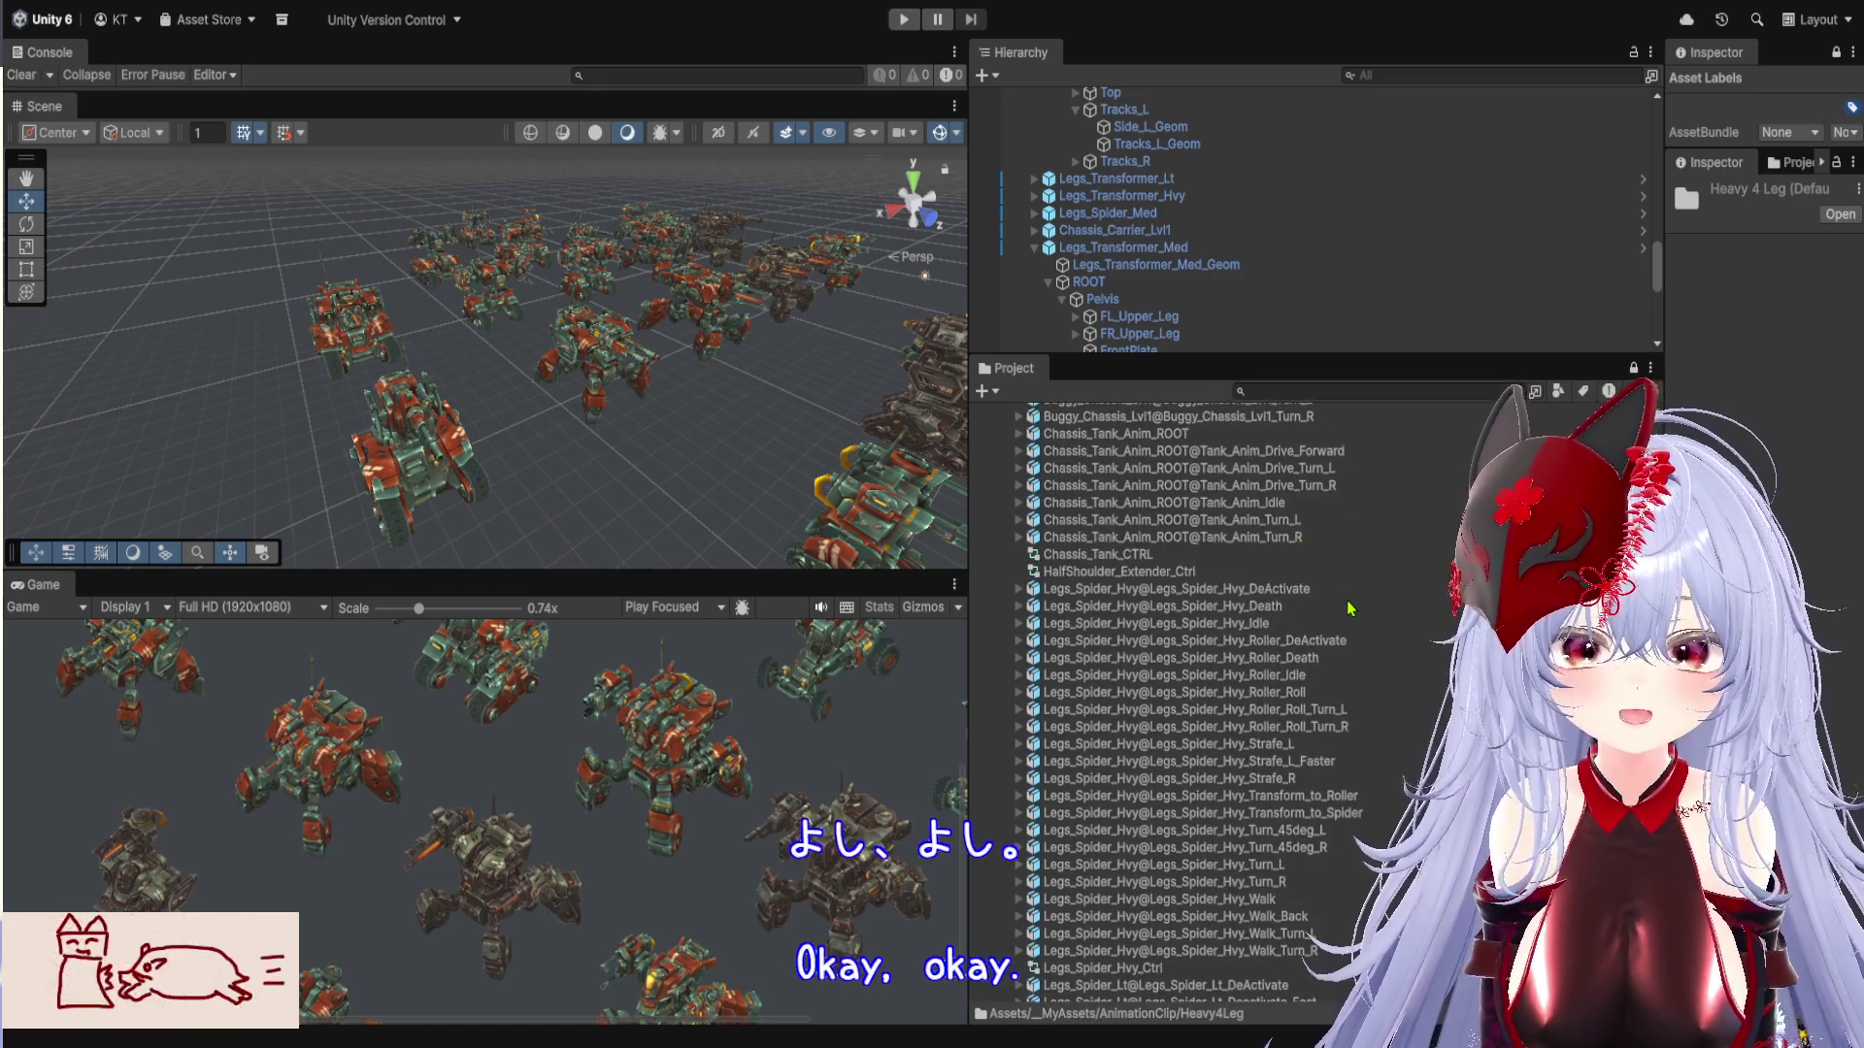
scroll(1346, 609, "down", 2)
scroll(1346, 609, "up", 2)
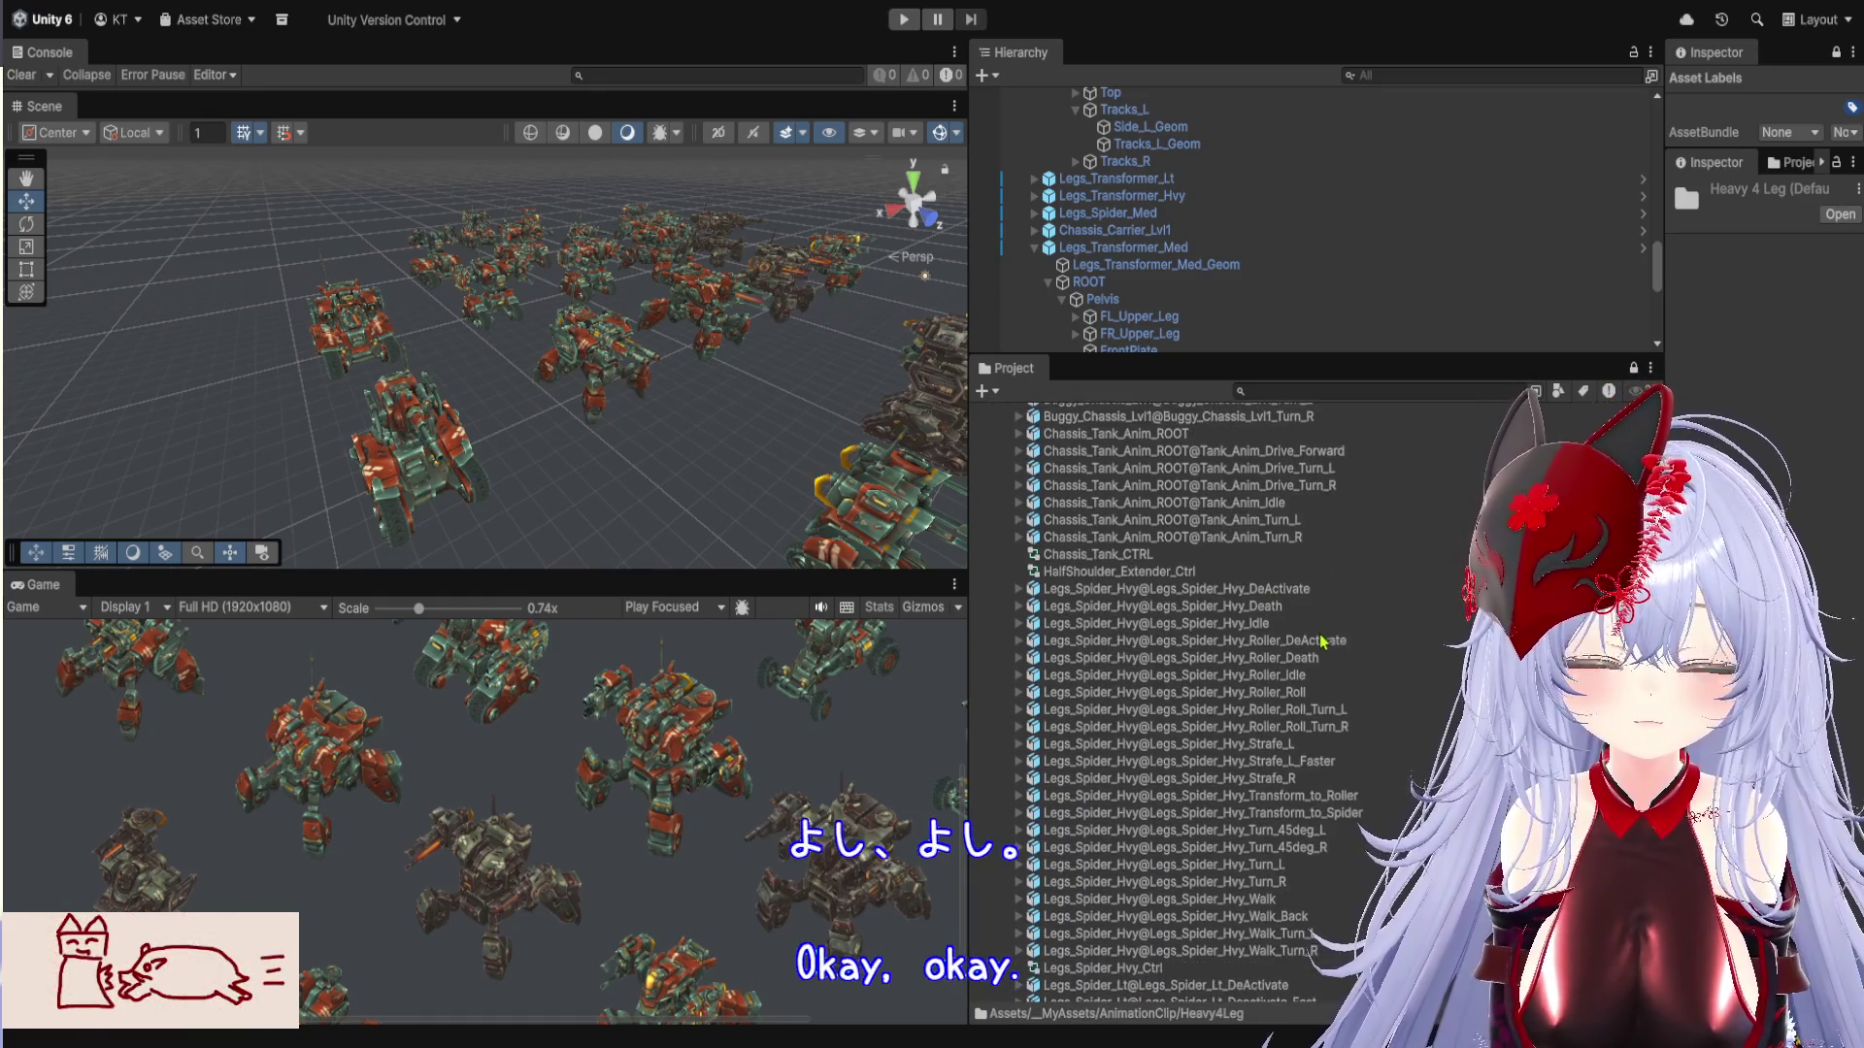
left_click(1019, 624)
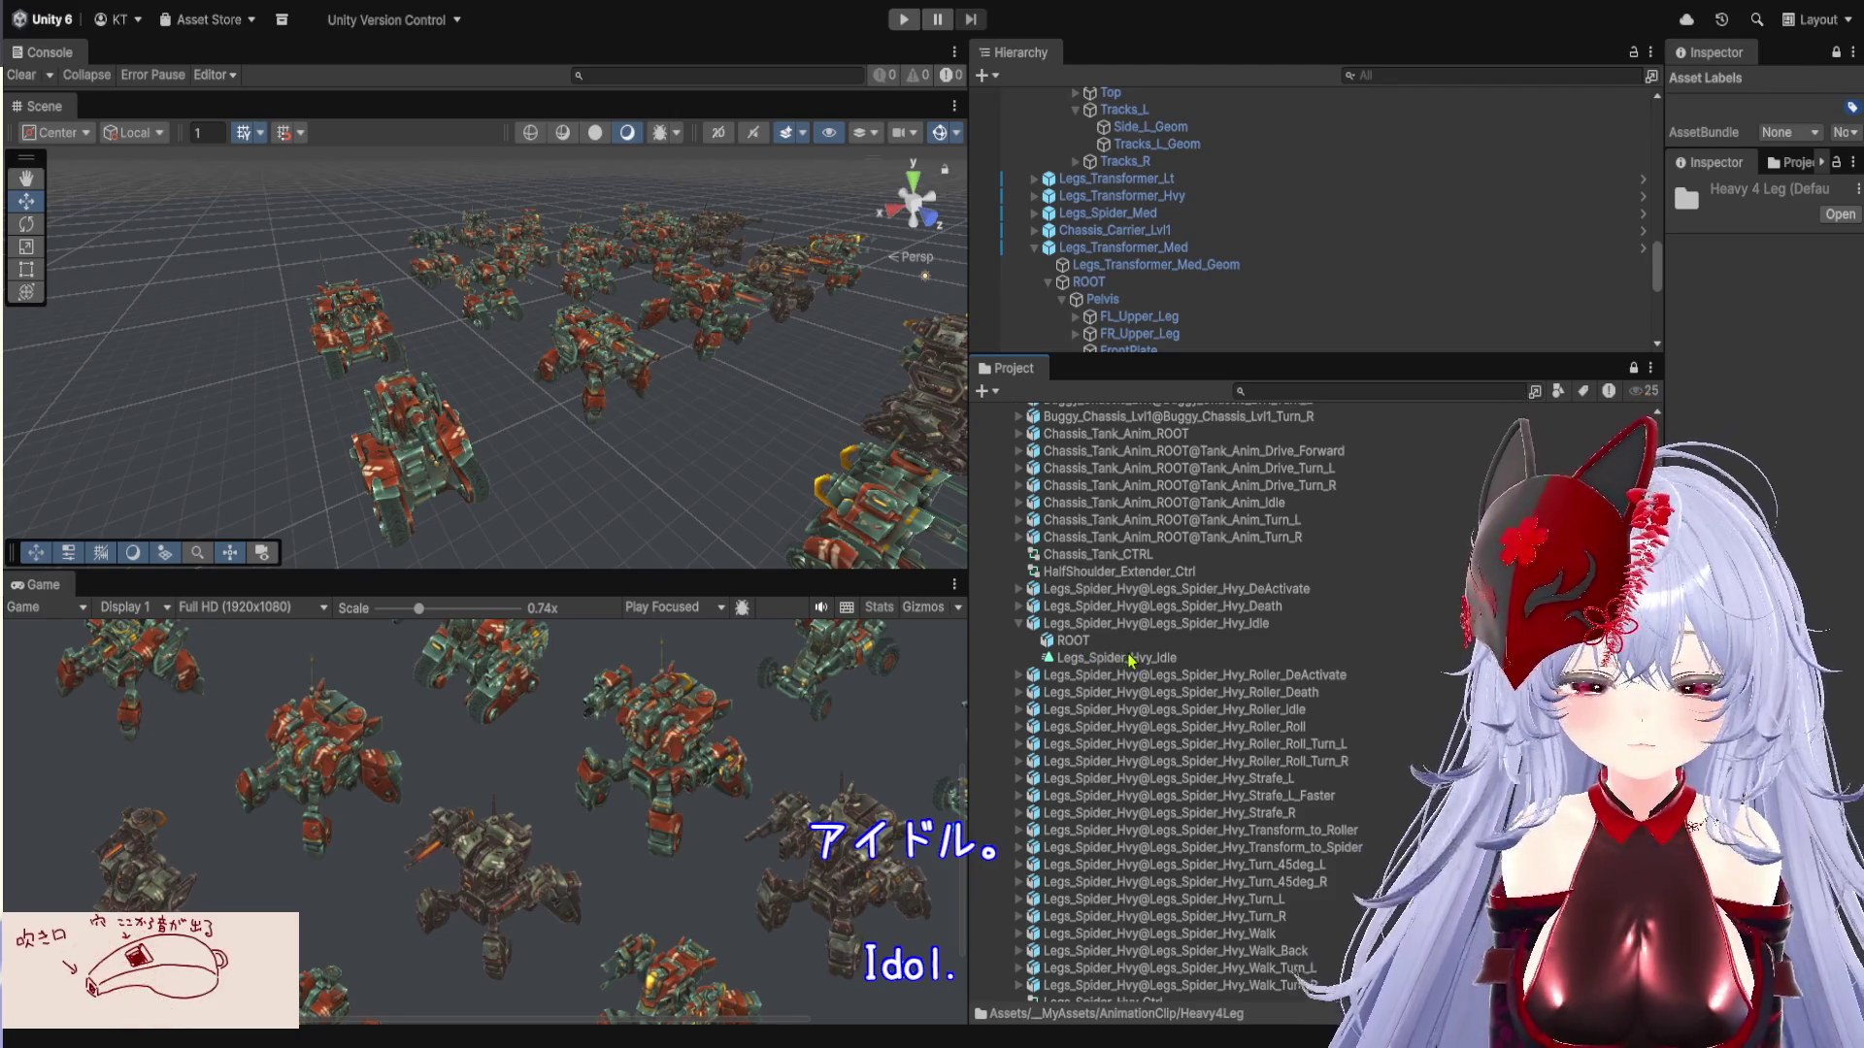
left_click(1131, 658)
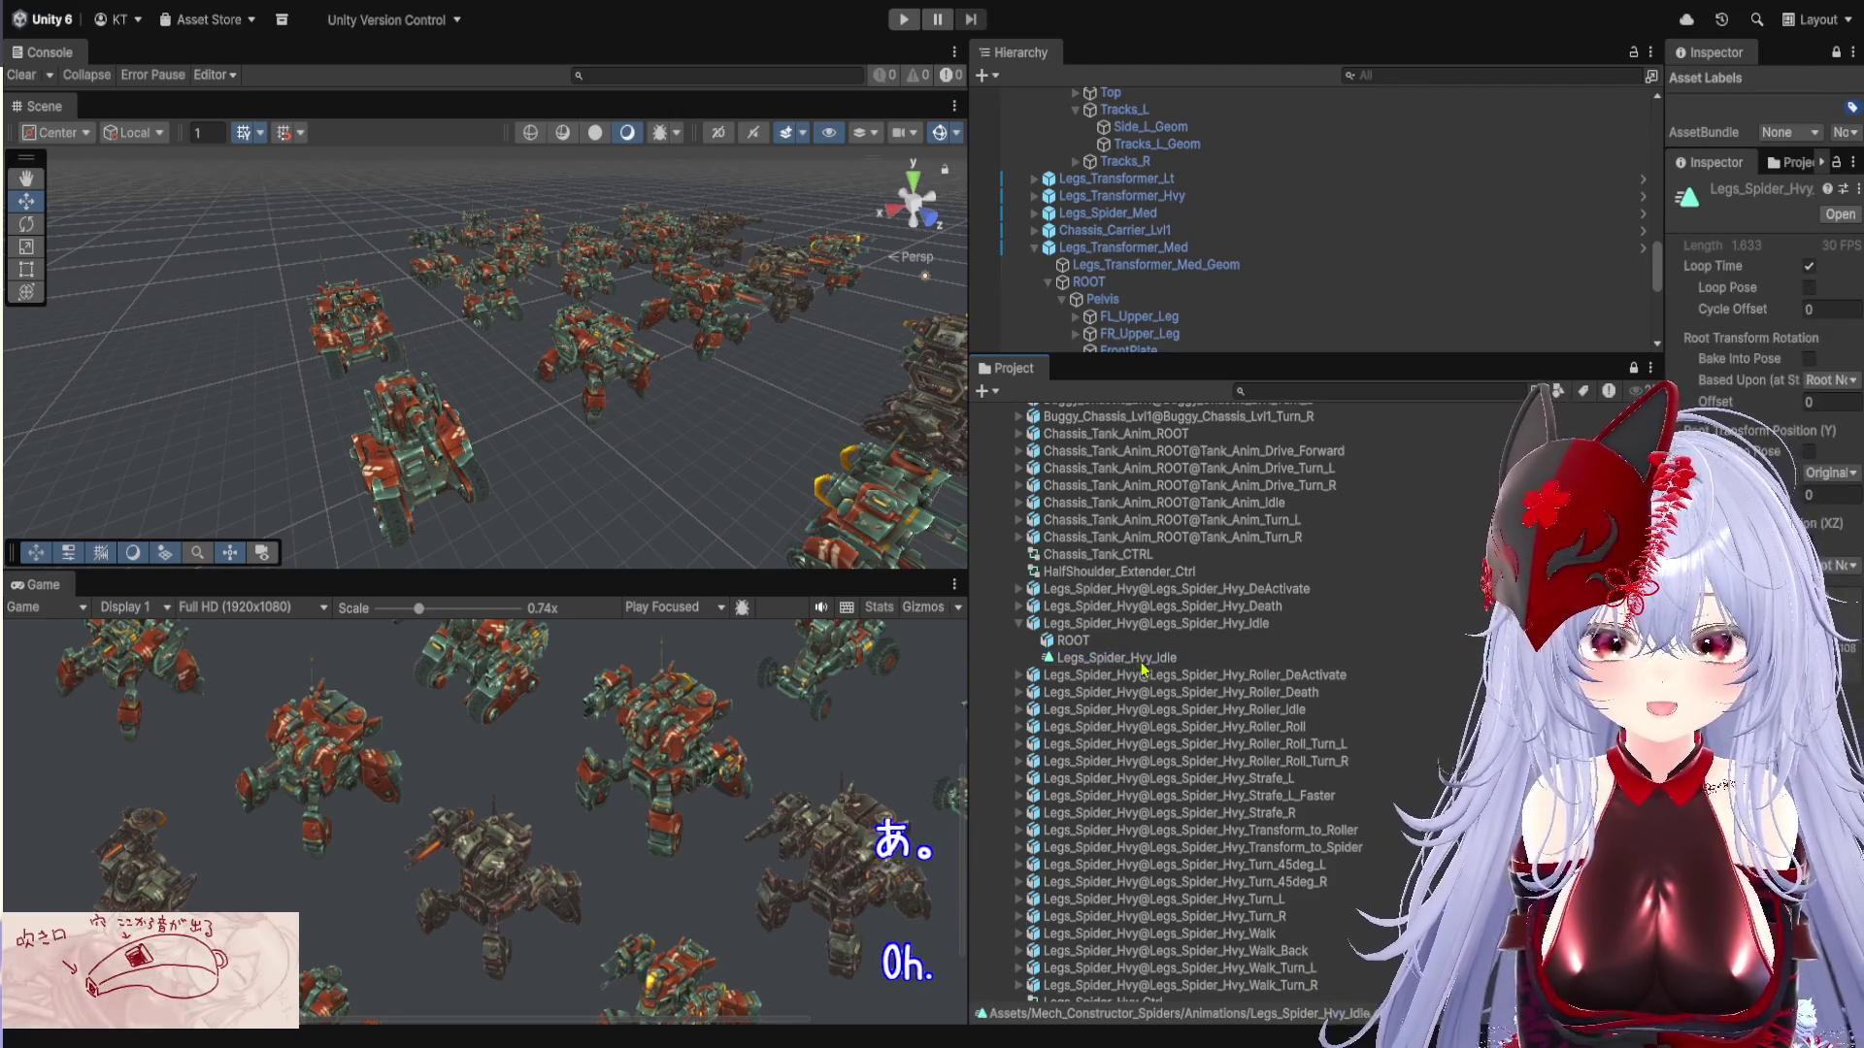
key("ctrl+d")
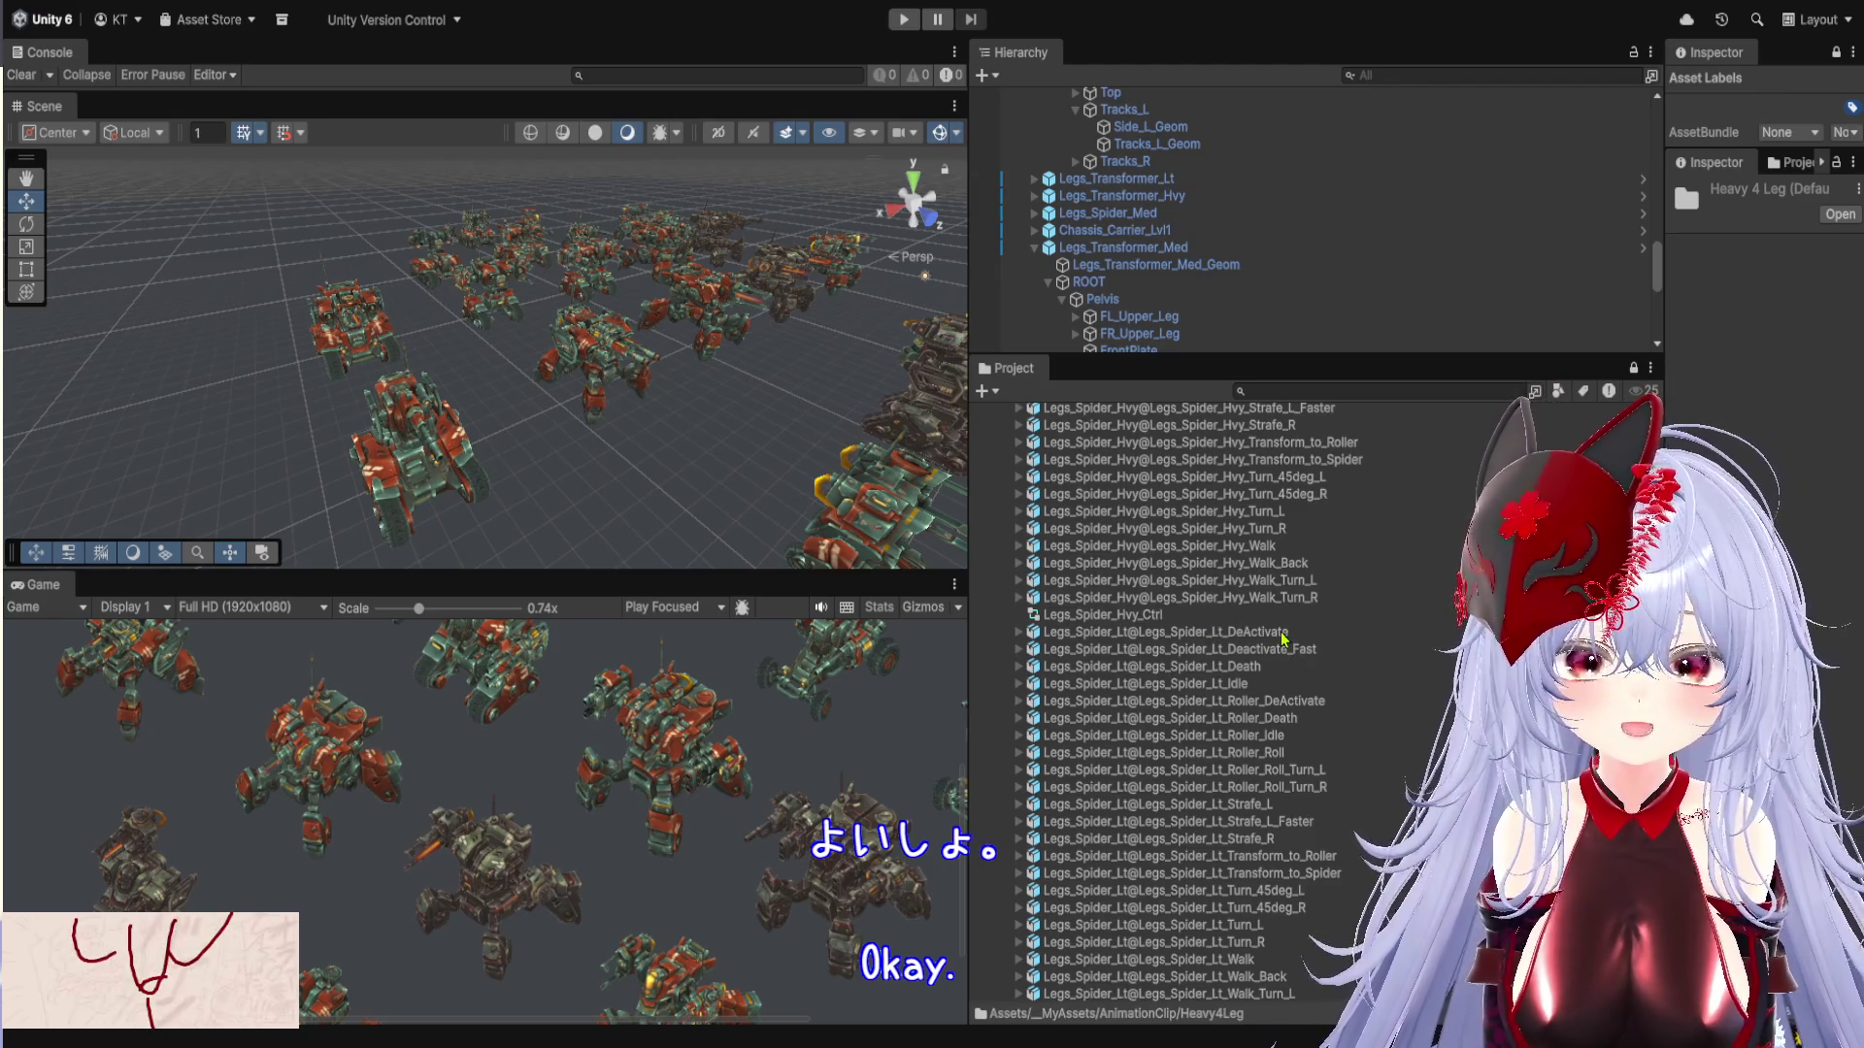
Expand Legs_Spider_Hvy_Strafe_L and select its Legs_Spider_Hvy_Strafe_L clip
scroll(1292, 668, "up", 3)
scroll(1333, 676, "up", 2)
scroll(1333, 676, "up", 2)
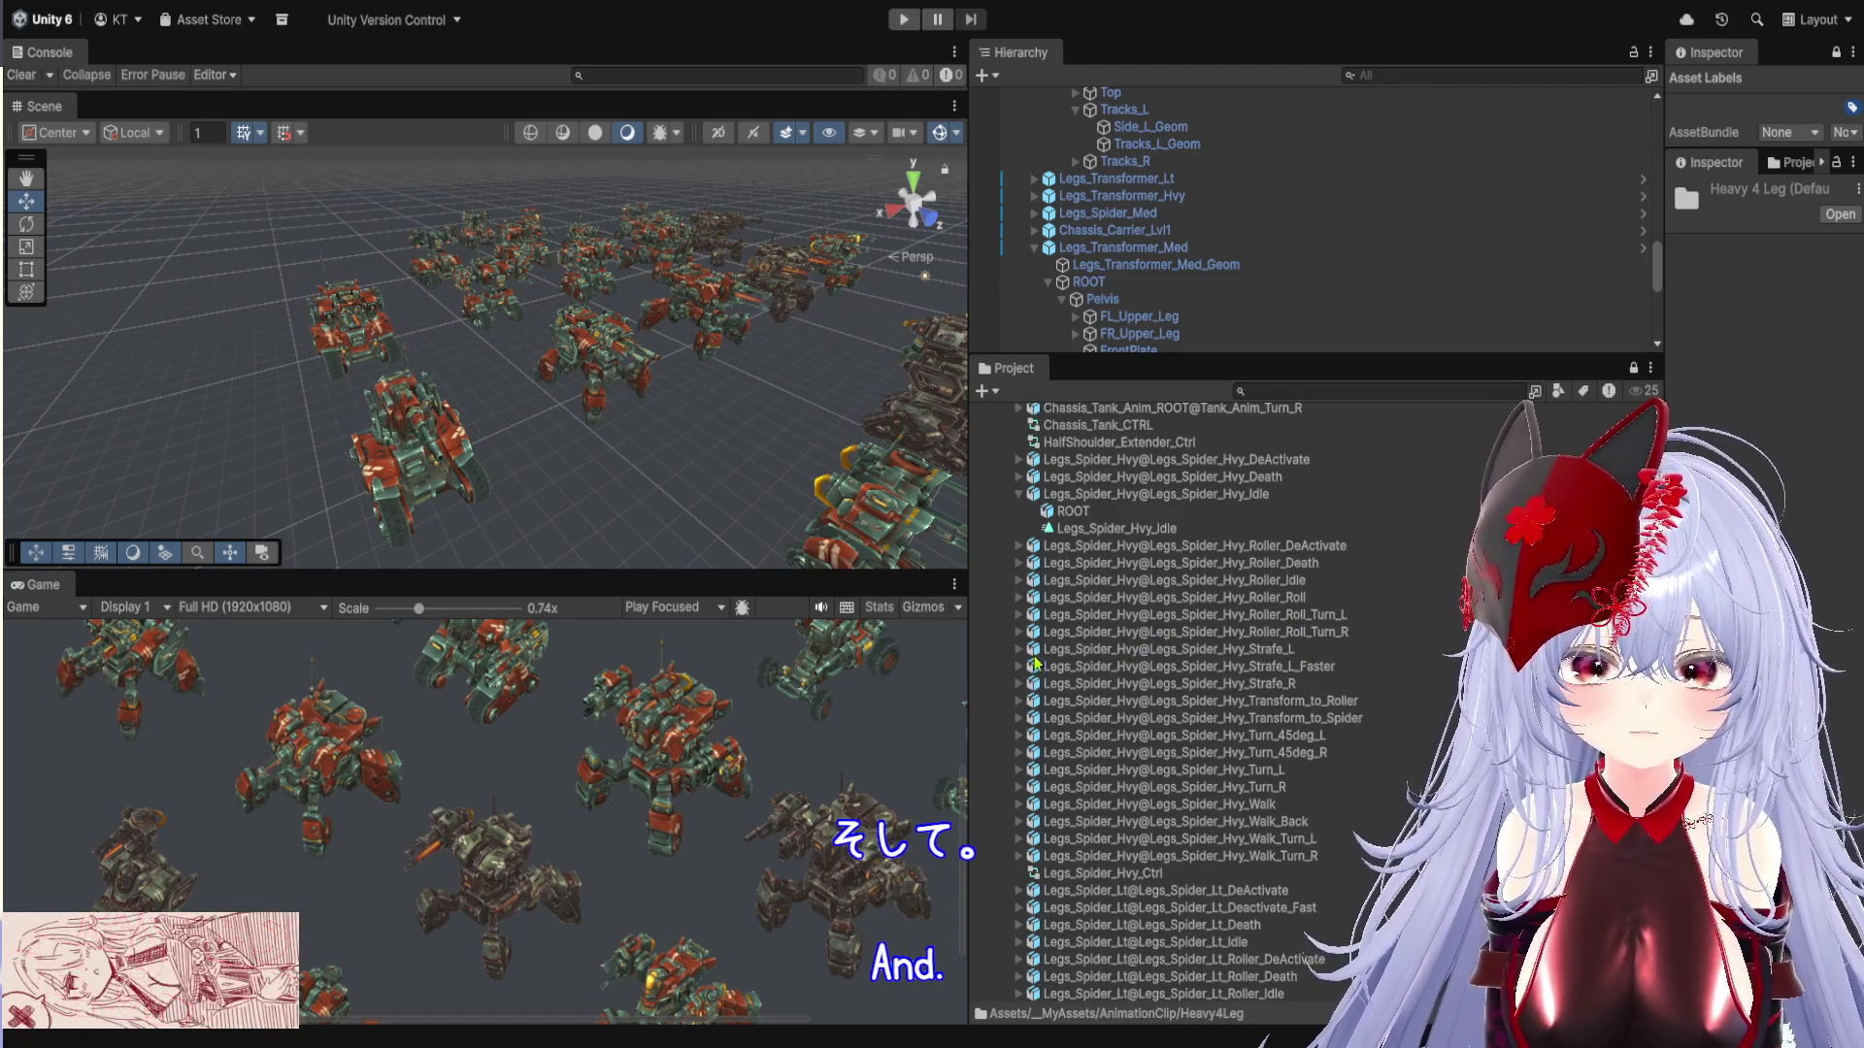
left_click(1018, 649)
left_click(1206, 685)
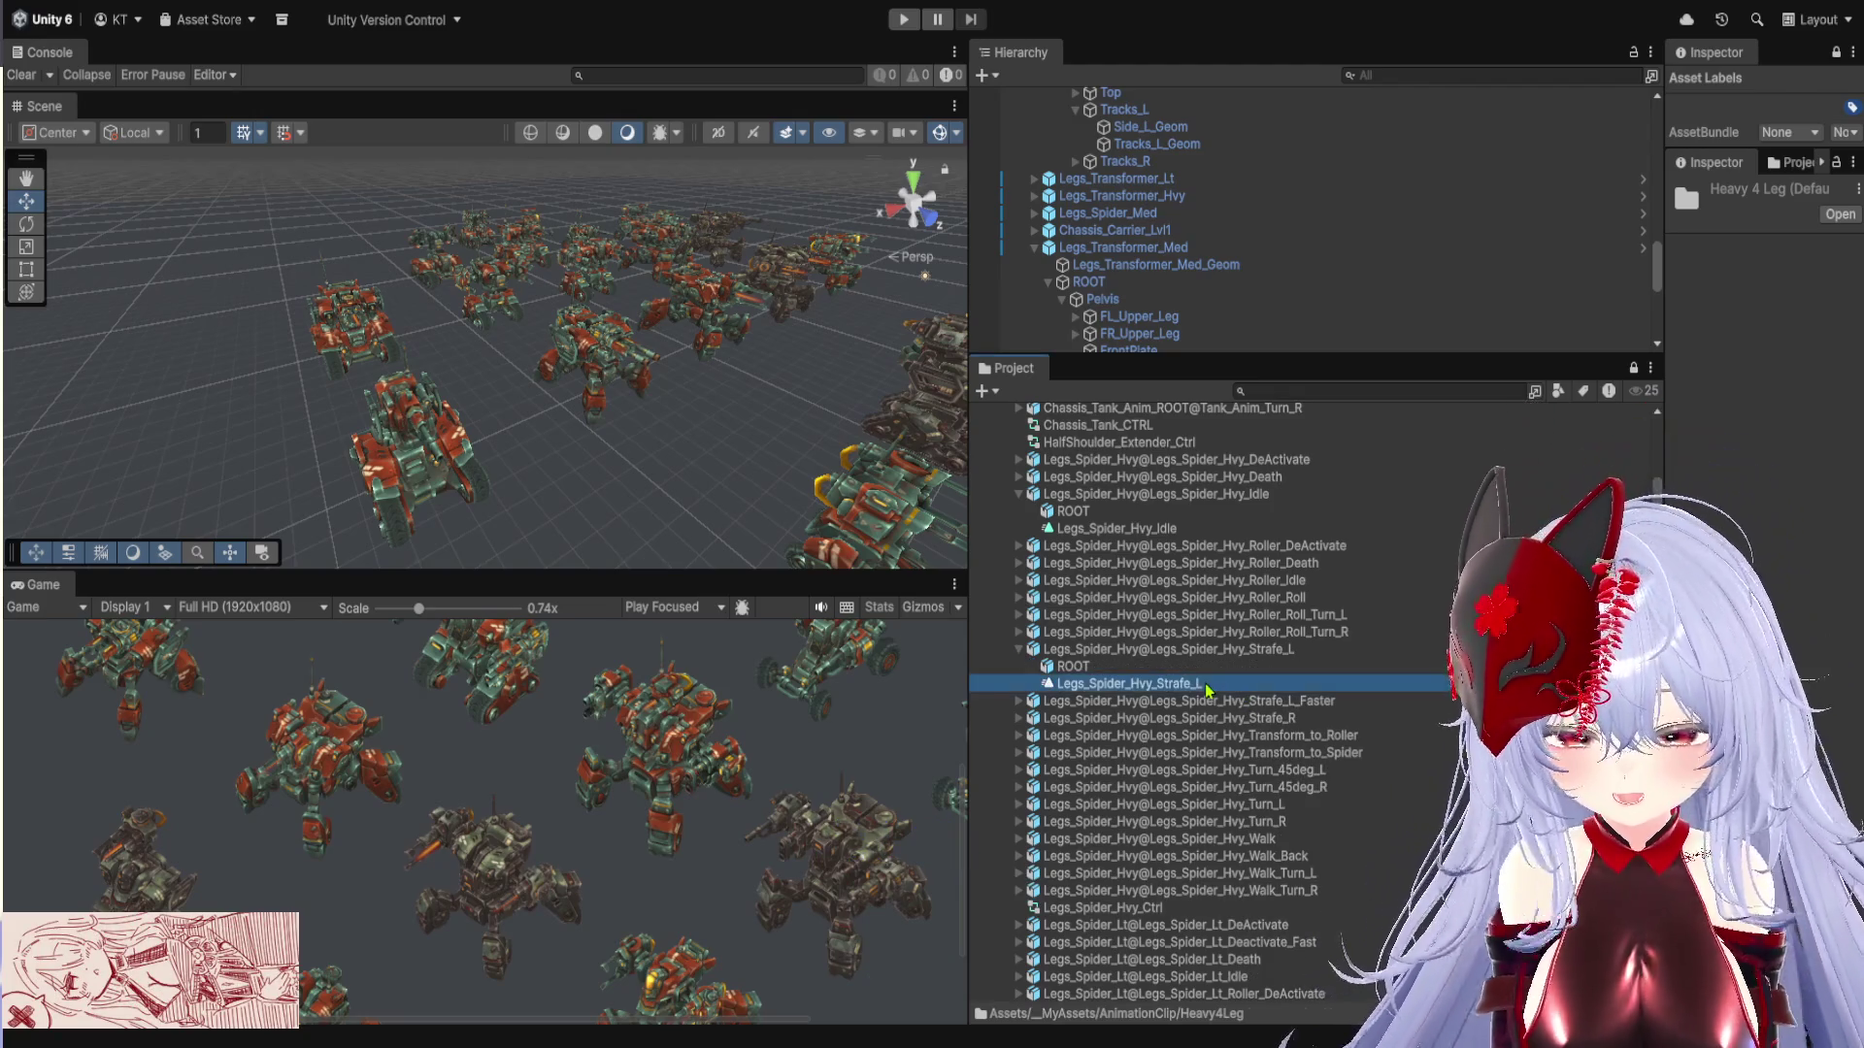